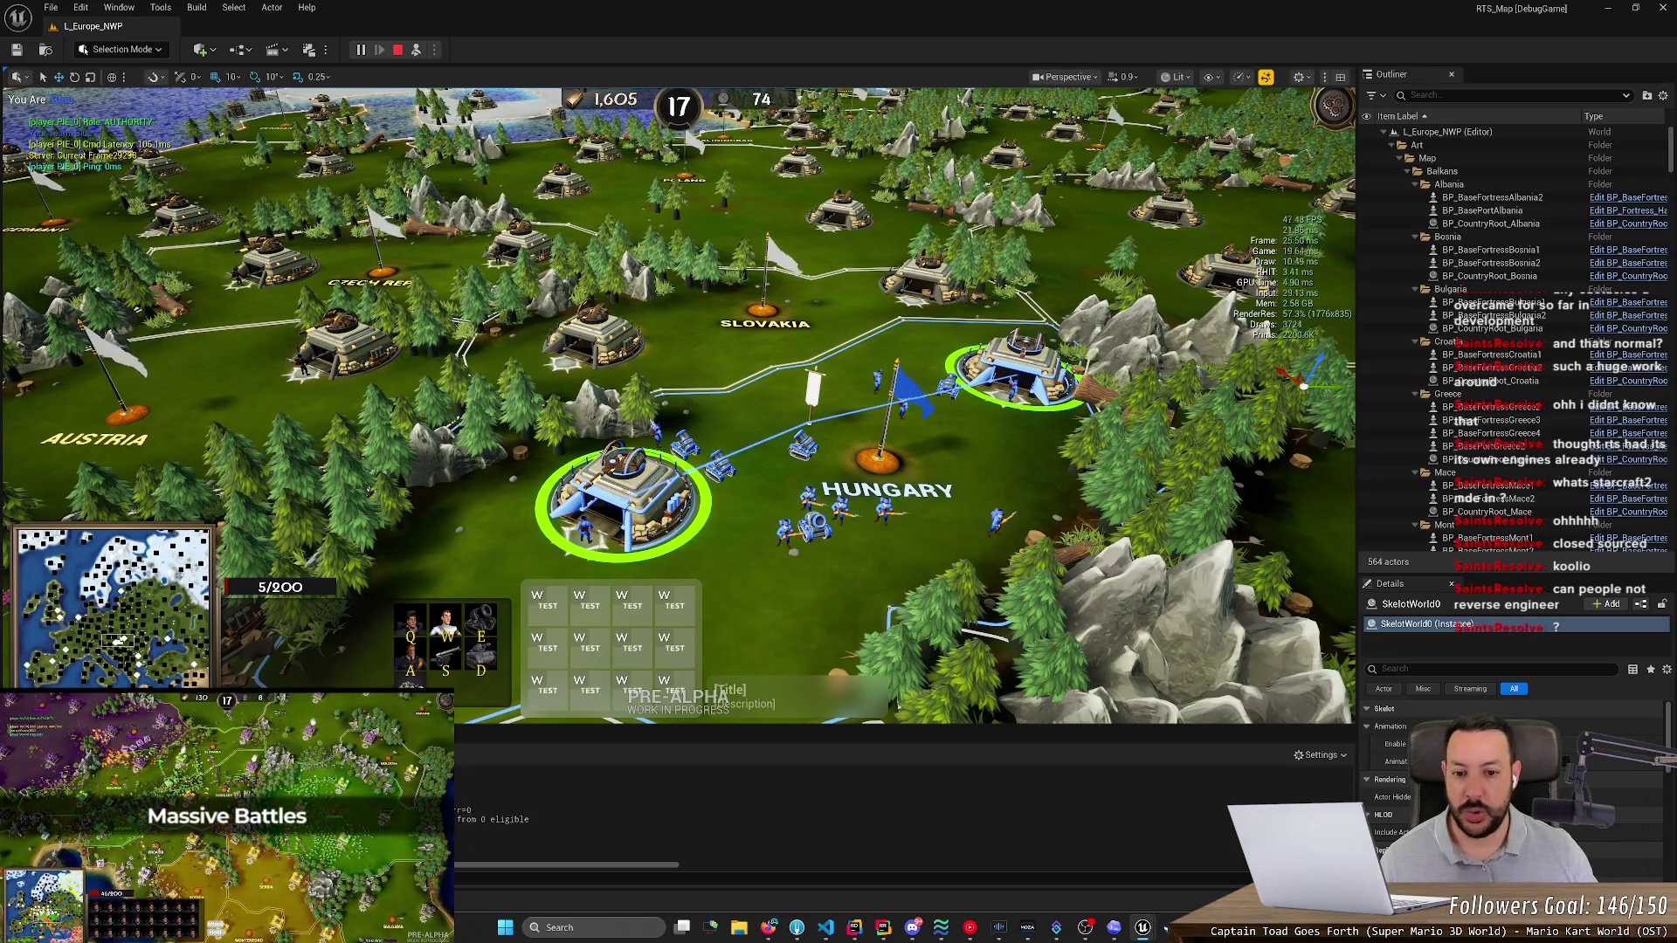
- Zoom the game camera around the Hungary base, then bring up the Codex Niagara-delay chat
scroll(678, 402, up, 3)
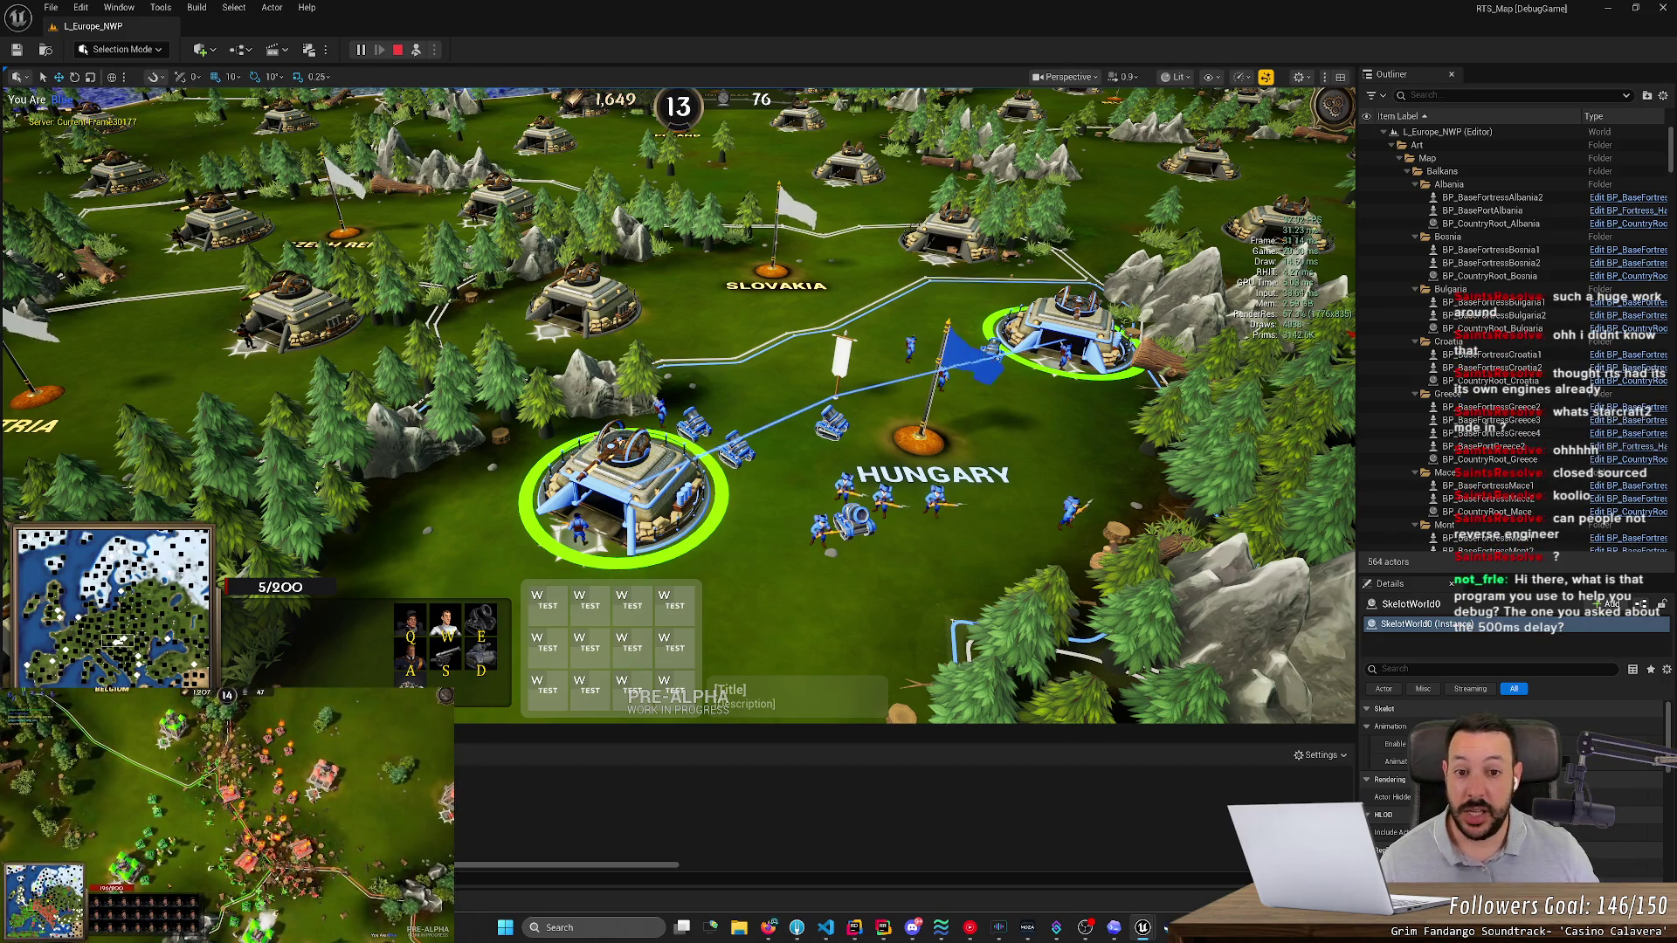
scroll(943, 241, down, 5)
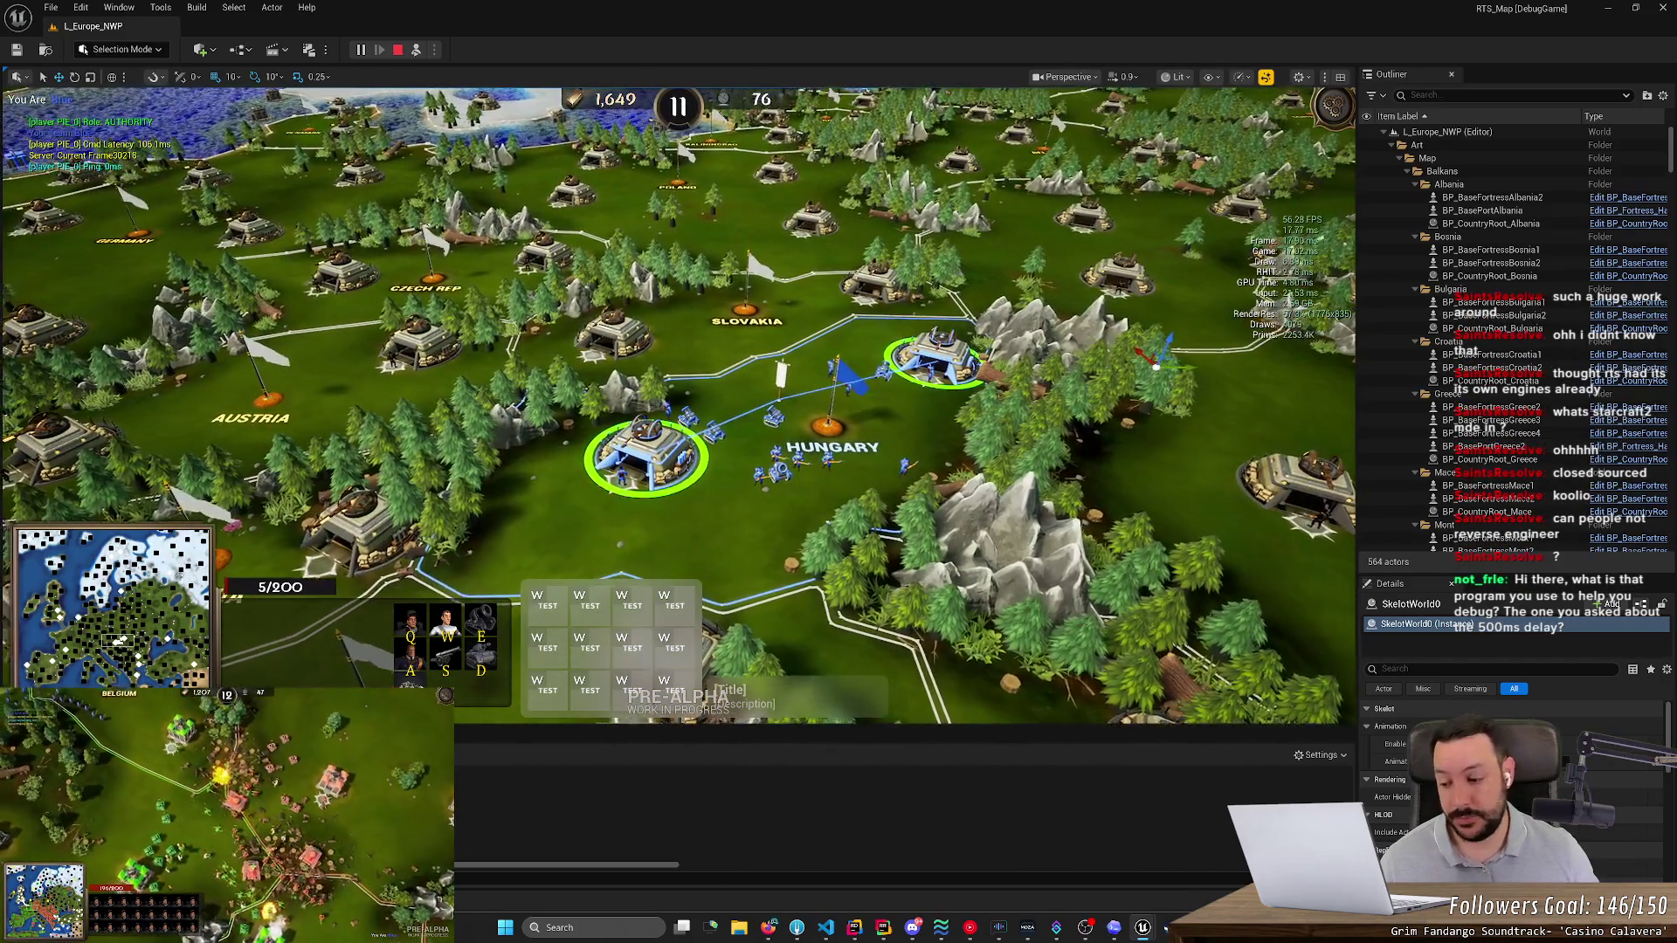
scroll(679, 406, up, 5)
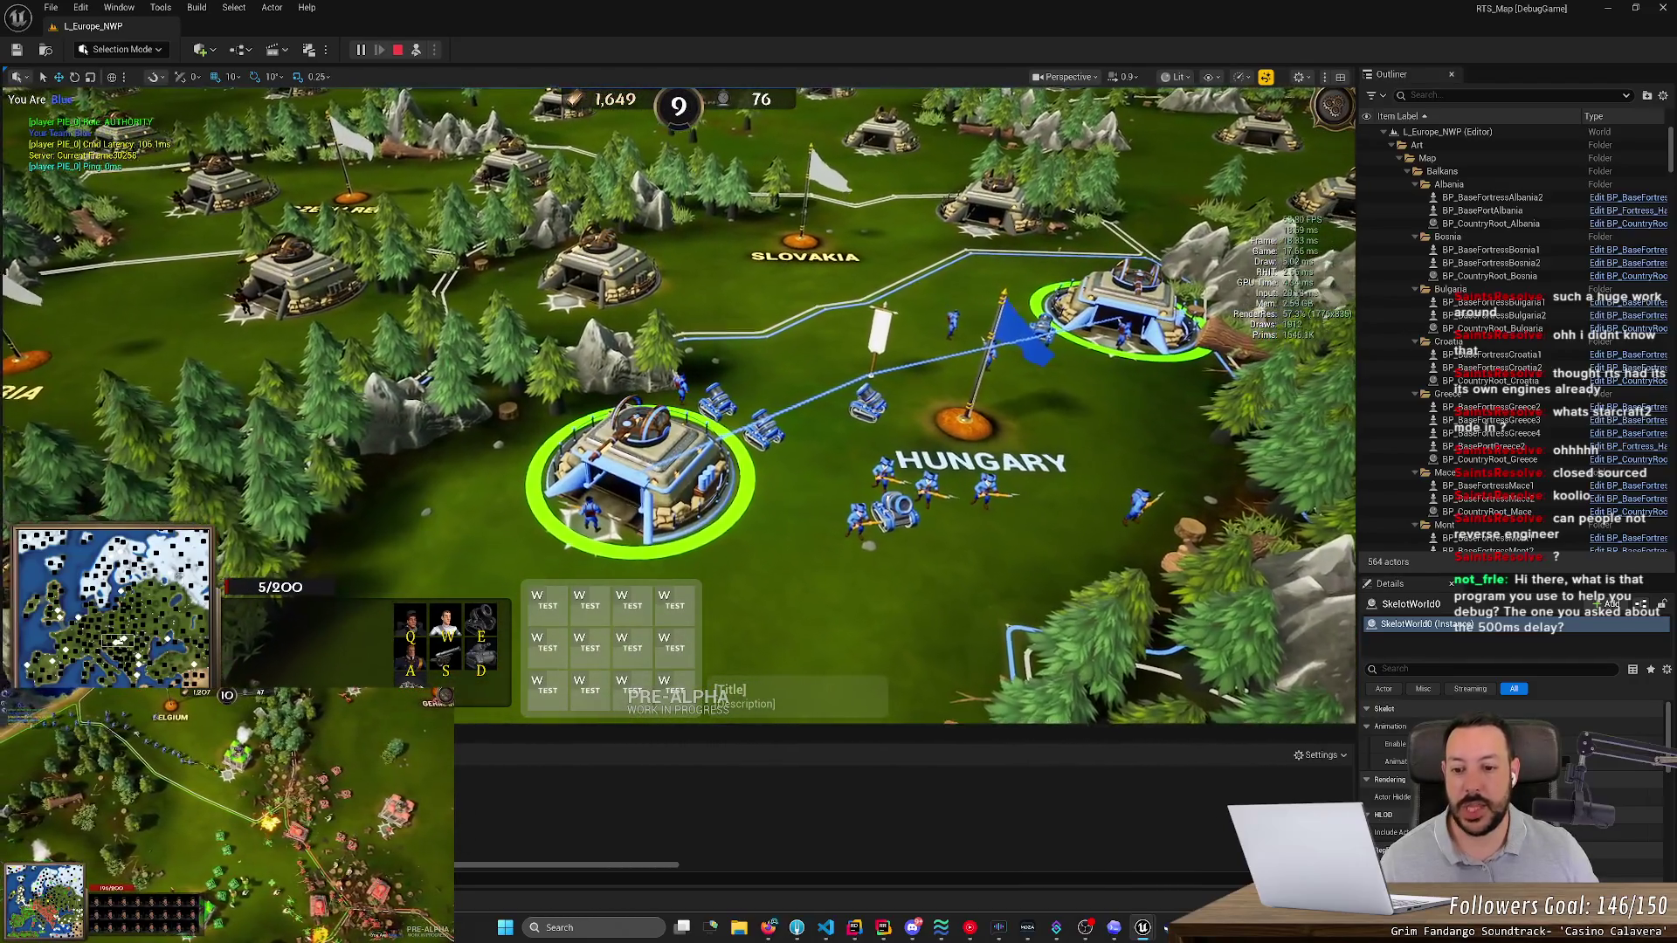
scroll(679, 406, up, 3)
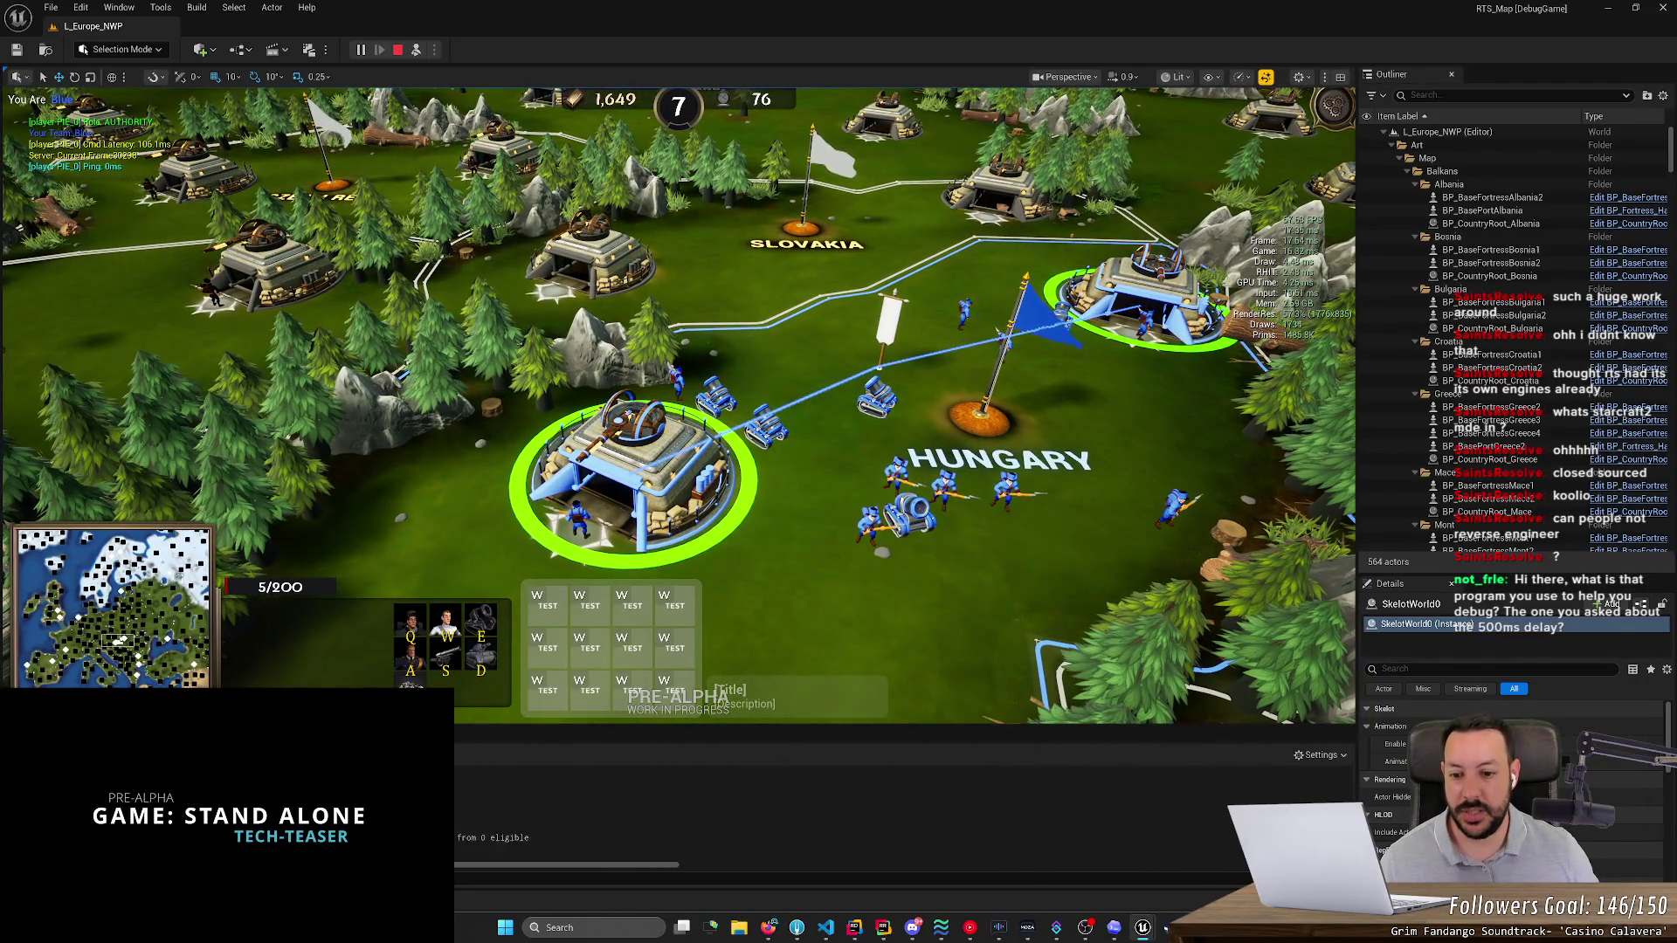
scroll(944, 240, down, 2)
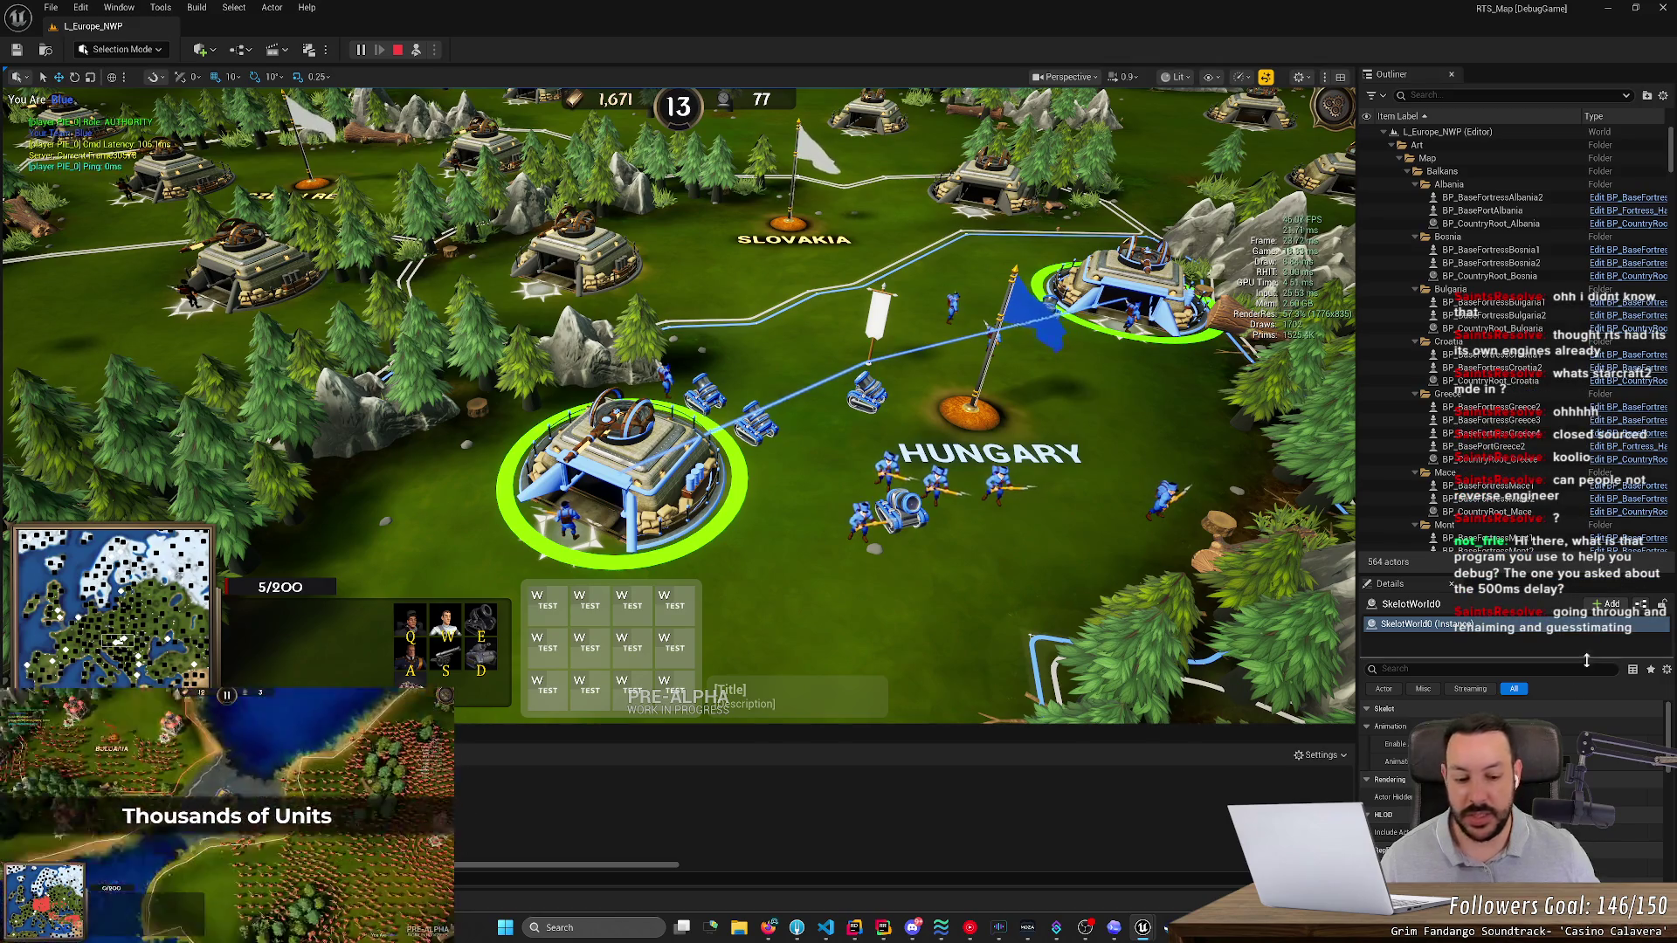
click(1114, 928)
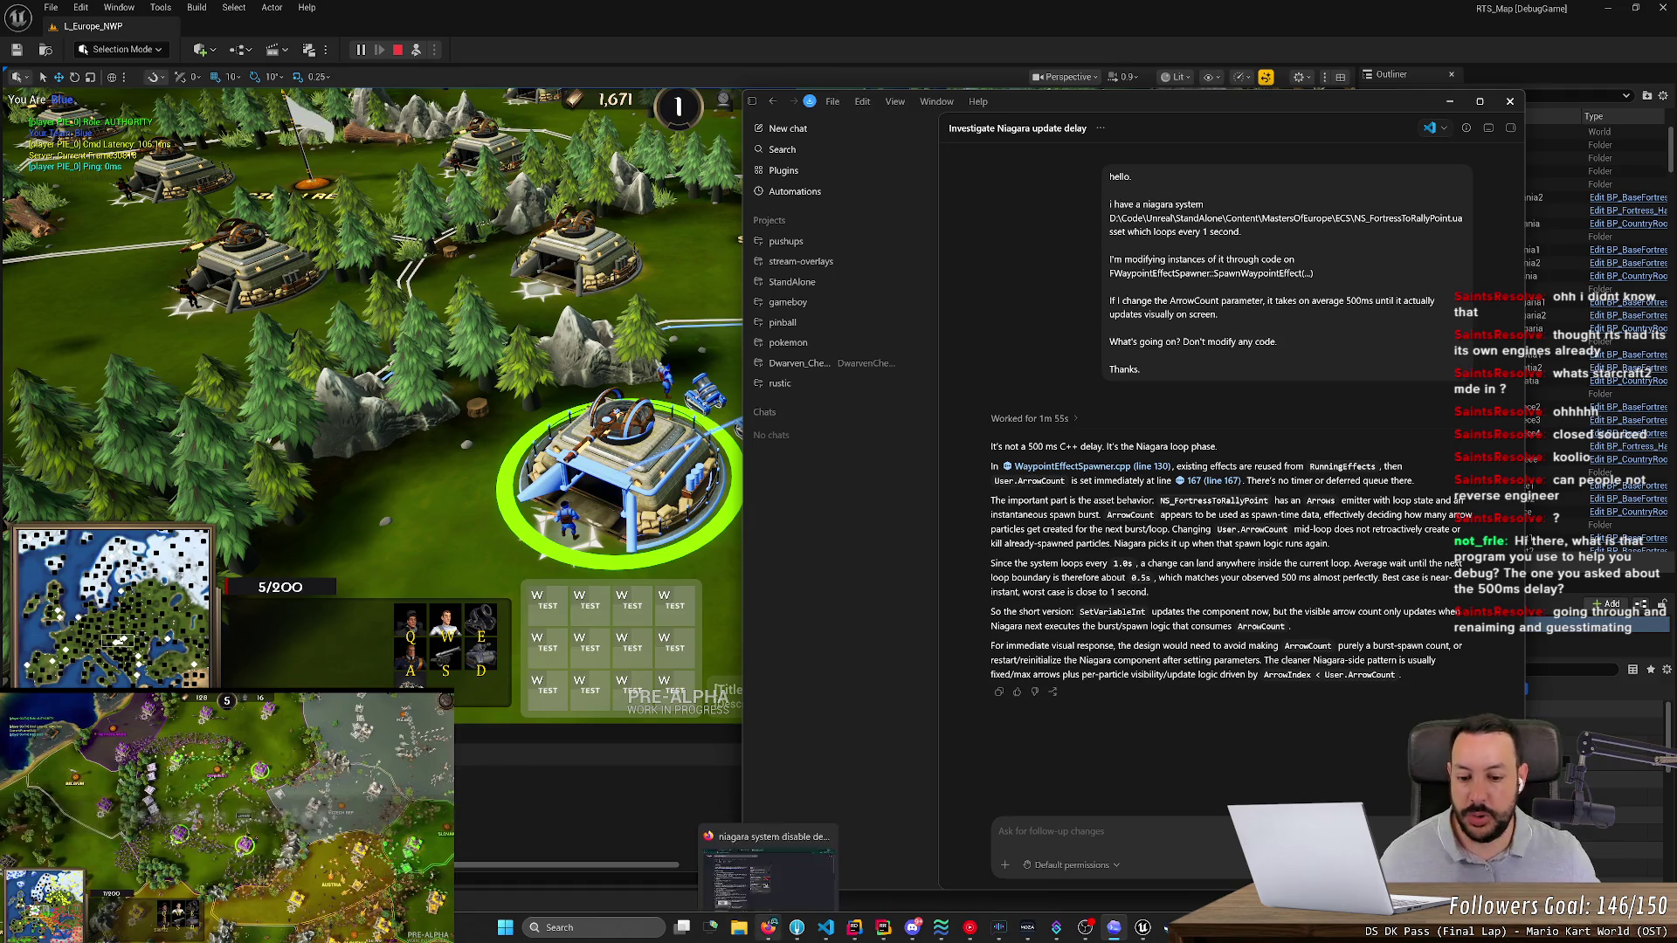
- In the browser, try 'claudecodexchatgpt' in the address bar, undo it, and return to Codex
click(768, 927)
click(721, 43)
text(claude)
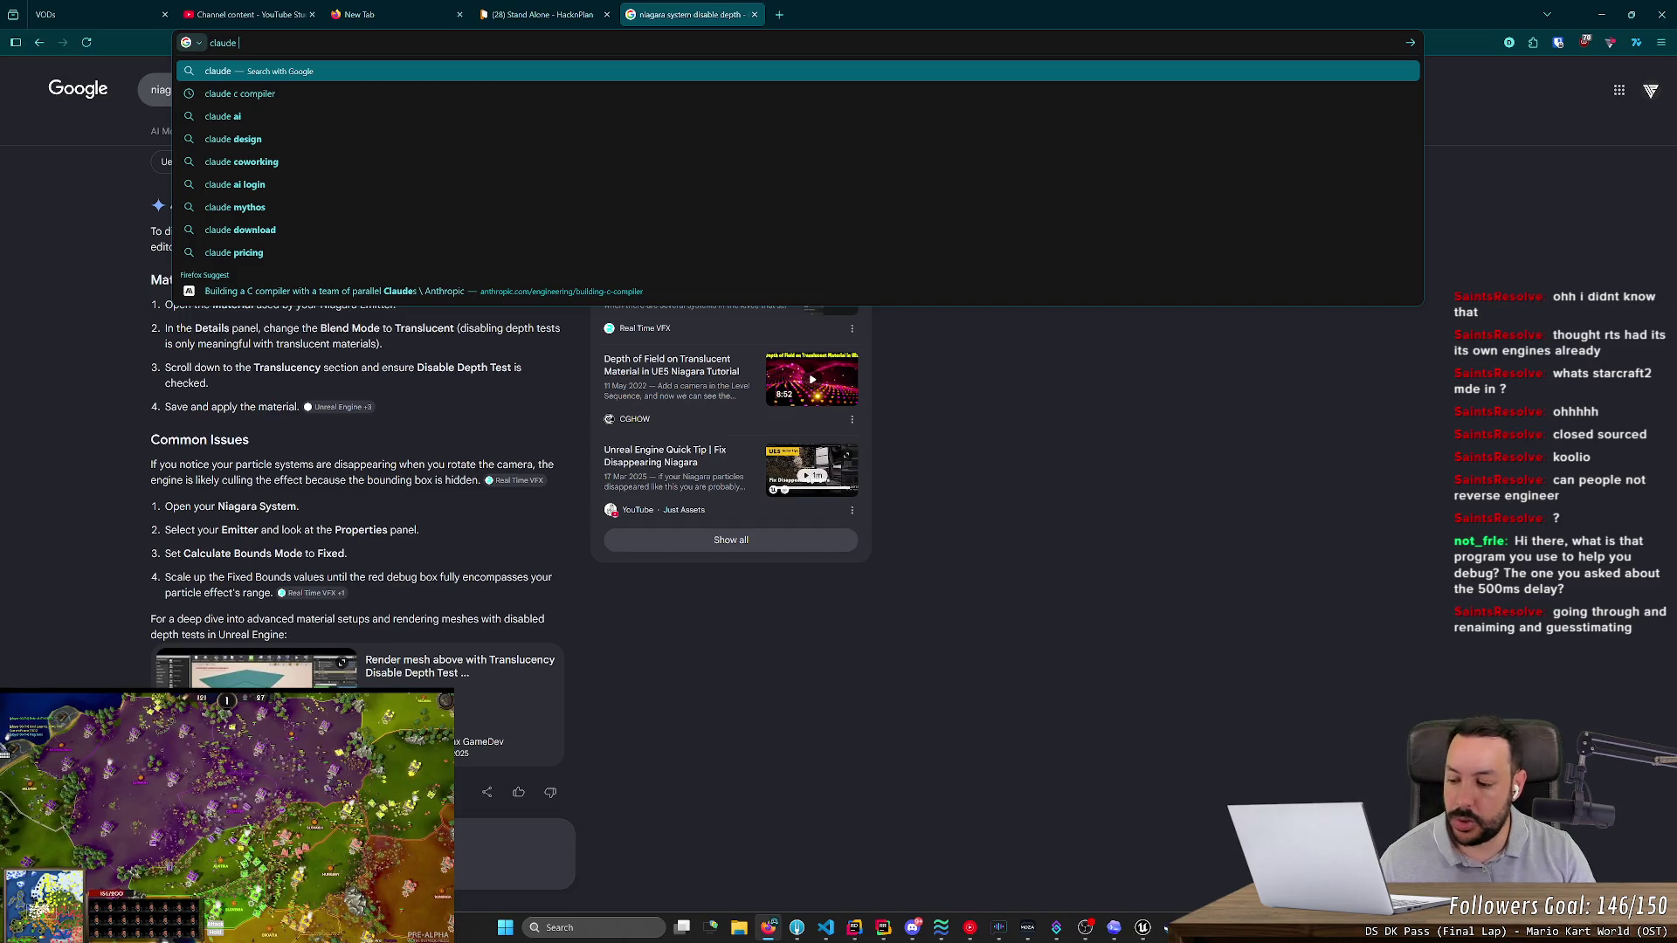
text(codex)
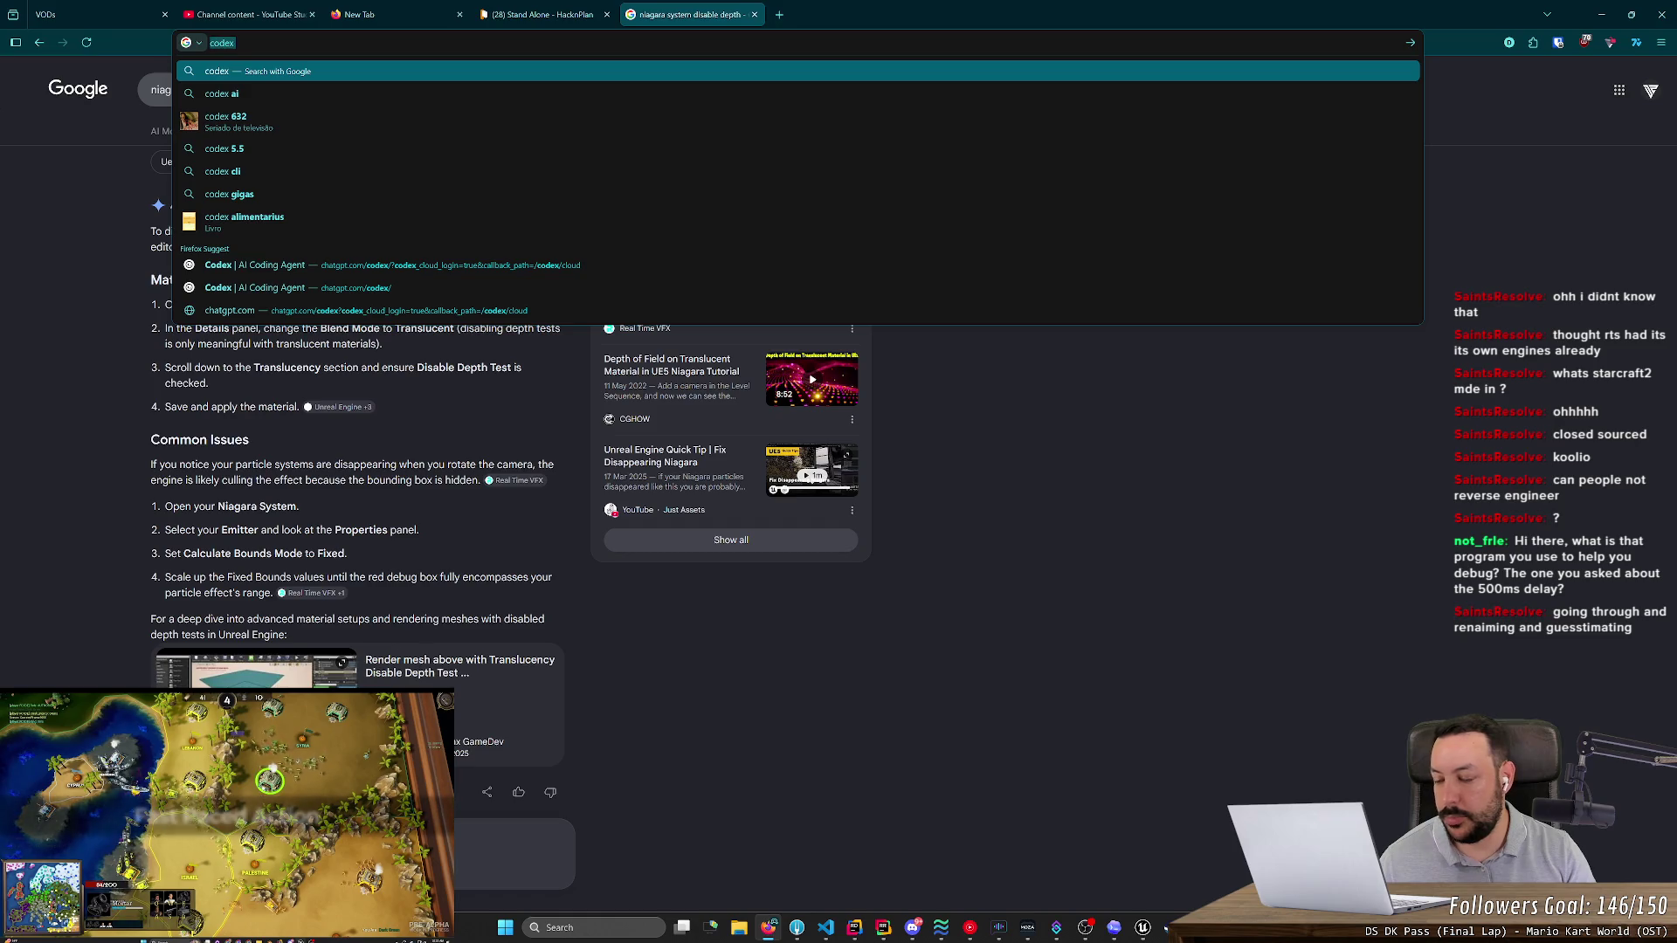
text(chatgpt)
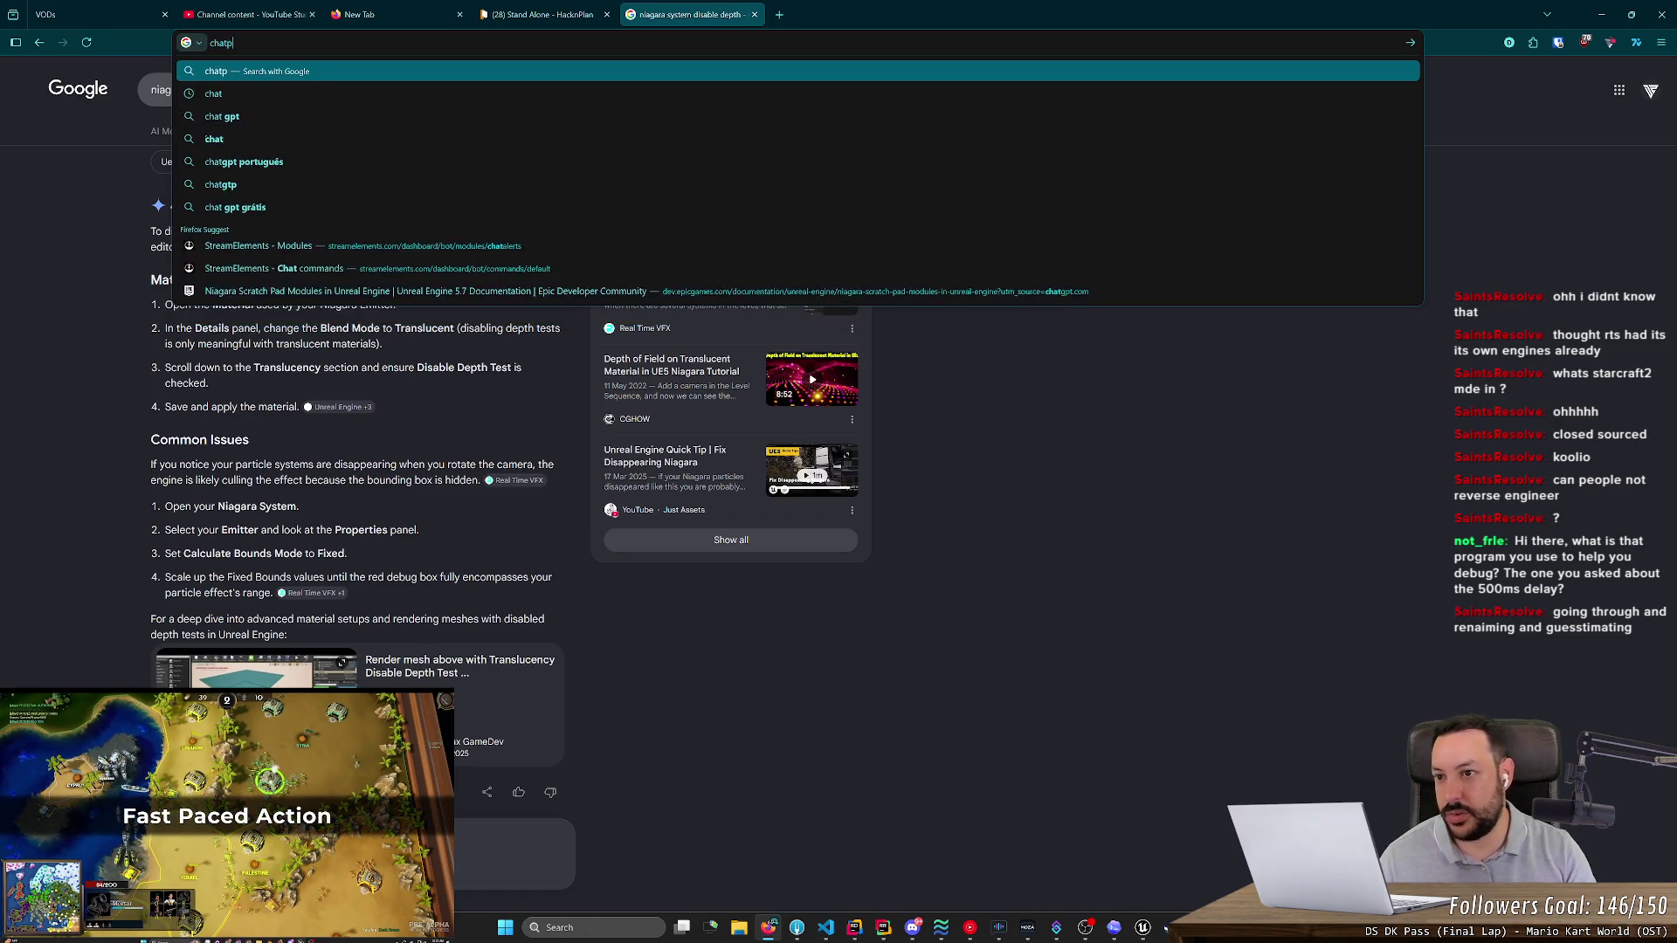
key(BackSpace)
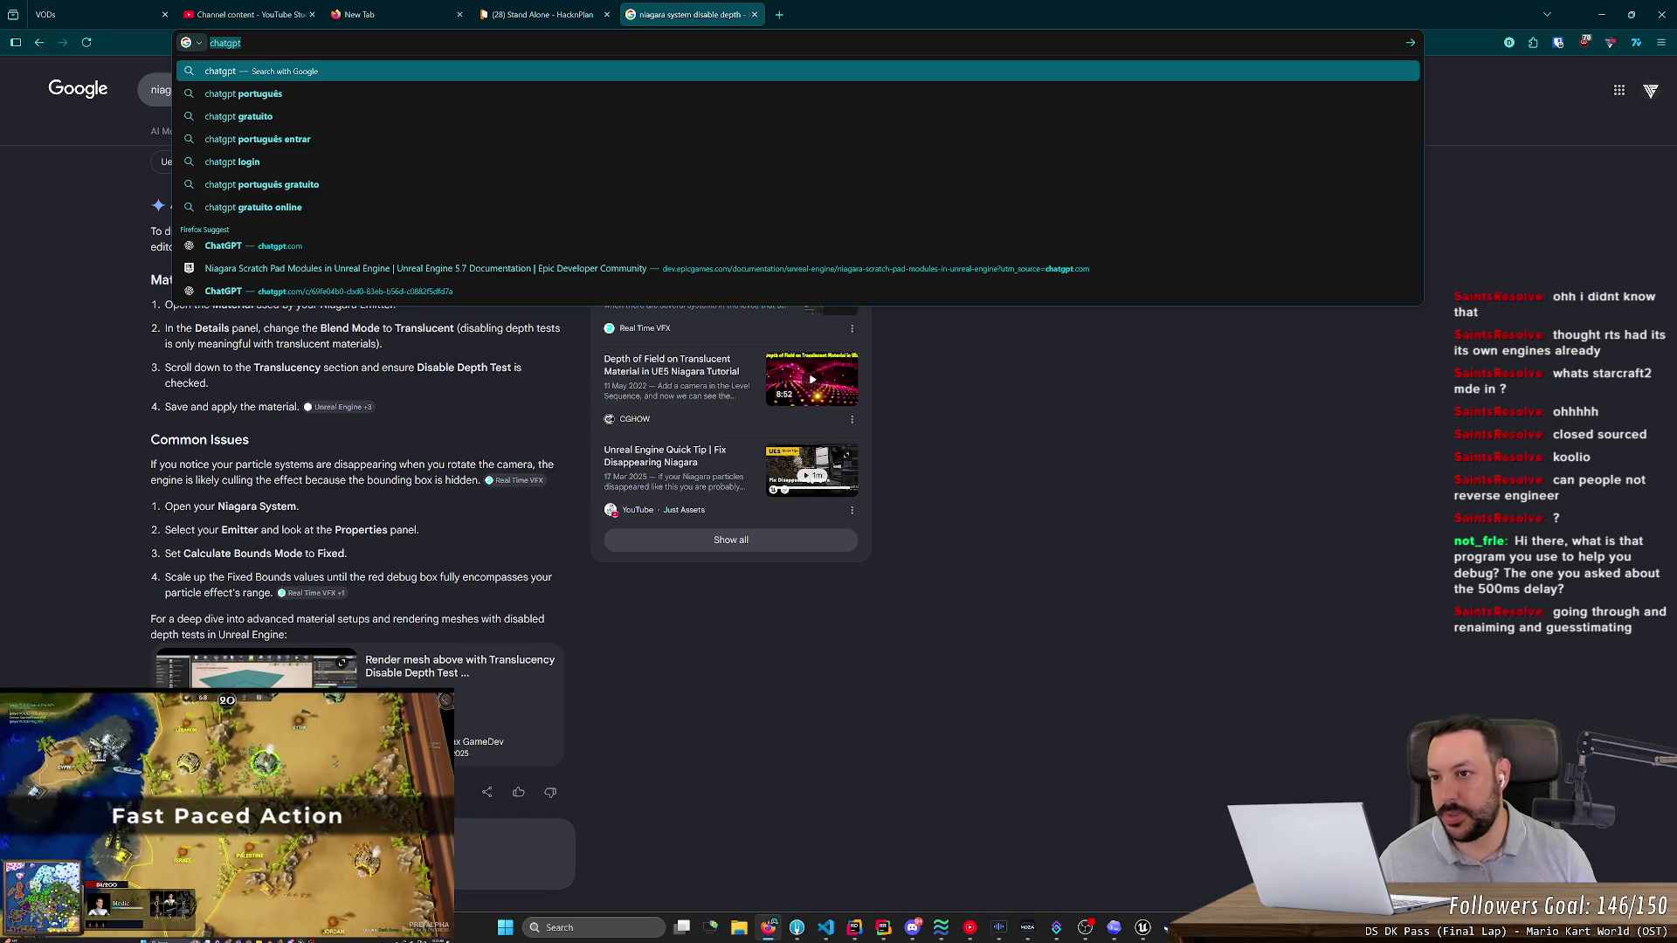
key(End)
key(ctrl+z)
key(ctrl+z)
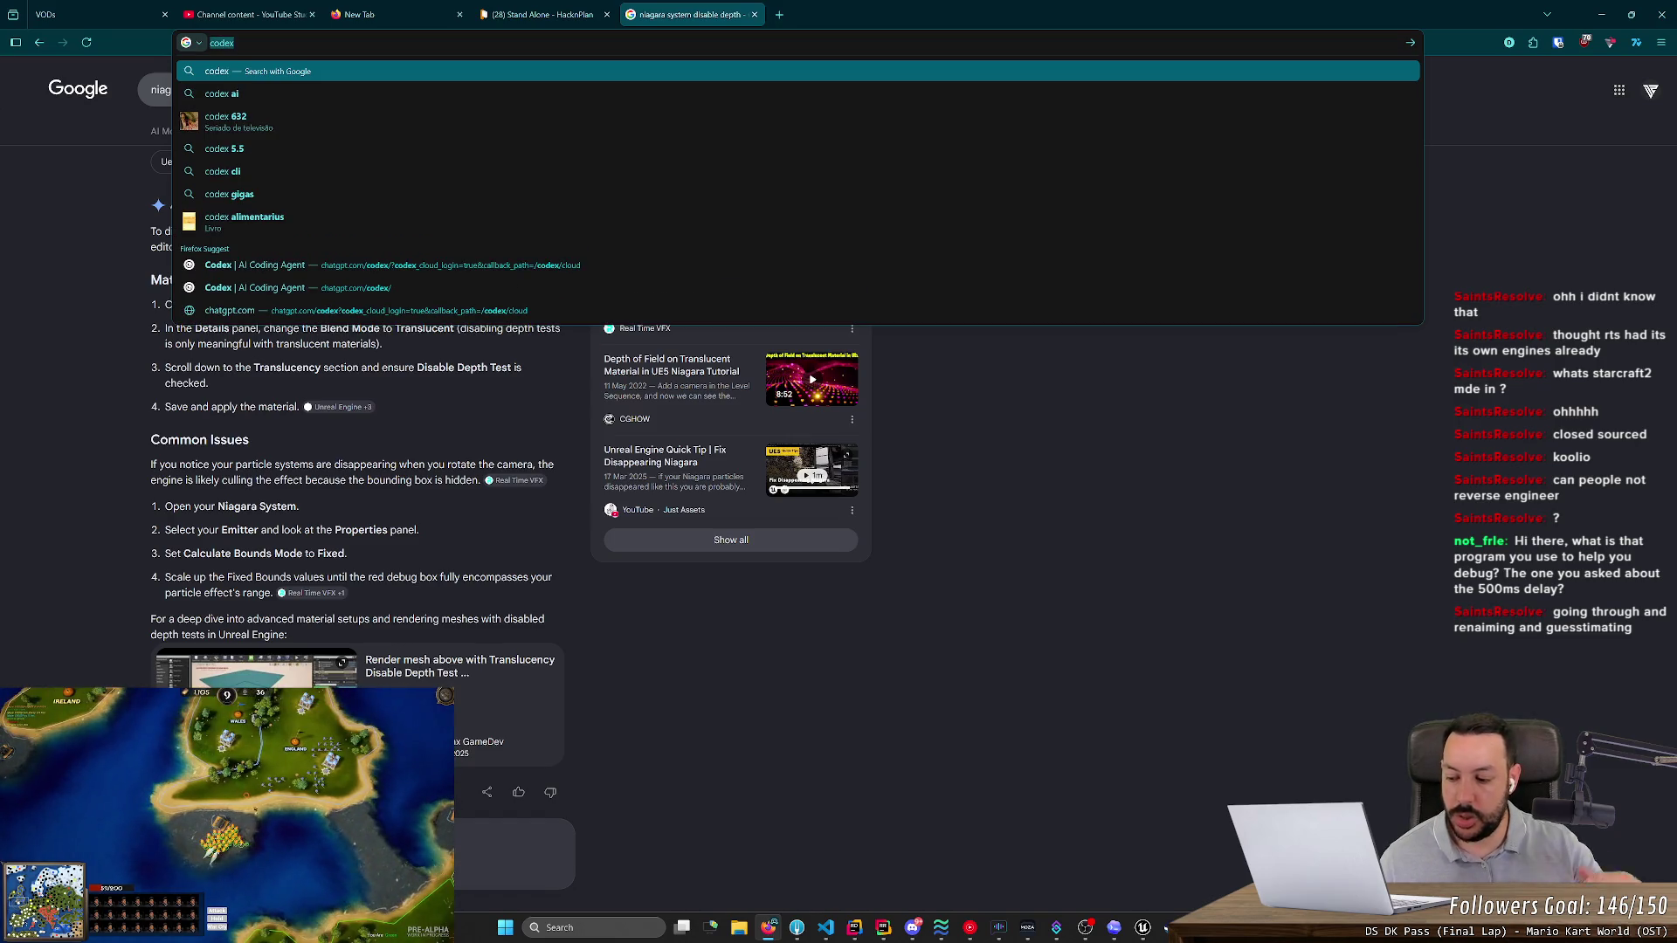
key(alt+Tab)
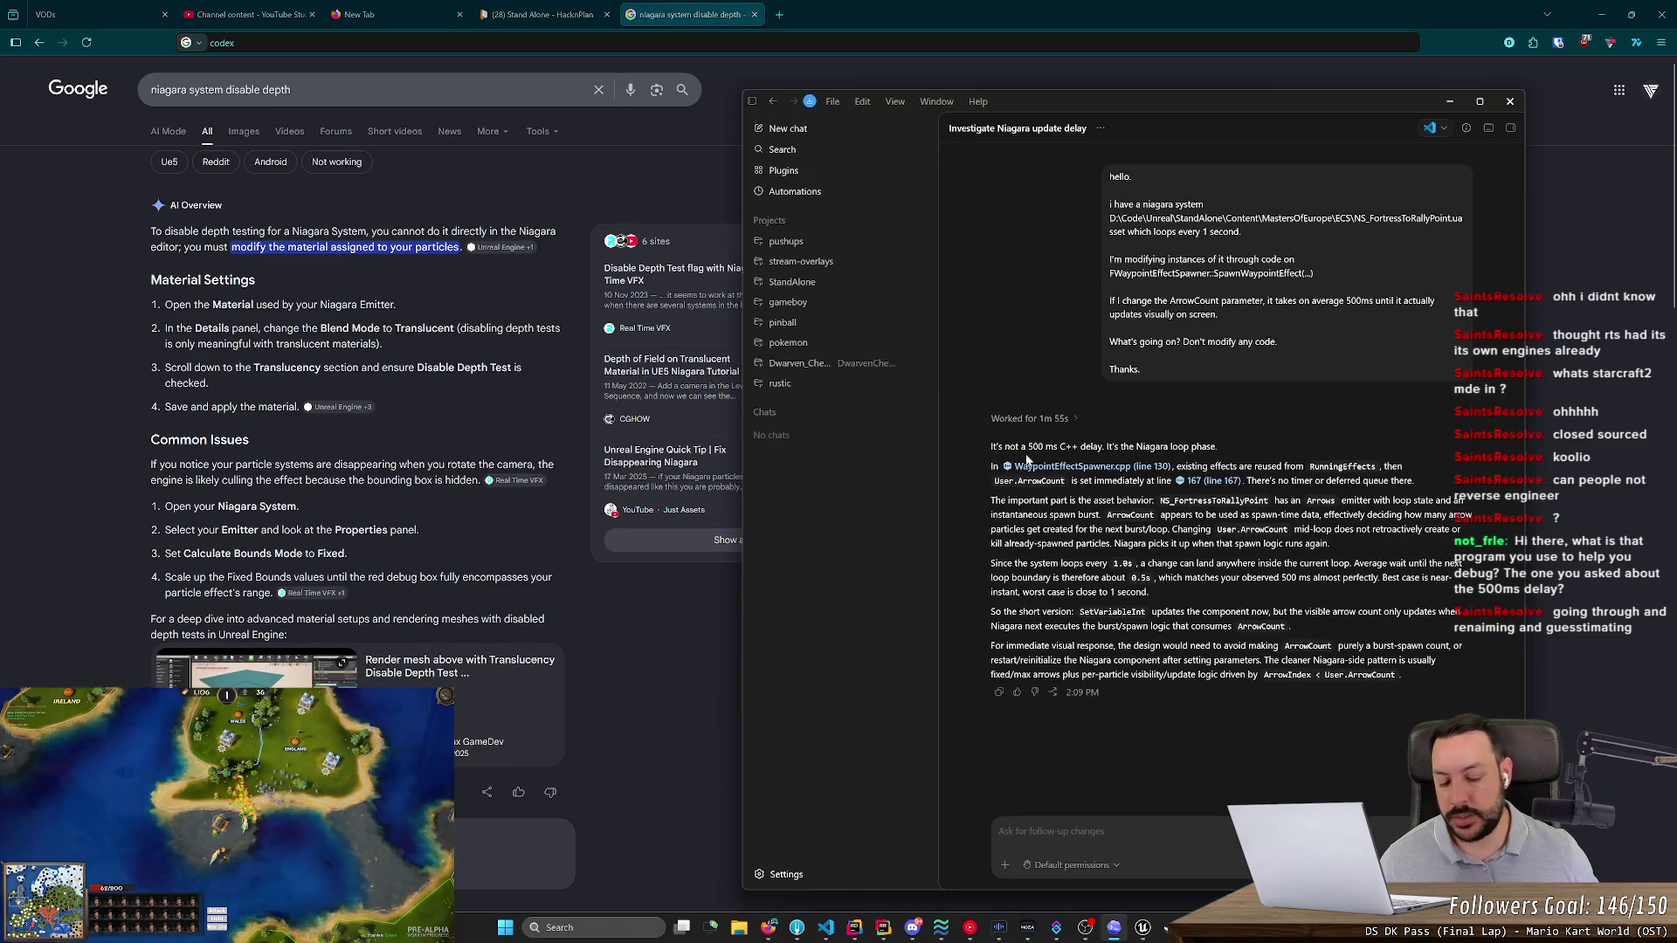
- Close the PowerShell window and nudge the Codex window up and right
key(super)
key(super)
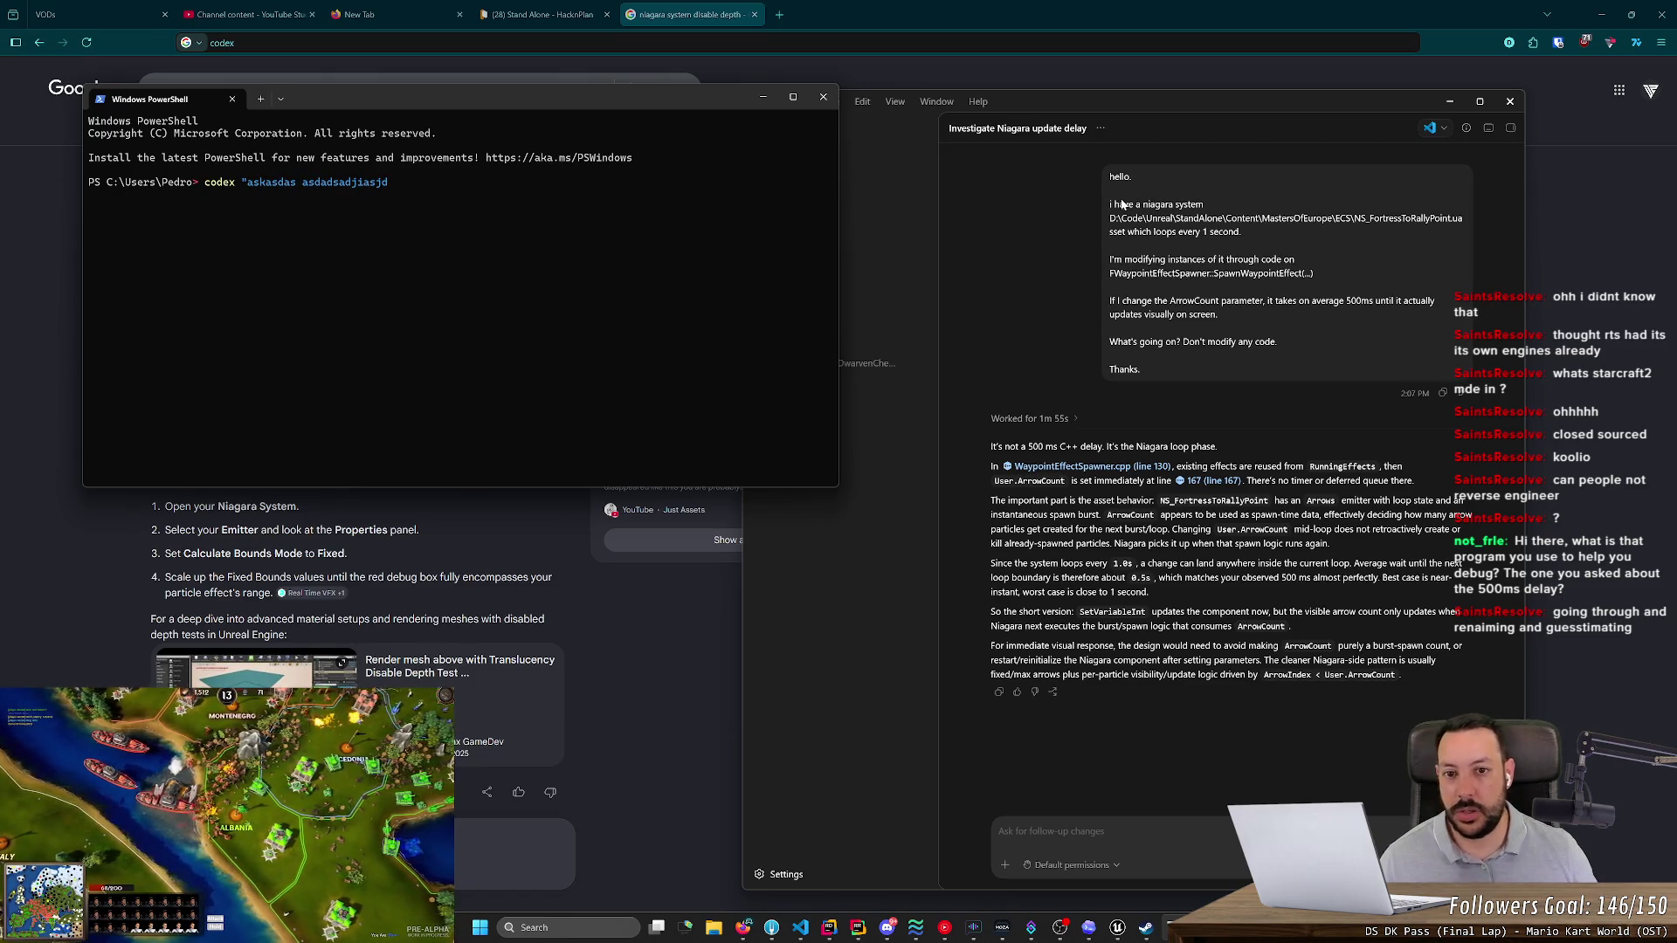
key(alt+F4)
drag(1110, 102, 1126, 60)
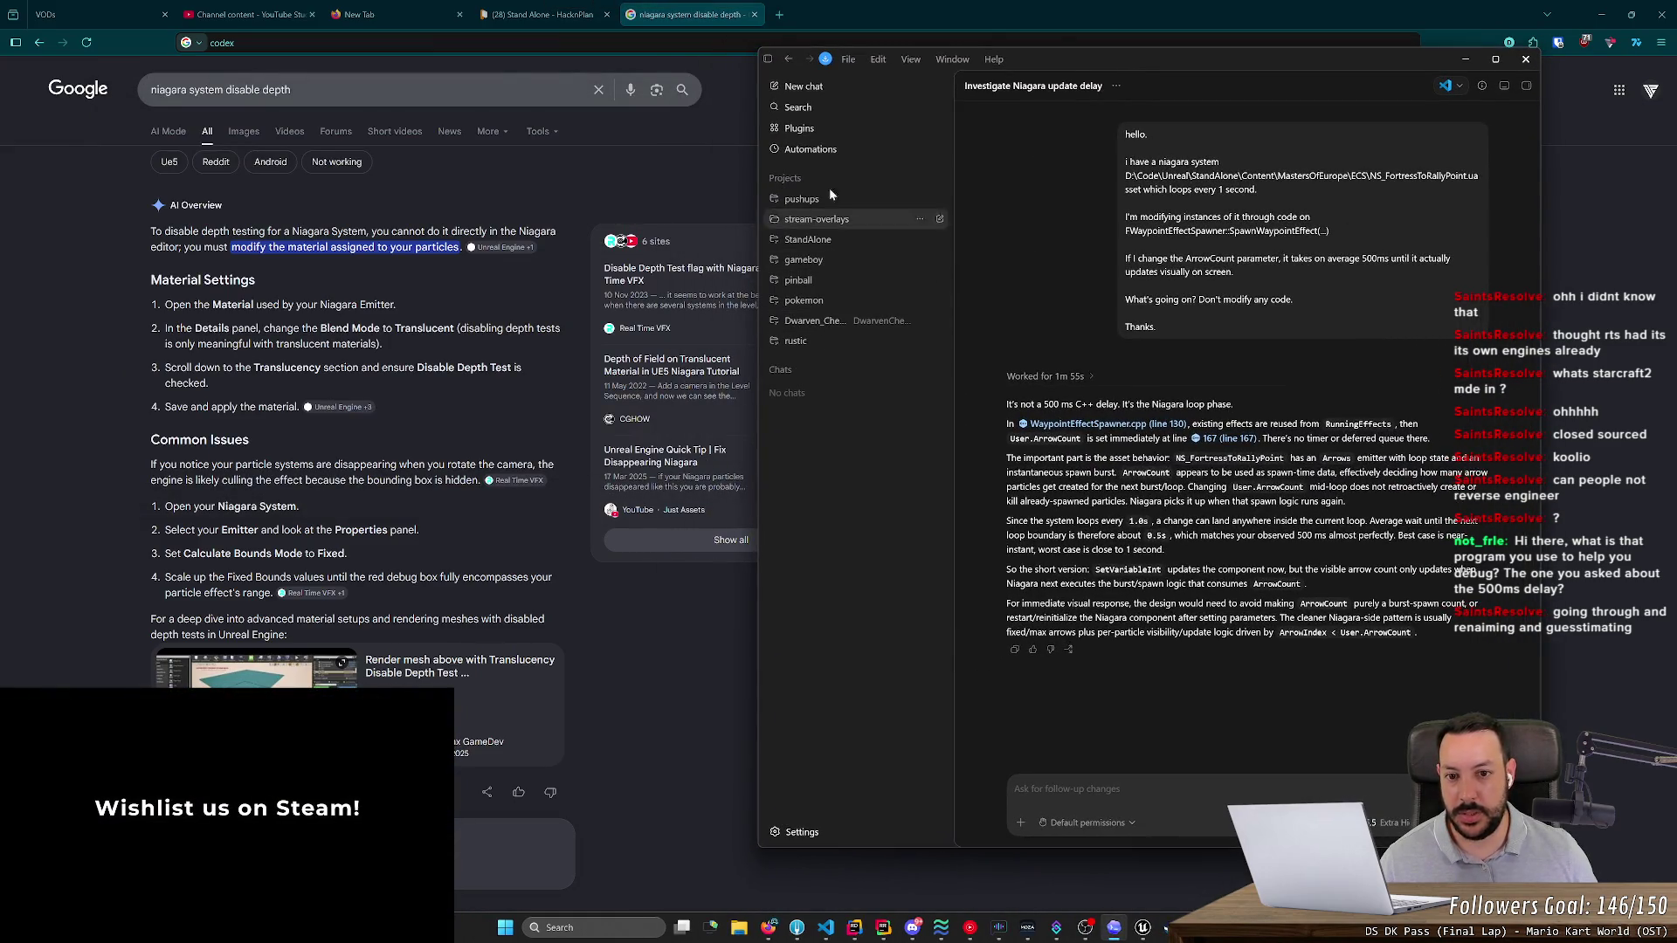
- Expand and collapse the StandAlone chat list, then return to the Google search box
click(878, 241)
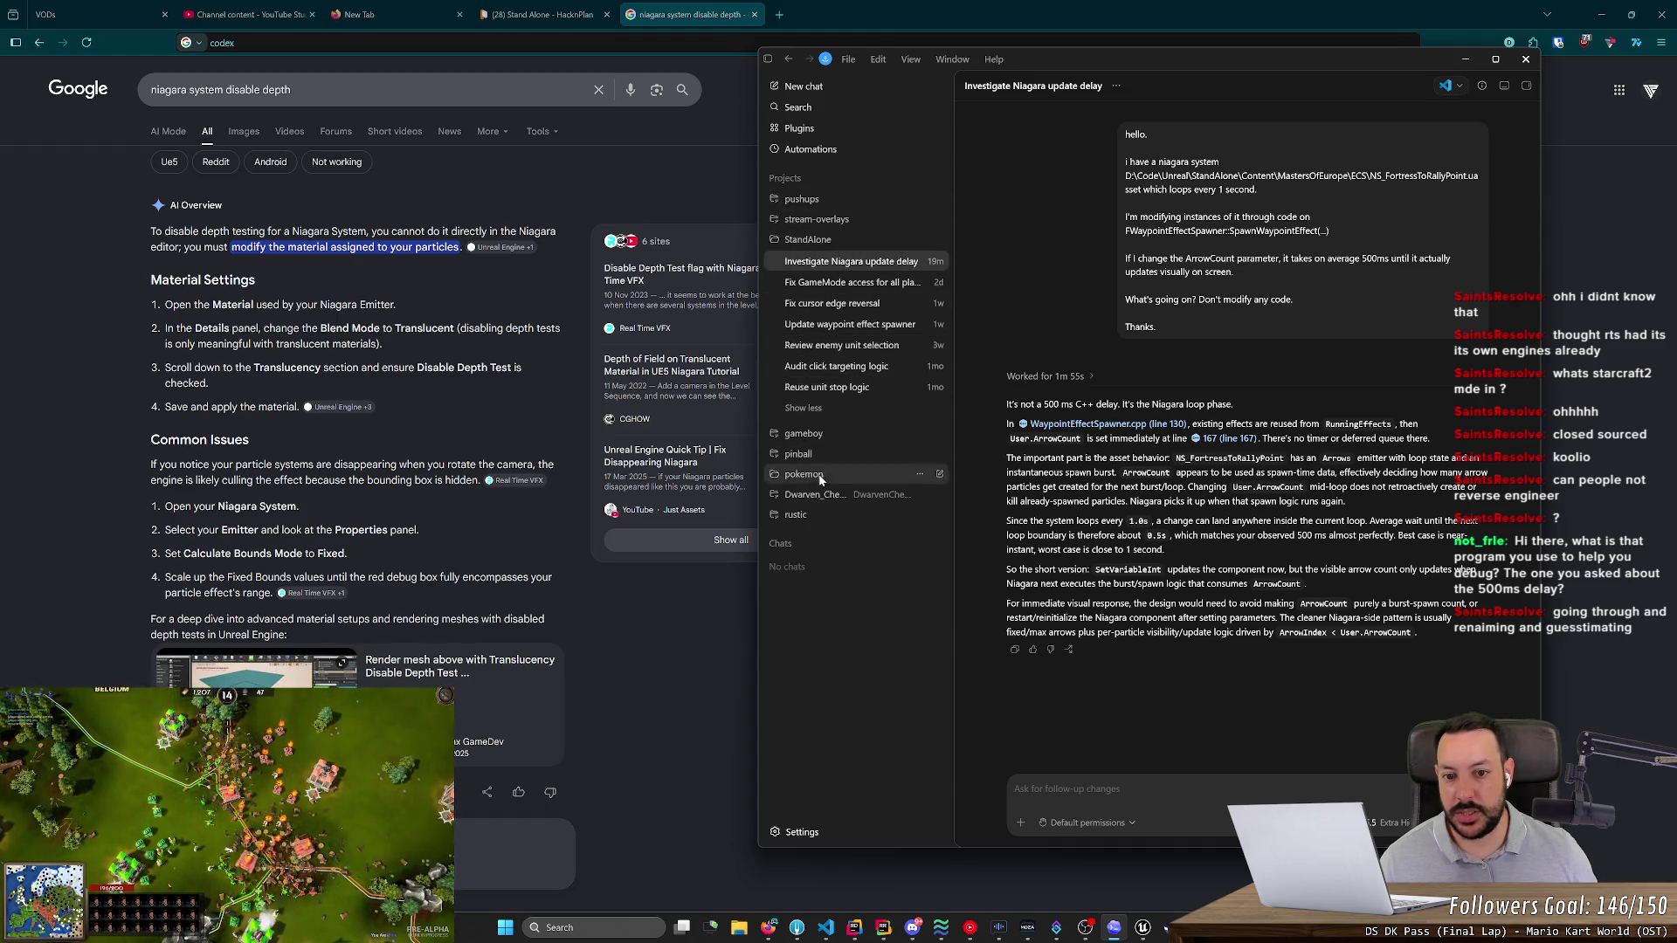
click(854, 244)
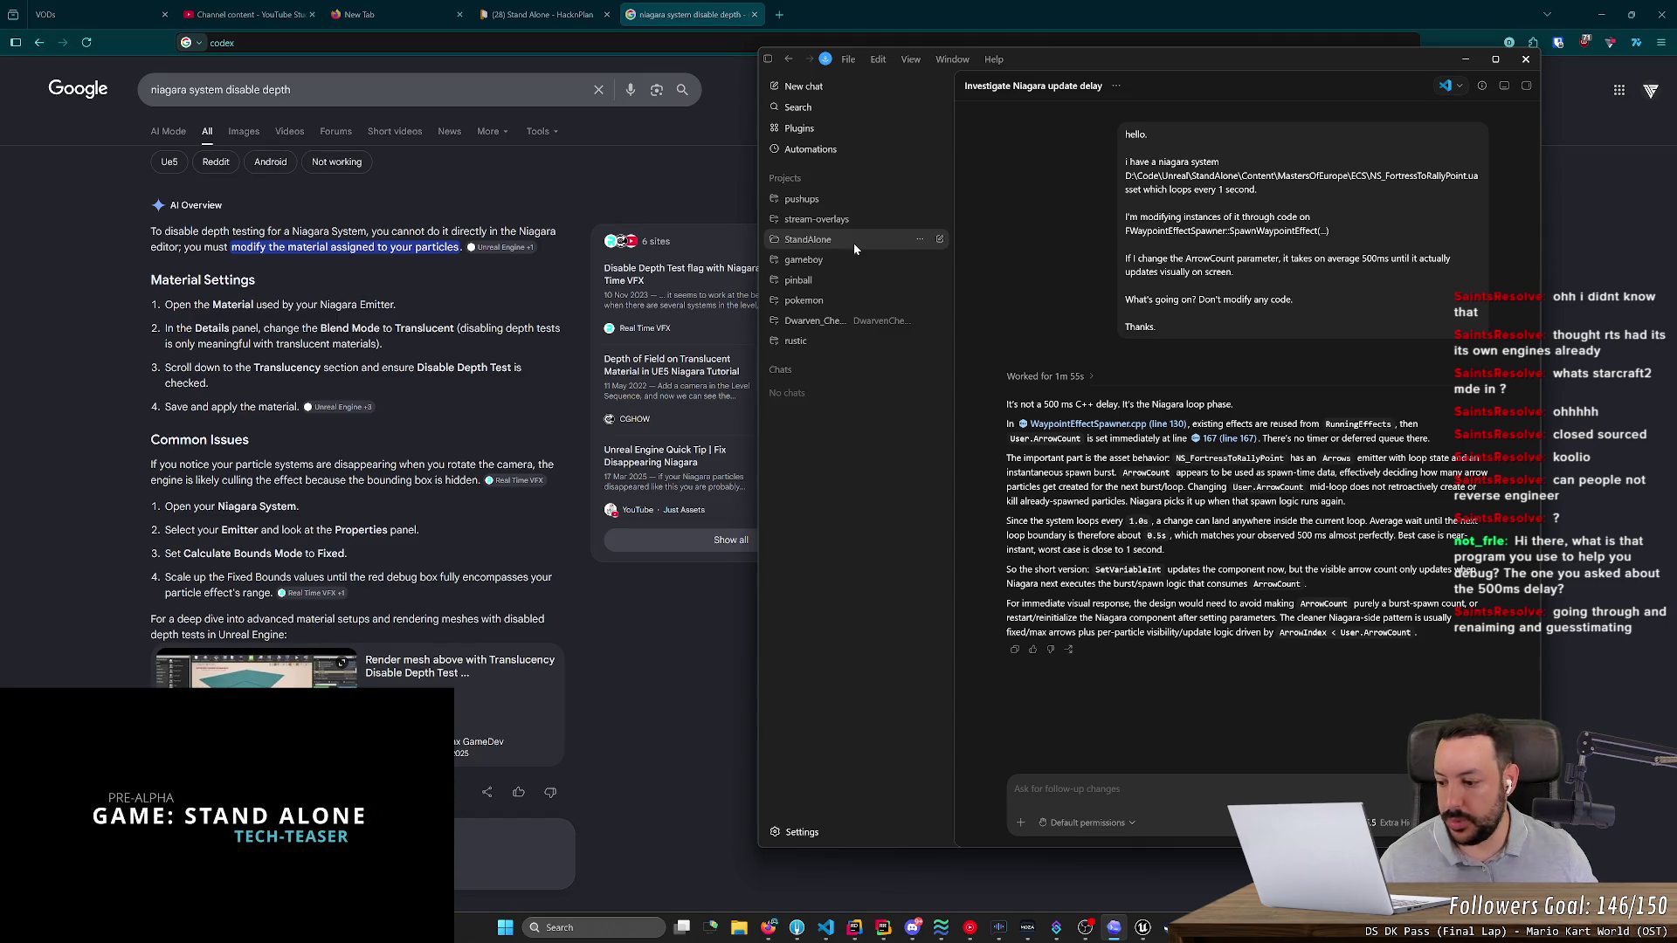
click(367, 90)
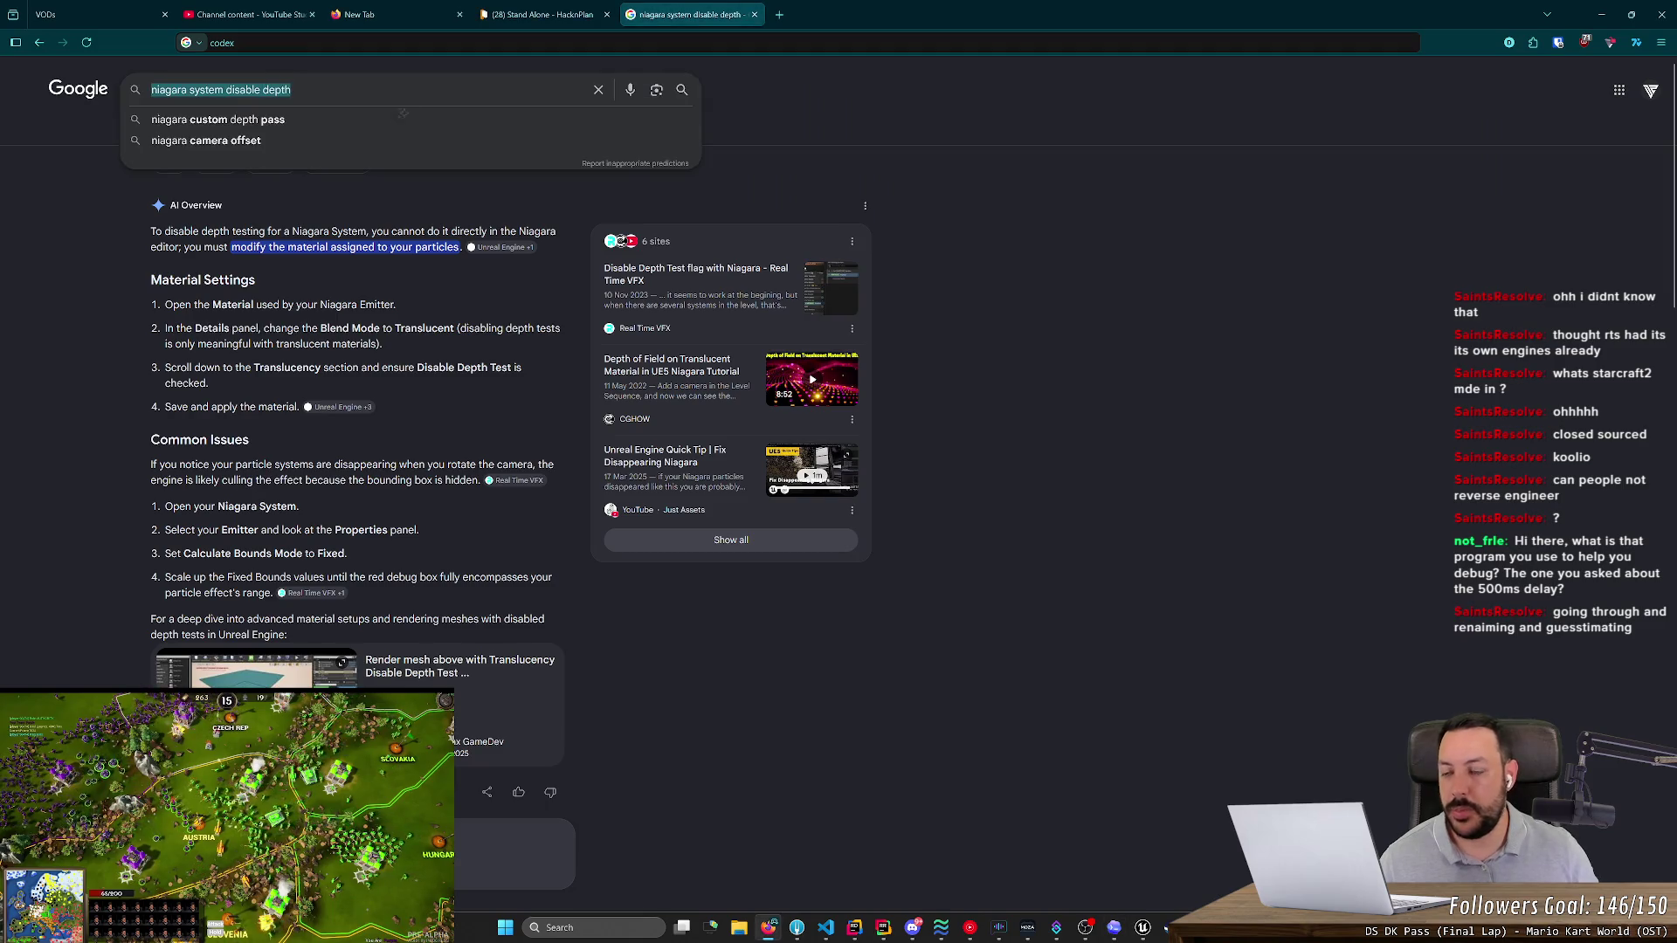
- Search Google for 'minecraft java reverse engineering', skim the results, and close that tab
text(mine)
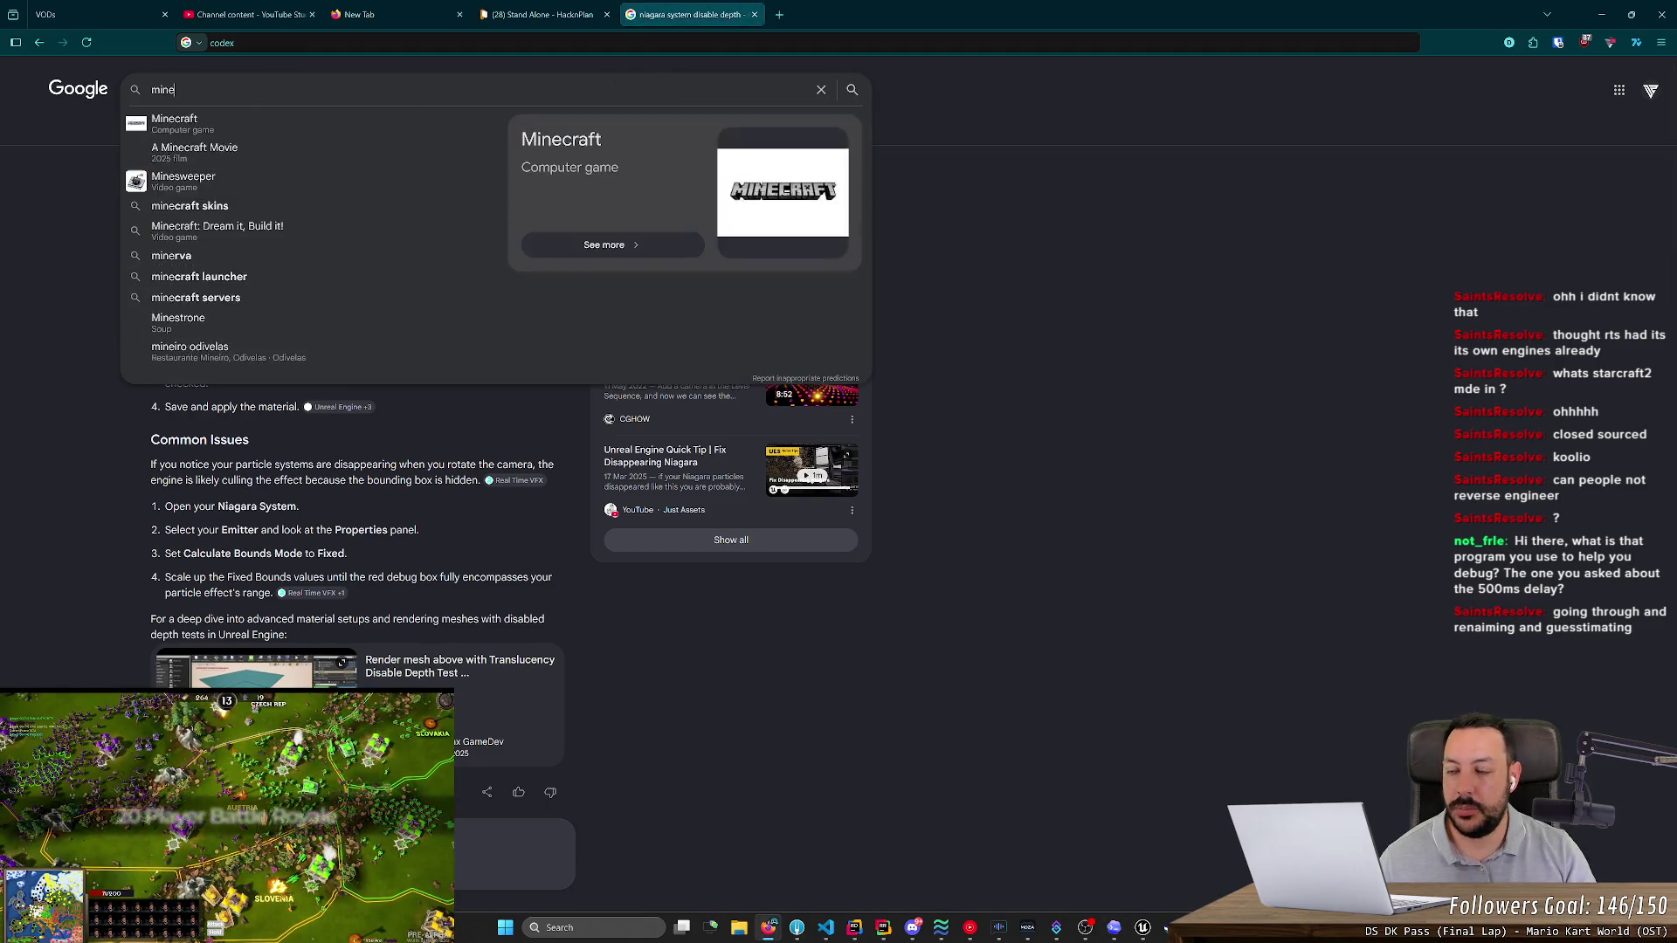
text(craft reverse engineer)
key(Down)
key(Down)
key(Return)
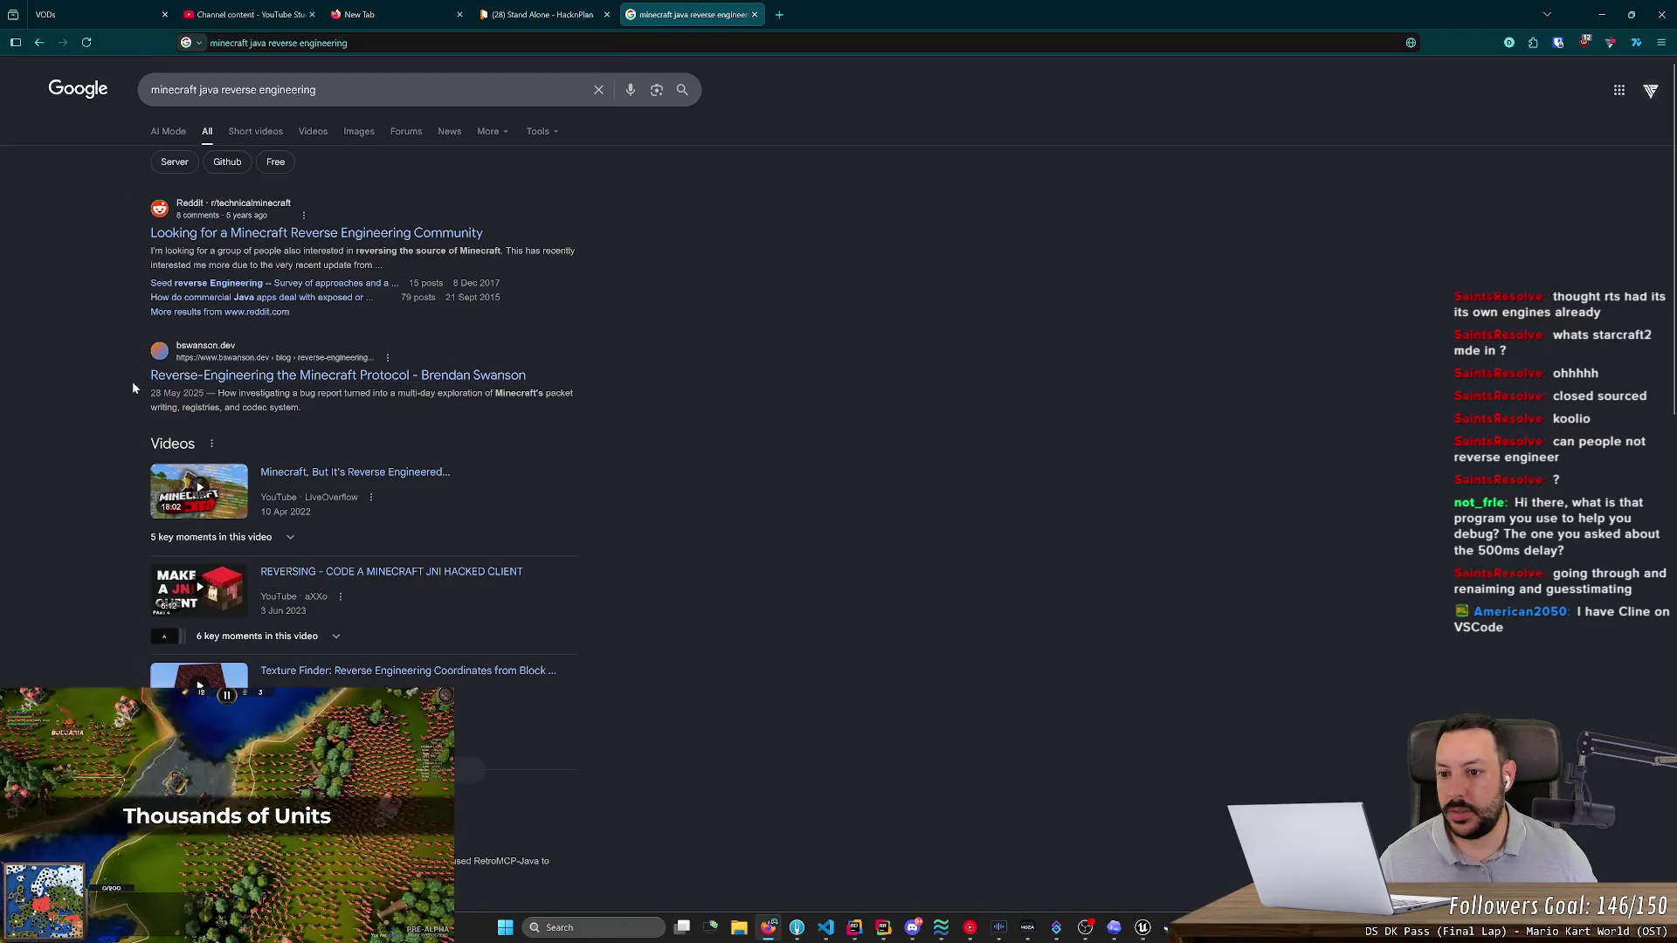
scroll(109, 371, down, 3)
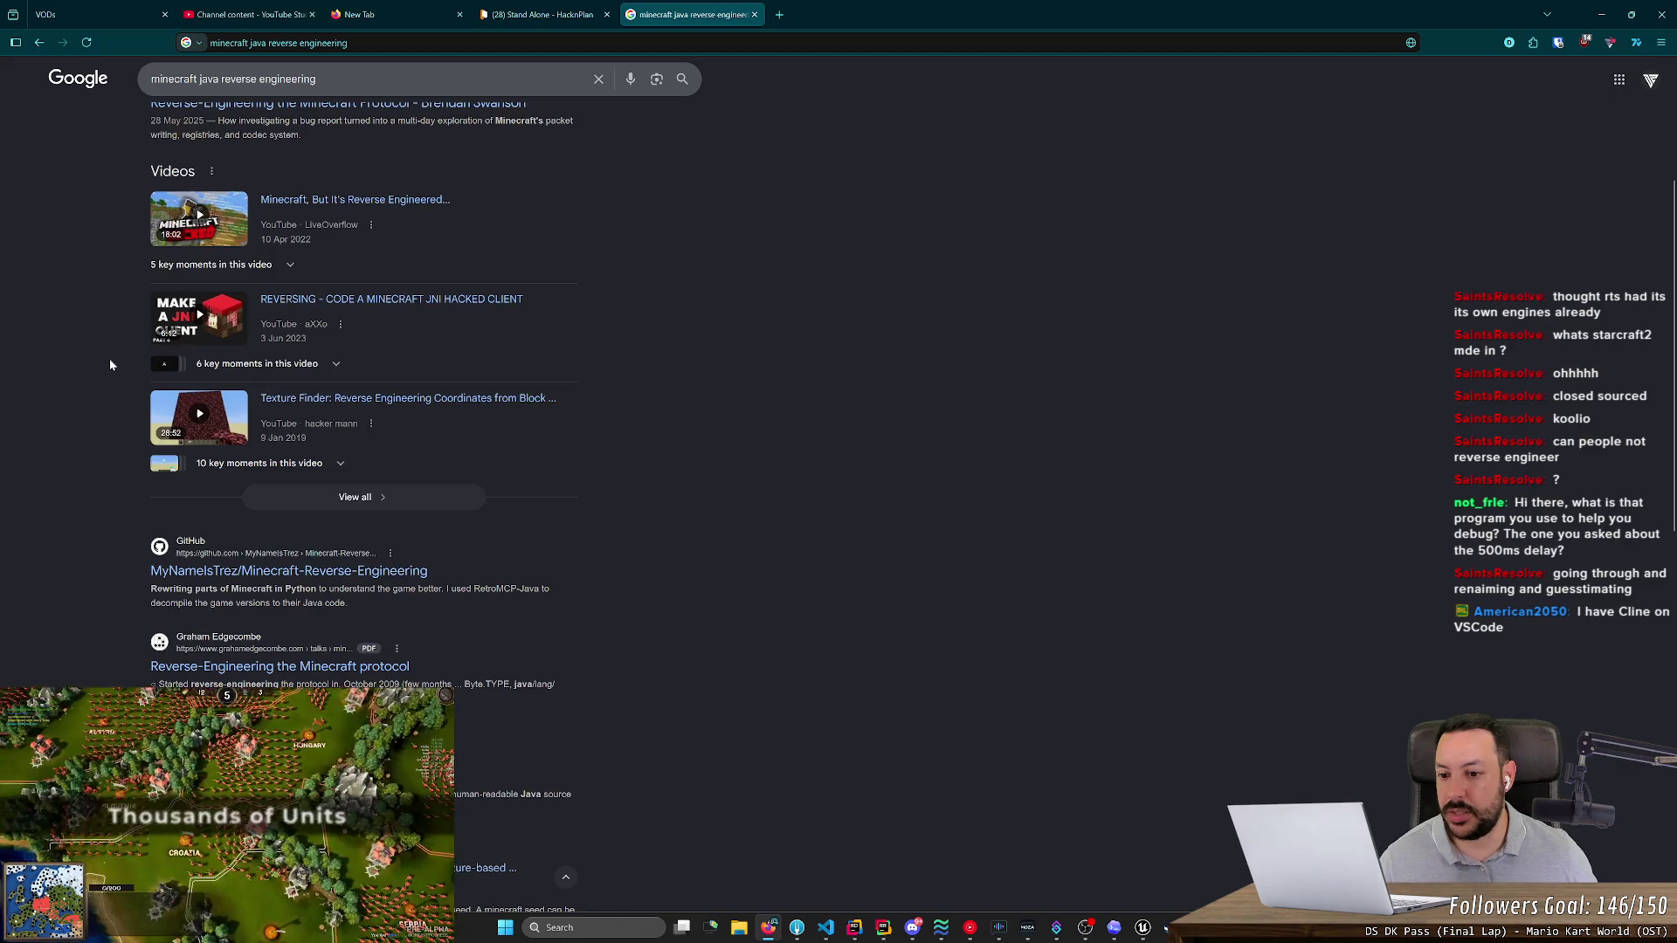
scroll(110, 365, up, 2)
scroll(110, 365, up, 1)
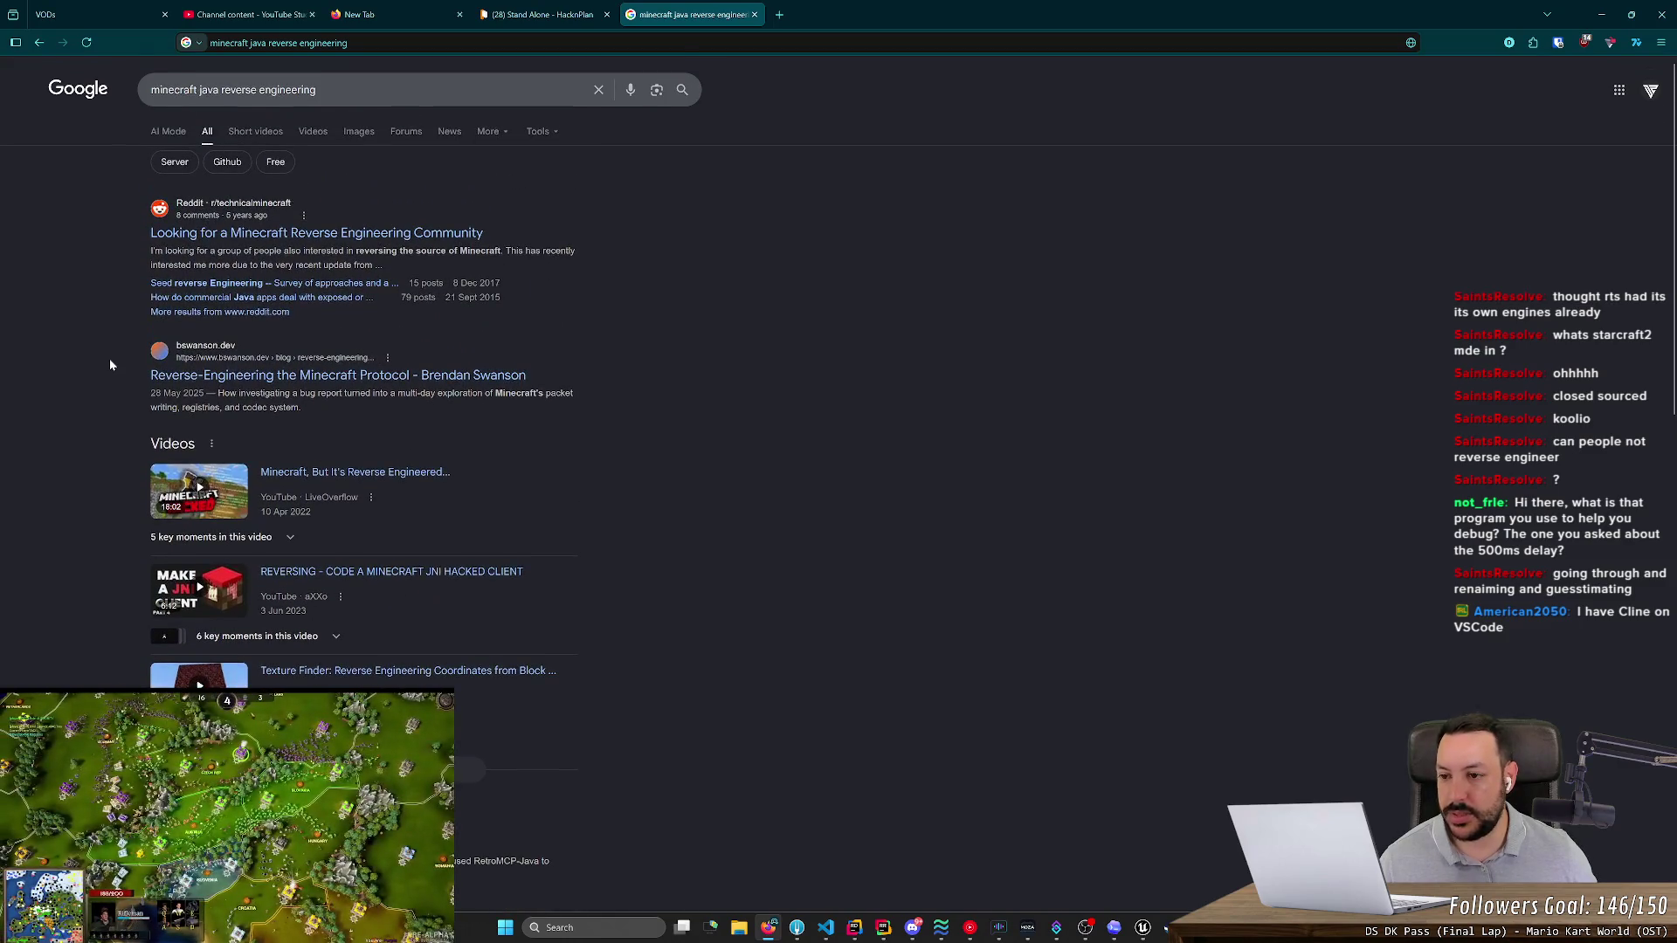
scroll(119, 373, down, 8)
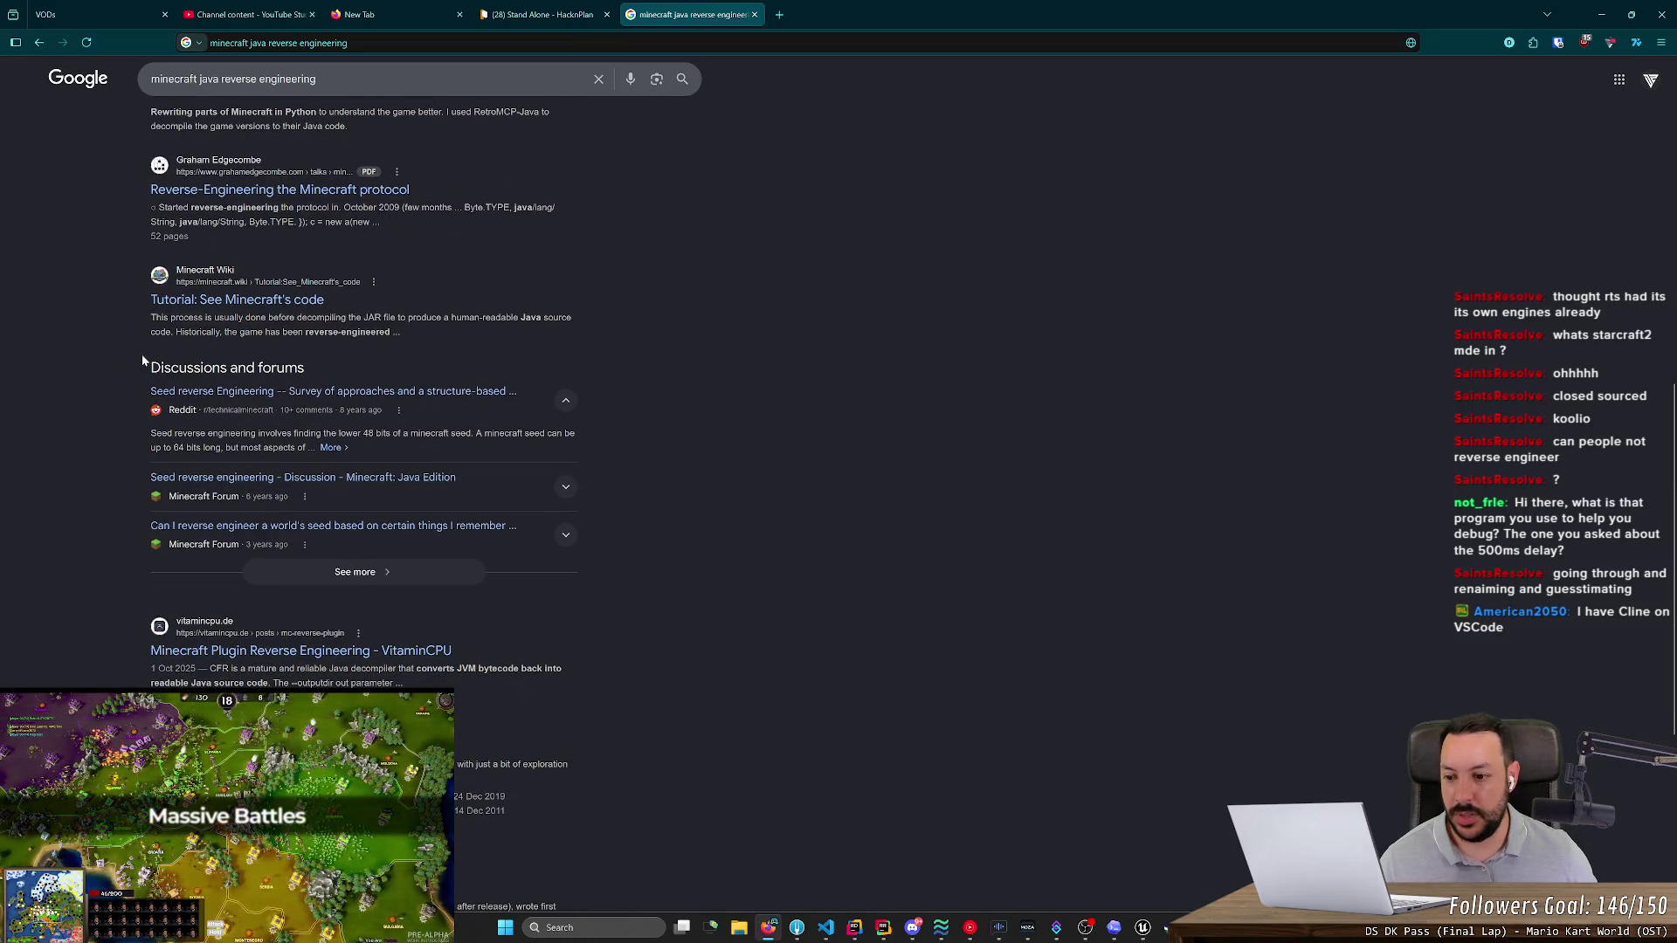
scroll(703, 426, up, 7)
middle_click(710, 6)
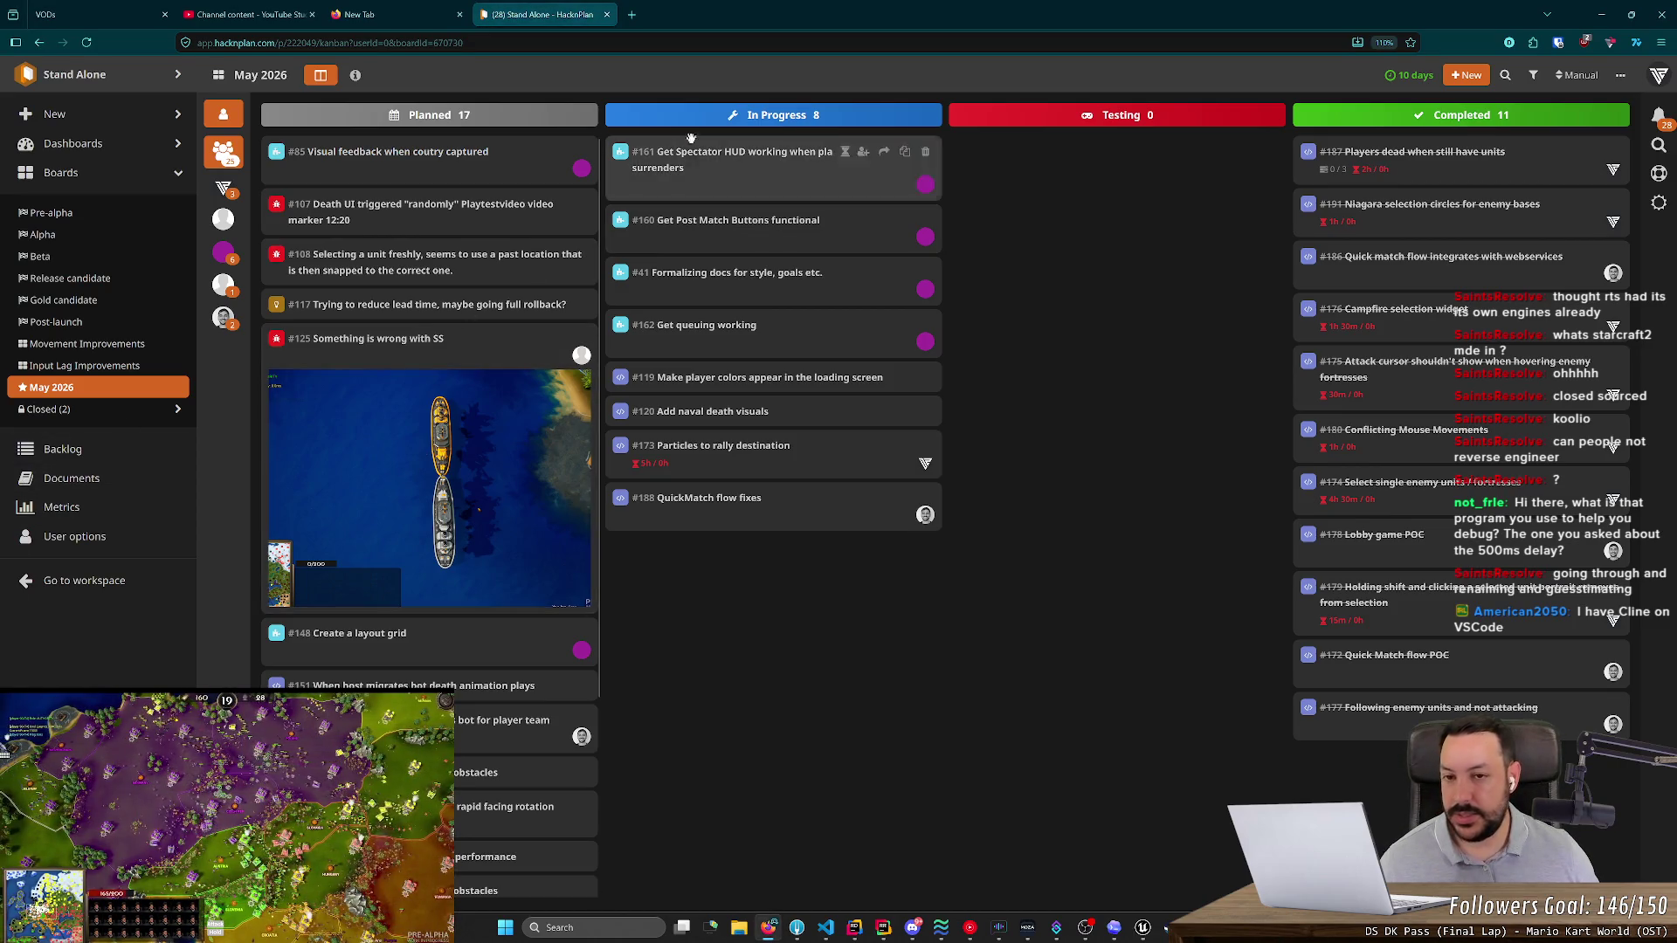
- Search the web for 'ciine' in a new browser tab
click(633, 13)
text(c)
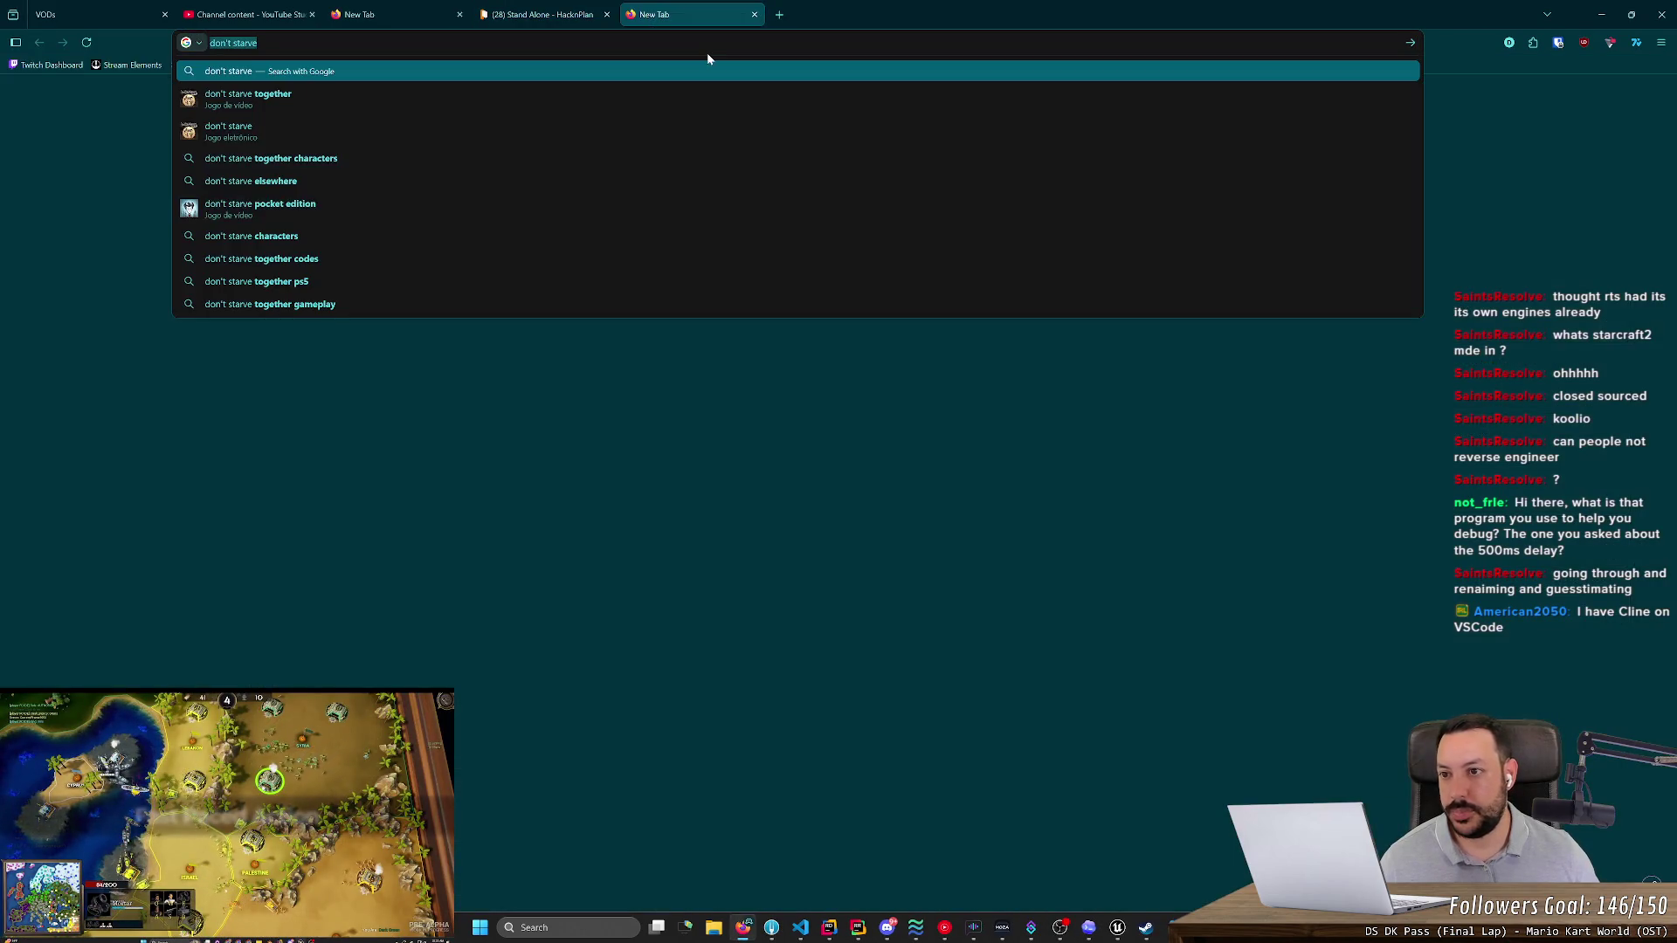
text(iine)
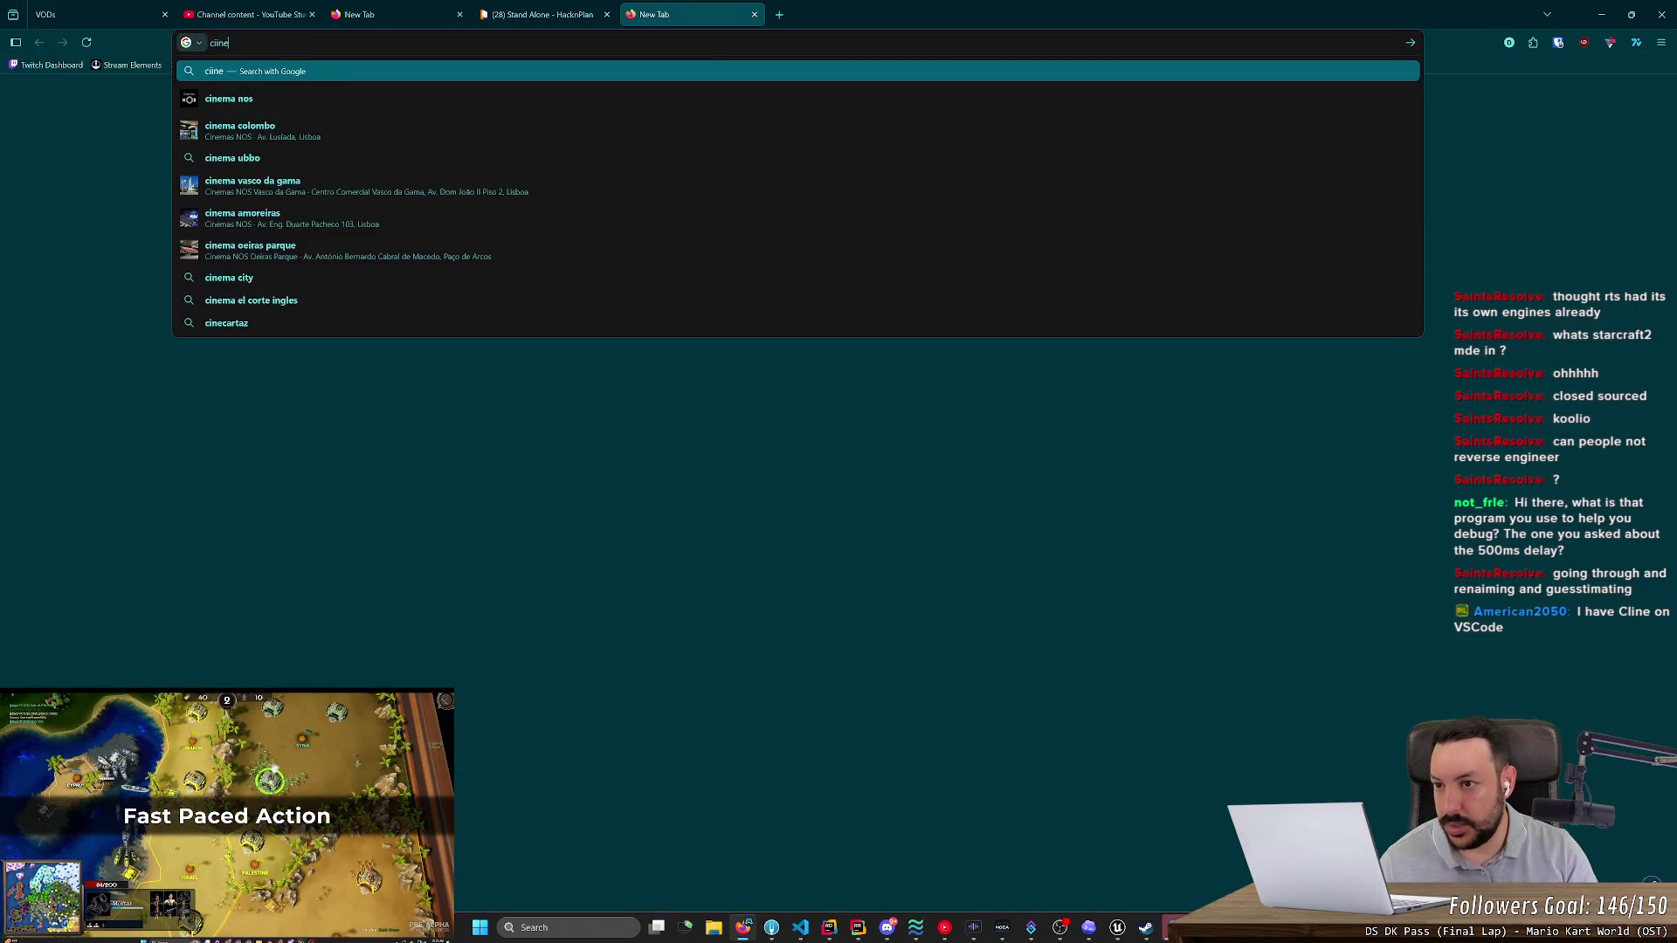
key(Return)
- Refine the search to 'cline vscode', select 'Cline' in the overview, then switch to VS Code
click(297, 89)
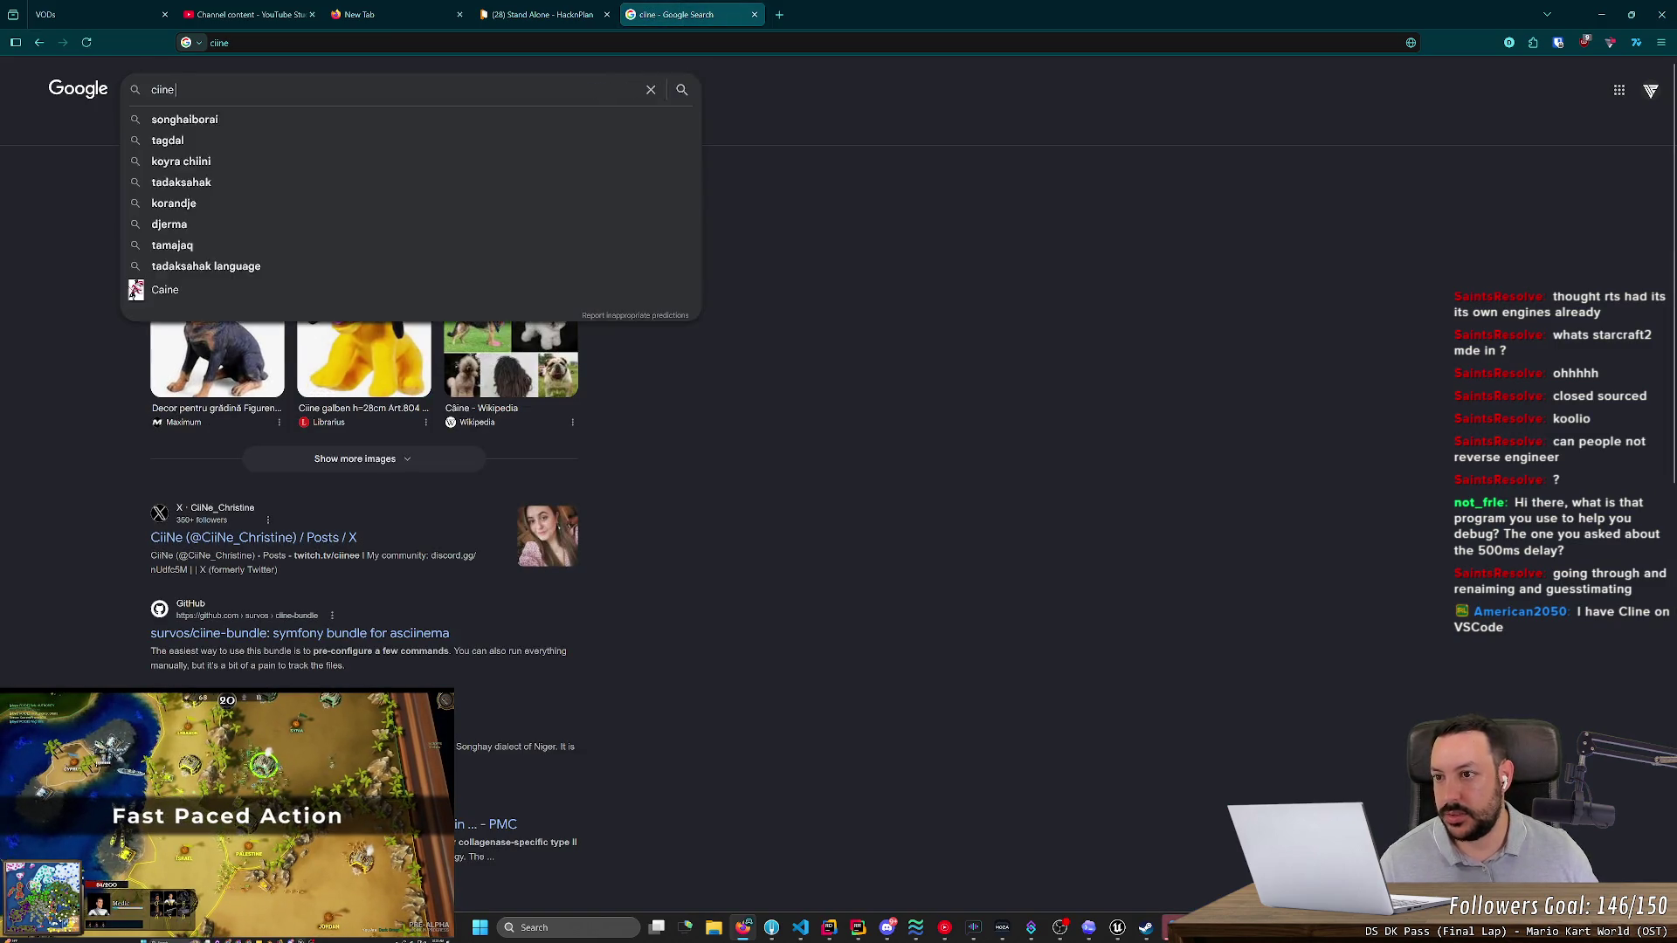
text( vscode)
key(Return)
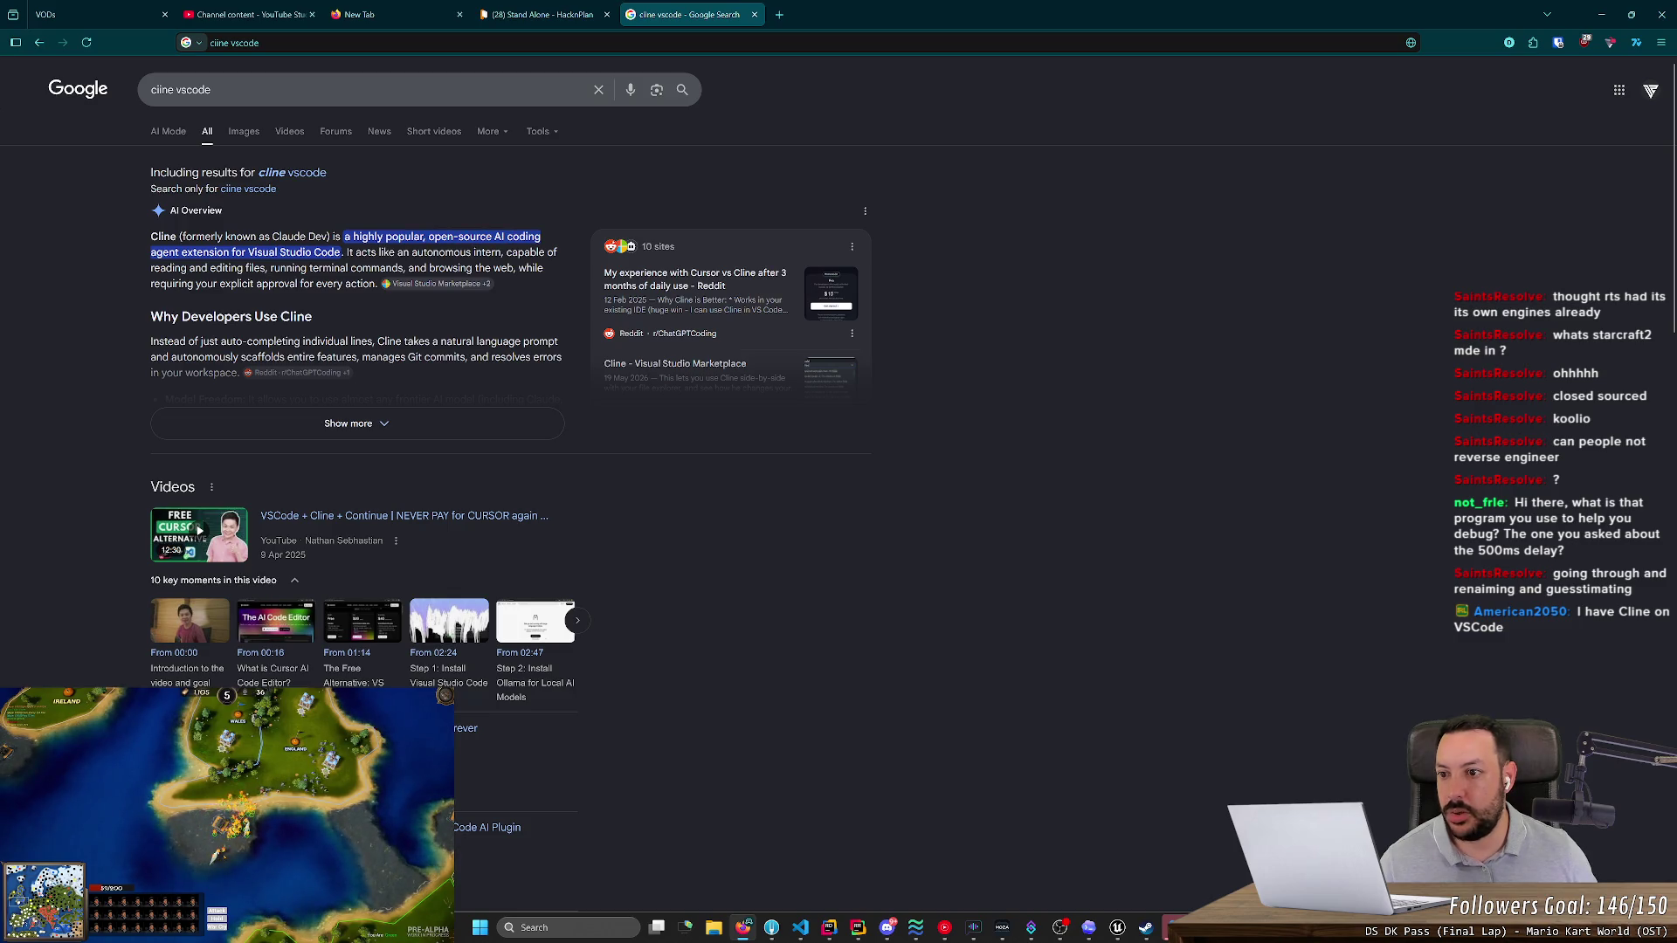
double_click(164, 237)
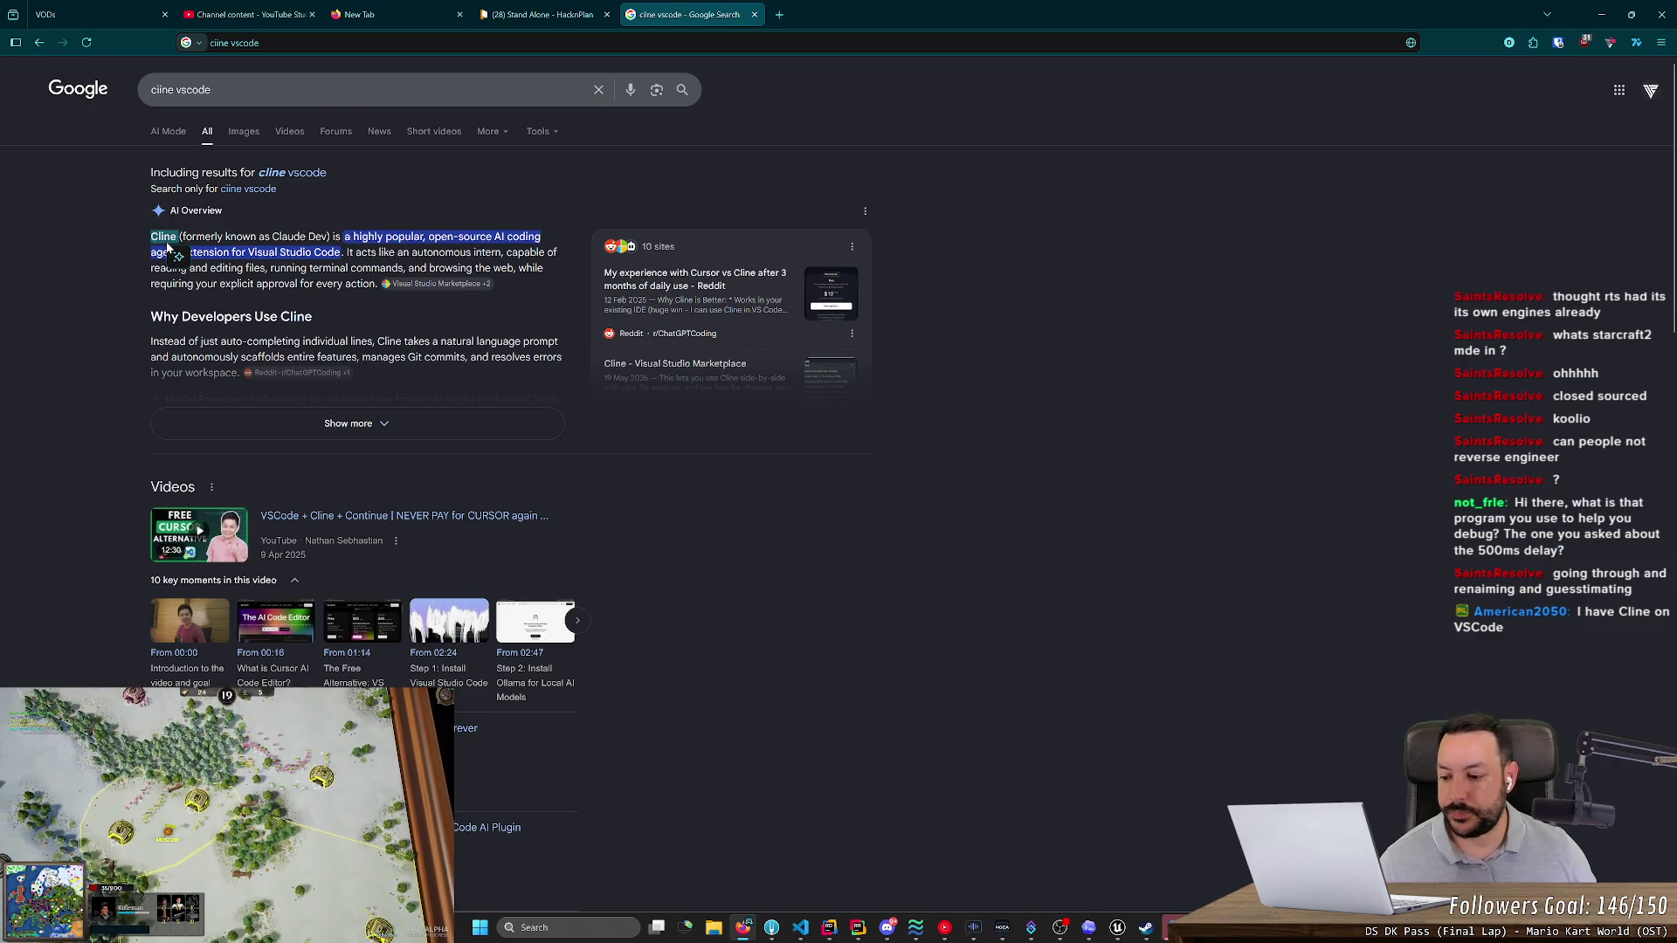
click(800, 928)
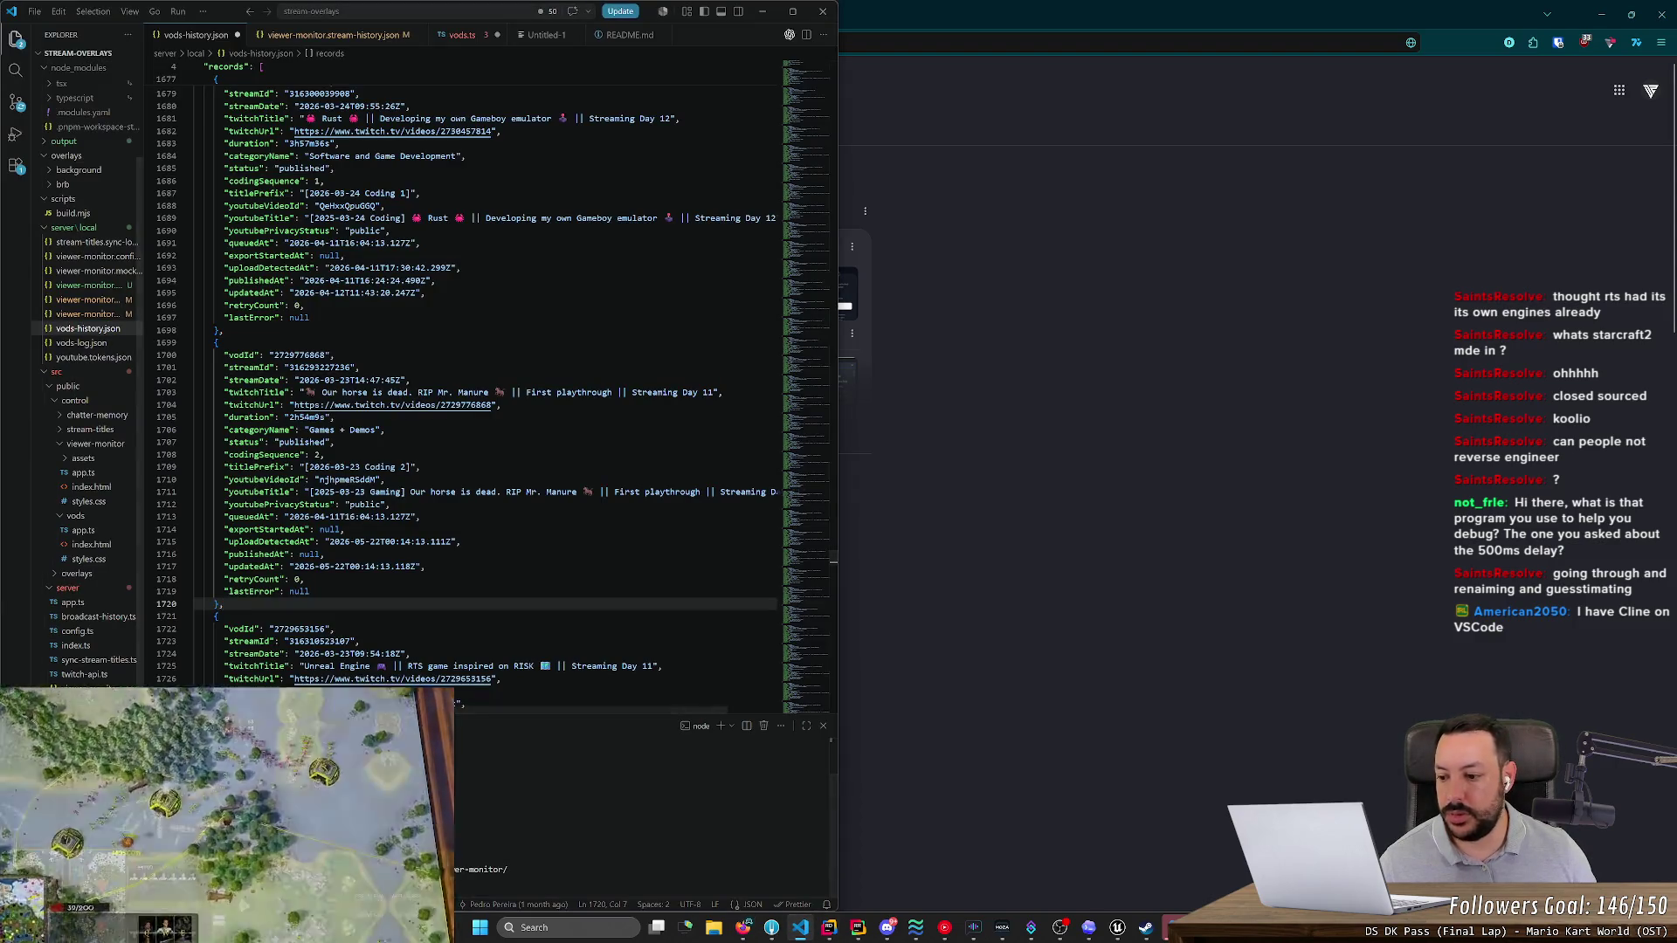
- Open the Codex sidebar in VS Code, dismiss the GPT-5.5 popup, and toggle CHAT/CODEX views
click(790, 36)
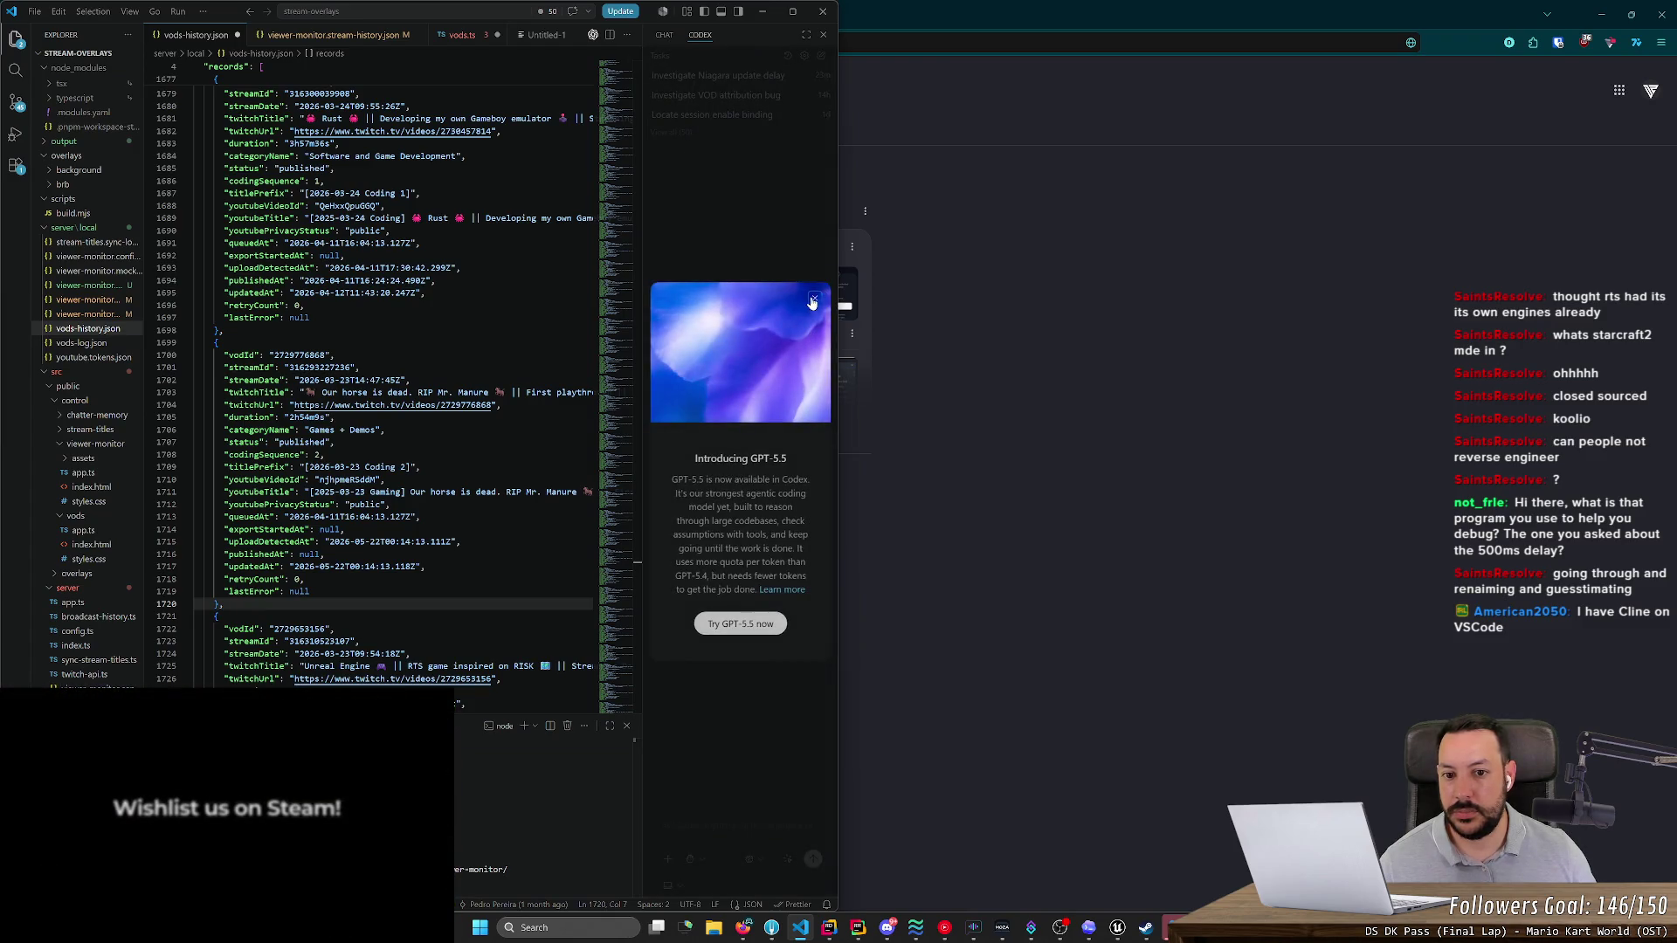
click(815, 301)
click(664, 39)
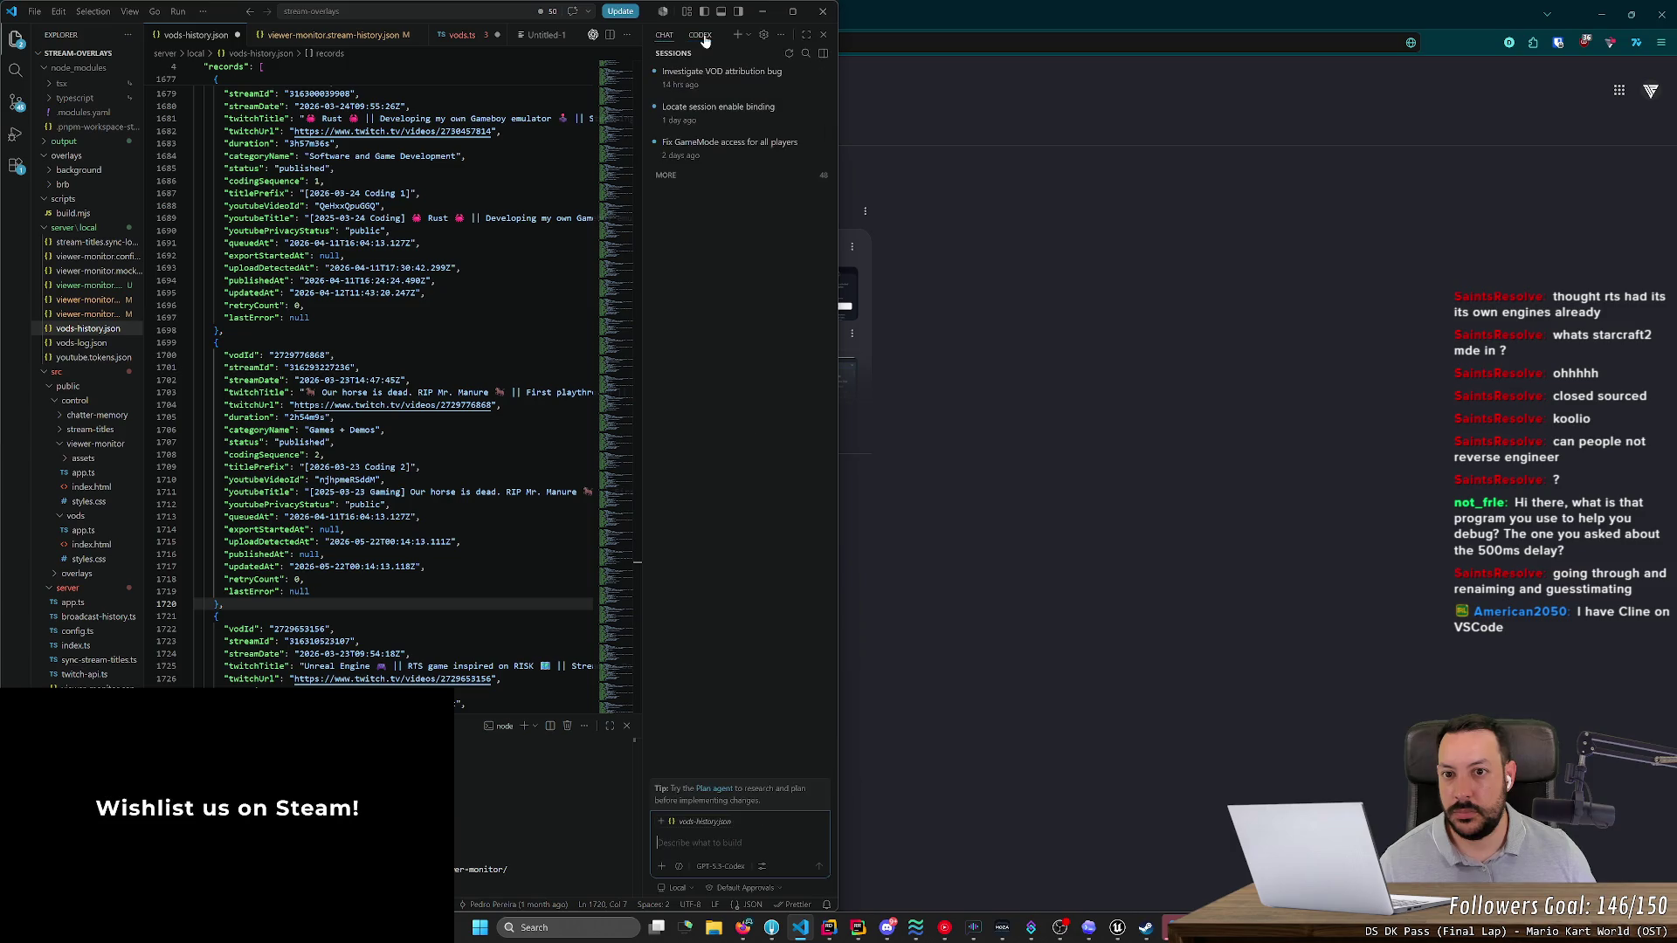
click(711, 41)
- Open the tasks in the Agents window with StandAlone workspace, close it, and return to Chrome
click(667, 13)
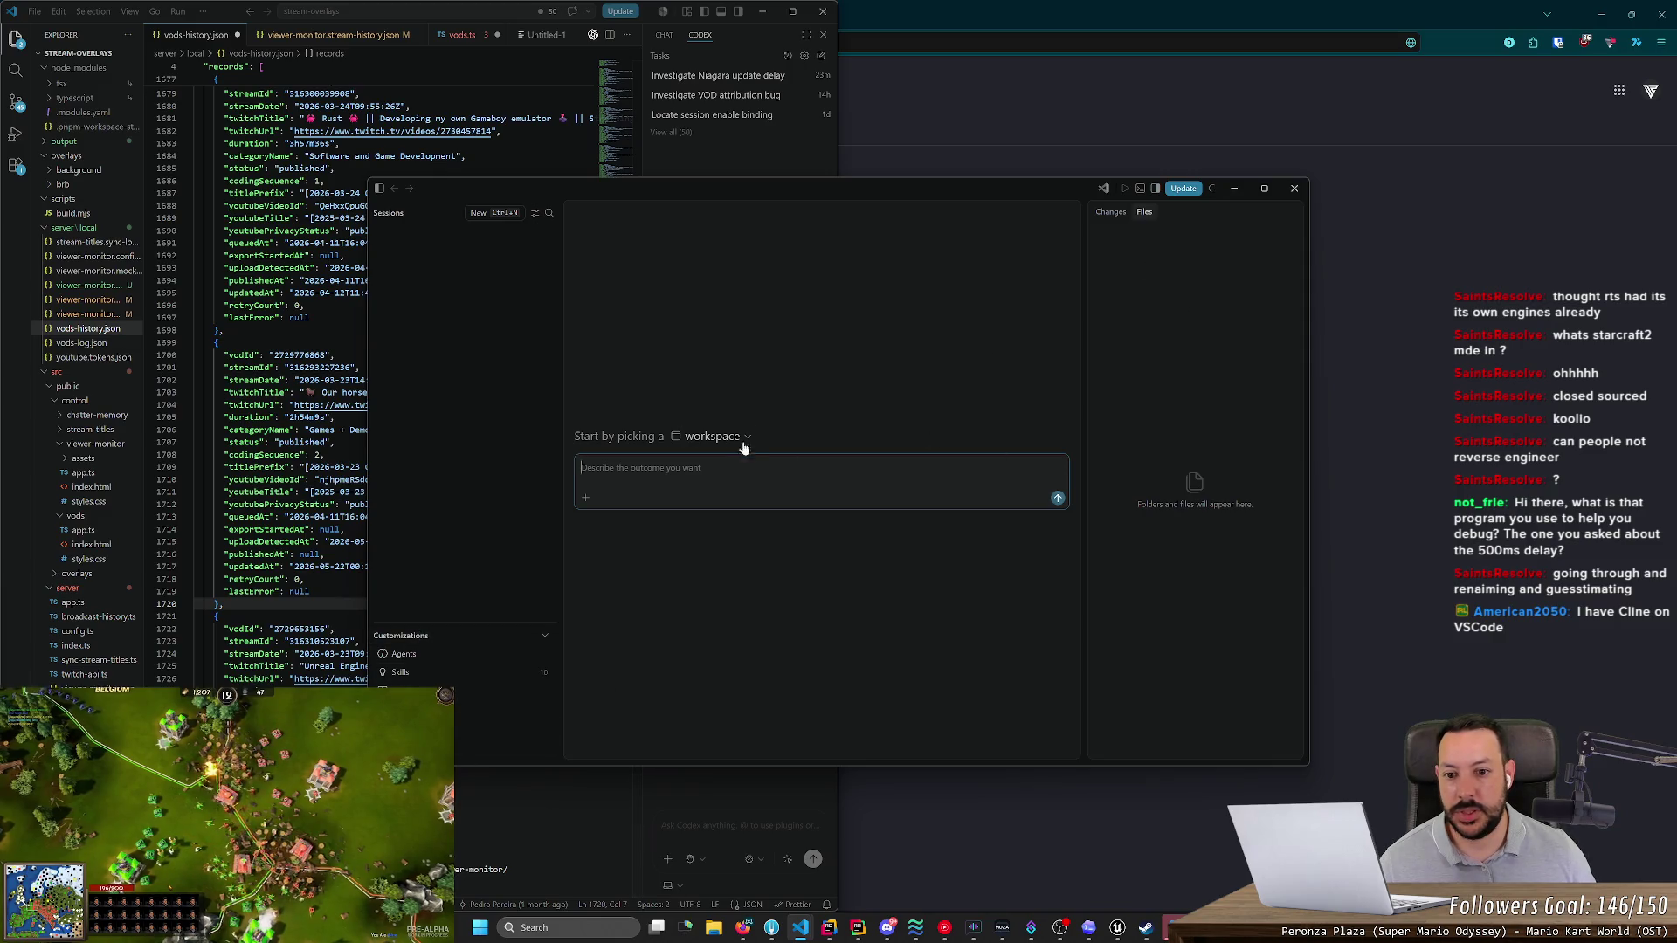
click(710, 439)
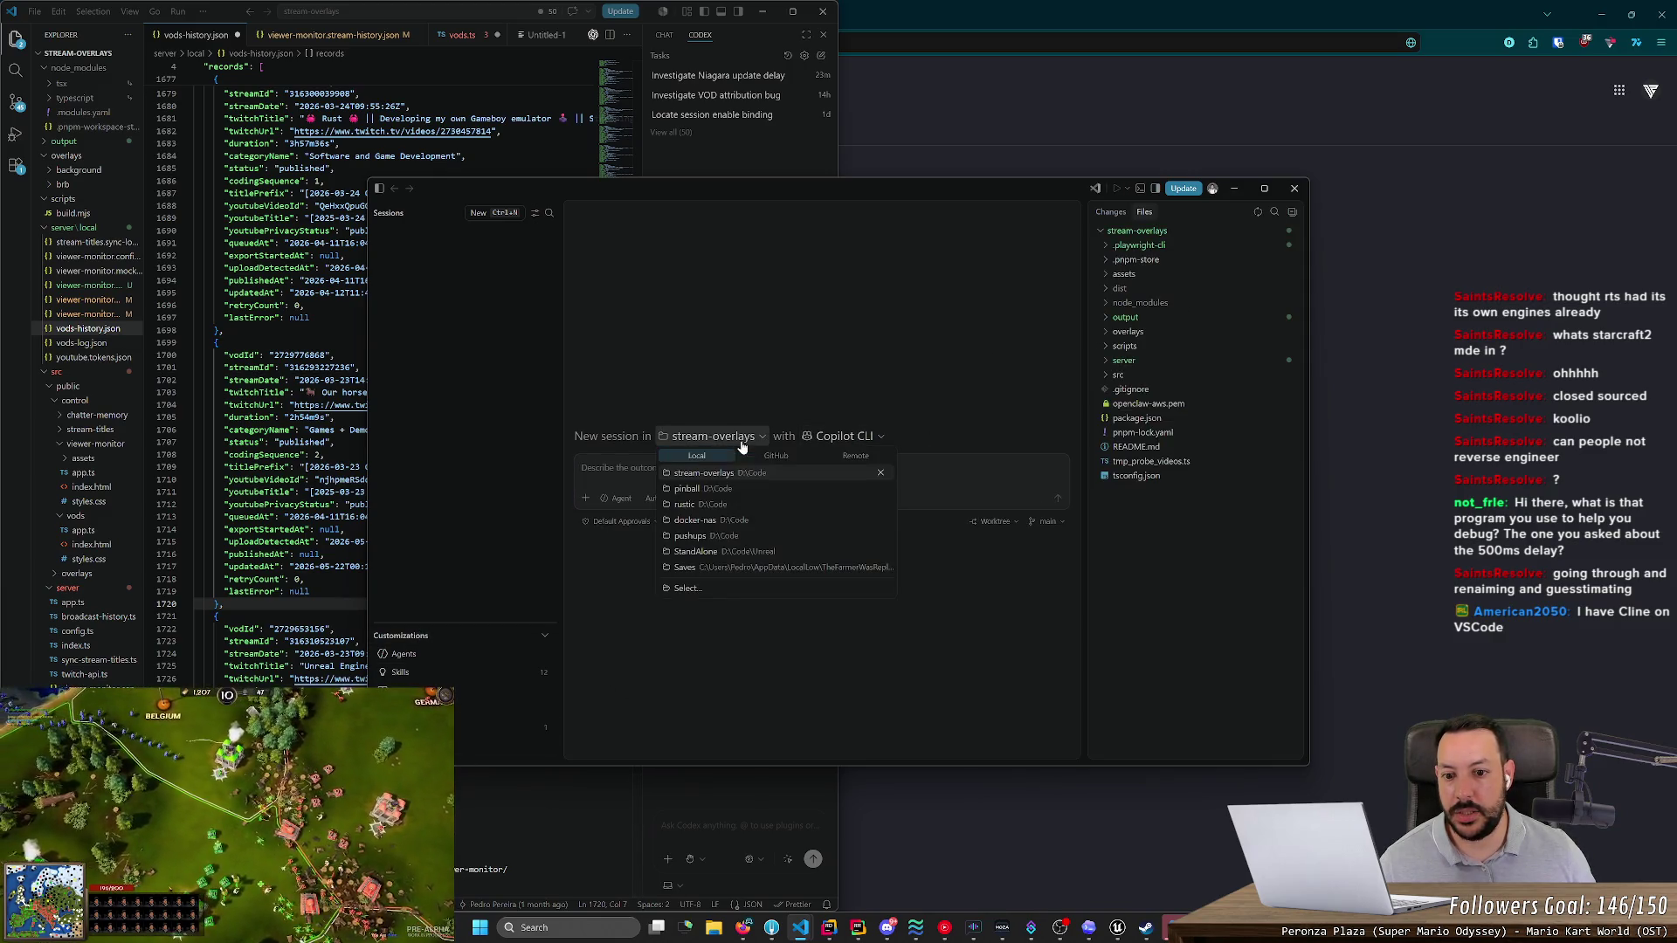
click(728, 551)
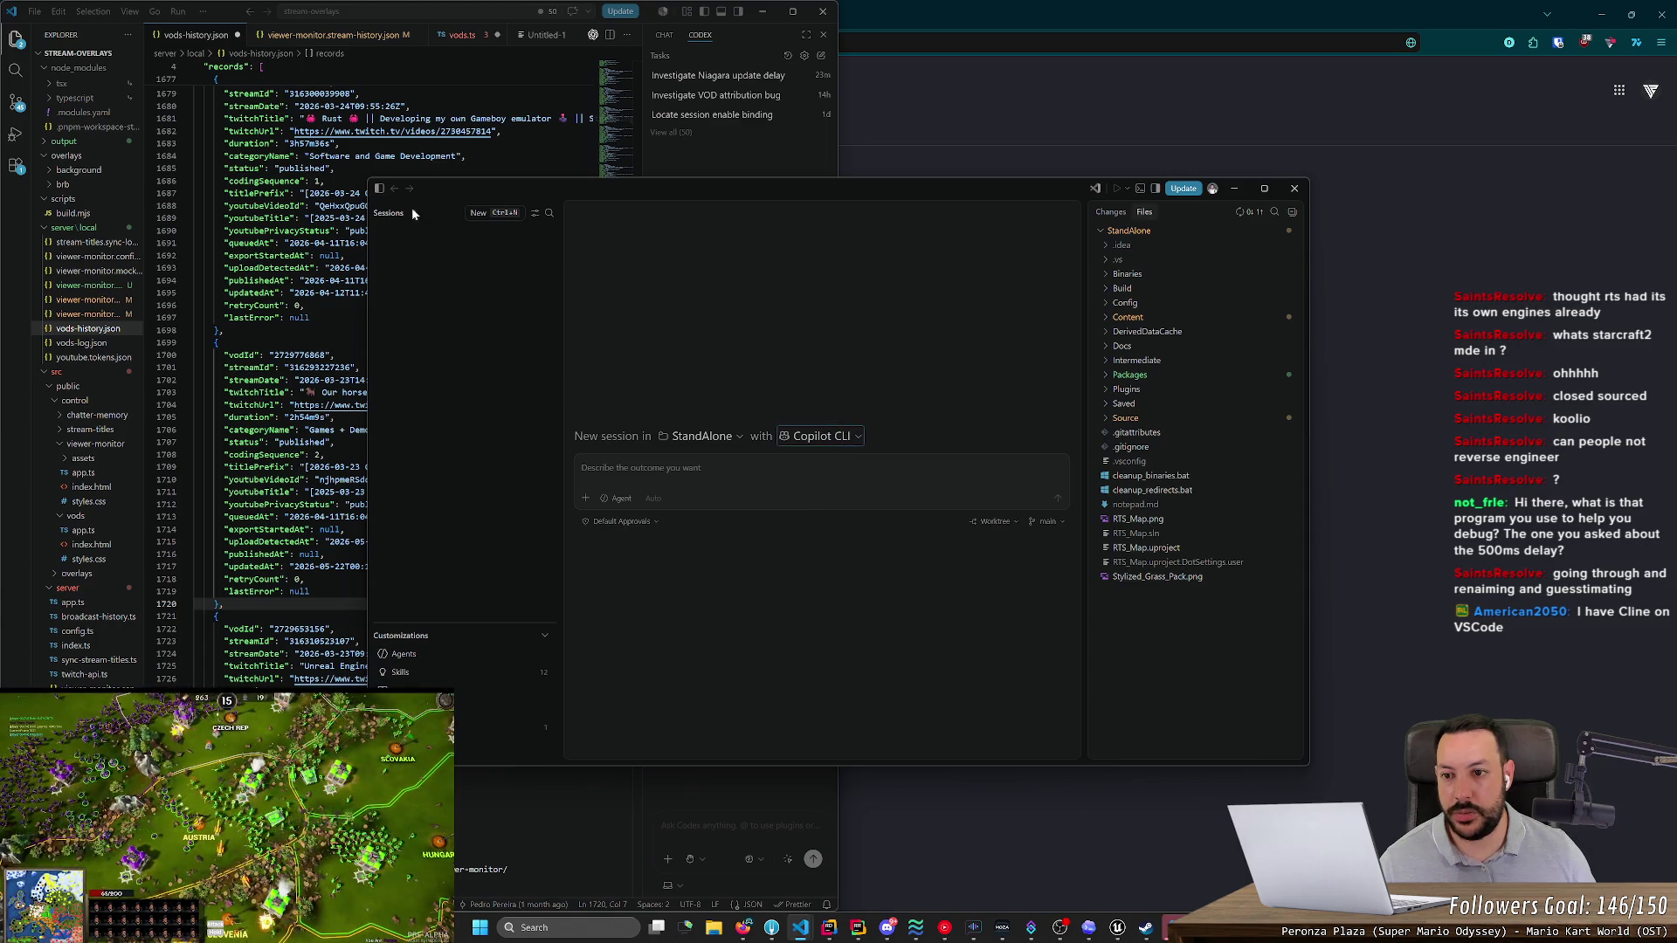
click(1294, 189)
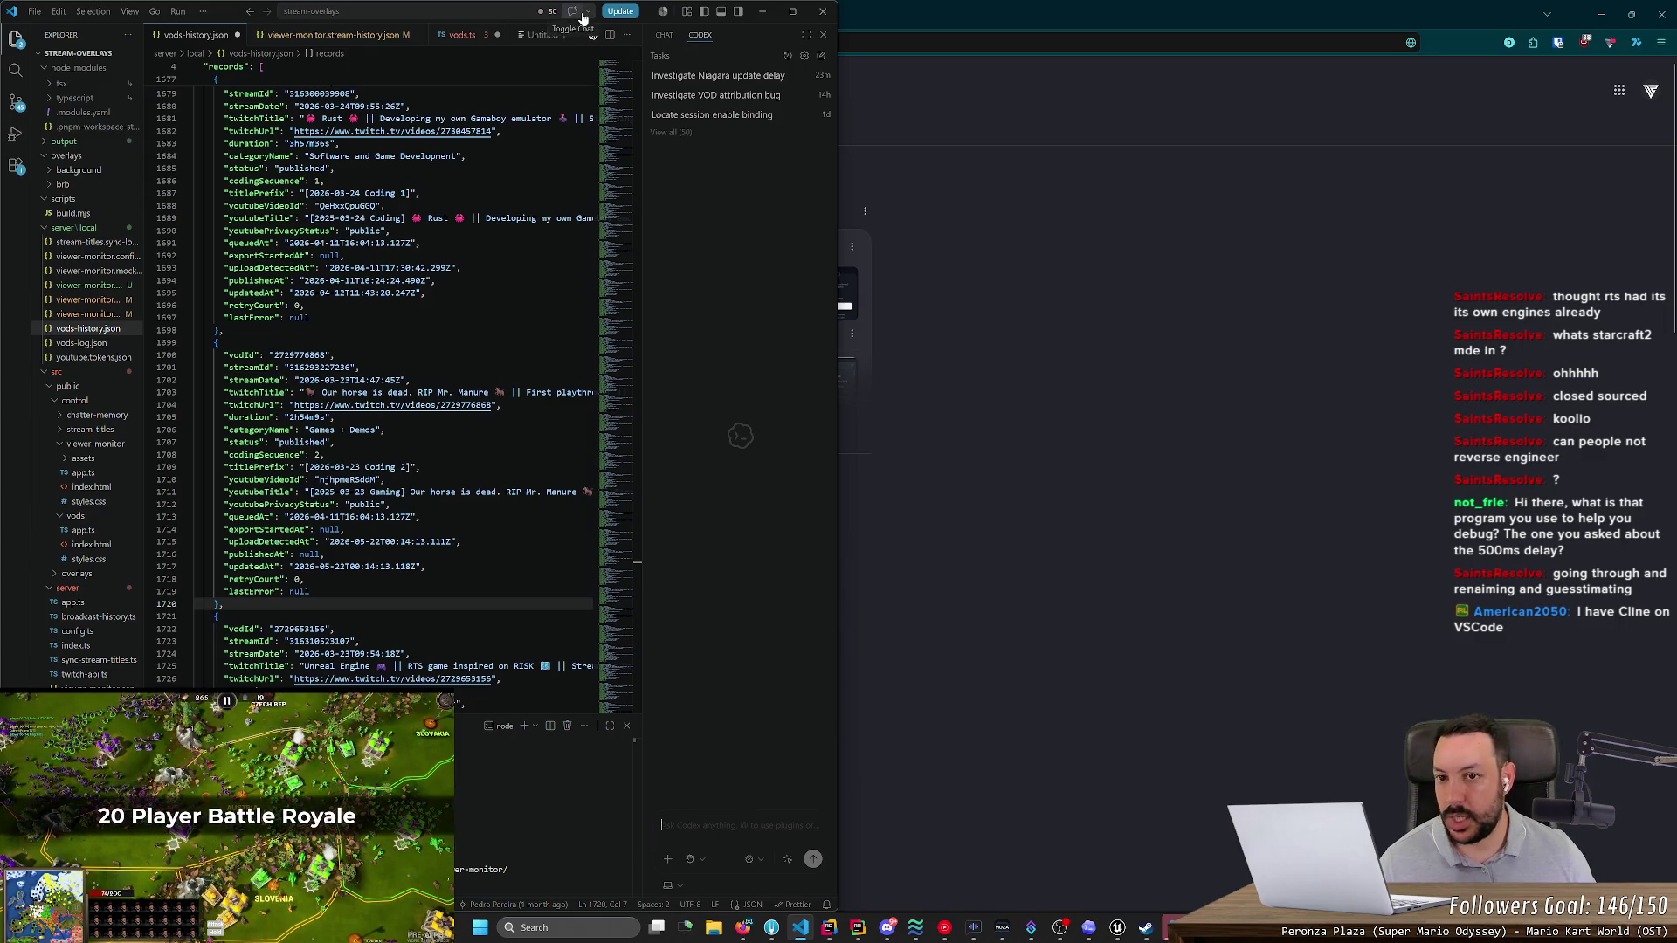
mouse_move(627, 17)
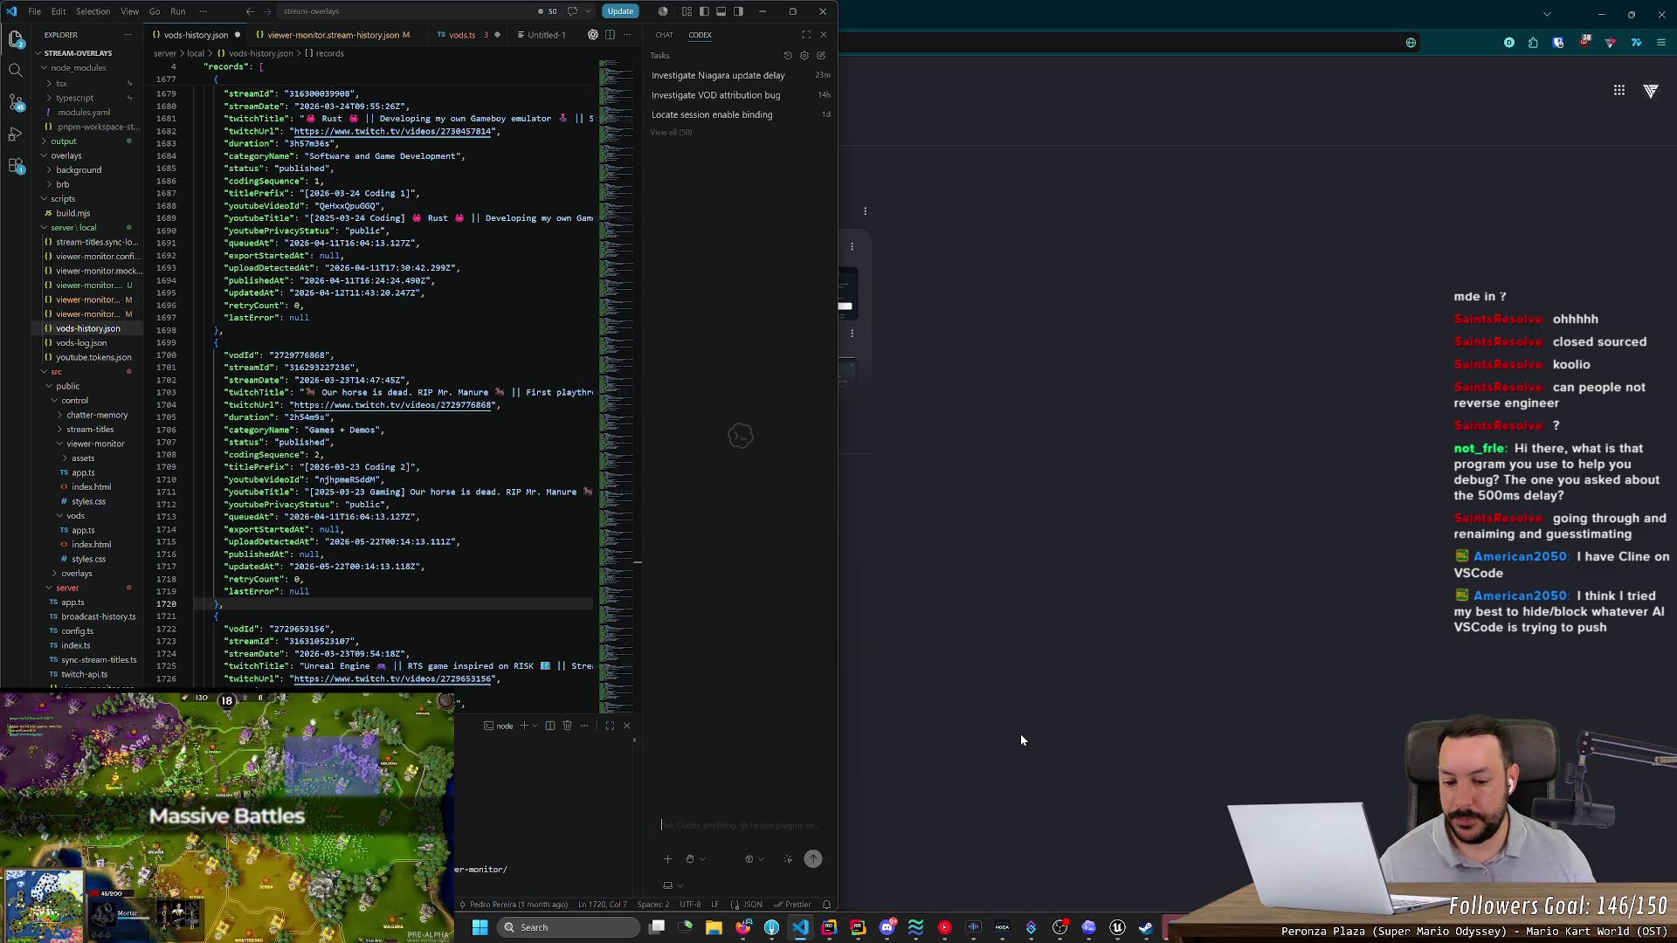
key(alt+Tab)
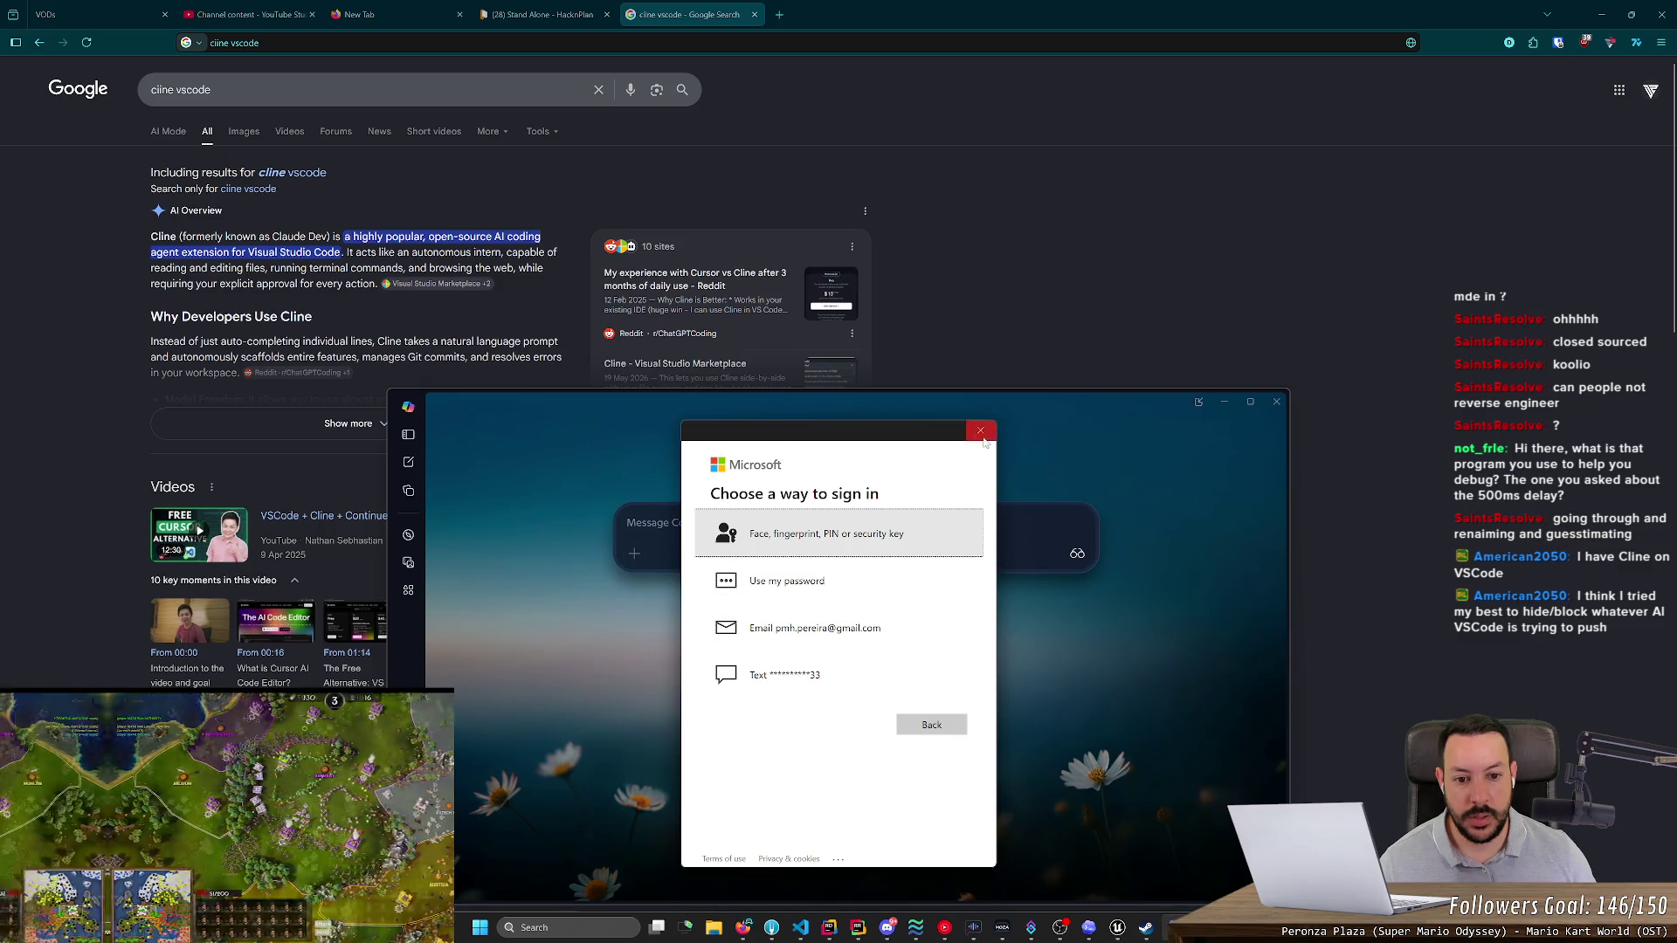
- Dismiss the Microsoft sign-in, close Copilot, and close the cline vscode search tab
click(981, 432)
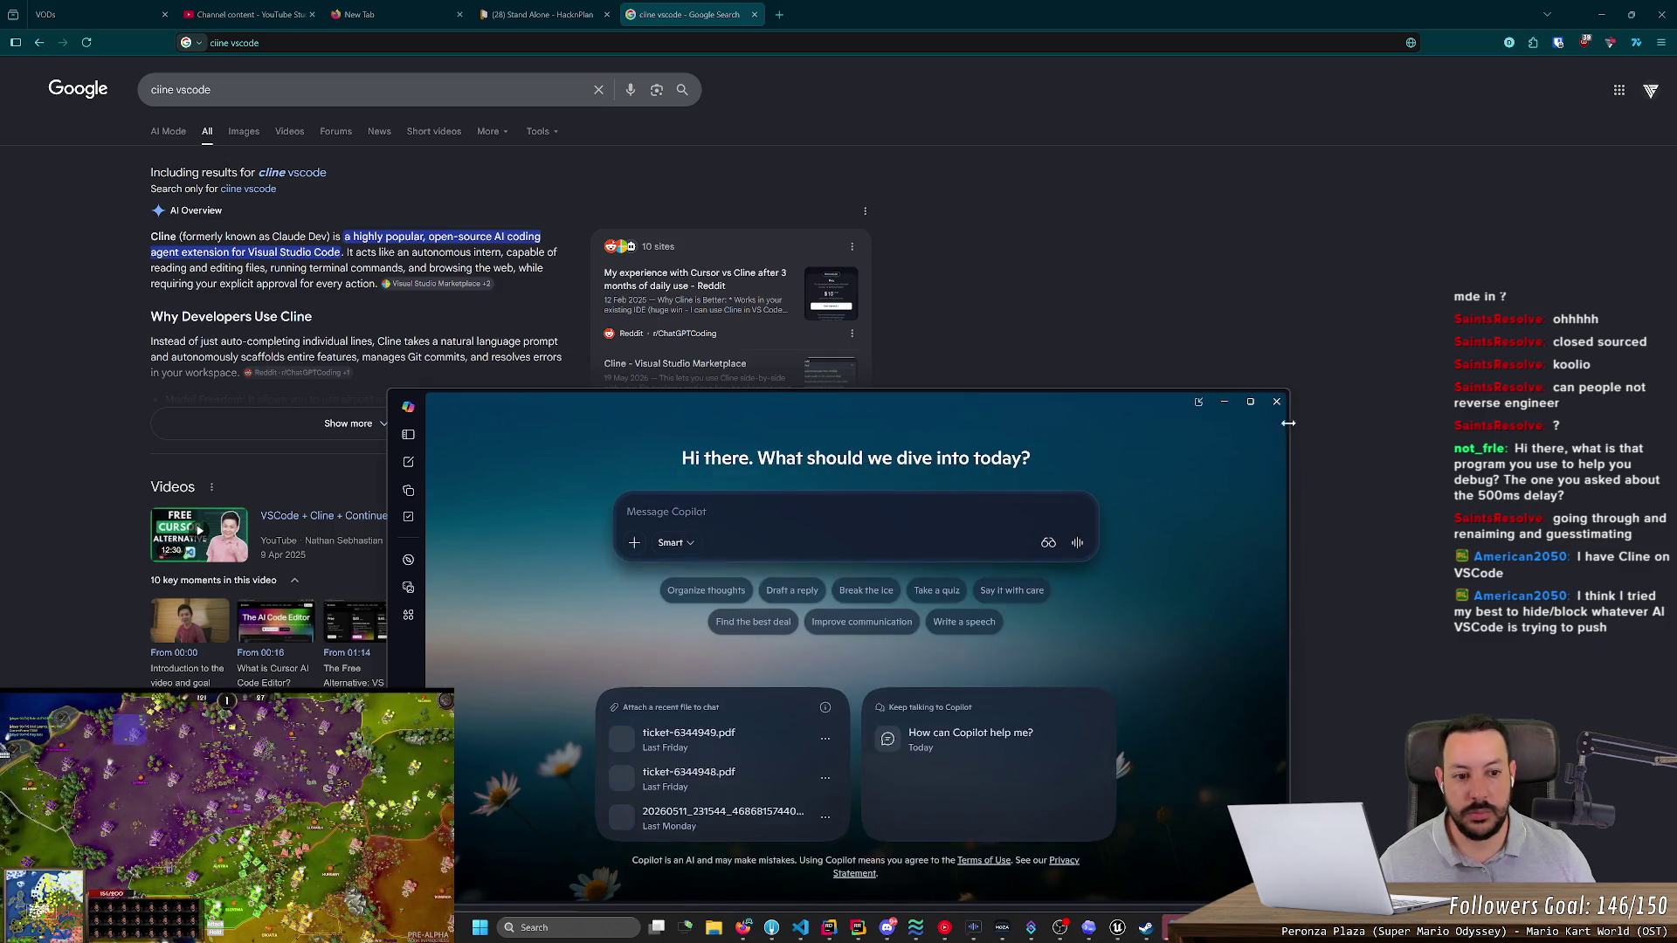
click(1277, 402)
middle_click(718, 10)
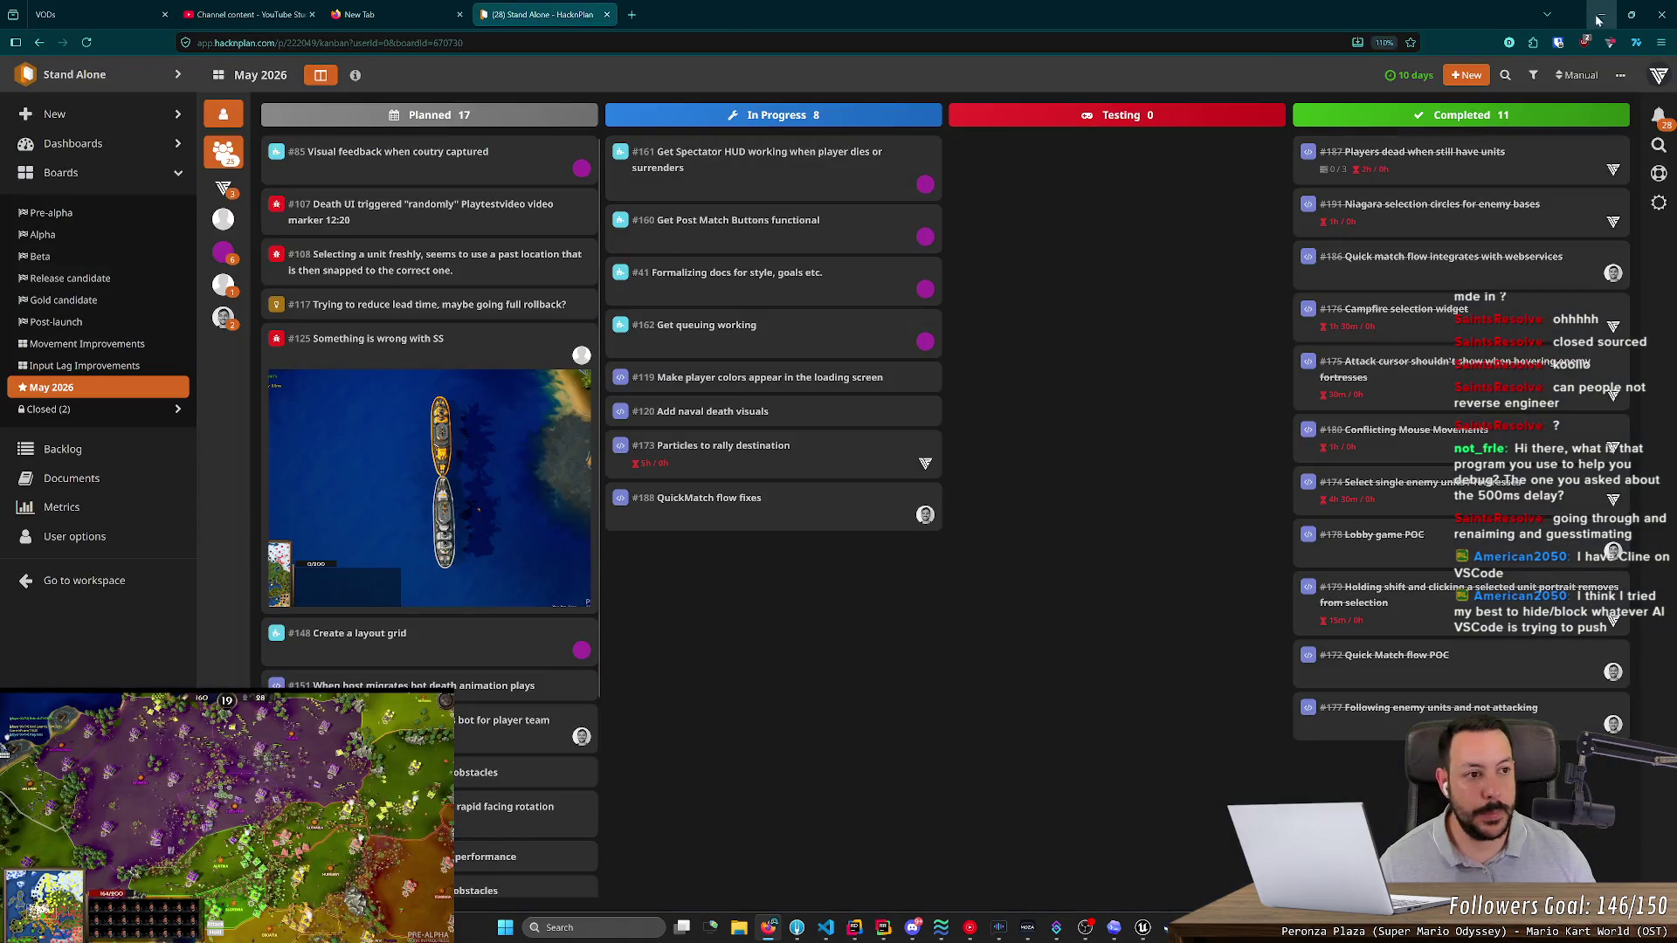
- Bring the Codex Niagara-delay chat forward, then open NS_FortressToRallyPoint in the Niagara editor
key(alt+Tab)
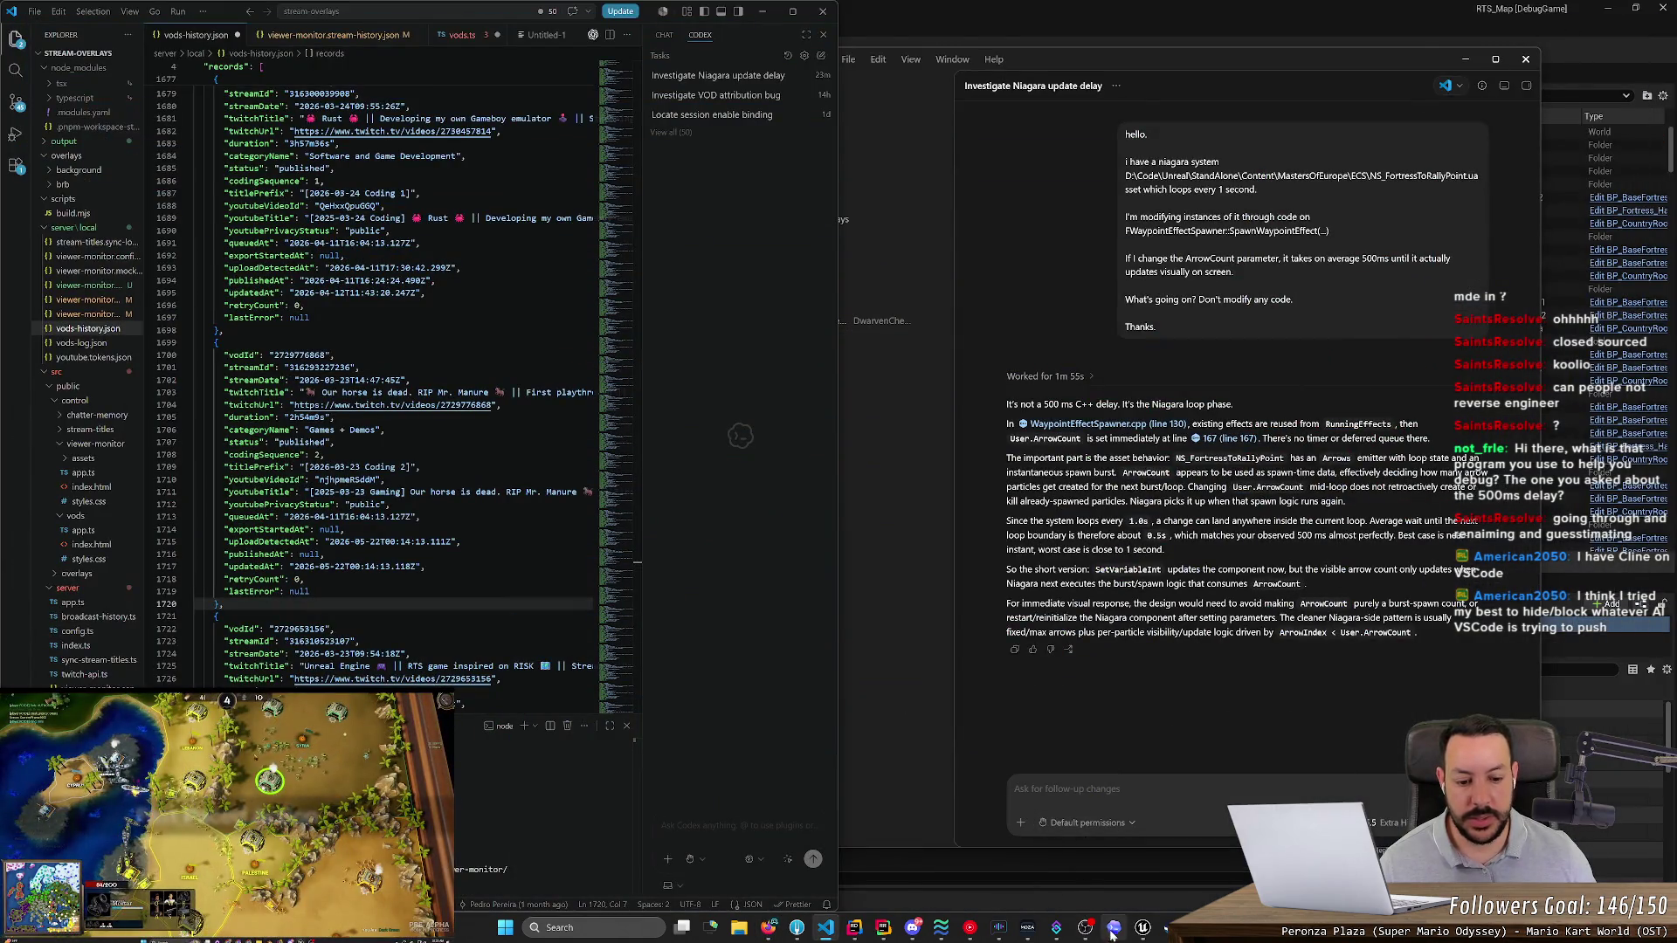
mouse_move(1111, 929)
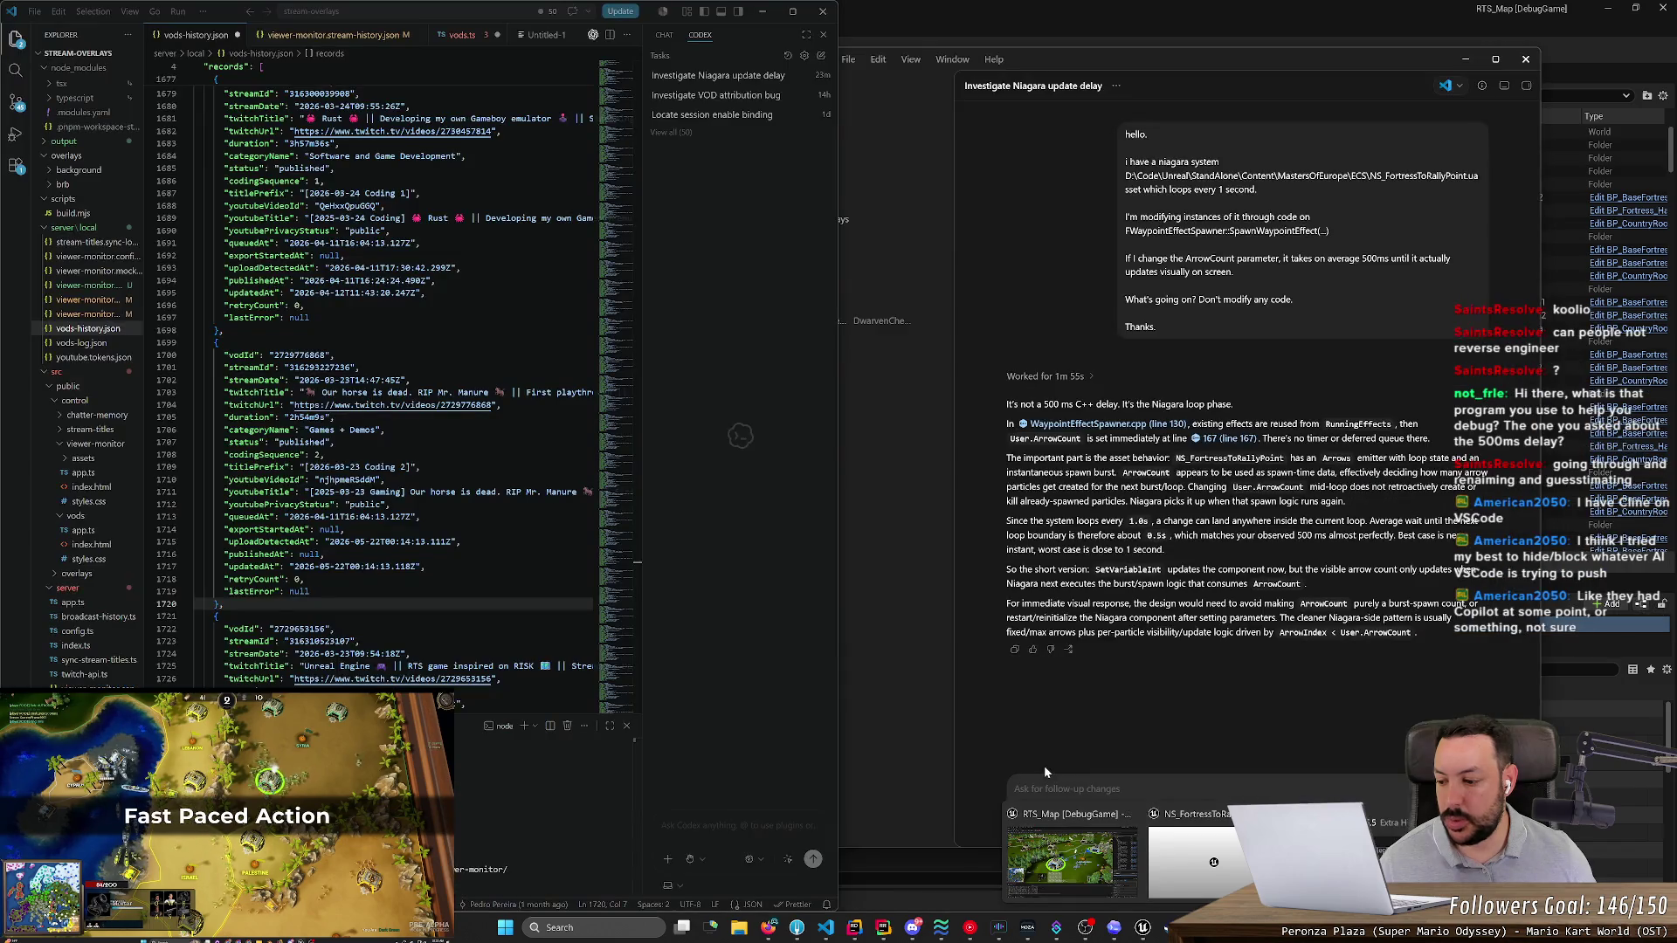
click(1197, 852)
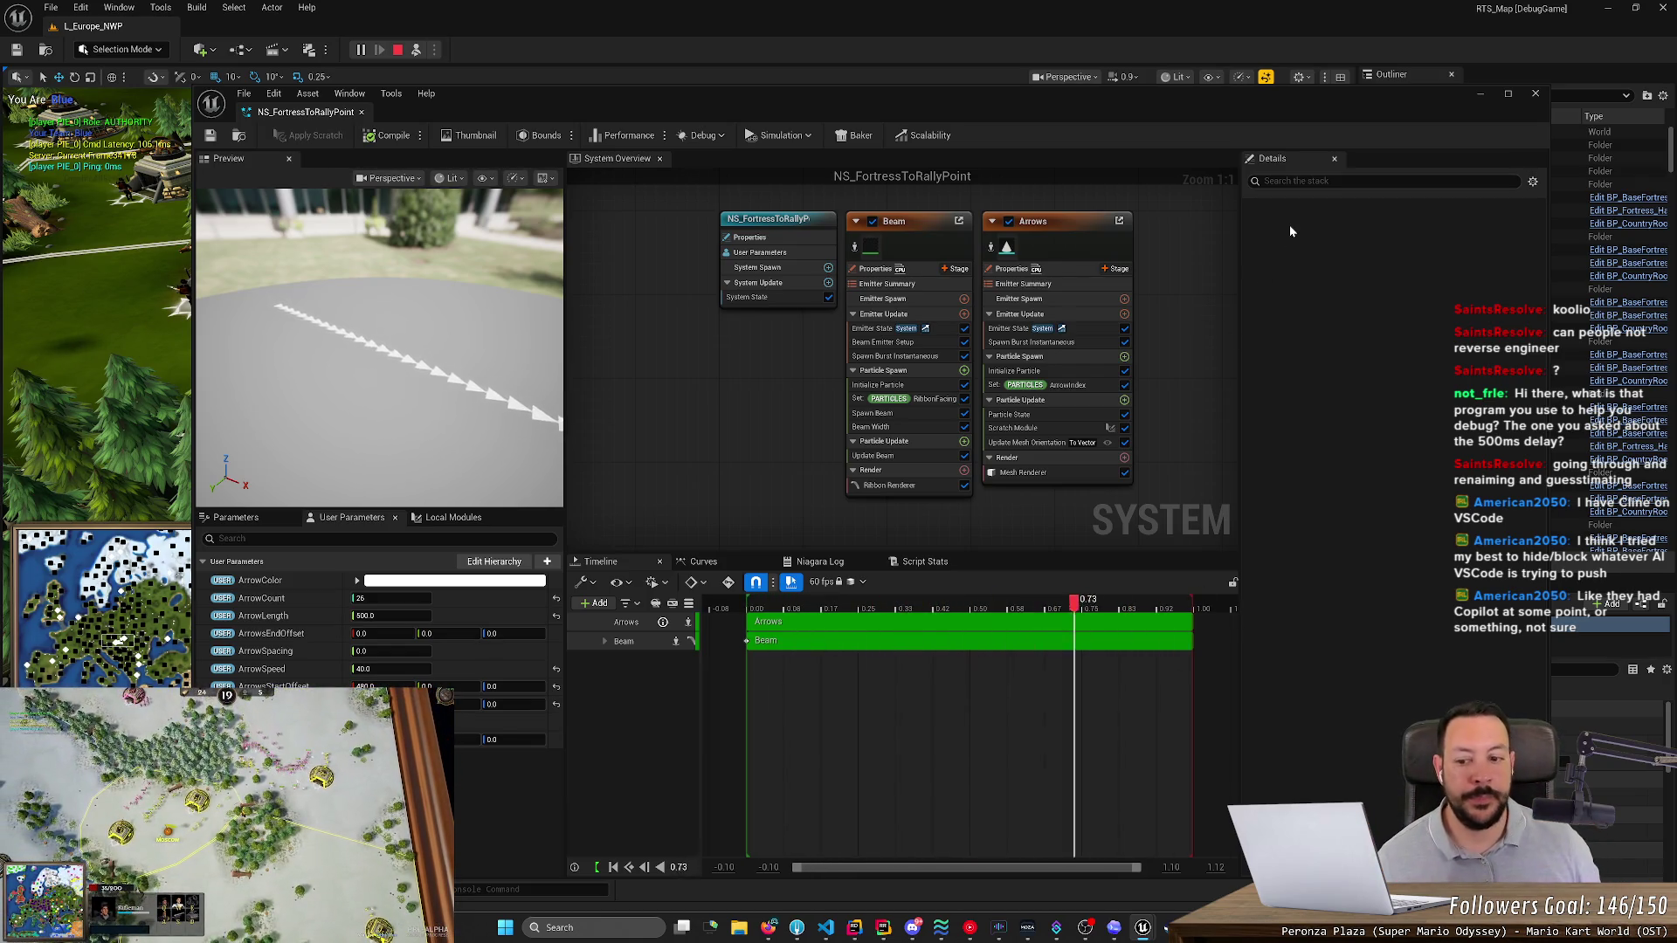
- Bring the running game back into view and zoom and pan the camera around Hungary
click(1494, 76)
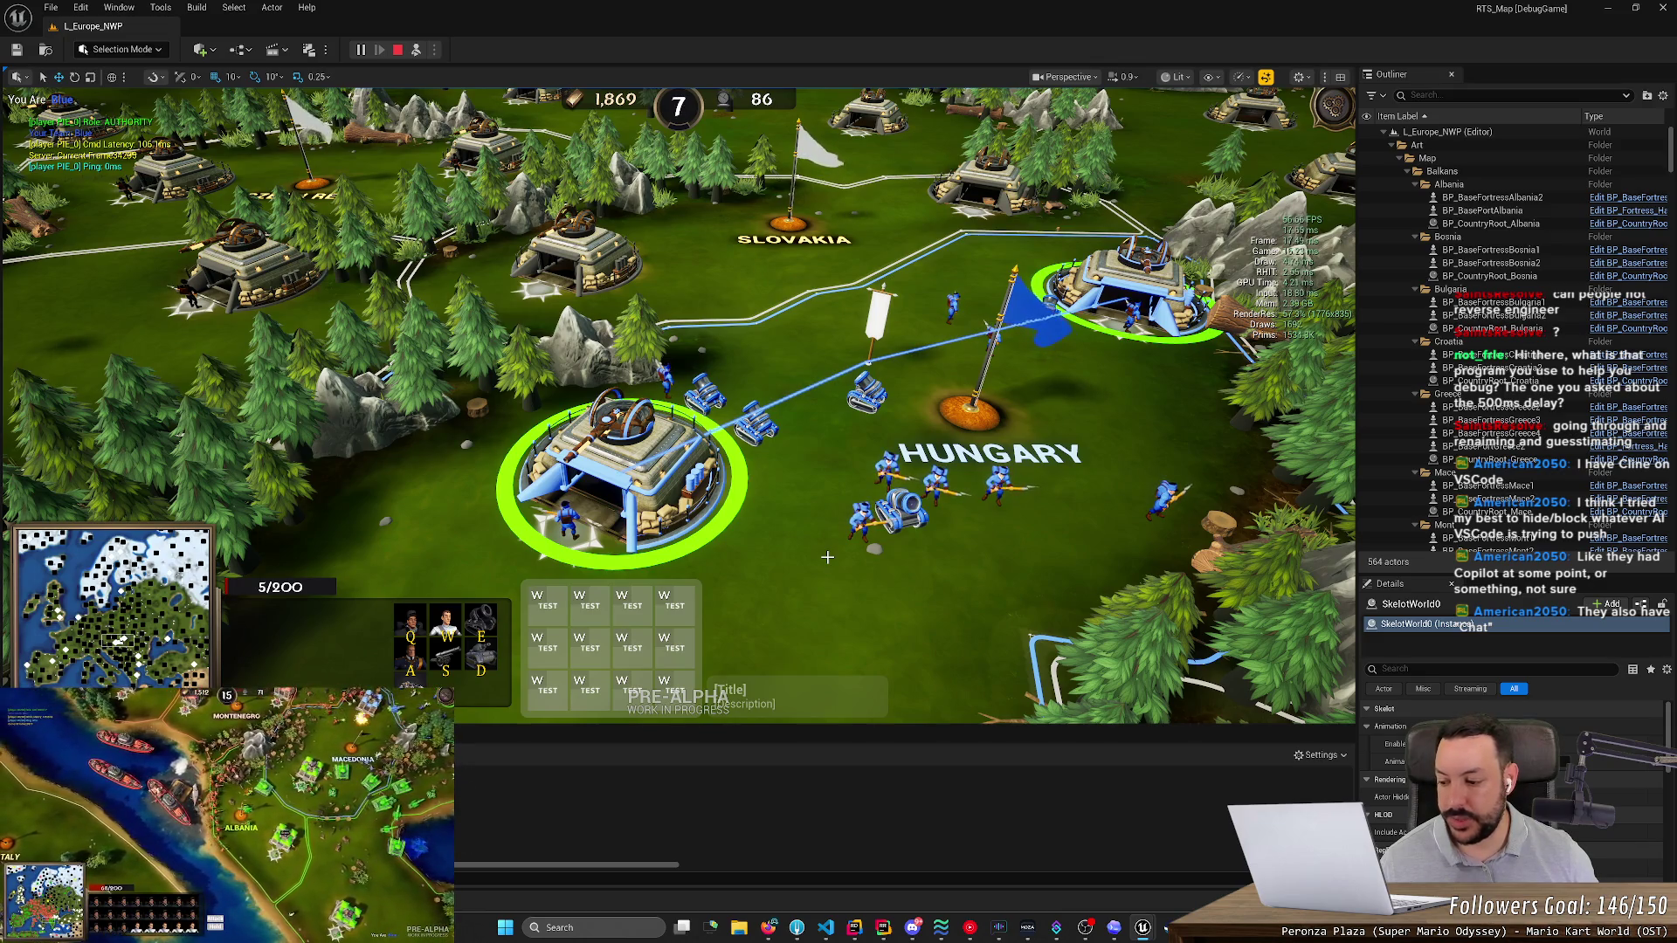
scroll(827, 556, up, 3)
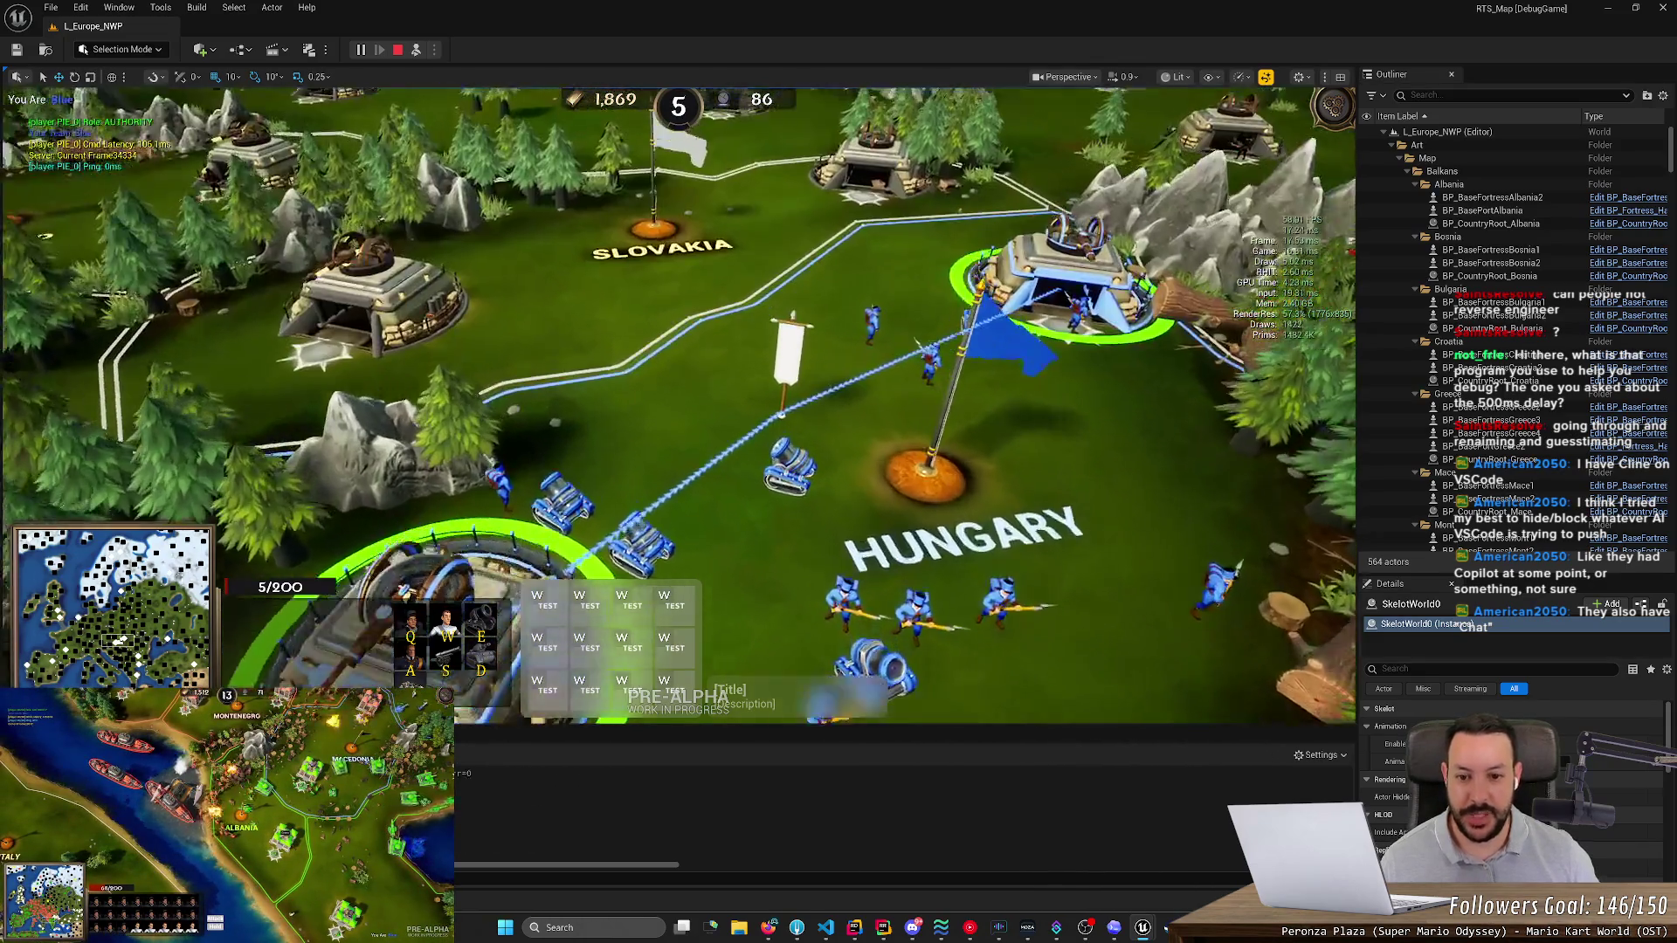
scroll(679, 407, up, 2)
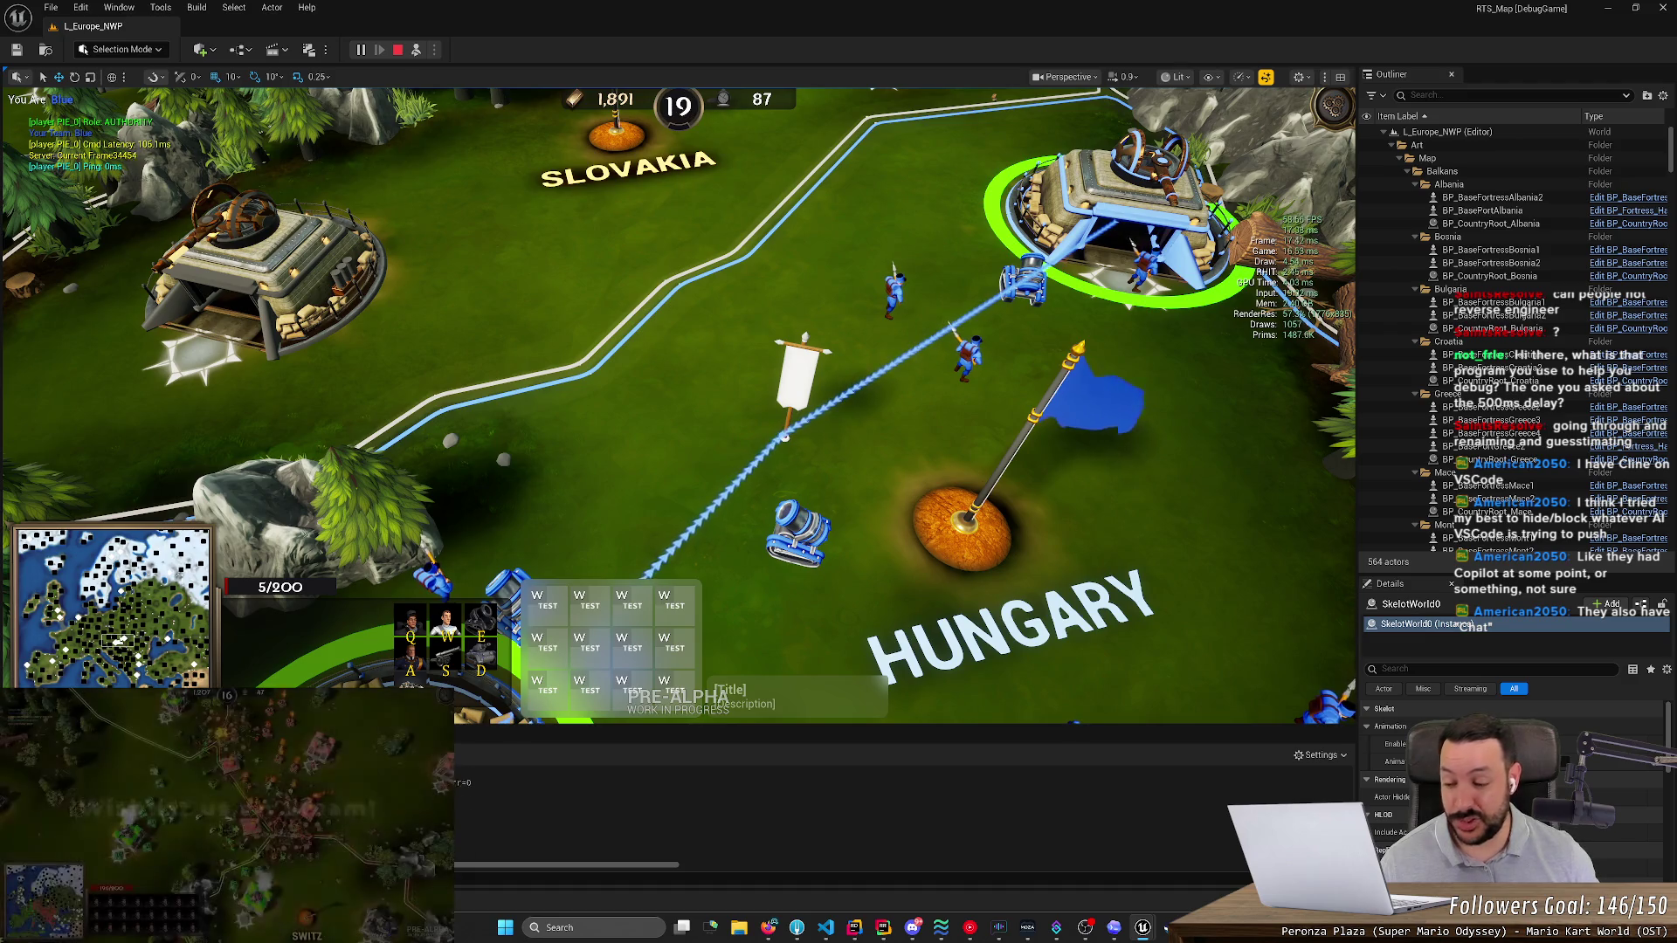
scroll(1073, 643, down, 5)
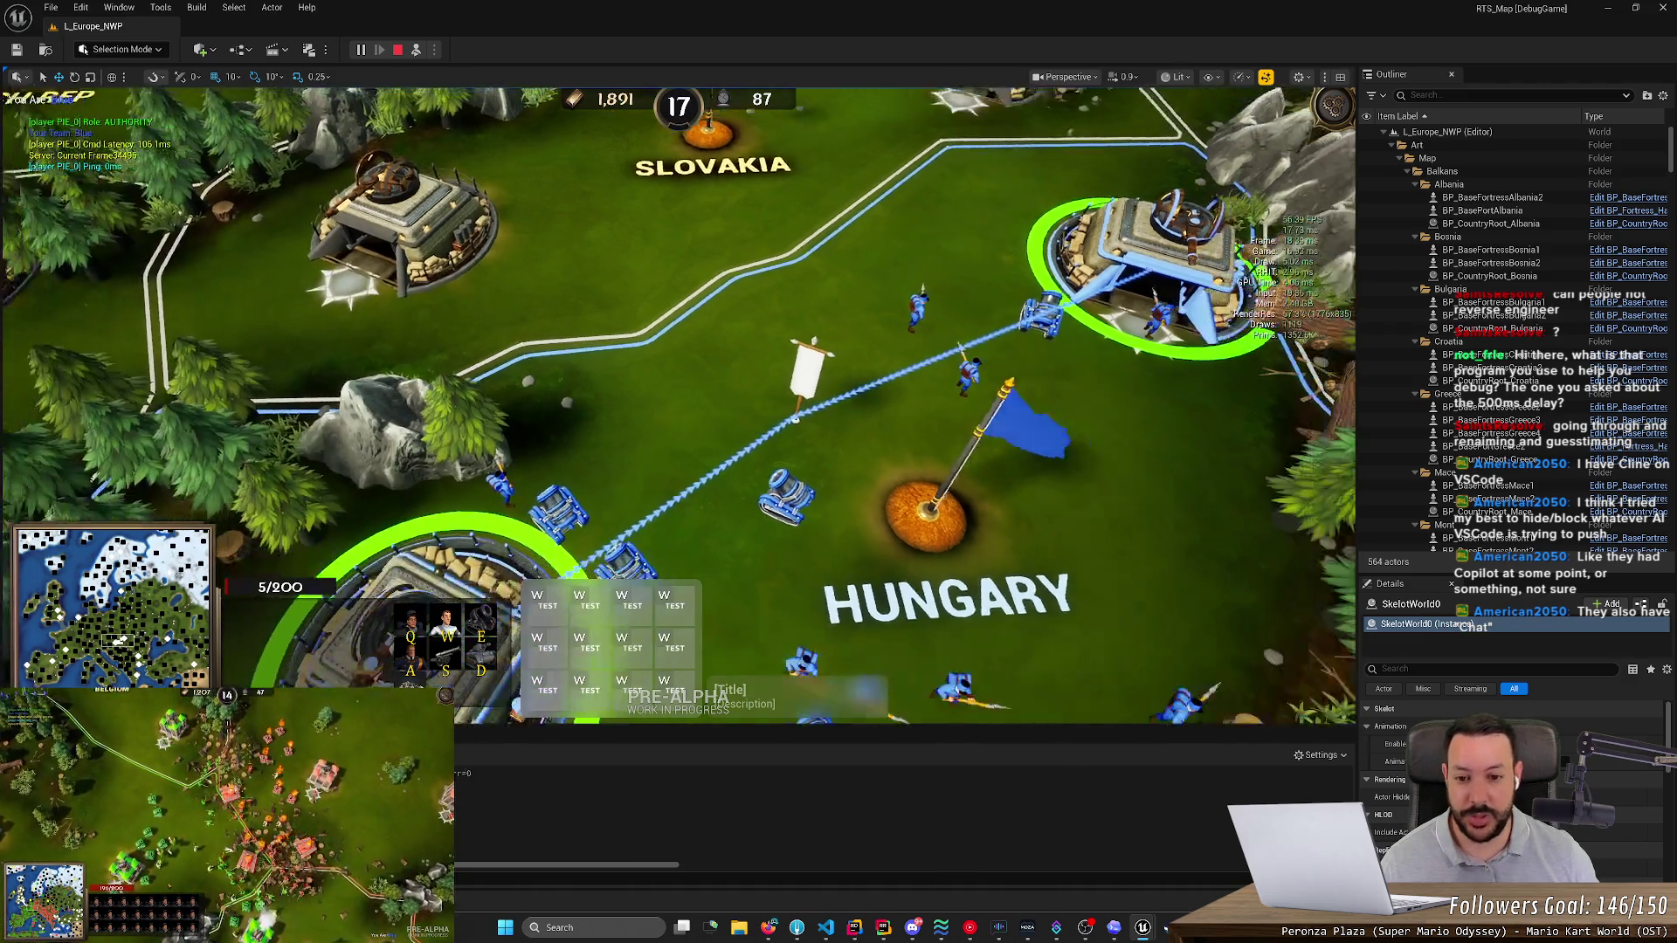
scroll(1073, 644, up, 5)
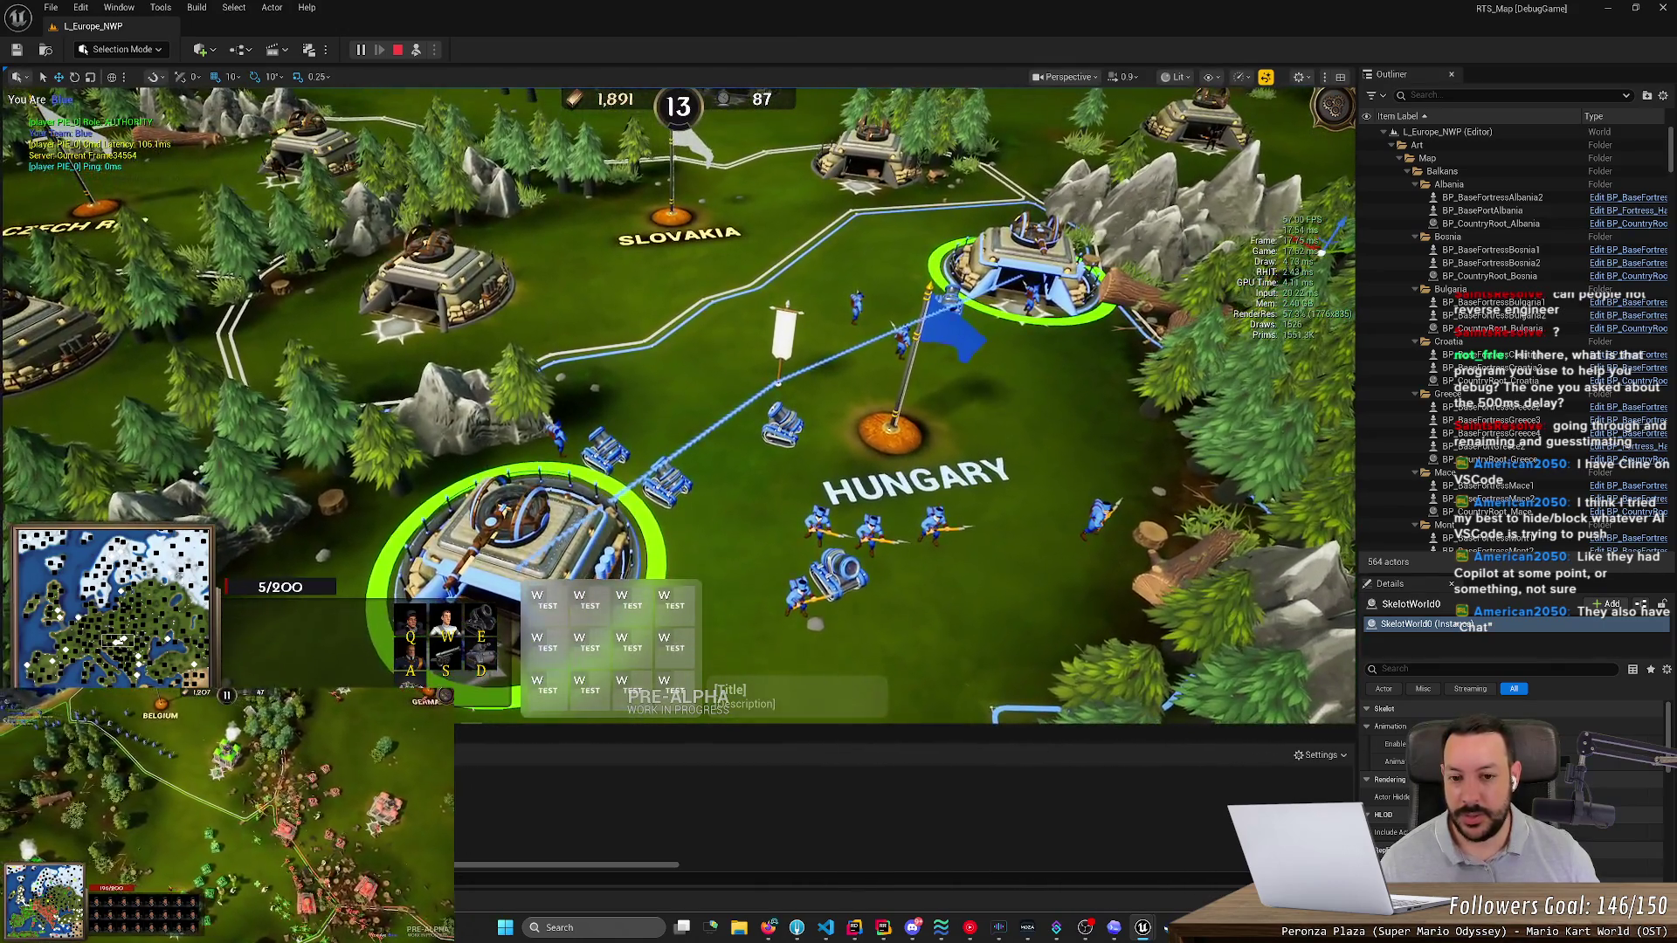
scroll(1074, 643, up, 5)
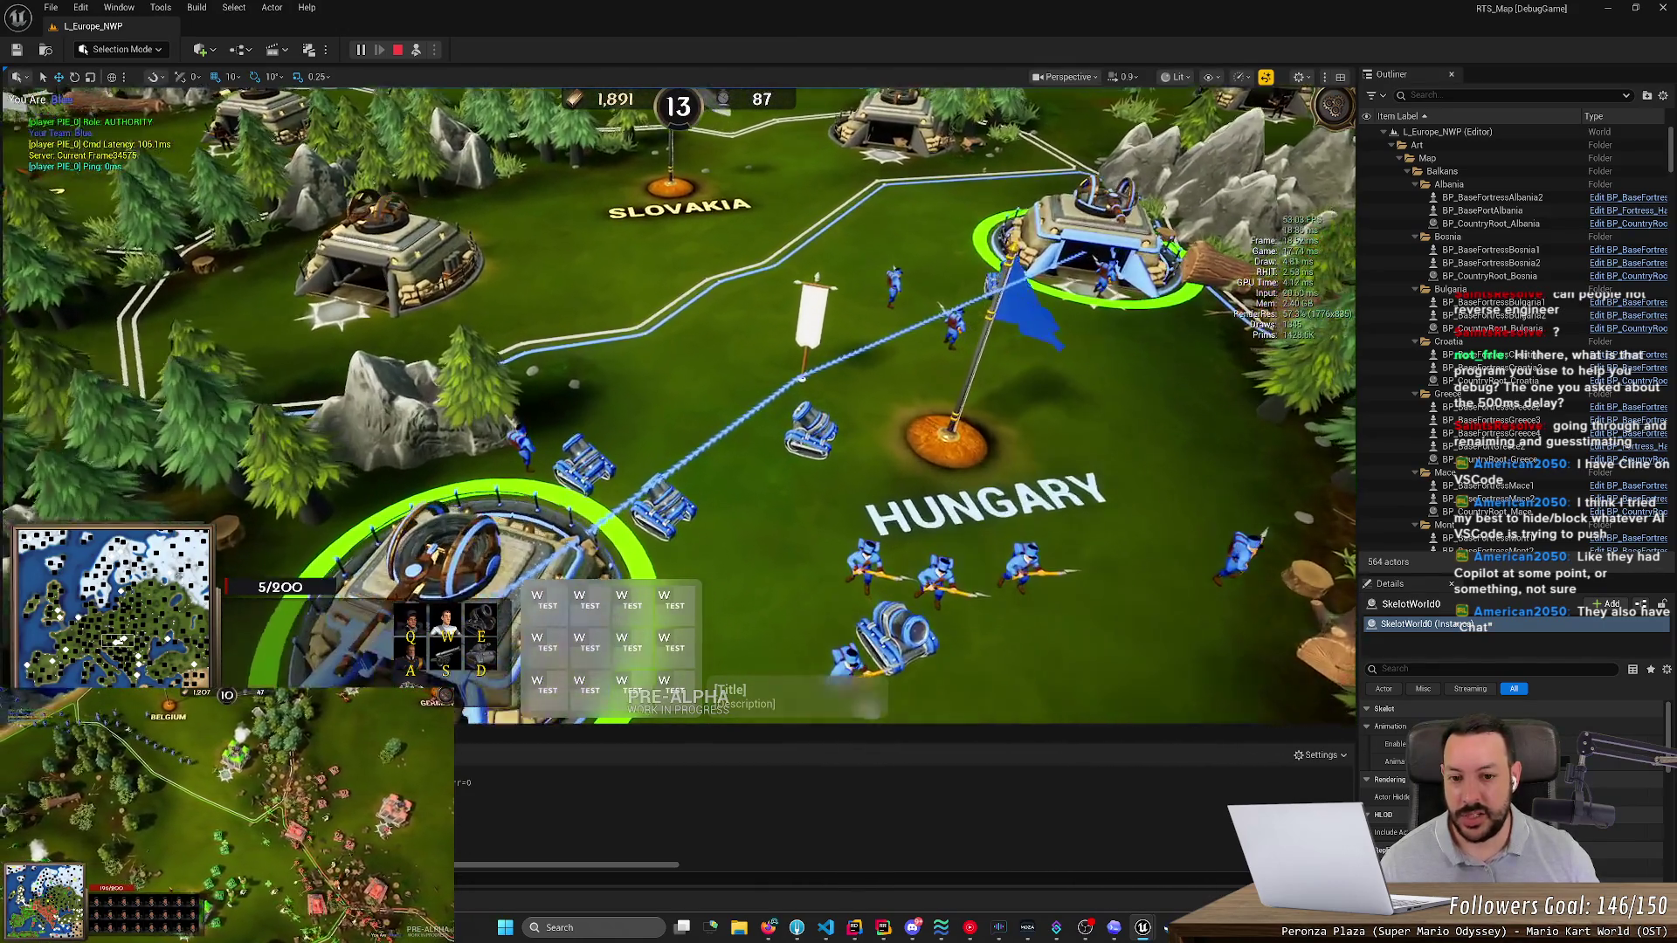
scroll(679, 404, down, 5)
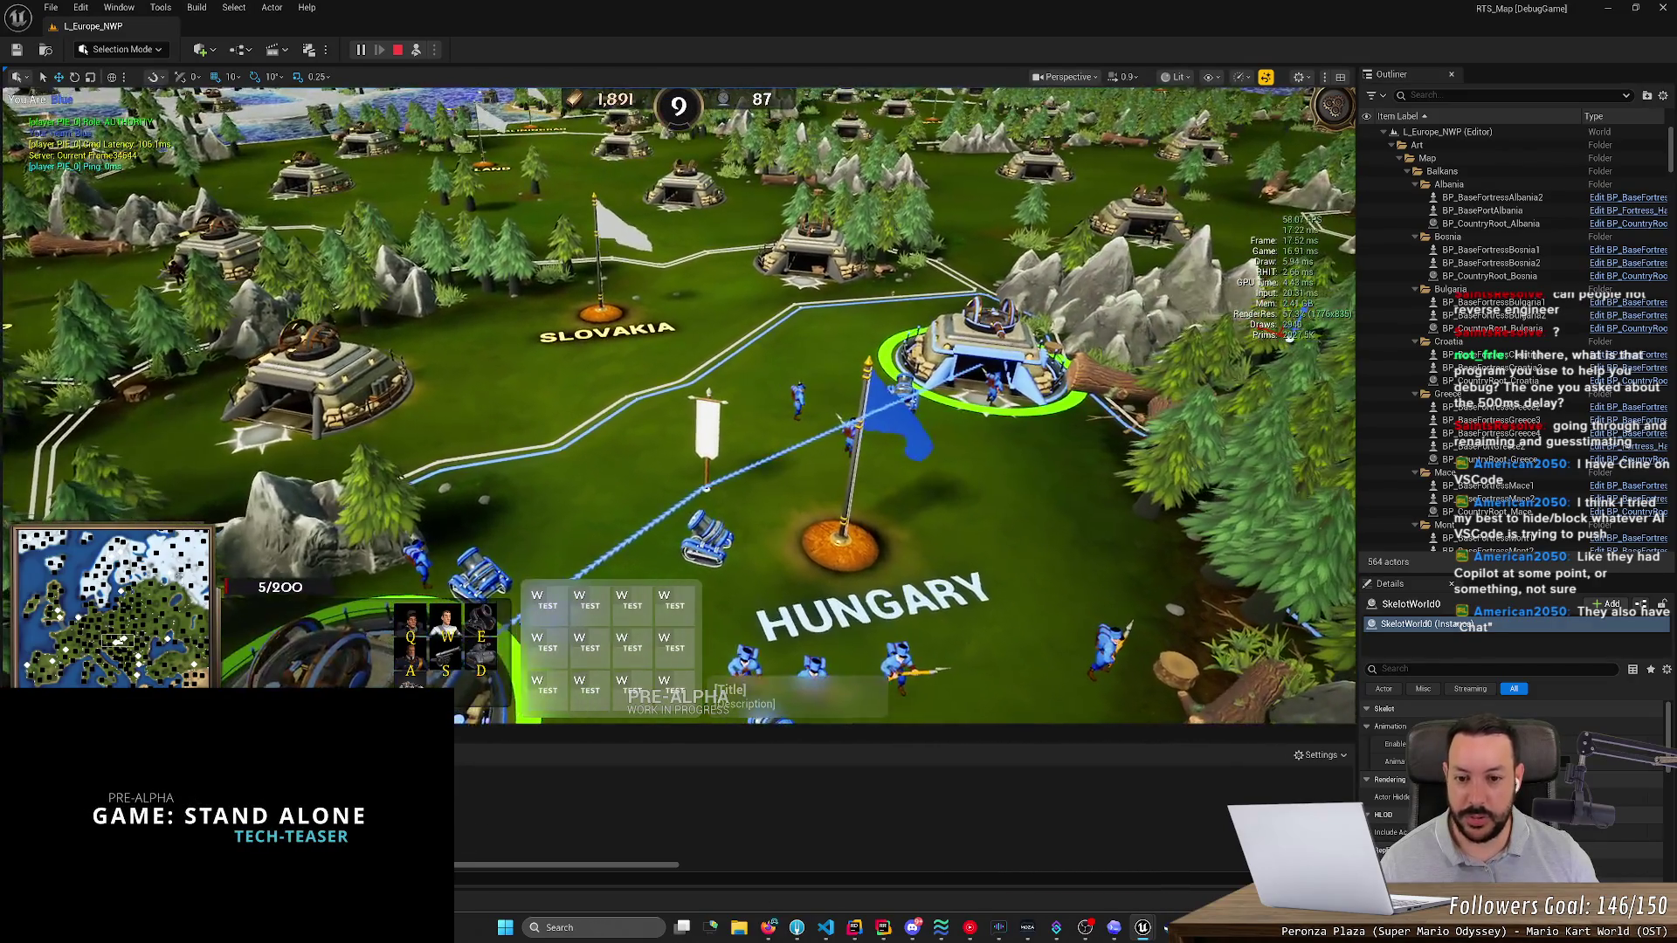
scroll(679, 404, down, 3)
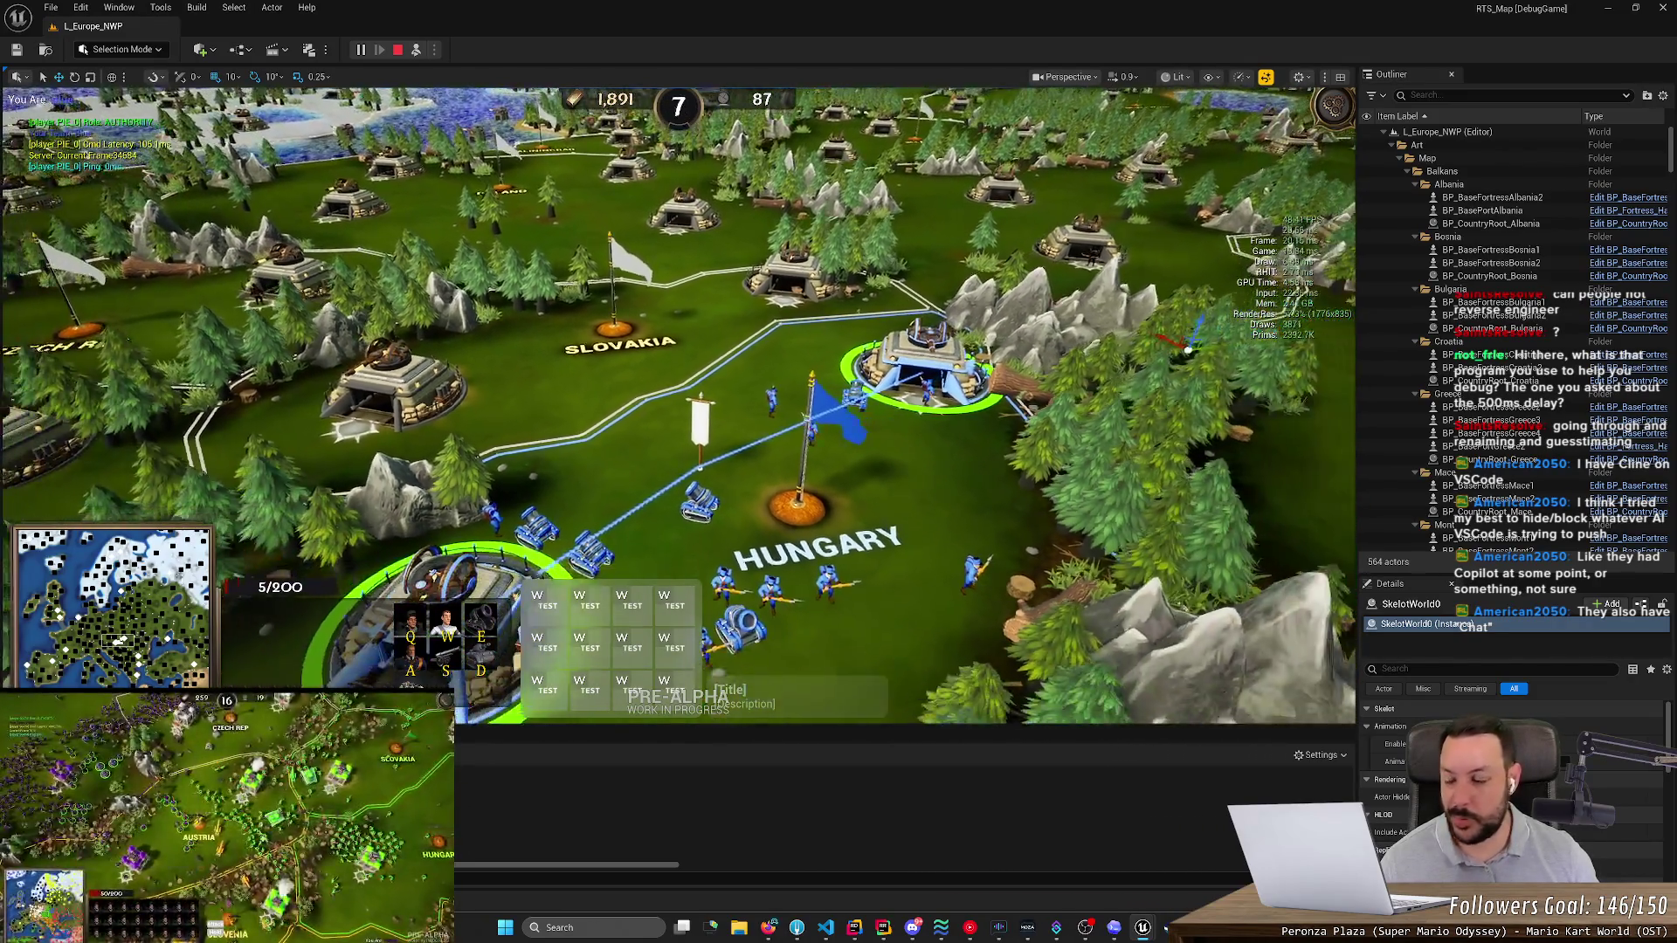
key(Left)
key(Down)
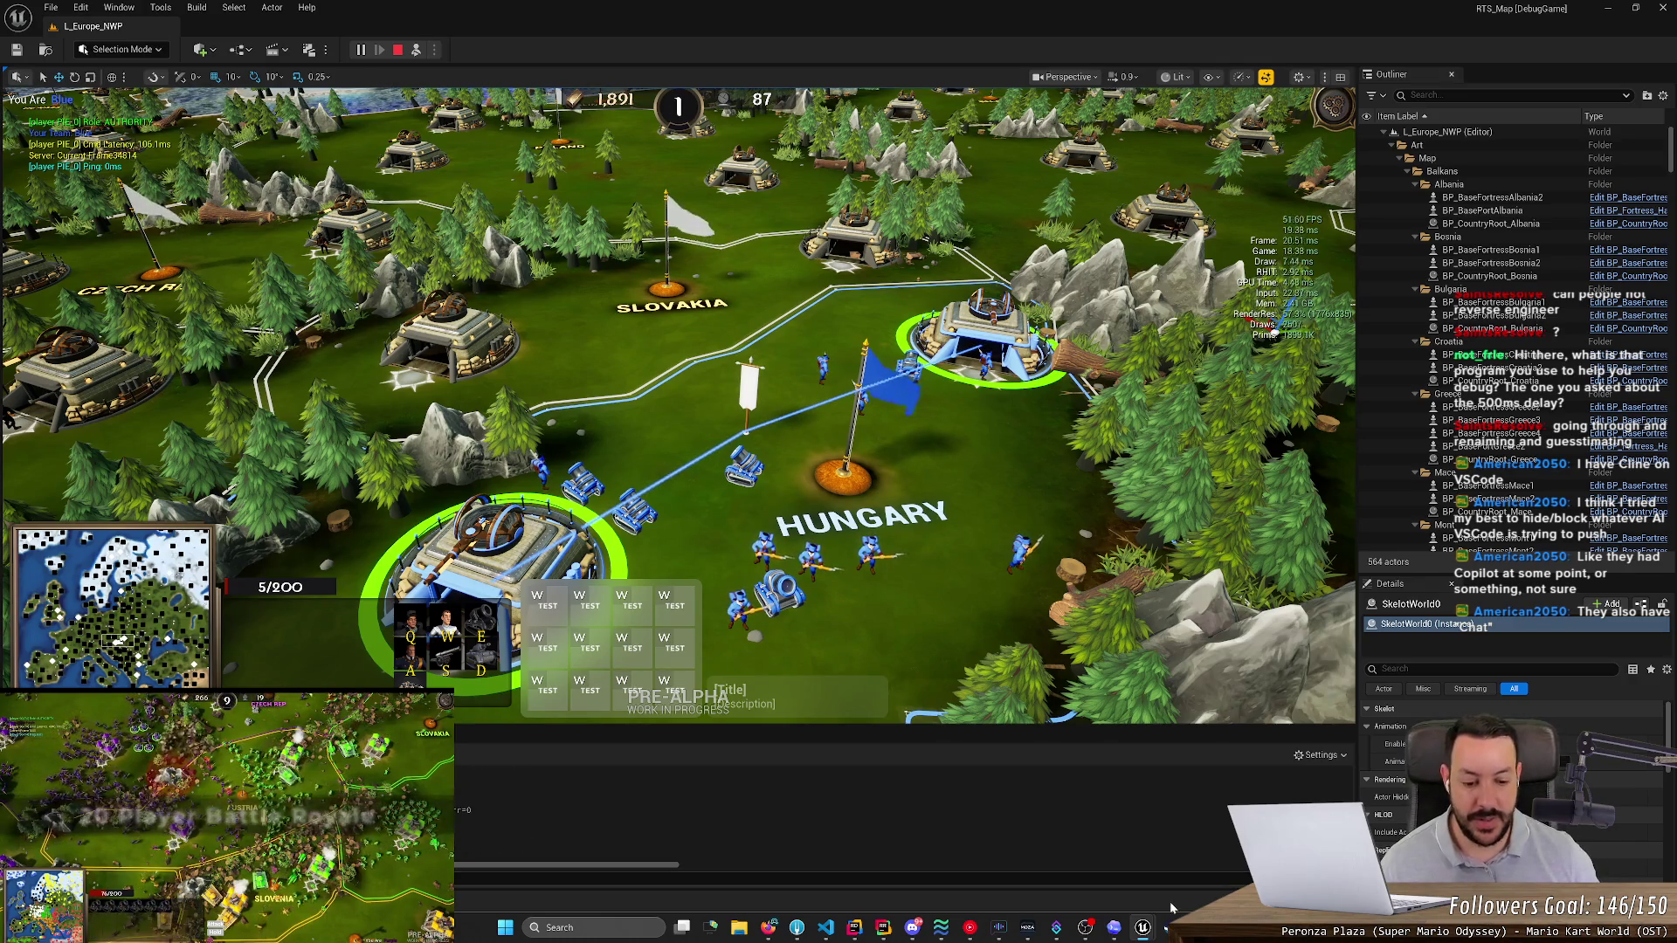
- Briefly show the Codex chat, hide it again, and re-zoom the game camera
click(1120, 932)
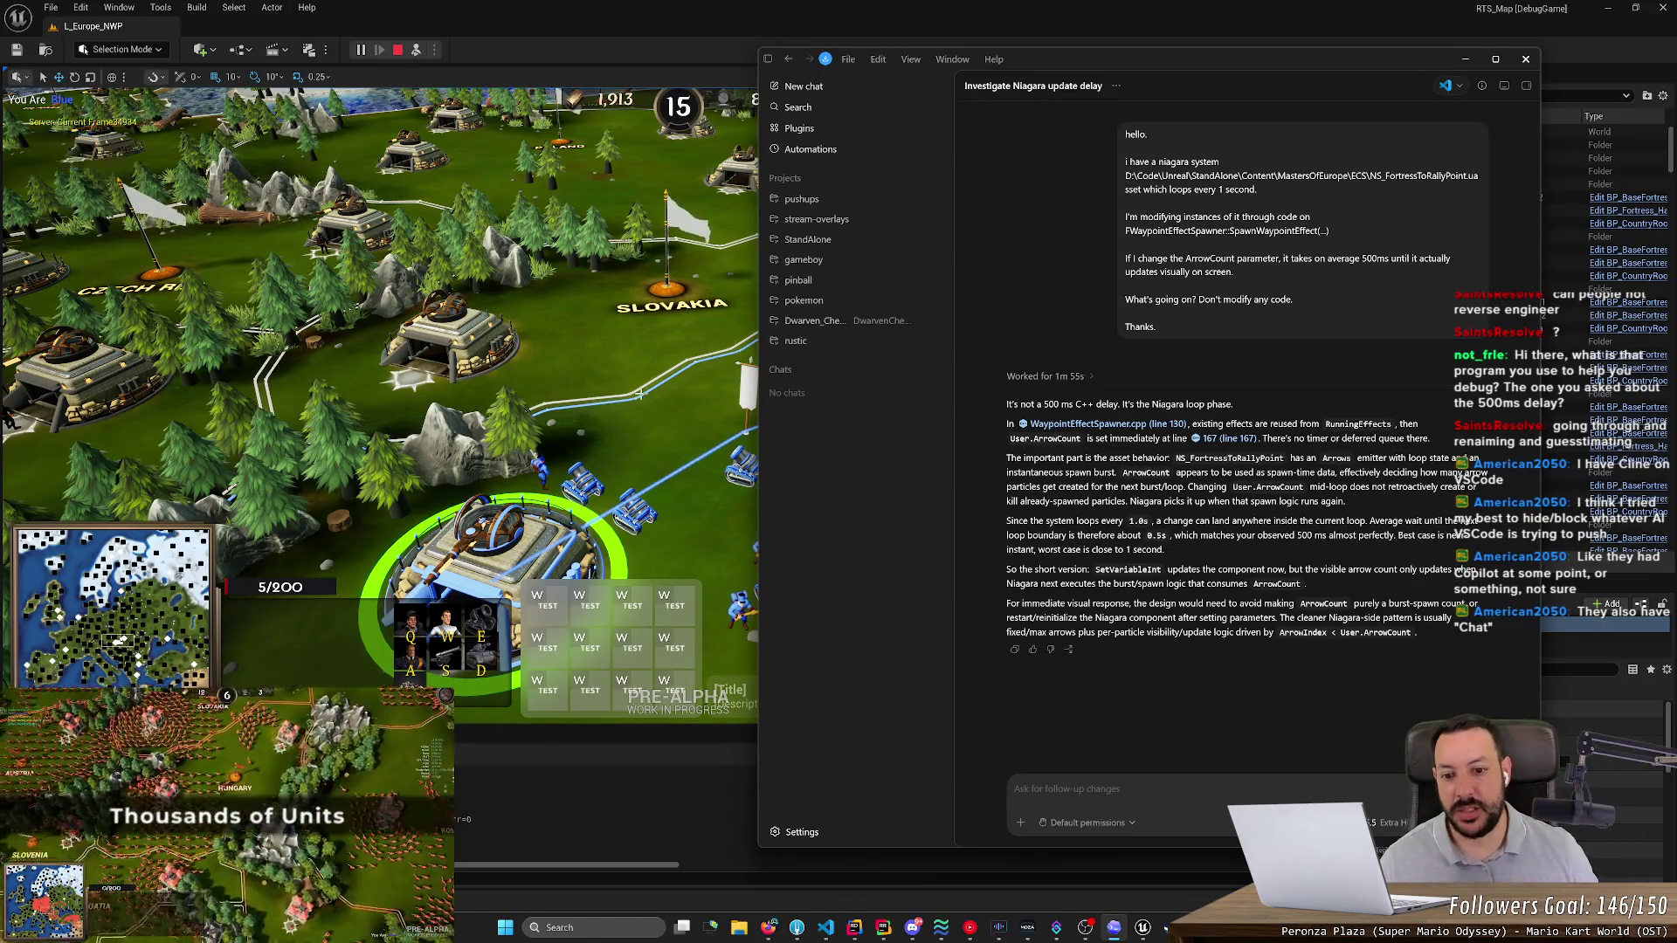
click(1113, 928)
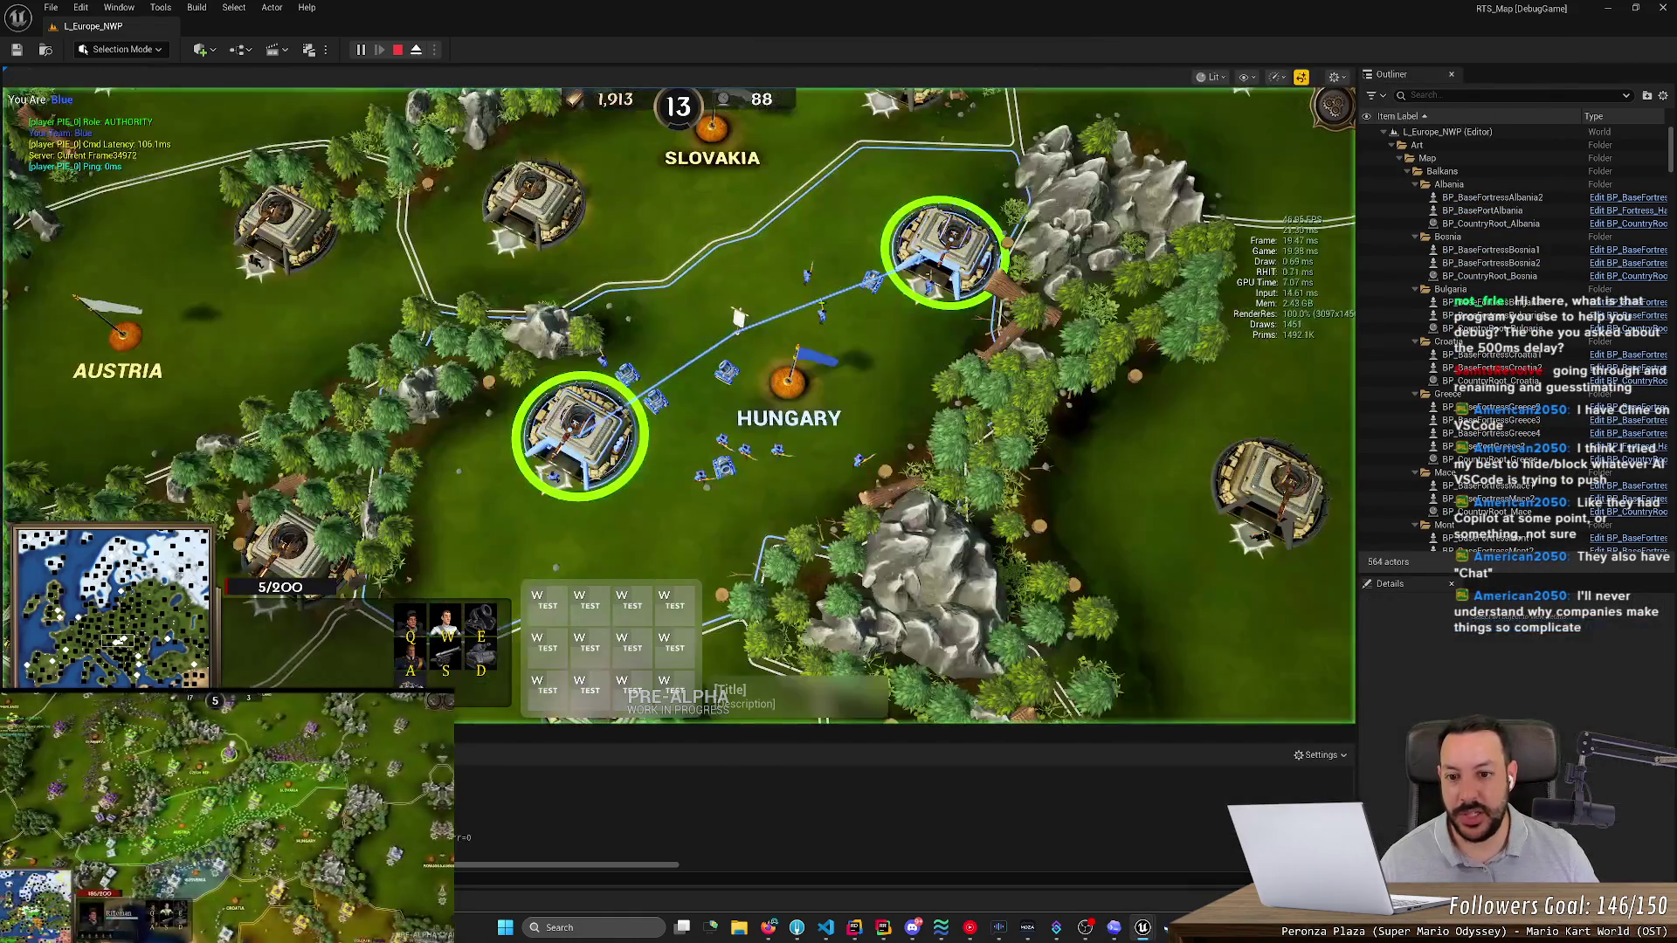
scroll(678, 398, down, 5)
scroll(685, 401, up, 2)
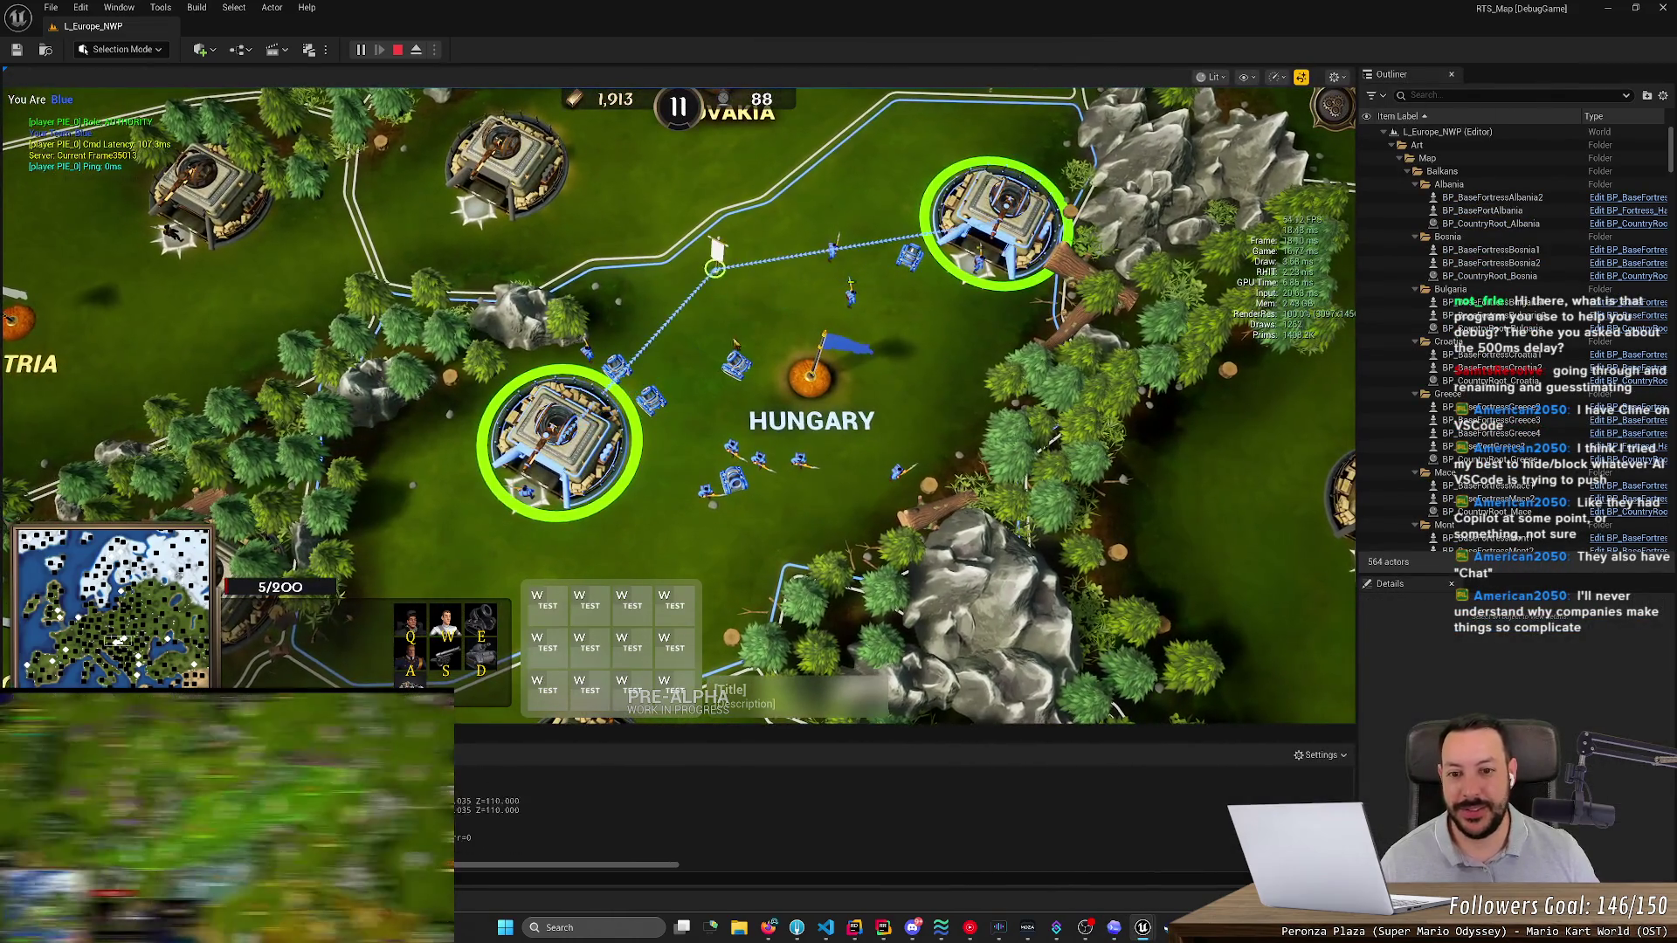
- Move the fortress rally point three times, ending further south-west
right_click(643, 542)
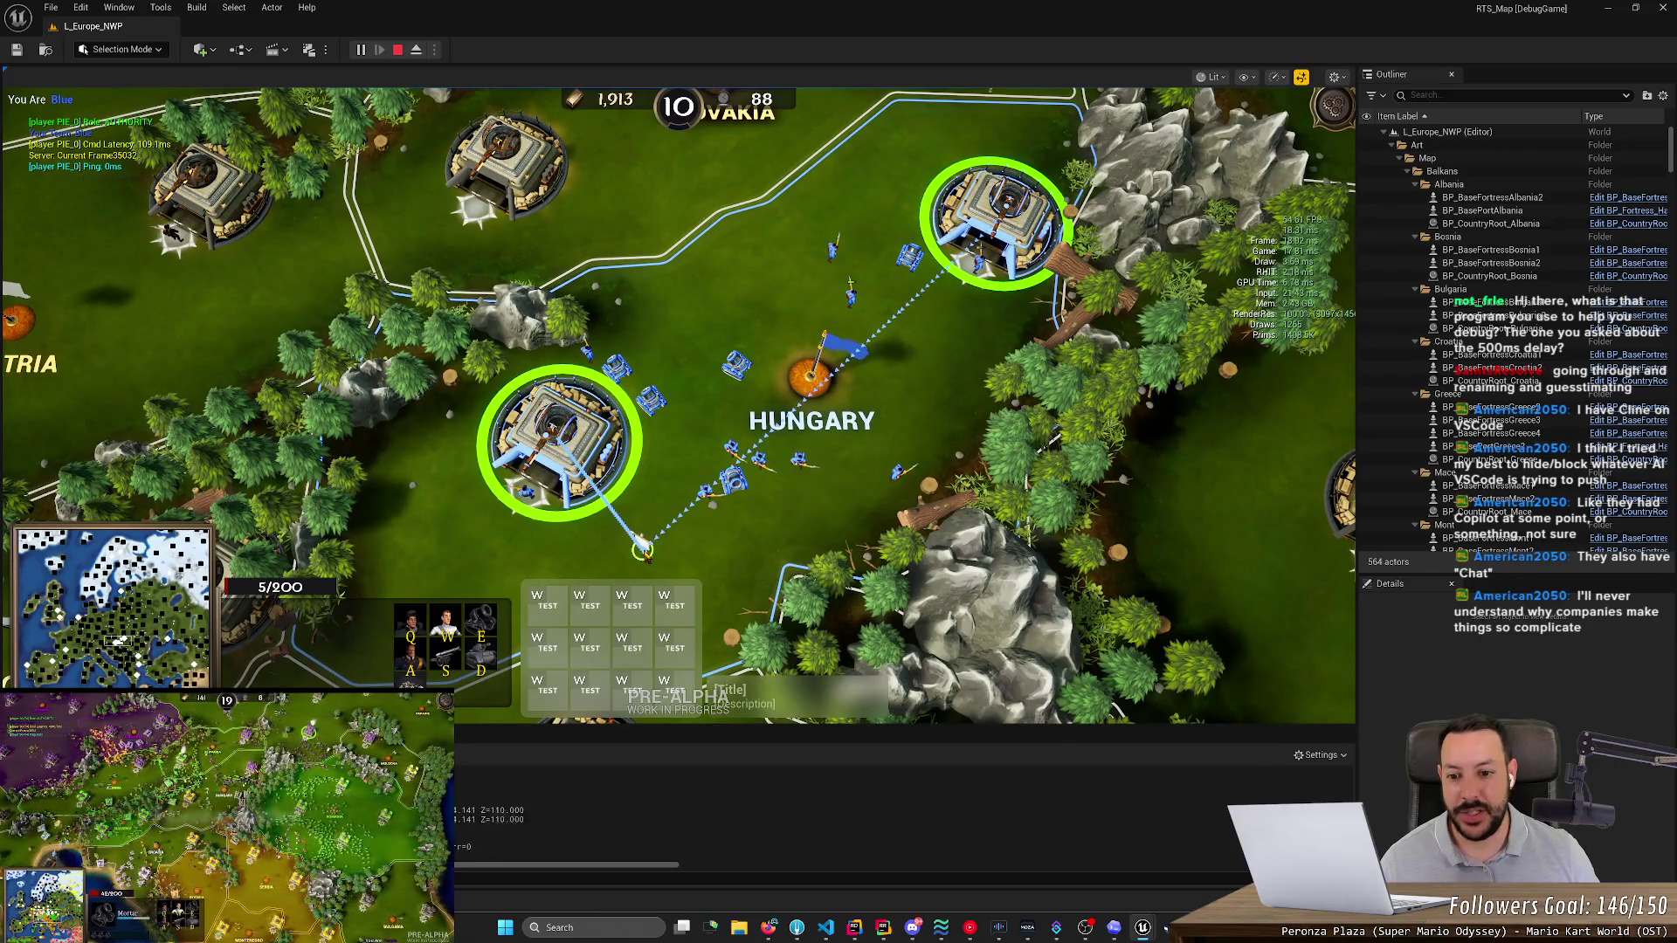
right_click(515, 565)
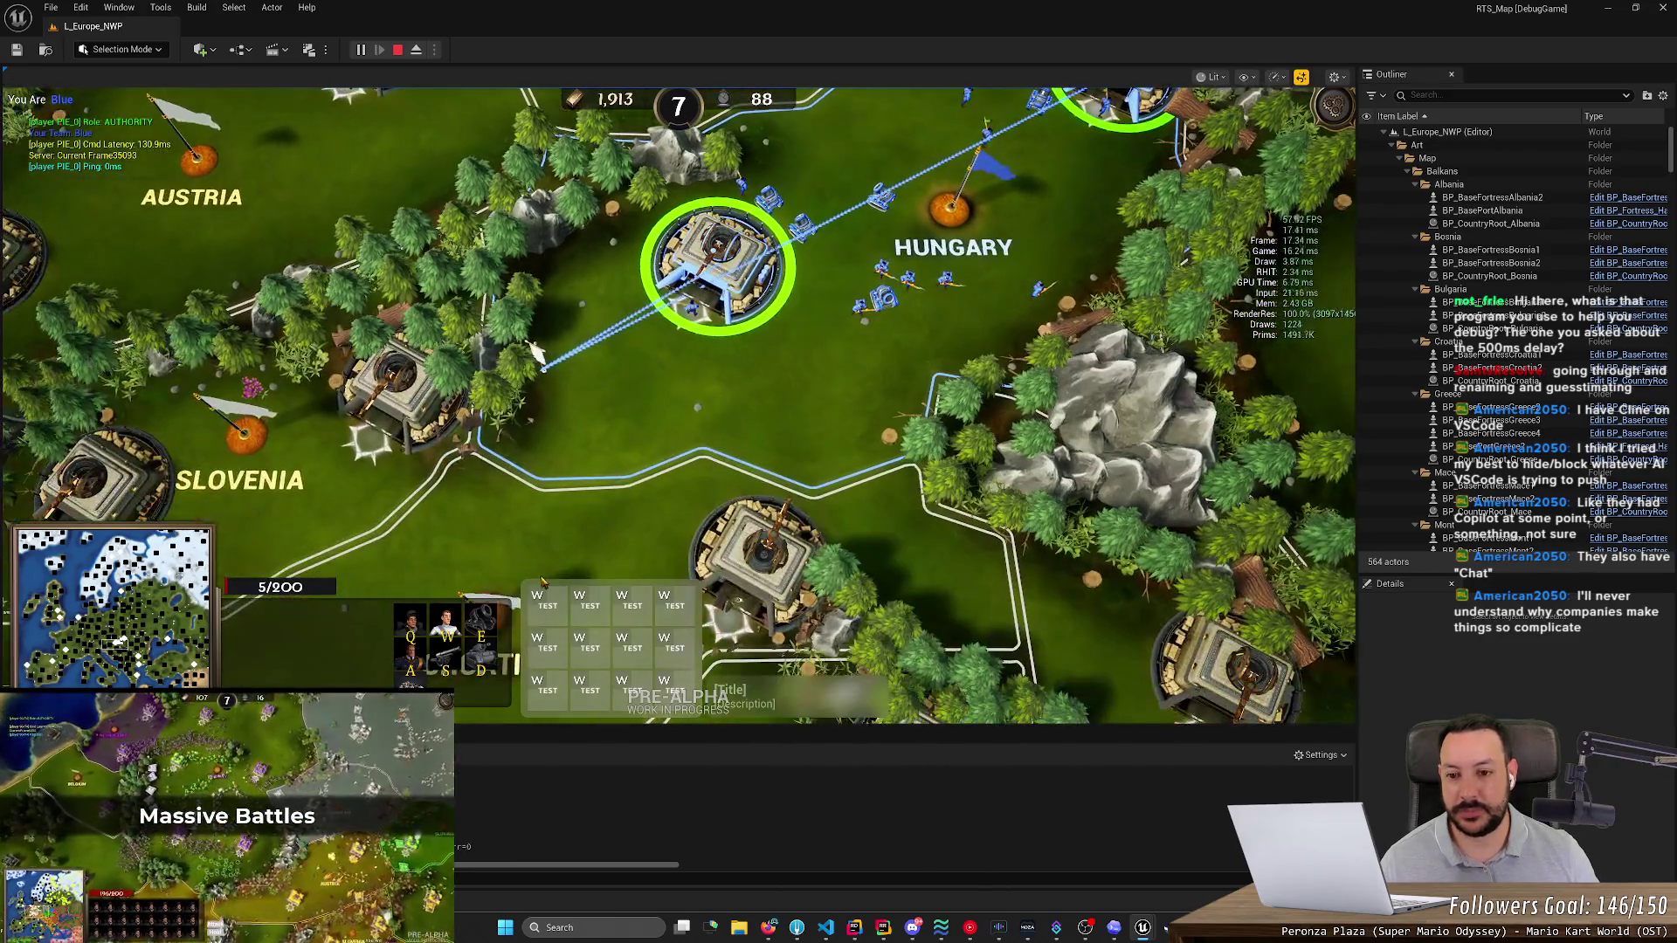
right_click(539, 574)
- Follow the dotted arrow route by panning toward Croatia, the west map edge, and the coastline
key(Left)
key(Down)
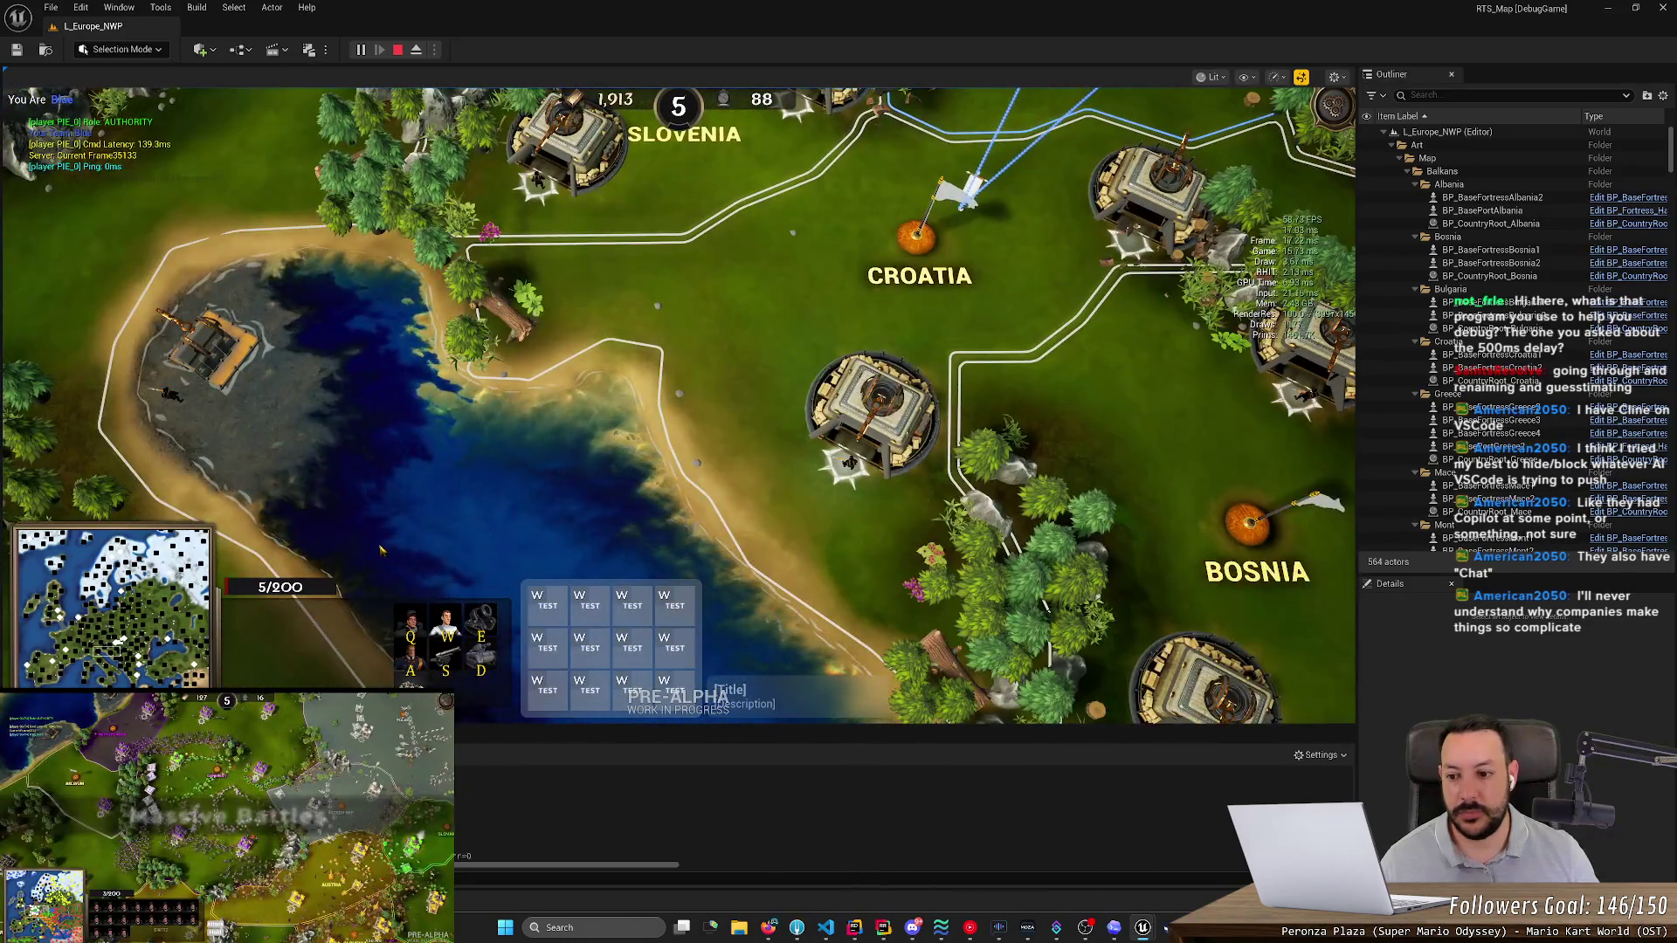
key(Left)
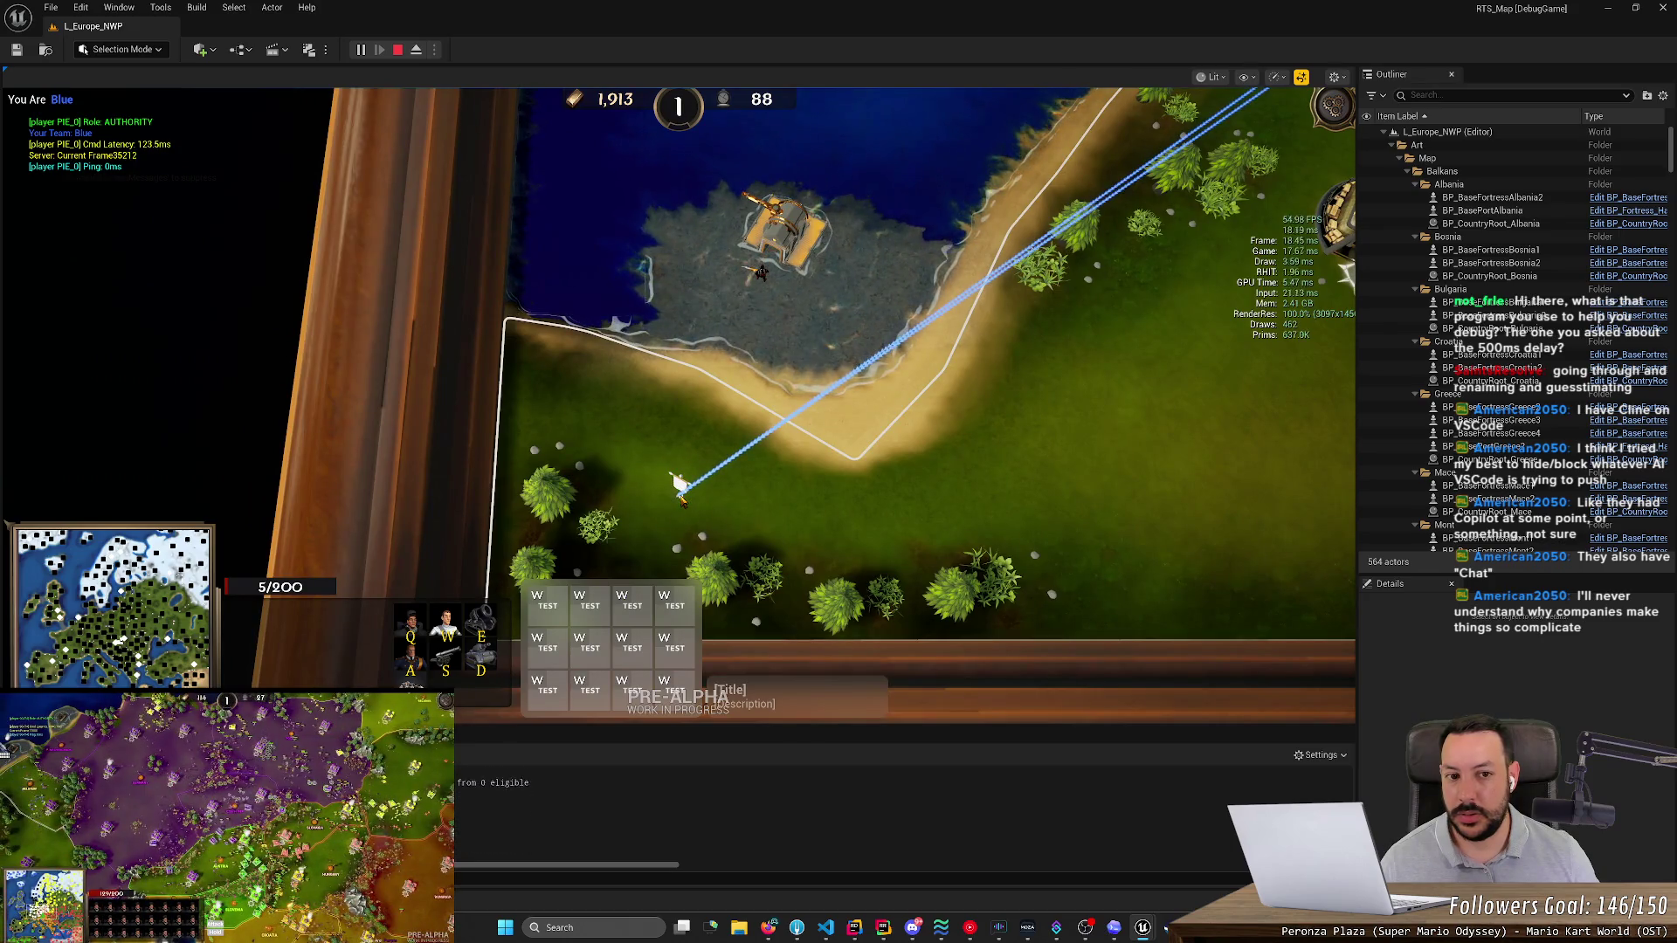
key(Up)
key(Right)
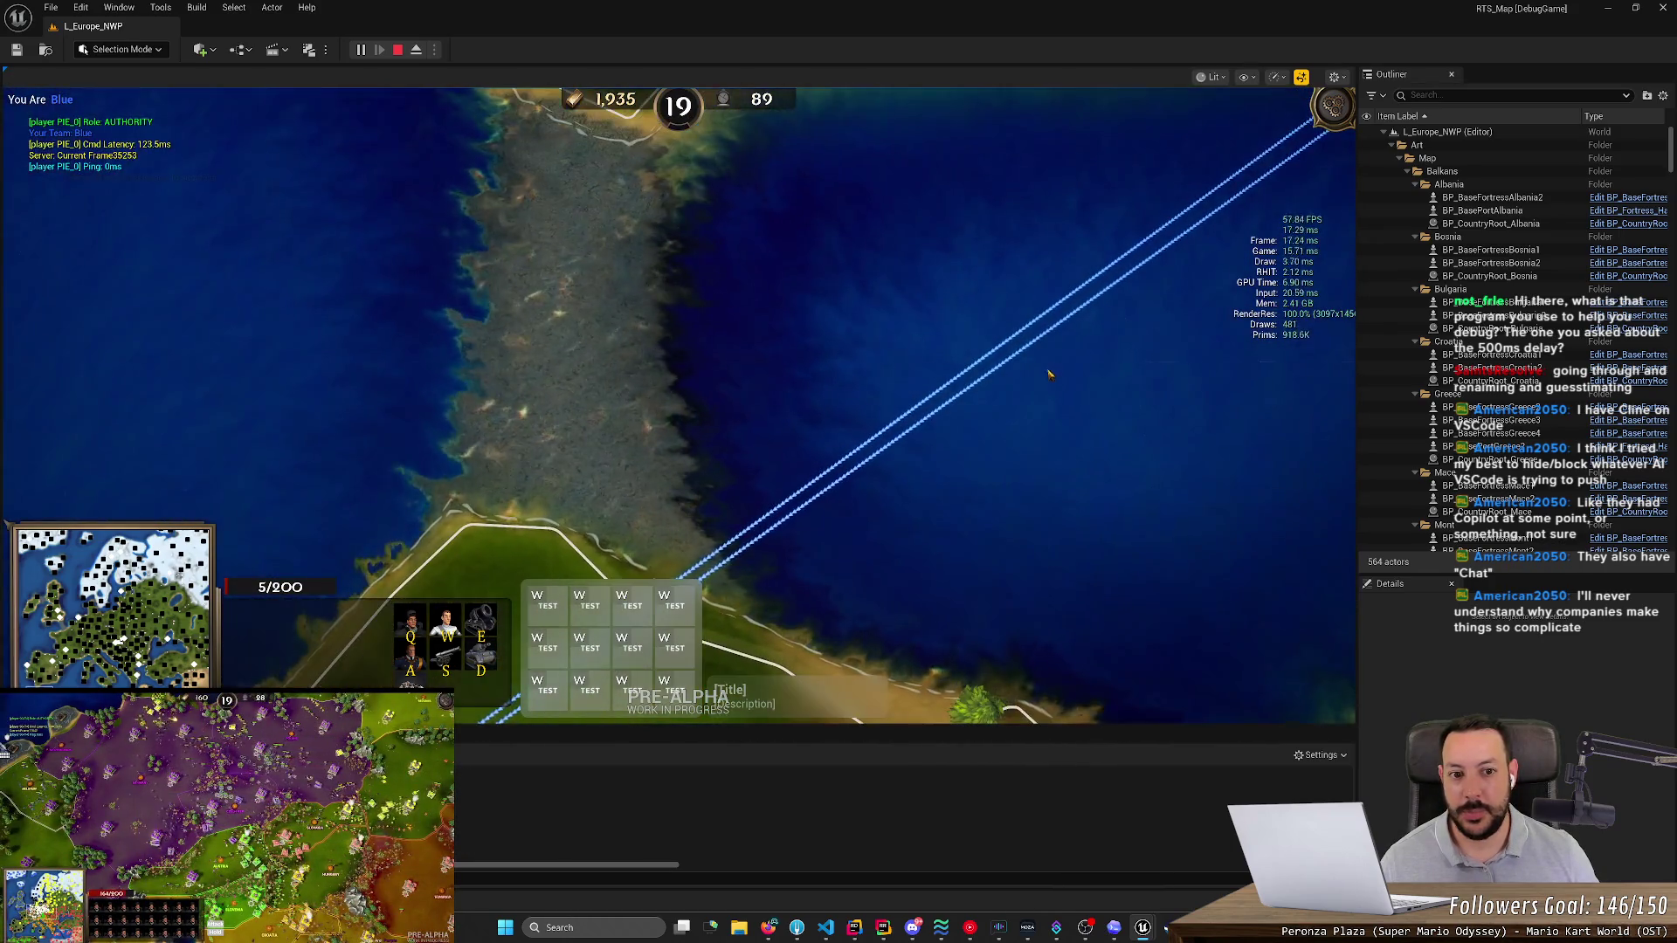
key(Up)
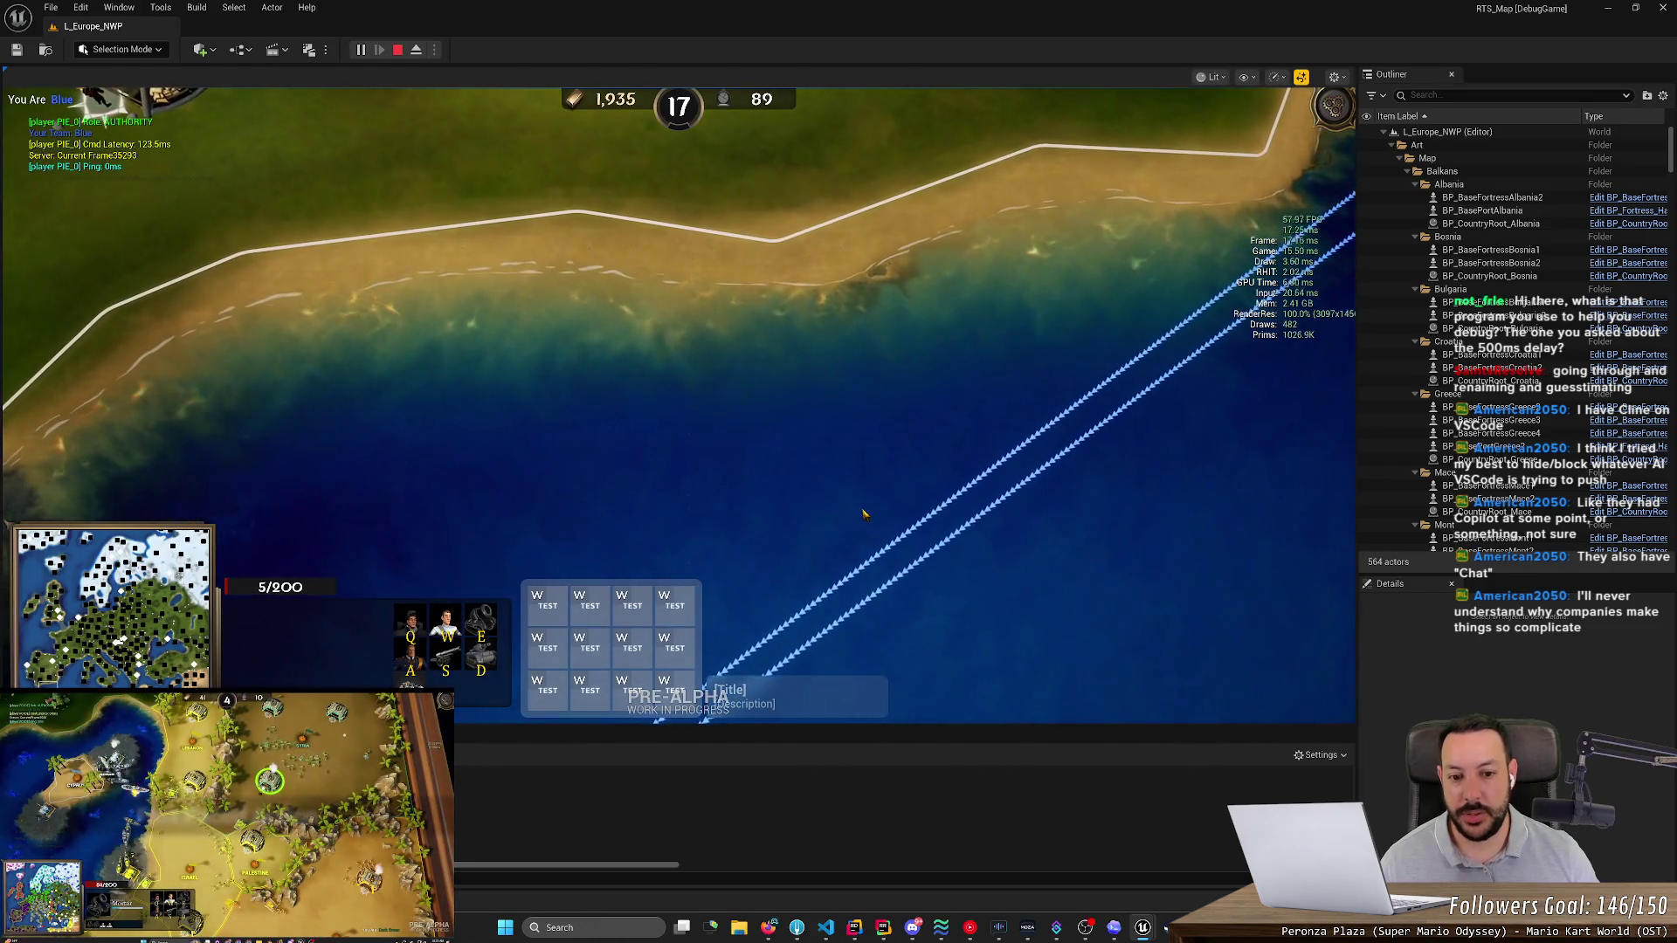
- Free the mouse from the game with Shift+F1 and open the content drawer for Niagara system assets
click(1057, 437)
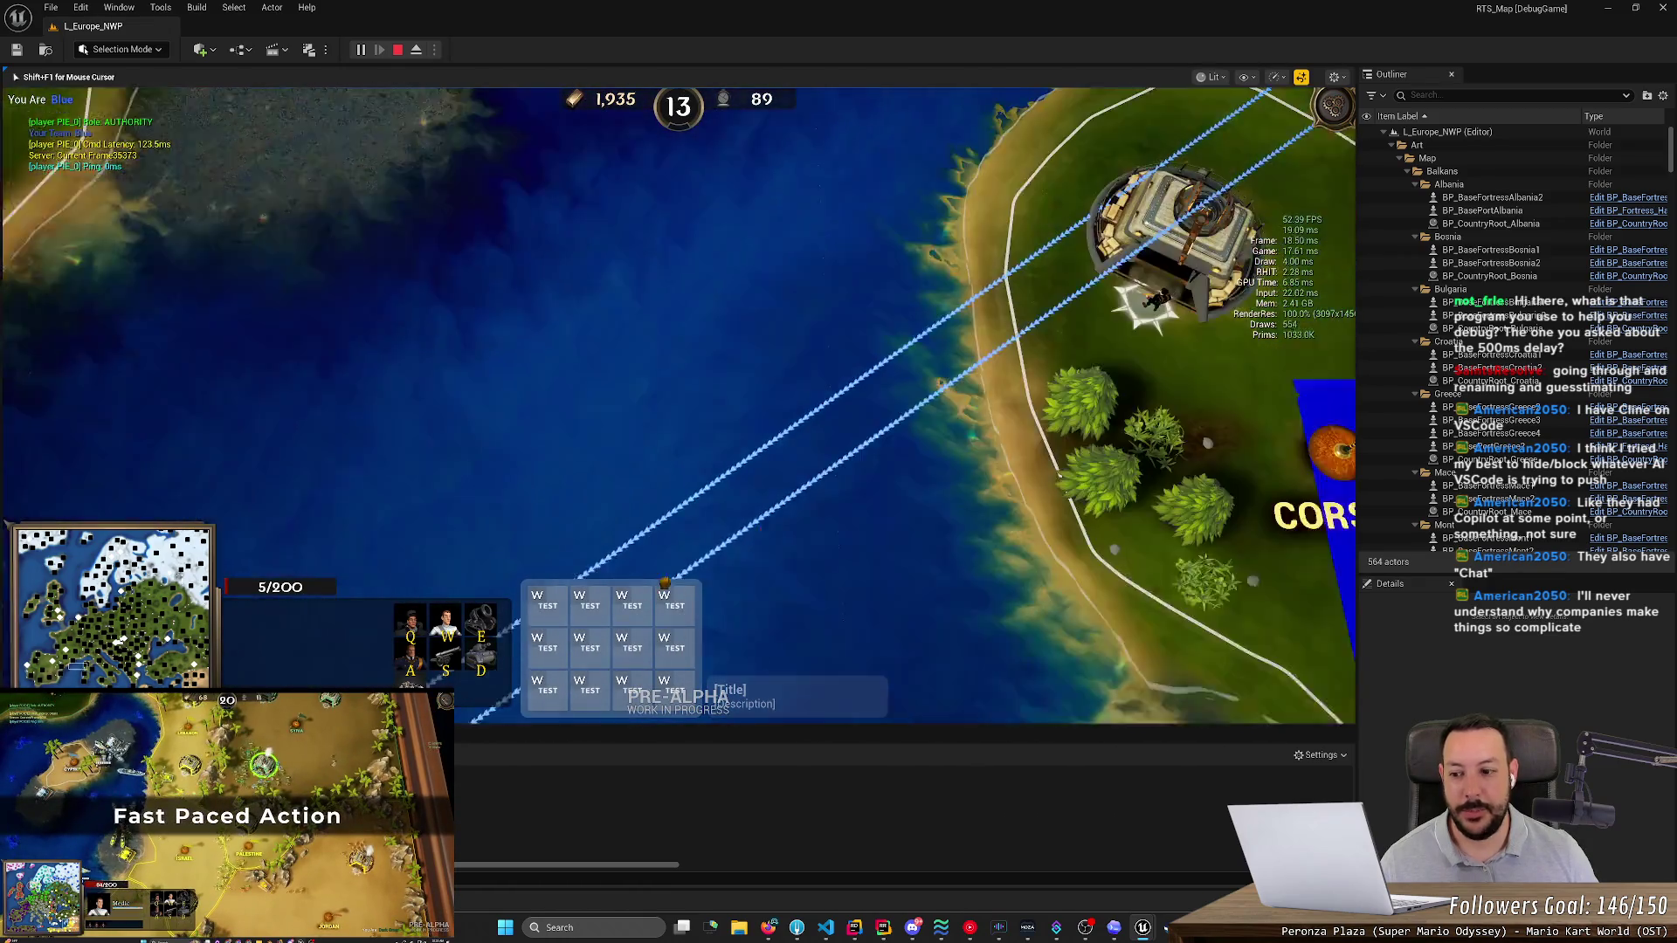
key(shift+F1)
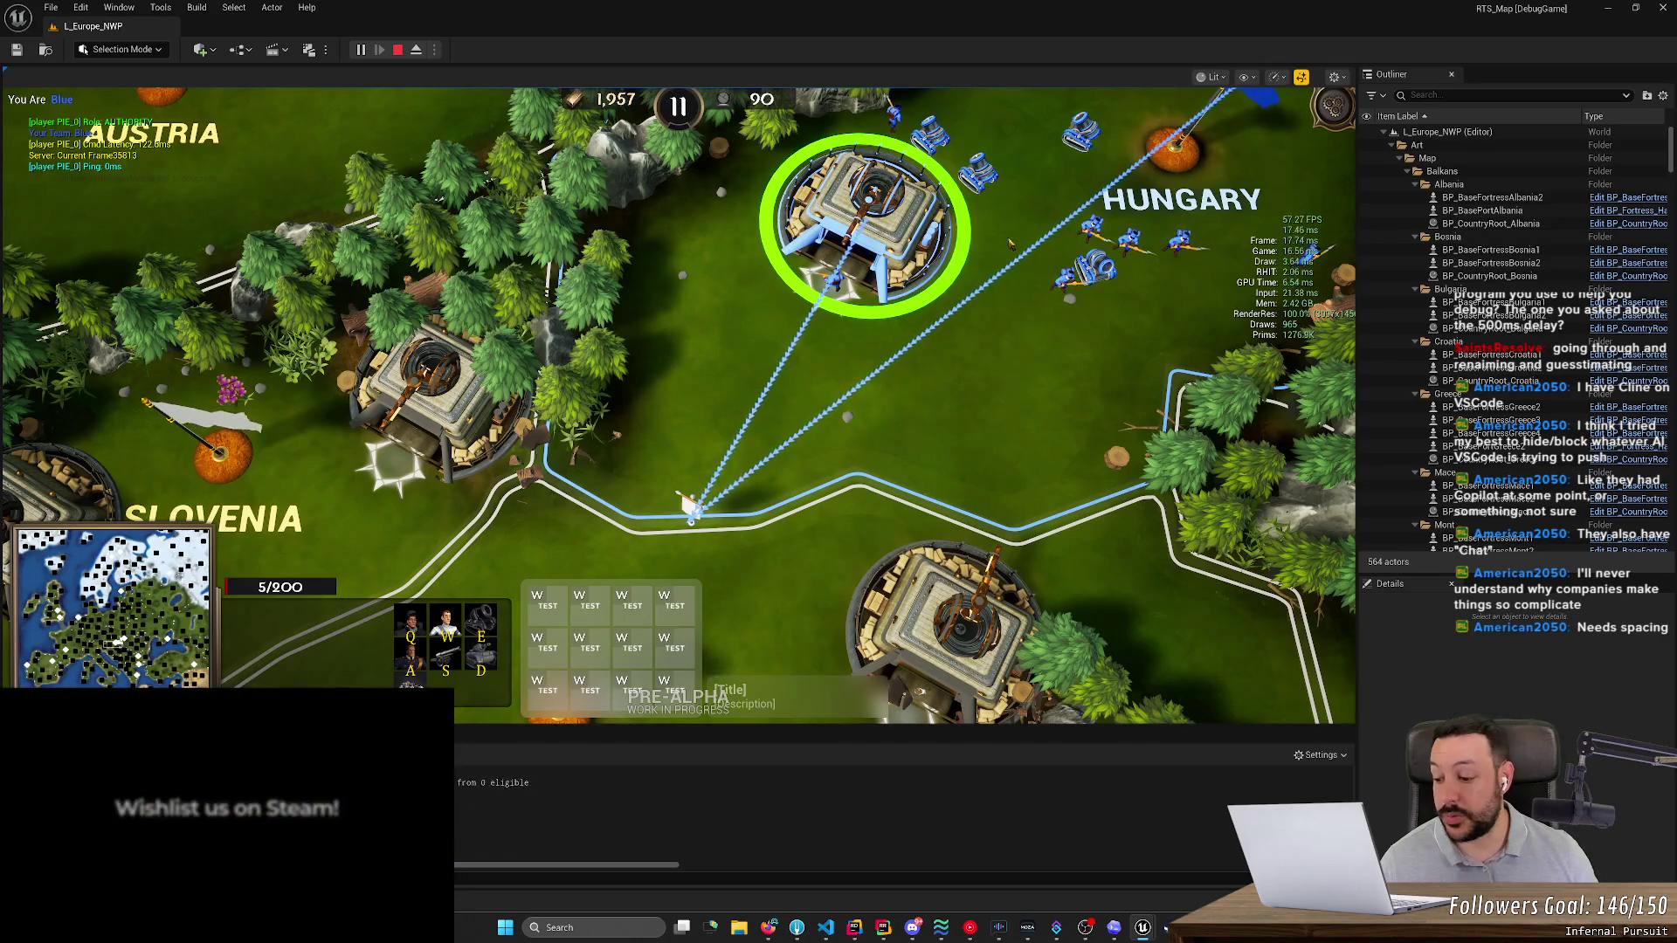
key(ctrl+space)
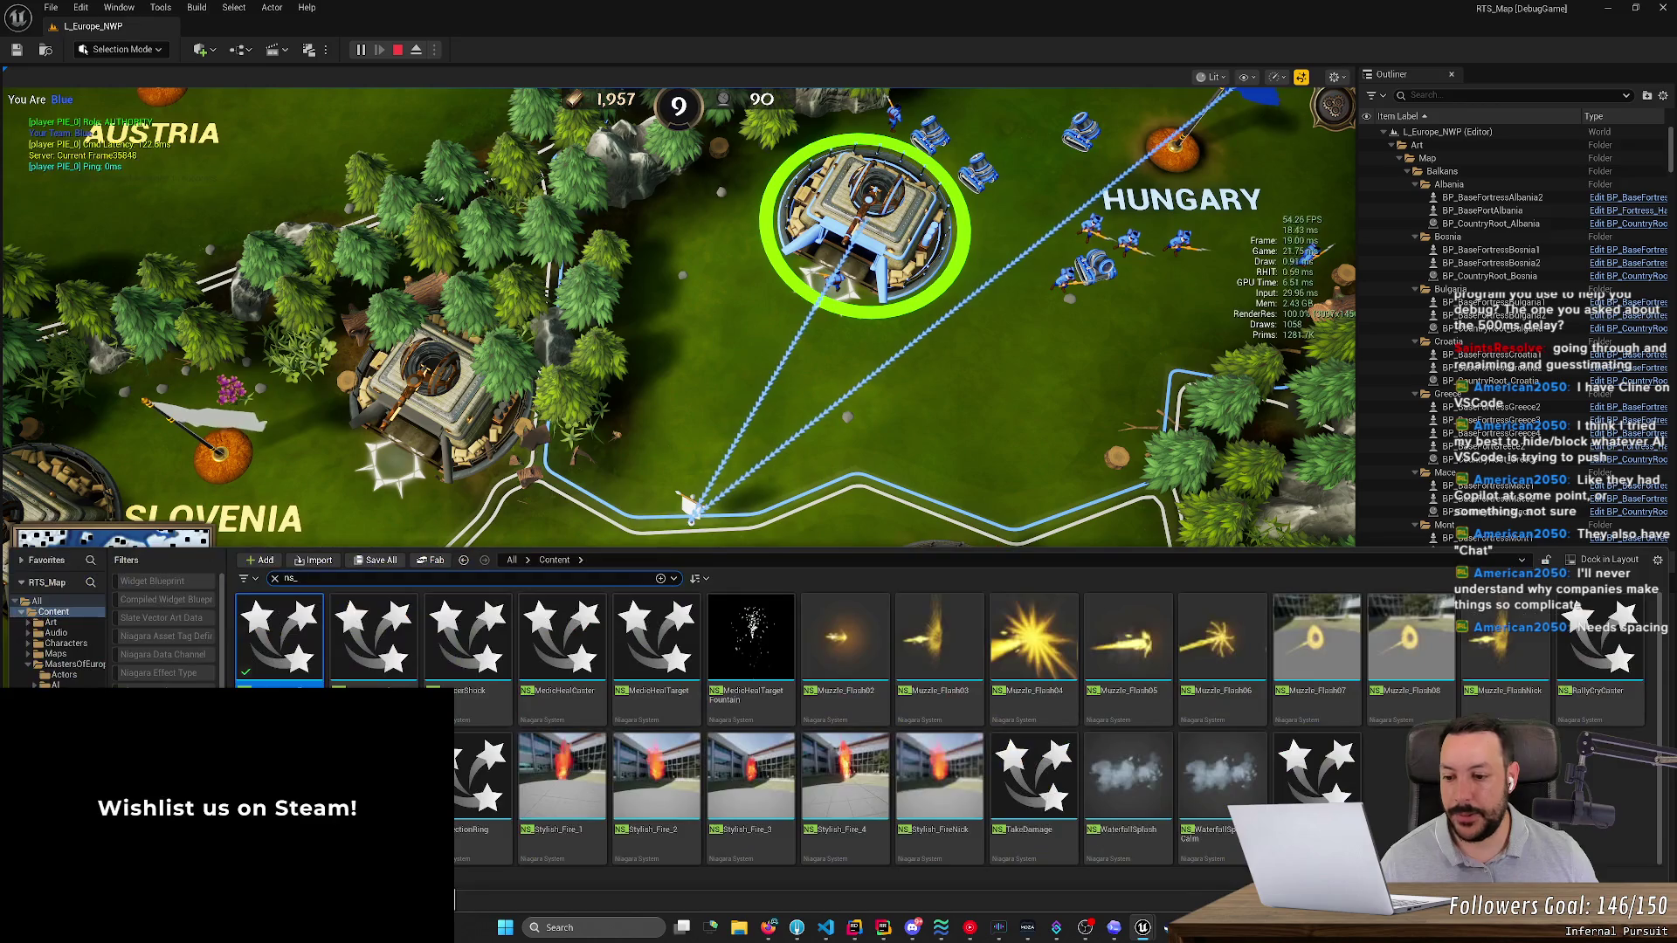
- Open NS_FortressToRallyPoint from the ns_-filtered Content Drawer in the Niagara editor
key(Return)
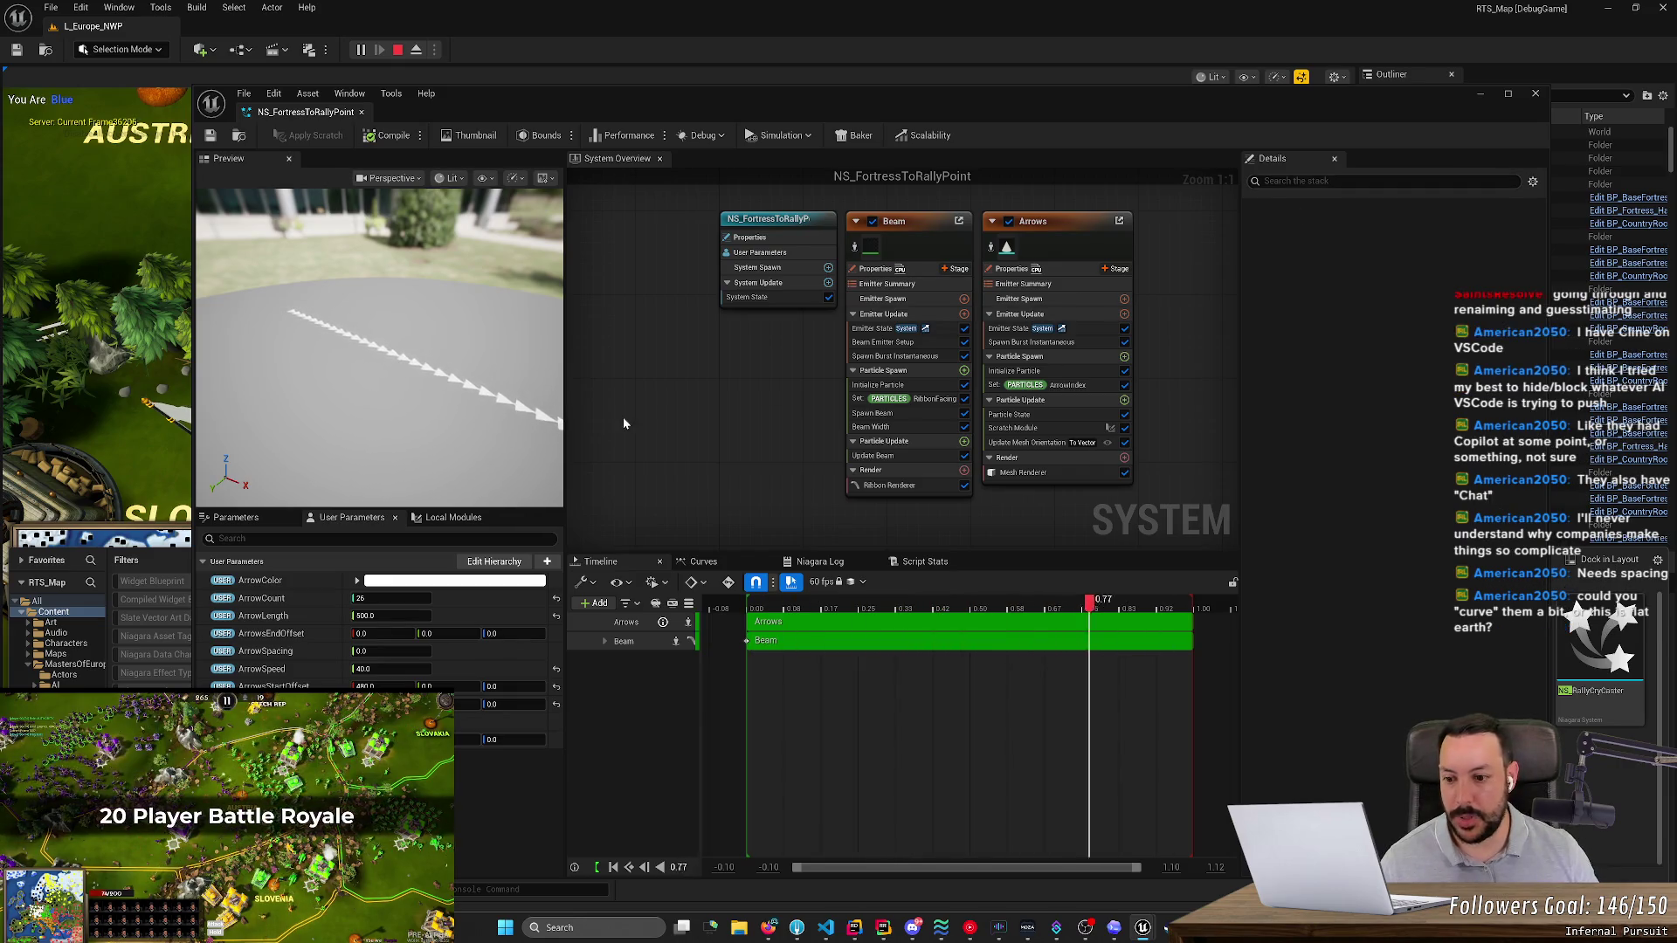
- Set ArrowLength to 1000, save NS_FortressToRallyPoint and return to the running game
click(411, 615)
text(10)
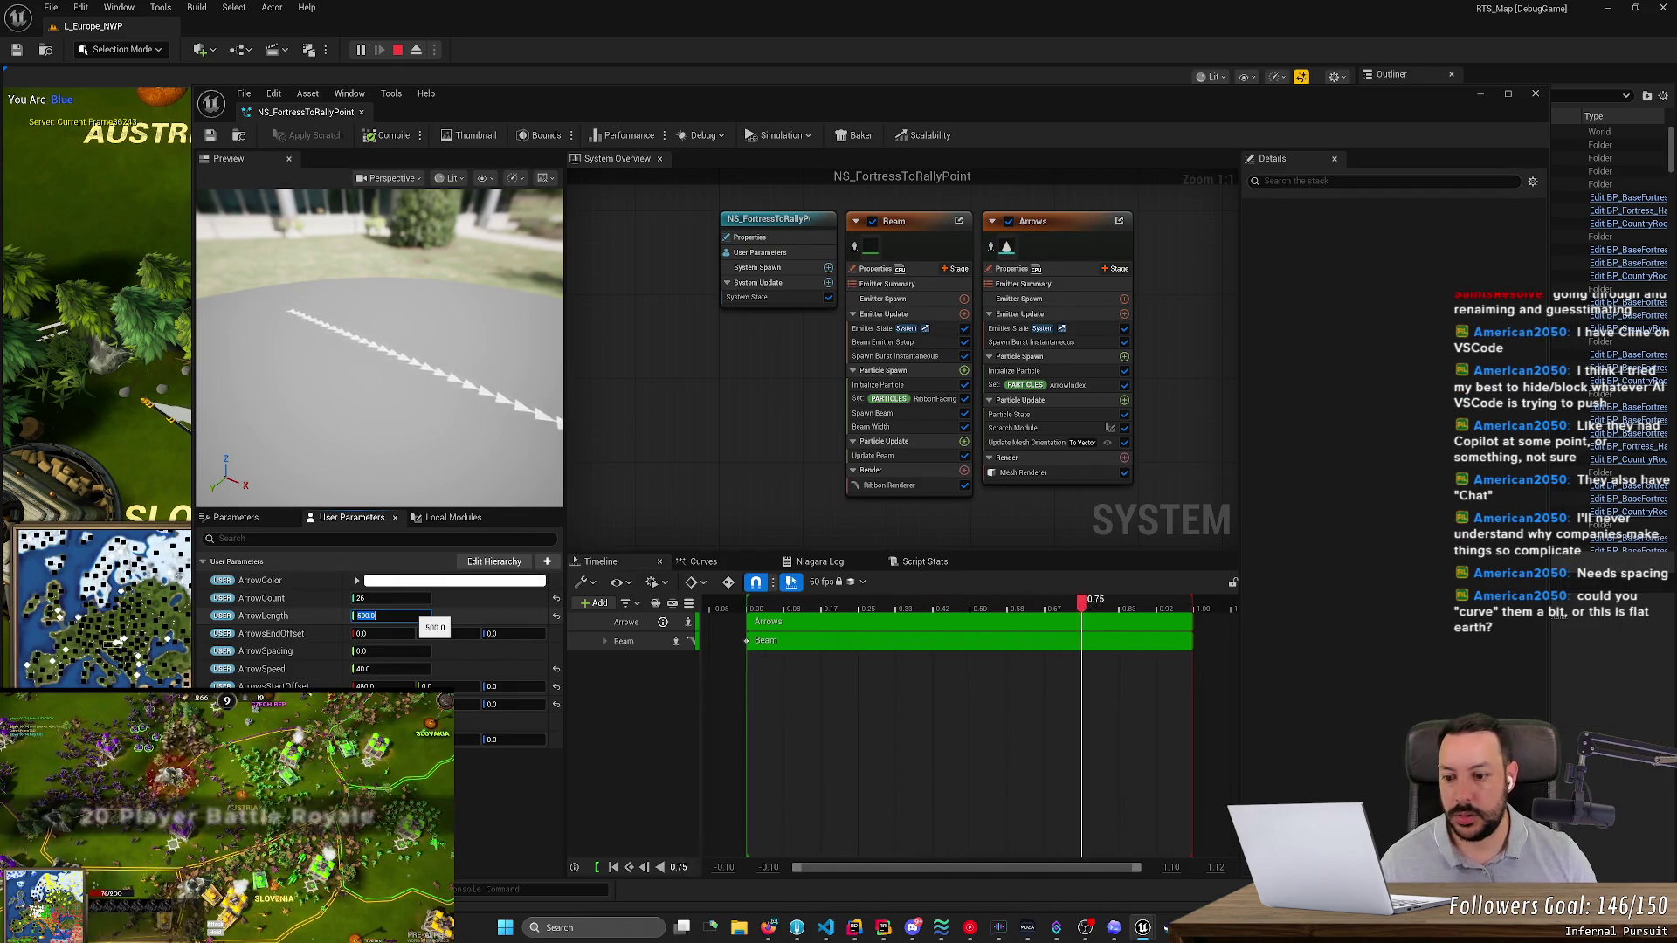
text(00)
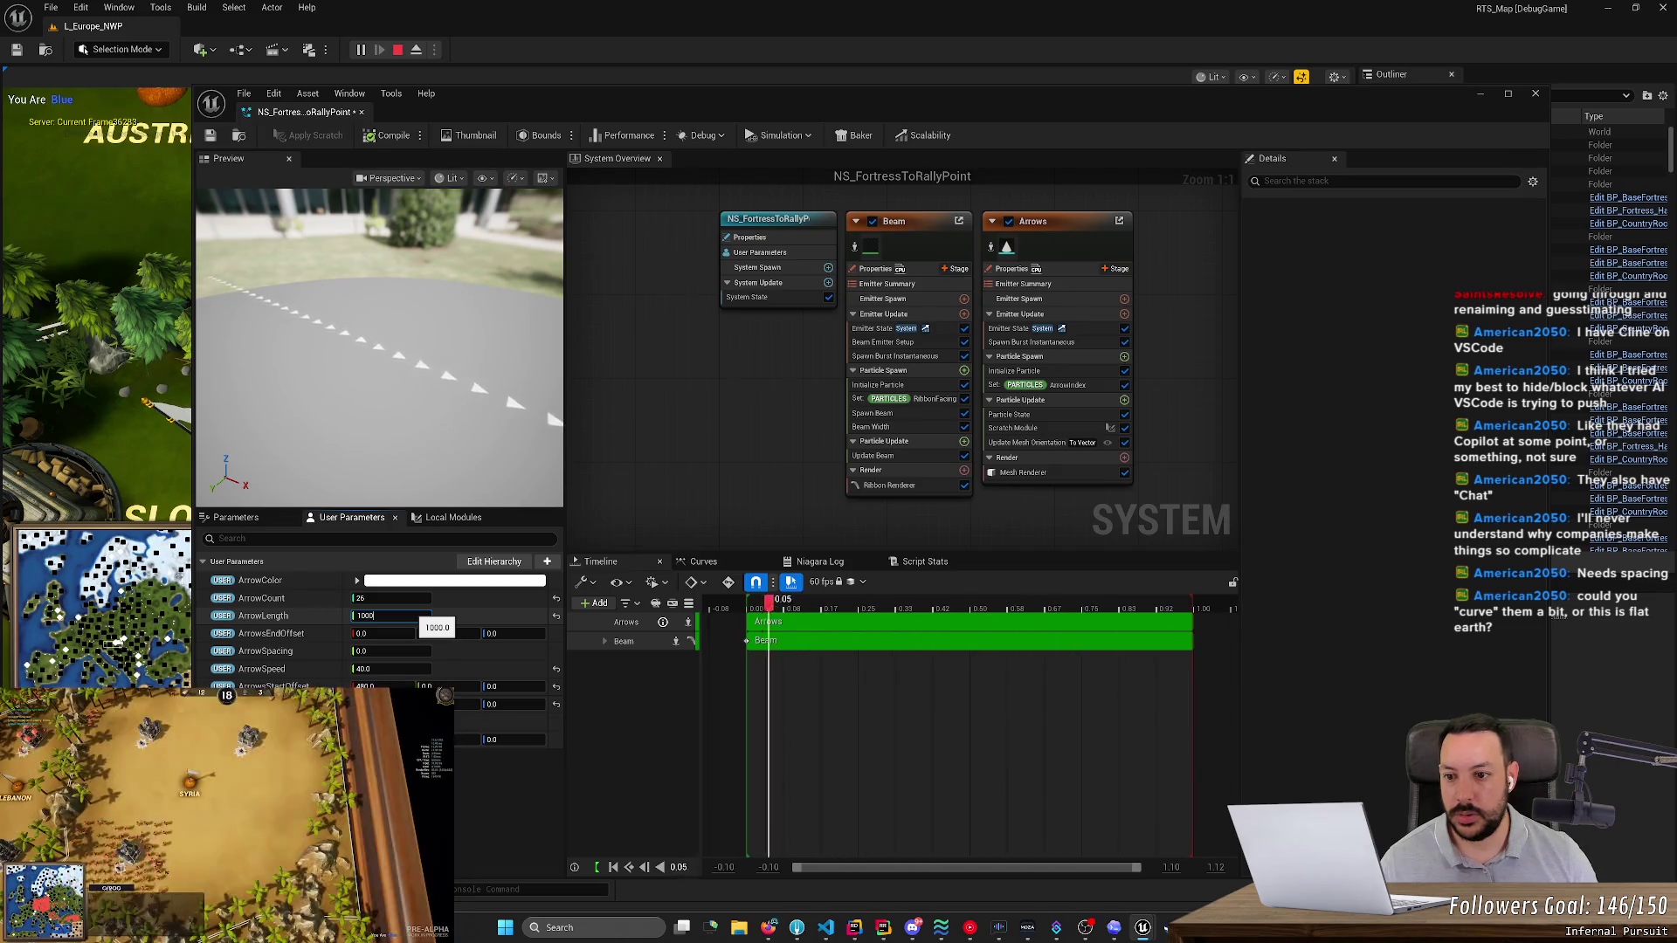
key(Return)
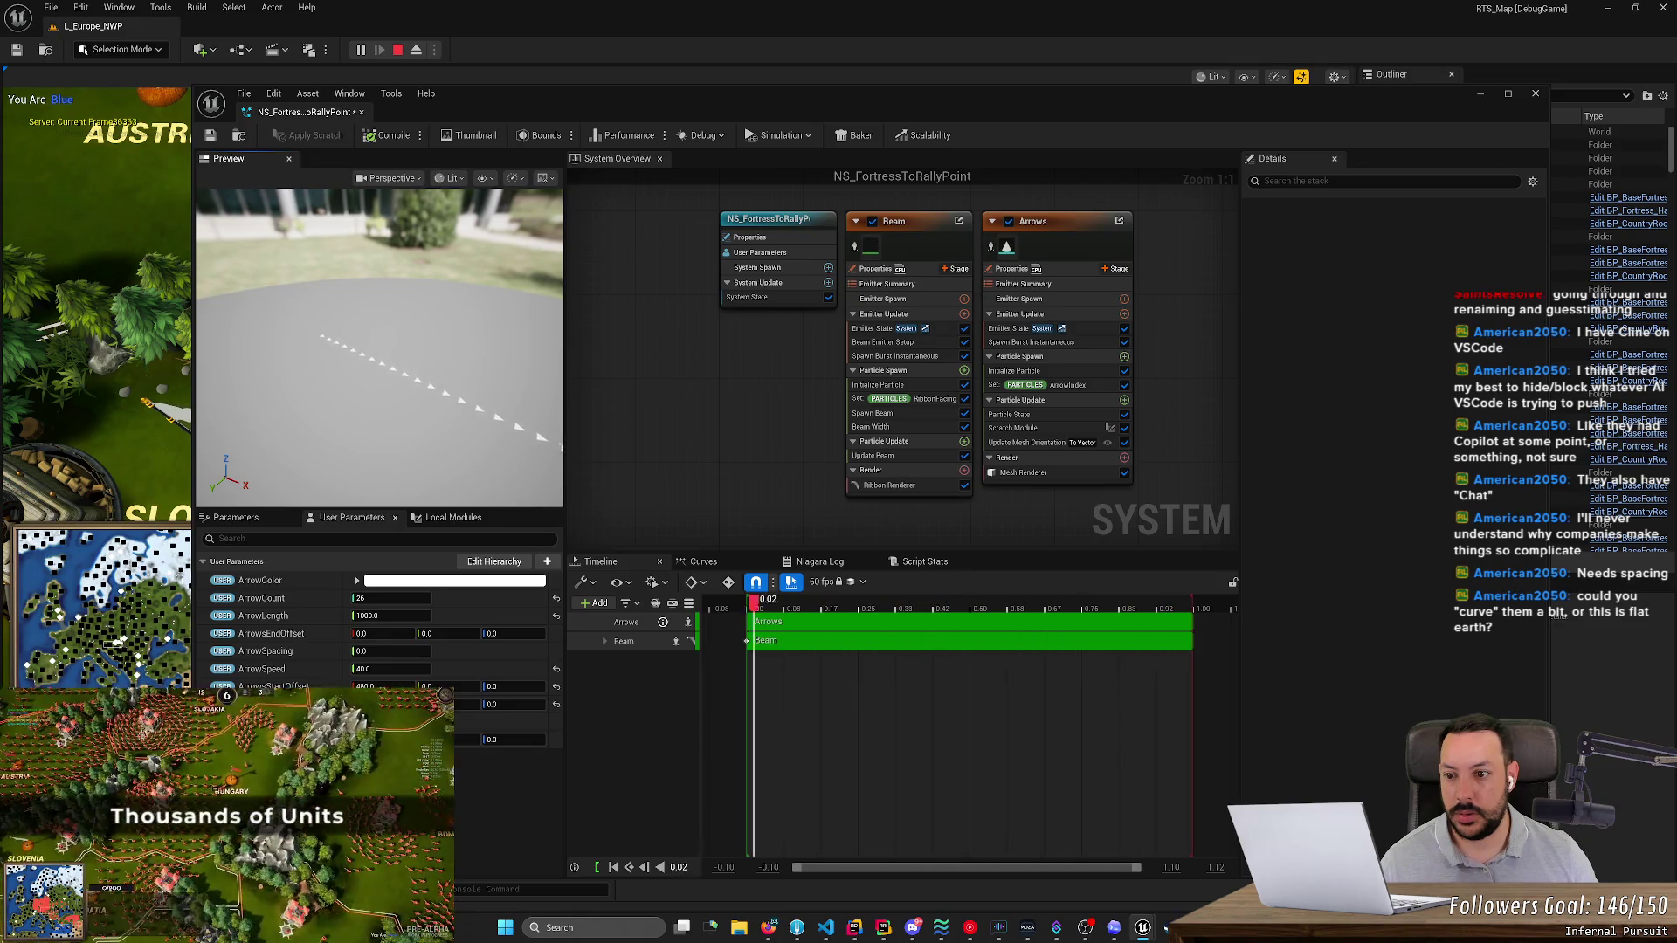
click(416, 615)
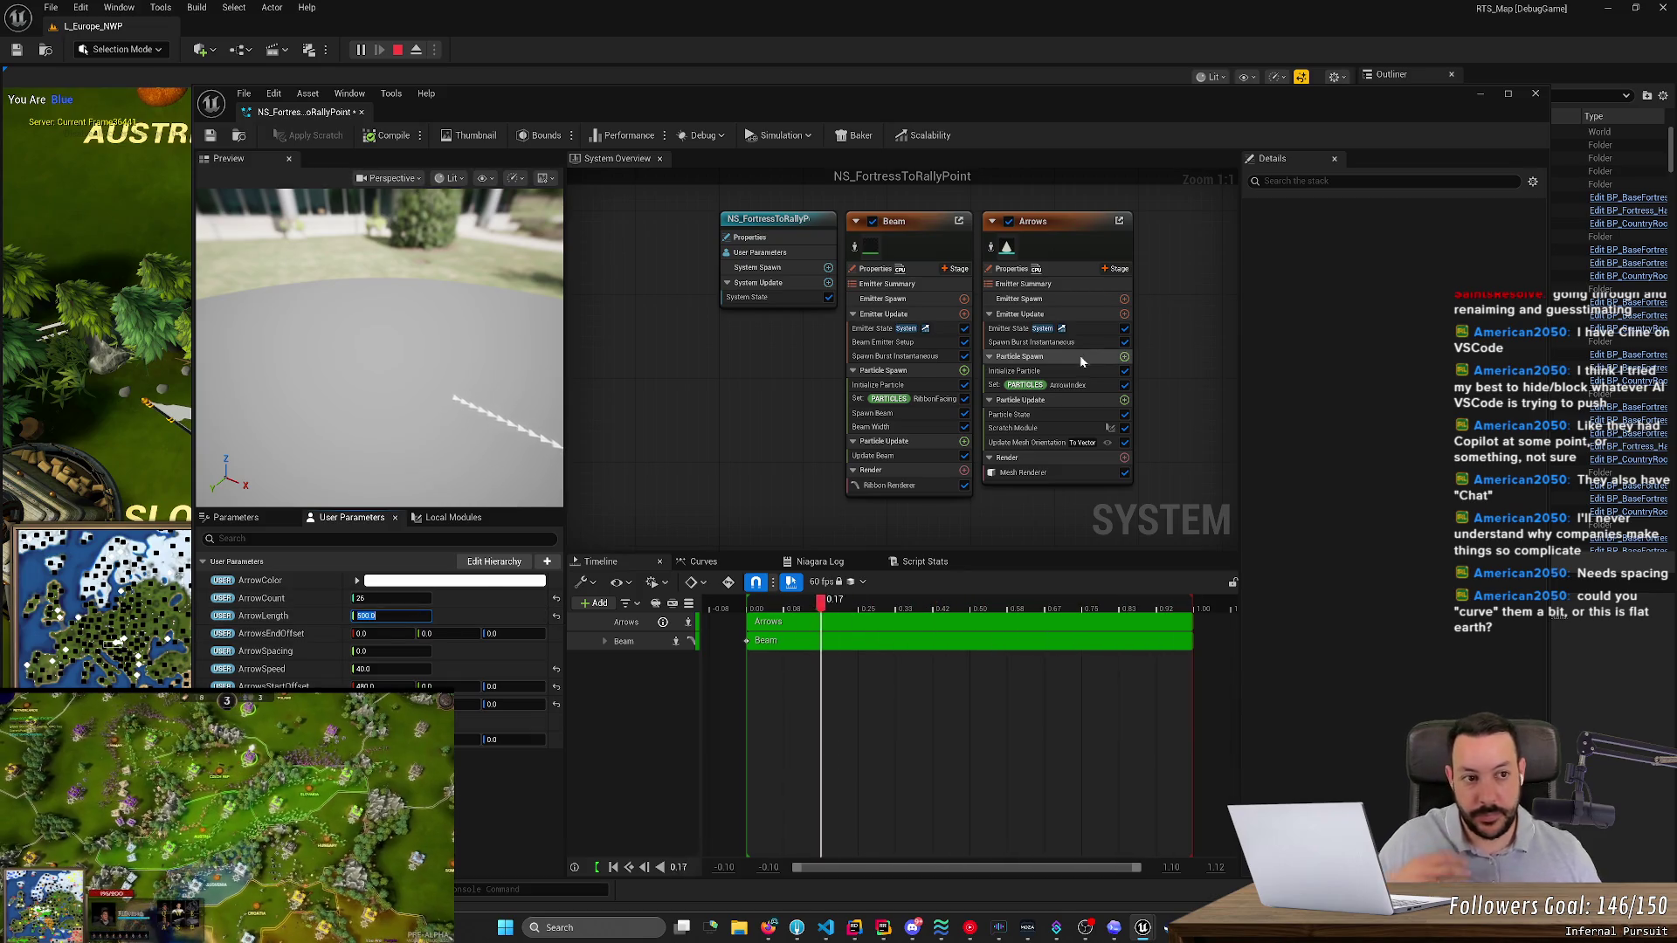
click(210, 135)
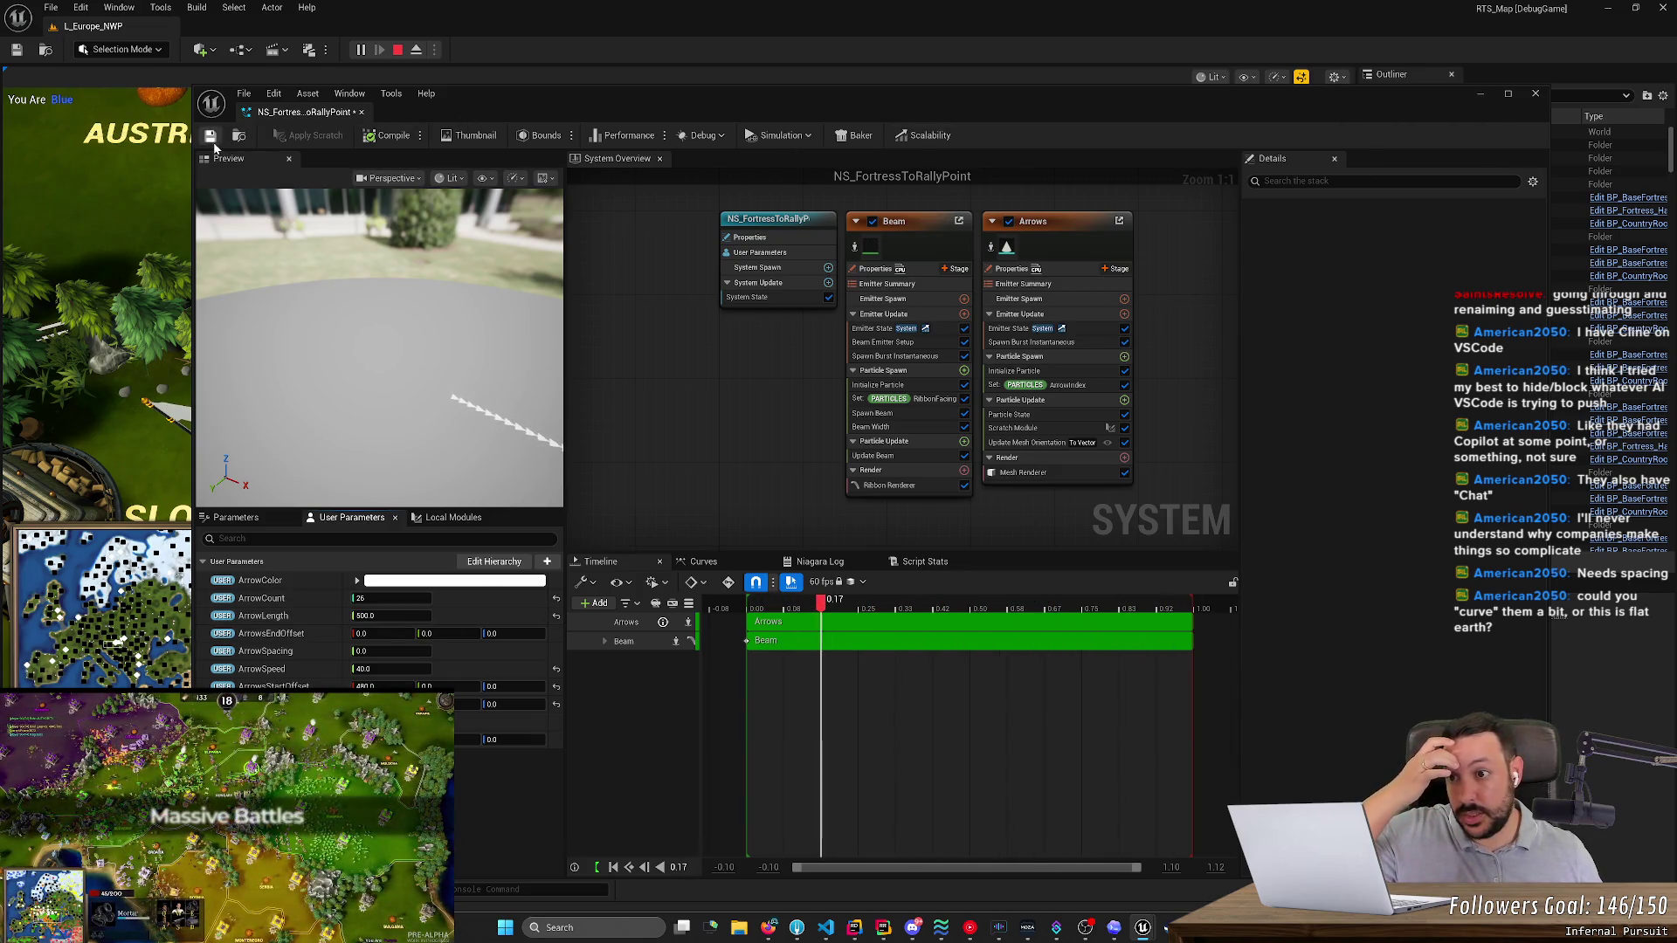
click(1481, 95)
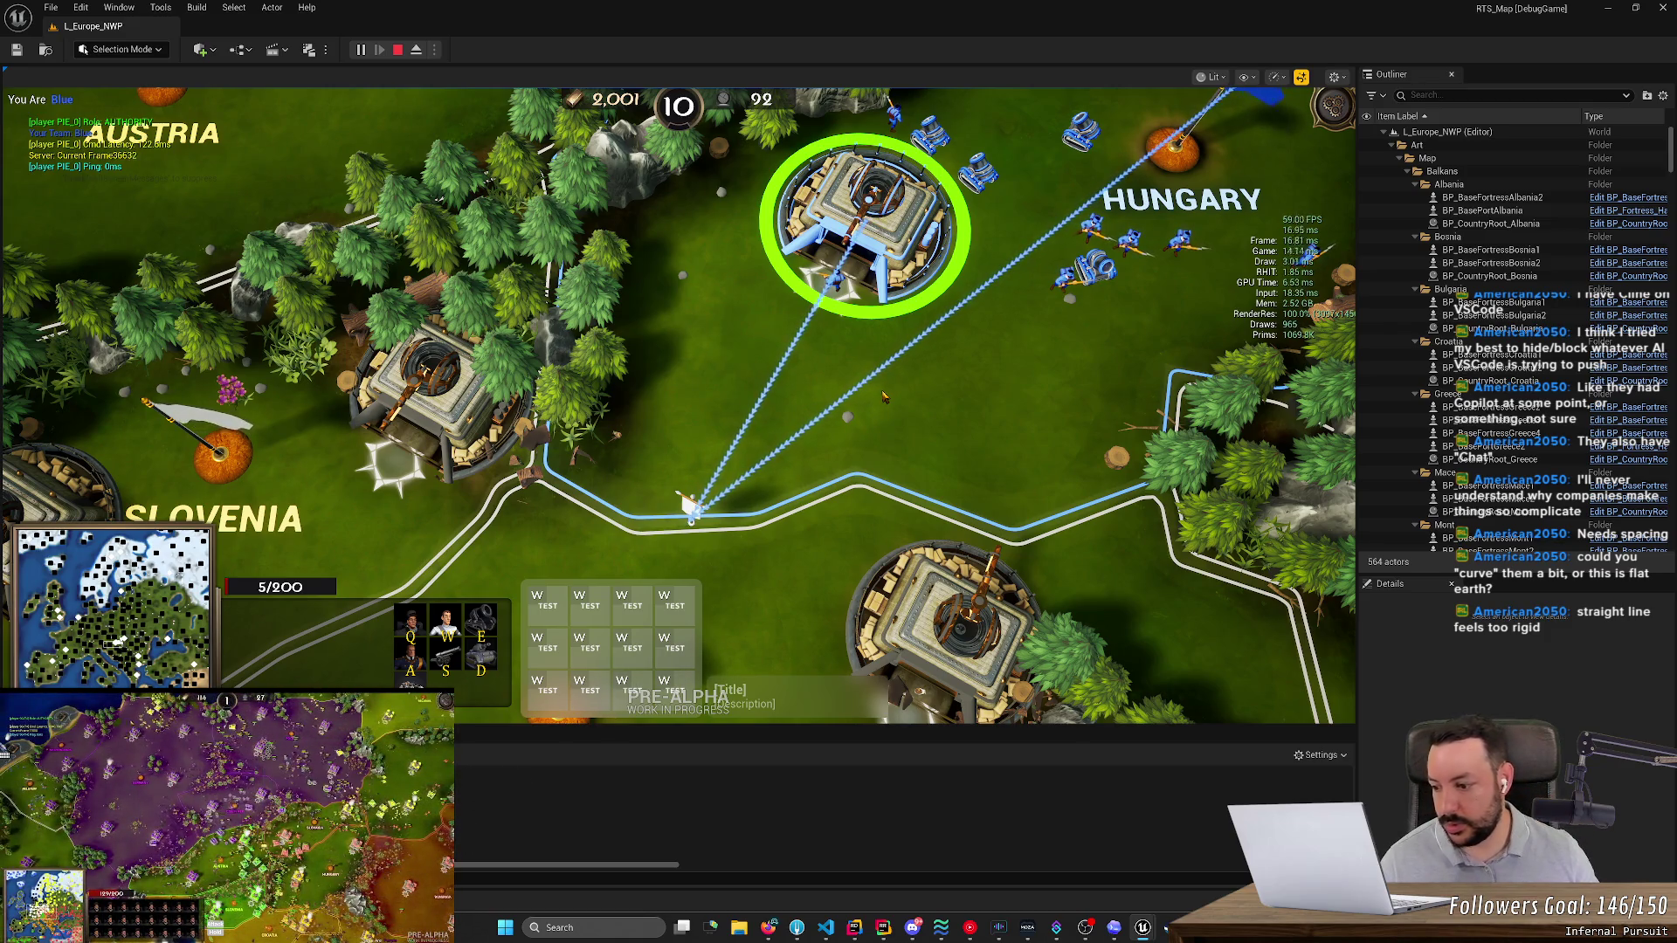
key(F8)
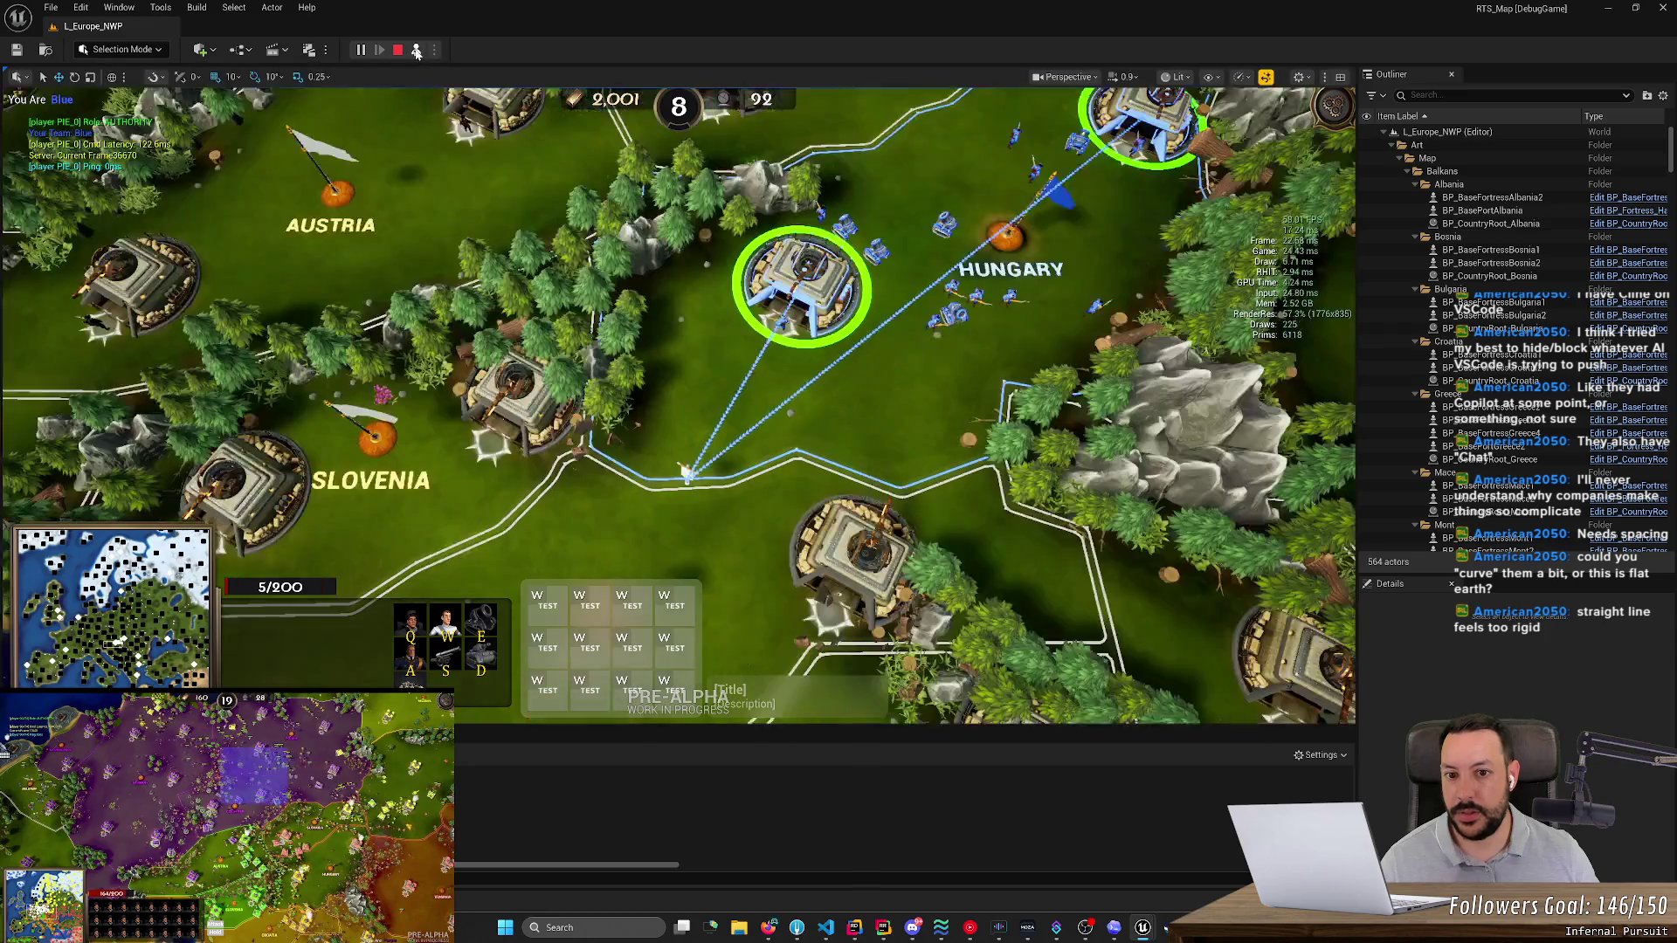
scroll(677, 402, up, 10)
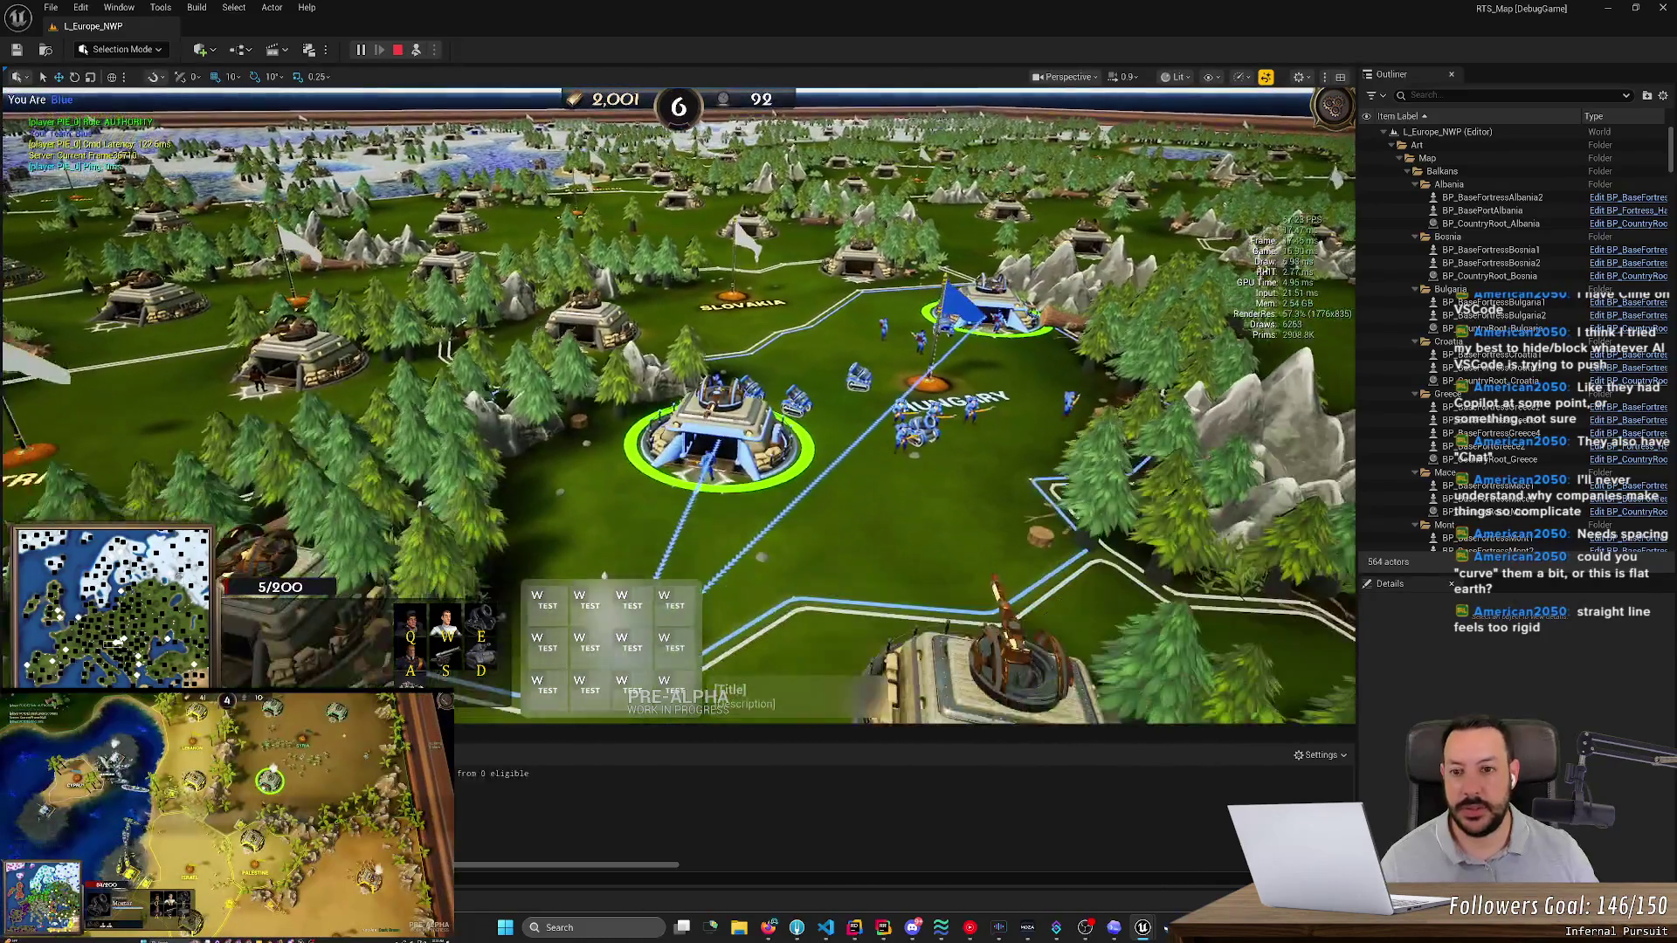
scroll(678, 402, down, 5)
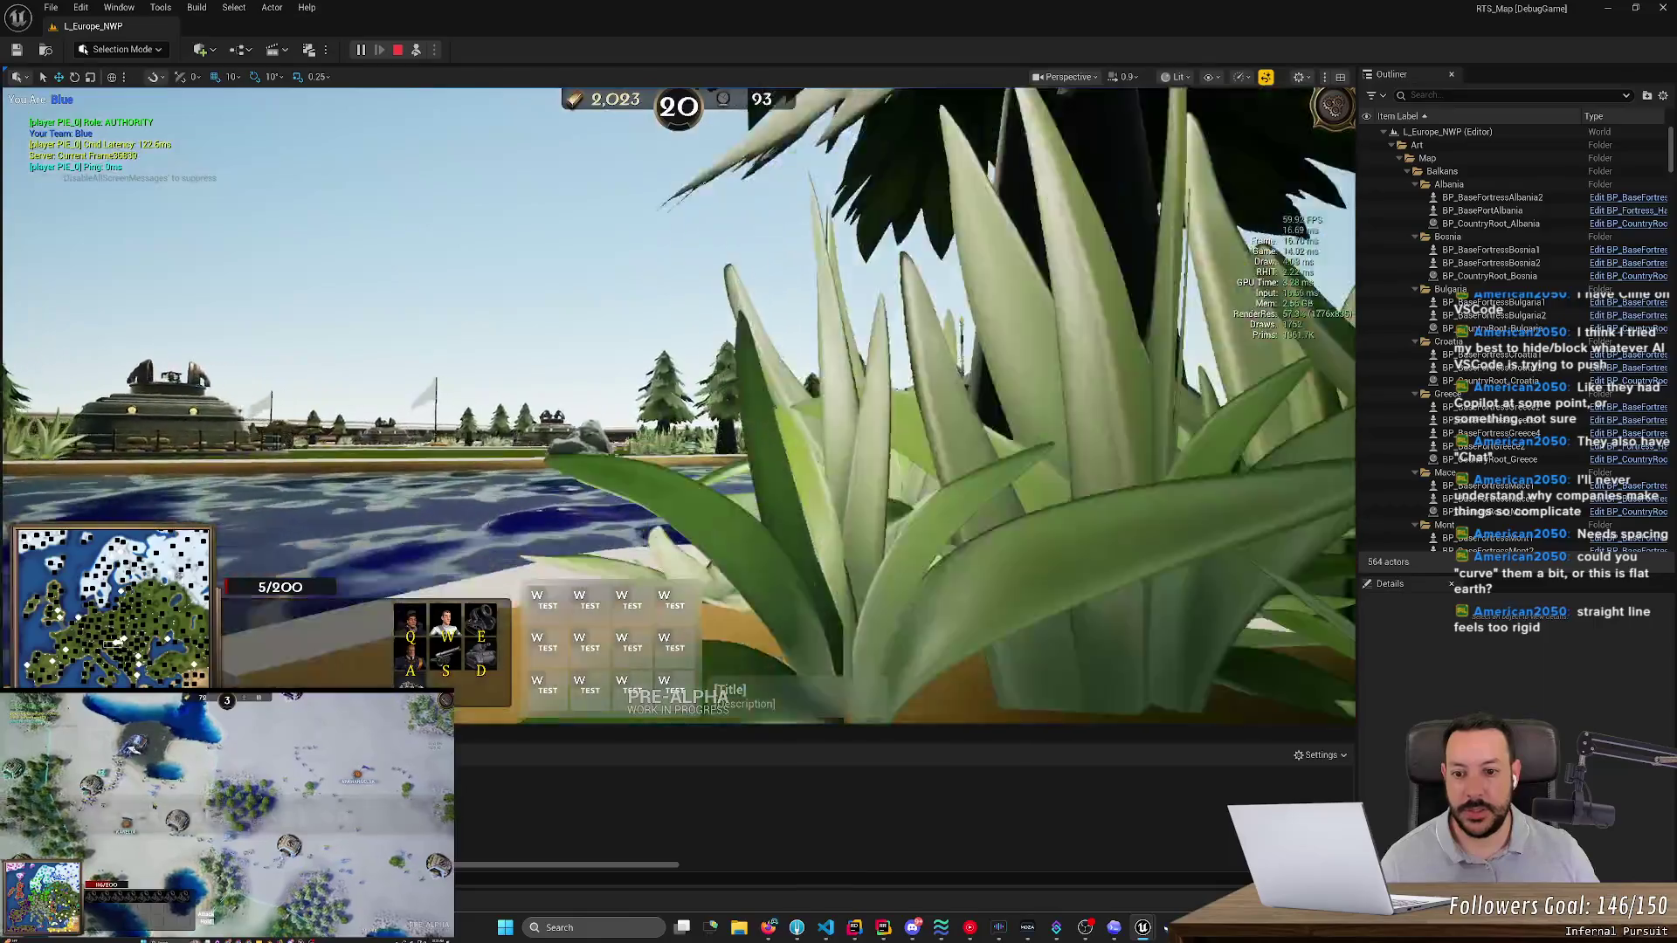
scroll(781, 310, down, 6)
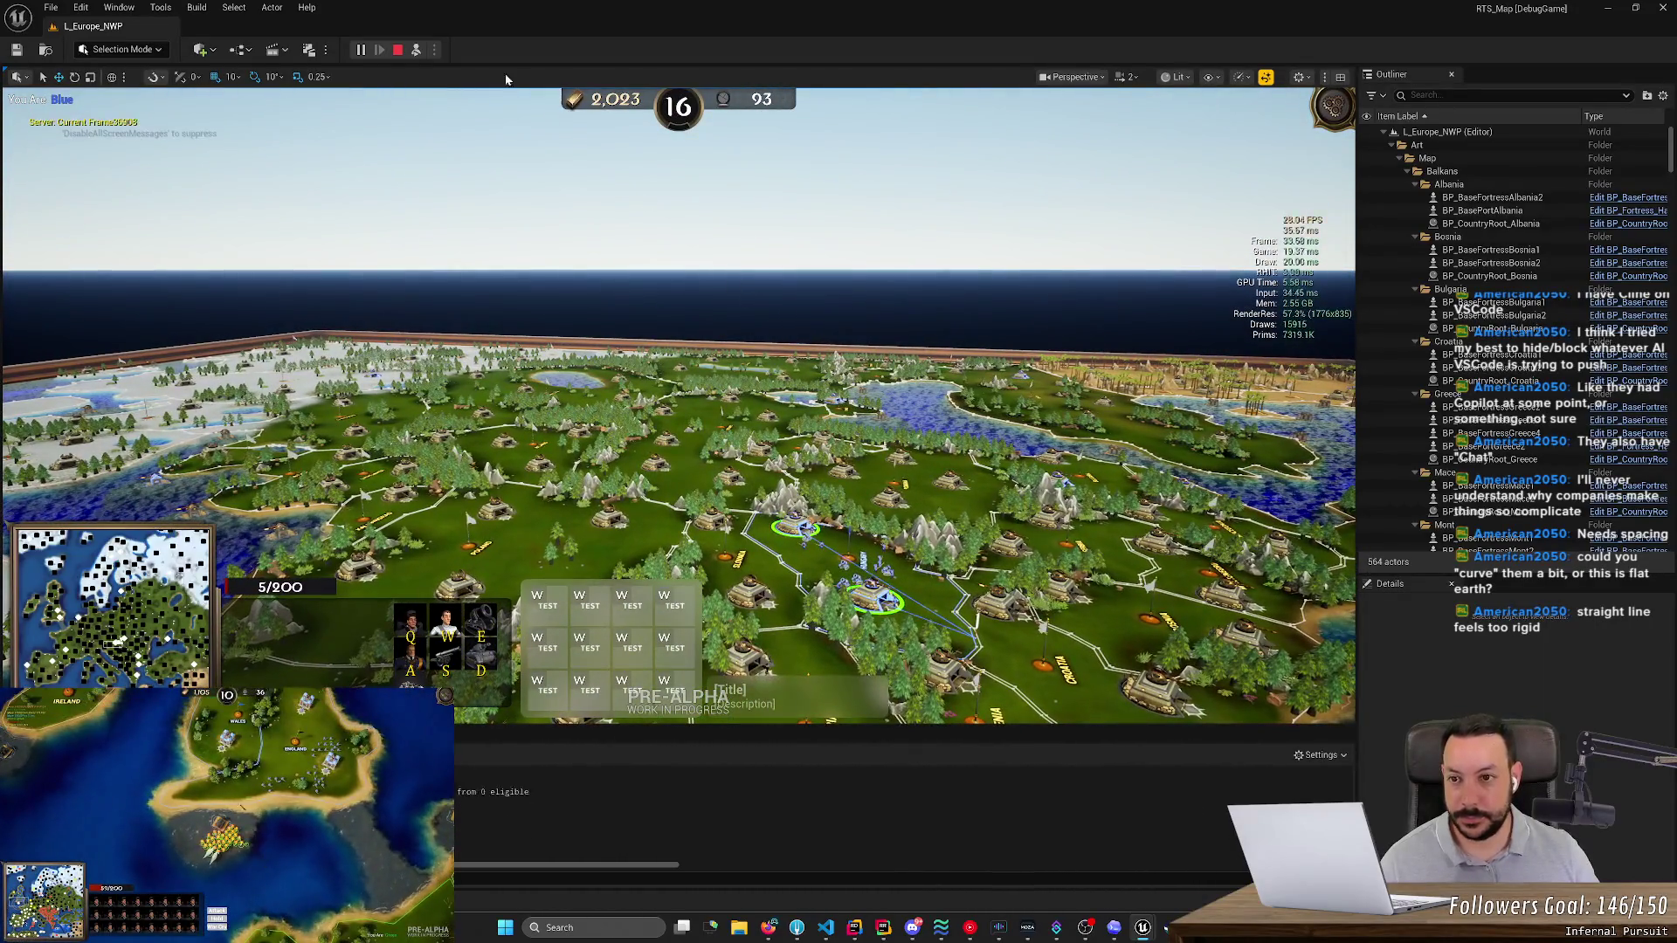
key(space)
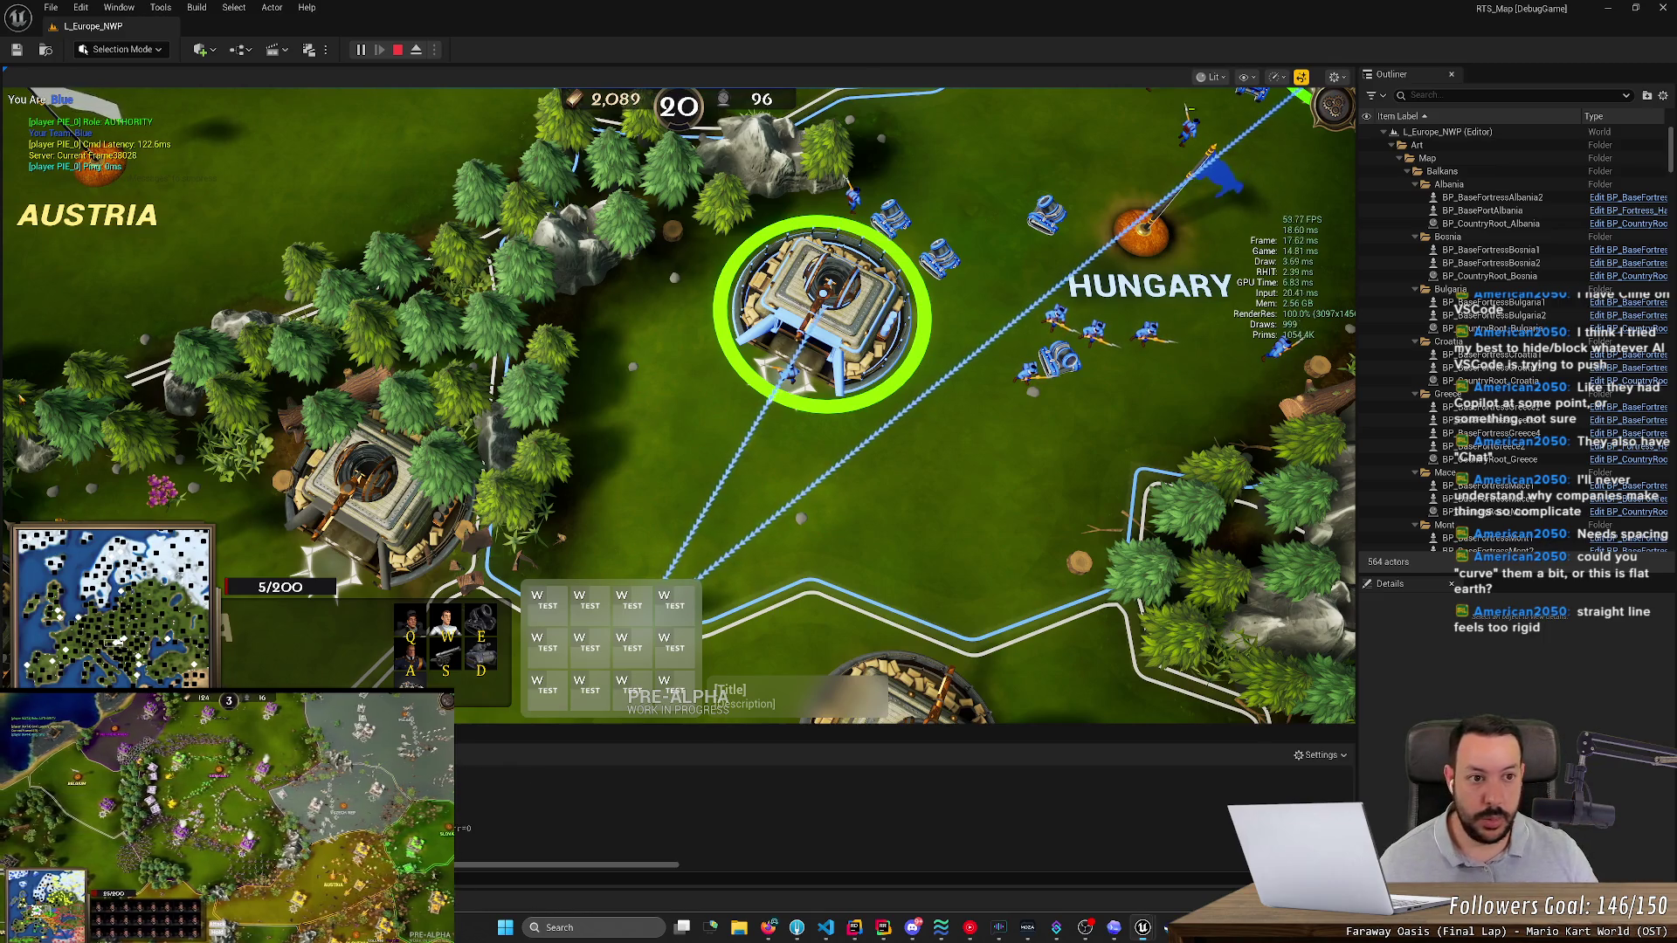
key(Escape)
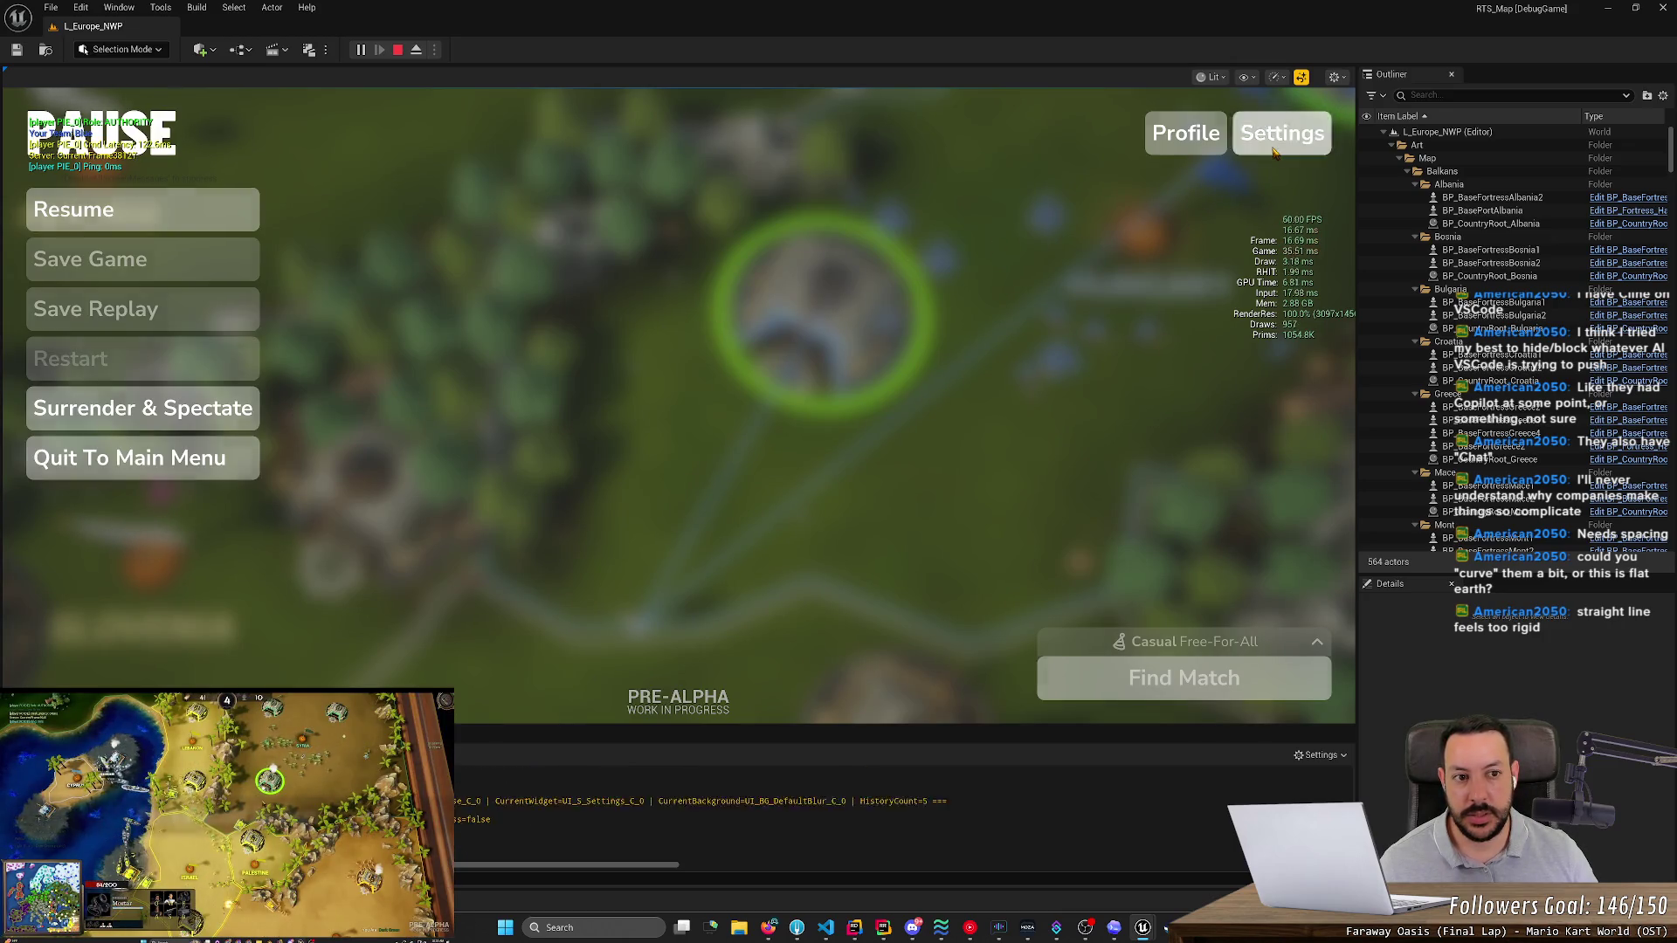
- Check the game's Interface settings page, then stop the play-in-editor session
key(Escape)
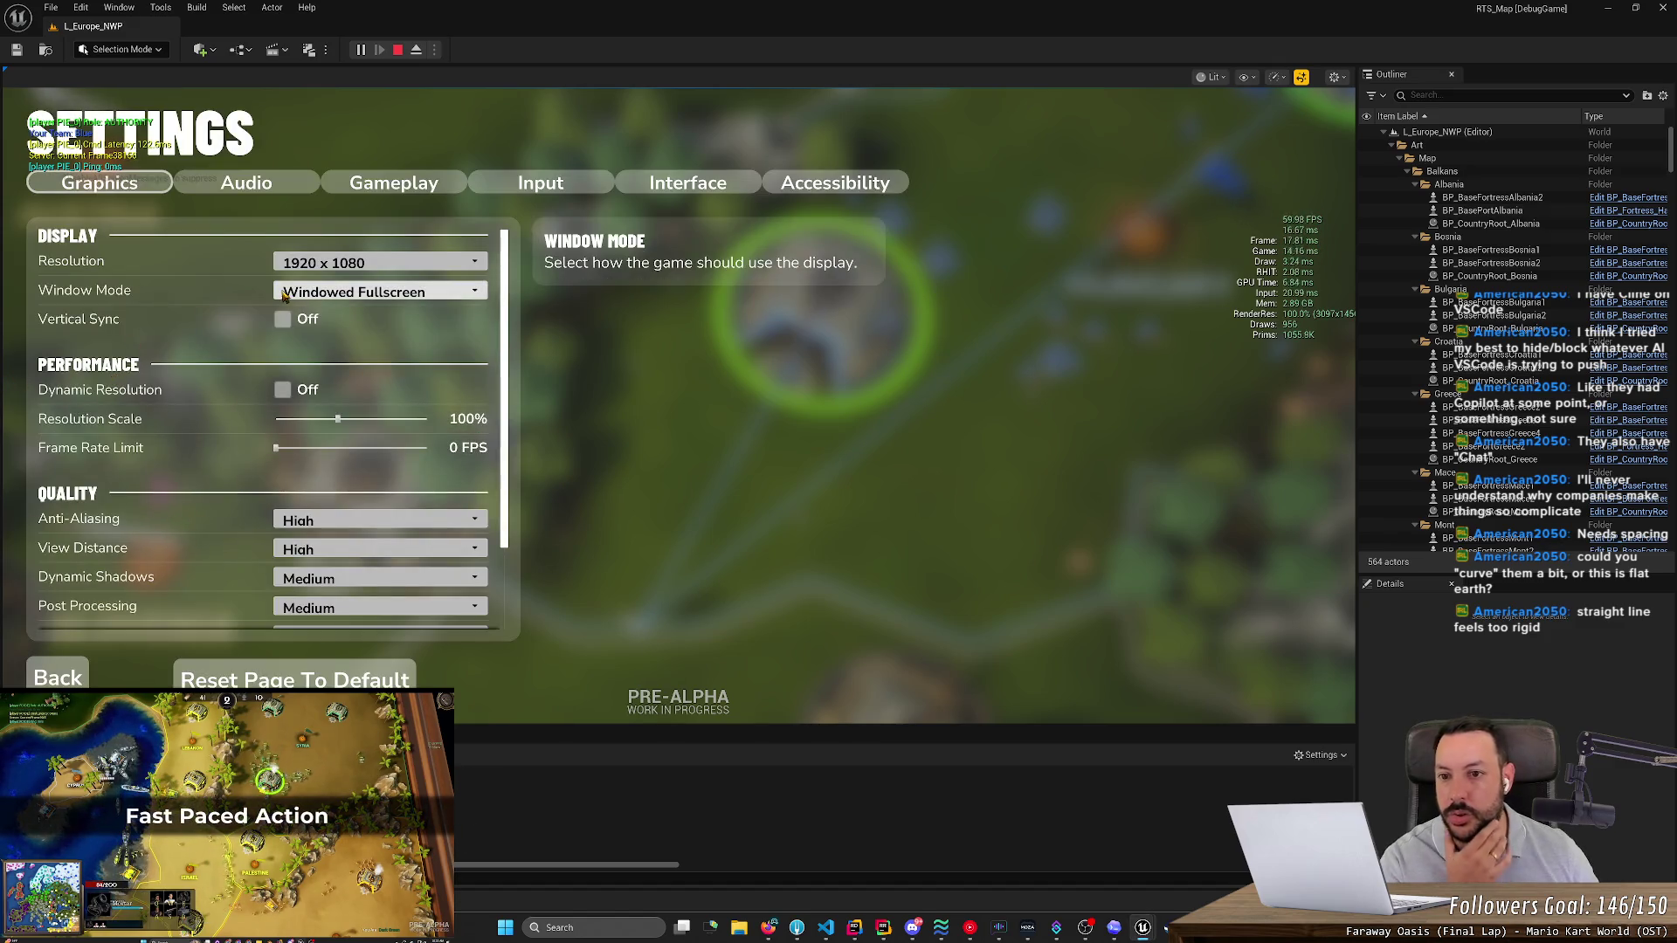
click(687, 186)
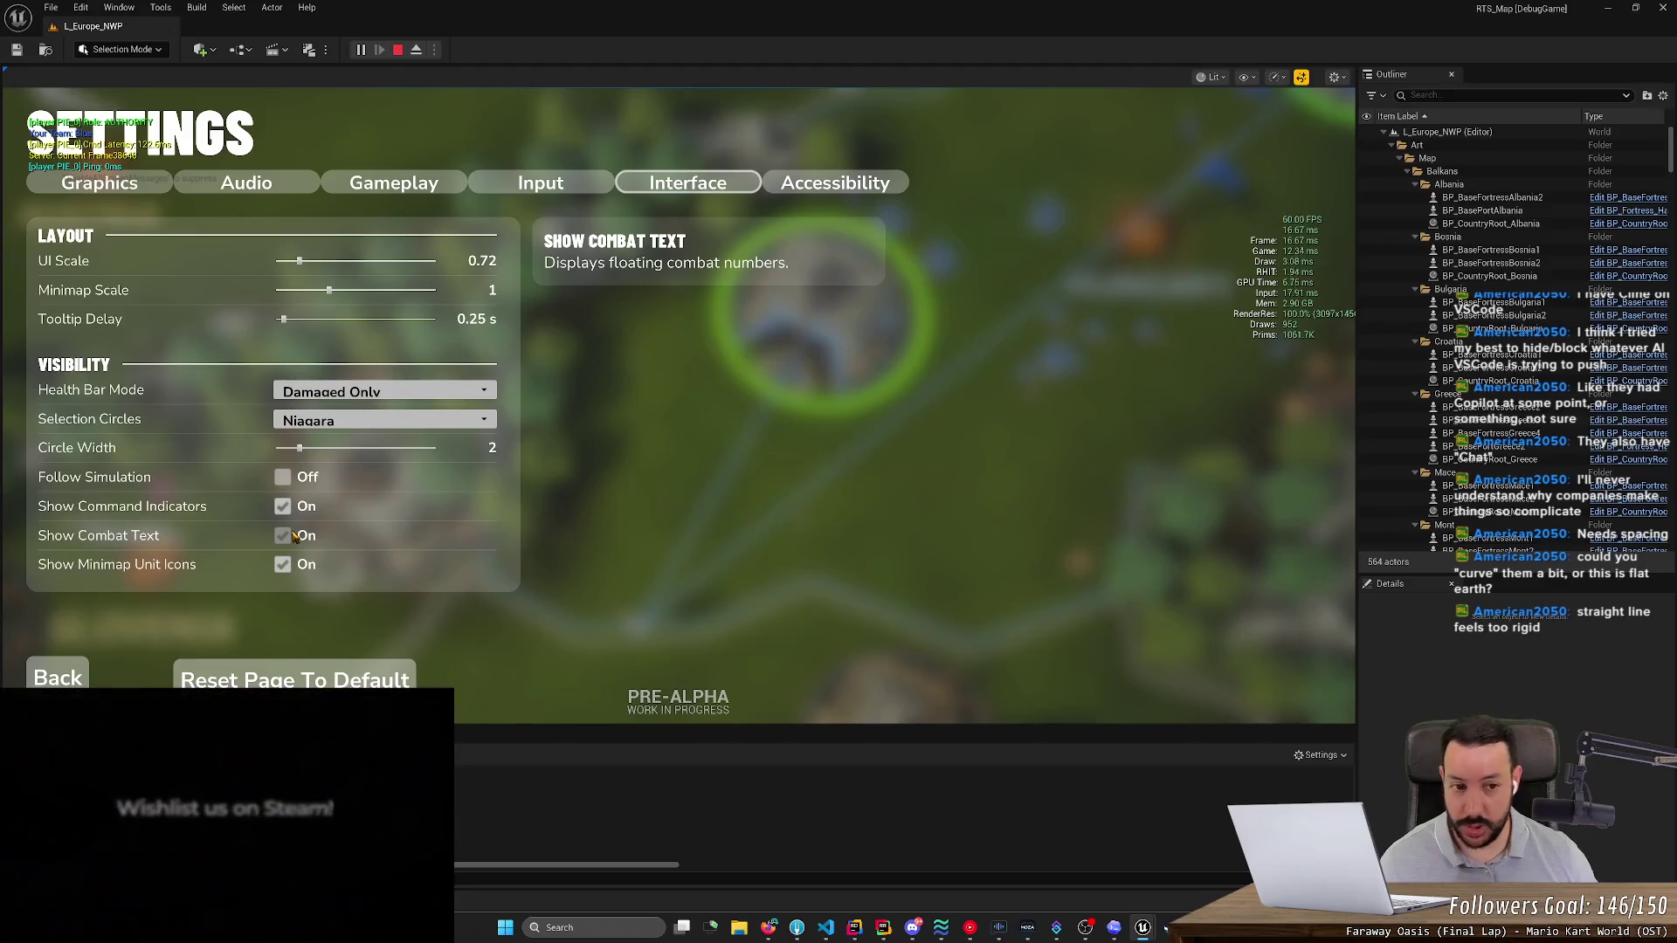
click(399, 51)
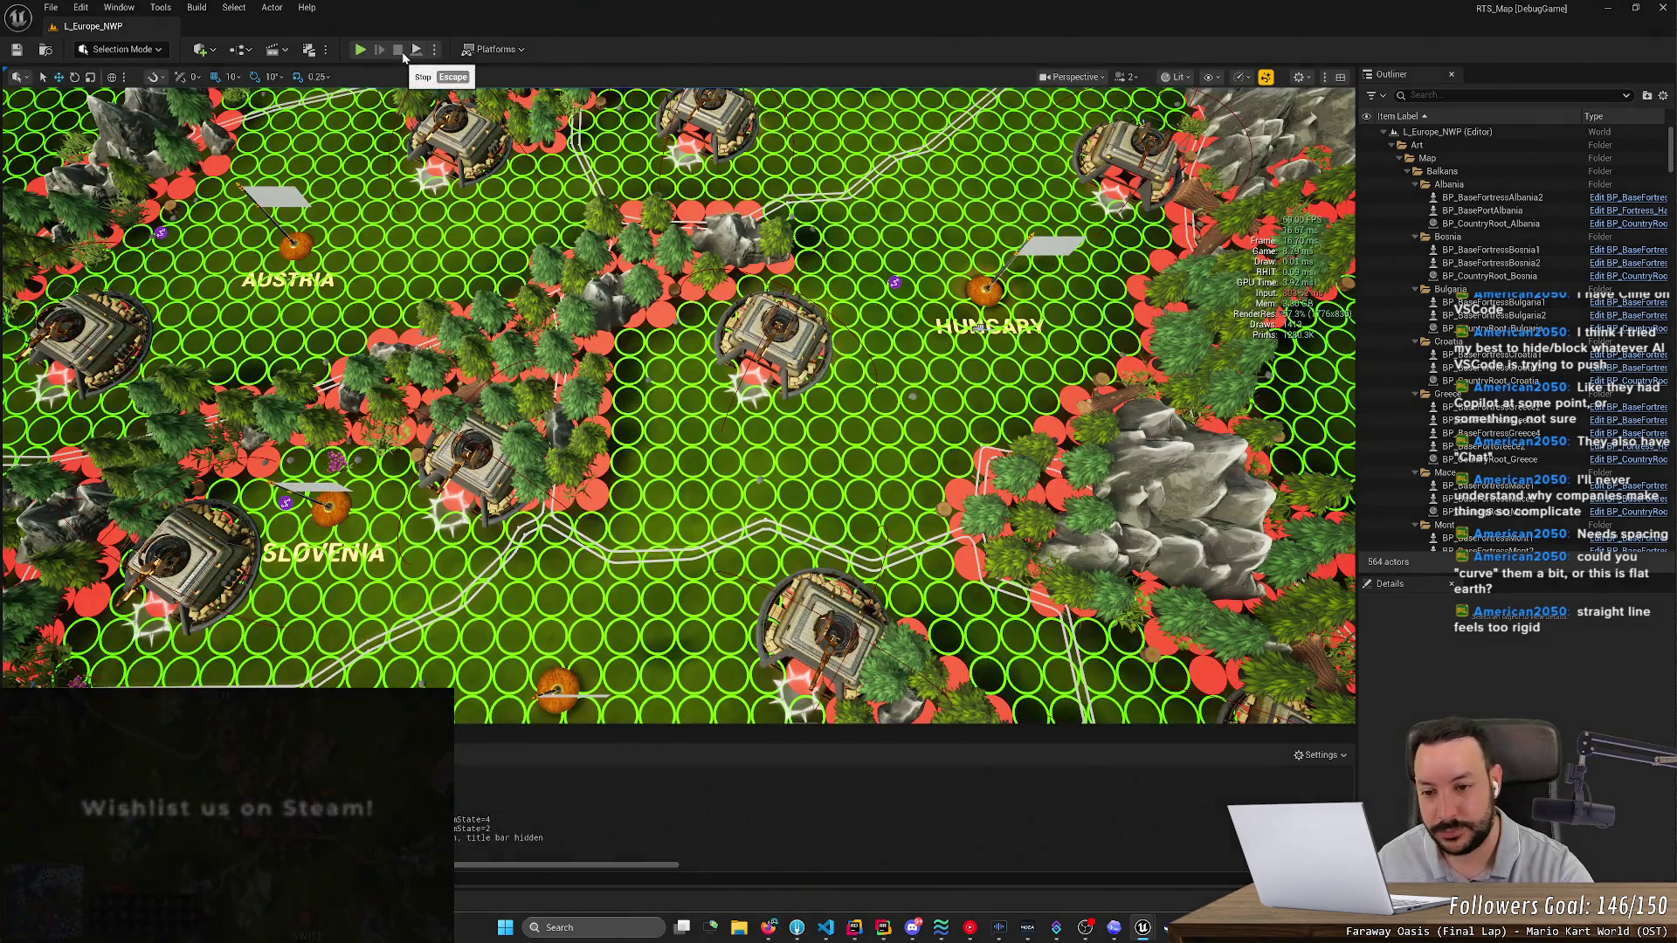
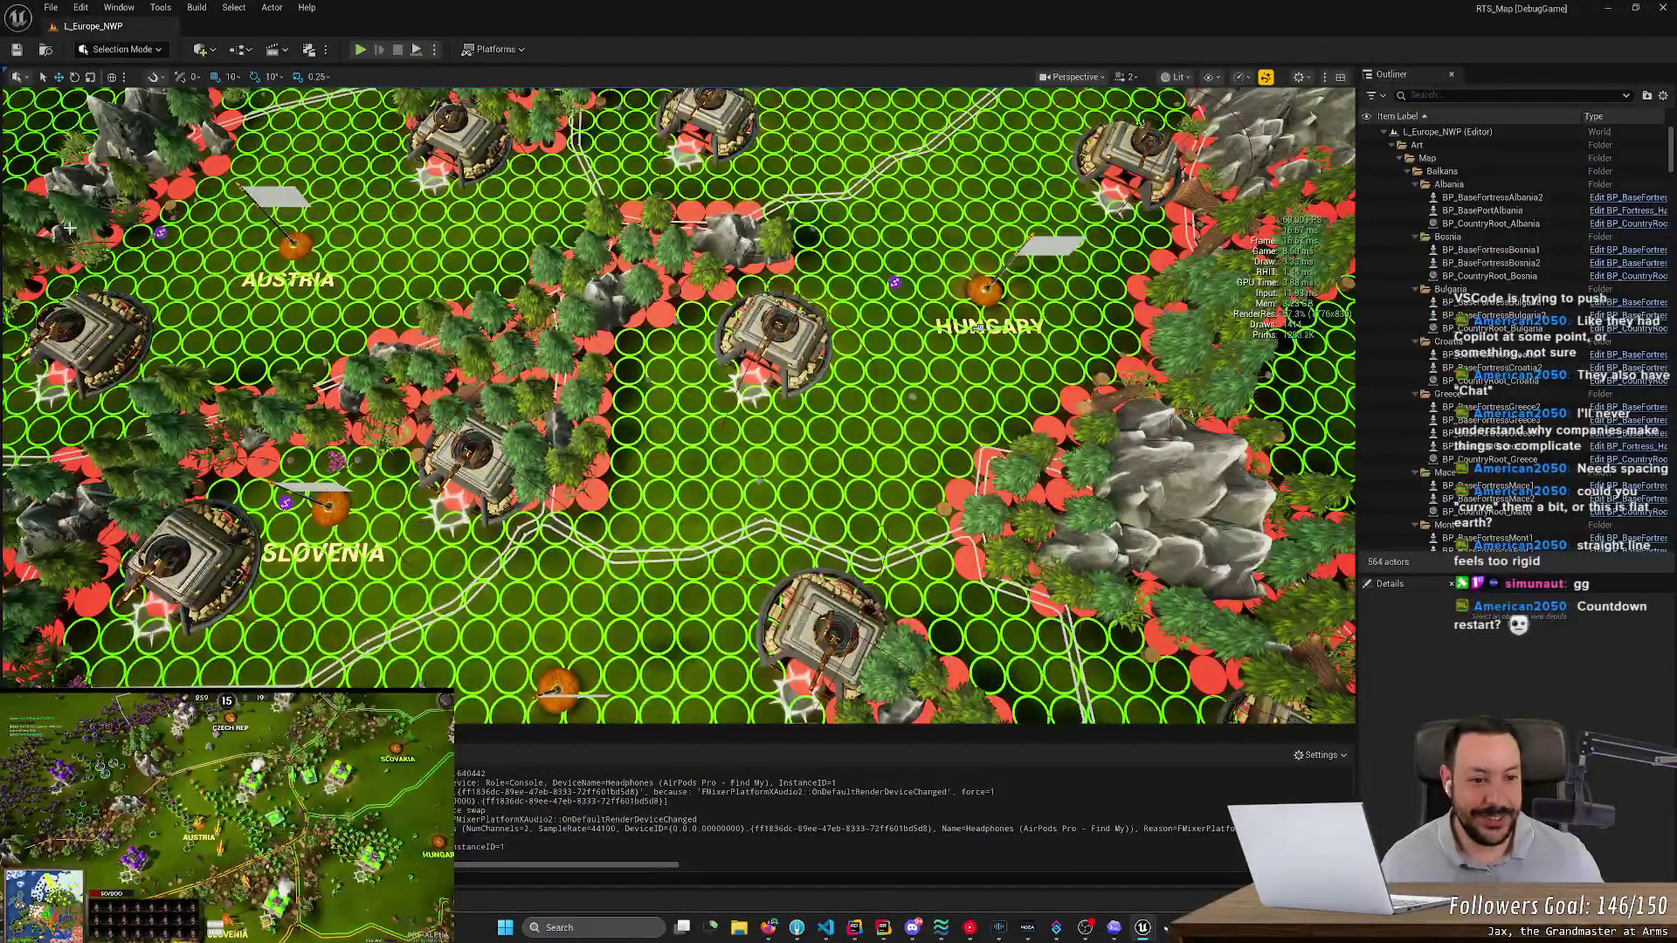
- Scroll the level viewport down and back up to reposition the camera over the Europe map
scroll(678, 402, down, 5)
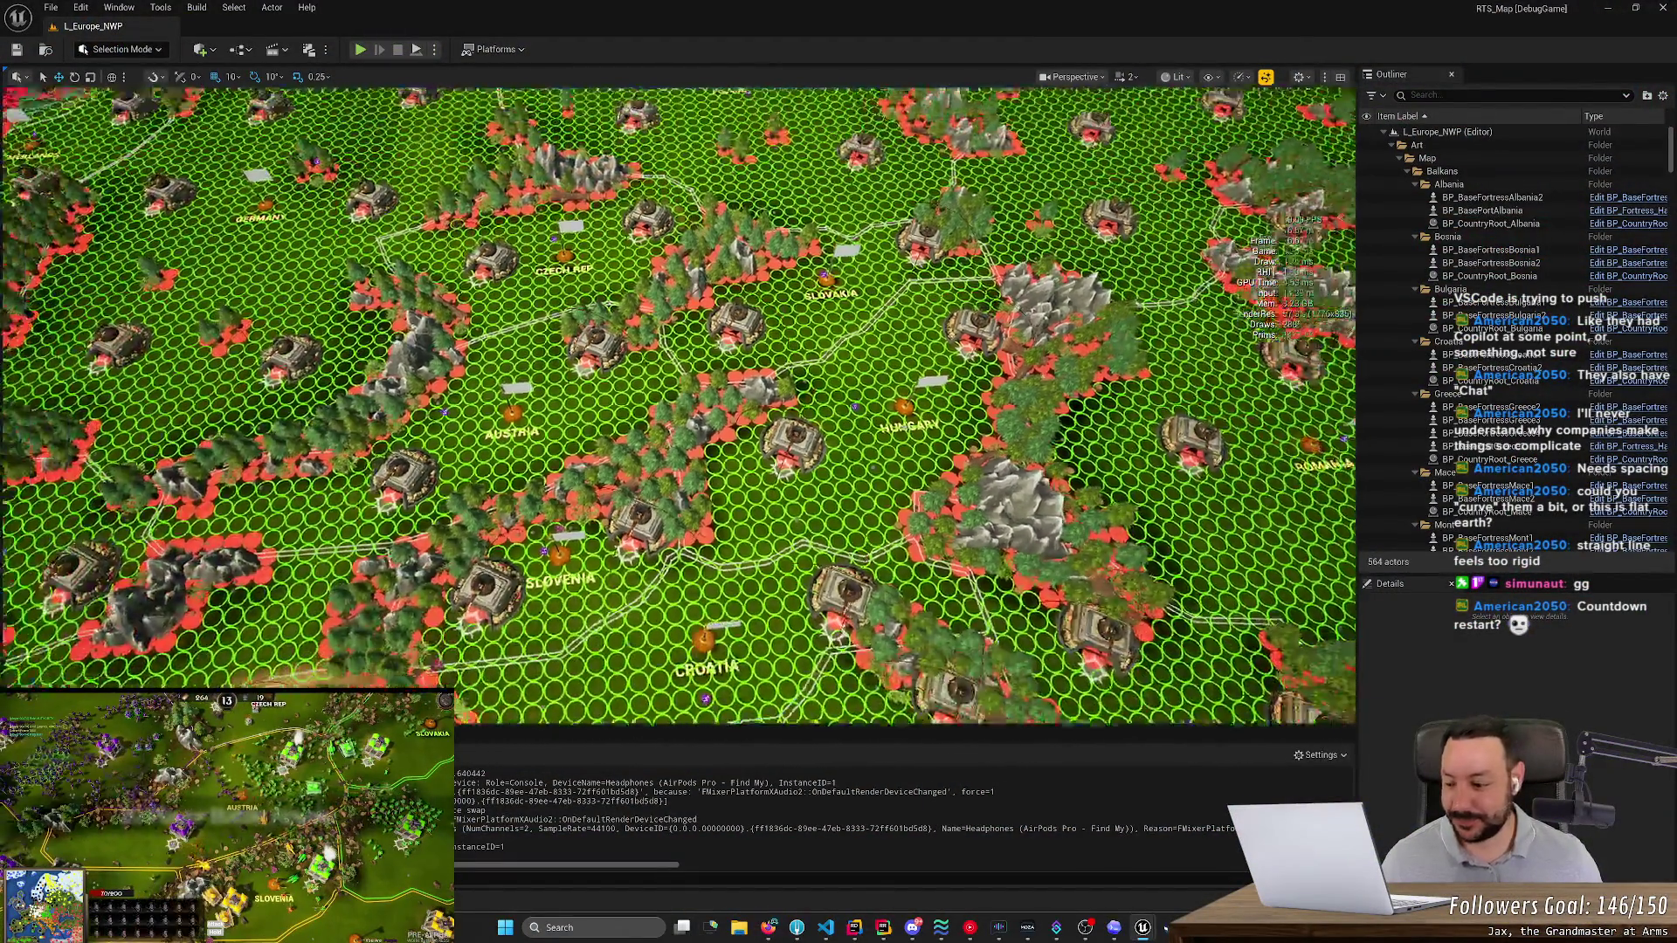
scroll(677, 402, up, 3)
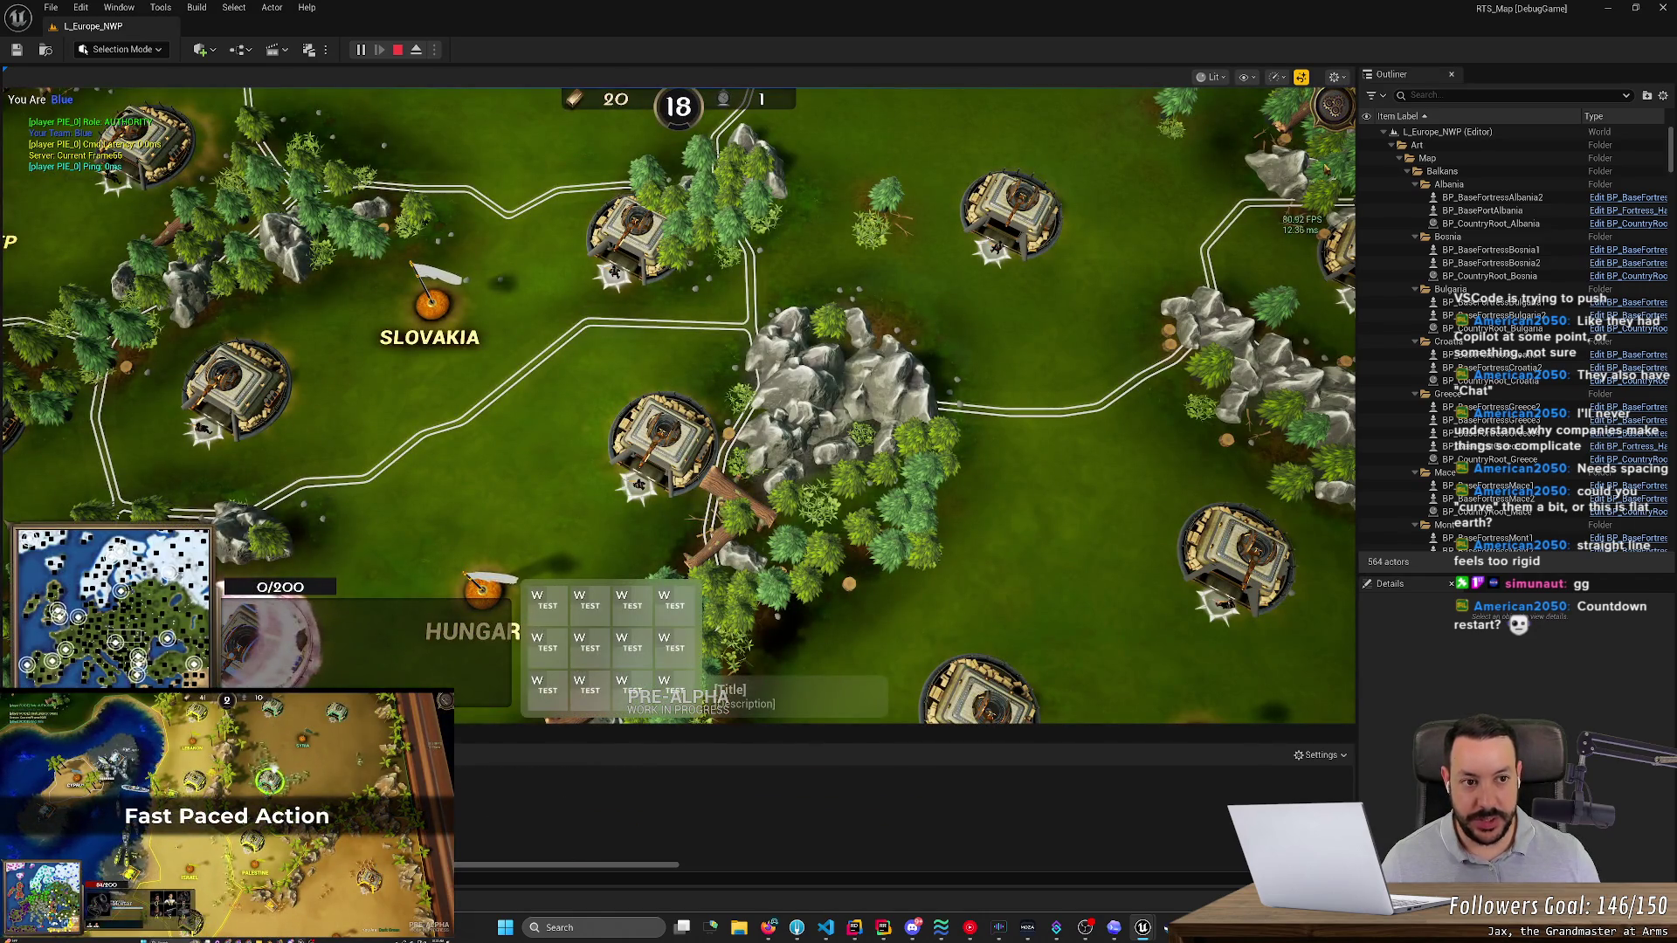
- Pause the game and bring up the Interface settings category, which lacks a rally point arrows toggle
key(Escape)
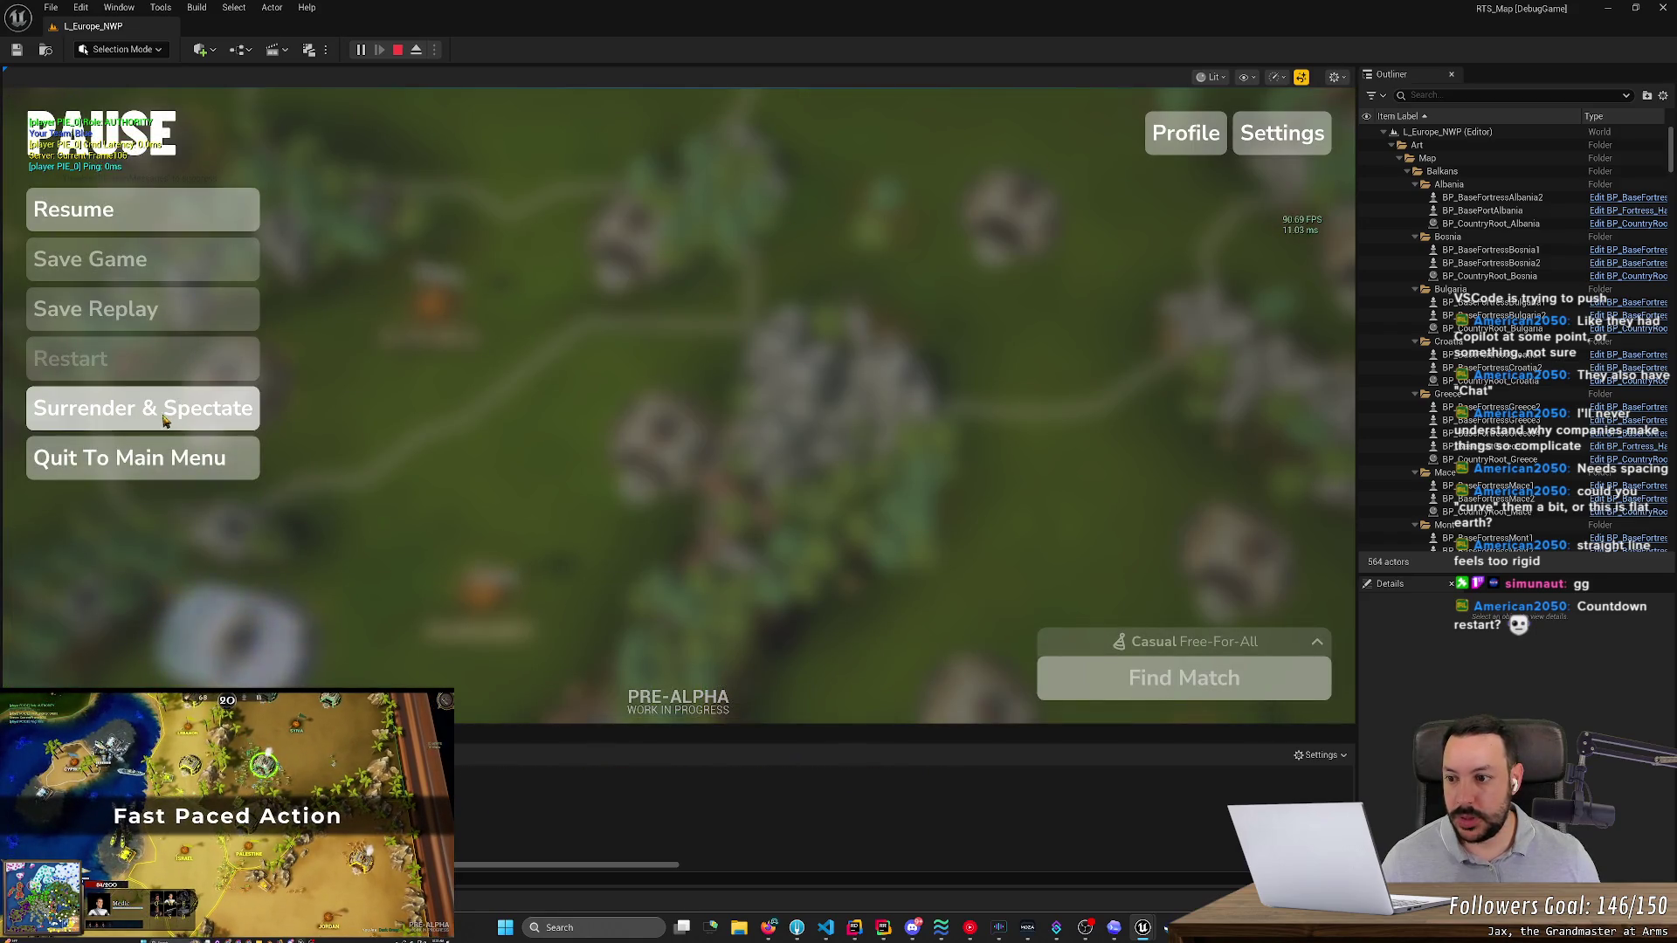
click(1281, 133)
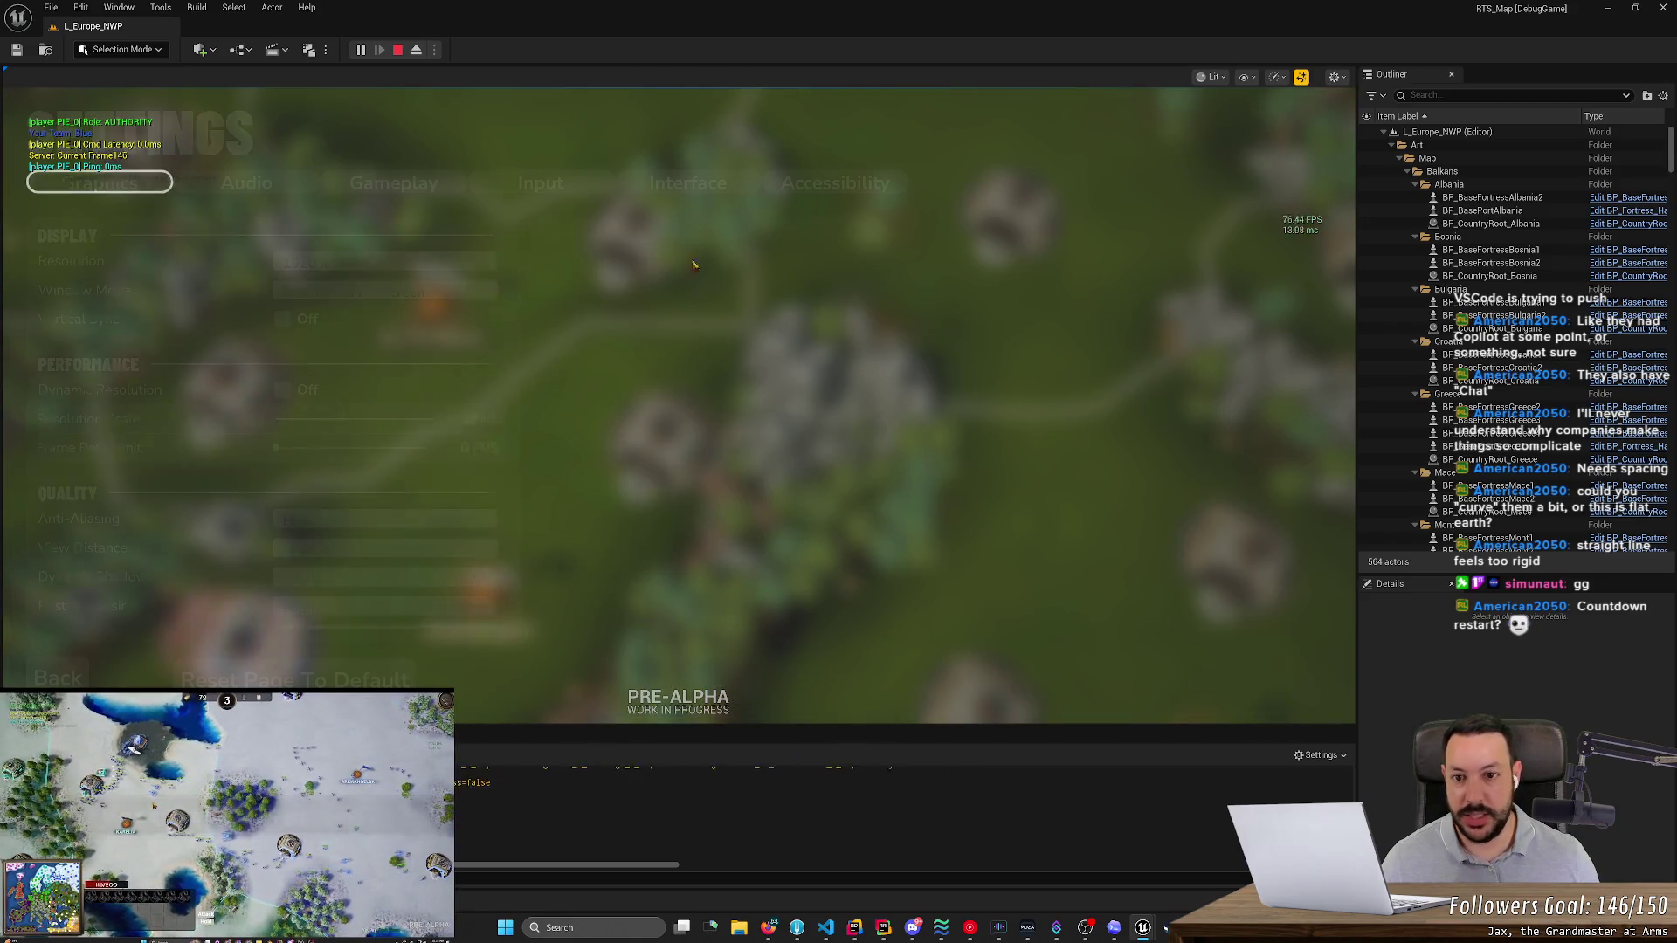
click(687, 183)
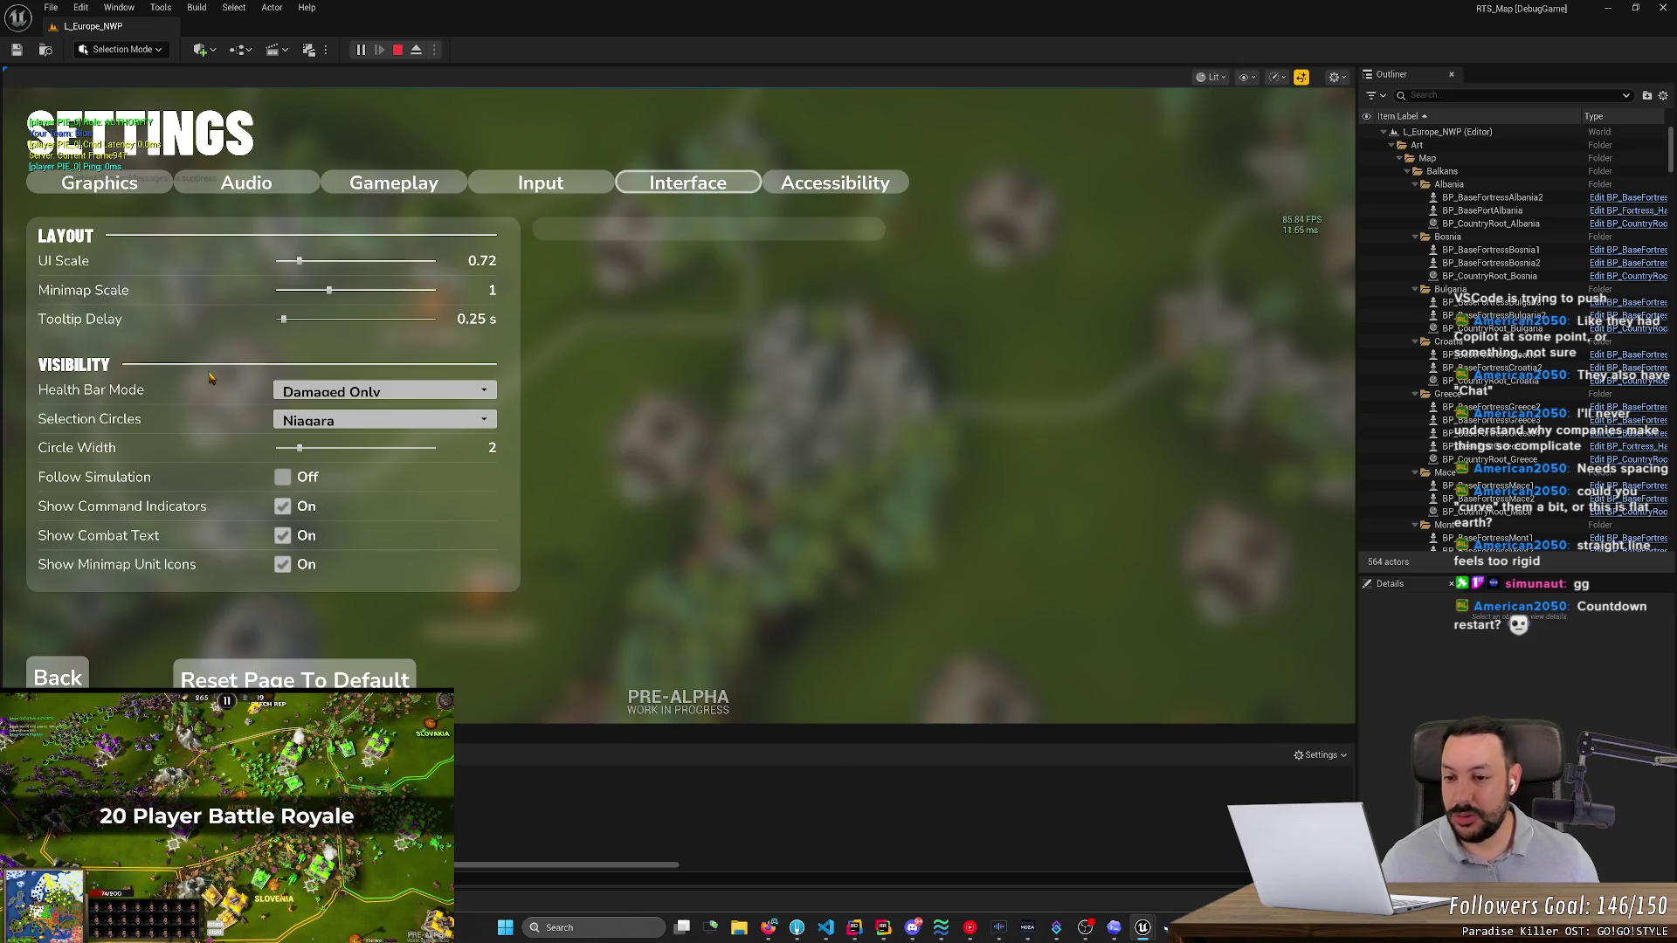
- Bring the RustRover window forward from the taskbar and ask it to quit with Alt+F4
mouse_move(109, 420)
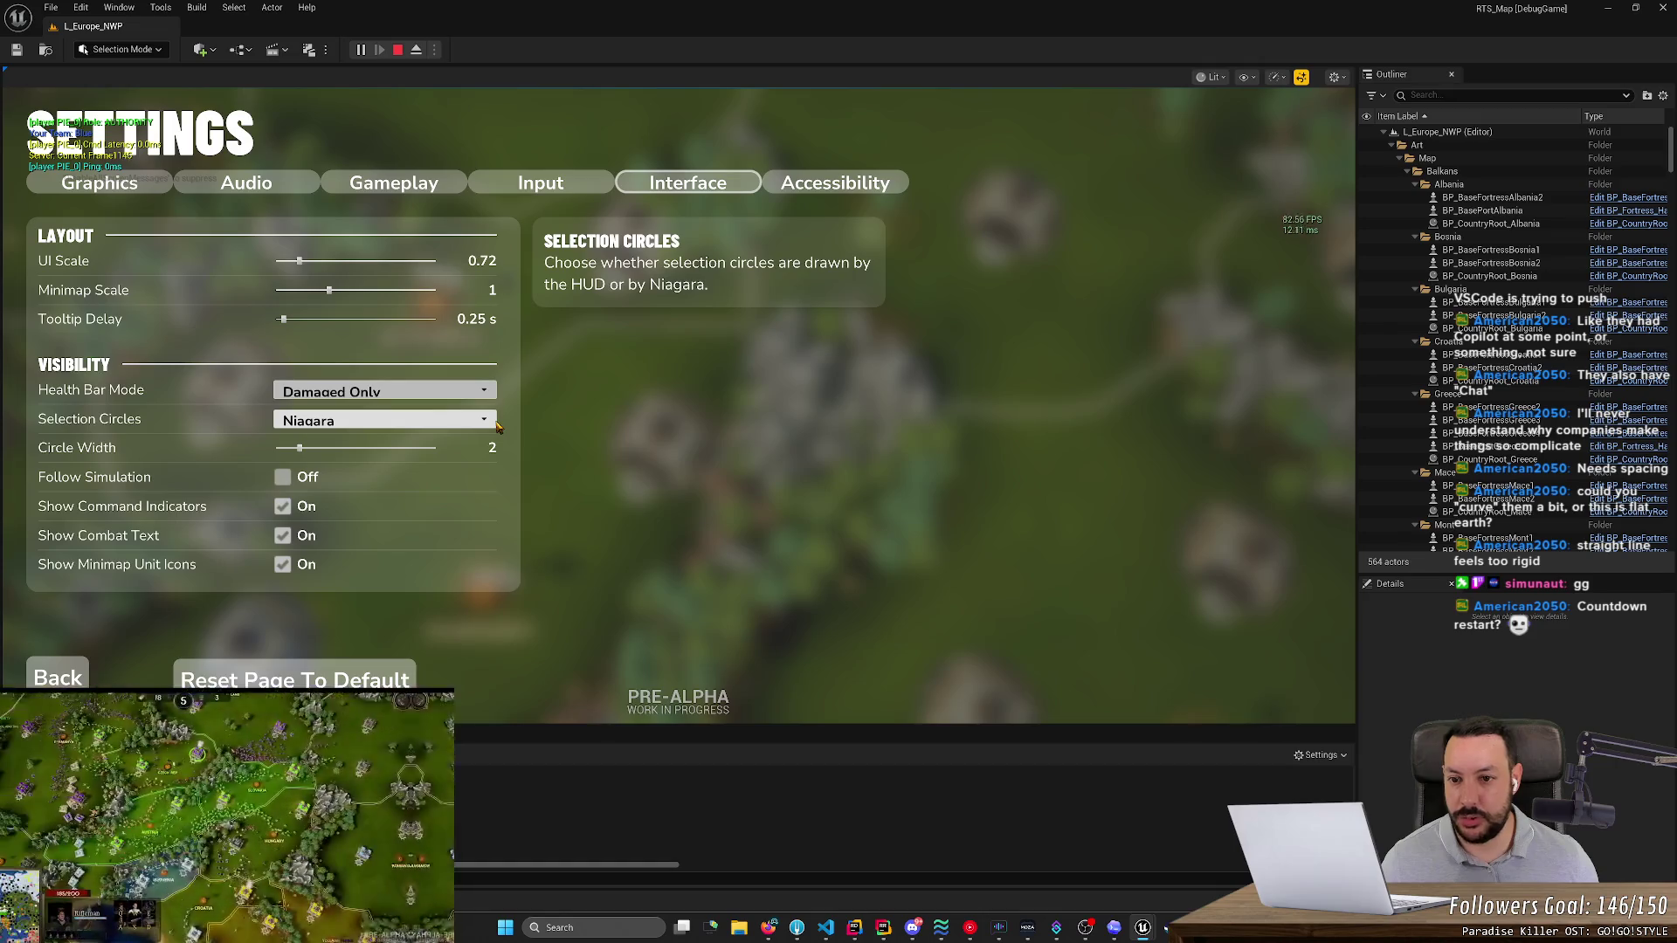
right_click(881, 934)
click(885, 894)
key(alt+F4)
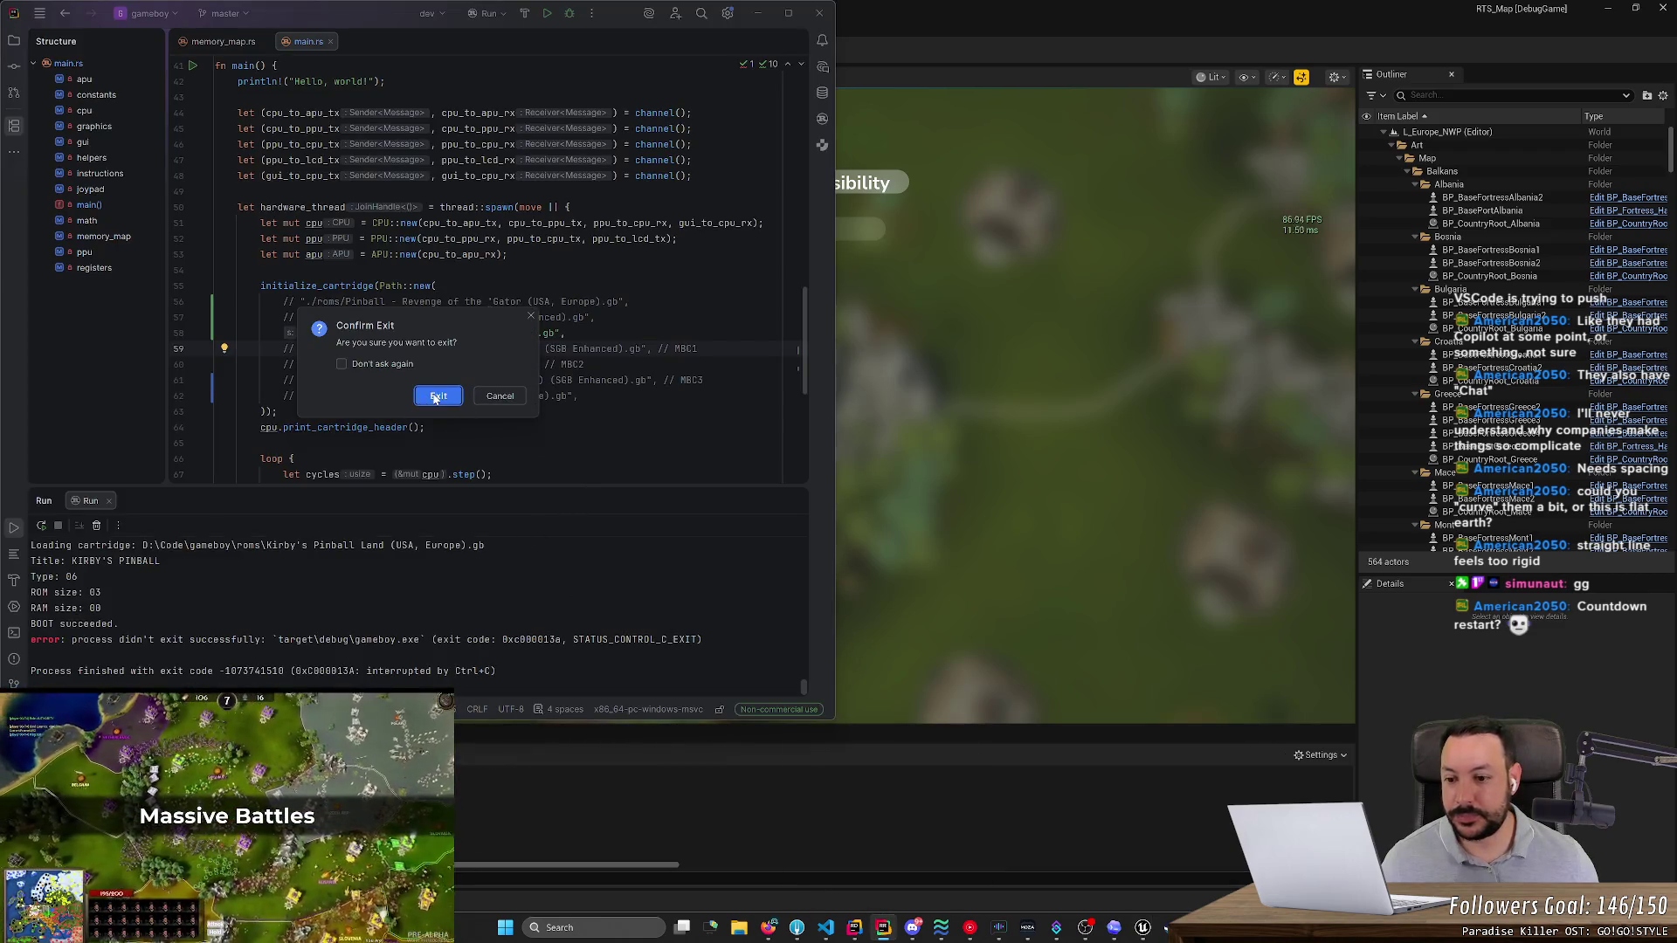
- Confirm quitting RustRover and search the whole Rider solution for 'Choose wether'
key(Return)
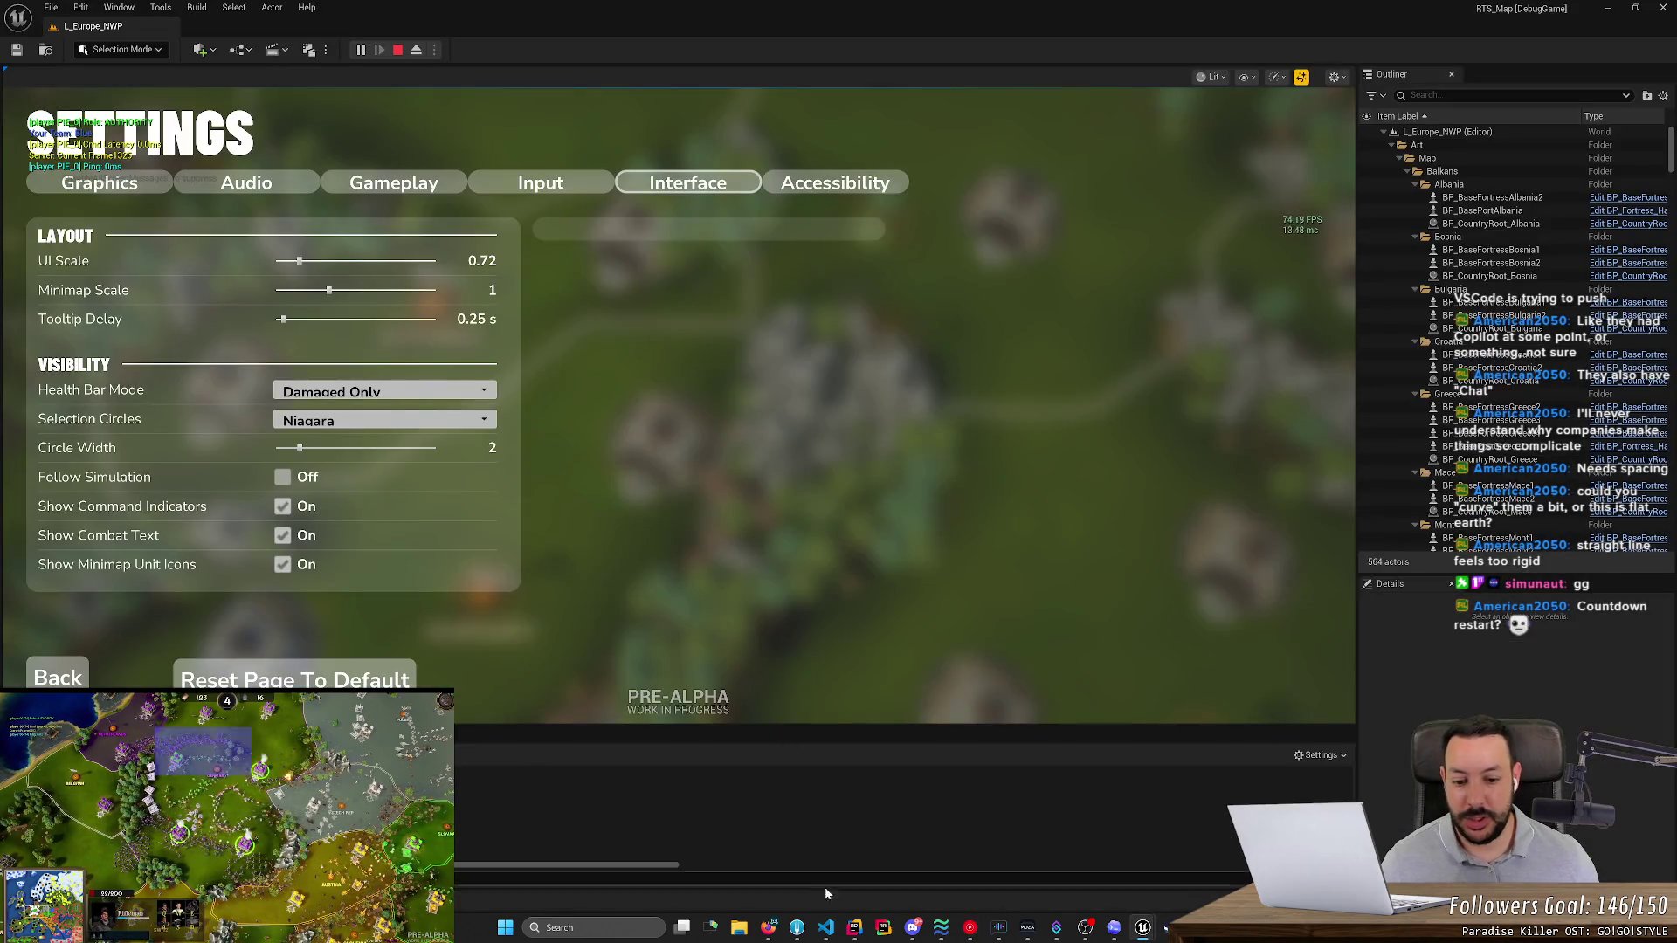
click(854, 927)
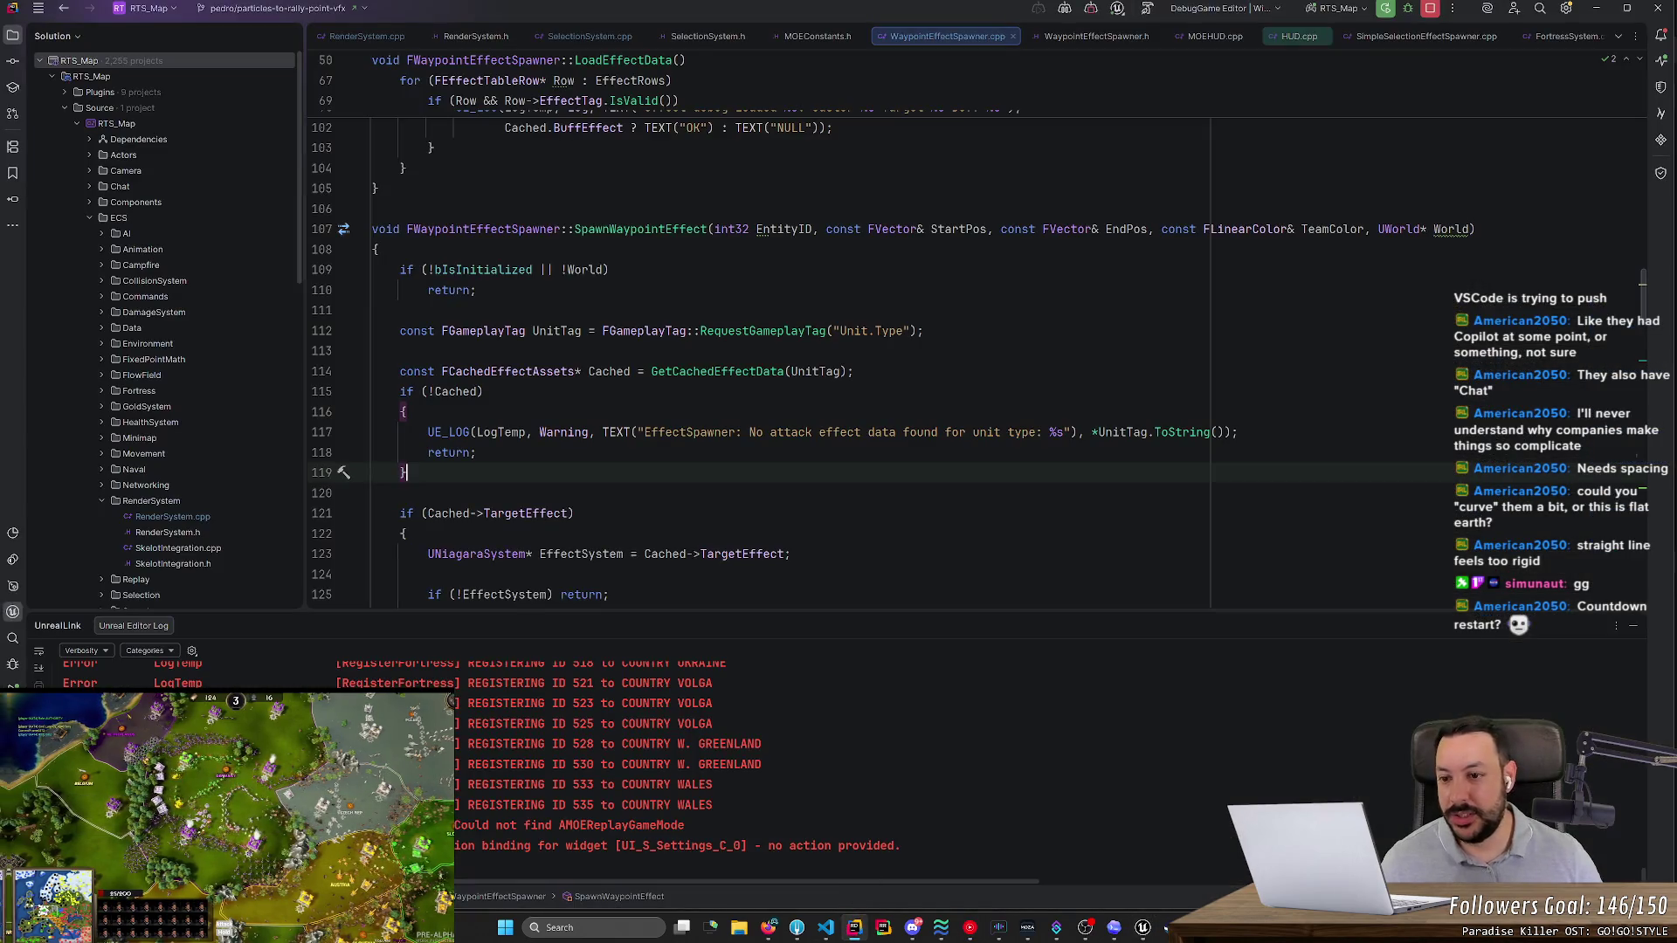
key(ctrl+shift+f)
text(Choose wether)
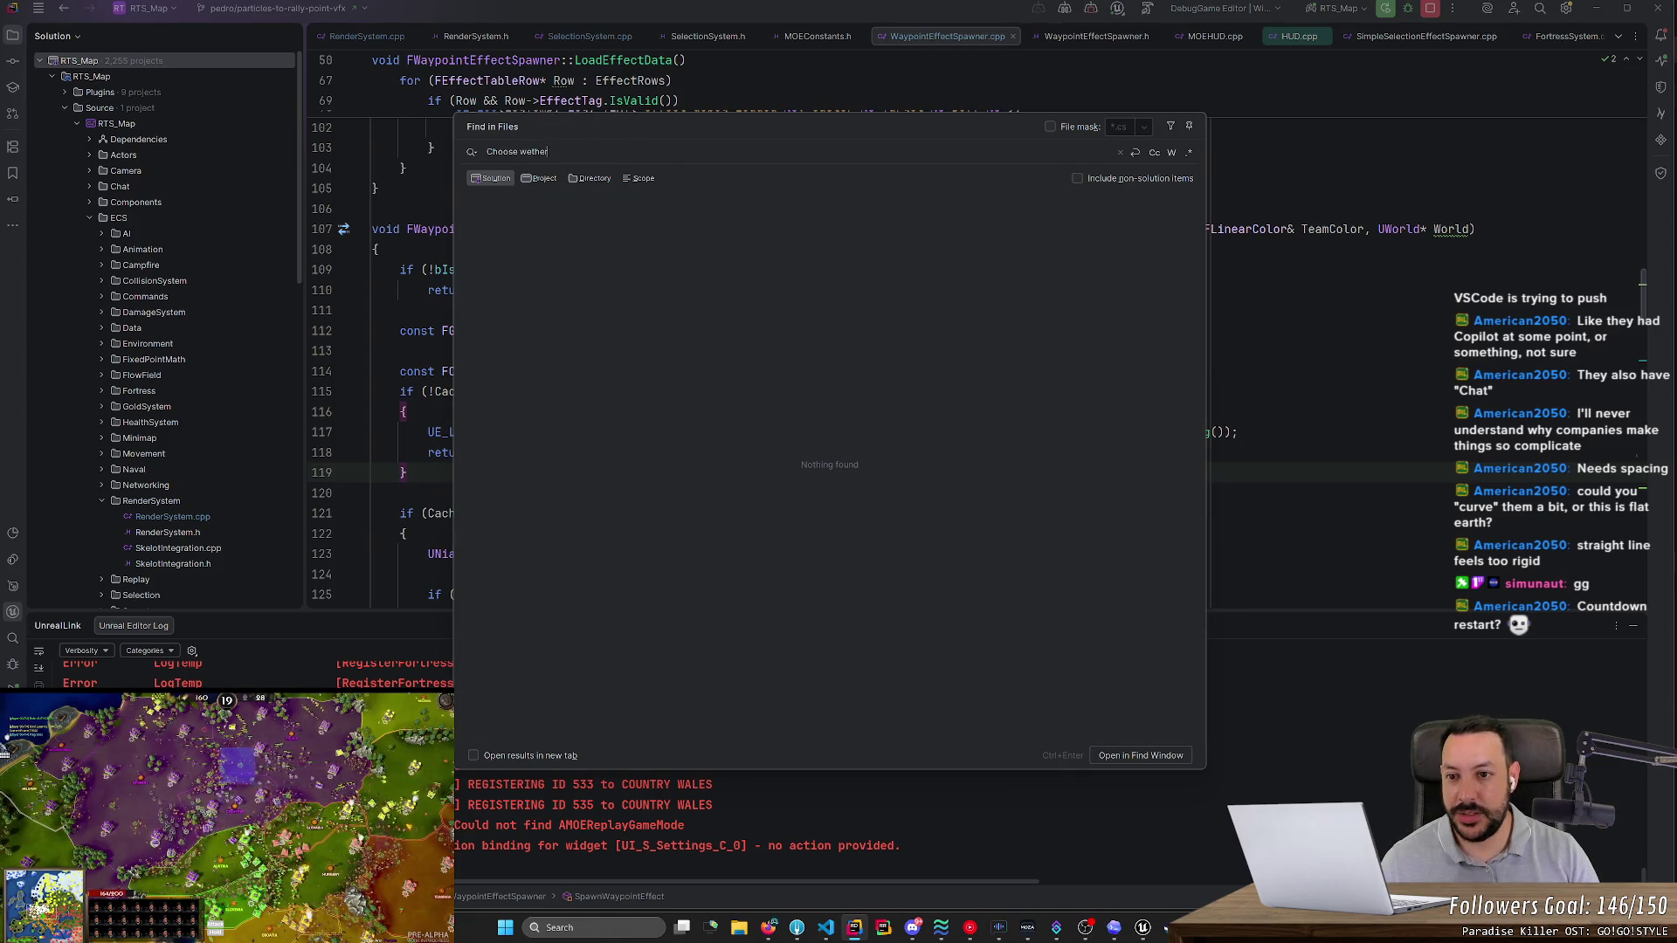
- Correct the search to 'Choose whether' and open the SettingsCategoryPanelWidget.cpp match at line 683
key(alt+Tab)
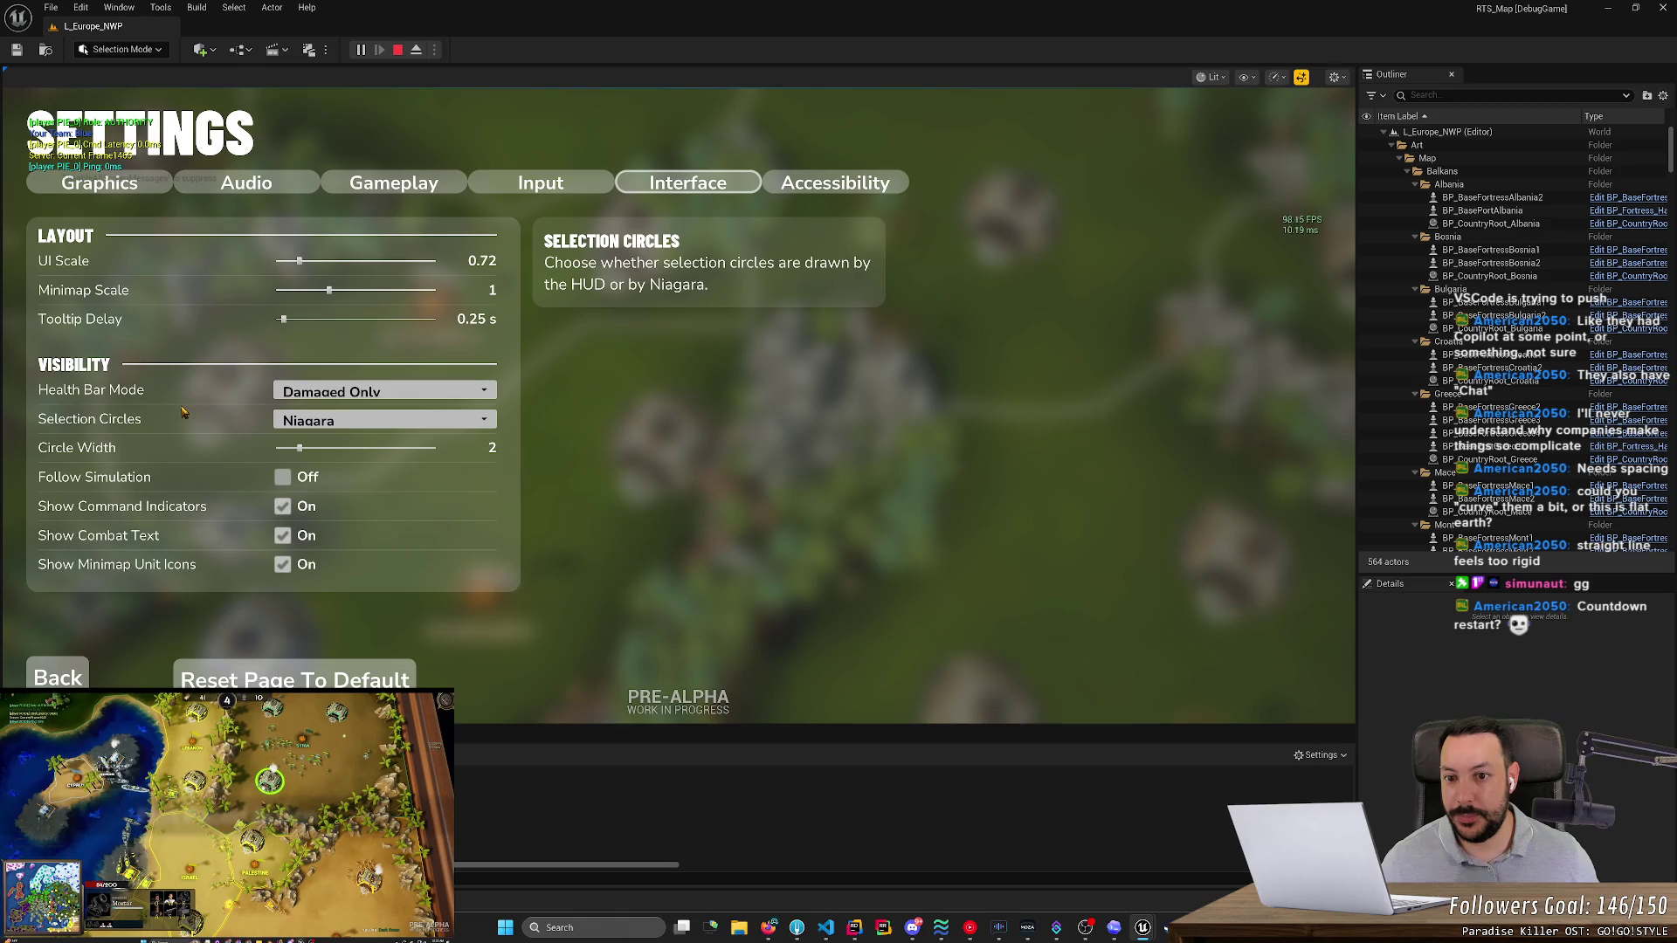
key(alt+Tab)
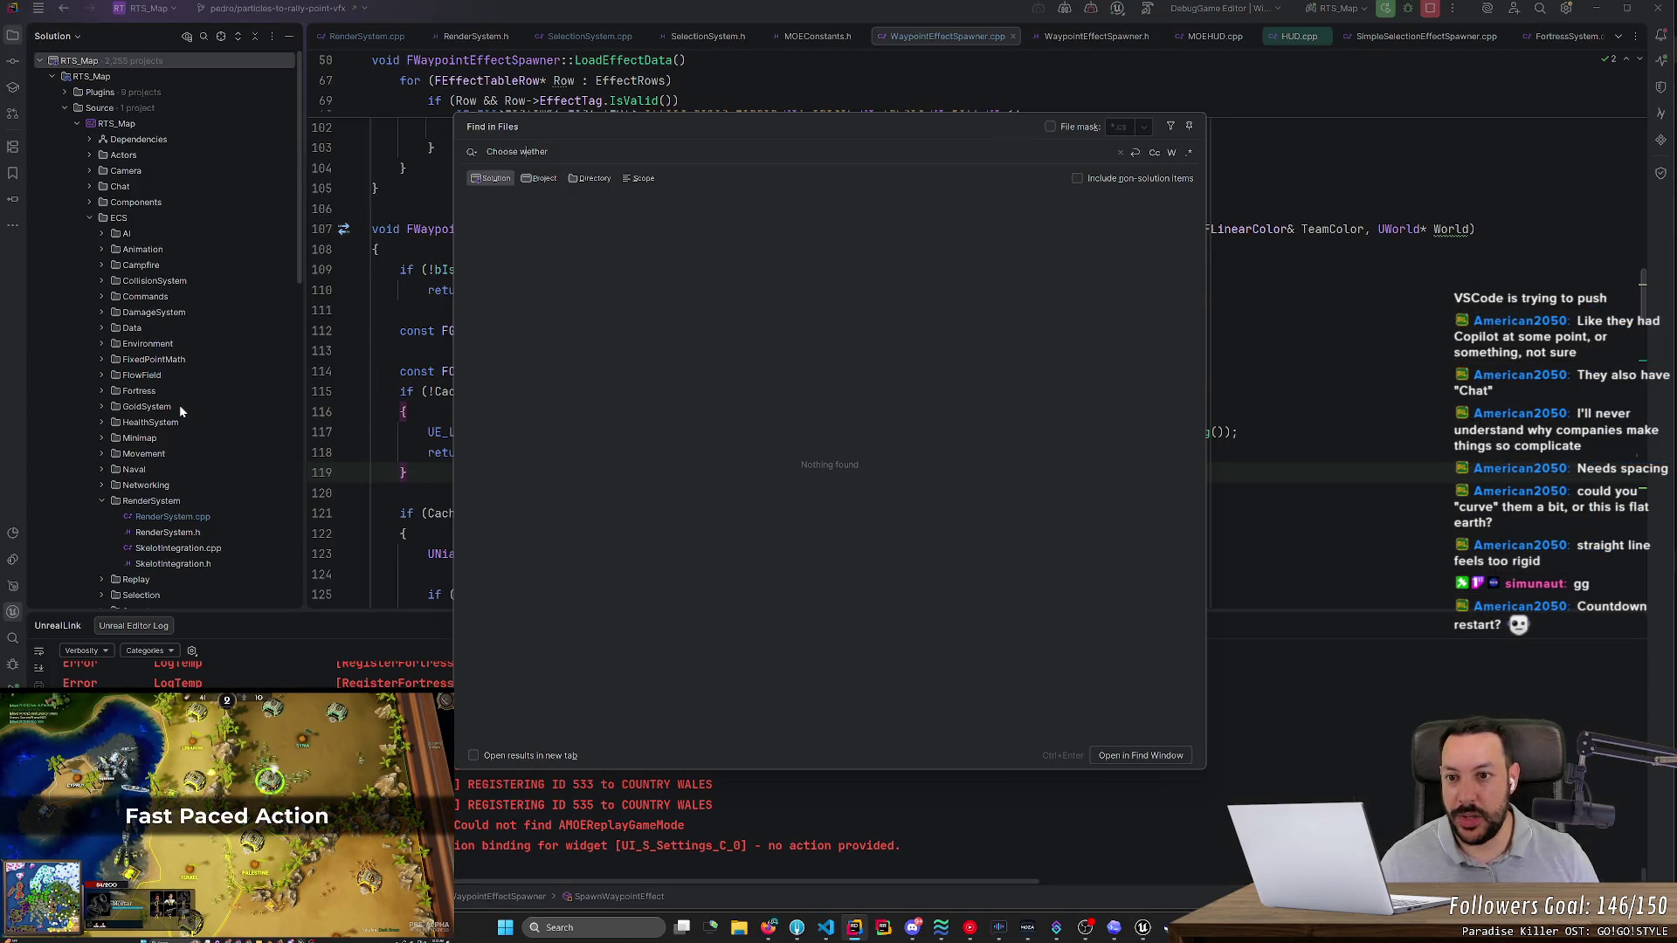
text(h)
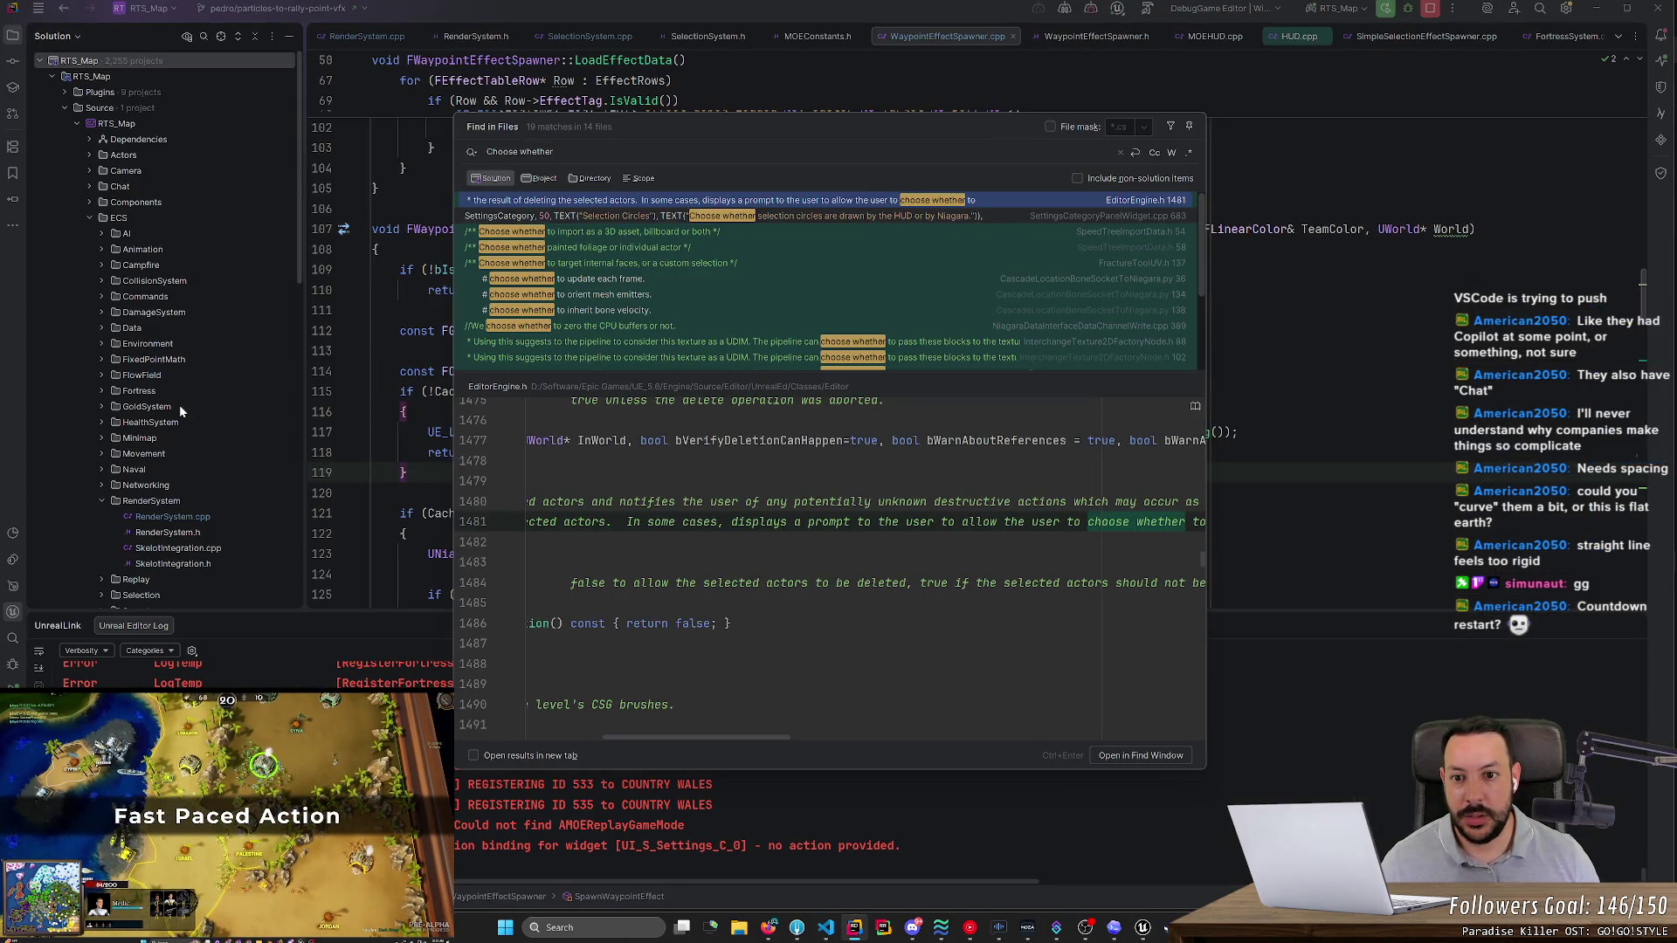
key(Down)
key(Return)
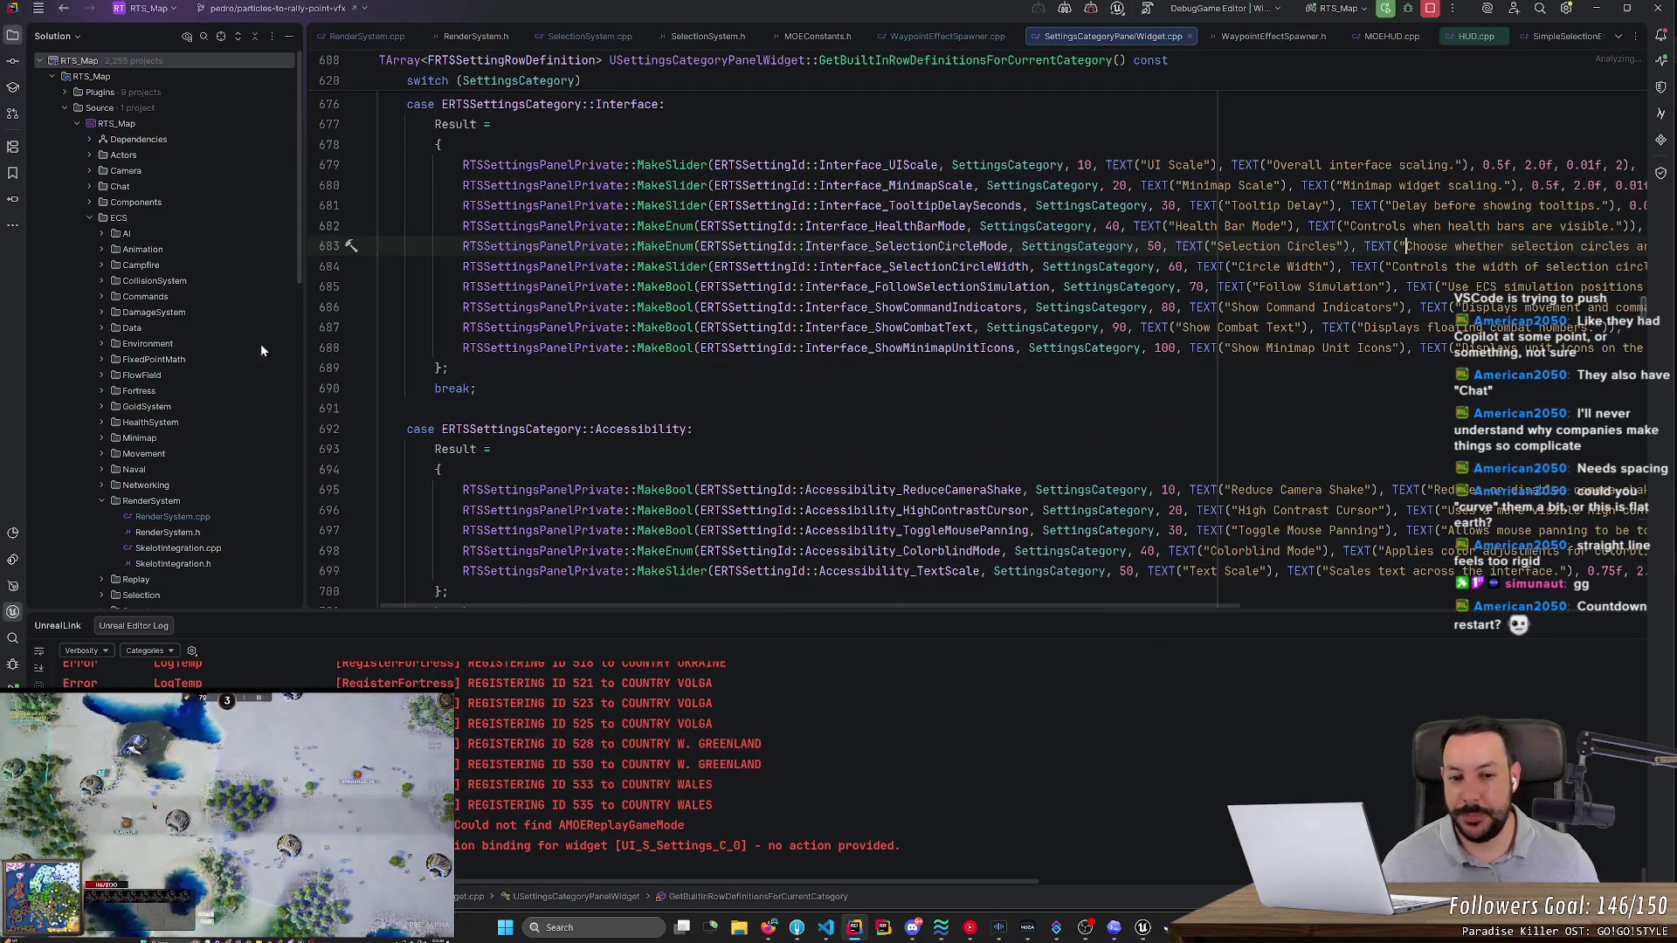
- Duplicate the Show Minimap Unit Icons row at the end of the Interface settings list
scroll(926, 454, up, 3)
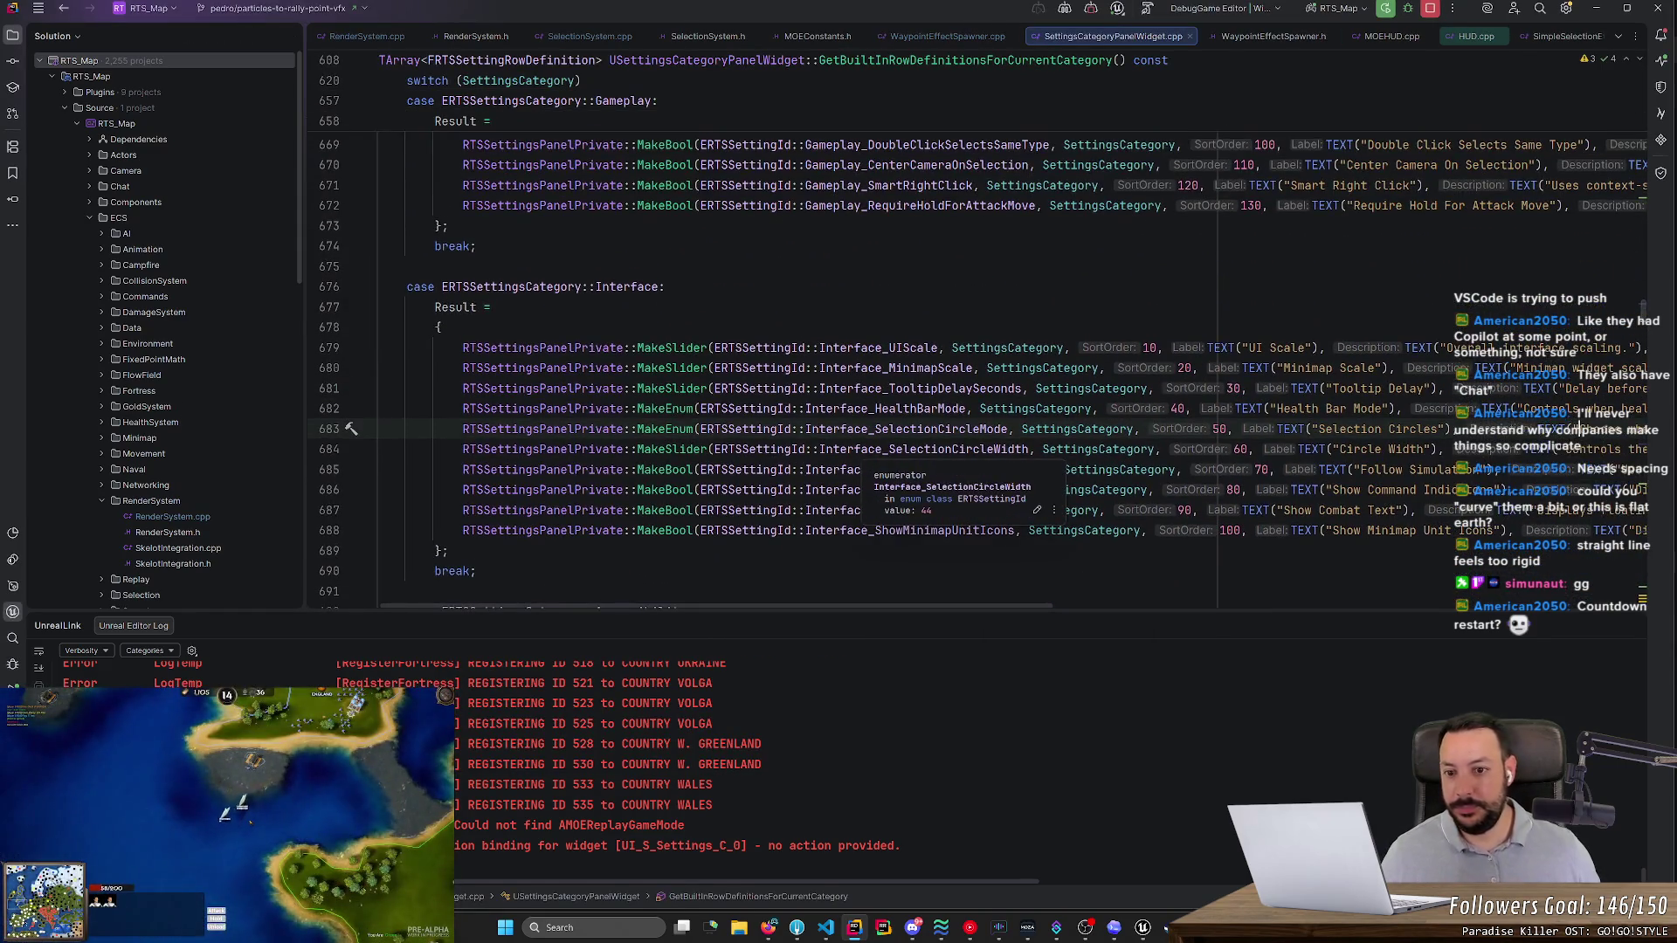
scroll(926, 454, down, 2)
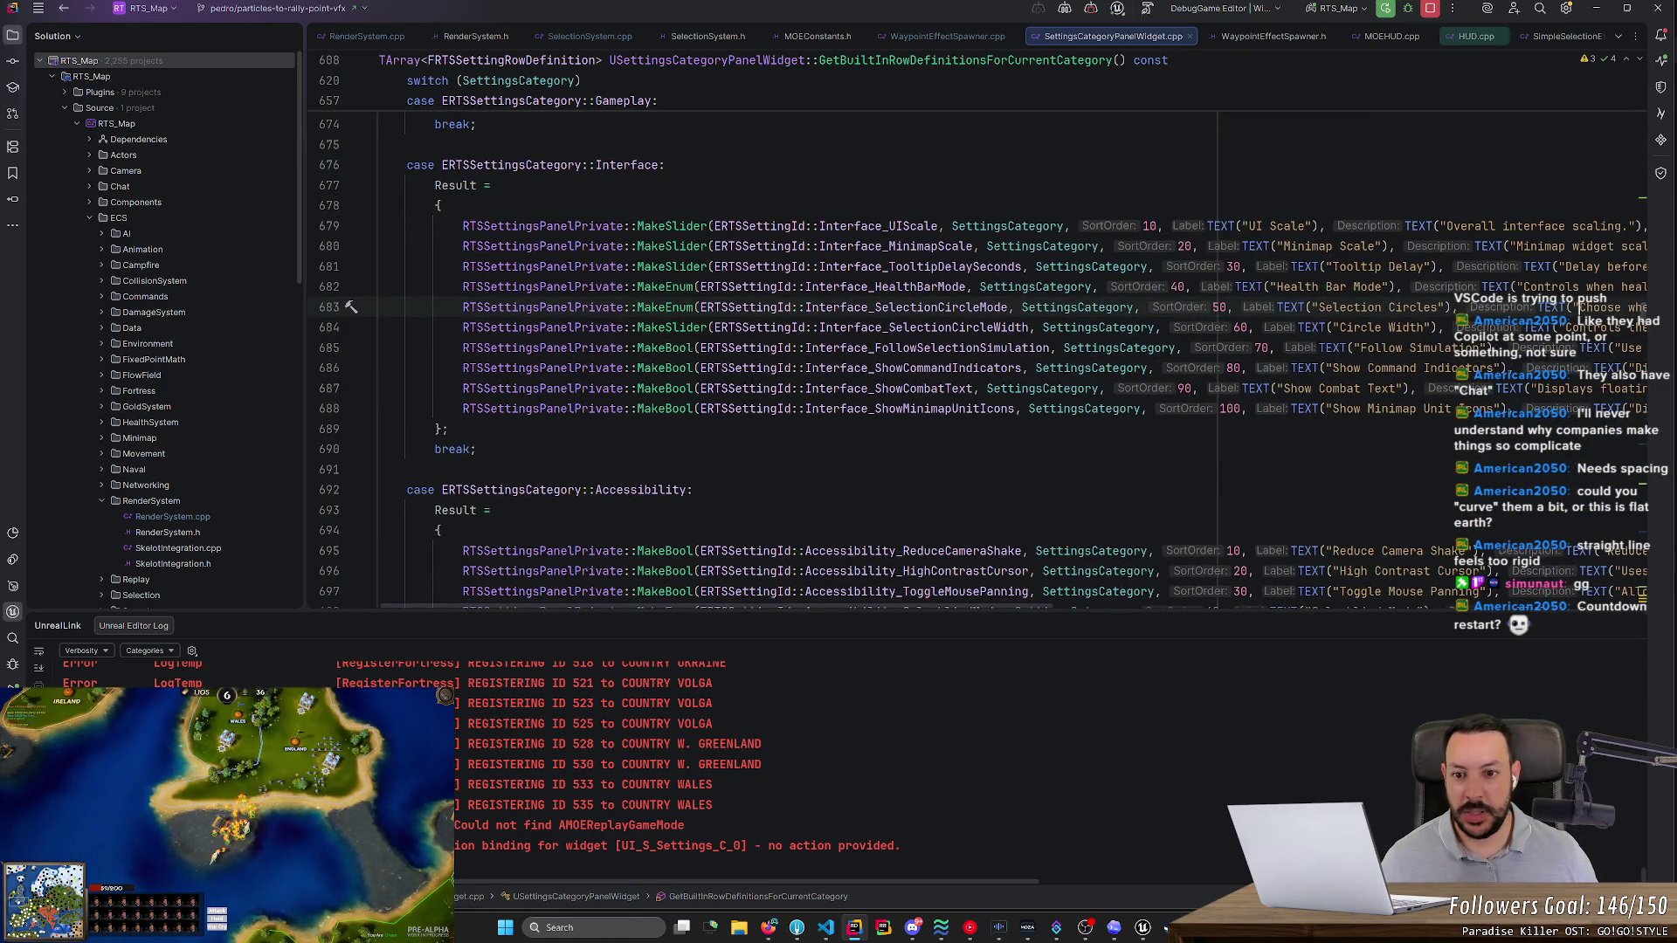
scroll(904, 609, right, 5)
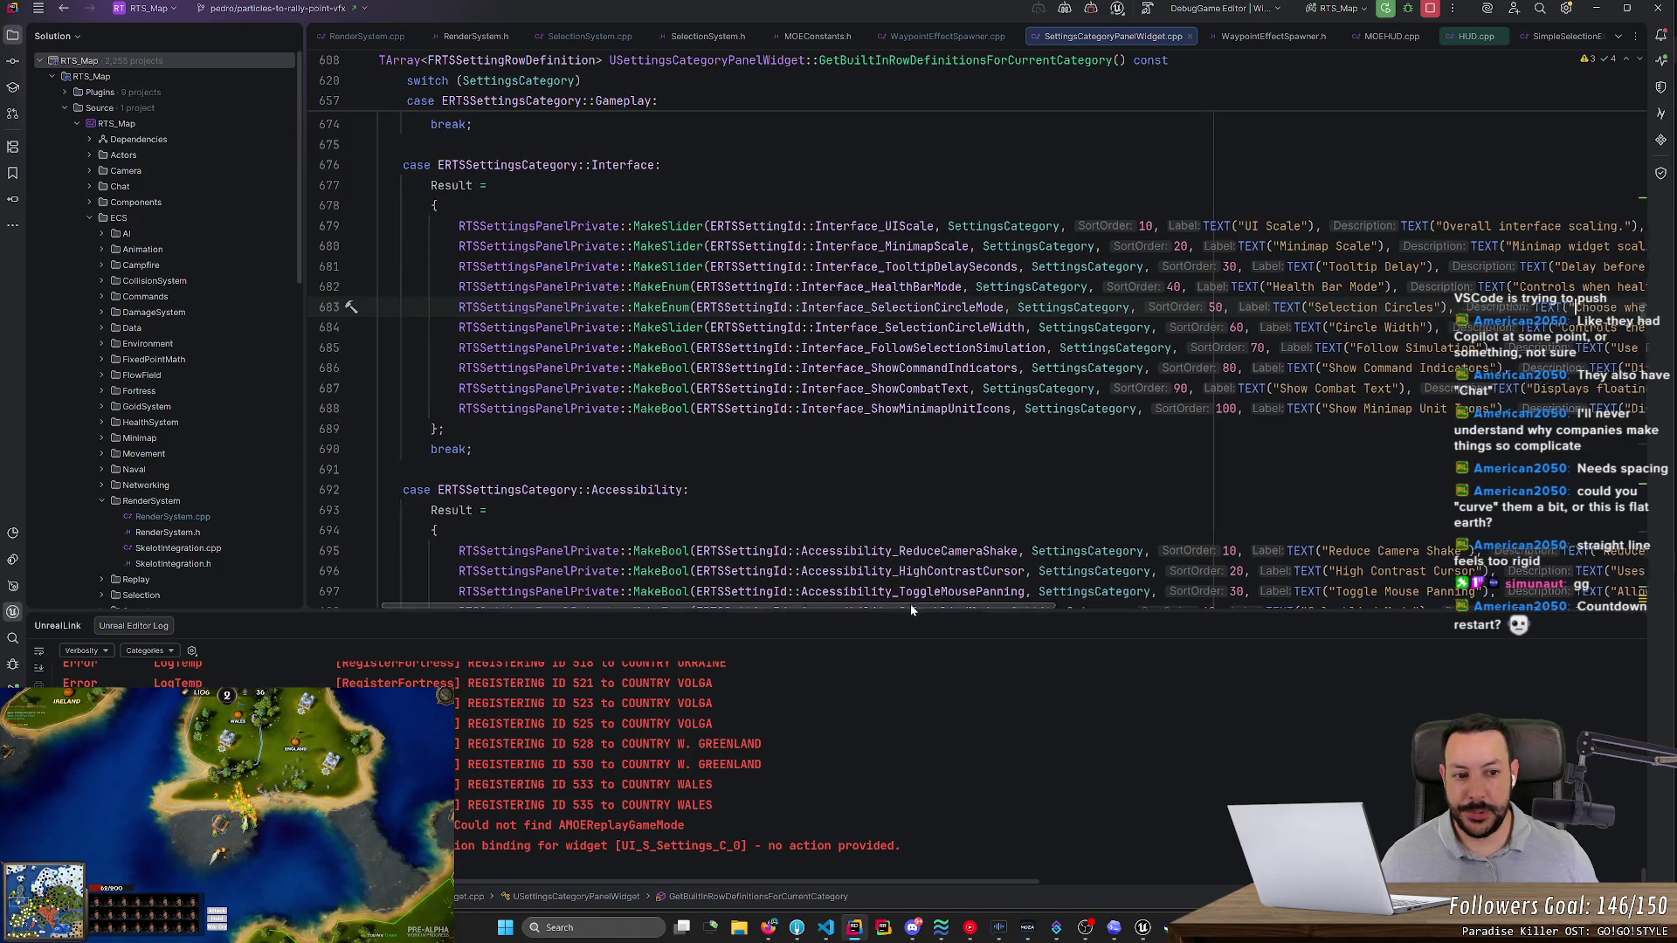
scroll(1005, 350, left, 5)
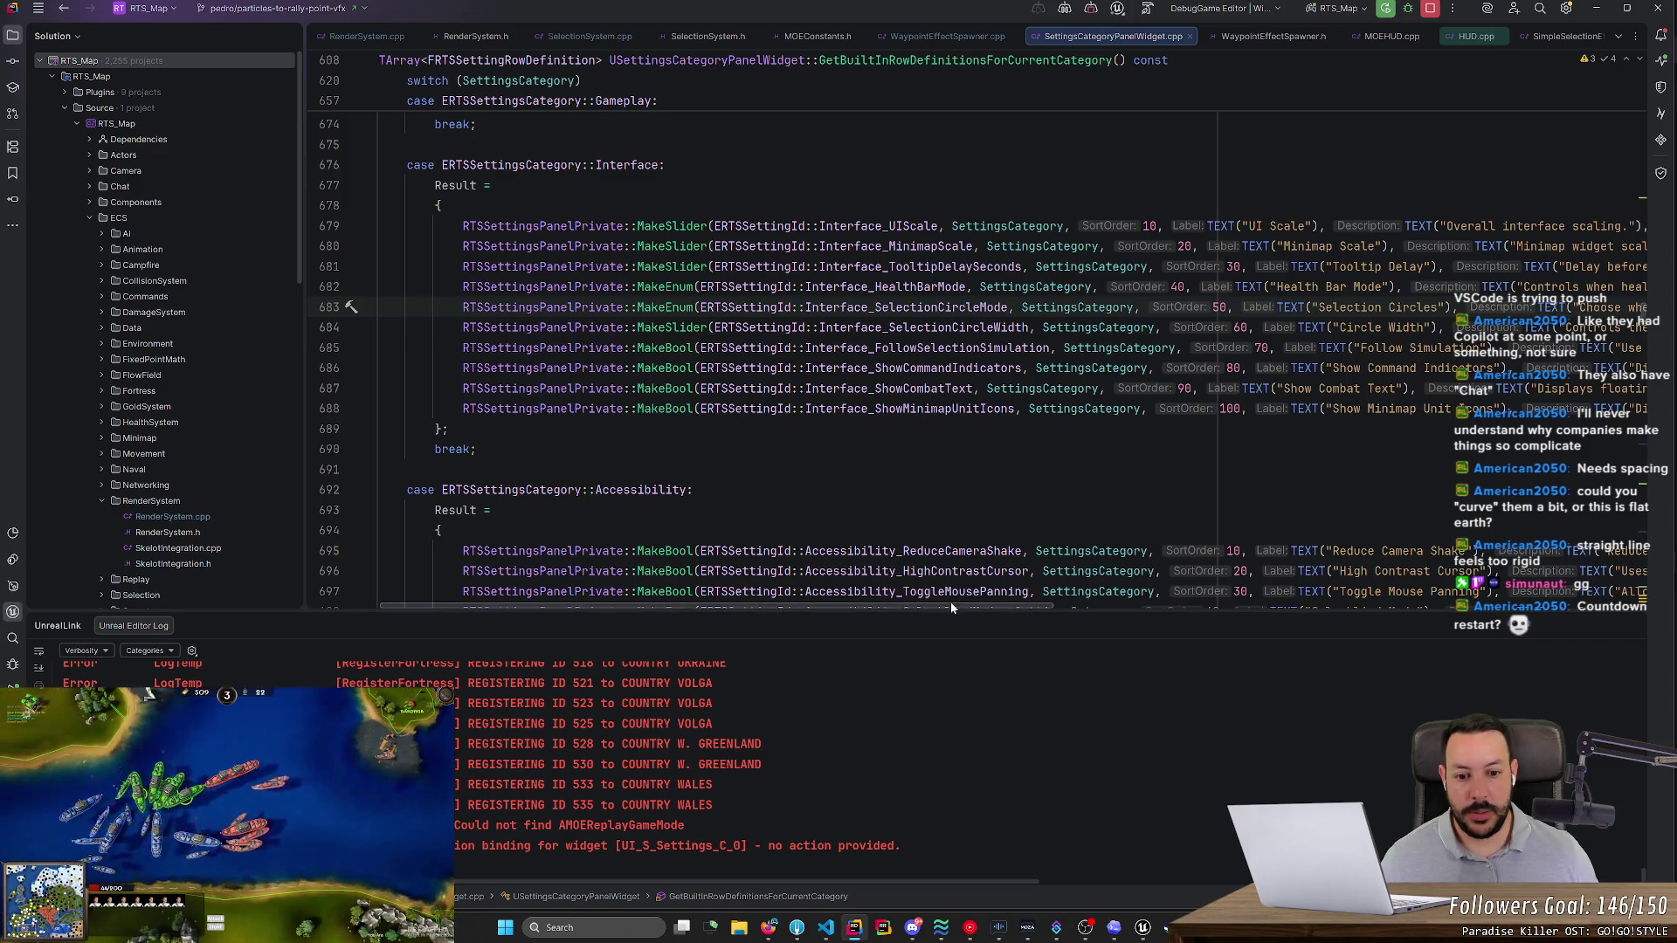
scroll(951, 601, right, 10)
scroll(950, 393, left, 10)
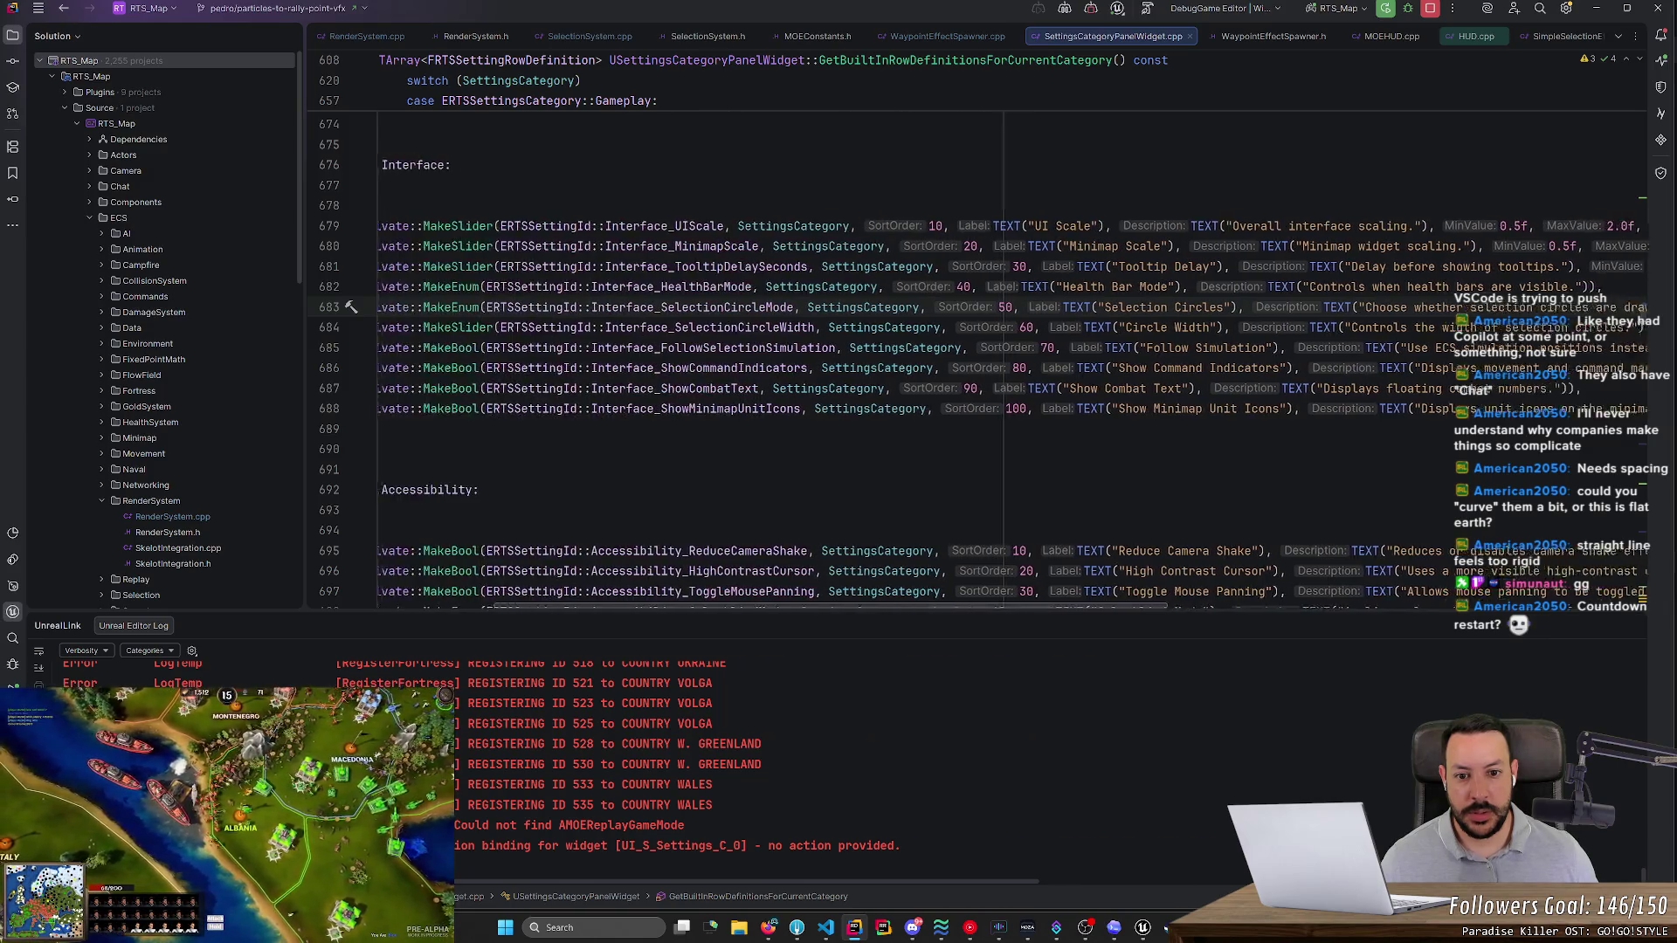
scroll(950, 393, right, 10)
key(Down)
key(Down)
key(Down)
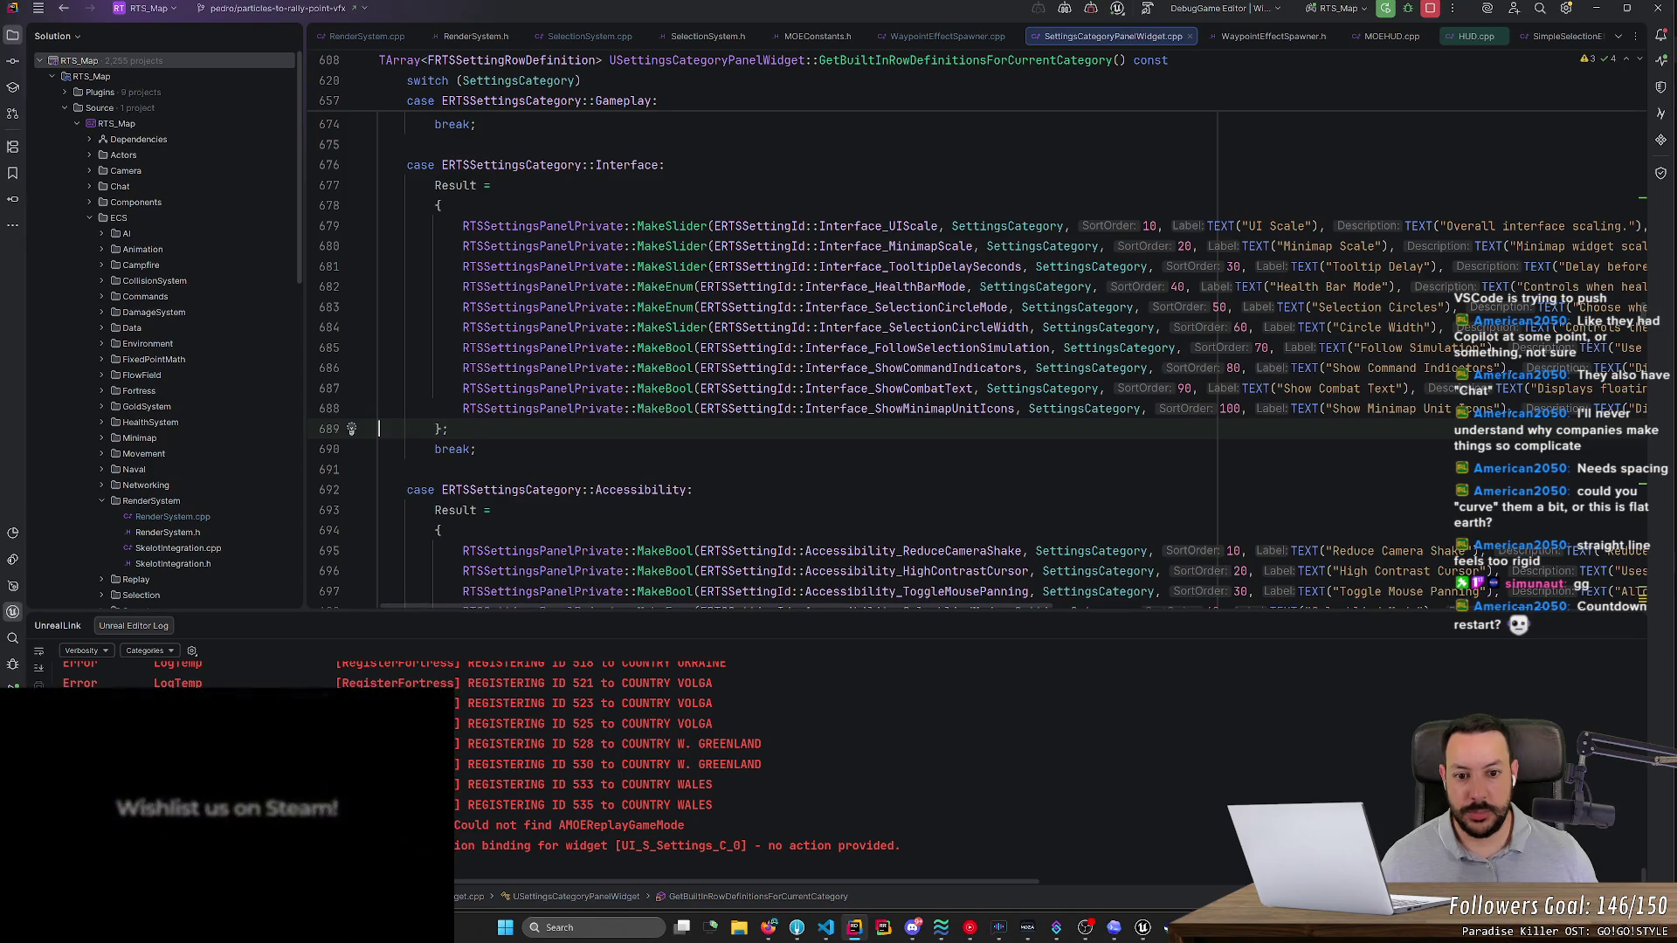
key(ctrl+v)
- Rename the copied row's id to Interface_ShowRallyPointArrows and its label to 'Rally Point Arrows'
double_click(908, 429)
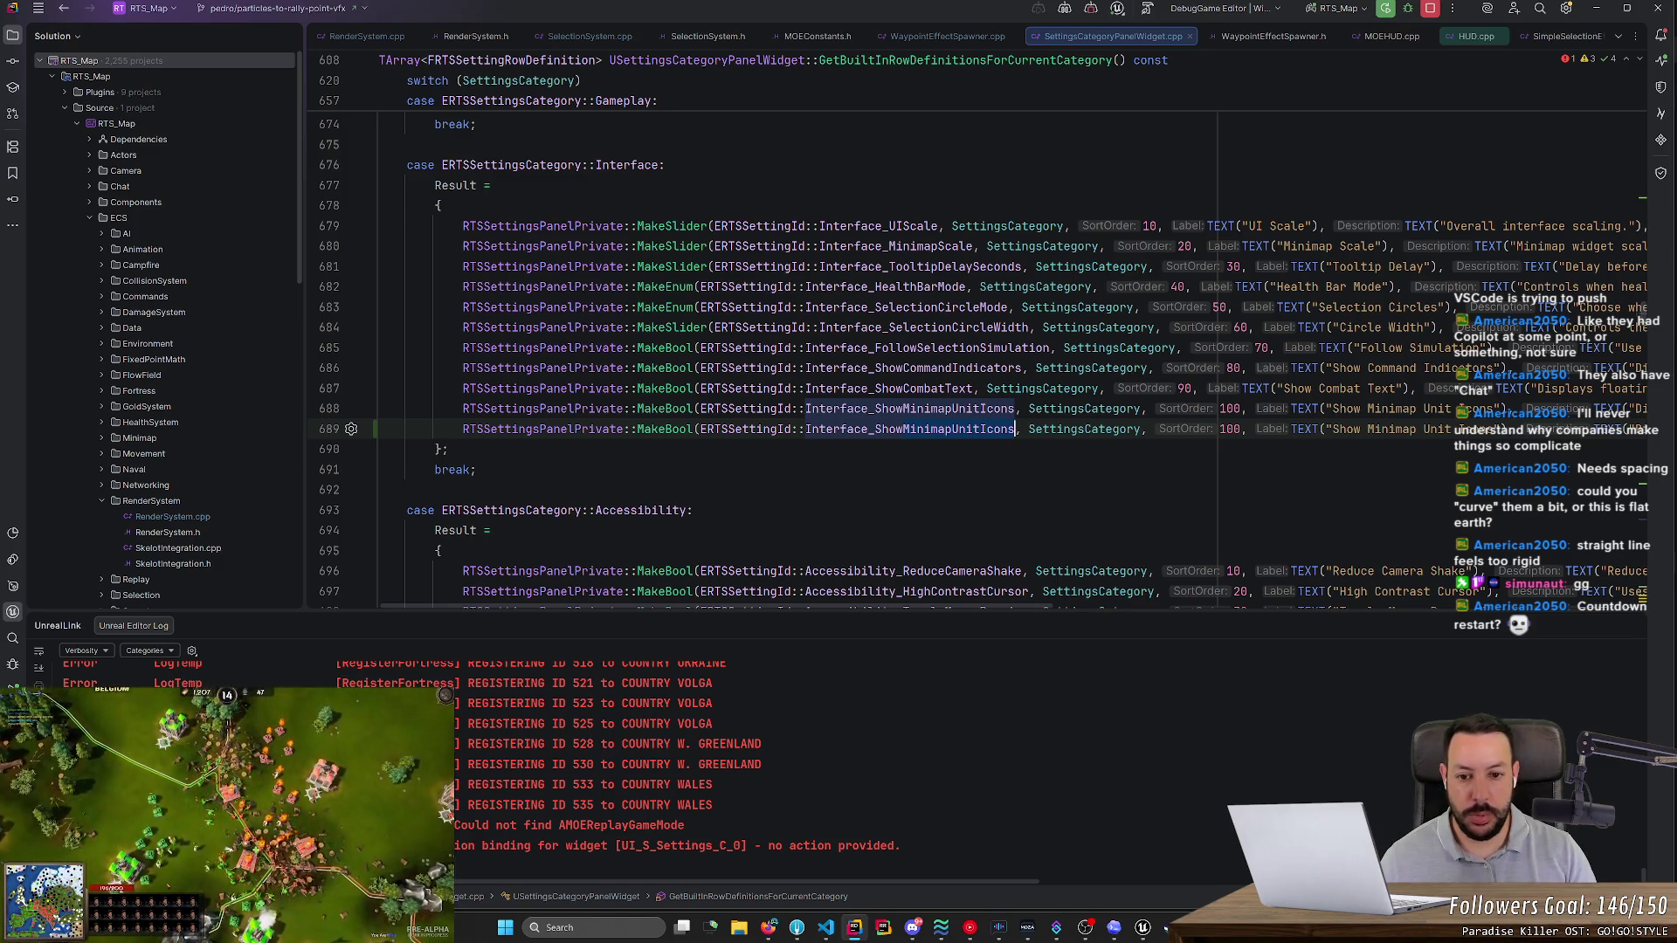
key(ctrl+BackSpace)
key(ctrl+BackSpace)
key(ctrl+BackSpace)
text(RallyPointArrows)
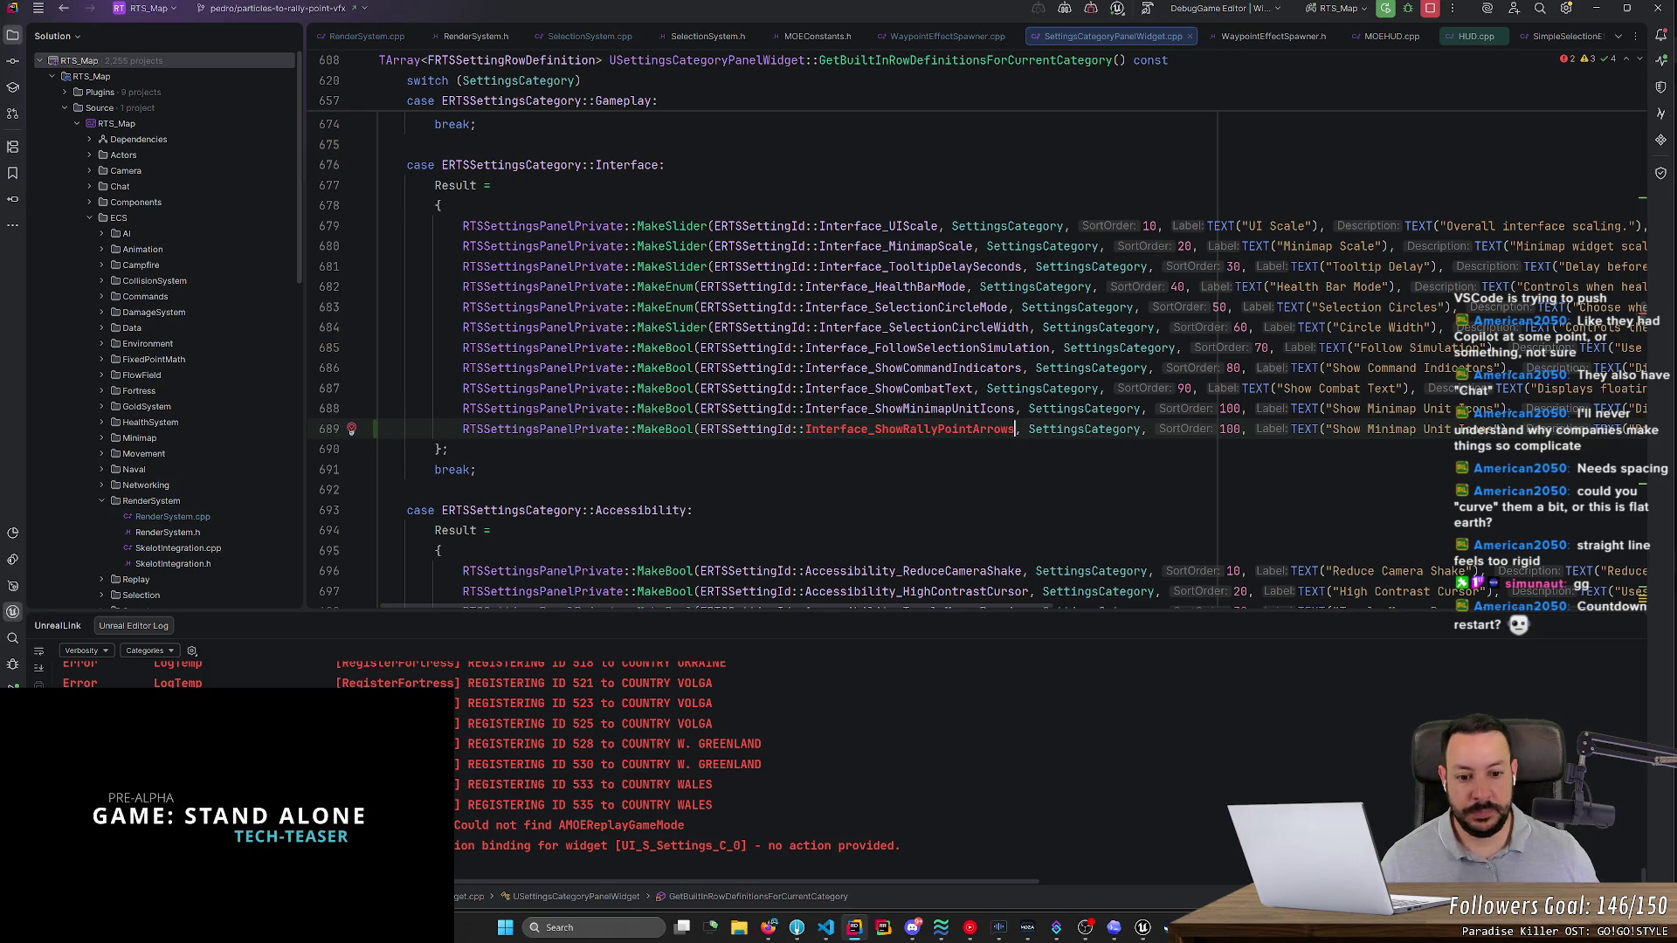
scroll(1125, 606, right, 3)
click(1129, 429)
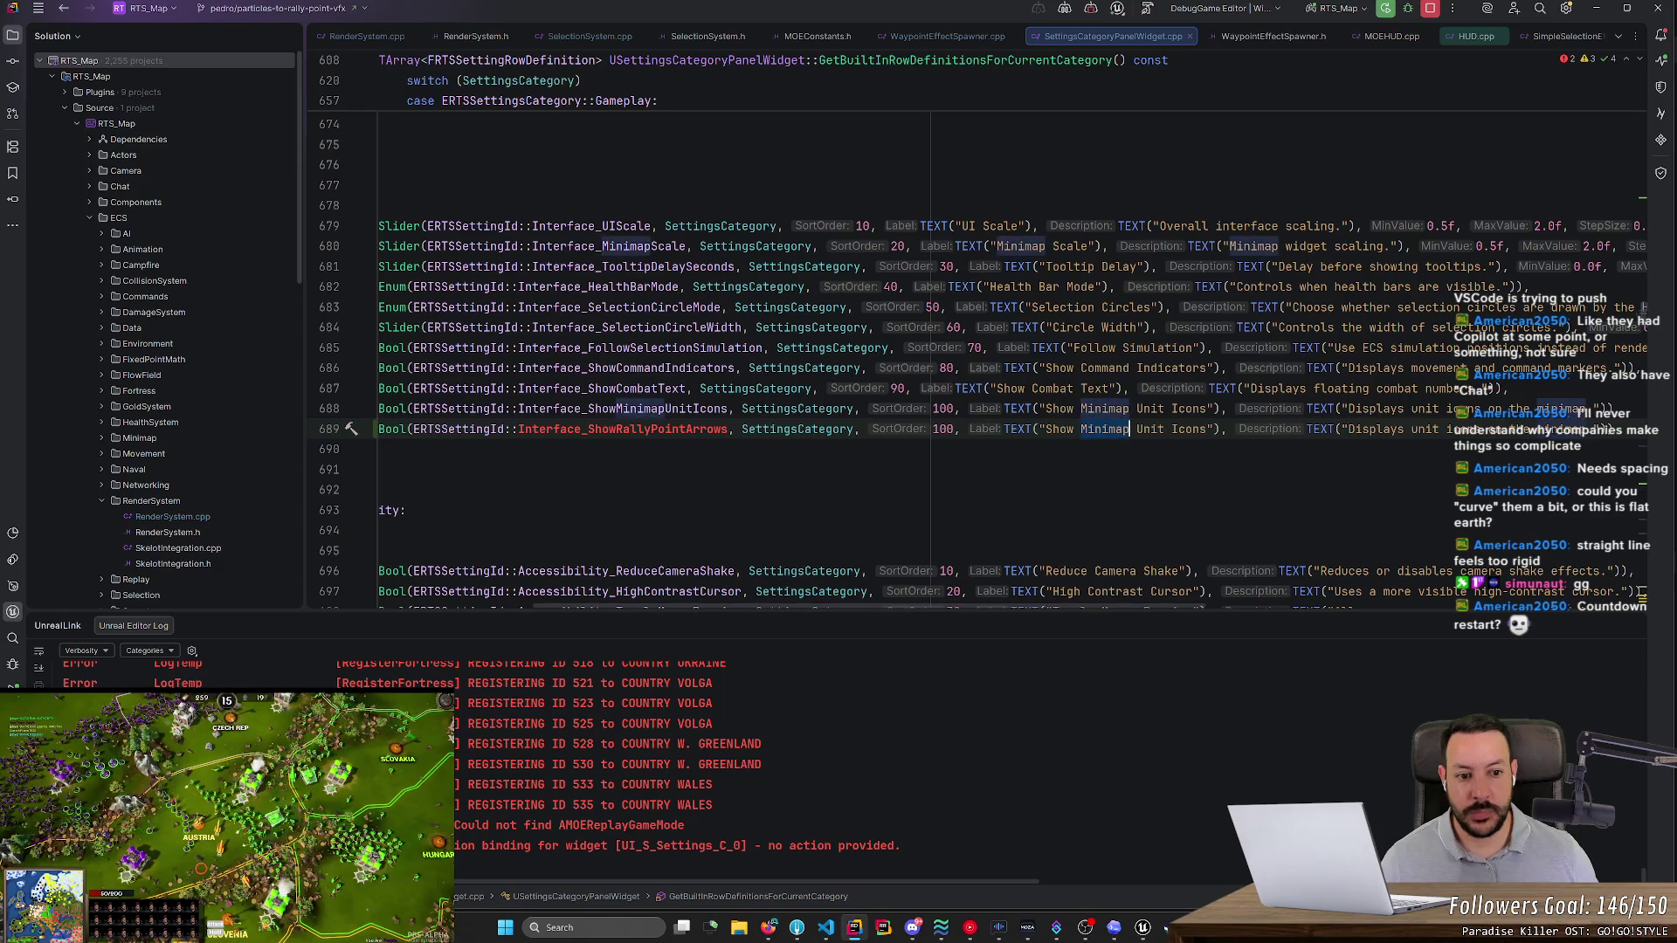
key(ctrl+shift+Right)
key(ctrl+shift+Right)
key(BackSpace)
key(ctrl+BackSpace)
text(Rally Point Arrows)
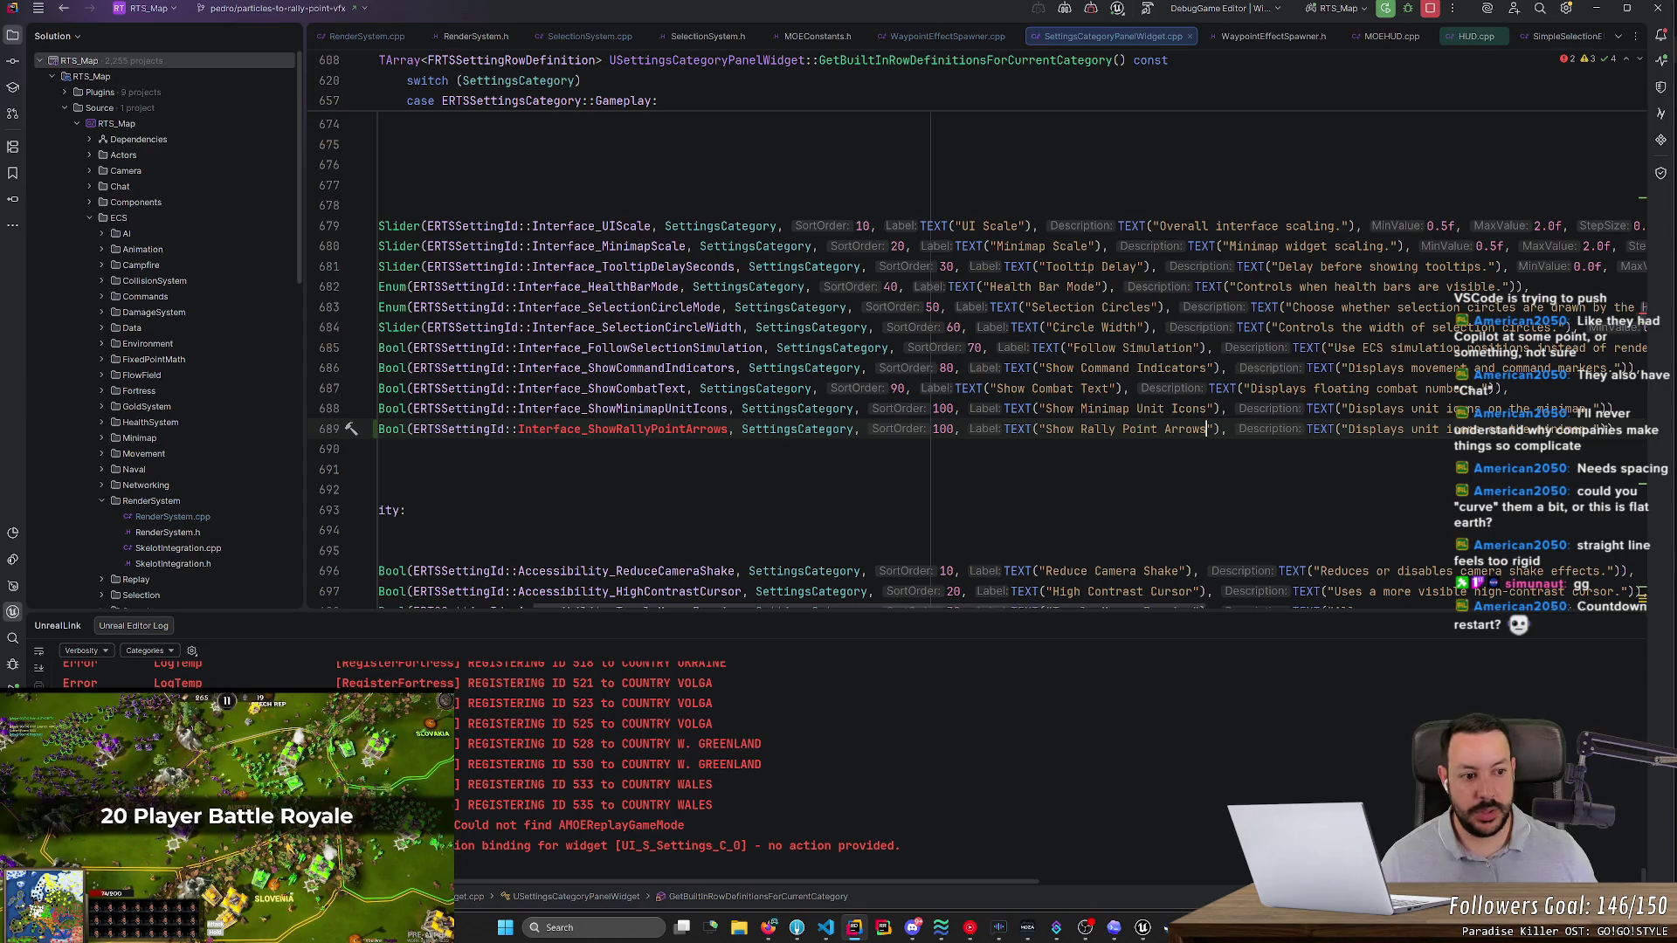
- Replace the row's description with 'scroing arrows for rally points to the units'
click(1438, 428)
key(ctrl+shift+Right)
key(ctrl+shift+Right)
key(ctrl+shift+Right)
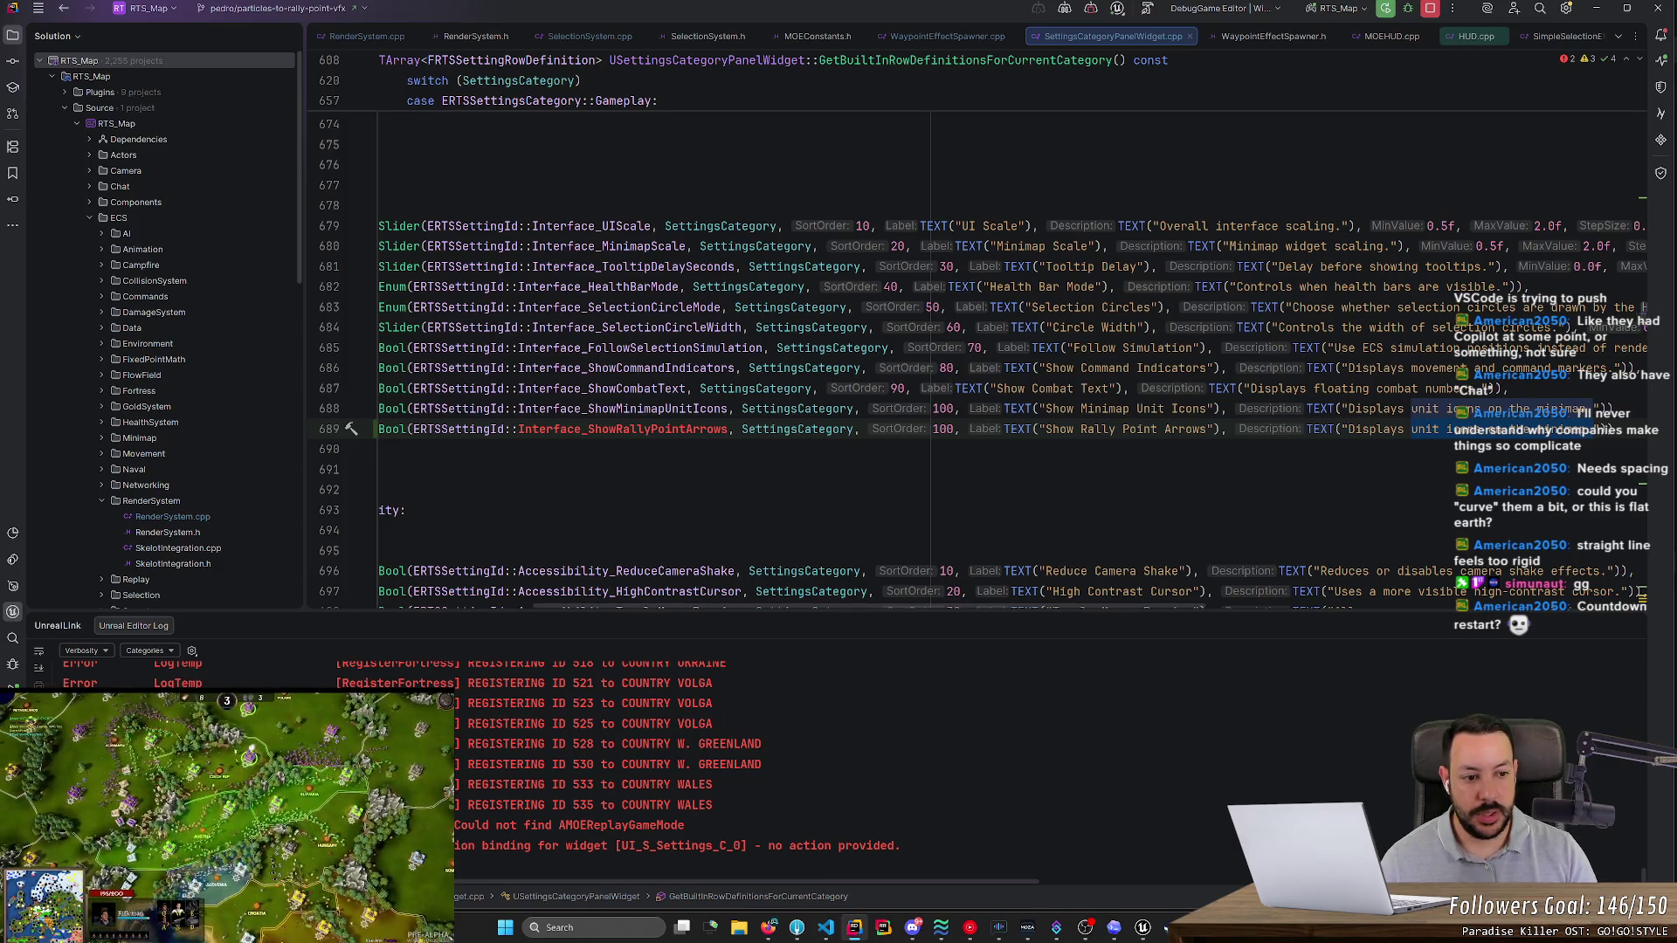
text(scroll)
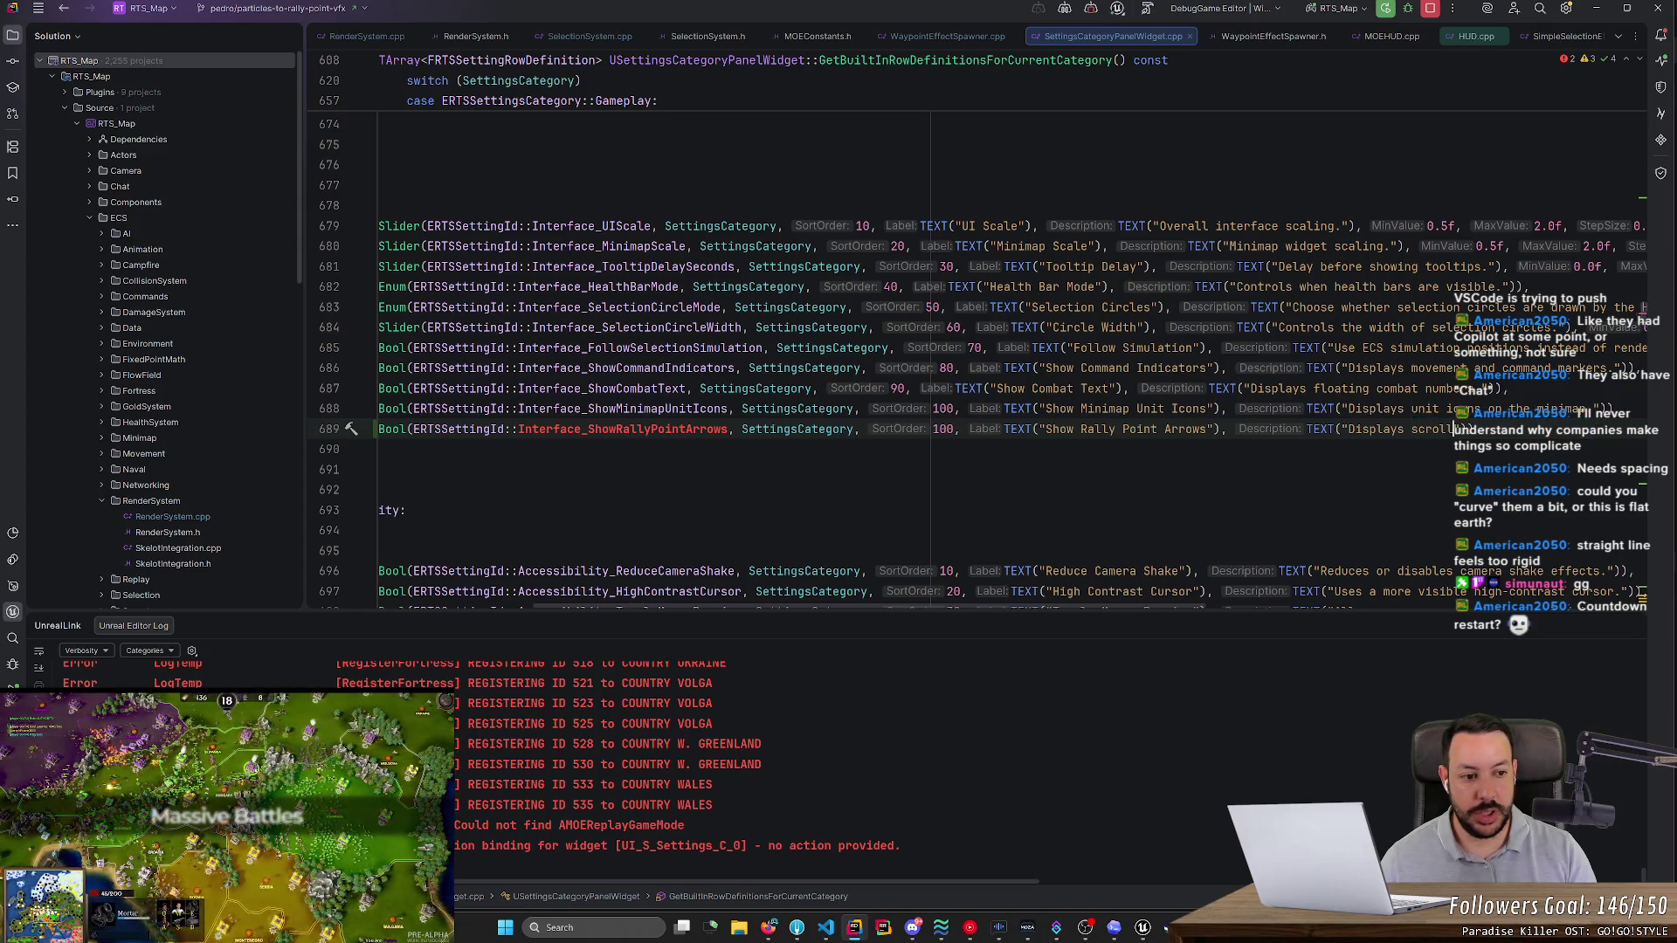
text(ing arrows )
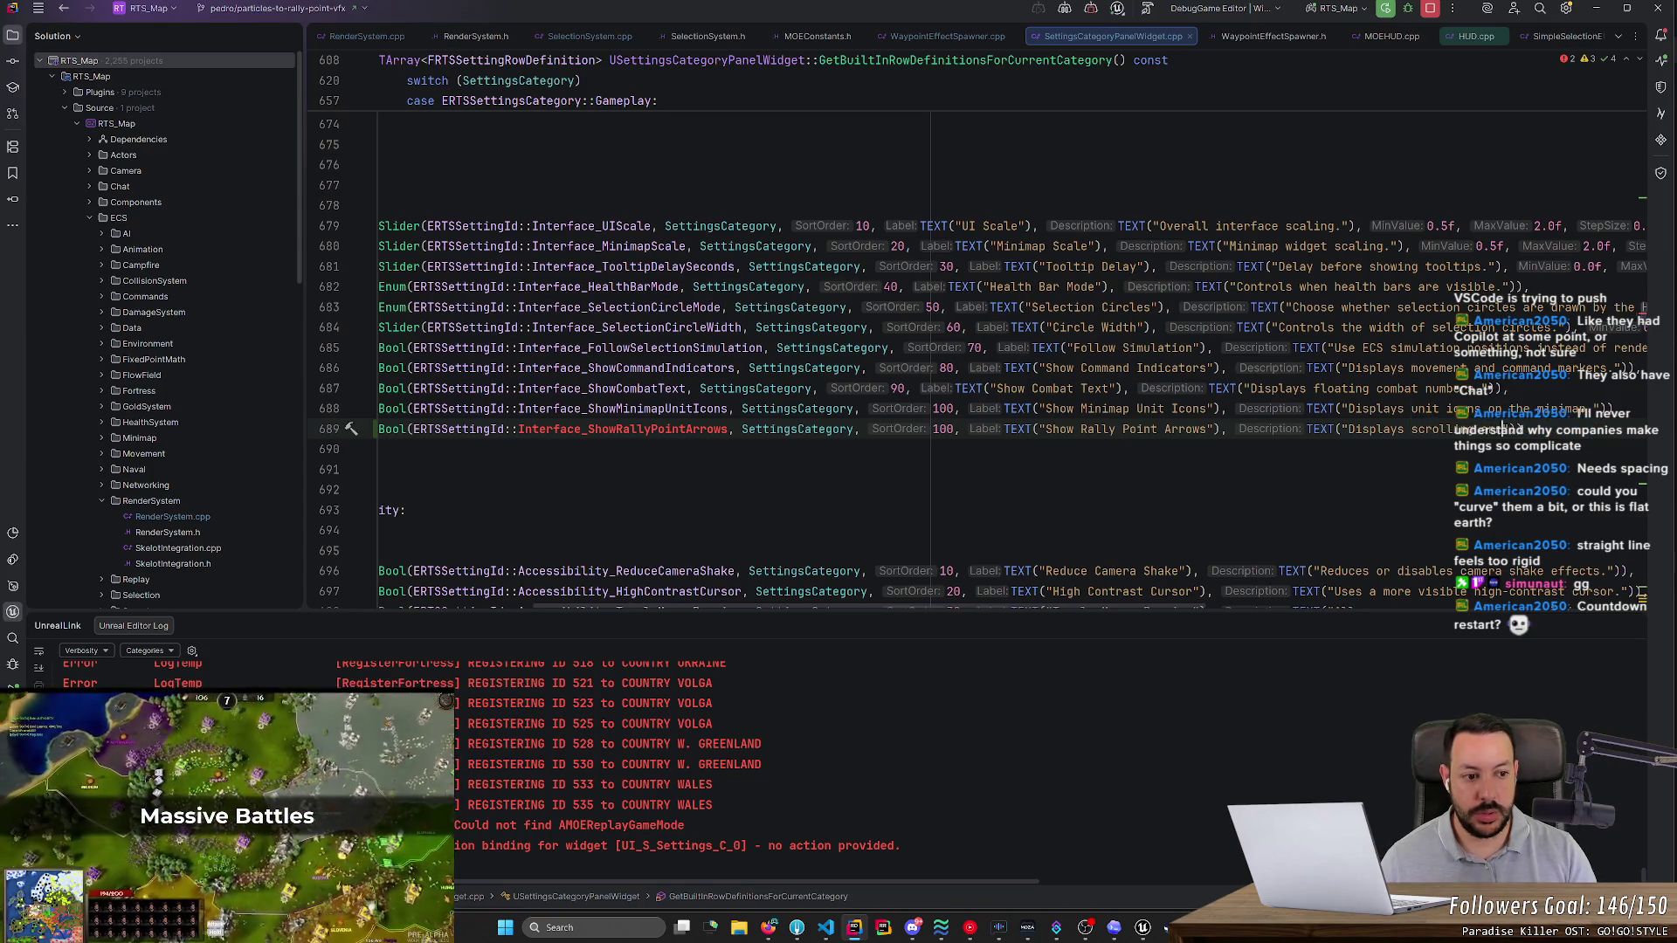
text(for rally points)
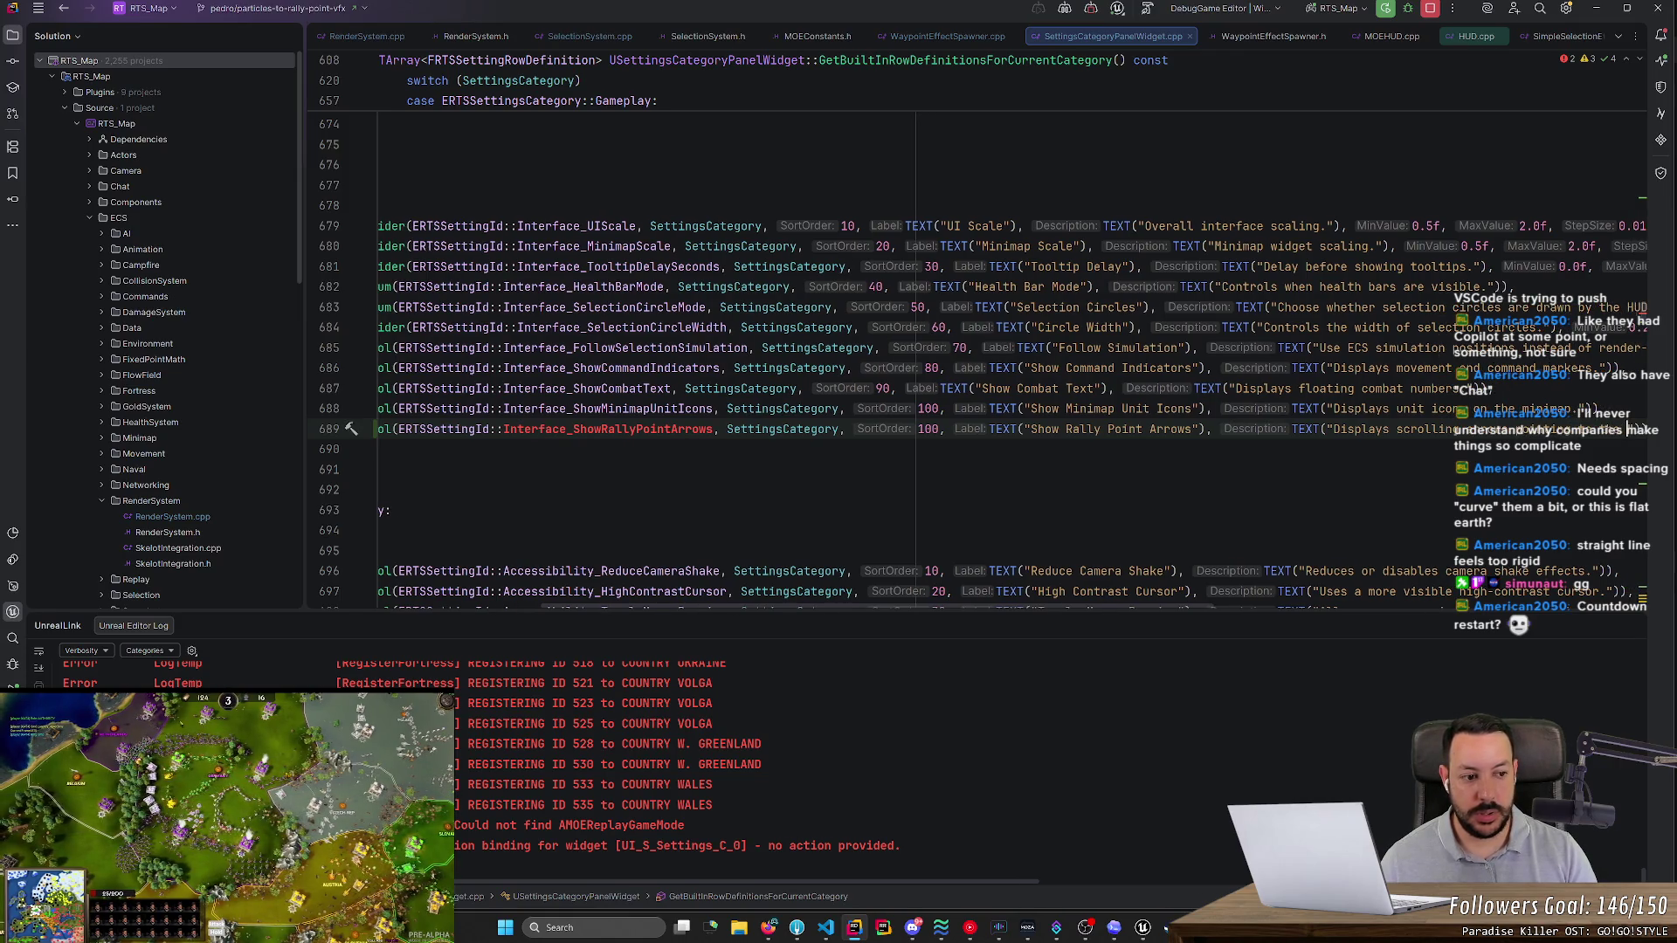
text( to the unit)
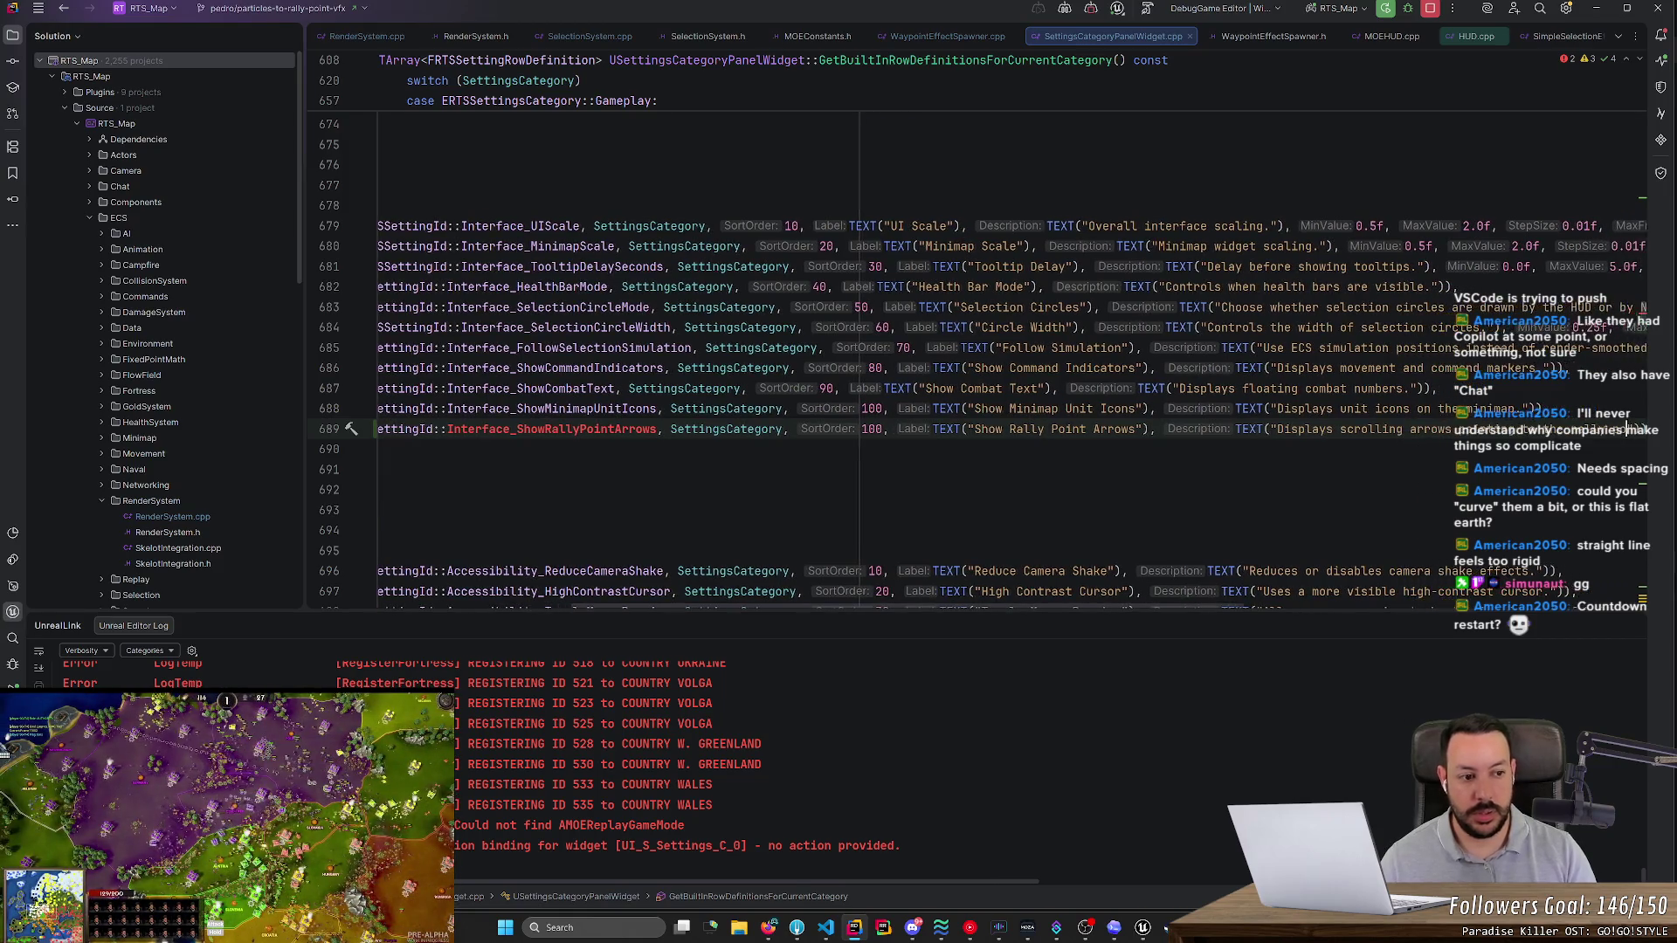
text(s)
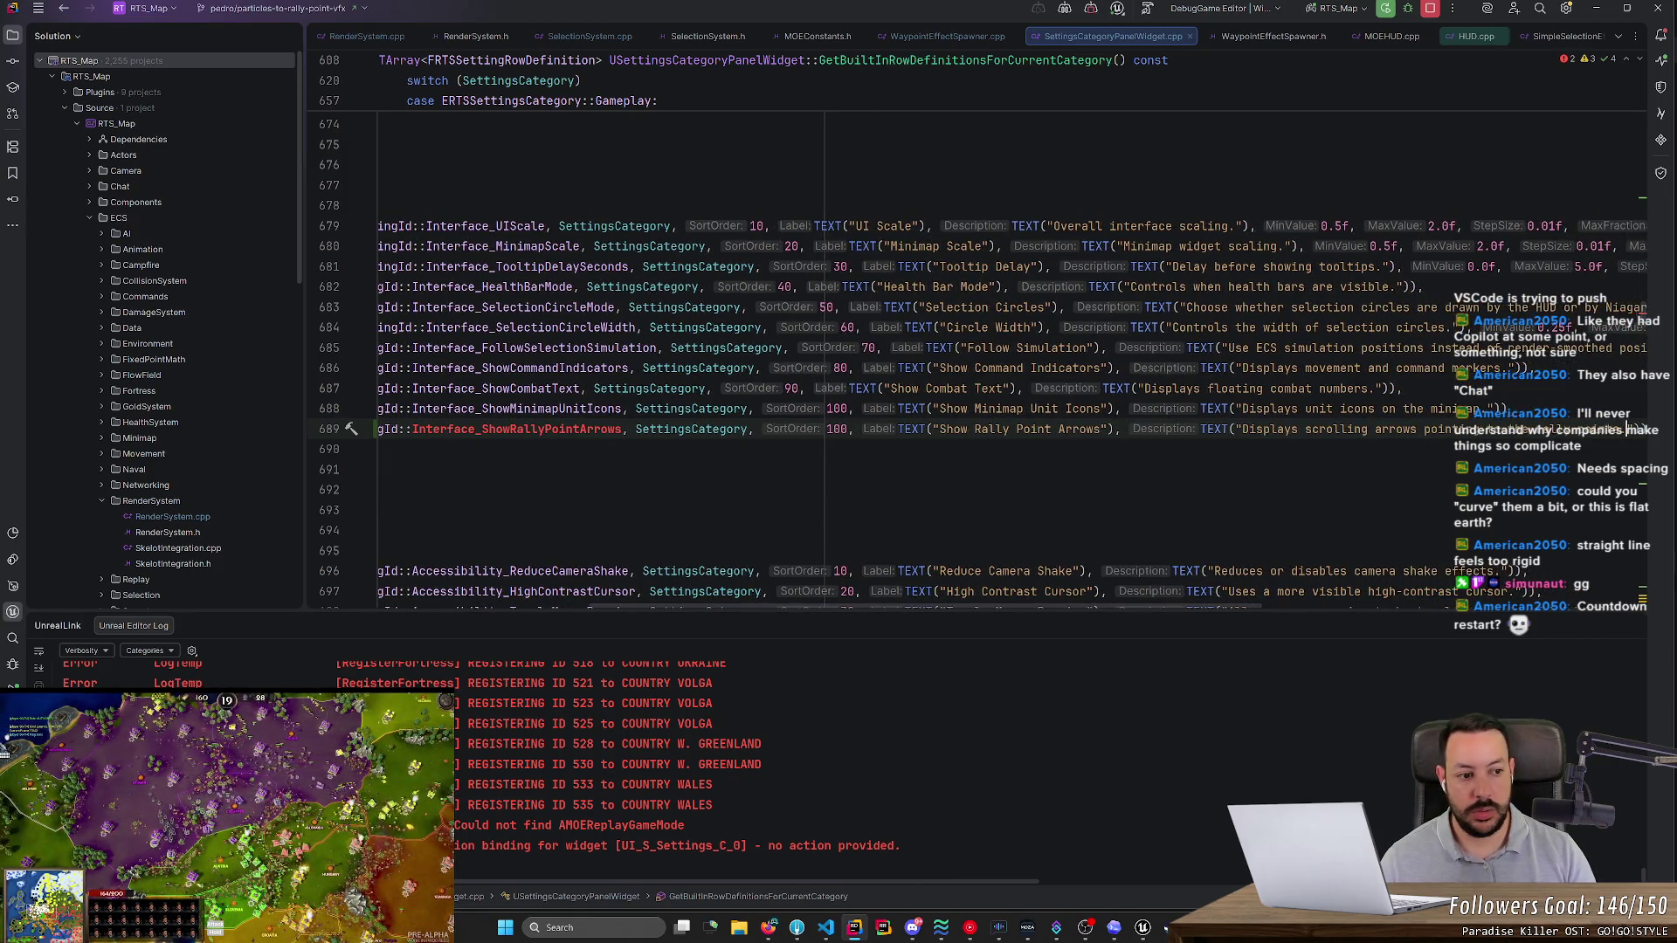
click(1508, 408)
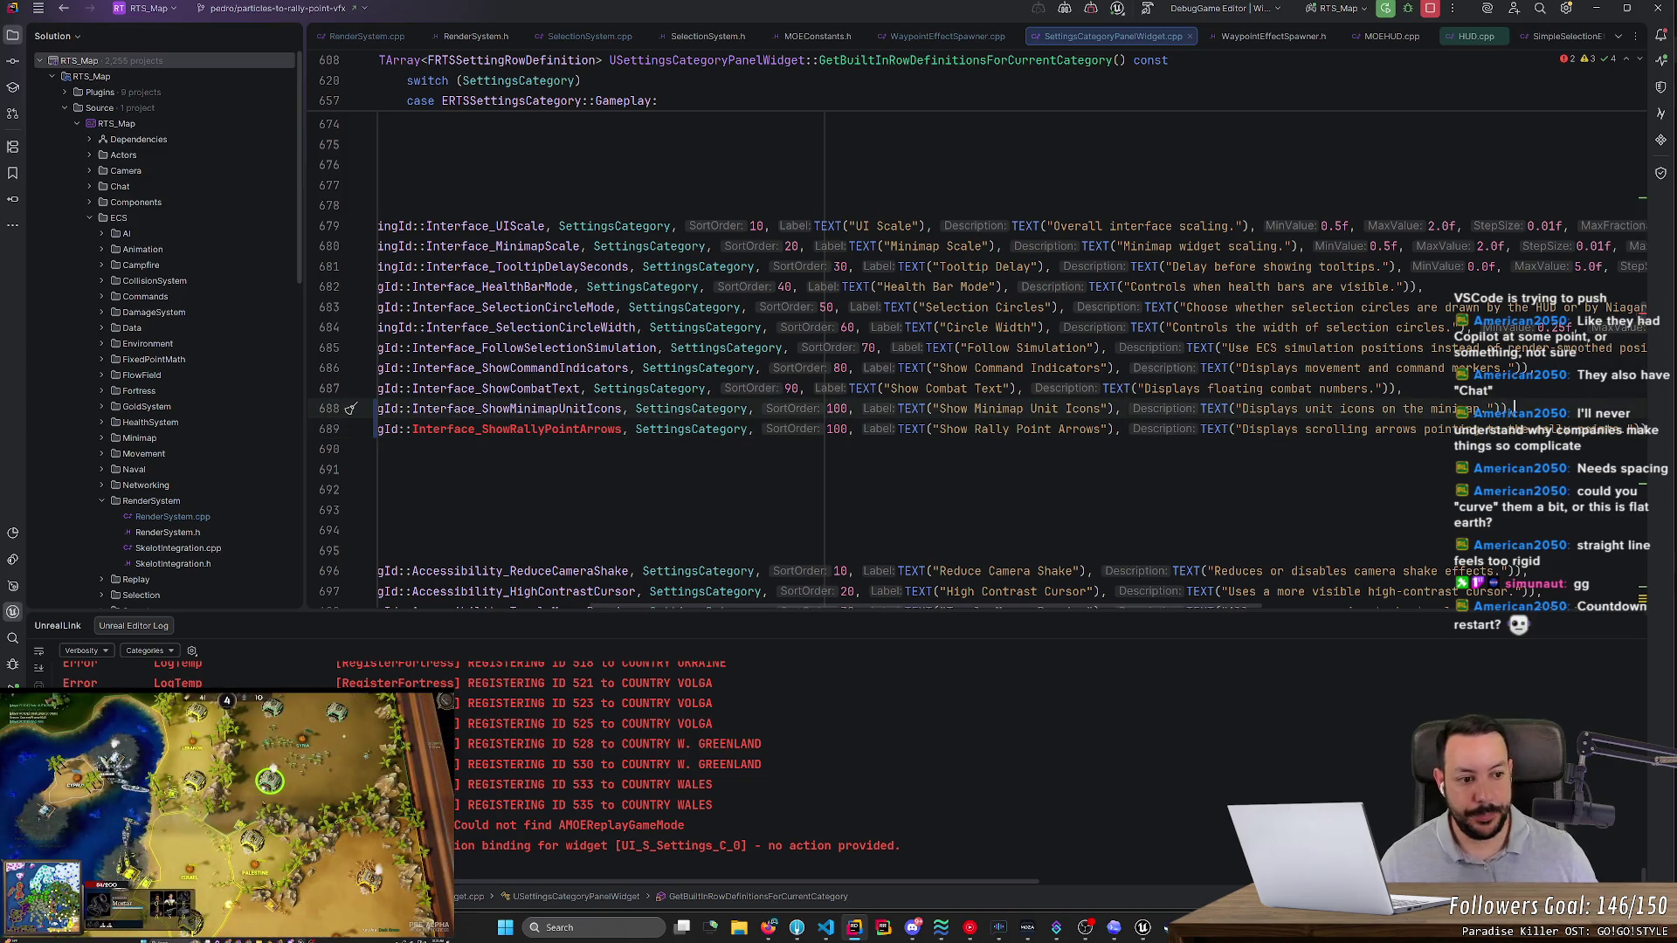
drag(1052, 606, 828, 606)
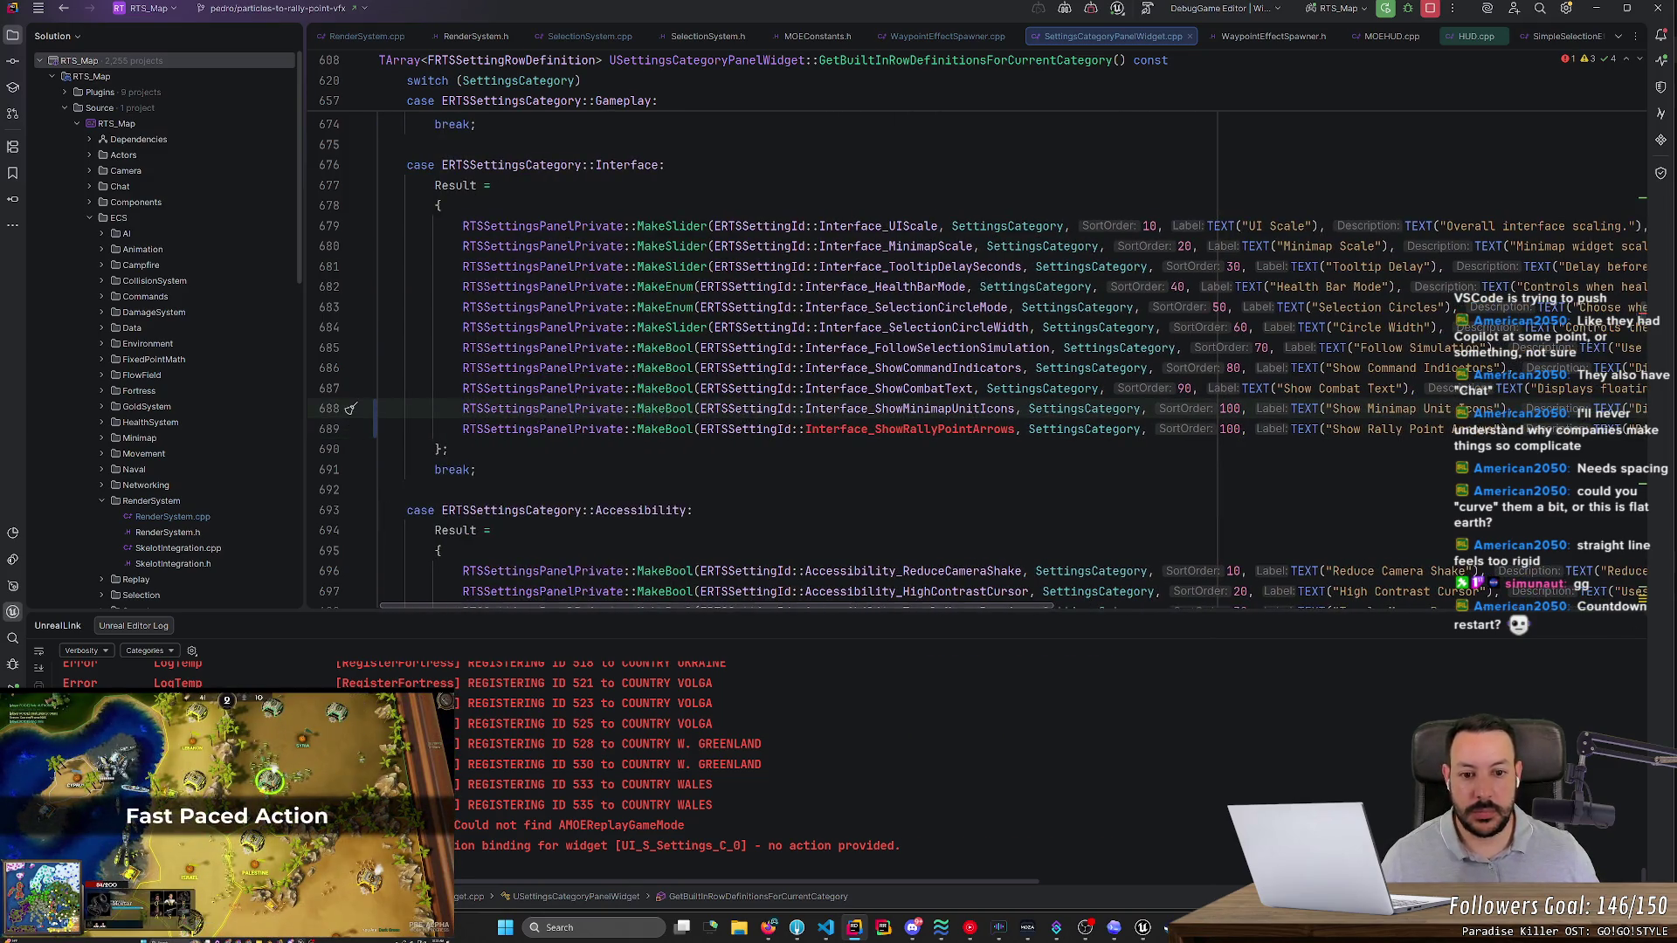
double_click(908, 429)
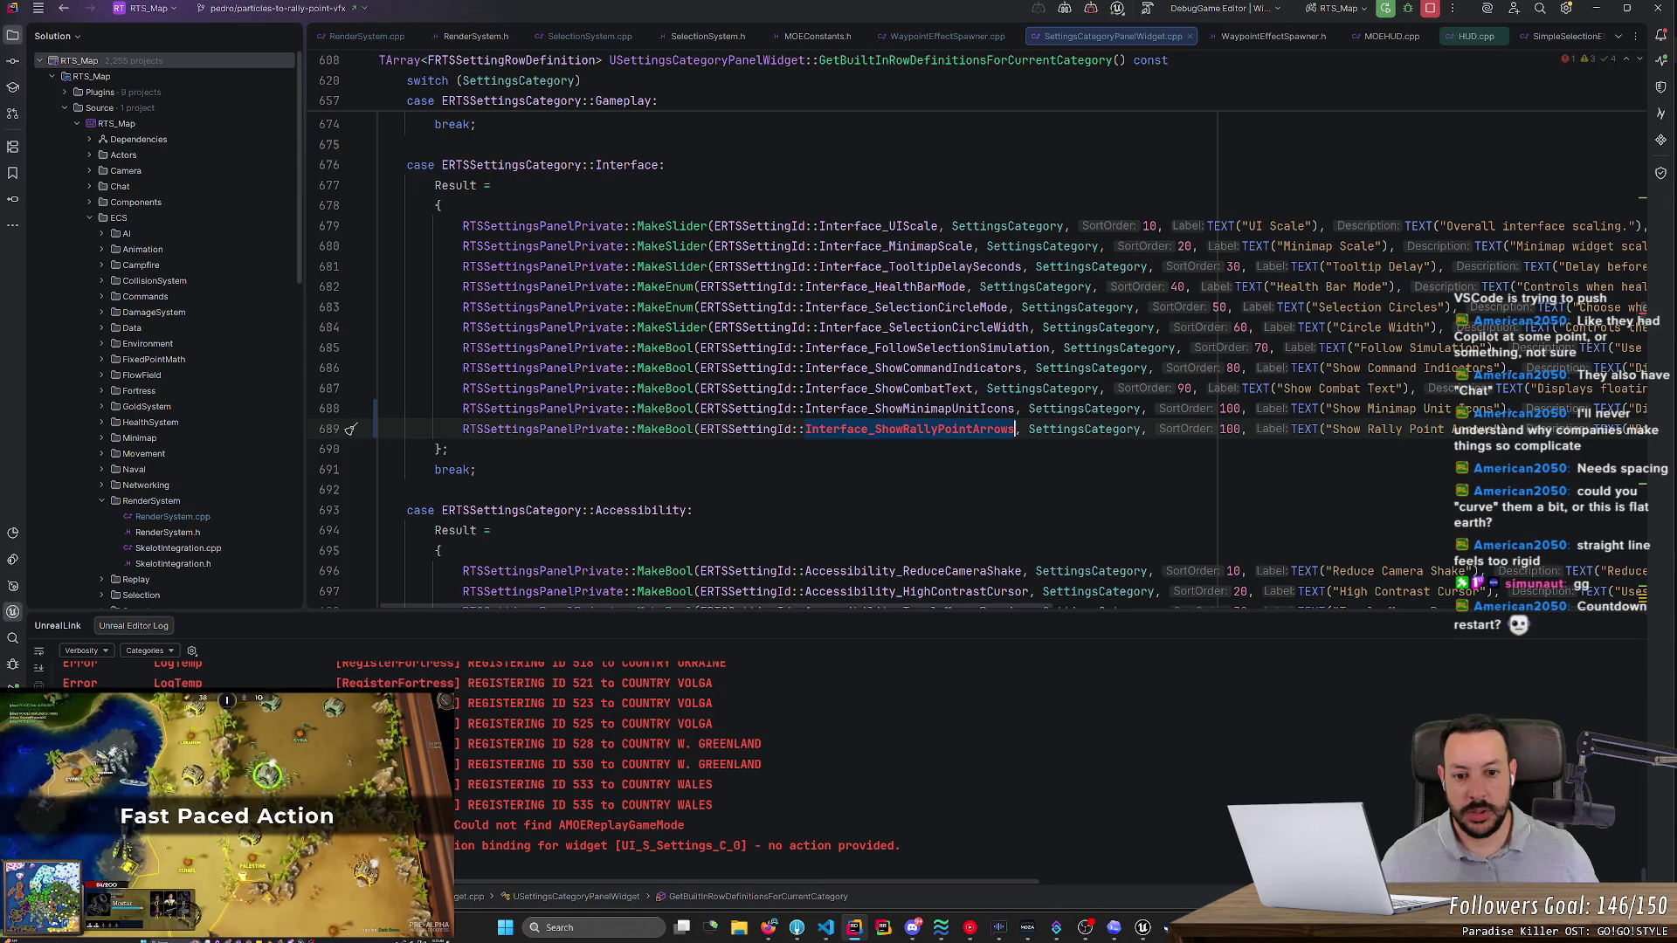
click(932, 432)
double_click(925, 409)
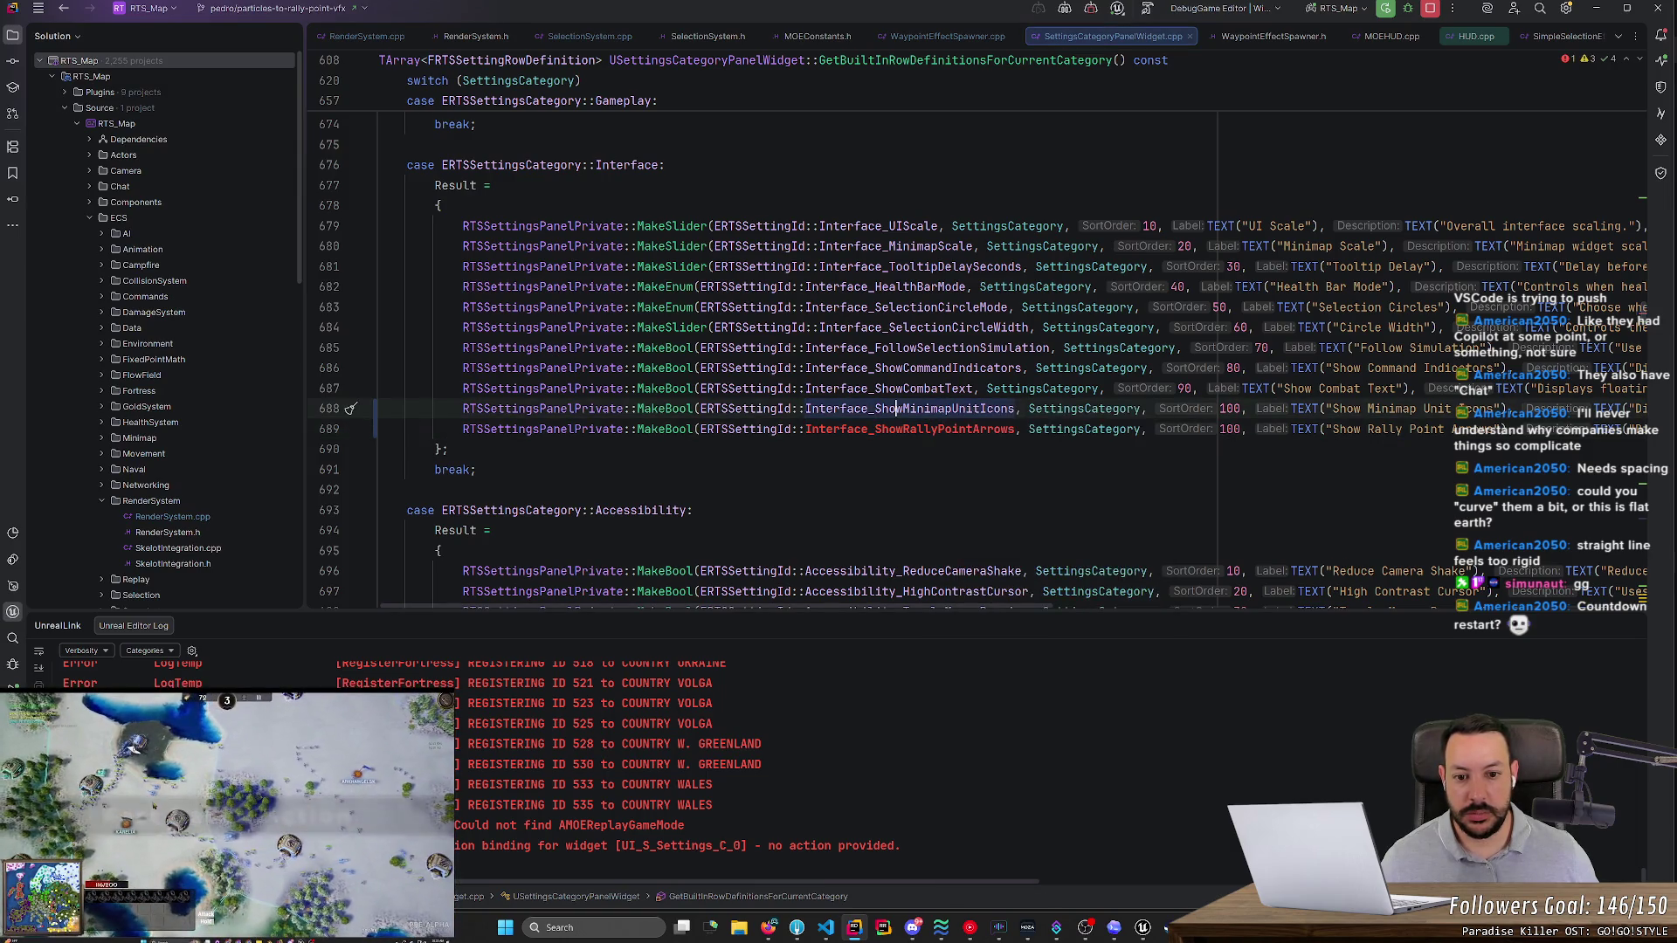
right_click(922, 418)
key(Escape)
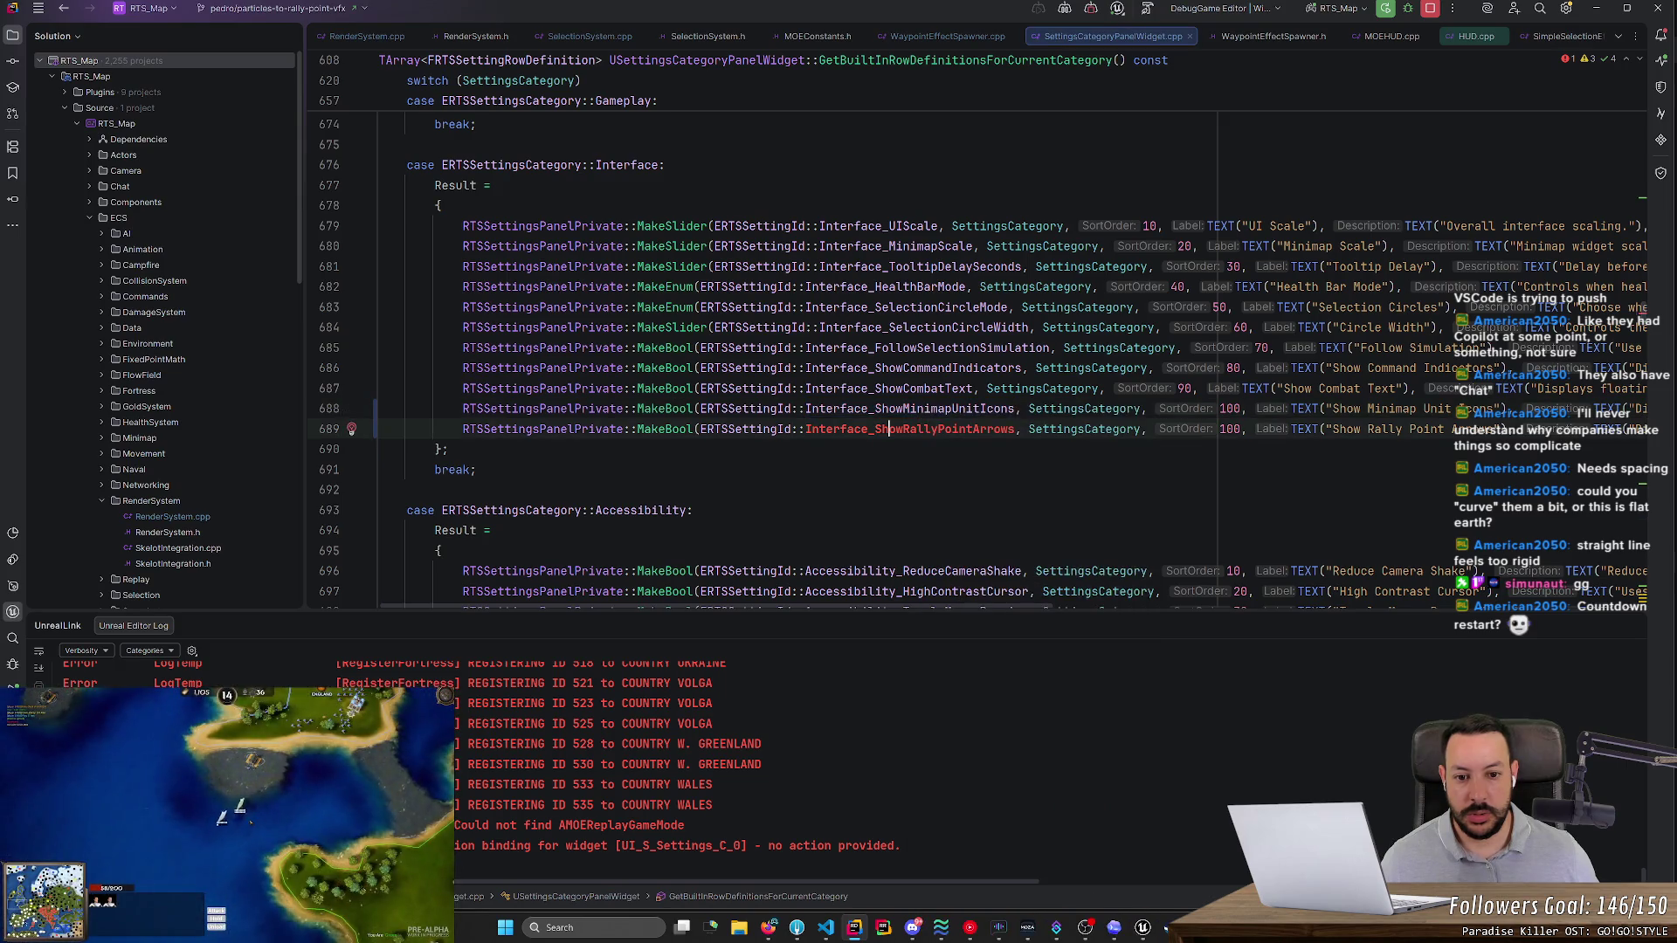
click(807, 410)
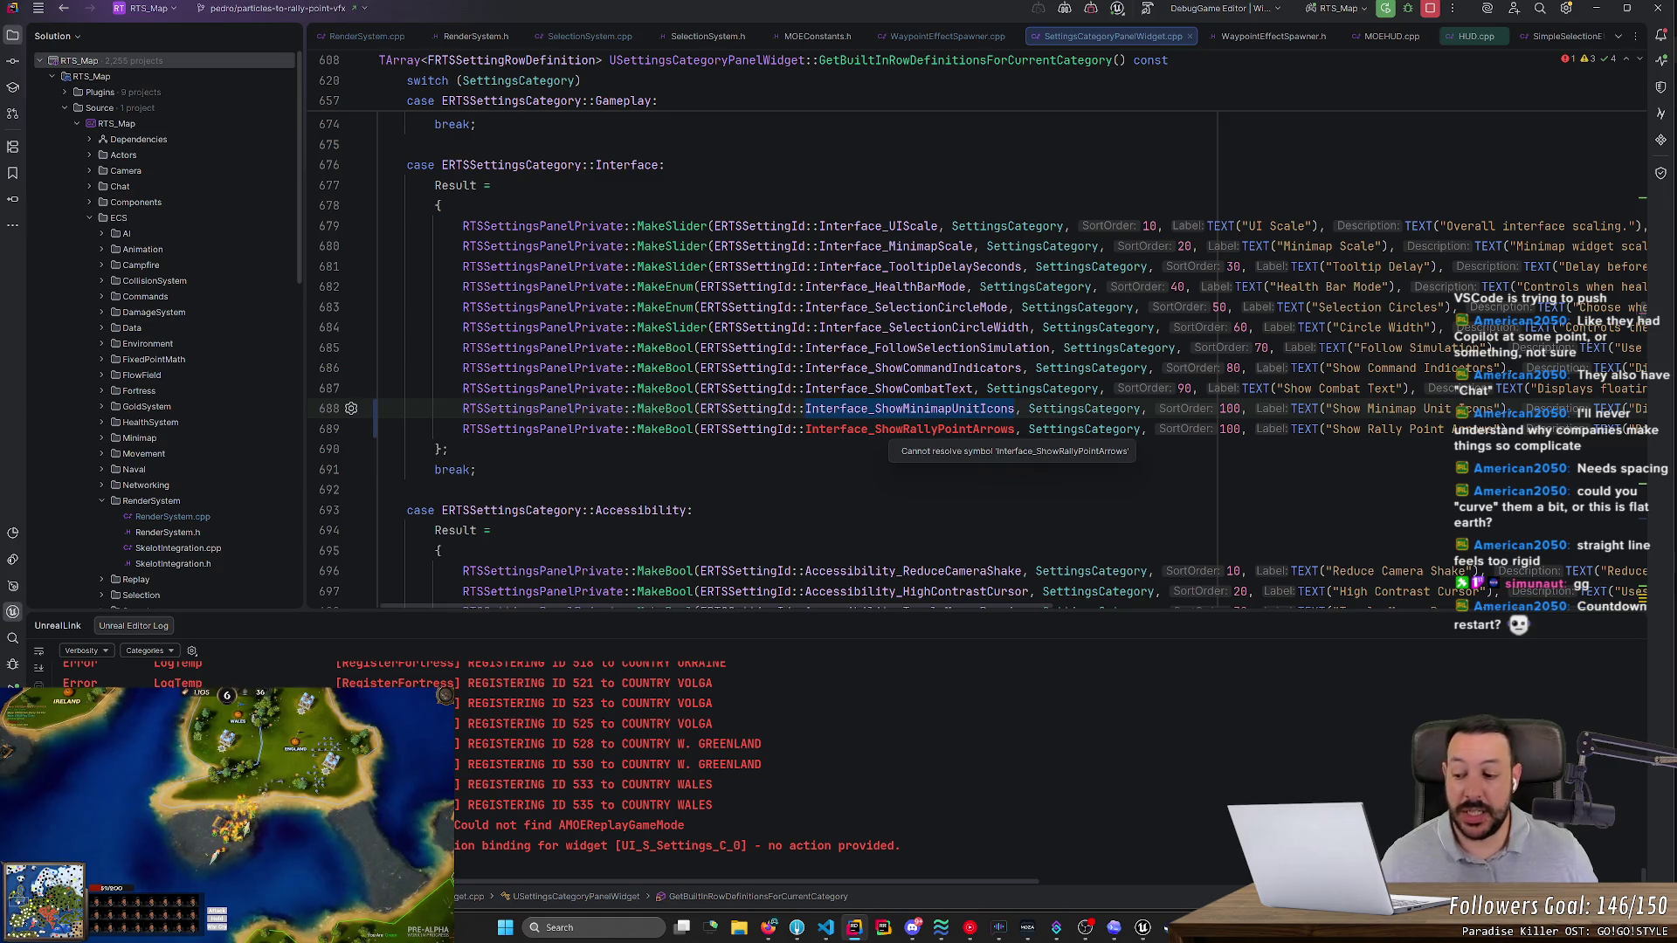
double_click(954, 431)
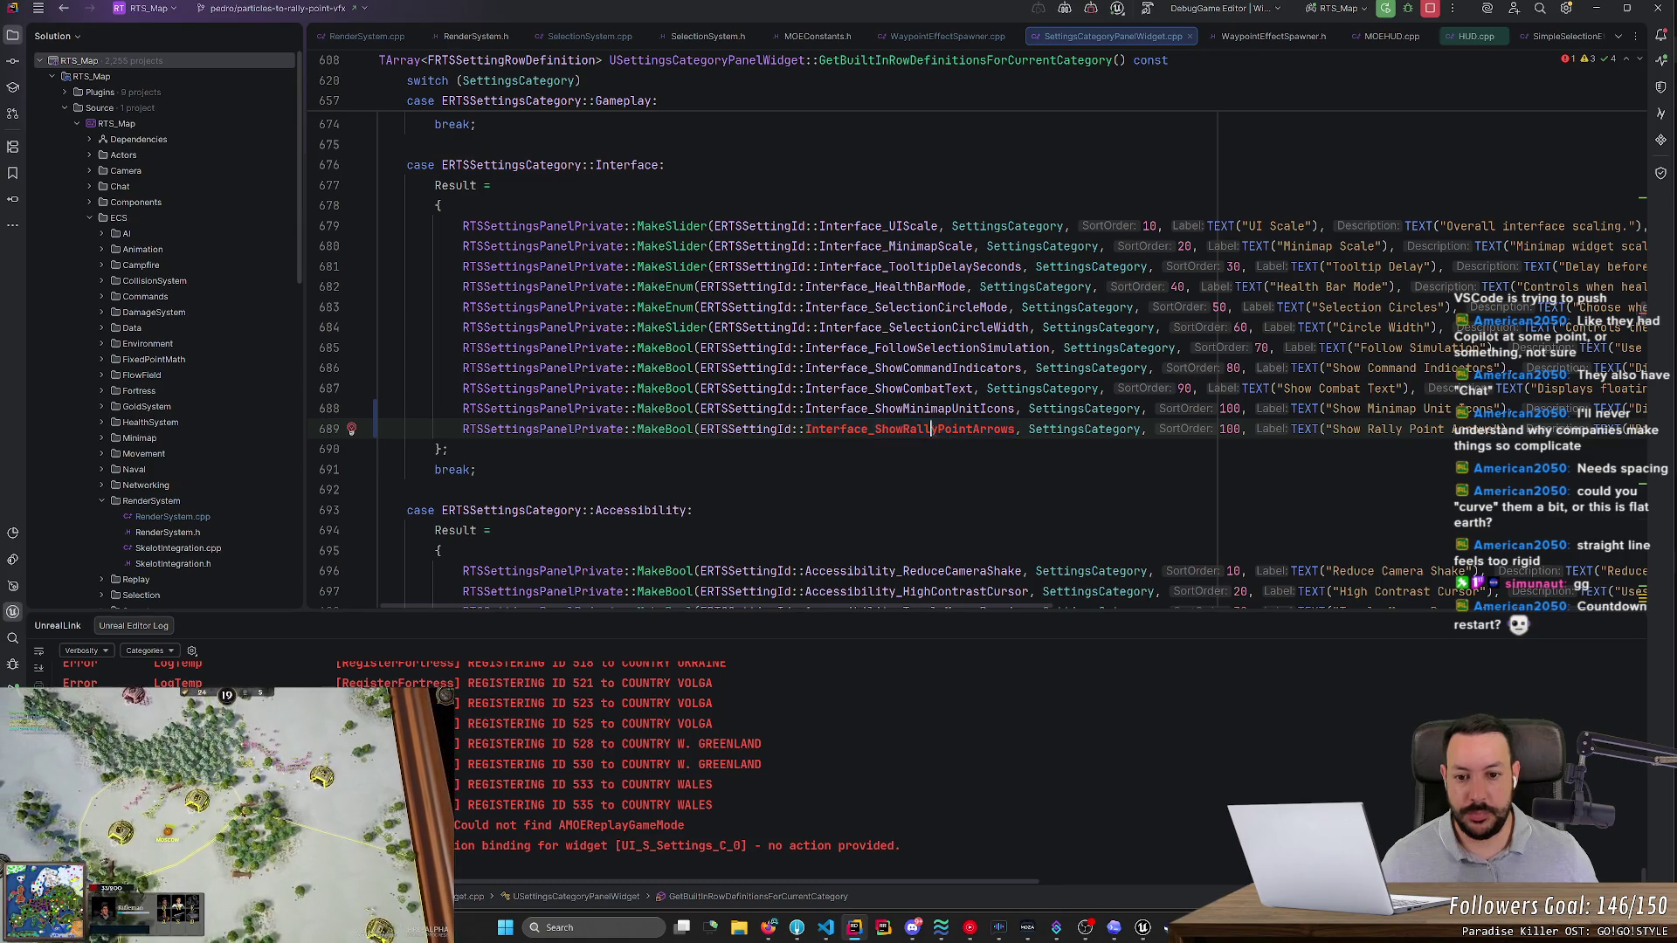
right_click(932, 408)
double_click(893, 408)
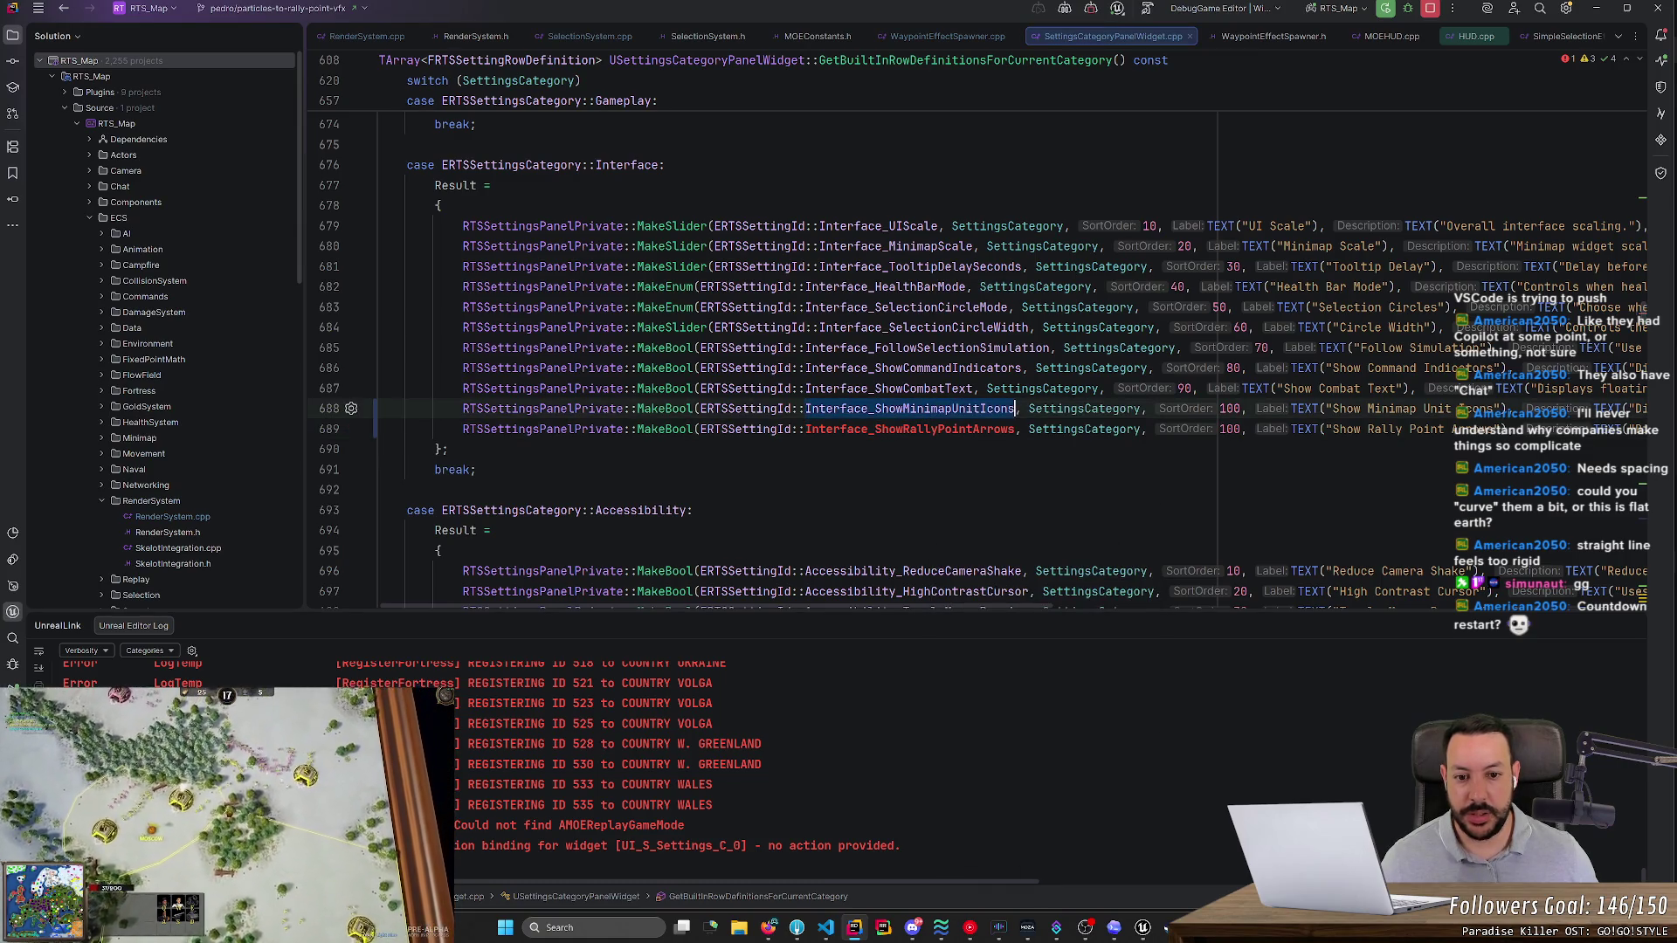
- Add an Interface_ShowRallyPointArrows entry after line 62 of the setting id enum in SettingsLayoutTypes.h
key(ctrl+shift+f)
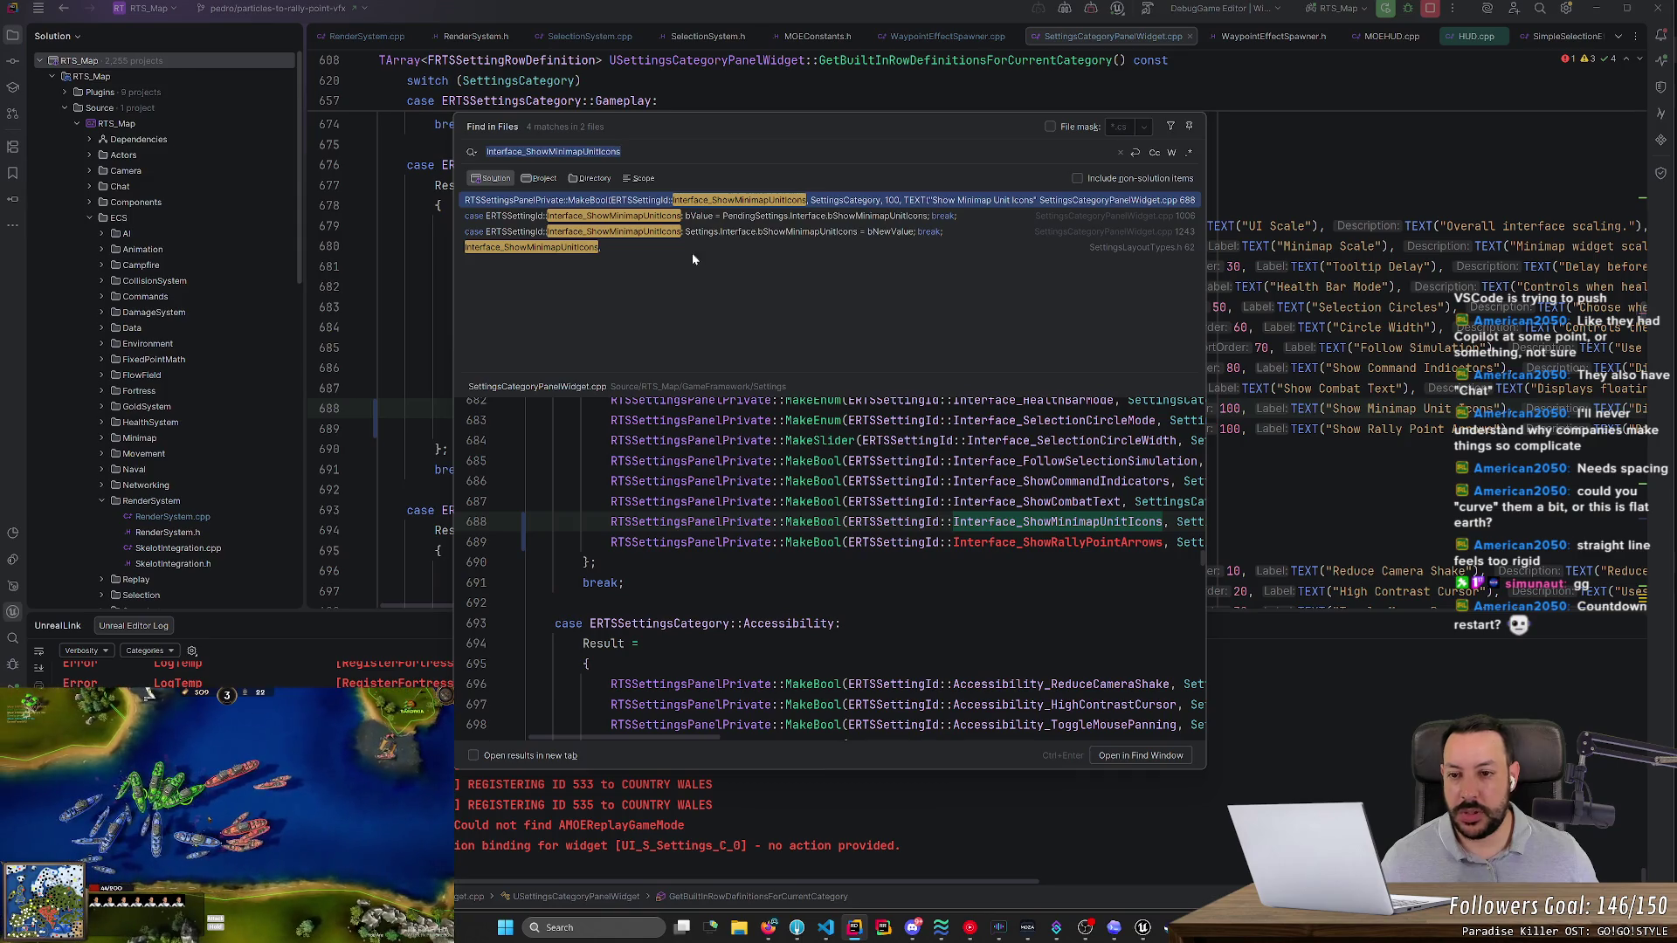
click(616, 249)
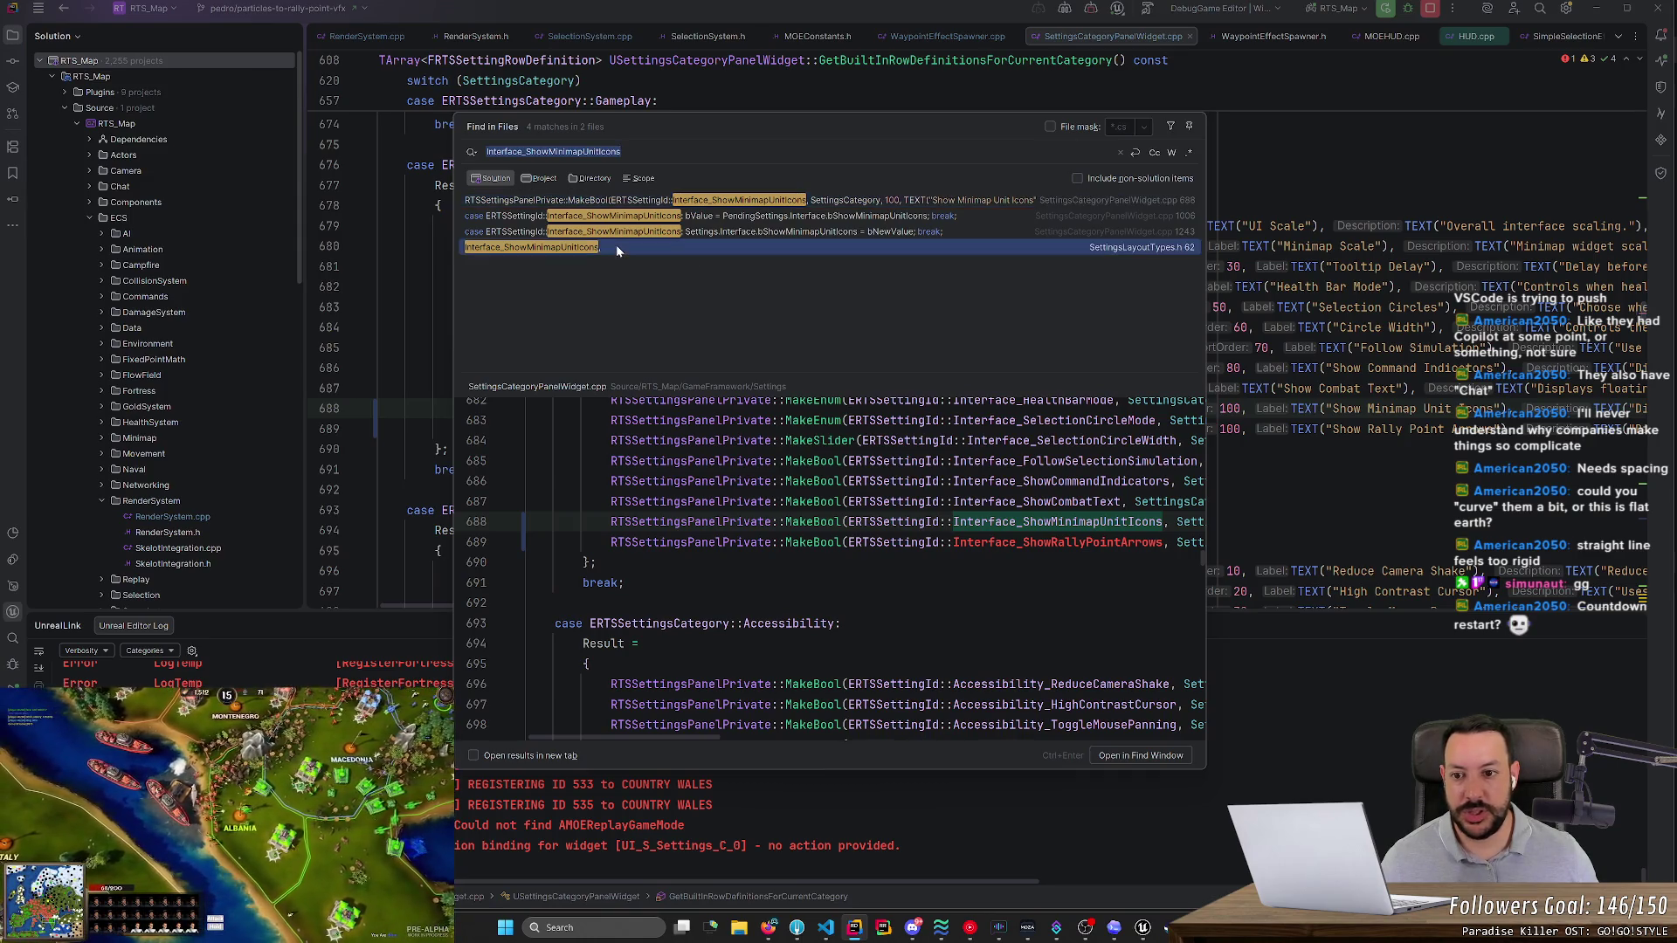
click(765, 522)
key(Return)
key(Tab)
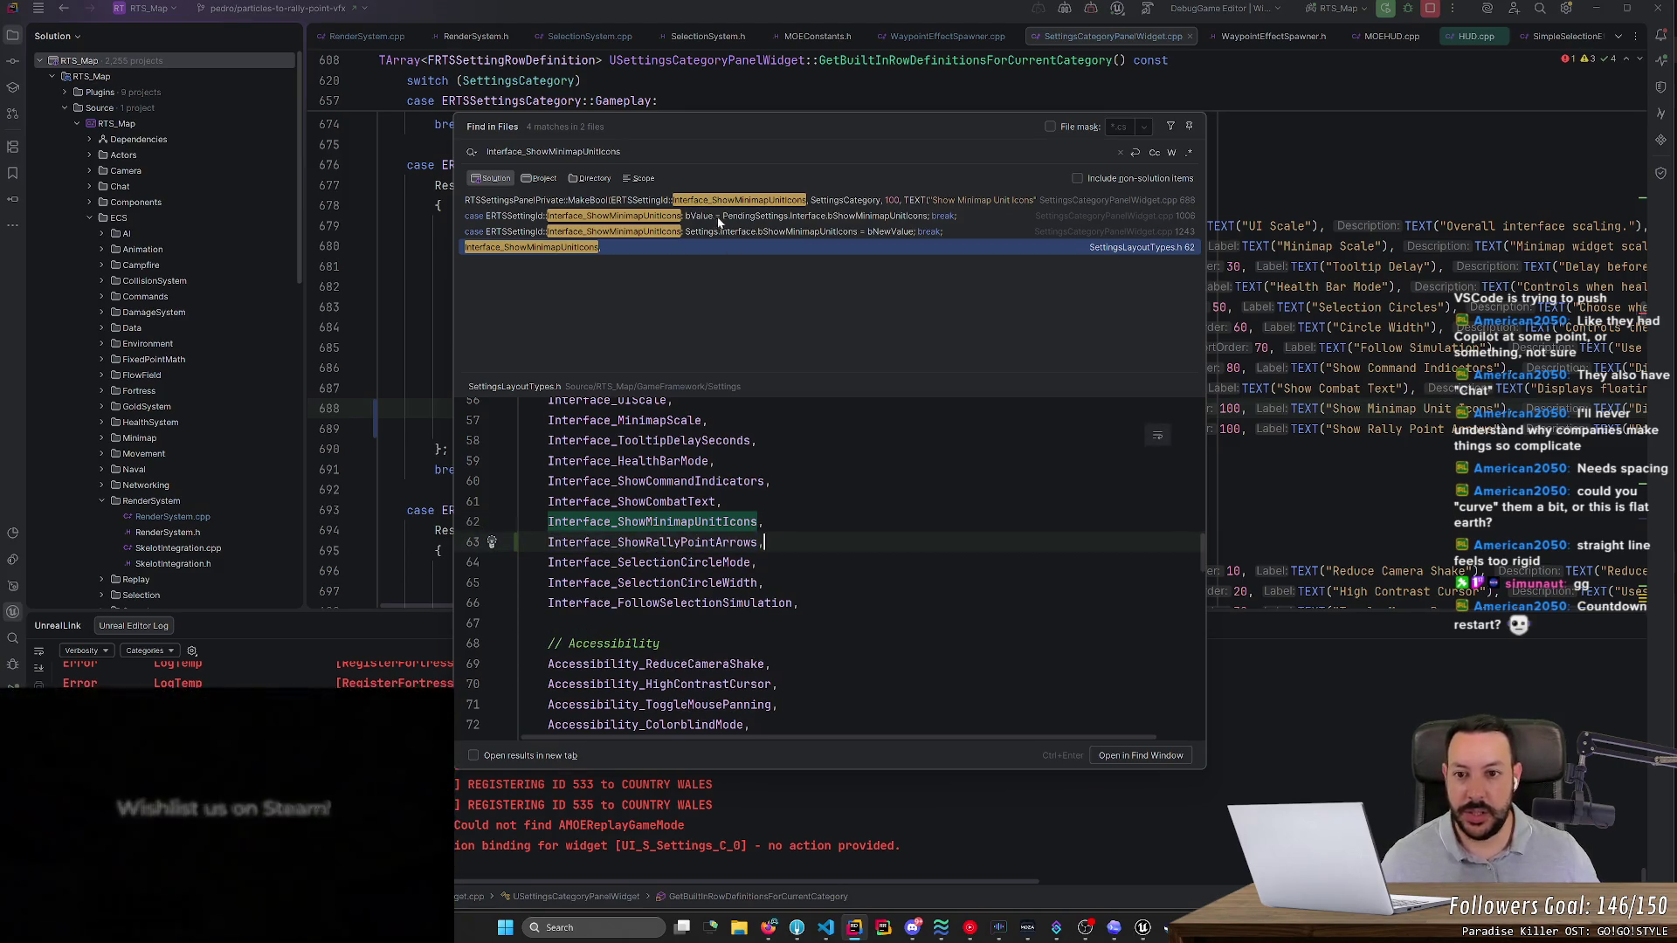
- Open the Interface_ShowMinimapUnitIcons refresh case at line 1006 of SettingsCategoryPanelWidget.cpp
click(715, 204)
mouse_move(732, 207)
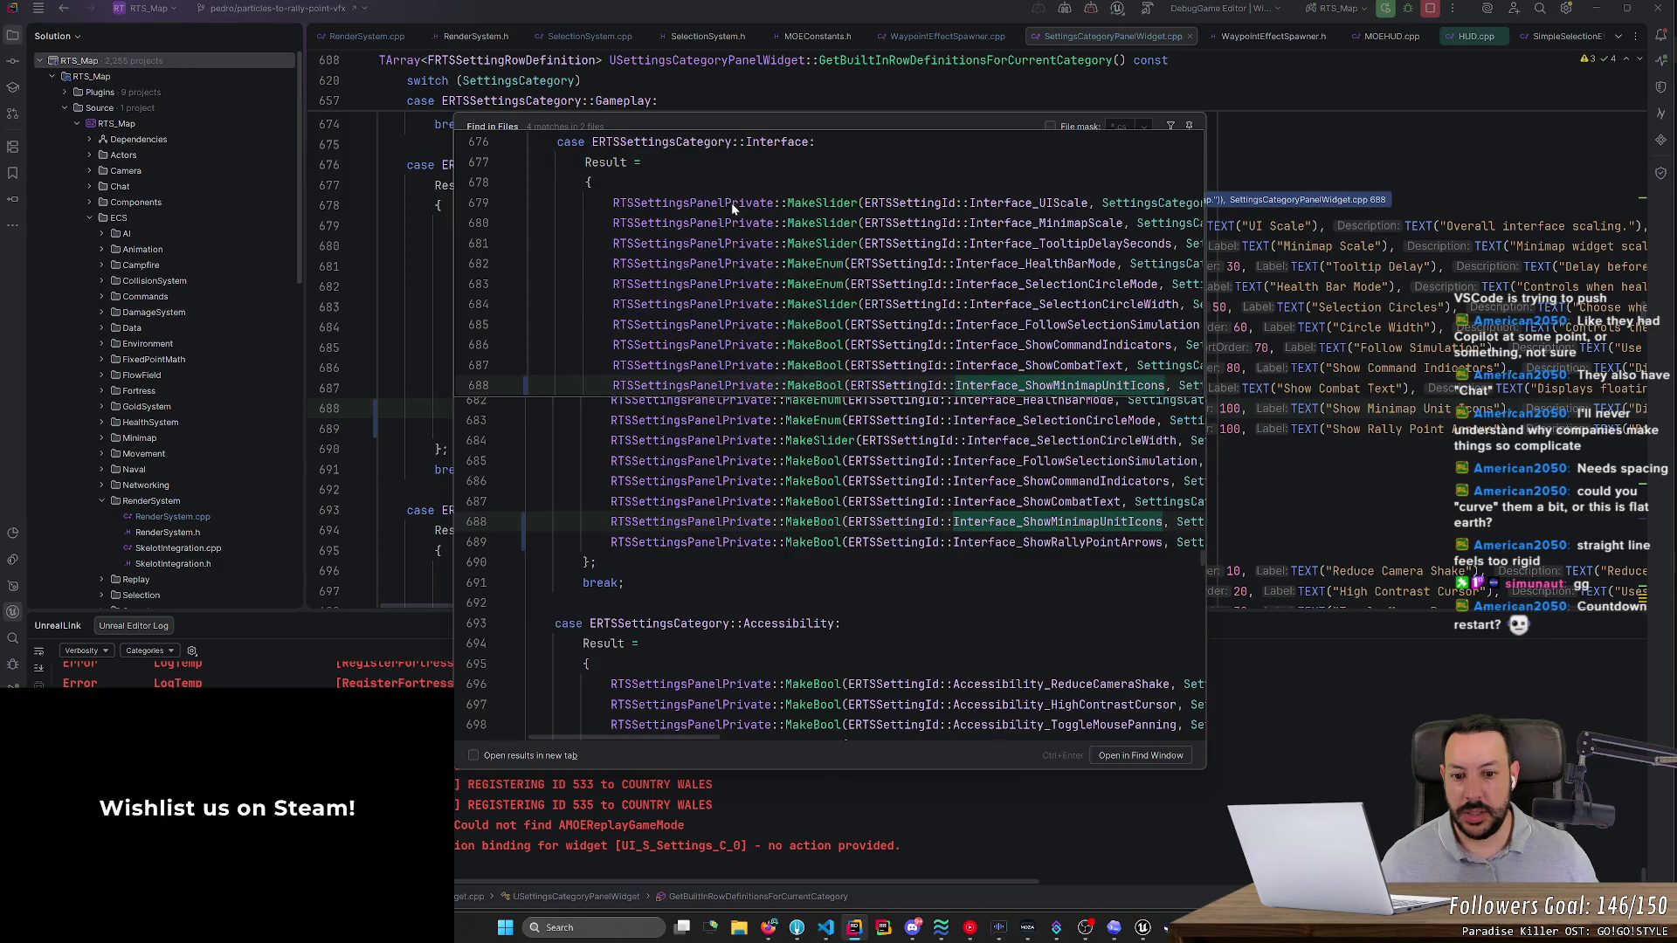
click(673, 218)
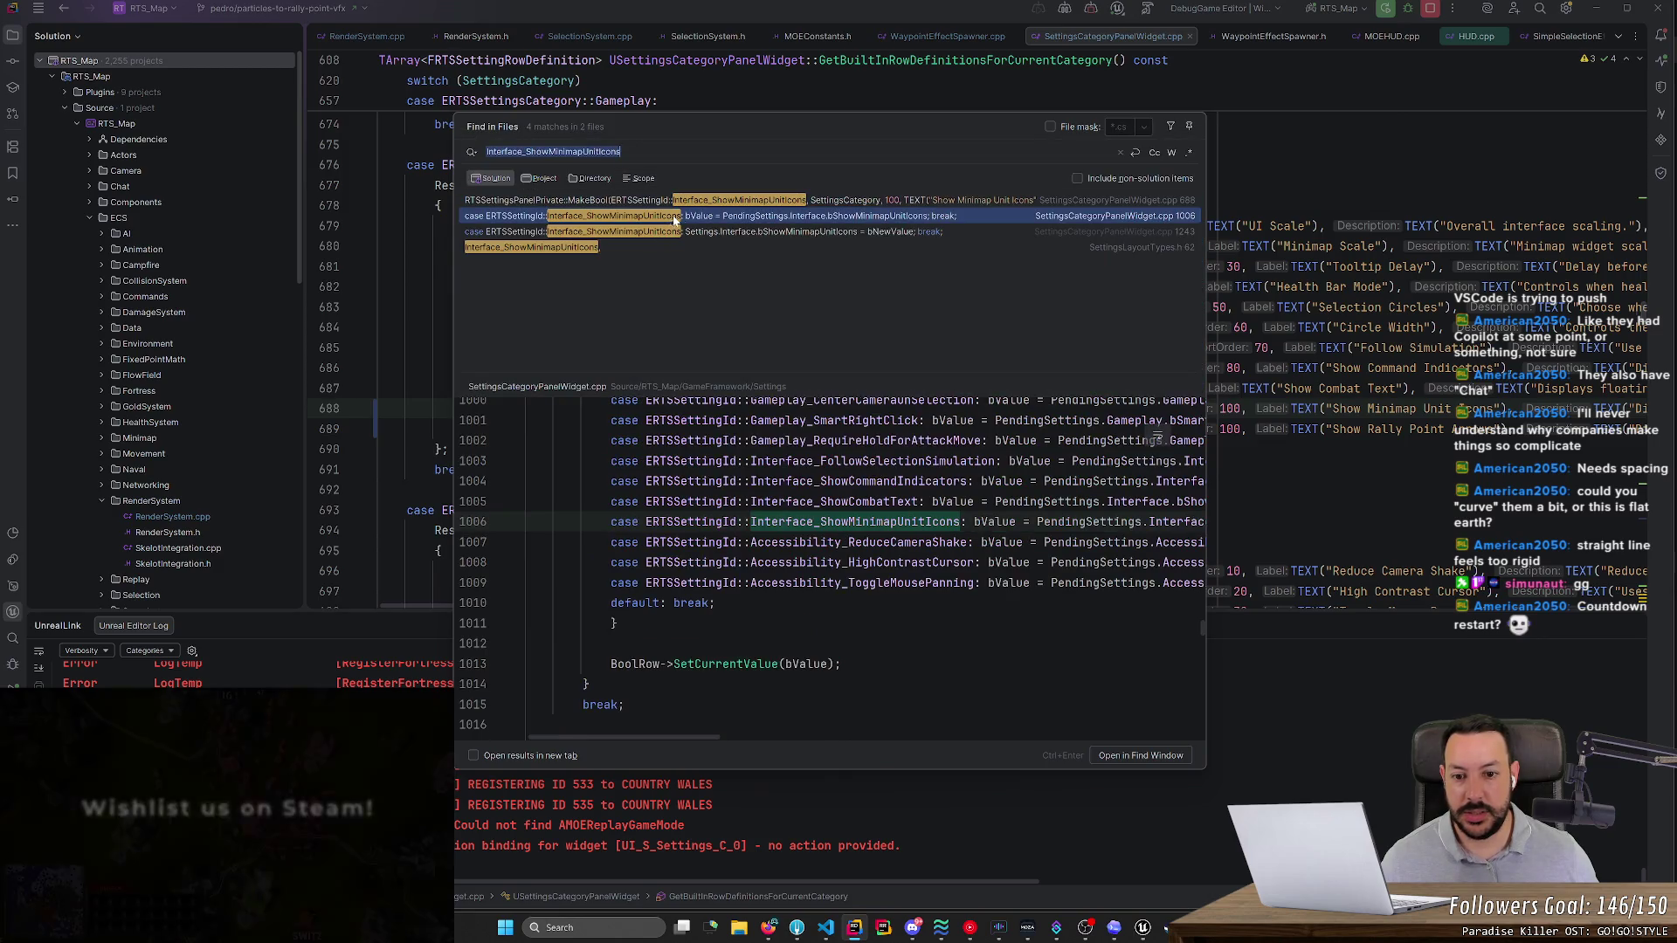
click(732, 216)
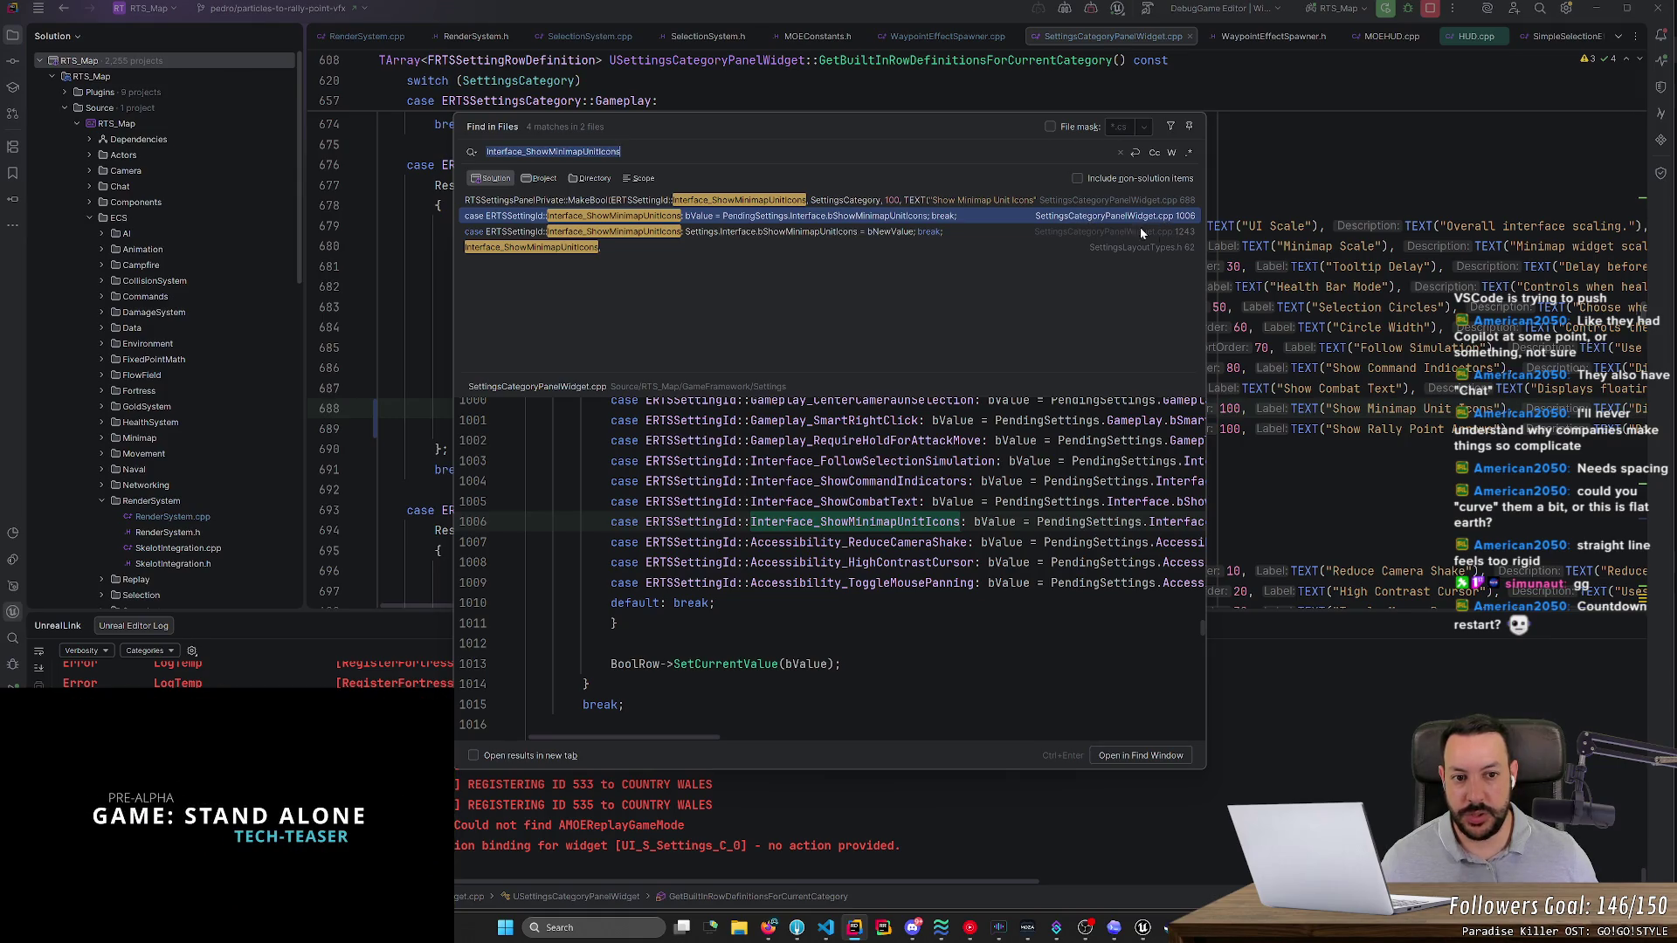
double_click(942, 212)
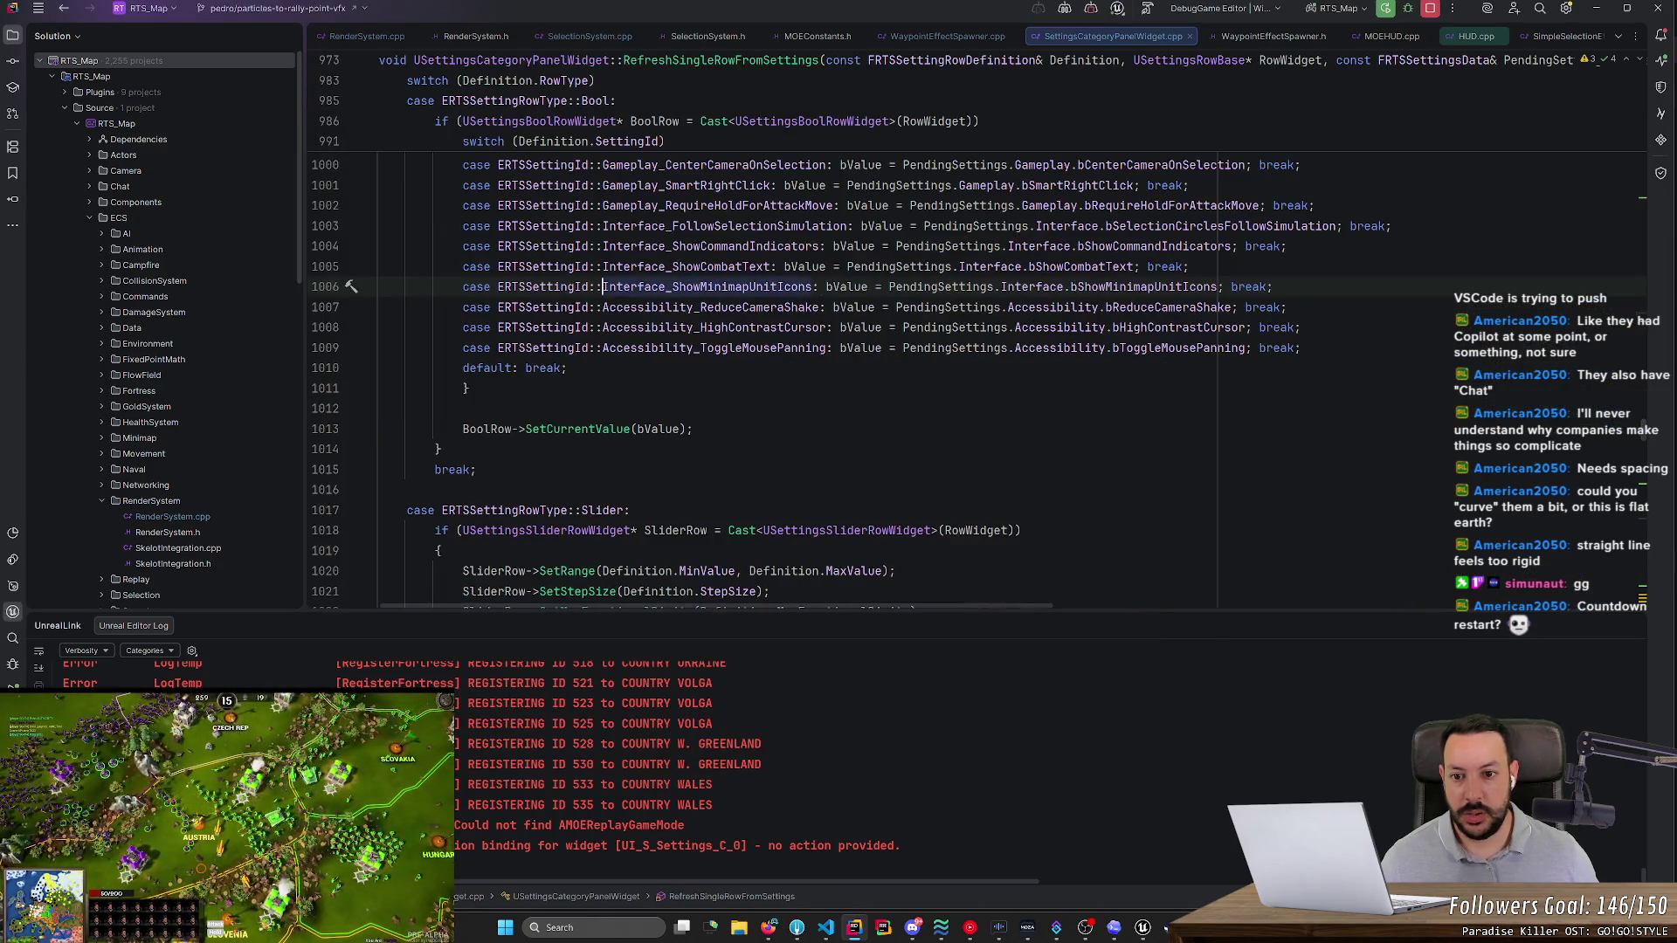
- Below line 1006, add an Interface_ShowRallyPointArrows case setting bValue from PendingSettings.Interface, then break
key(End)
key(Return)
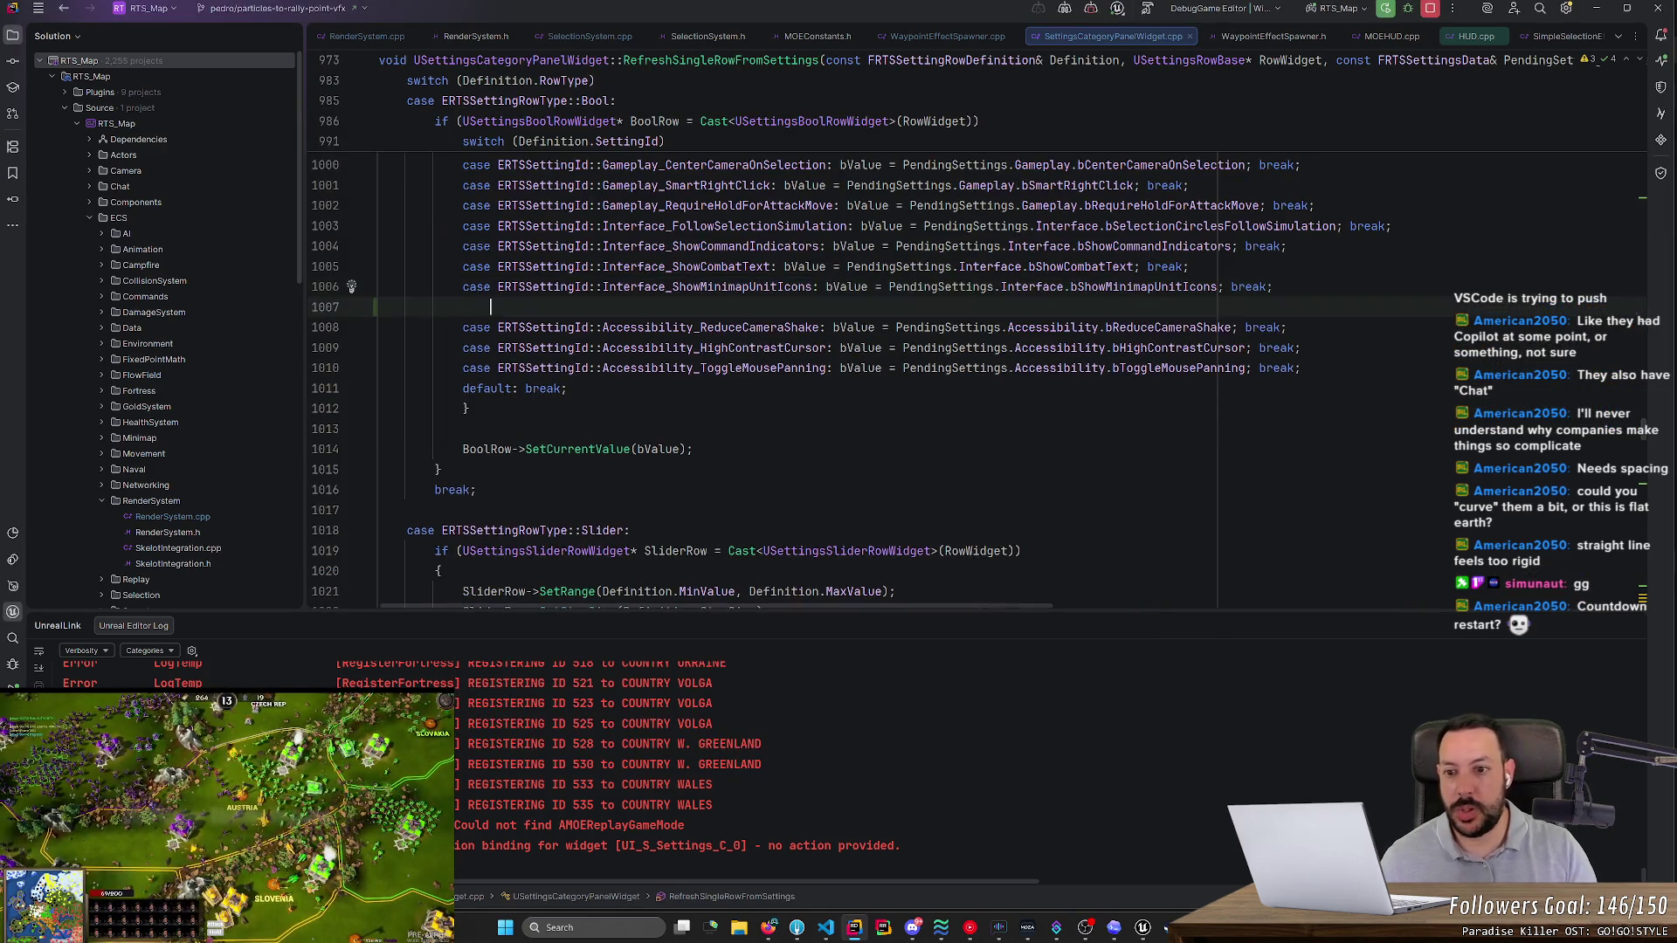
text(case E)
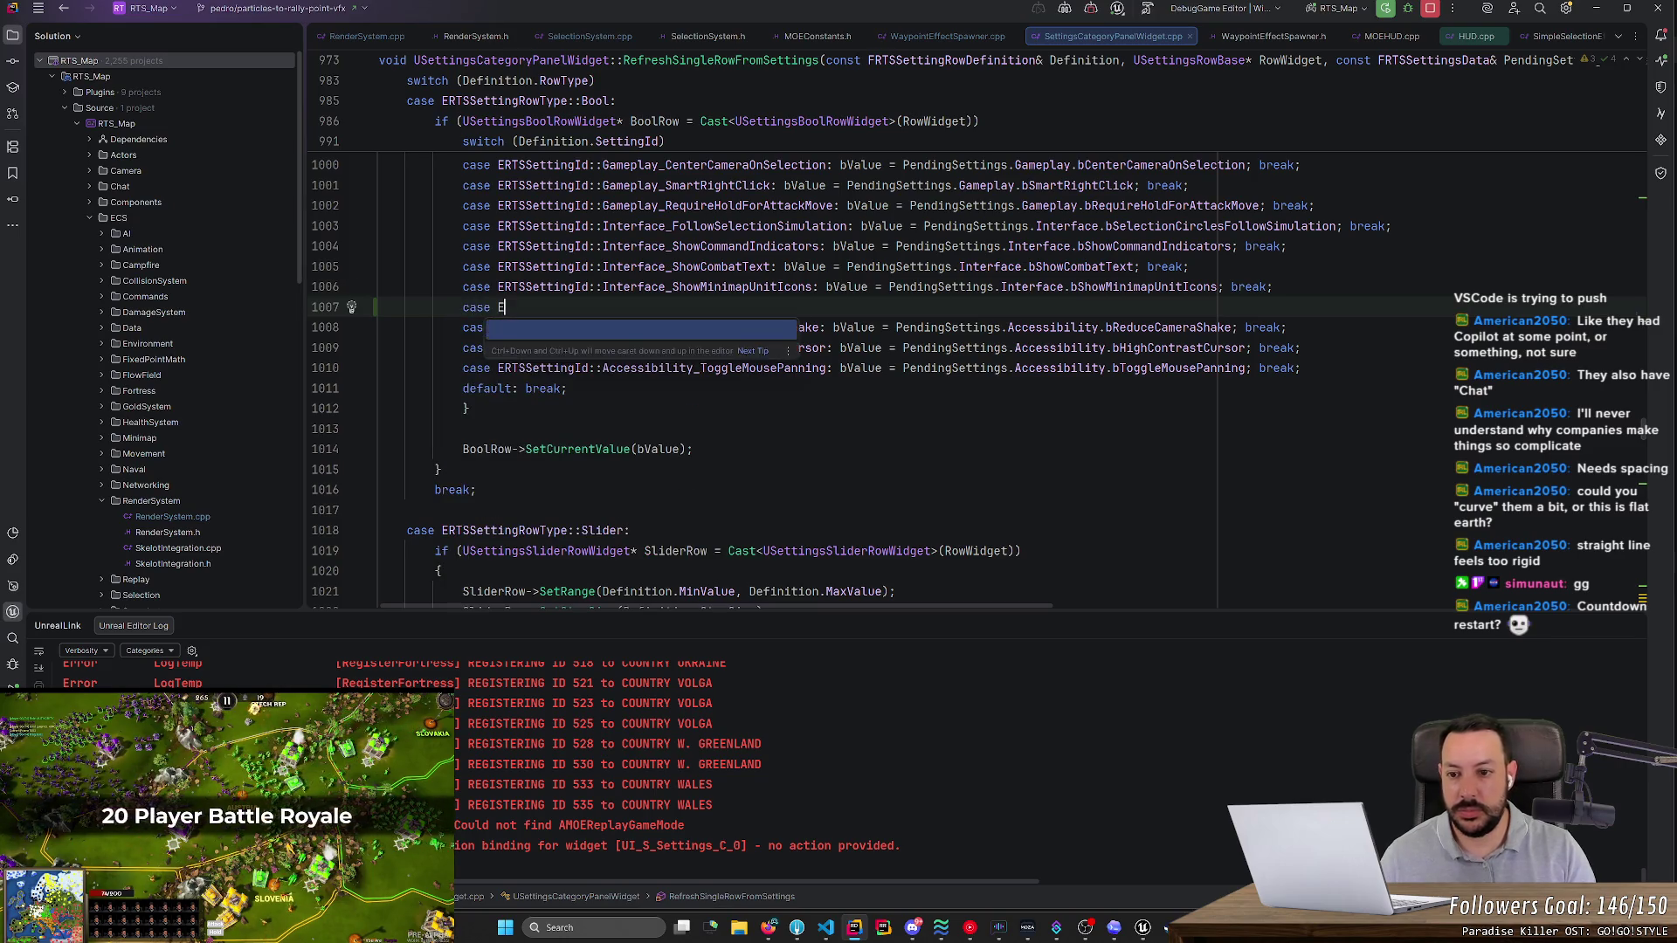
text(RTSSettingId)
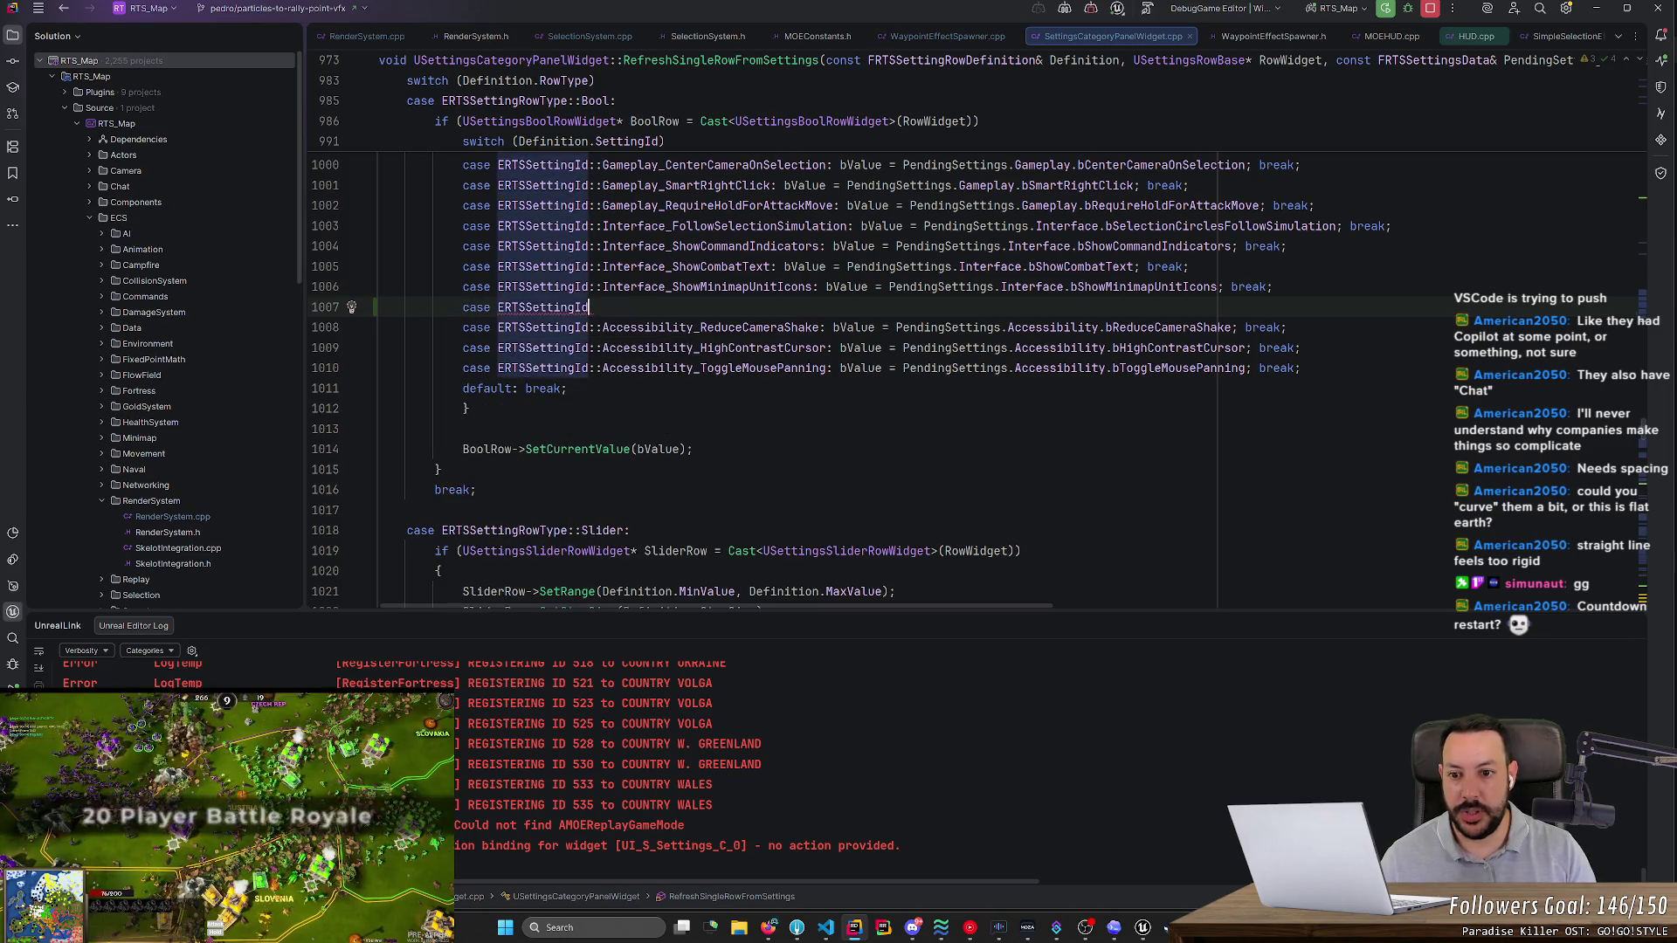
text(::Interface_ShowRally)
key(Return)
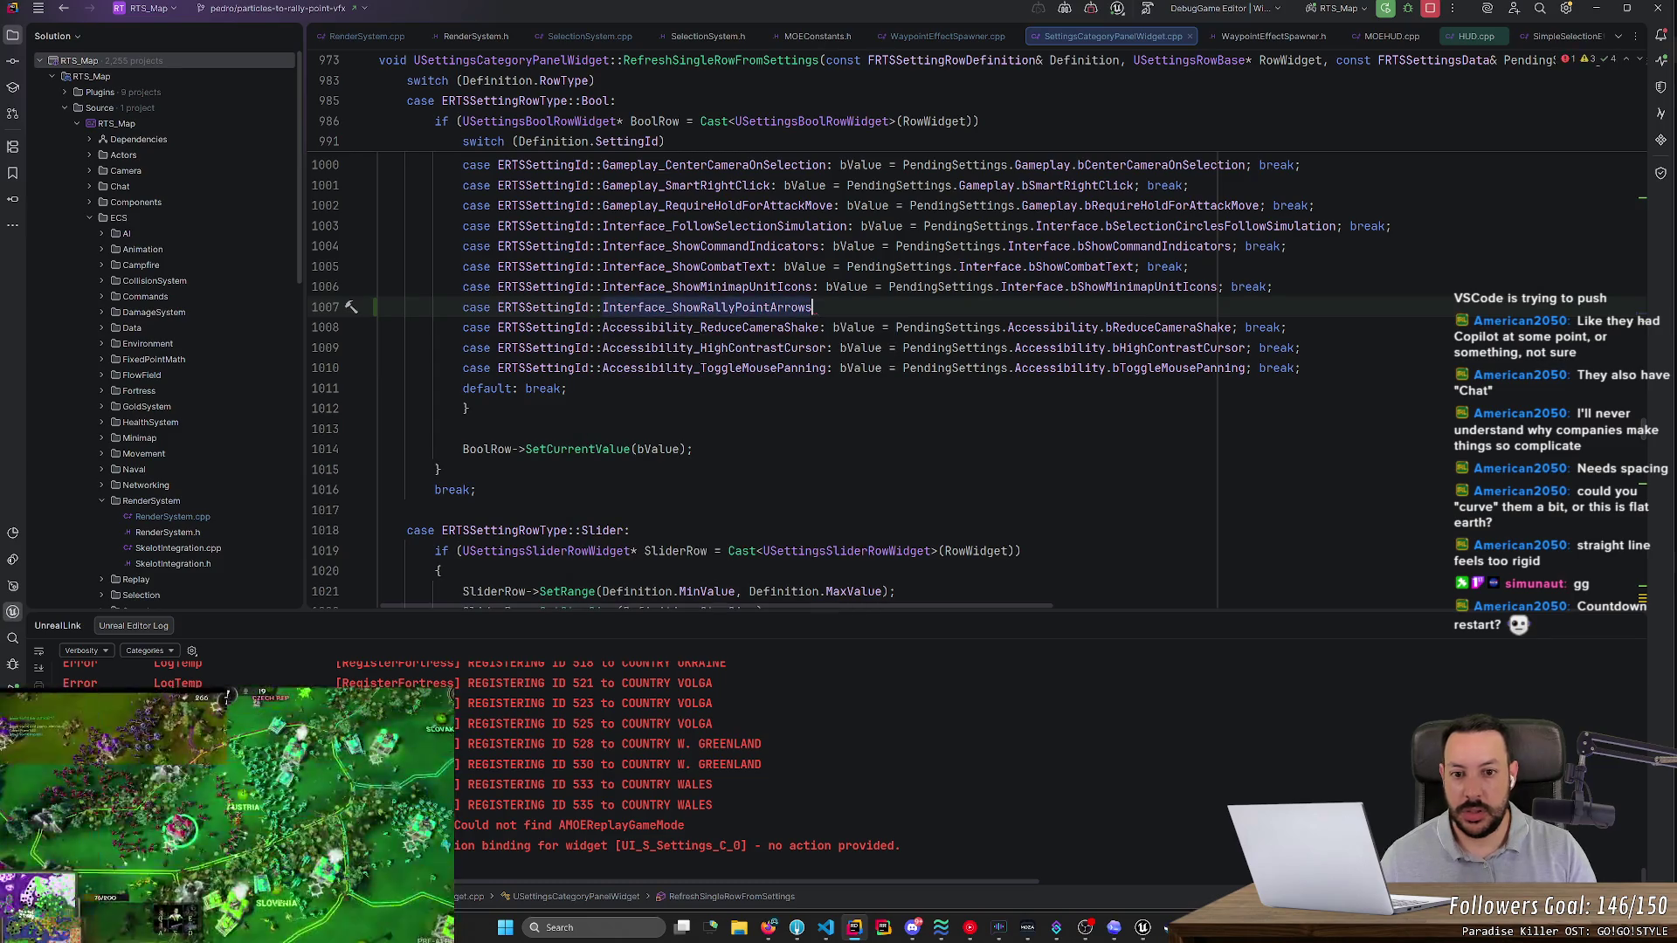
text(: bV)
key(Return)
text(= Pe)
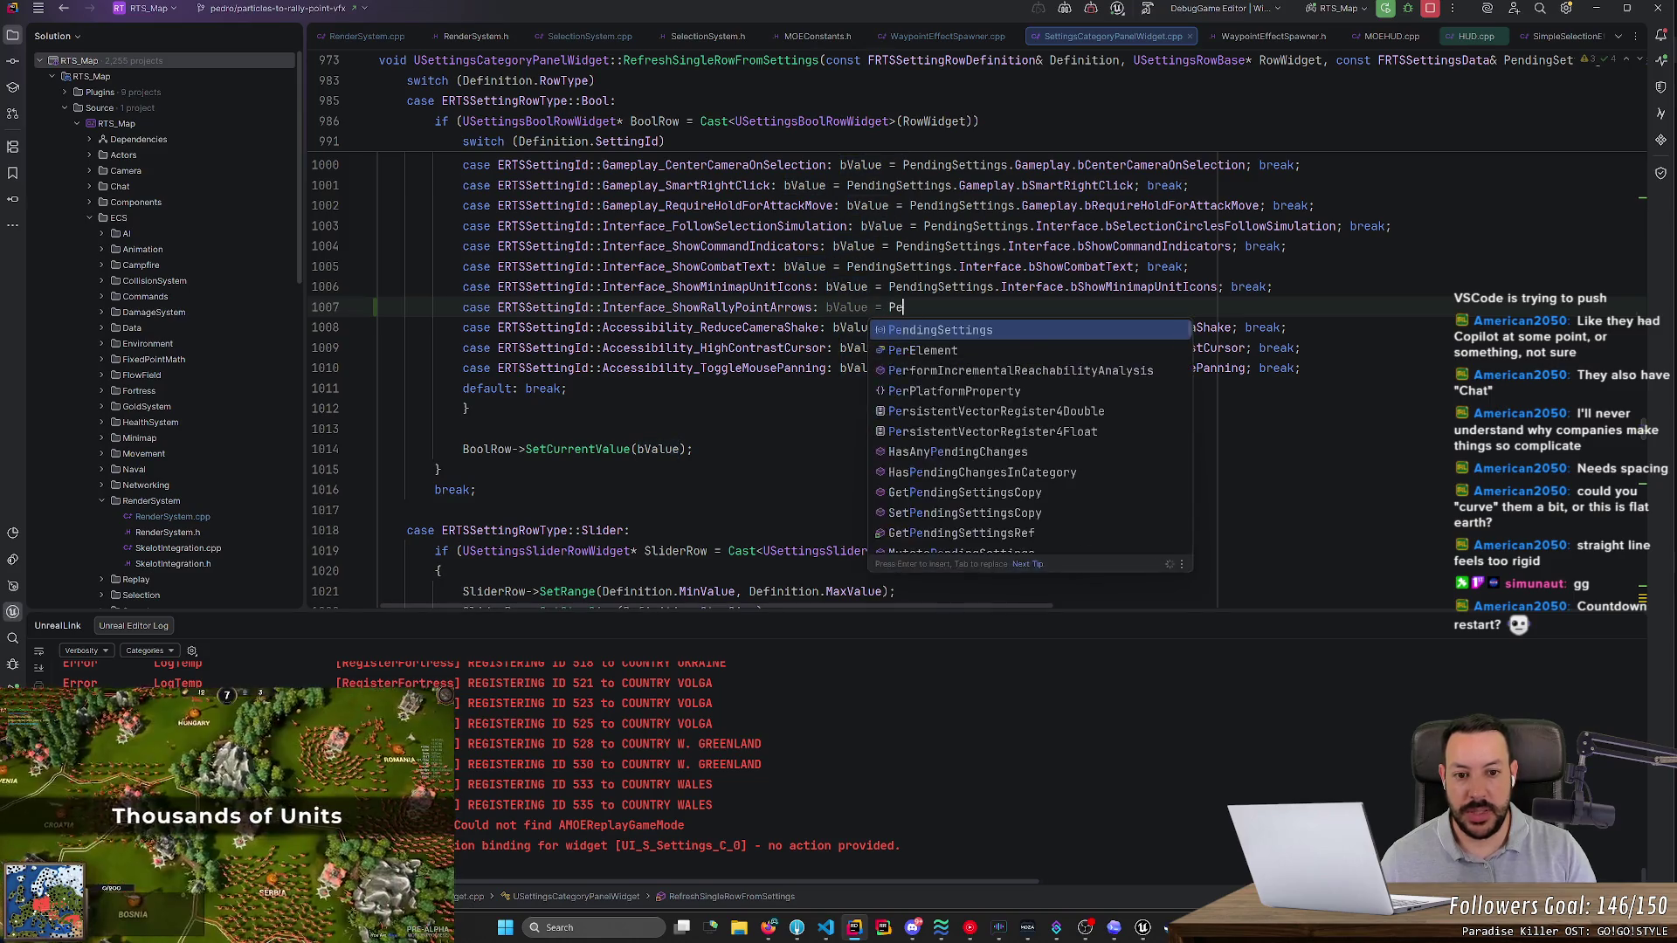
text(ndingSettings.In)
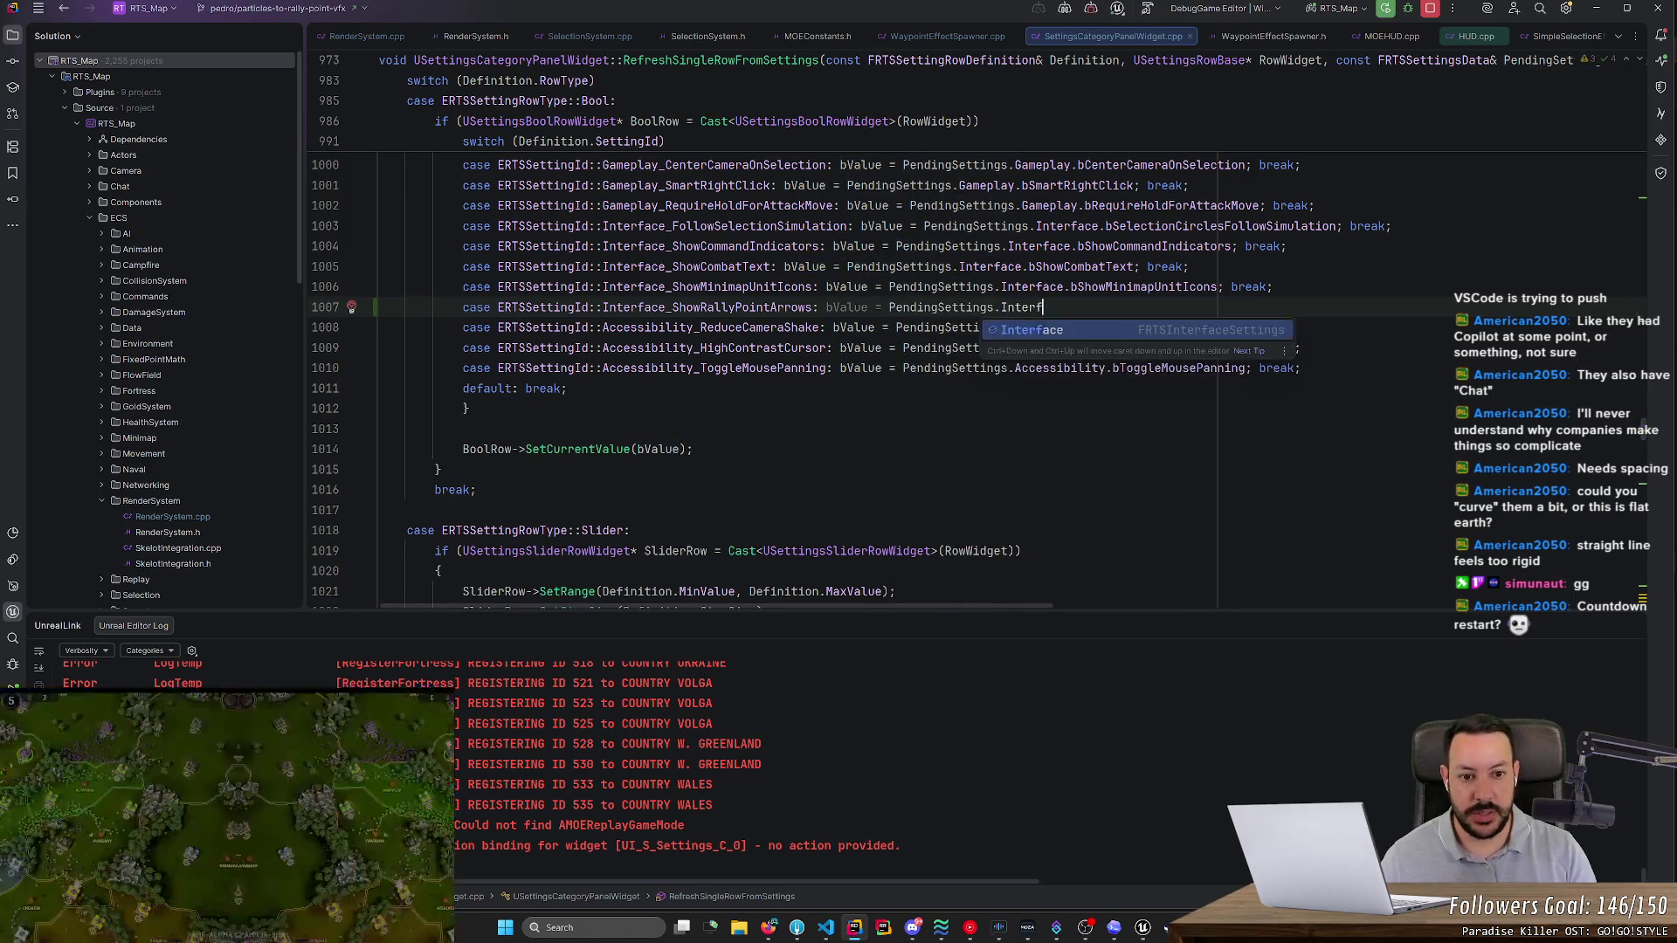
key(Return)
text(.)
key(Return)
text(; brea)
key(Return)
text(;)
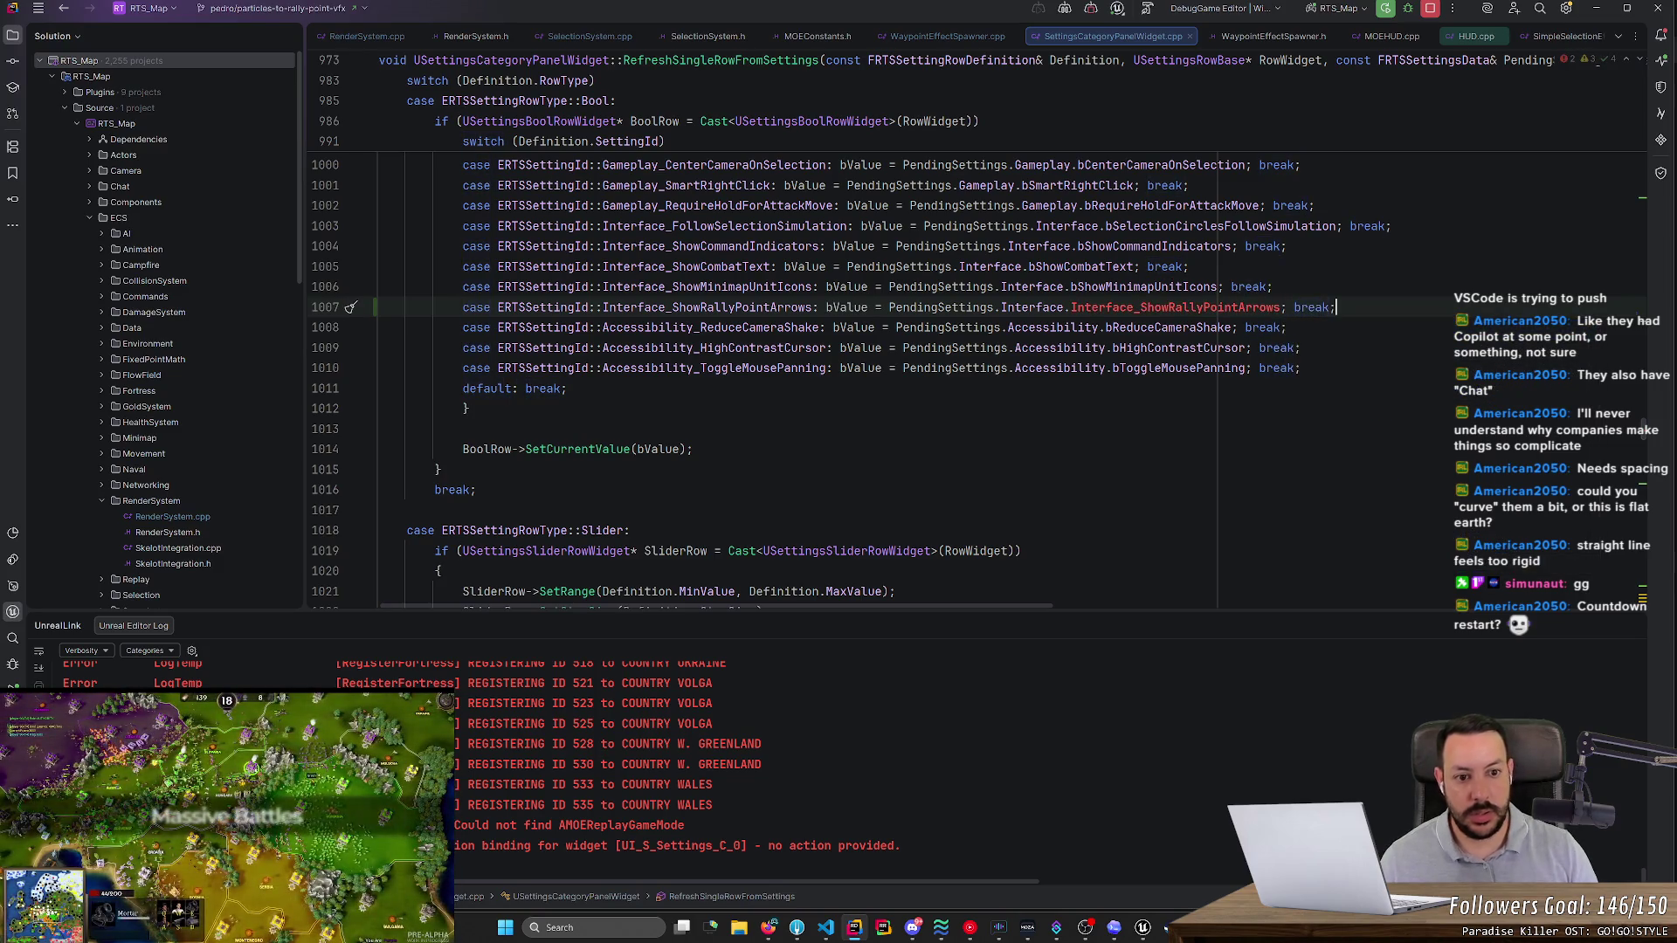
- Fix the member to bShowRallyPointArrows and search all files for Interface_ShowMinimapUnitIcons
click(1252, 307)
click(1141, 307)
key(ctrl+BackSpace)
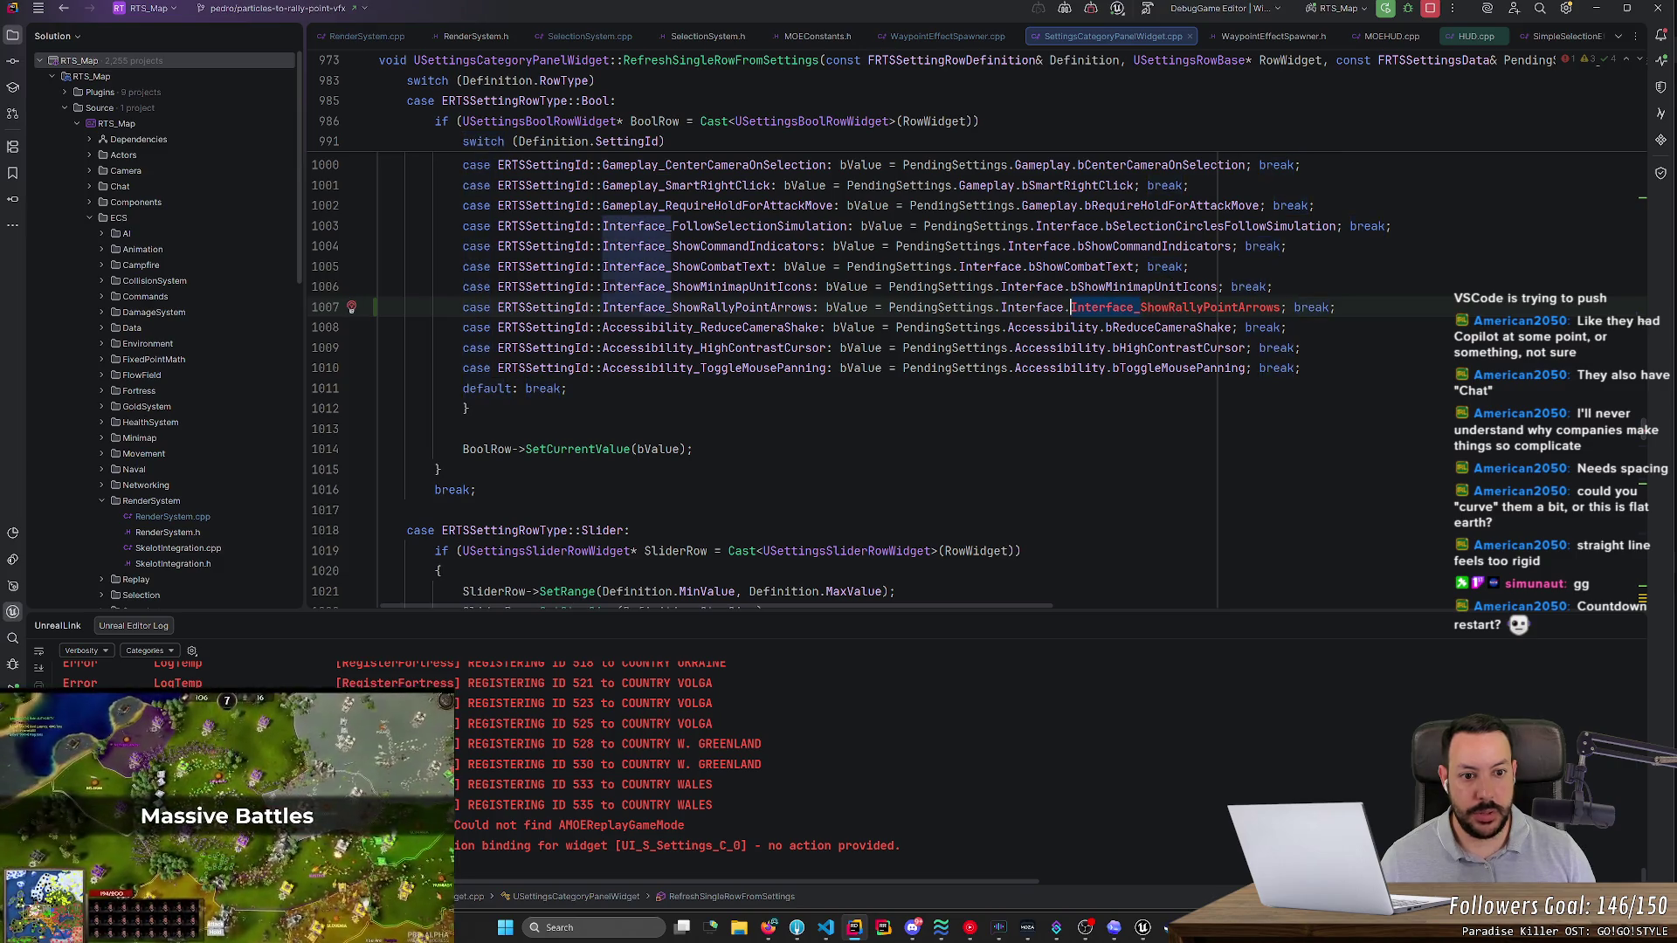
text(b)
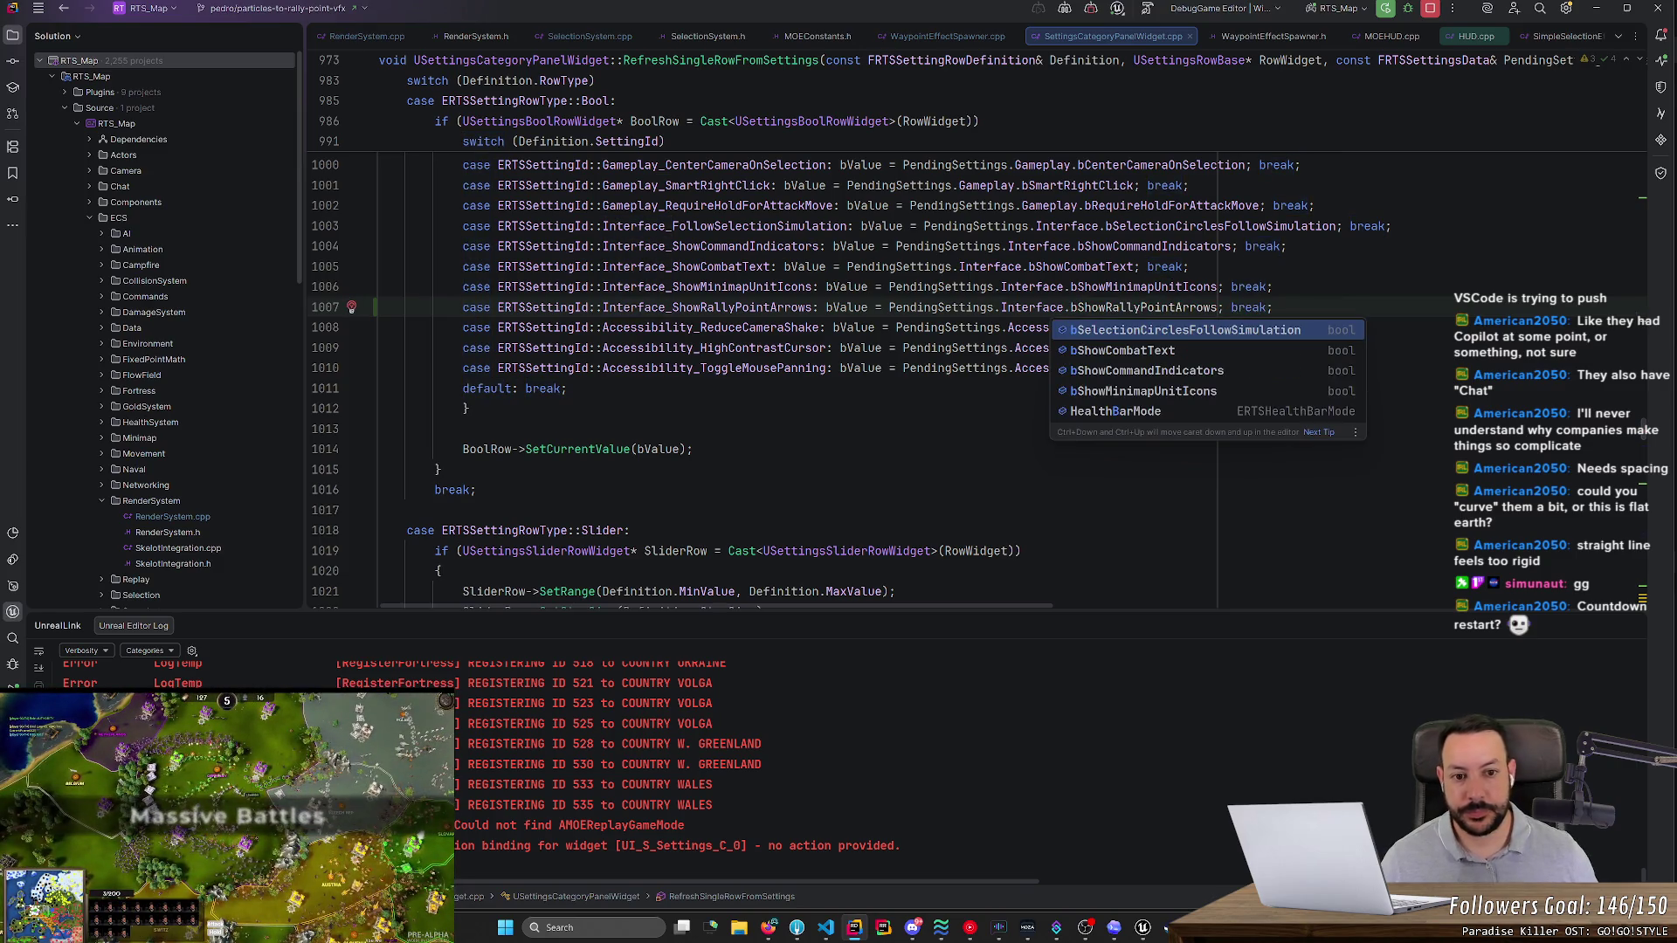
double_click(707, 286)
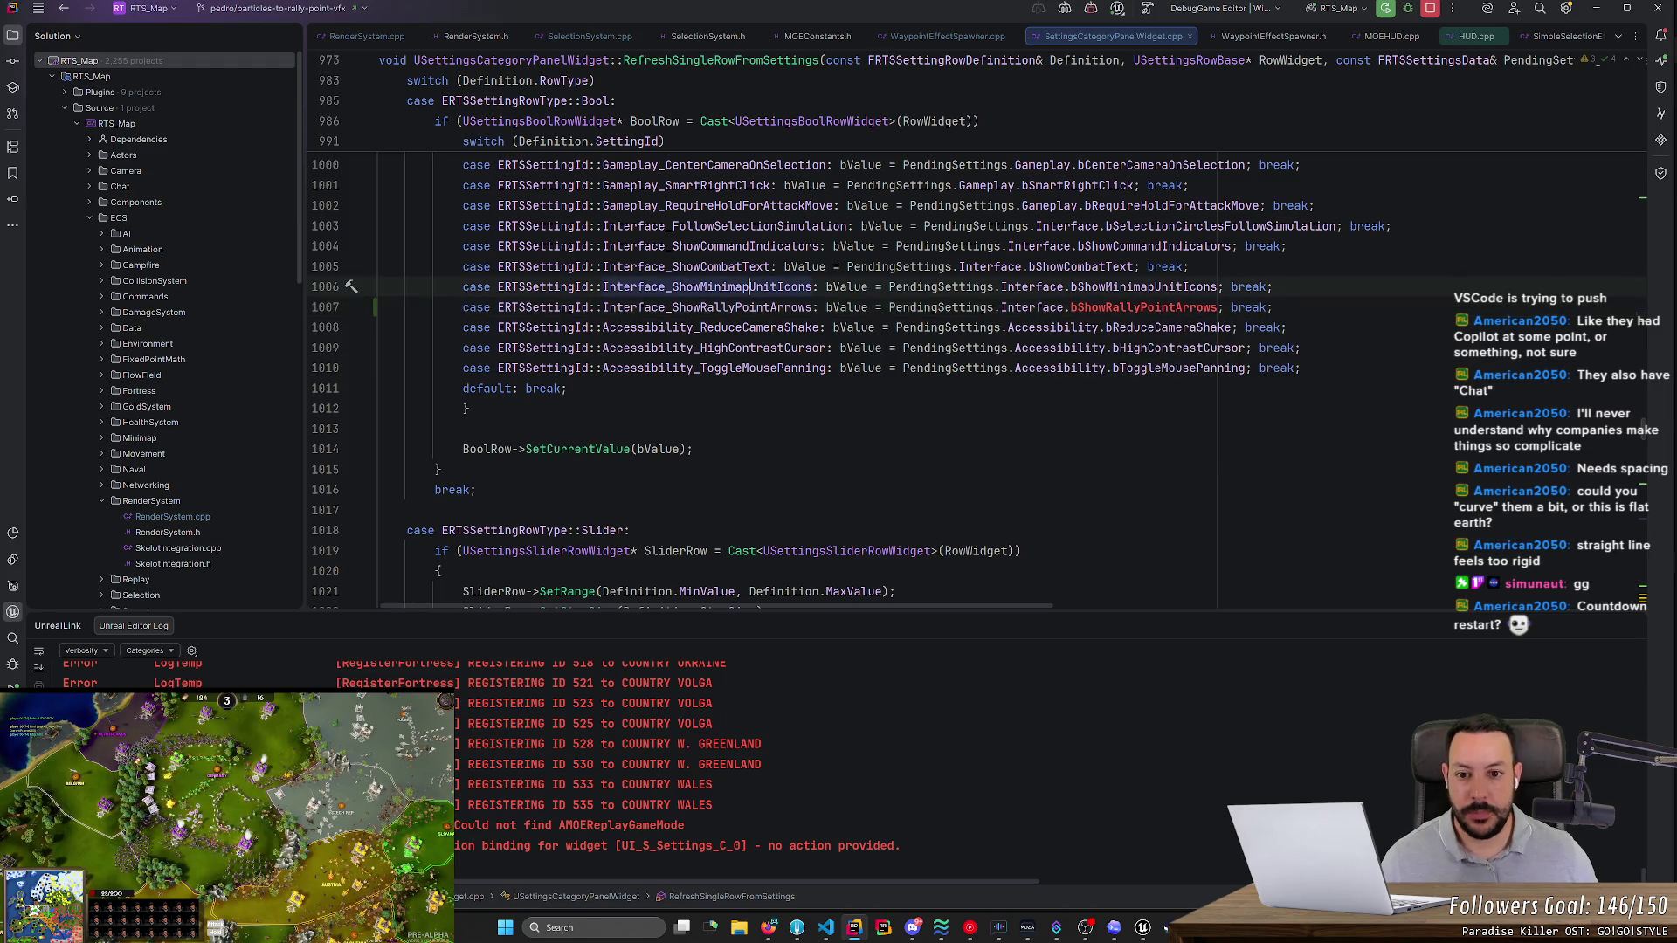
key(ctrl+shift+f)
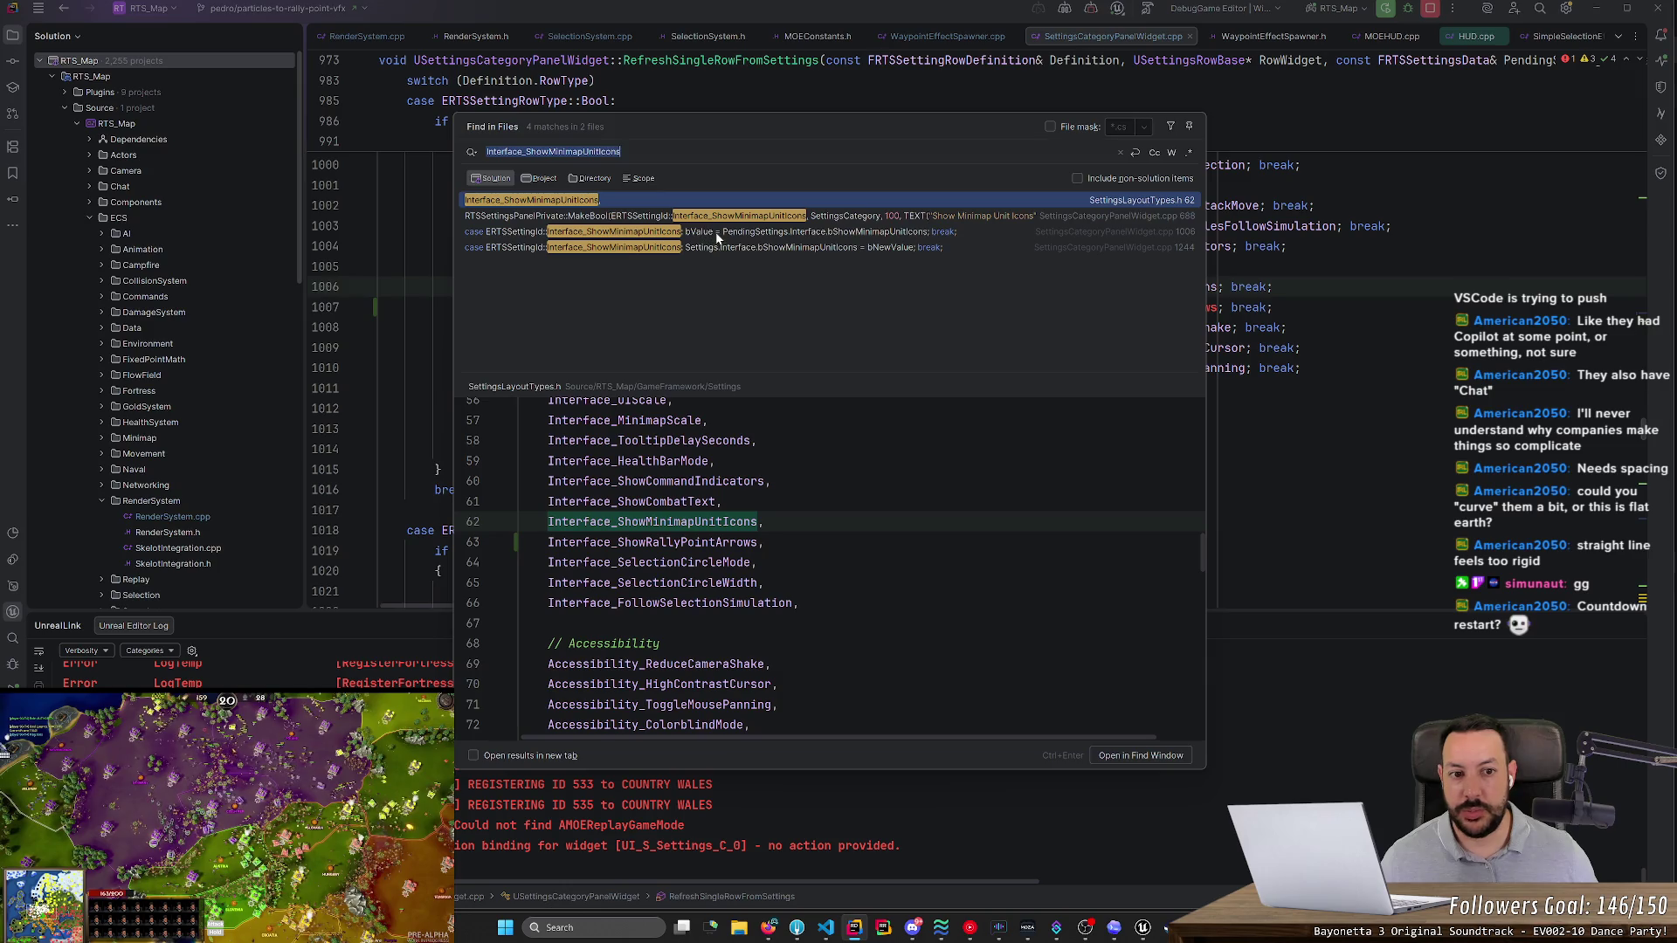
- Open the change-handler case for Interface_ShowMinimapUnitIcons at line 1244
click(712, 233)
click(721, 249)
double_click(722, 249)
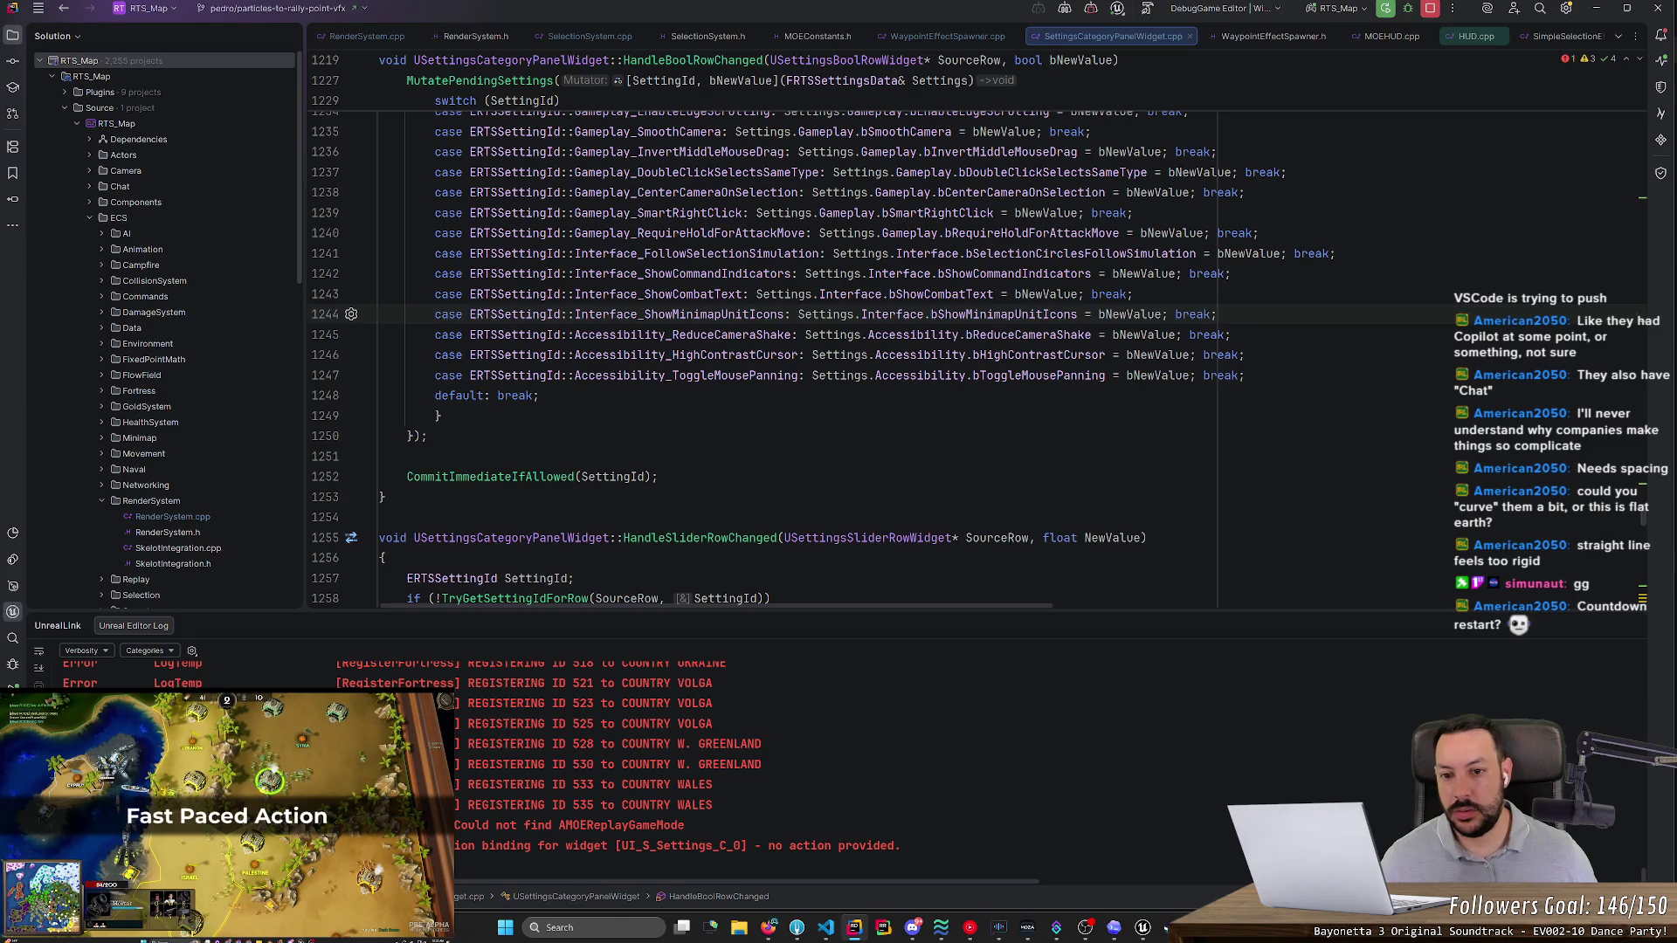
- Add a line-1245 Interface_ShowRallyPointArrows case setting Settings.Interface.bShowRallyPointArrows to bNewValue
key(Return)
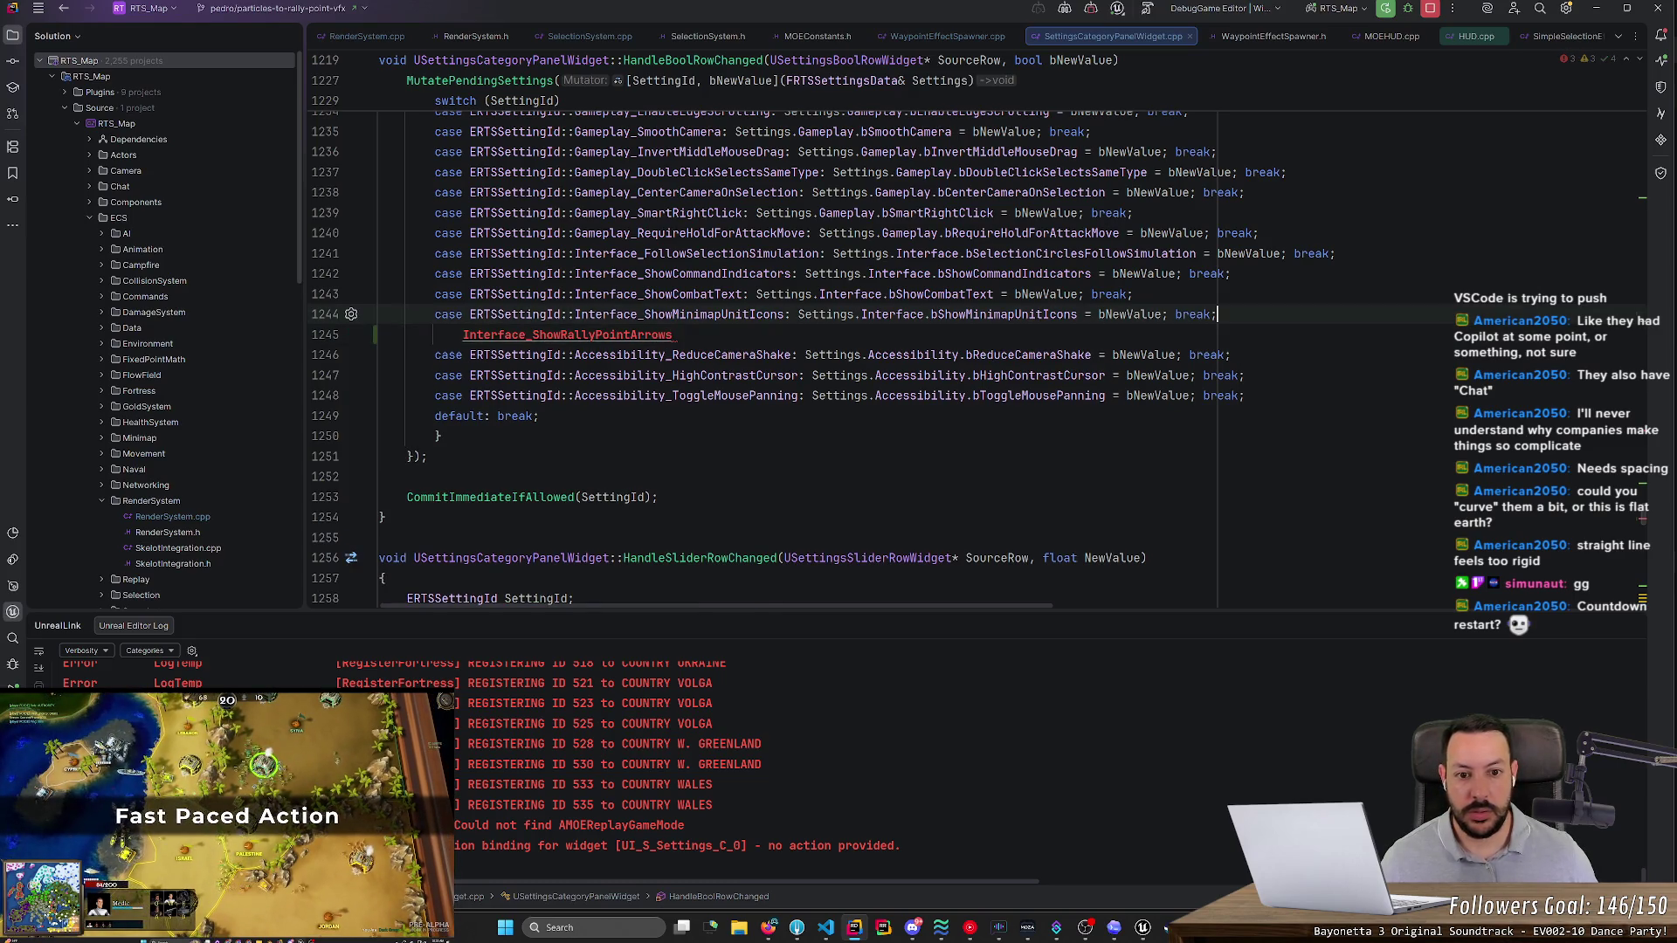
key(Up)
key(ctrl+d)
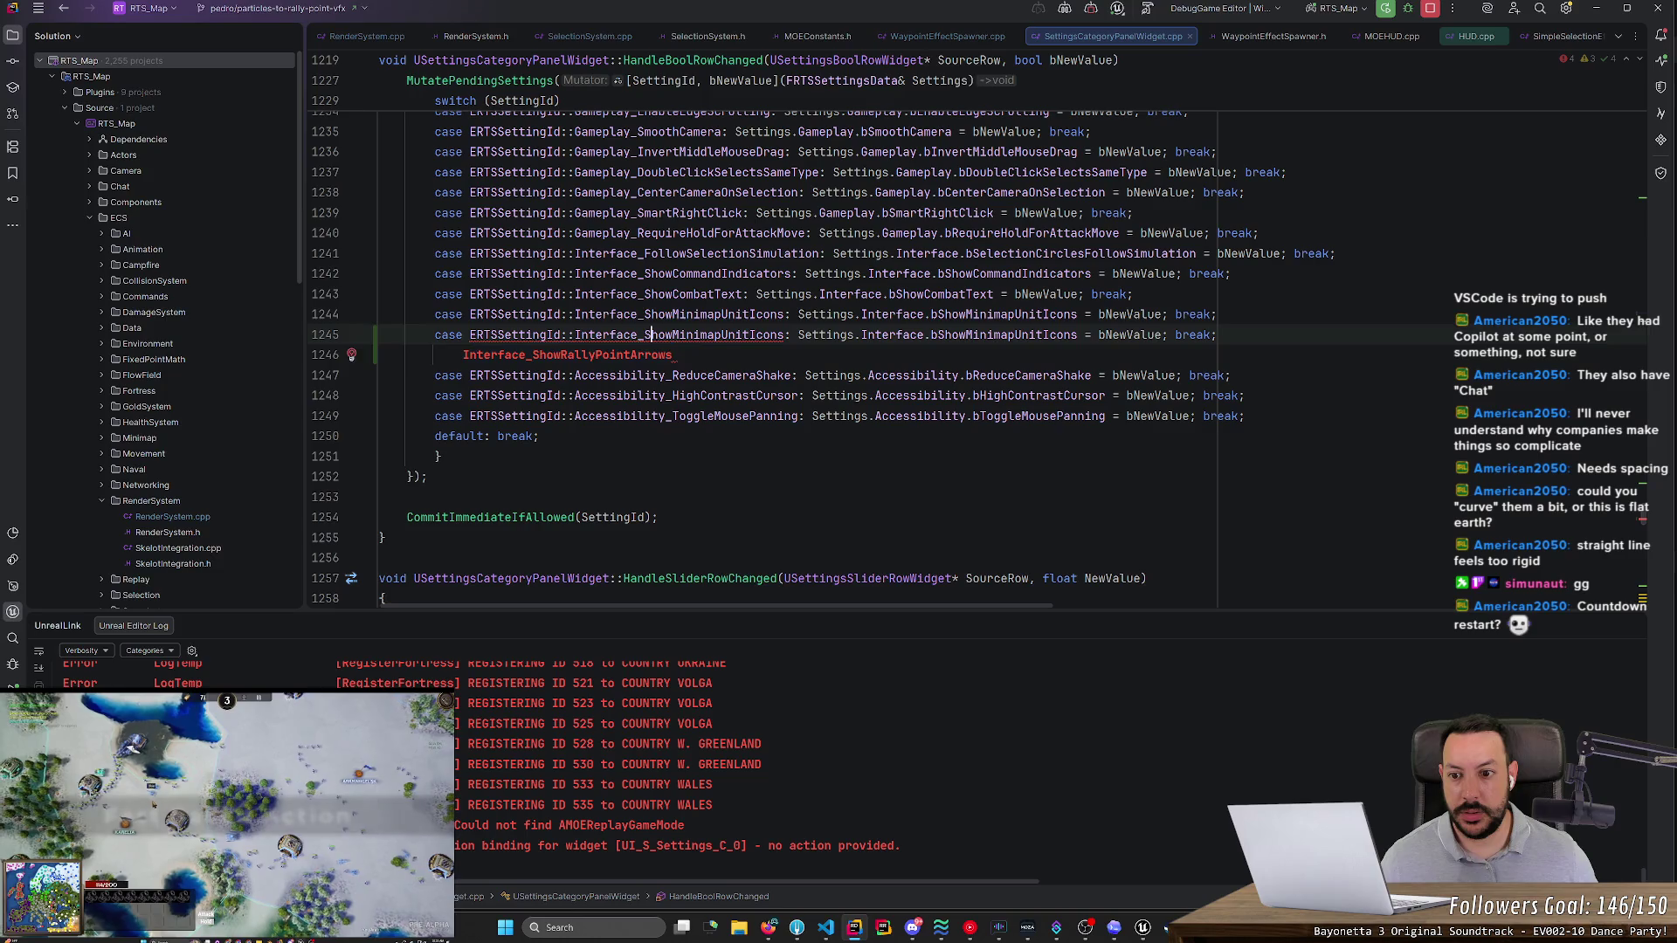
key(Tab)
key(Tab)
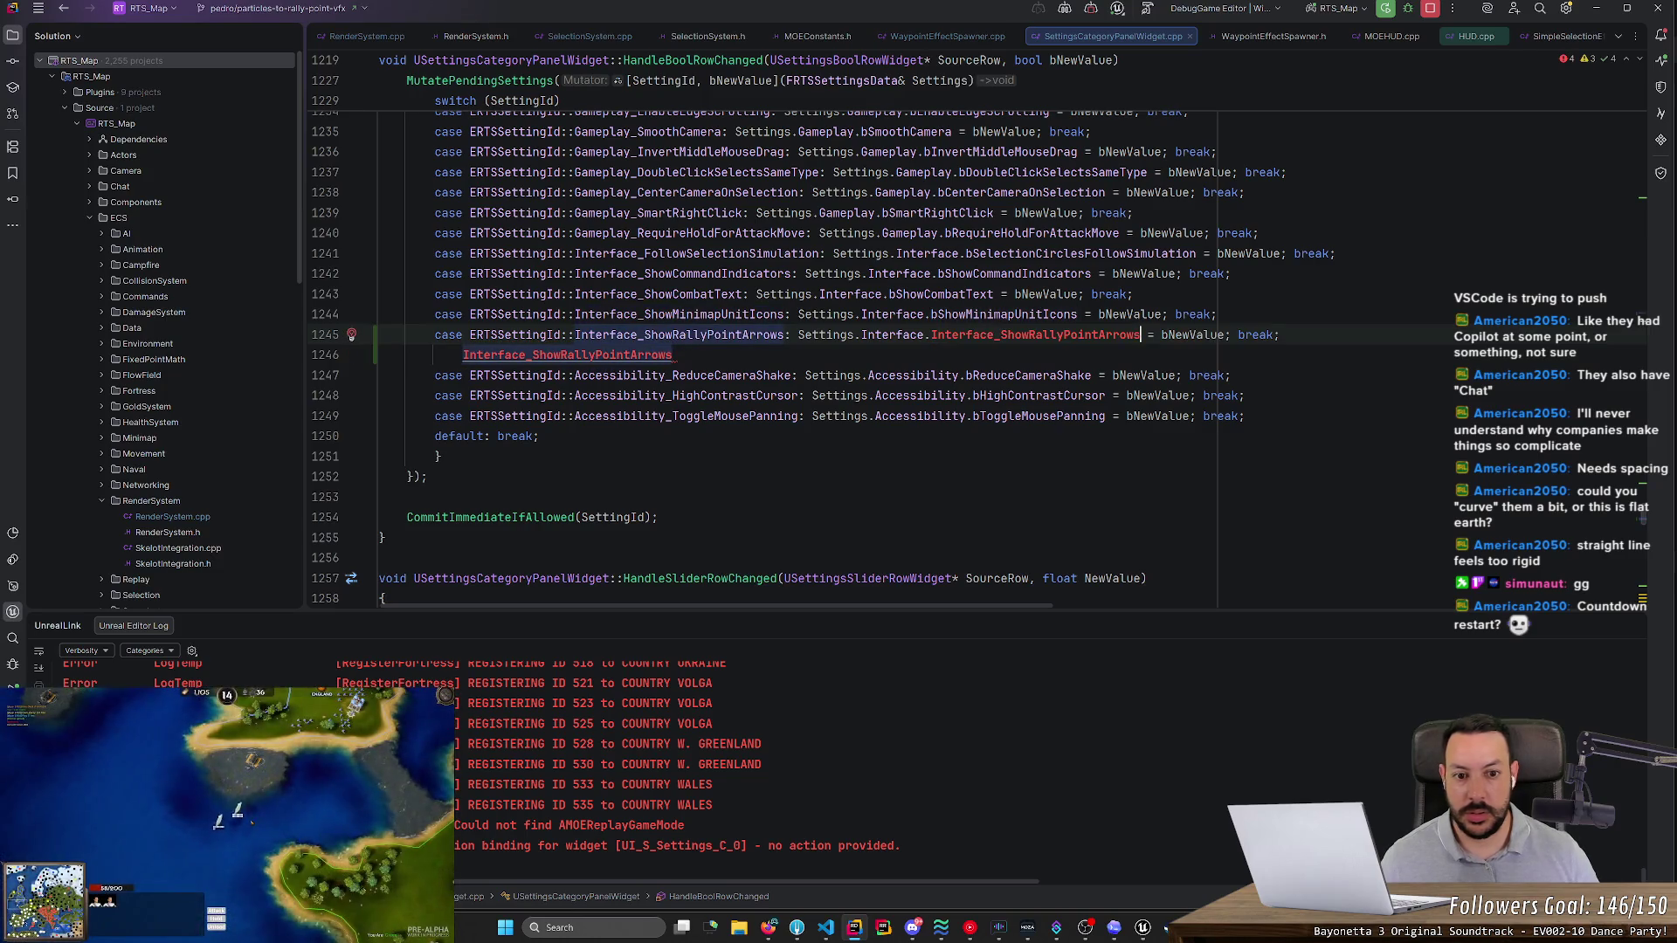
key(ctrl+Left)
key(ctrl+Left)
key(ctrl+Left)
key(ctrl+BackSpace)
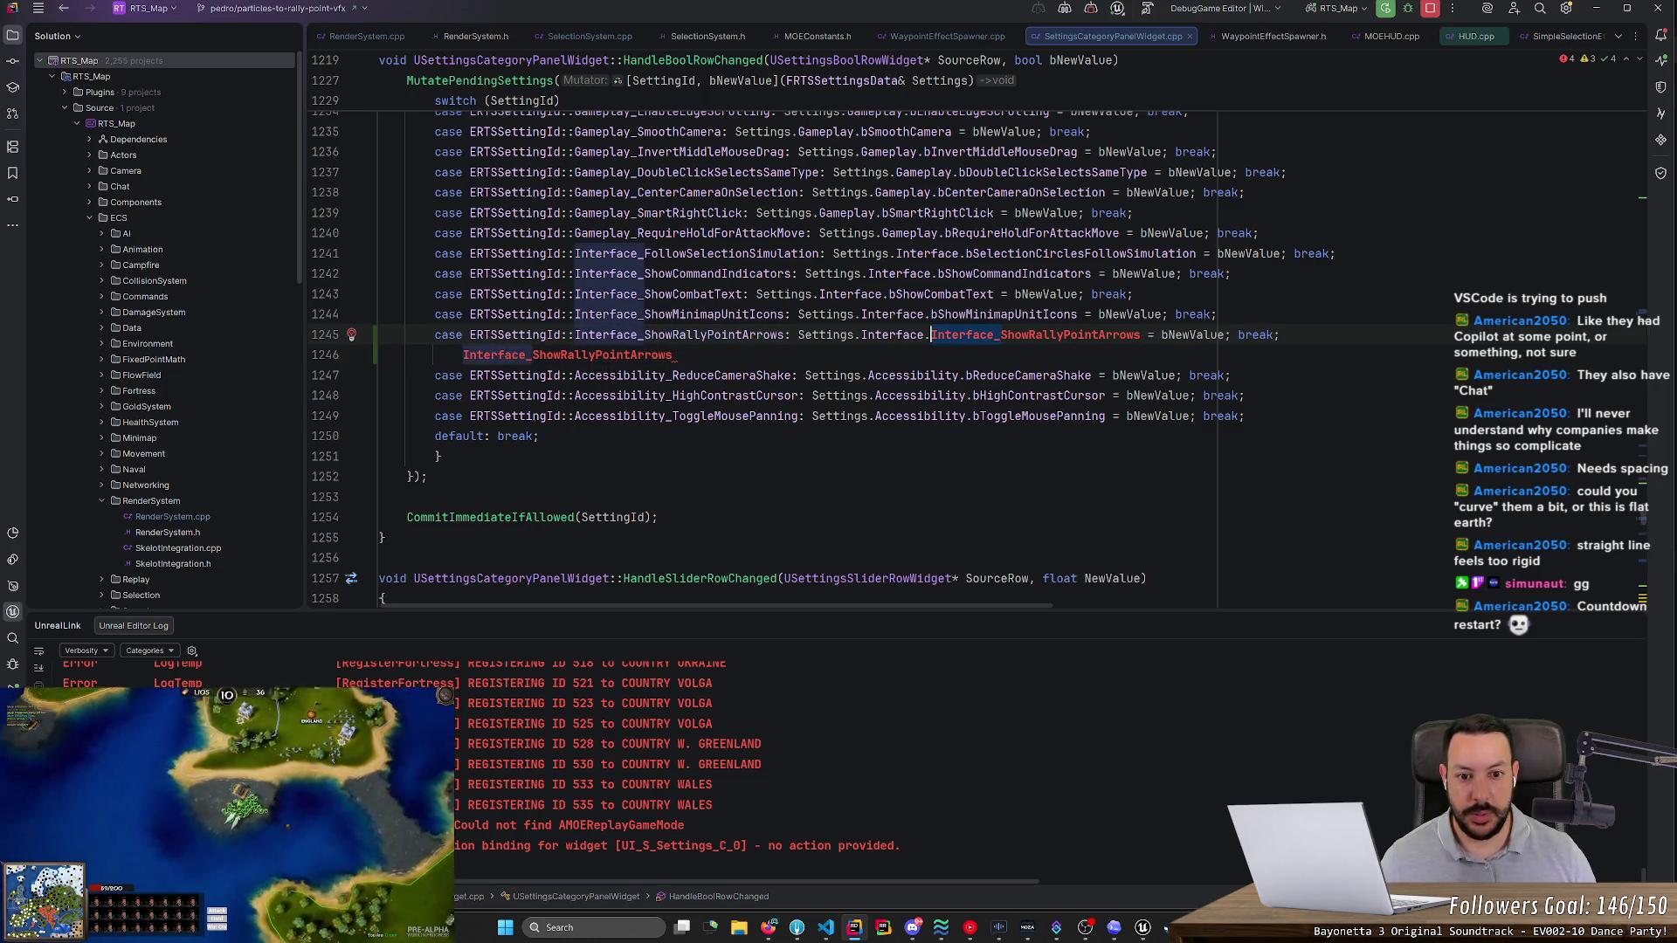
text(b)
key(Escape)
click(379, 354)
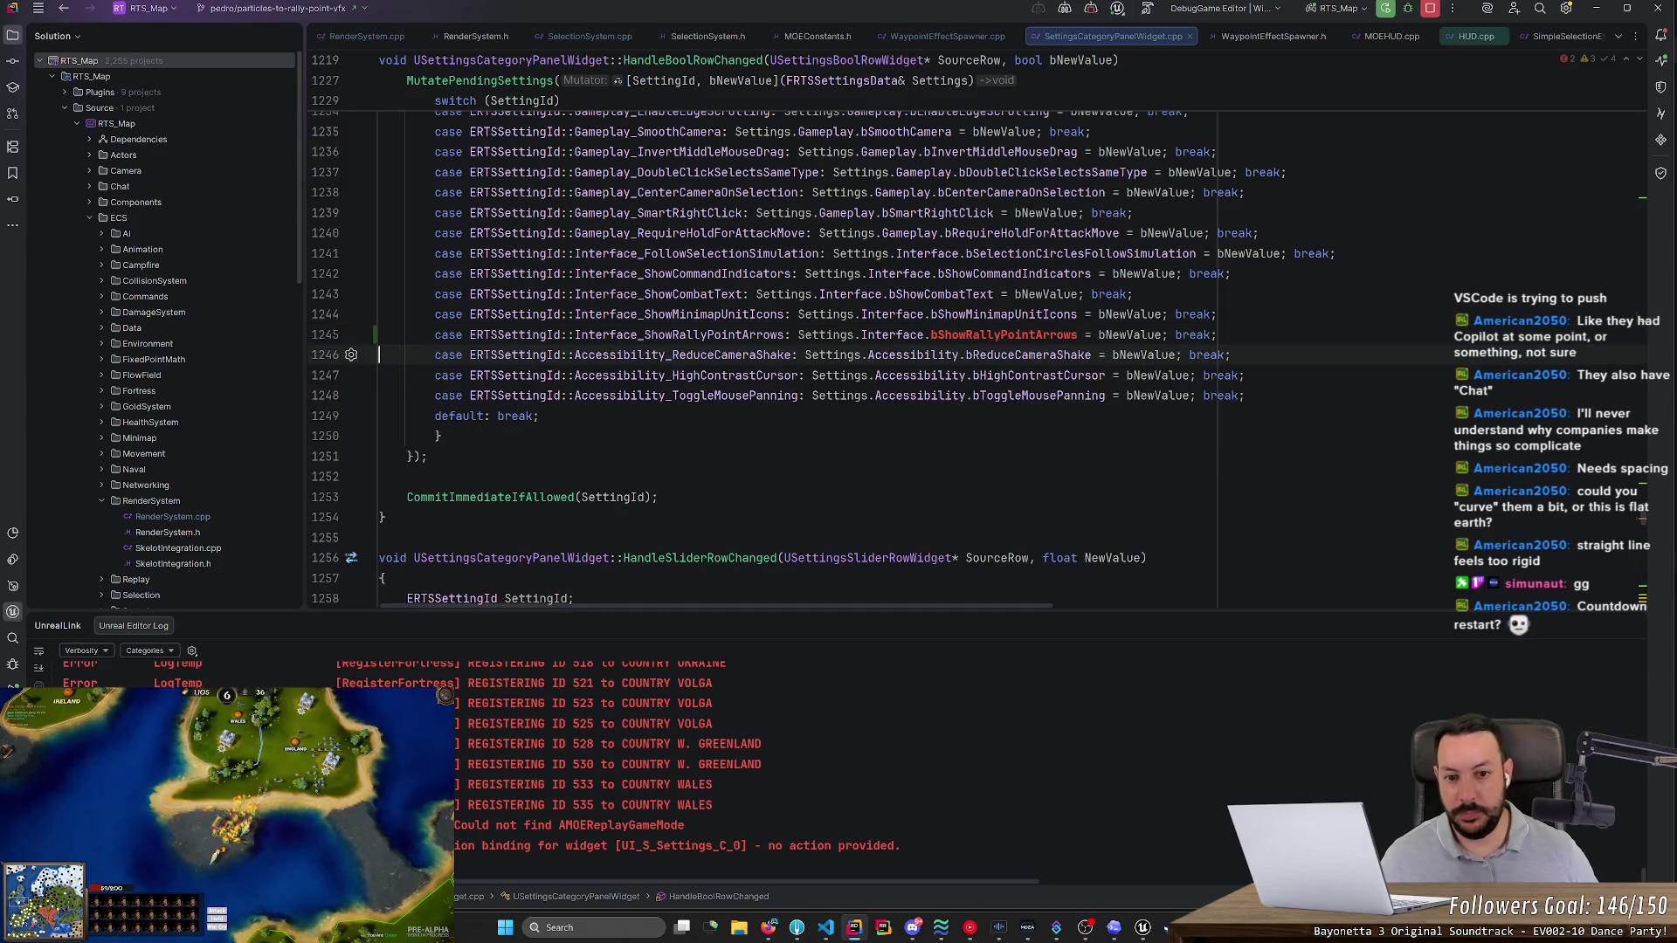
- Search the solution for references to Interface_ShowMinimapUnitIcons and Interface_ShowRallyPointArrows
double_click(685, 315)
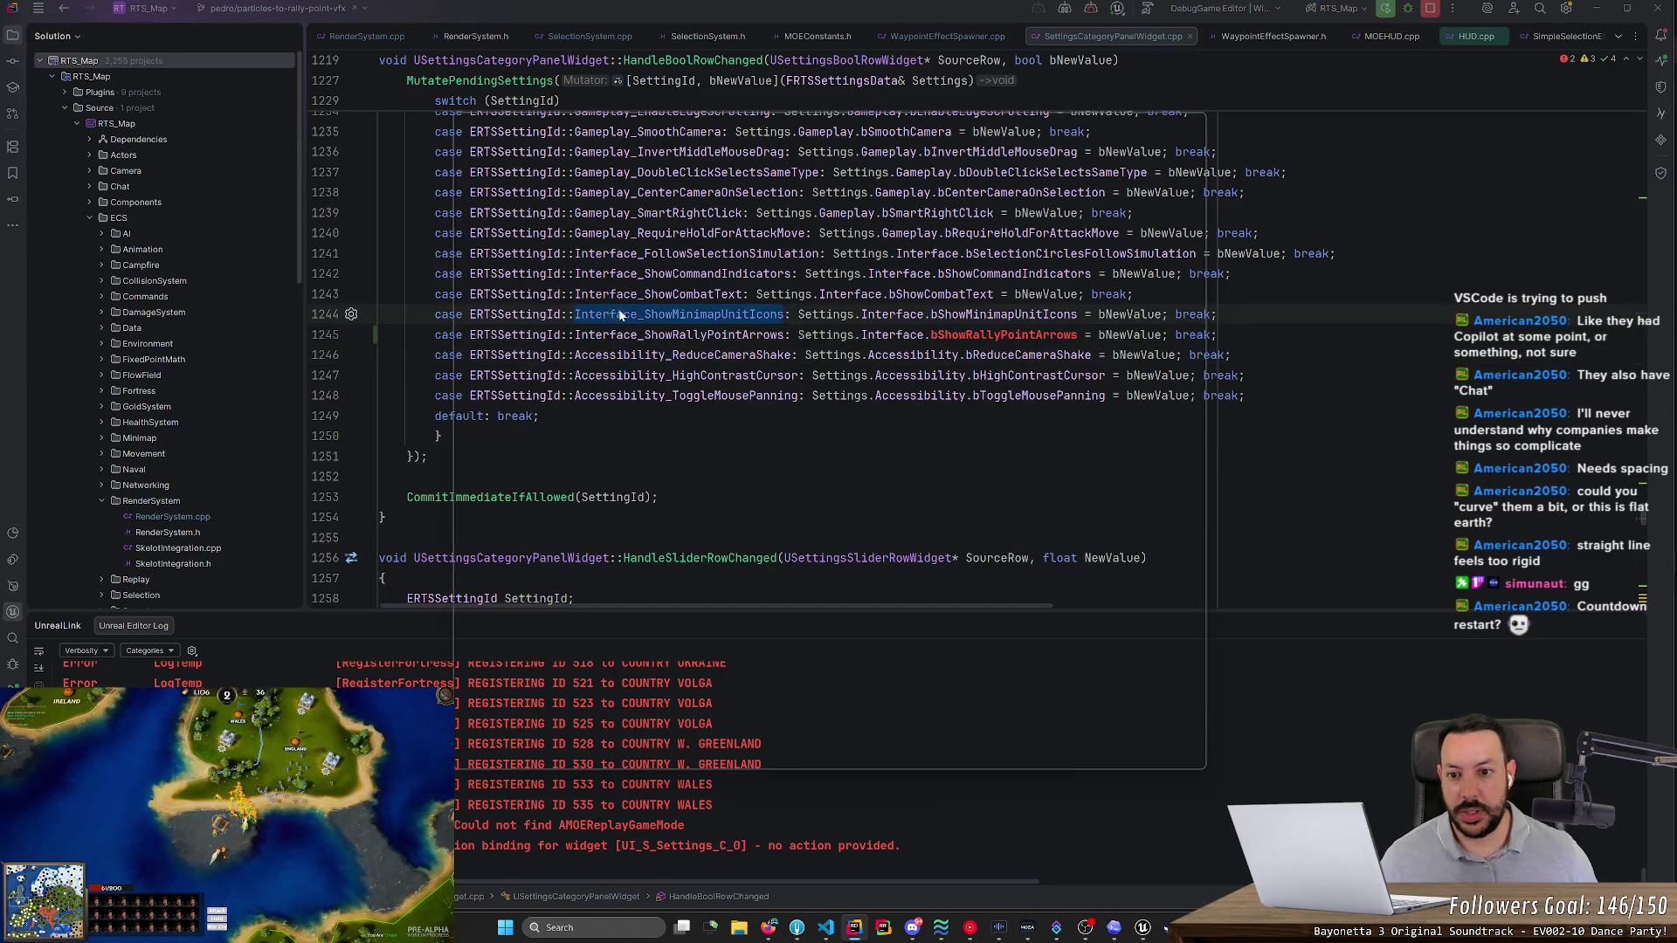
key(ctrl+shift+f)
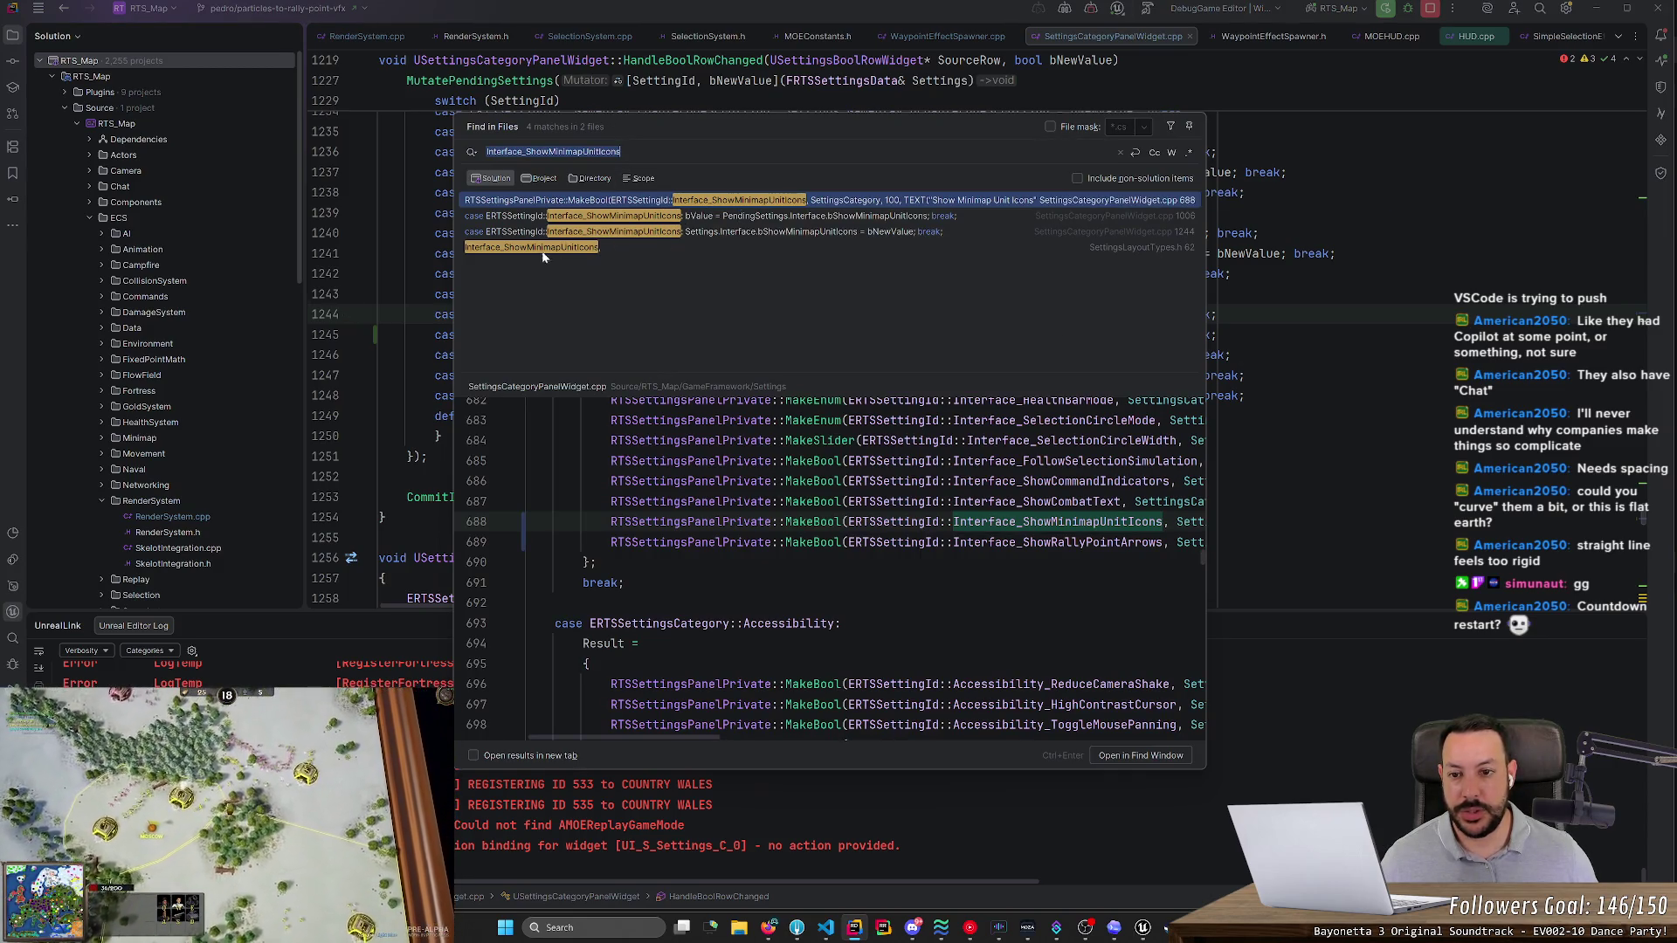
key(Escape)
double_click(710, 336)
key(ctrl+shift+f)
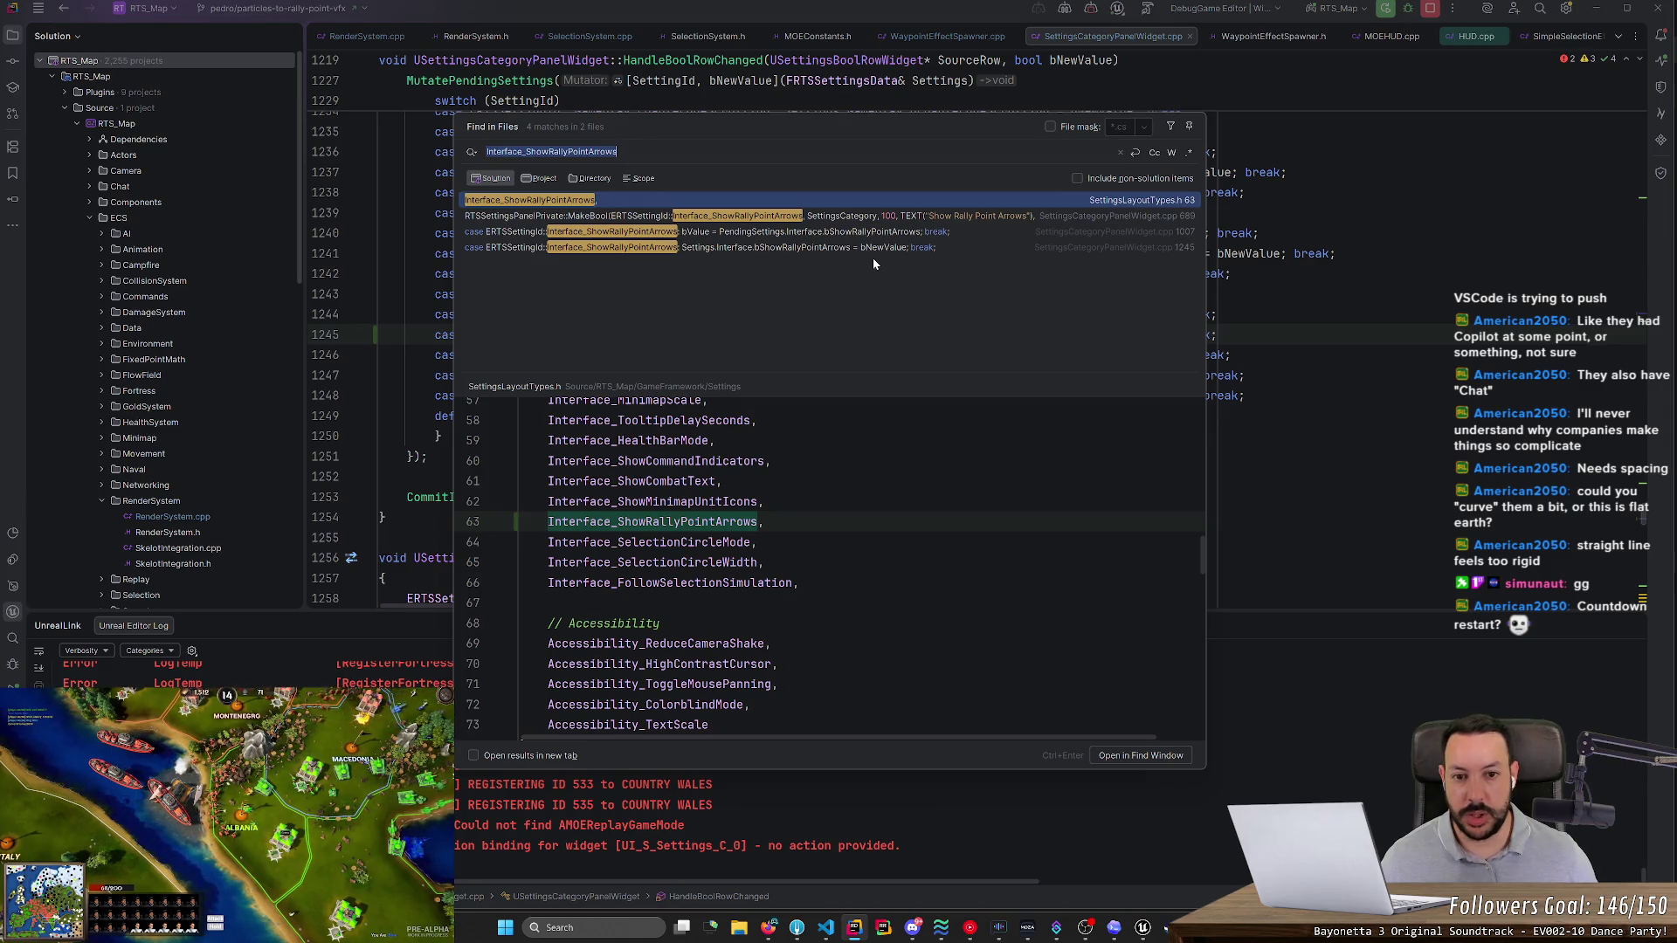
click(1231, 314)
- Find every usage of bShowMinimapUnitIcons from line 1244
double_click(1004, 334)
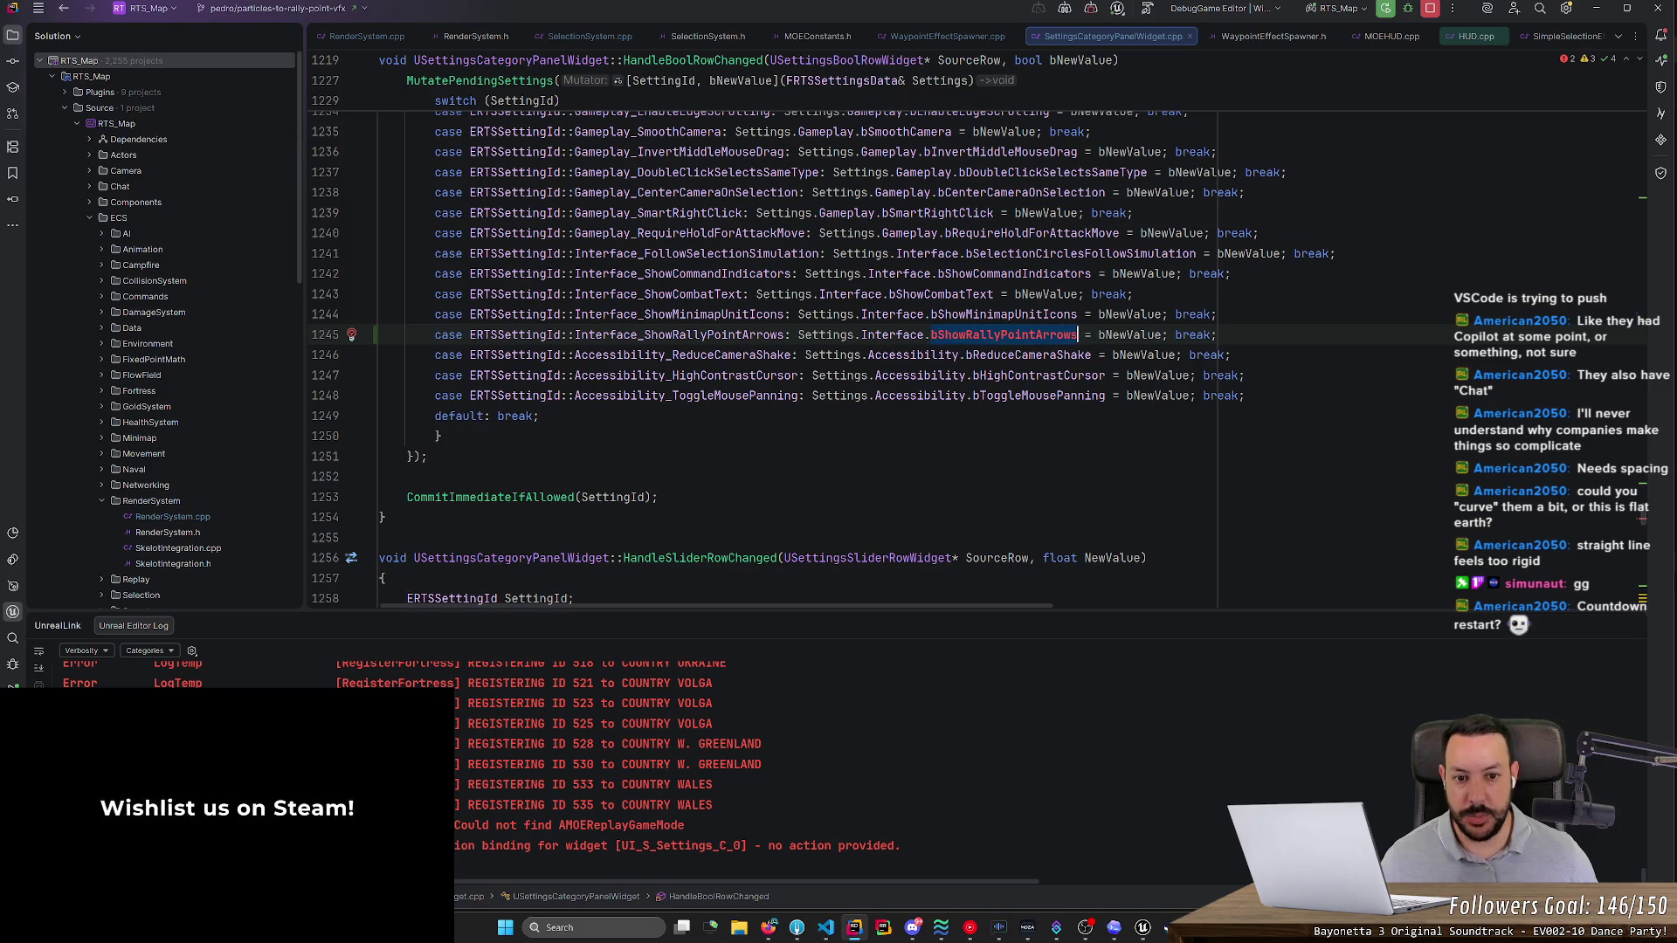
double_click(995, 315)
key(ctrl+shift+f)
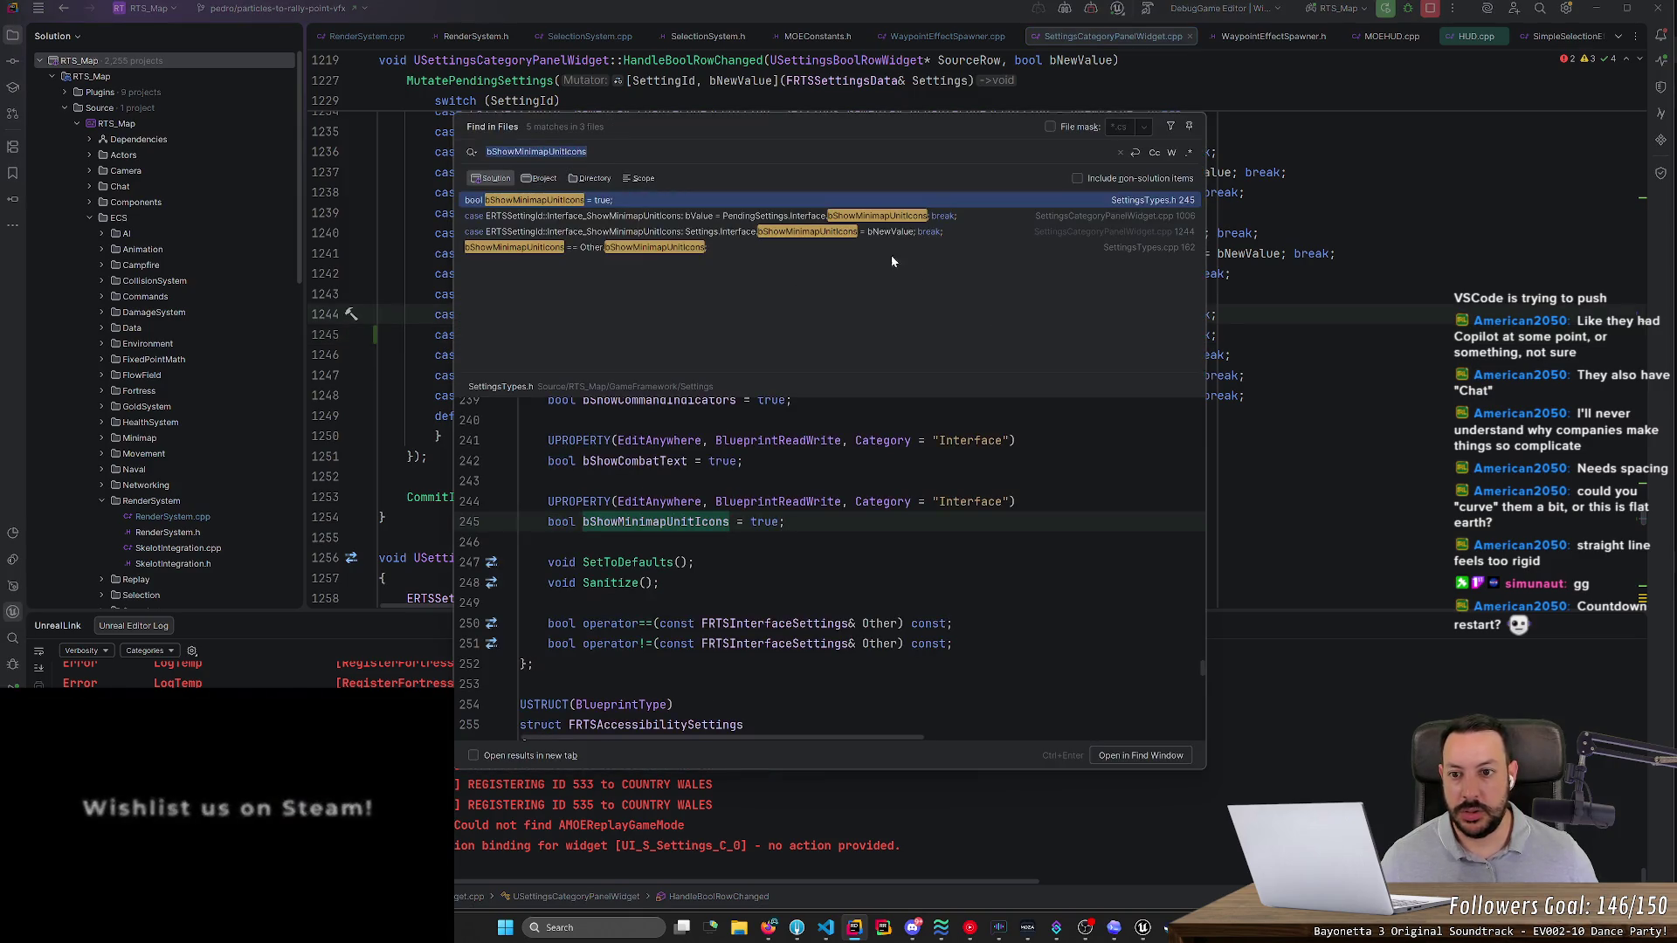
- In SettingsTypes.h, add 'bool bShowRallyPointArrows = true;' under the Interface UPROPERTY macro
key(Return)
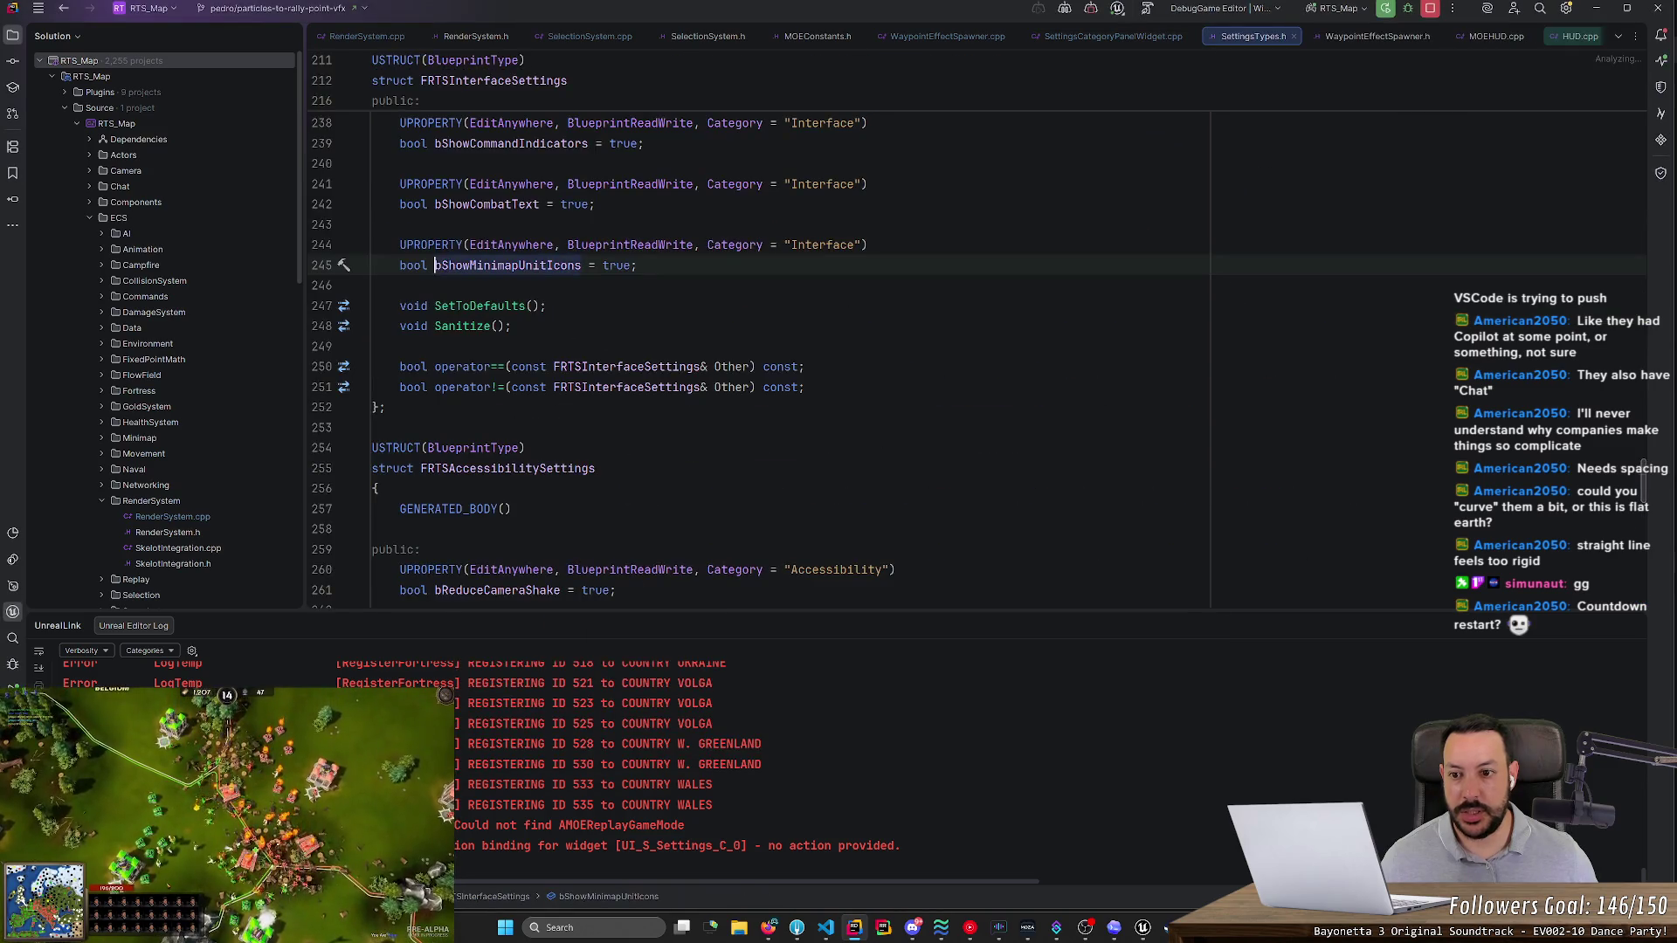
key(Down)
key(Return)
text(v)
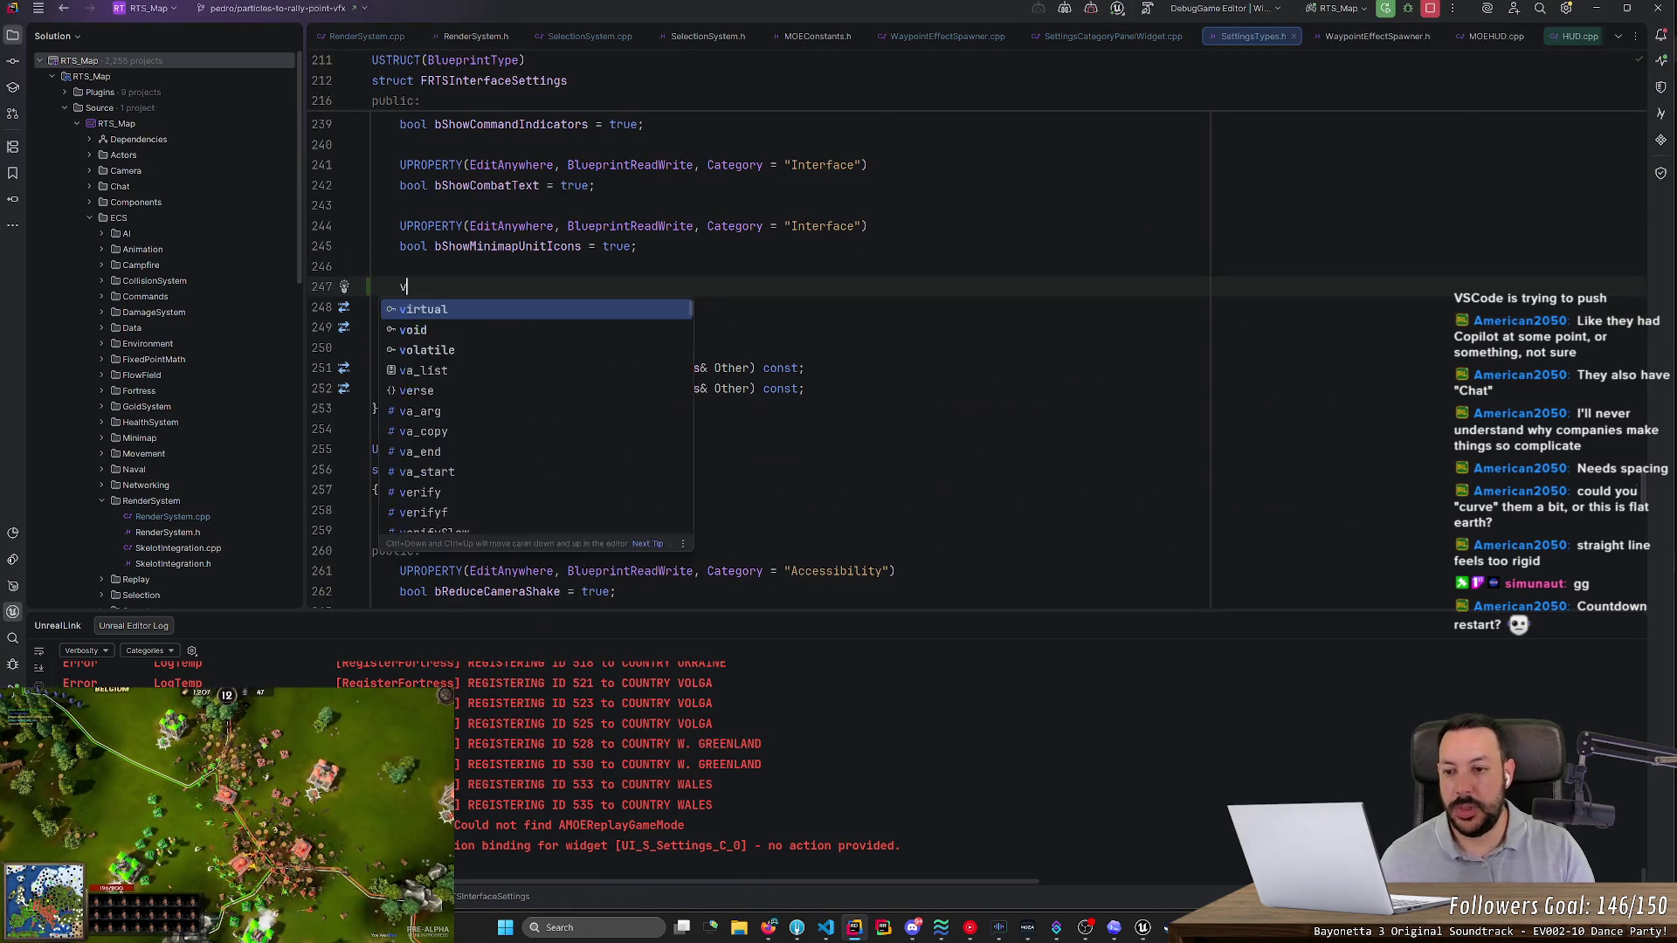
key(BackSpace)
text(bool bShowRallyPointArrows = )
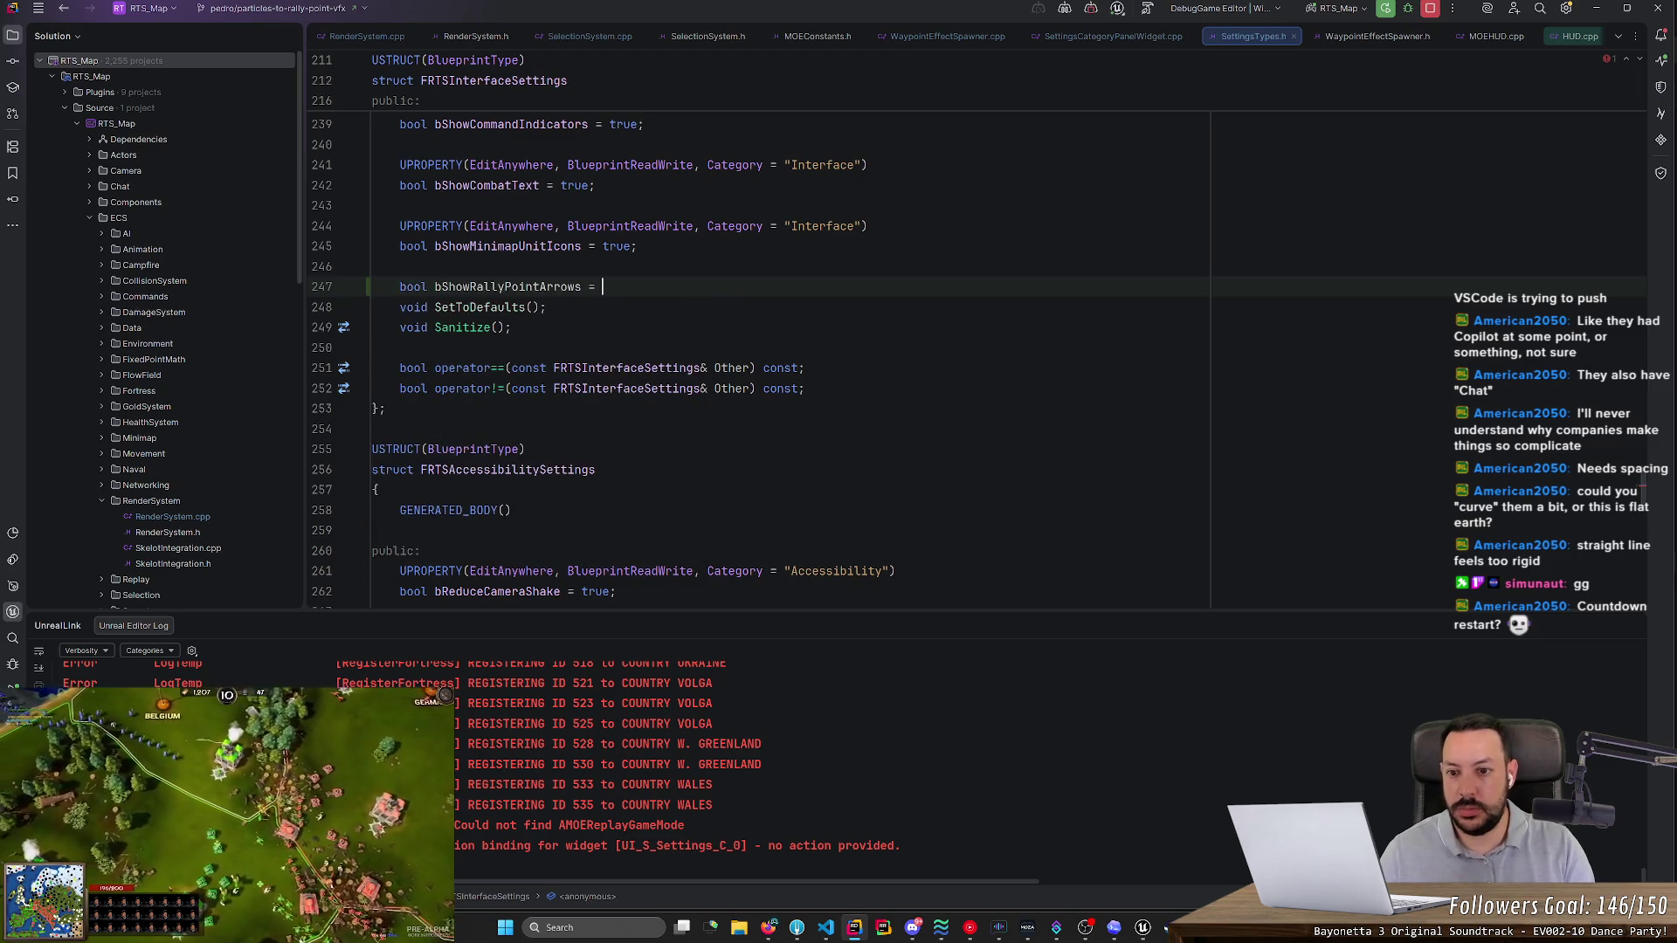
text(true;)
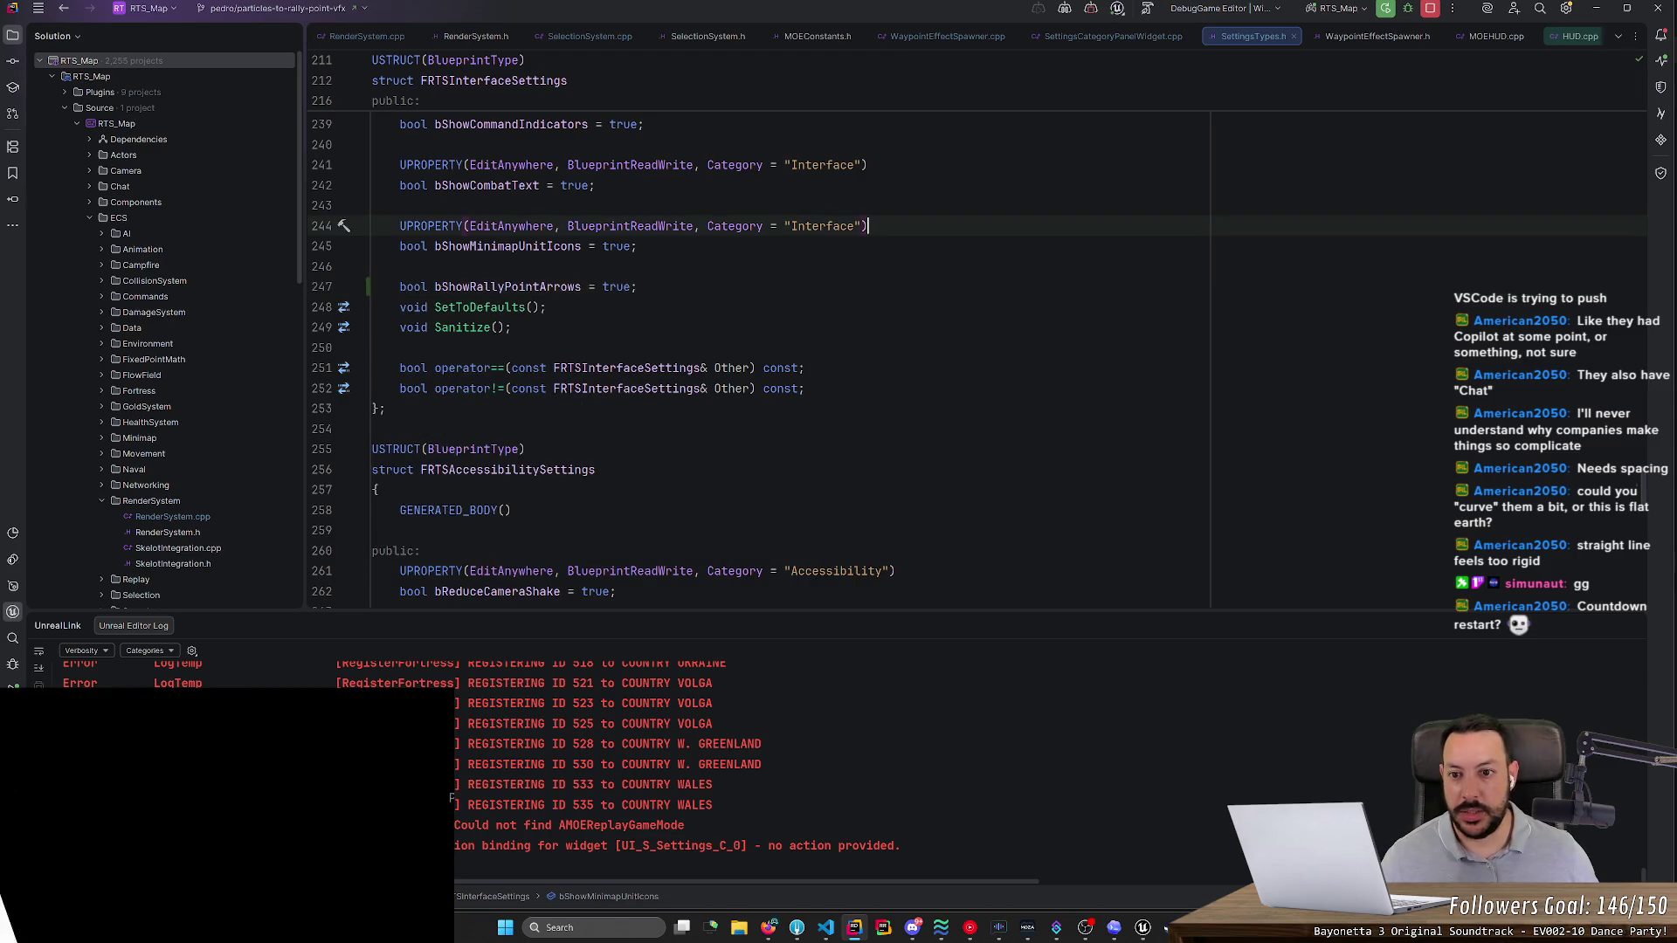
key(Up)
key(Return)
key(Tab)
key(Up)
key(Up)
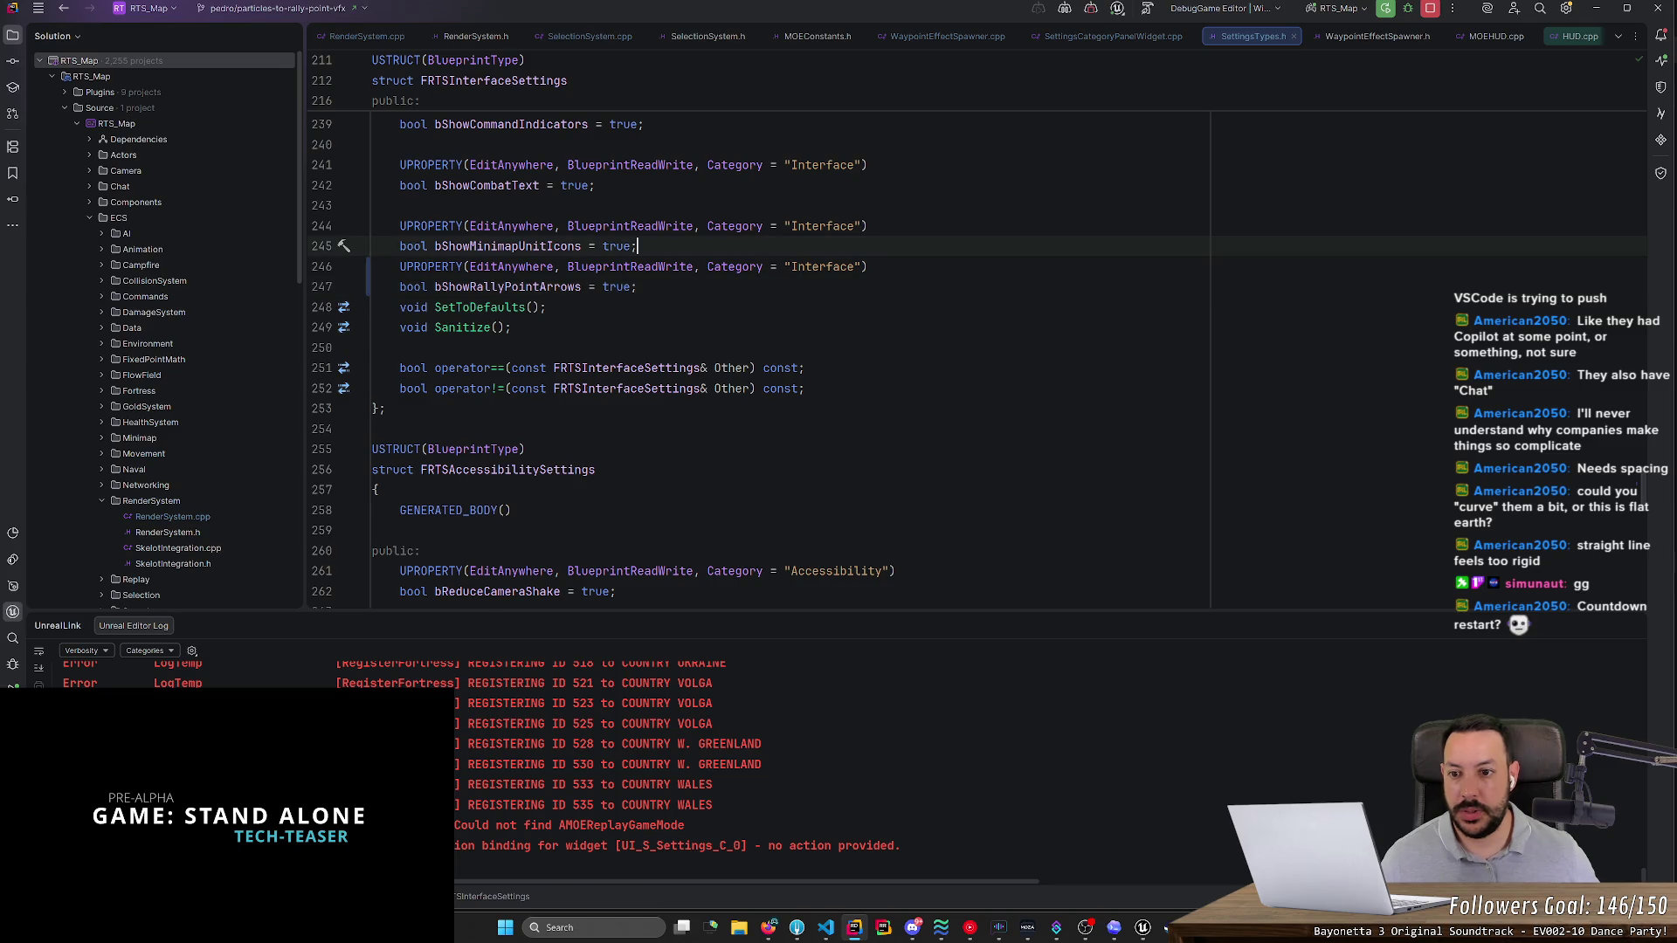
key(Down)
key(Down)
key(Down)
key(End)
key(Return)
- Review the remaining bShowMinimapUnitIcons usages, ending at the one in SettingsTypes.cpp
click(580, 306)
click(519, 246)
key(ctrl+shift+f)
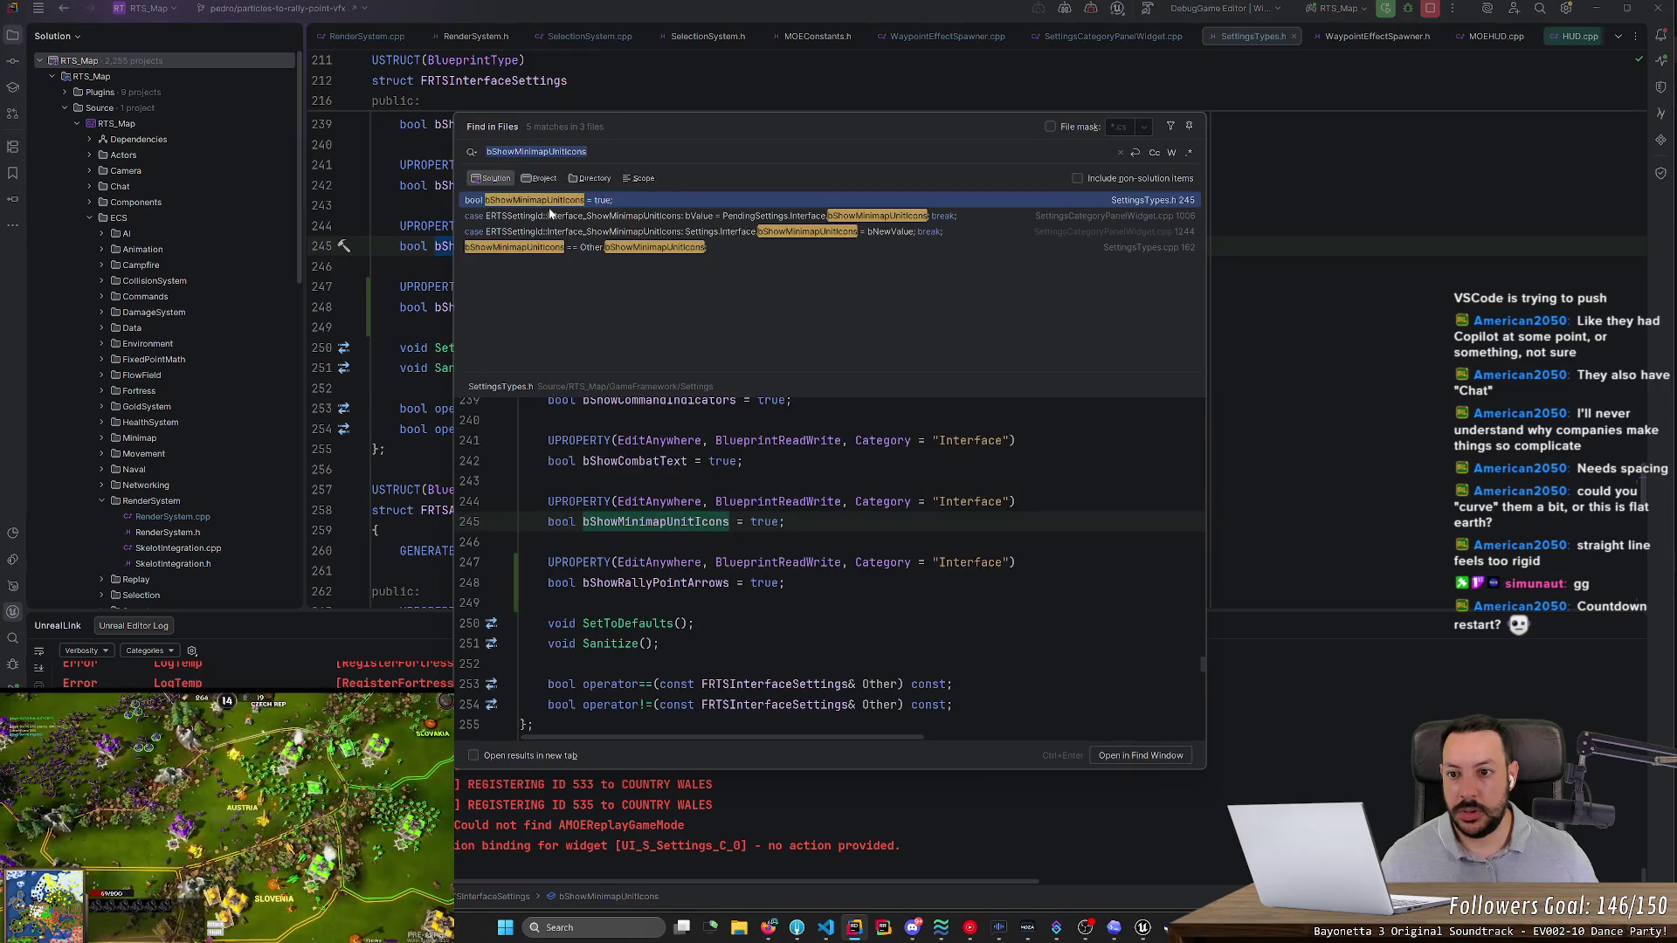
double_click(550, 221)
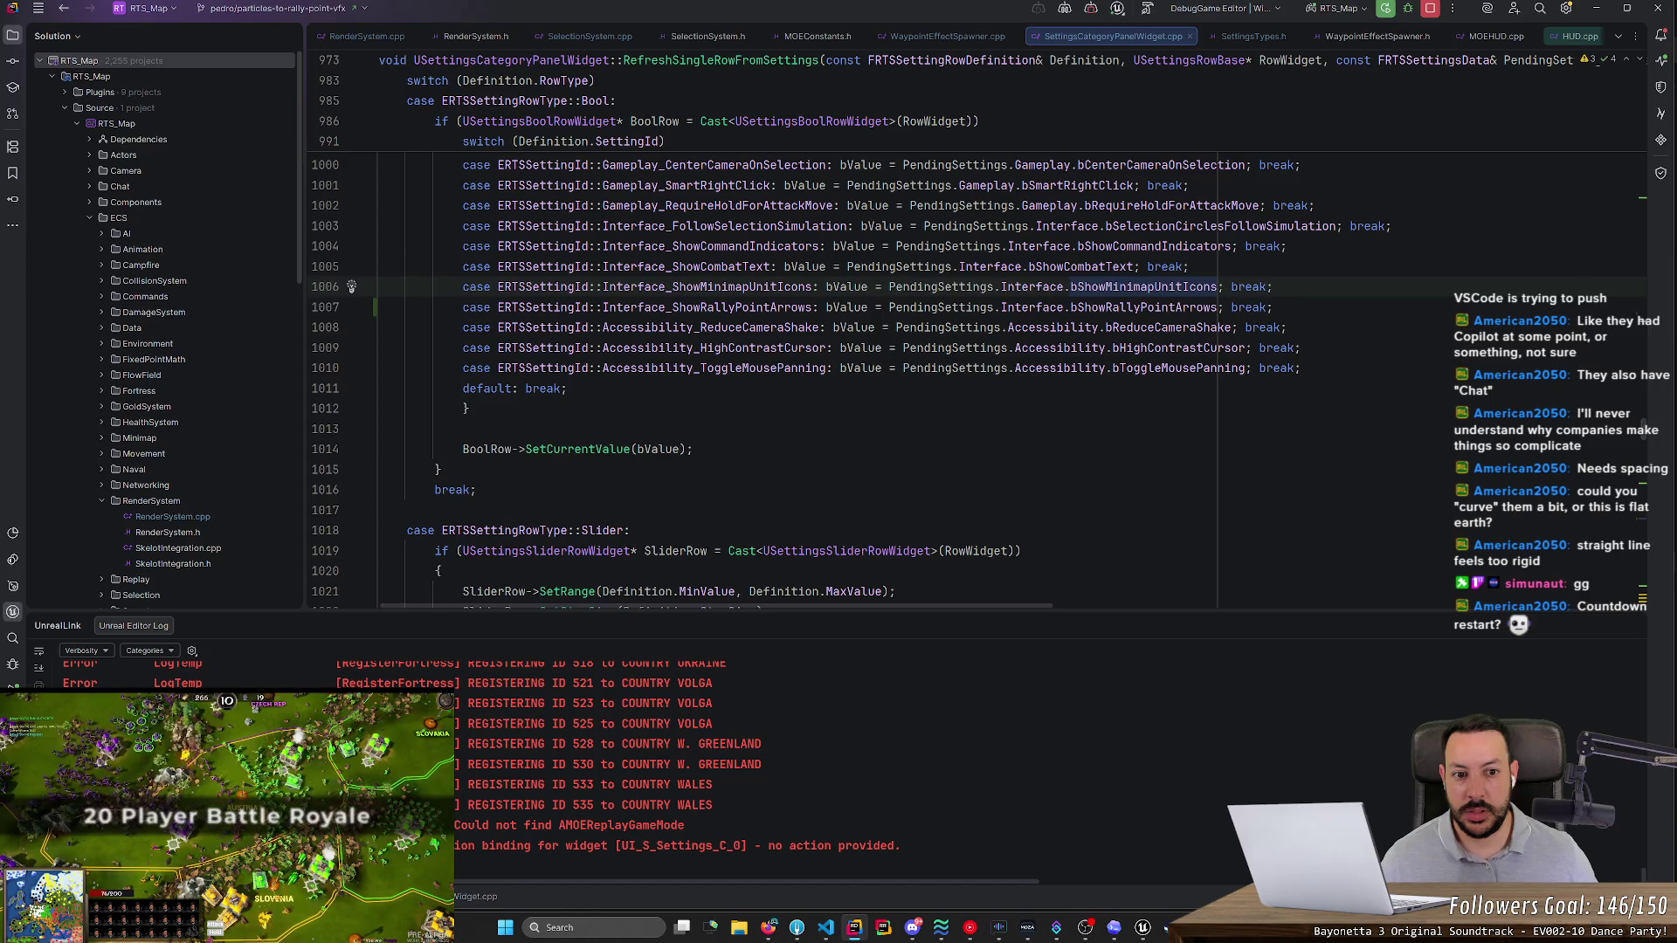
key(ctrl+shift+f)
click(577, 232)
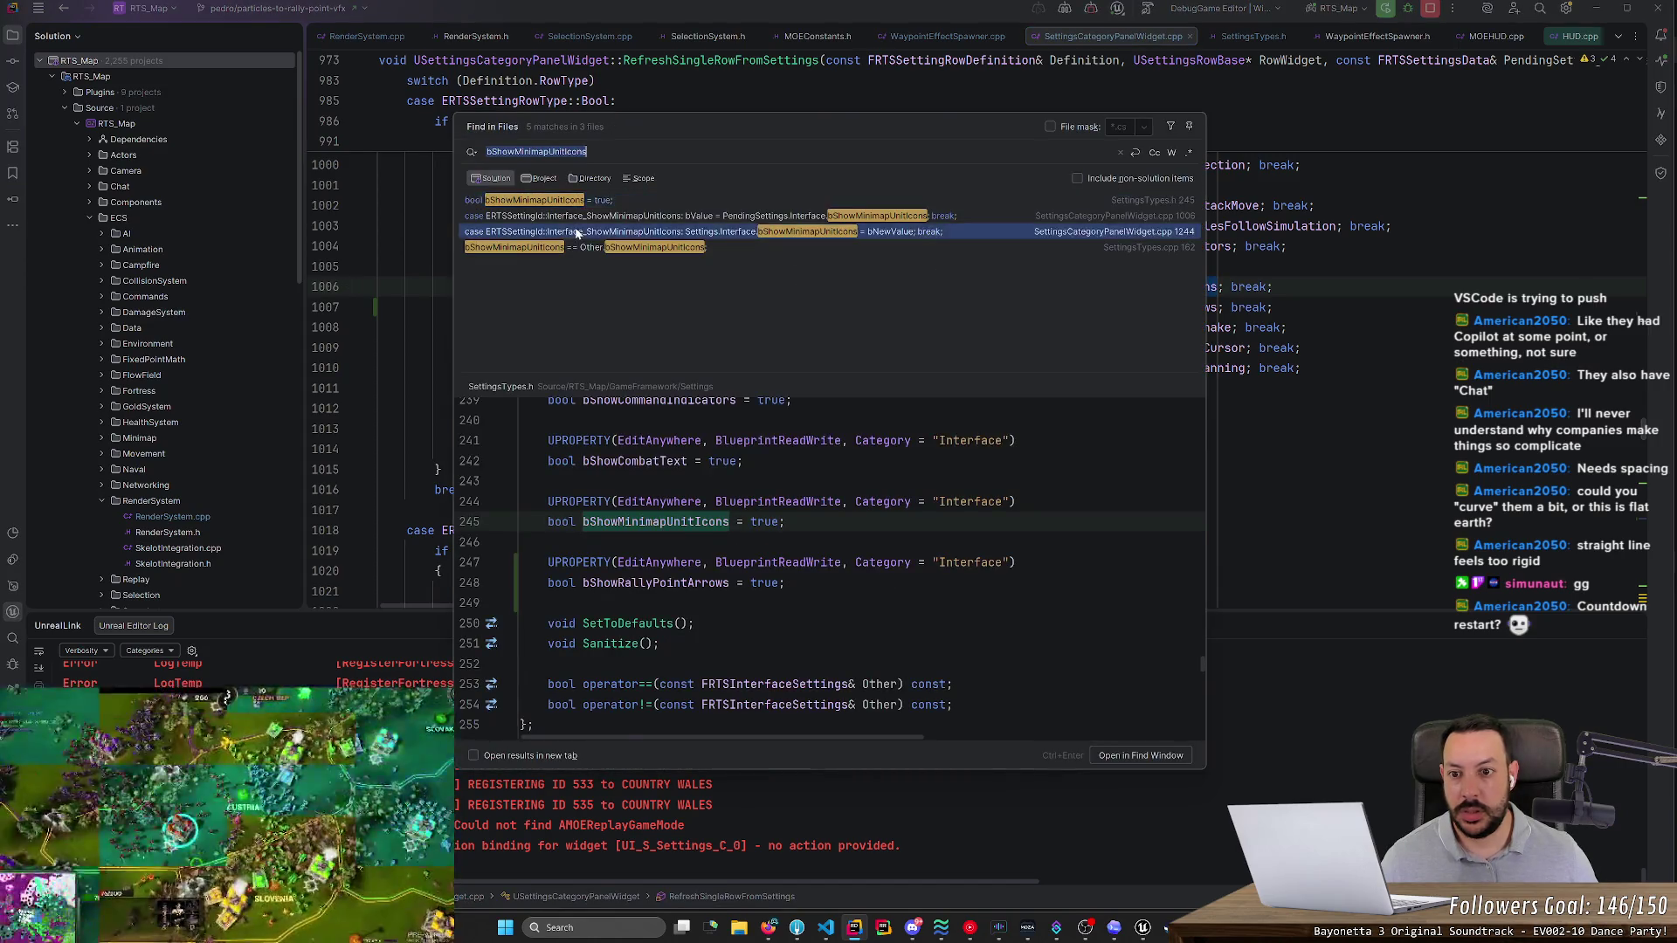
double_click(576, 232)
key(ctrl+shift+f)
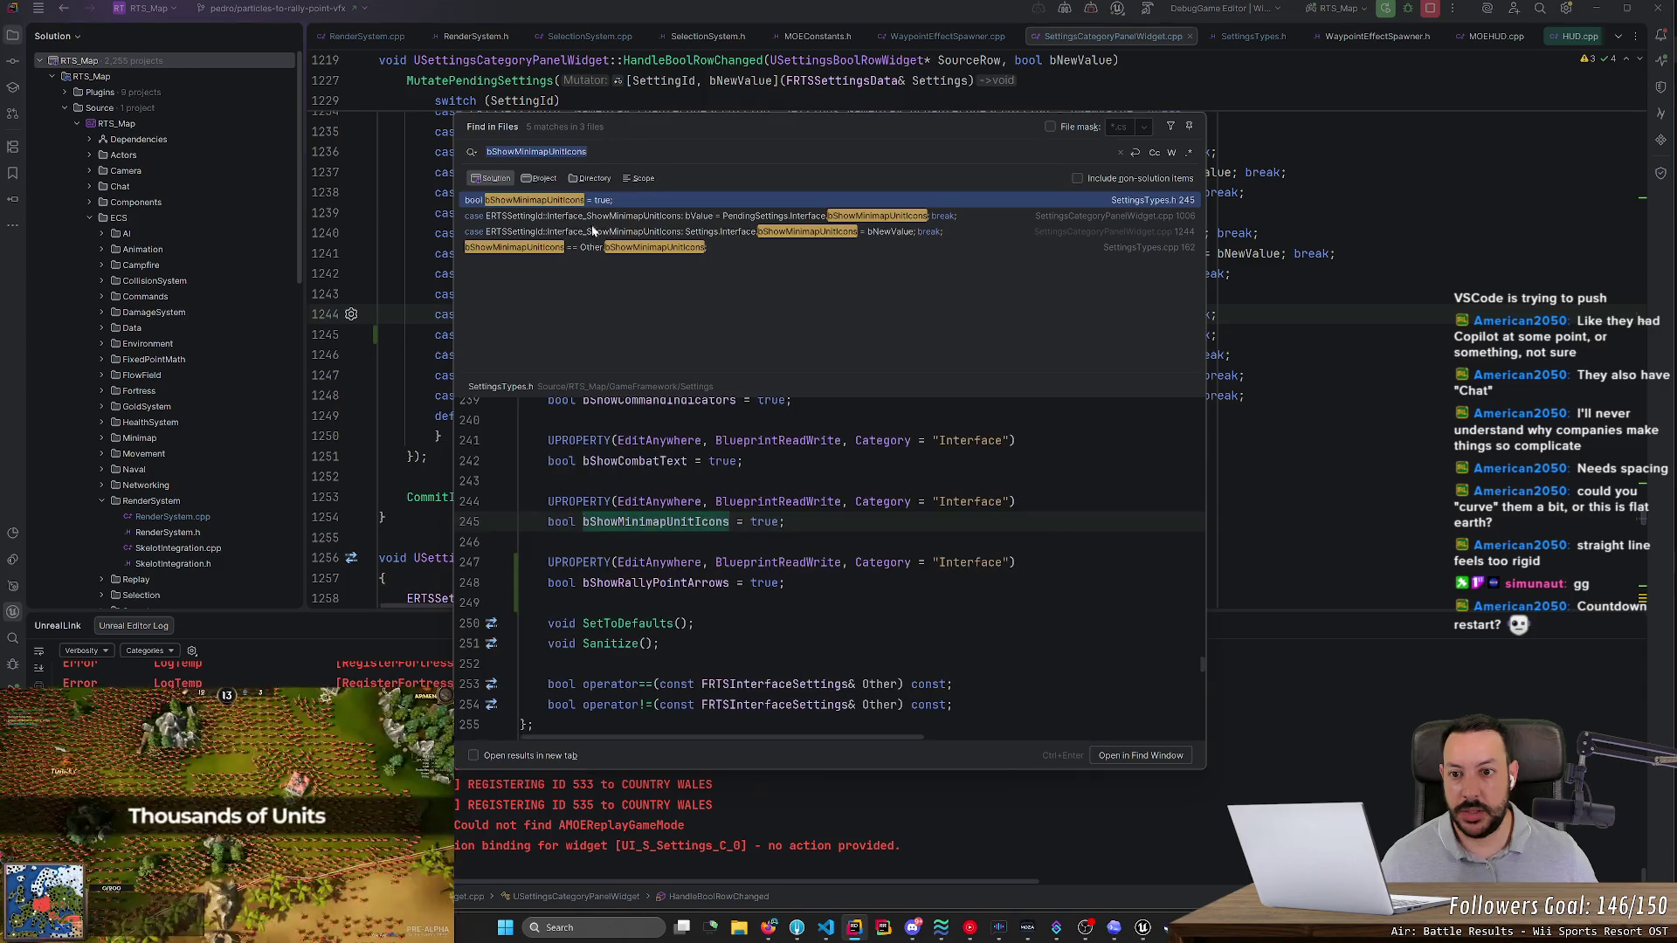
double_click(674, 228)
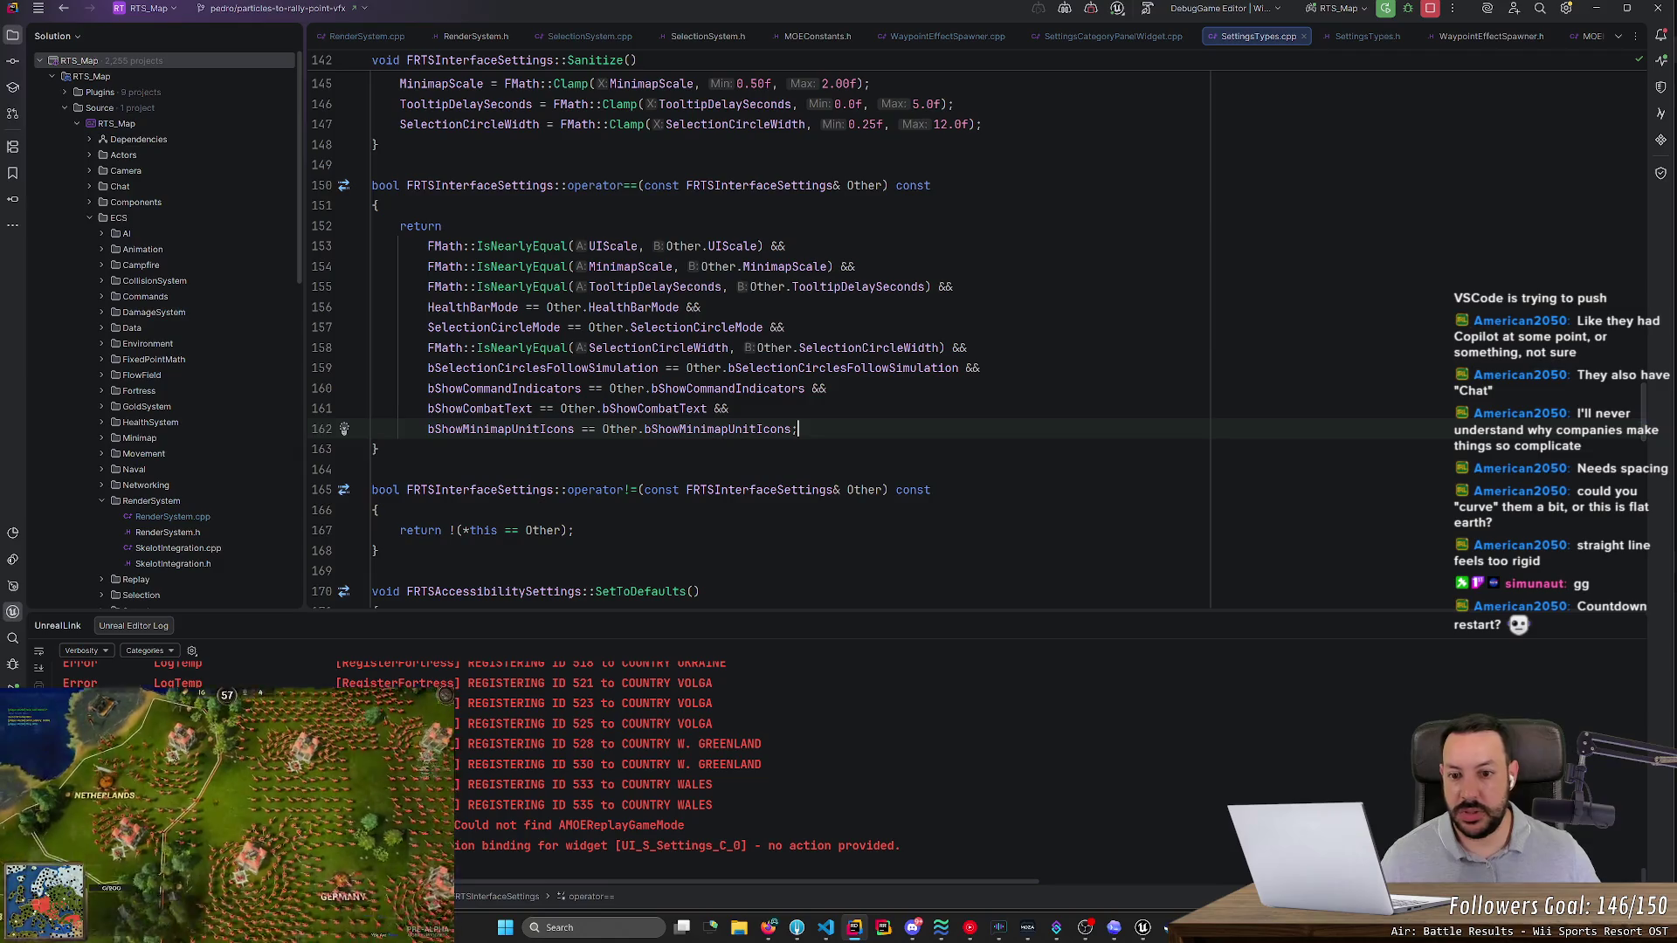
- Append '&& bShowRallyPointArrows == Other.bShowRallyPointArrows' to the operator== check in SettingsTypes.cpp
text(&&)
key(Return)
key(BackSpace)
key(Return)
text(b)
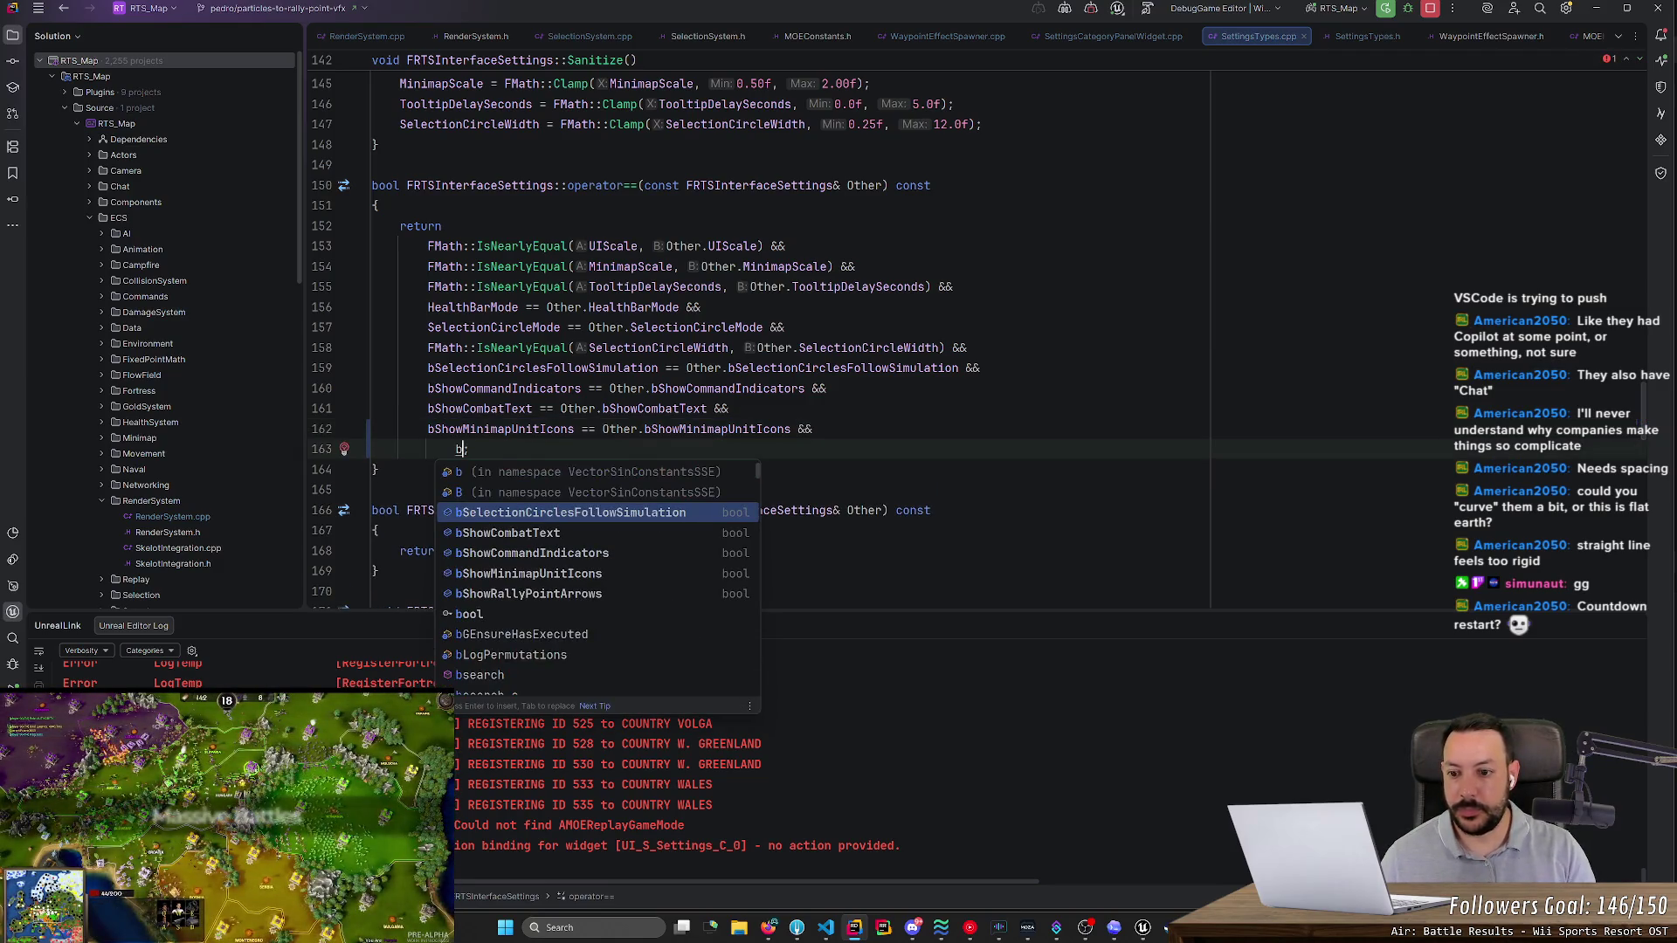
text(Show)
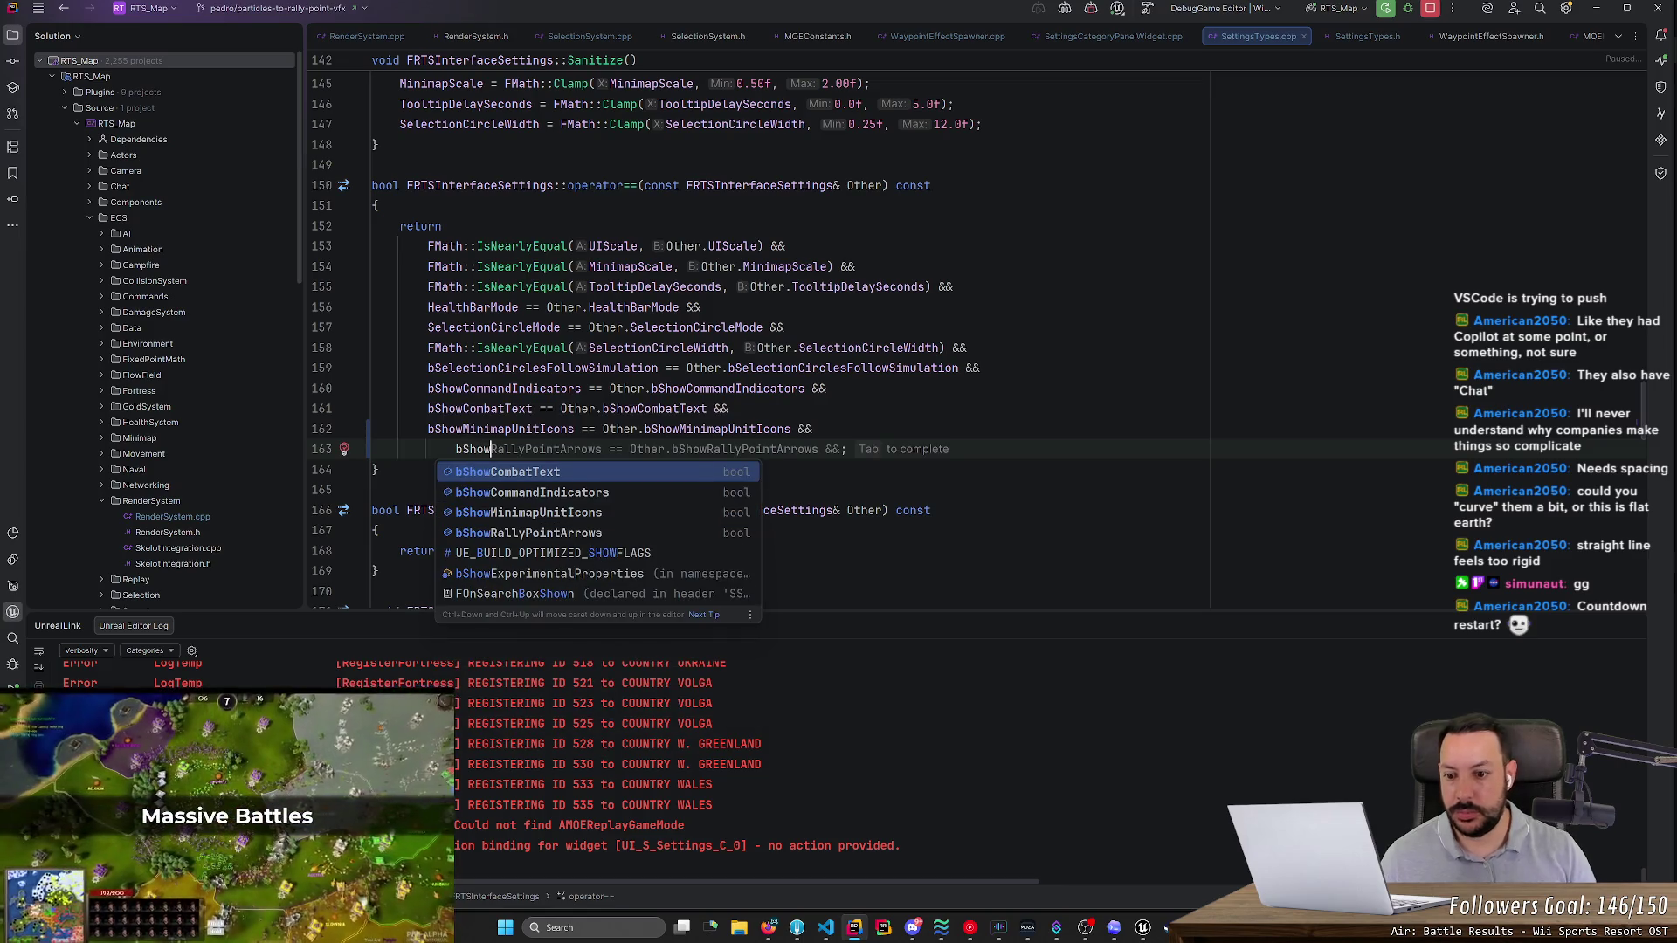
key(Down)
key(Down)
key(Tab)
key(BackSpace)
key(BackSpace)
key(BackSpace)
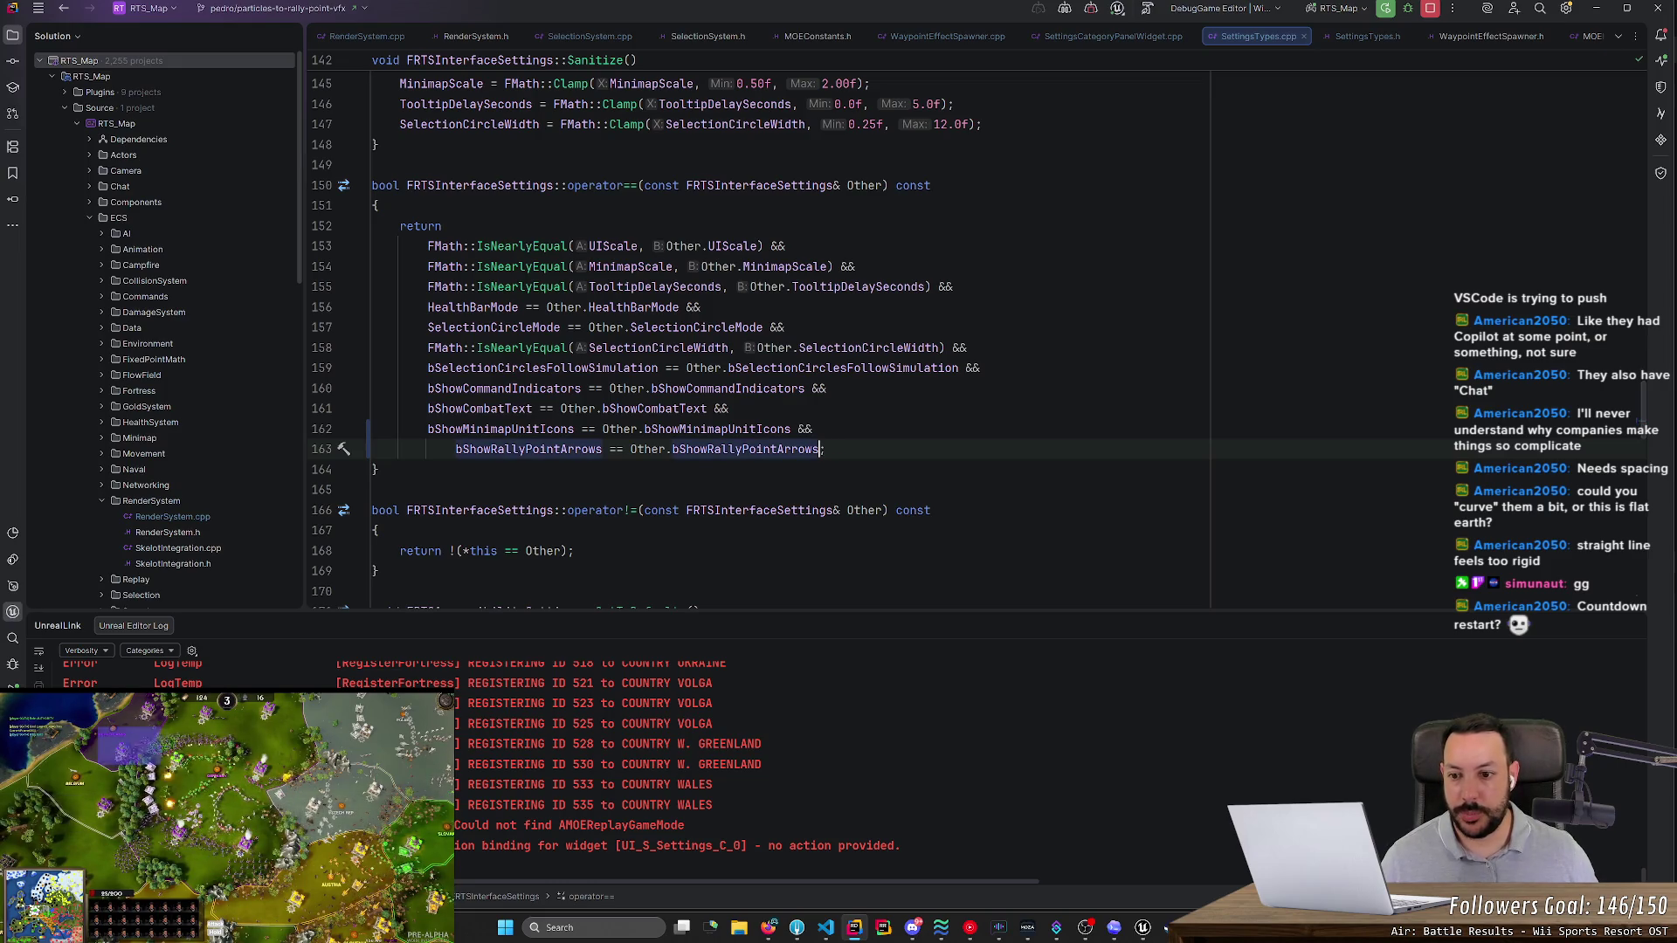
key(Home)
key(BackSpace)
- Build the game project, launch UnrealEditor with Shift+F10, and start Play in Editor
click(1387, 9)
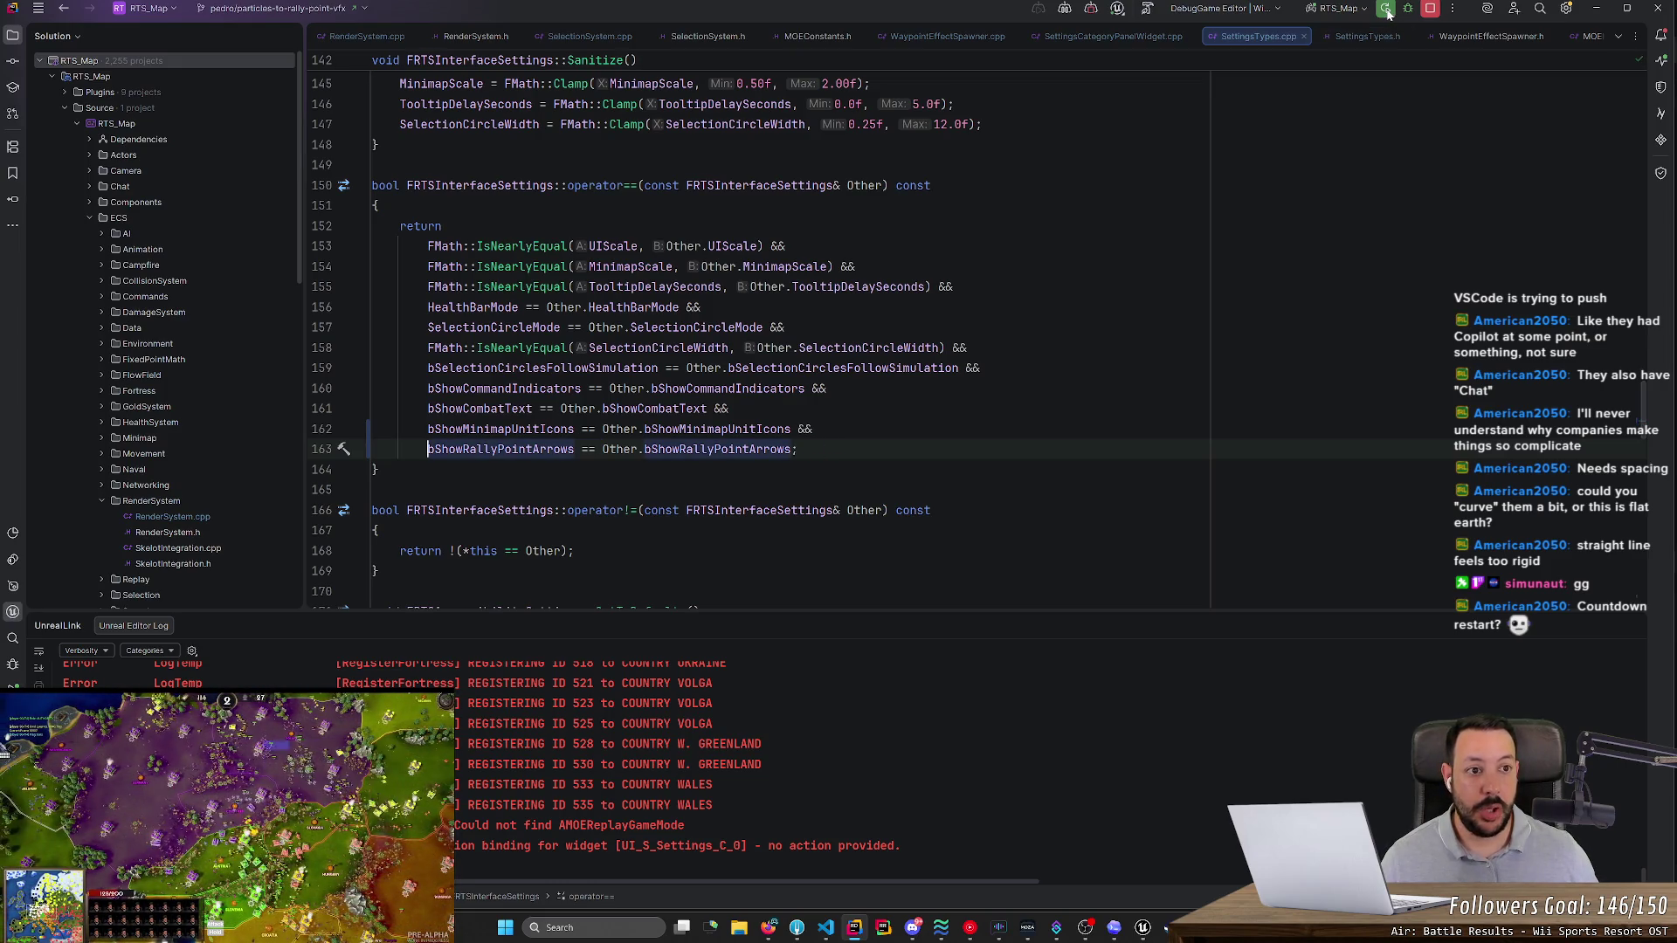
click(1387, 10)
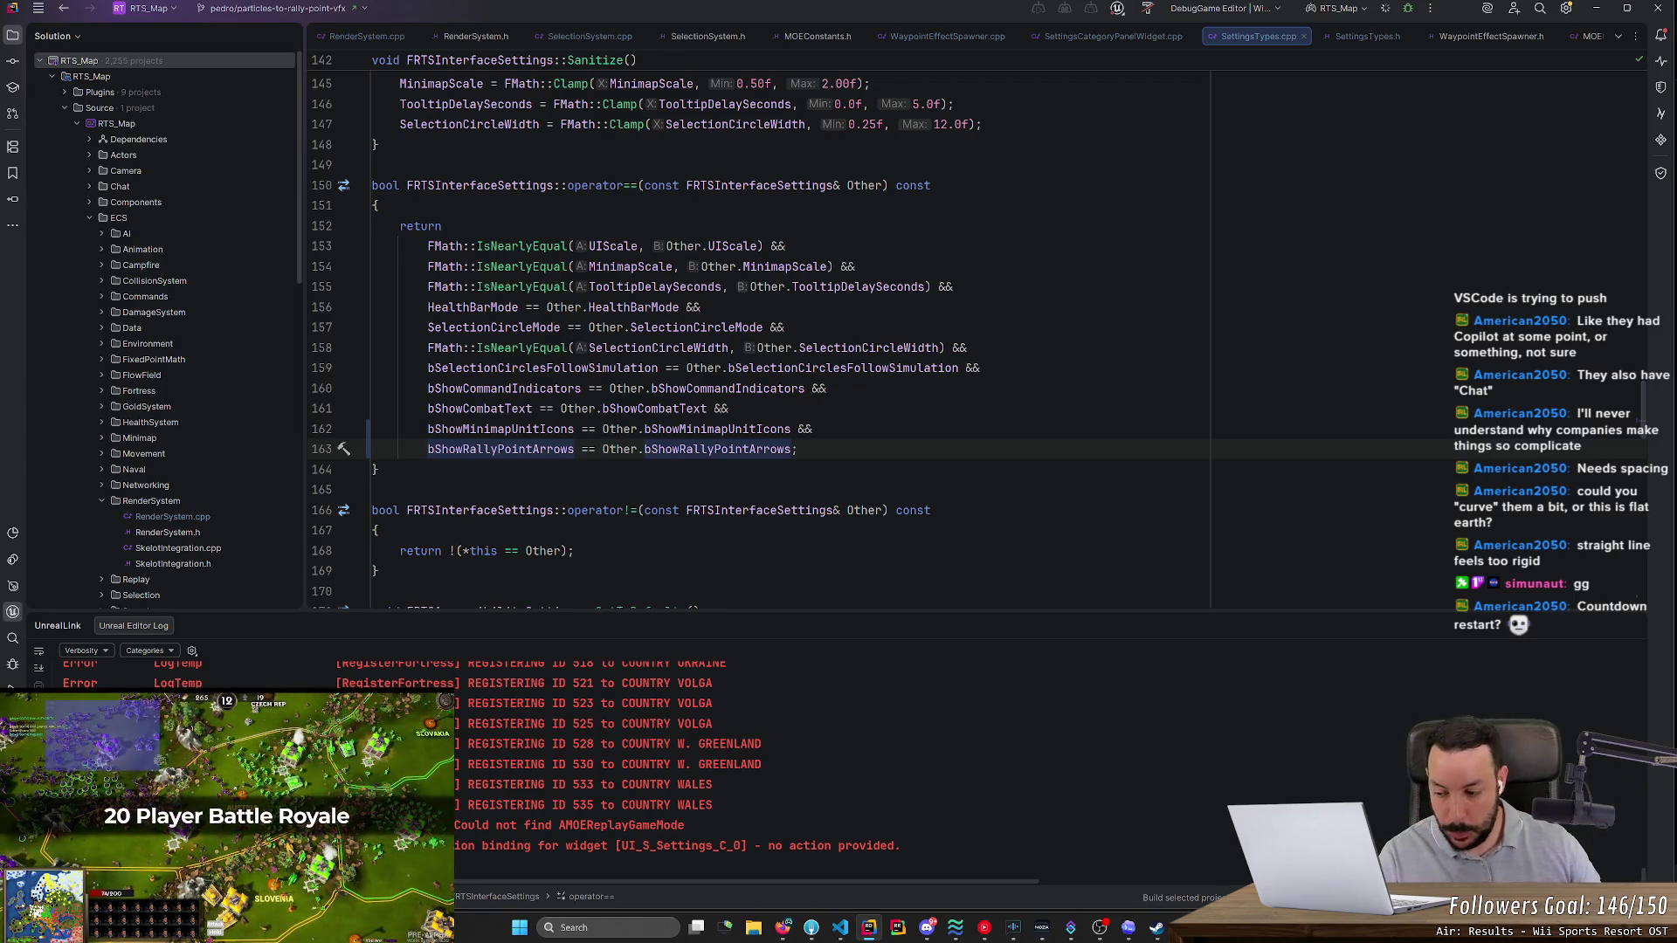
key(shift+F10)
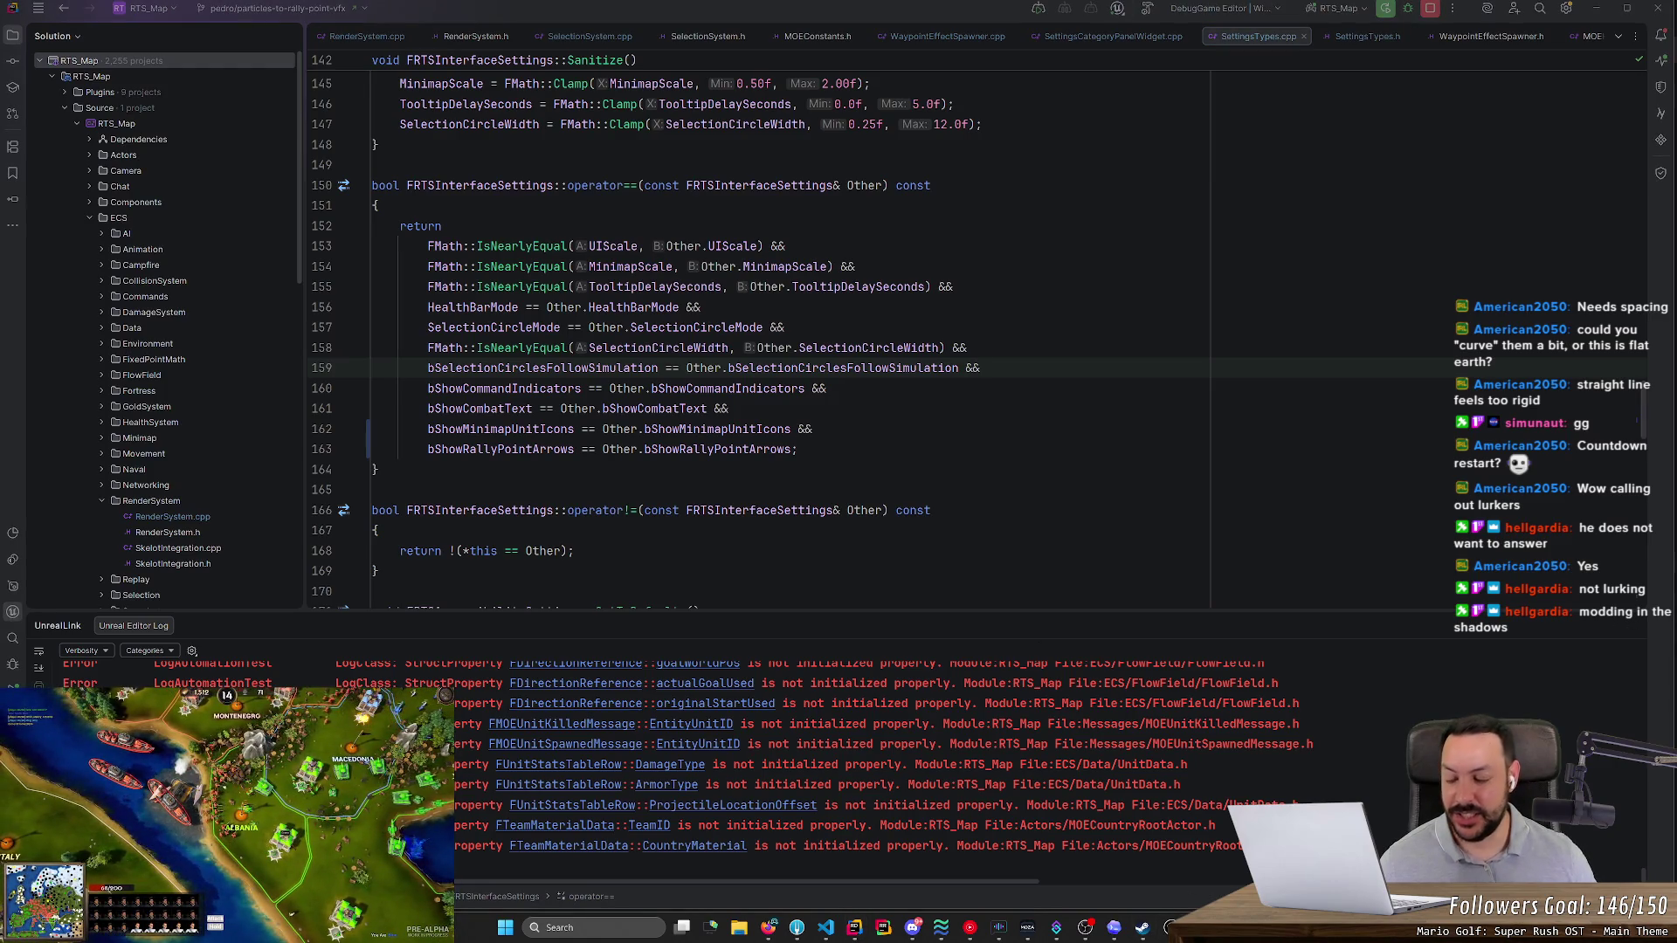
key(alt+Tab)
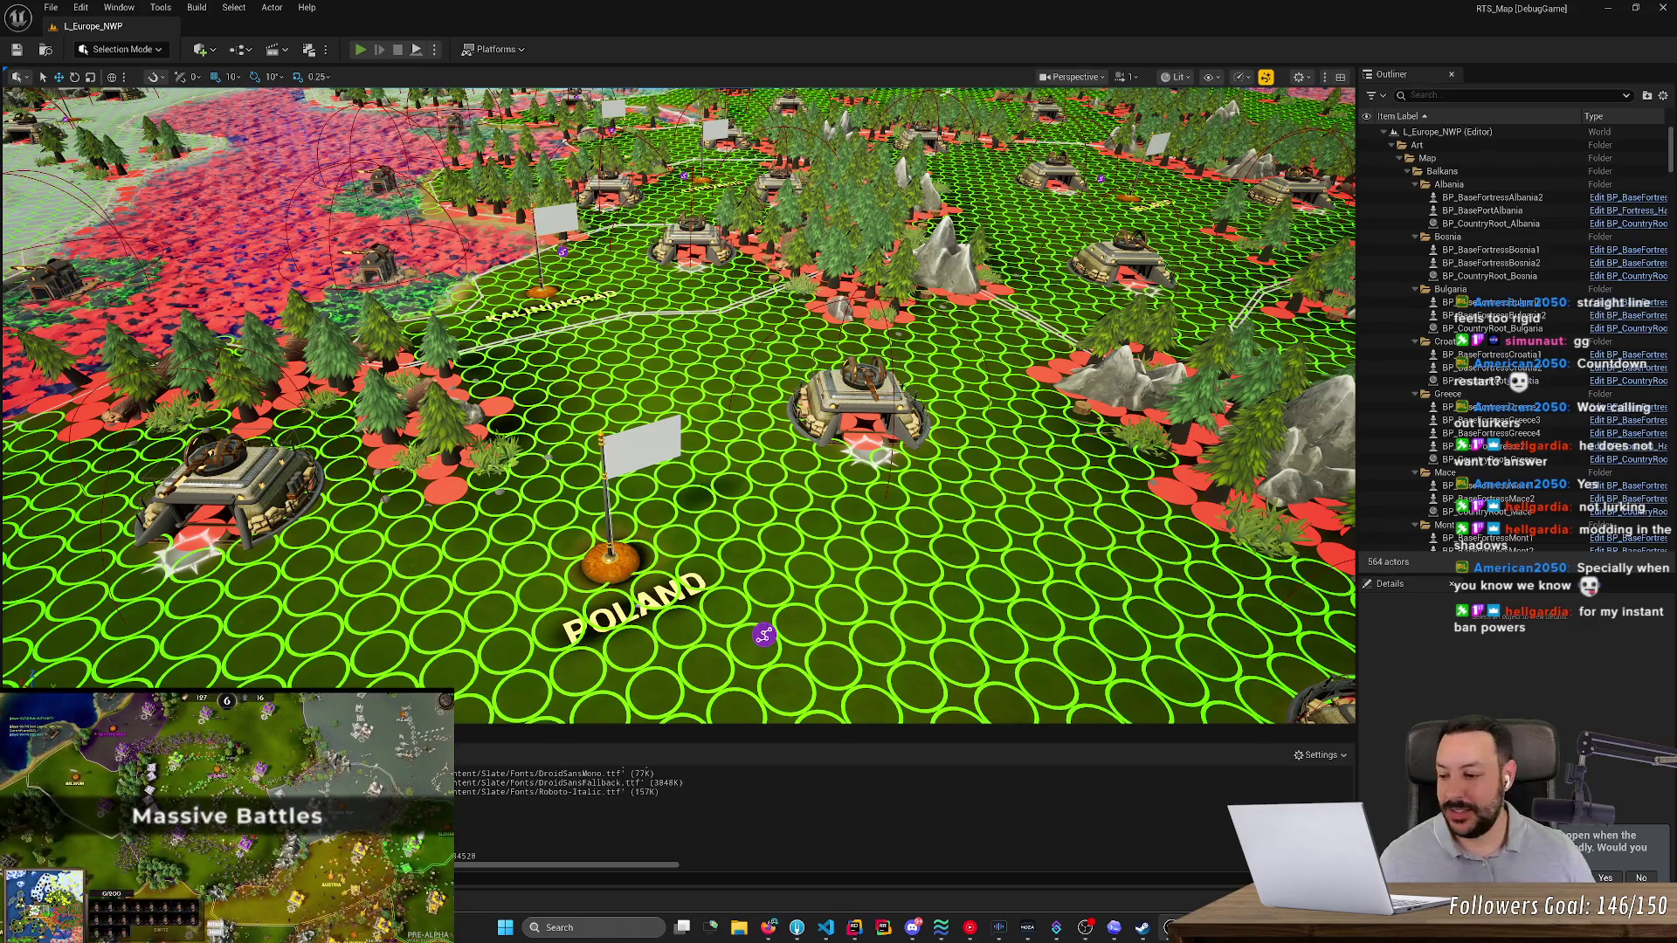
key(alt+p)
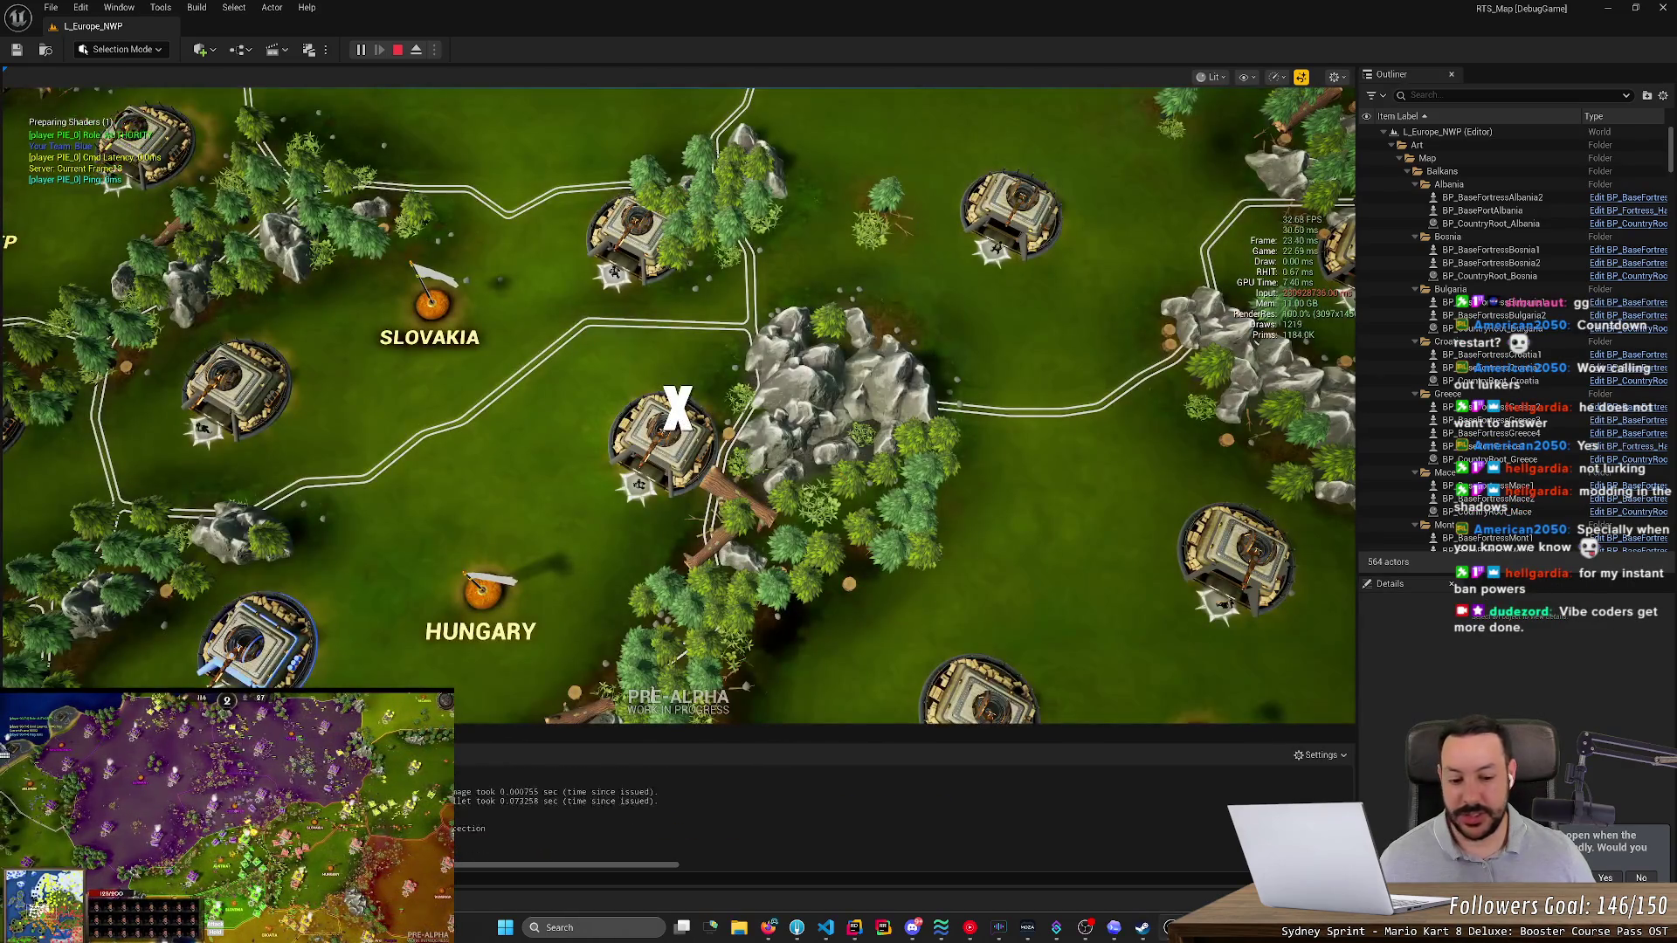
- Read the chat assistant's answer, close its window, and pause the running L_Europe_NWP game
click(1114, 927)
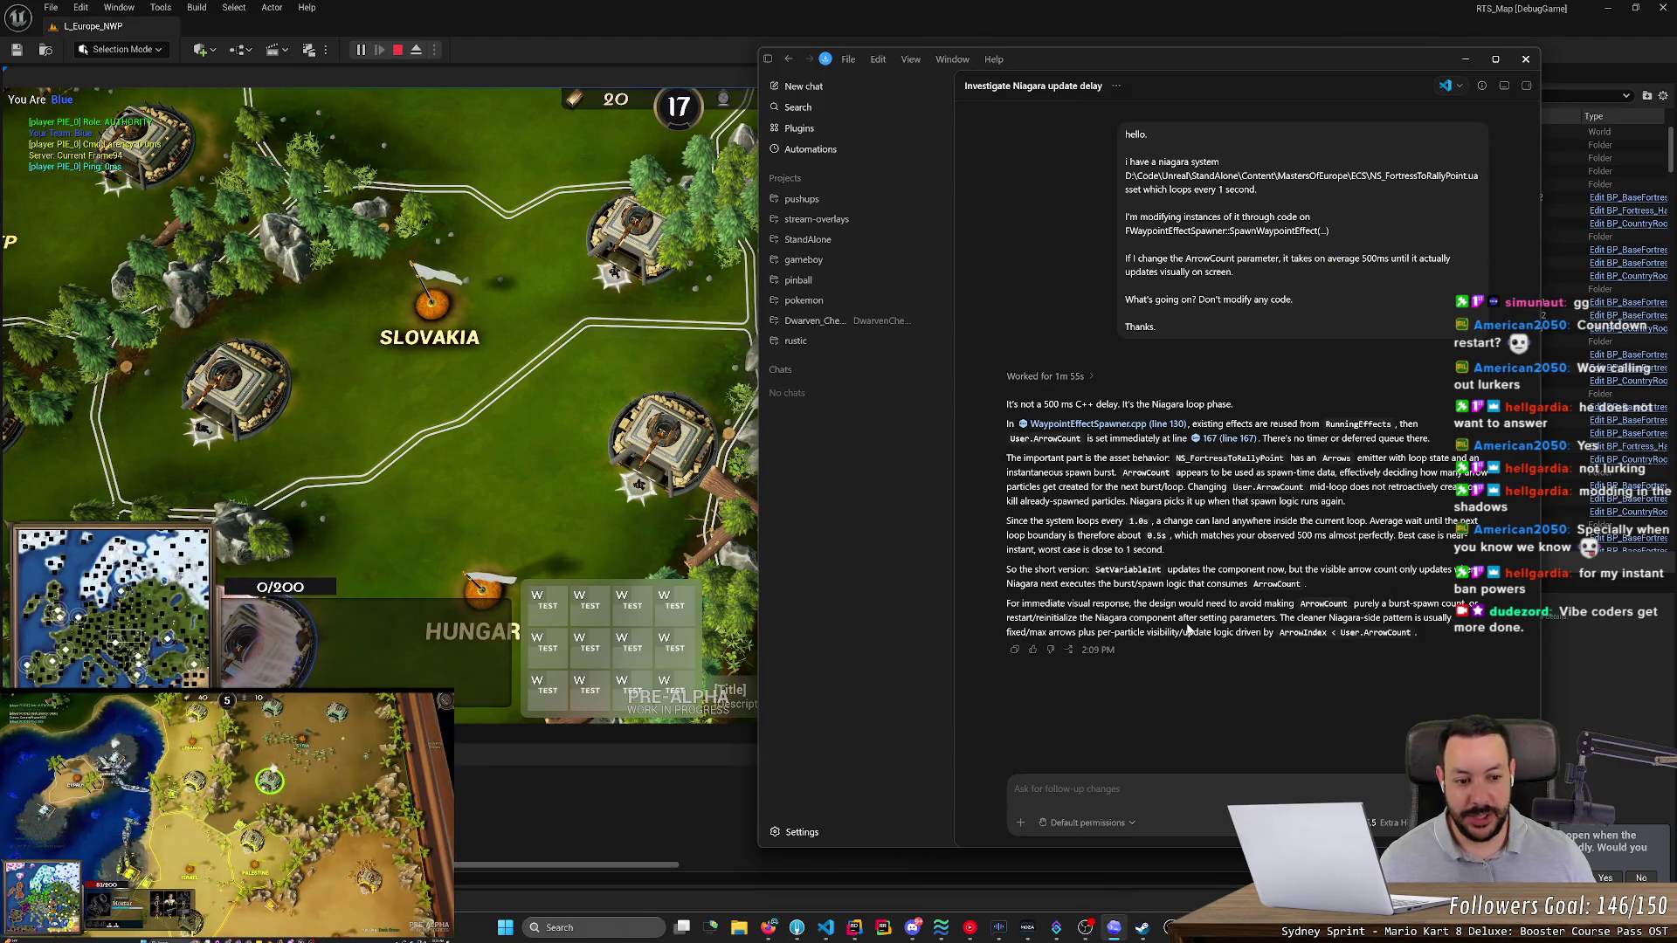
mouse_move(1281, 449)
mouse_down()
mouse_move(1310, 507)
mouse_move(1397, 585)
mouse_move(1039, 583)
mouse_up()
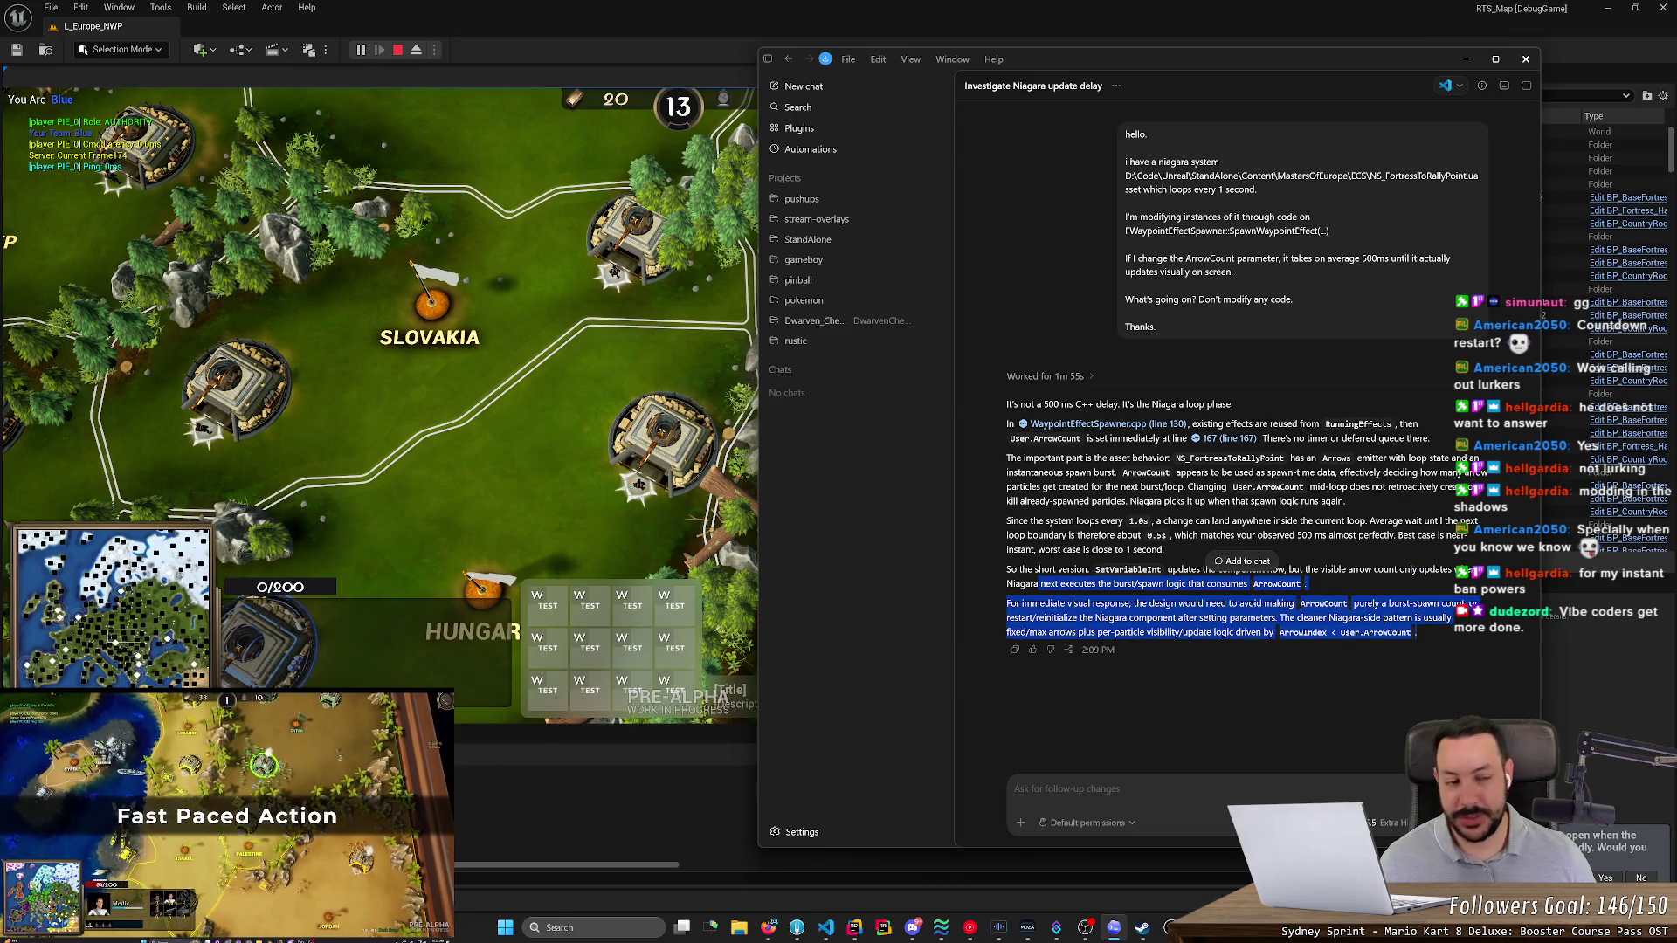
click(1495, 59)
click(1259, 366)
key(Escape)
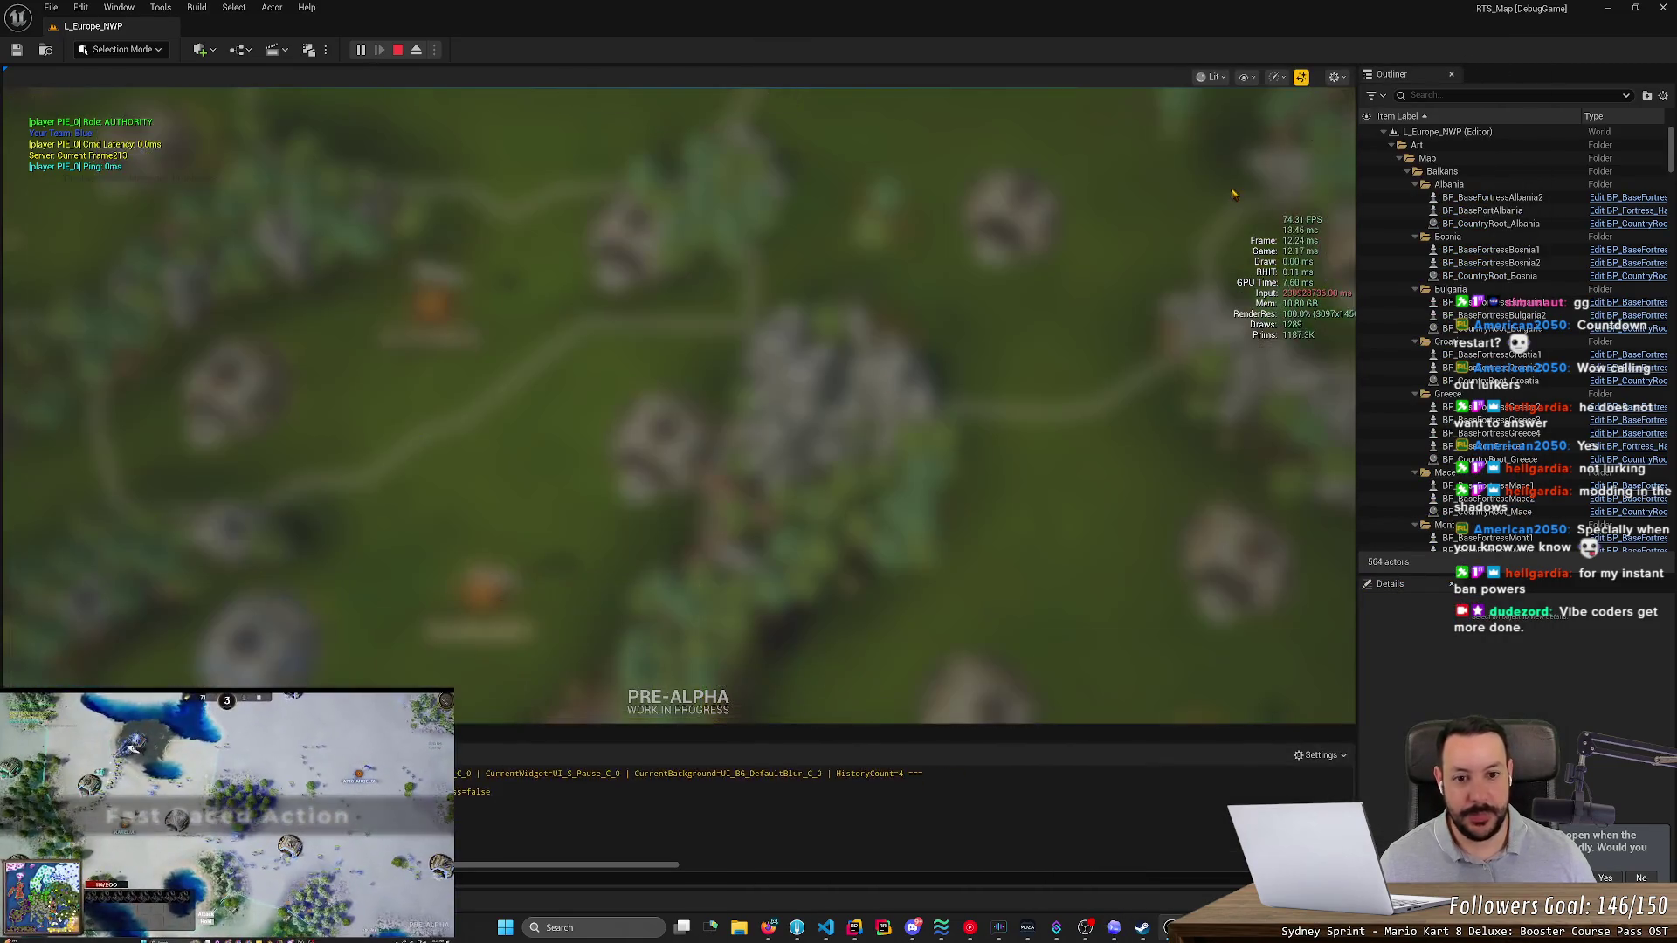
click(1258, 134)
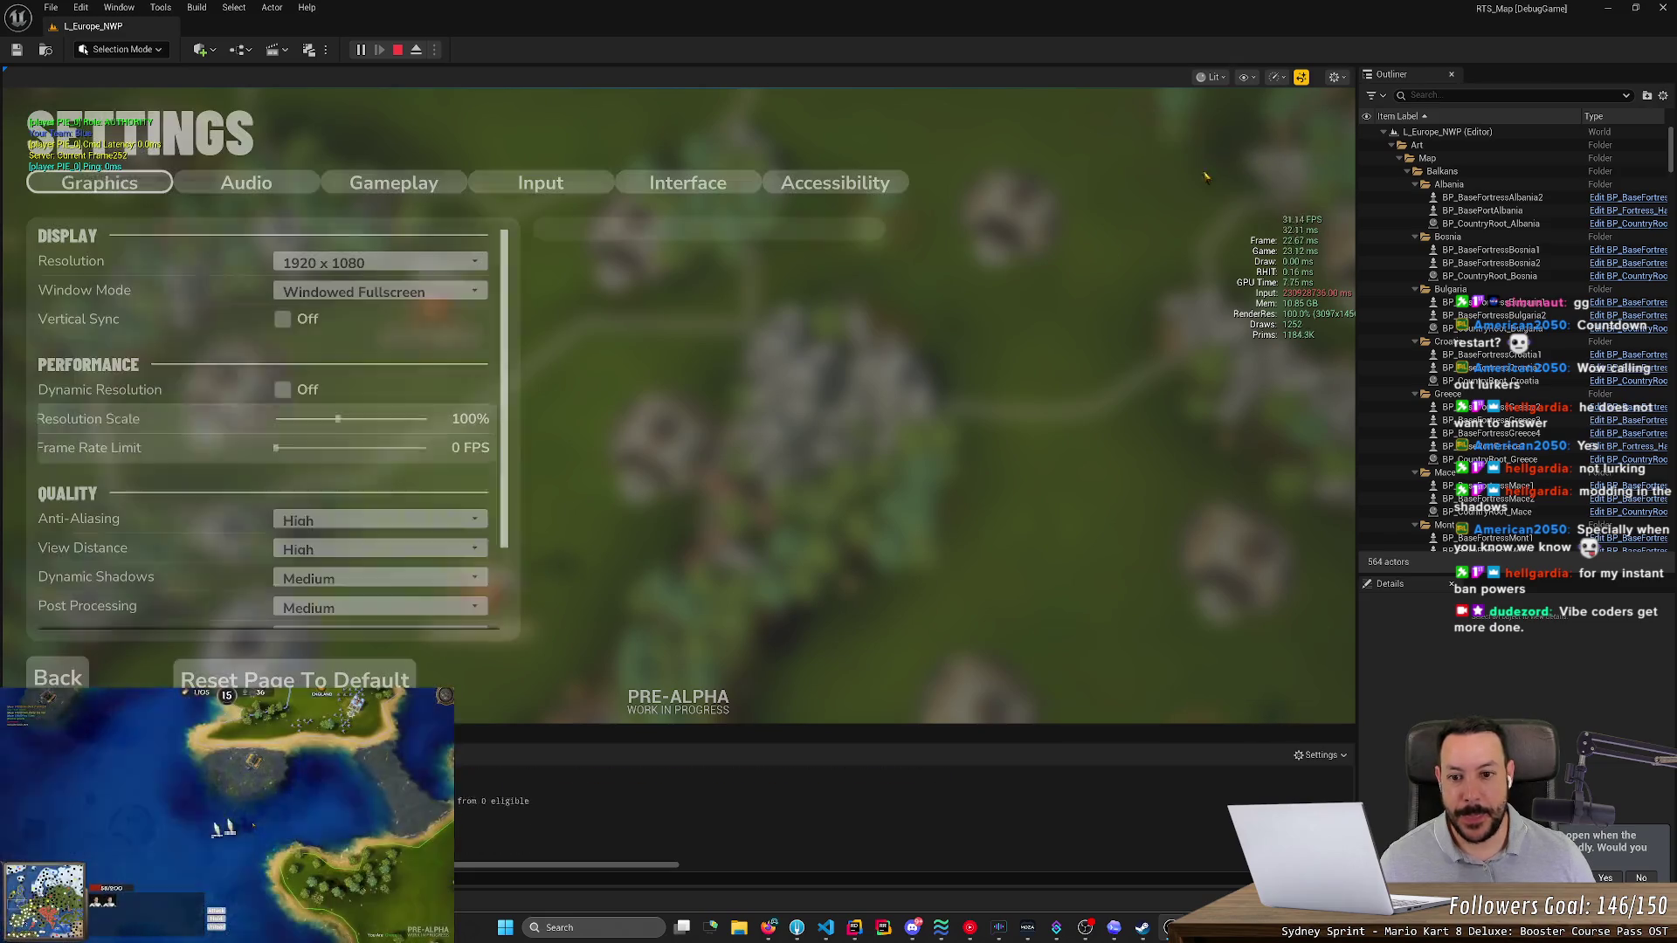
scroll(366, 373, down, 2)
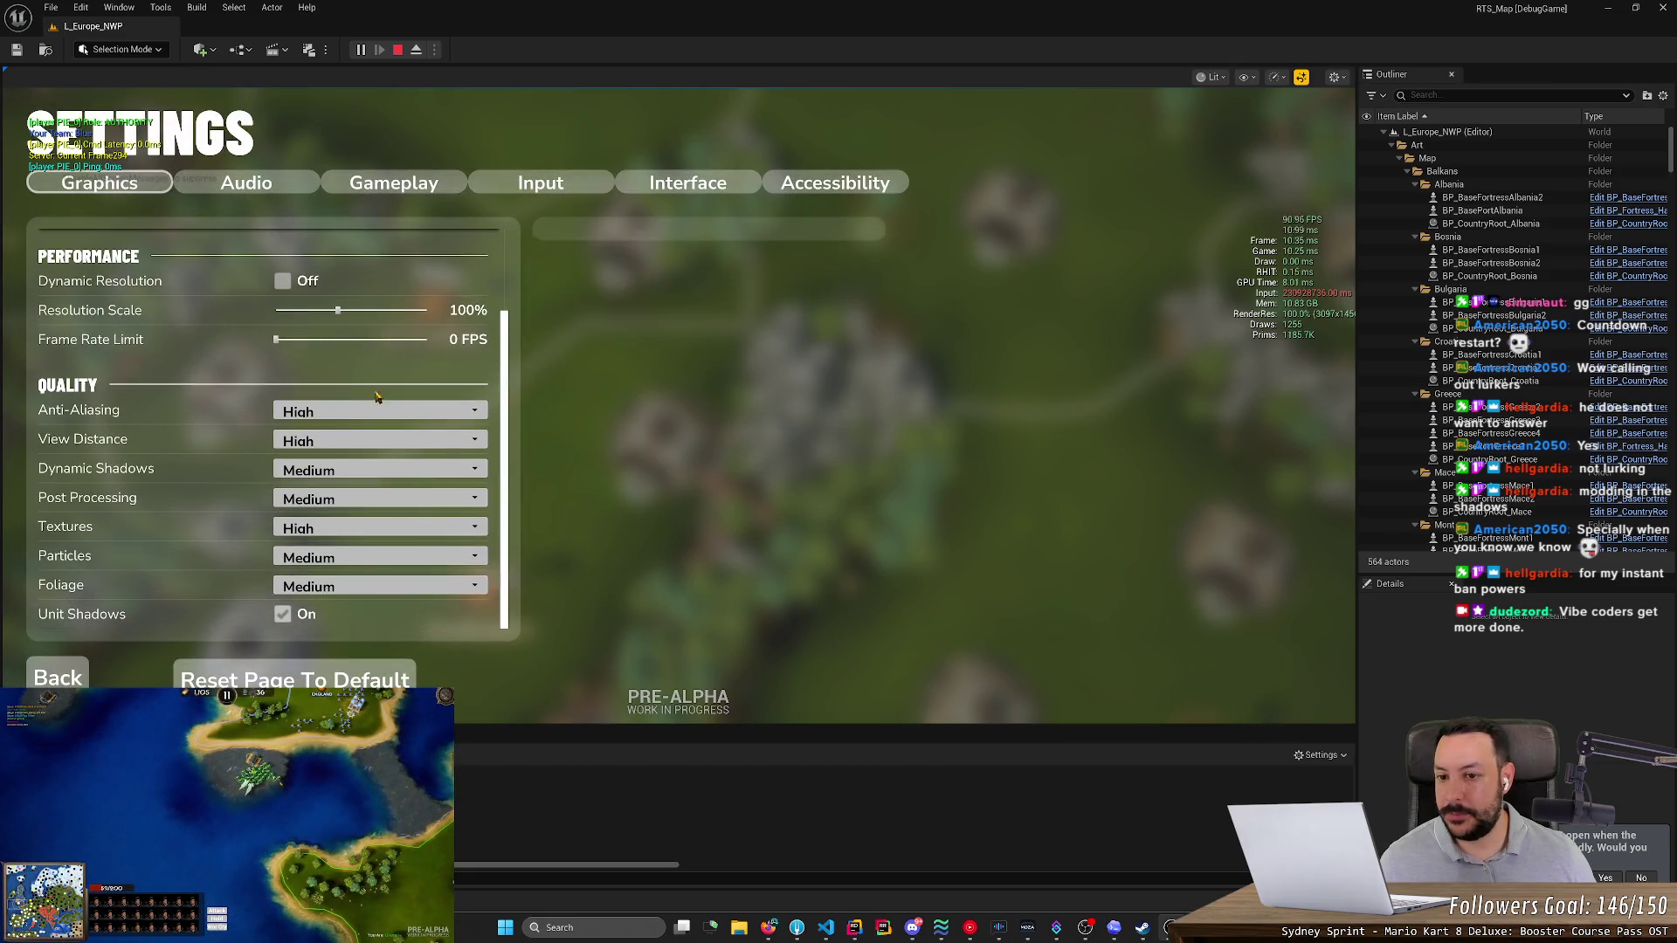
click(699, 192)
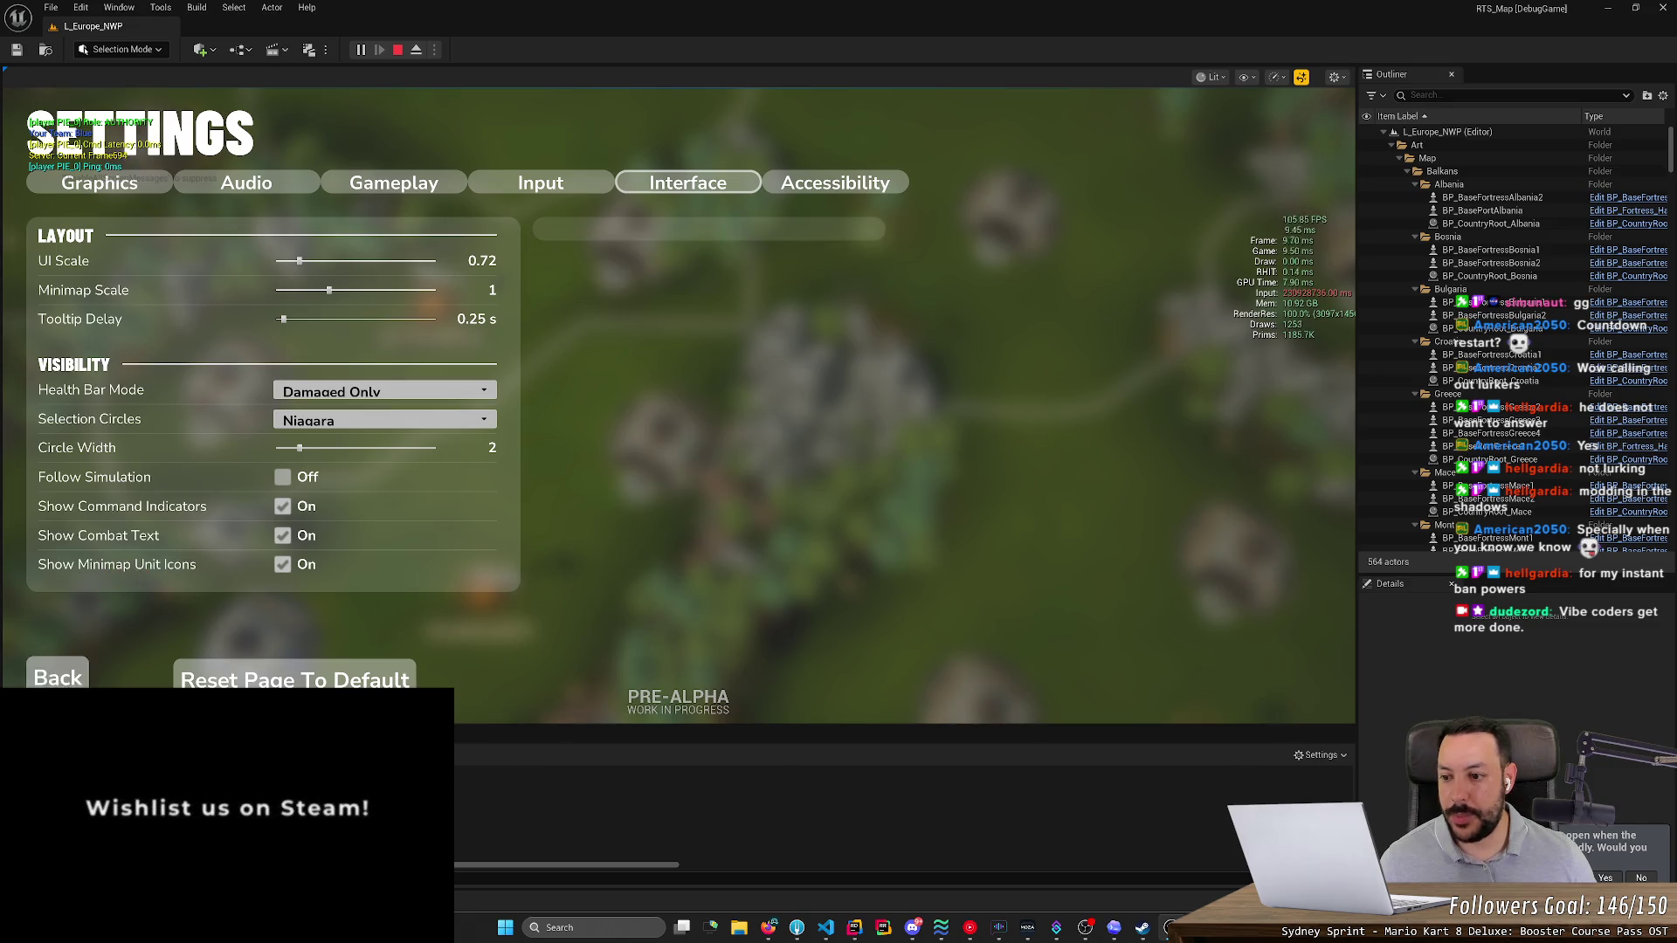
key(Escape)
key(alt+Tab)
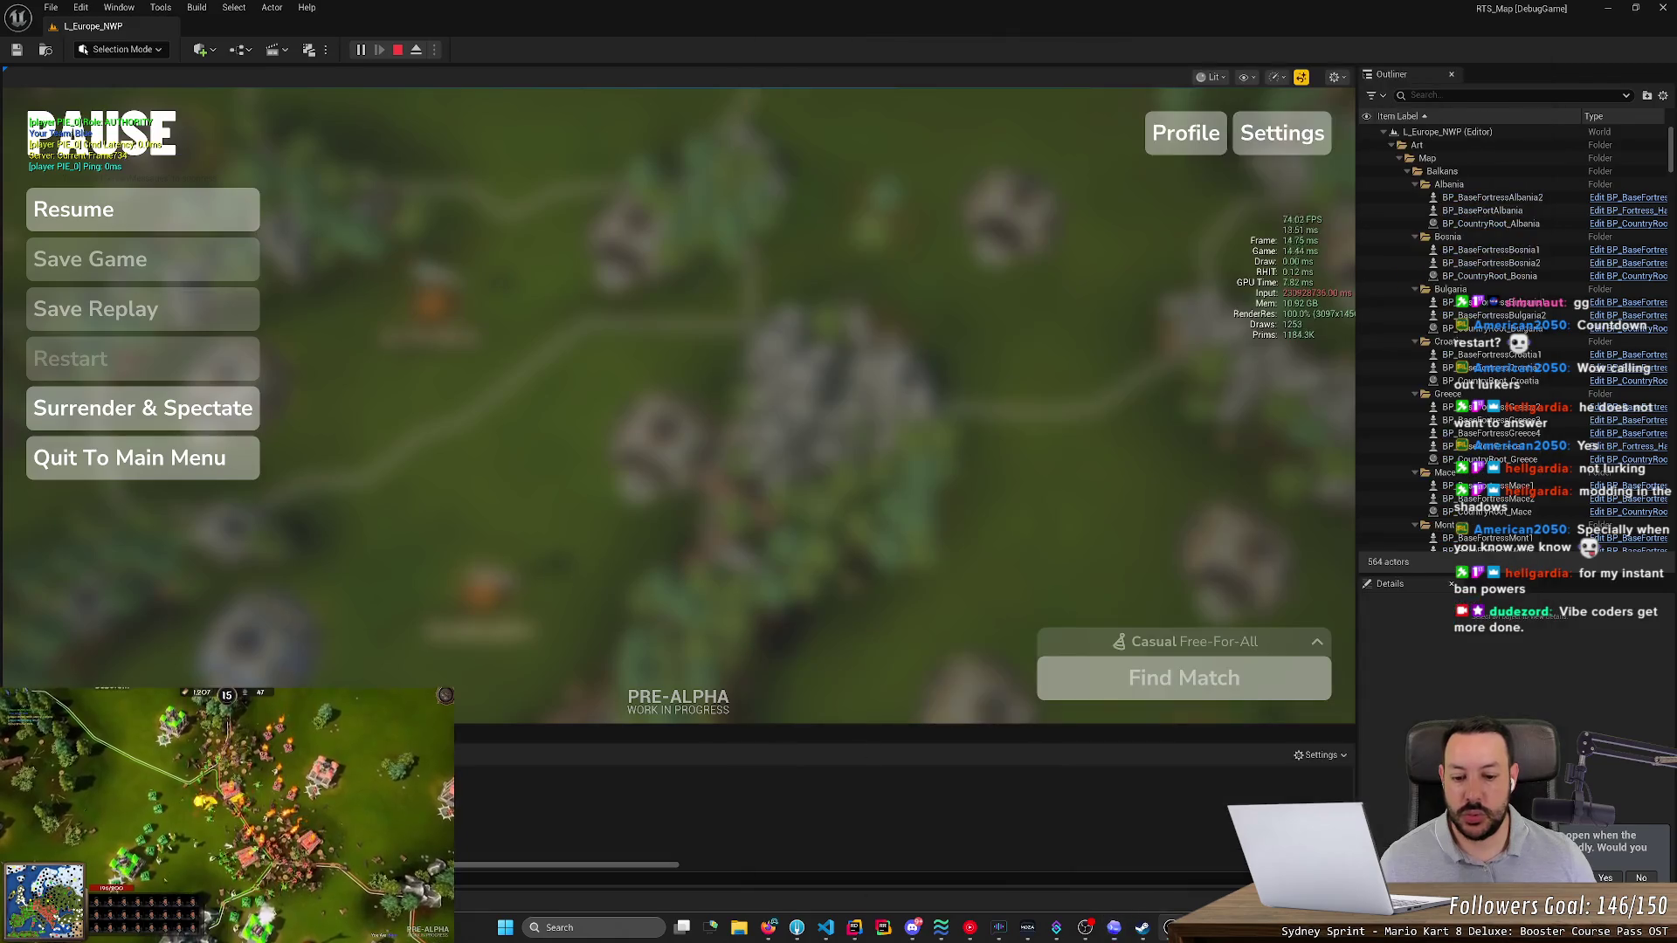
click(854, 928)
- Search the solution for 'Show Minimap Unit' and open its definition at line 688
key(ctrl+shift+f)
text(Show)
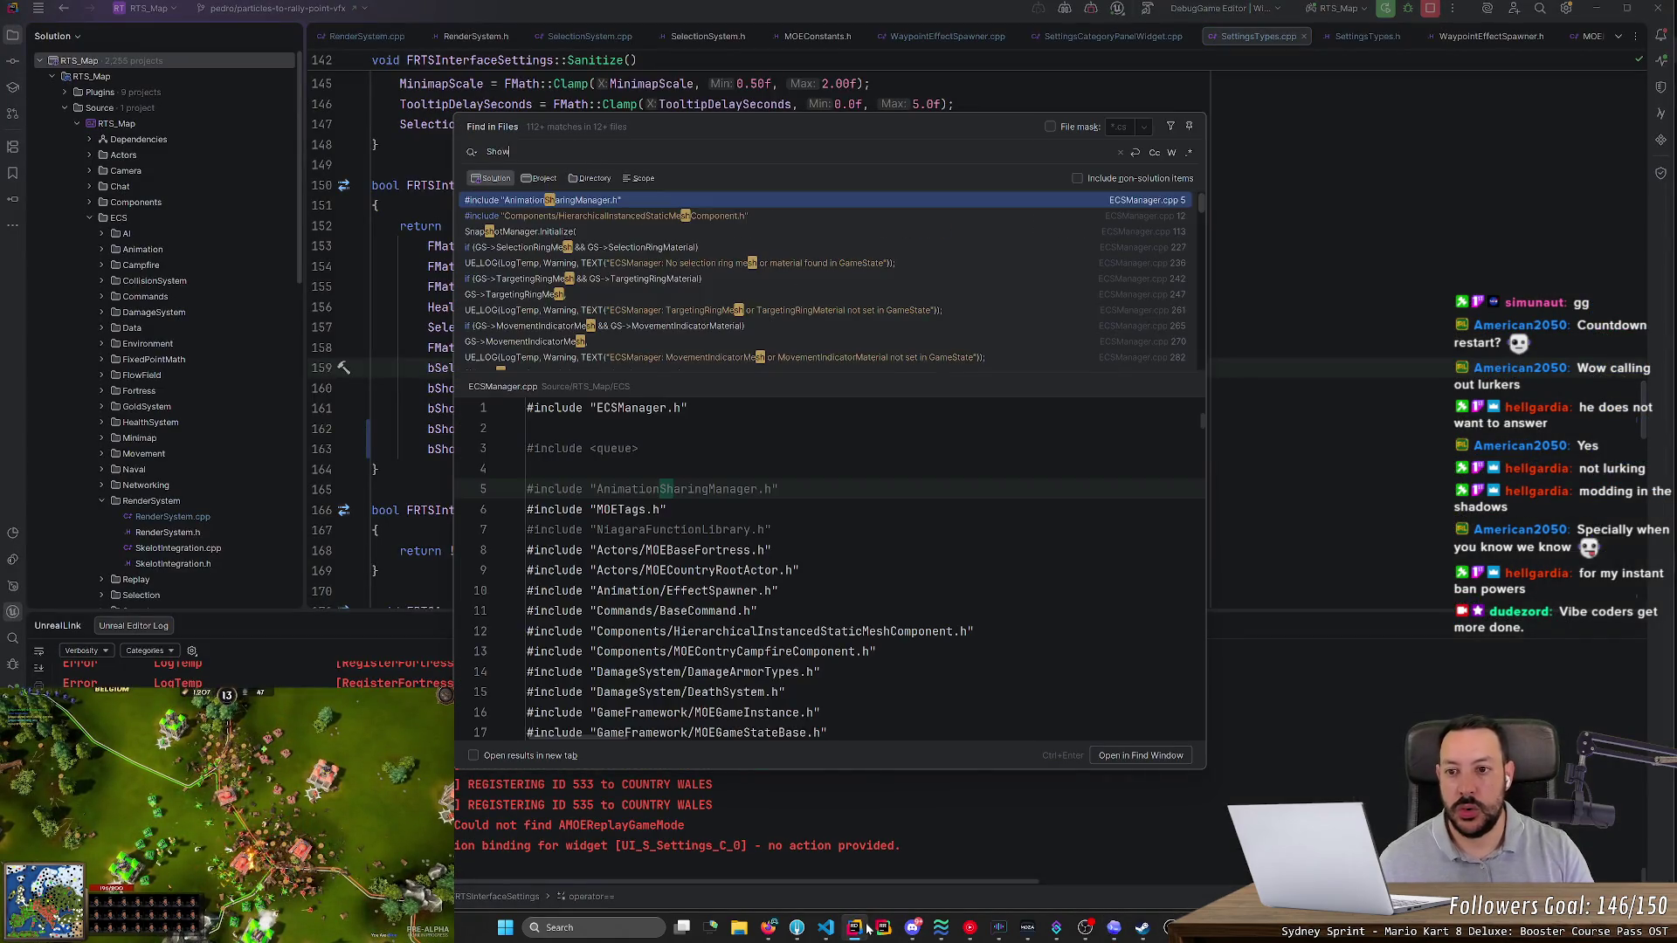
text( Minimap Unit)
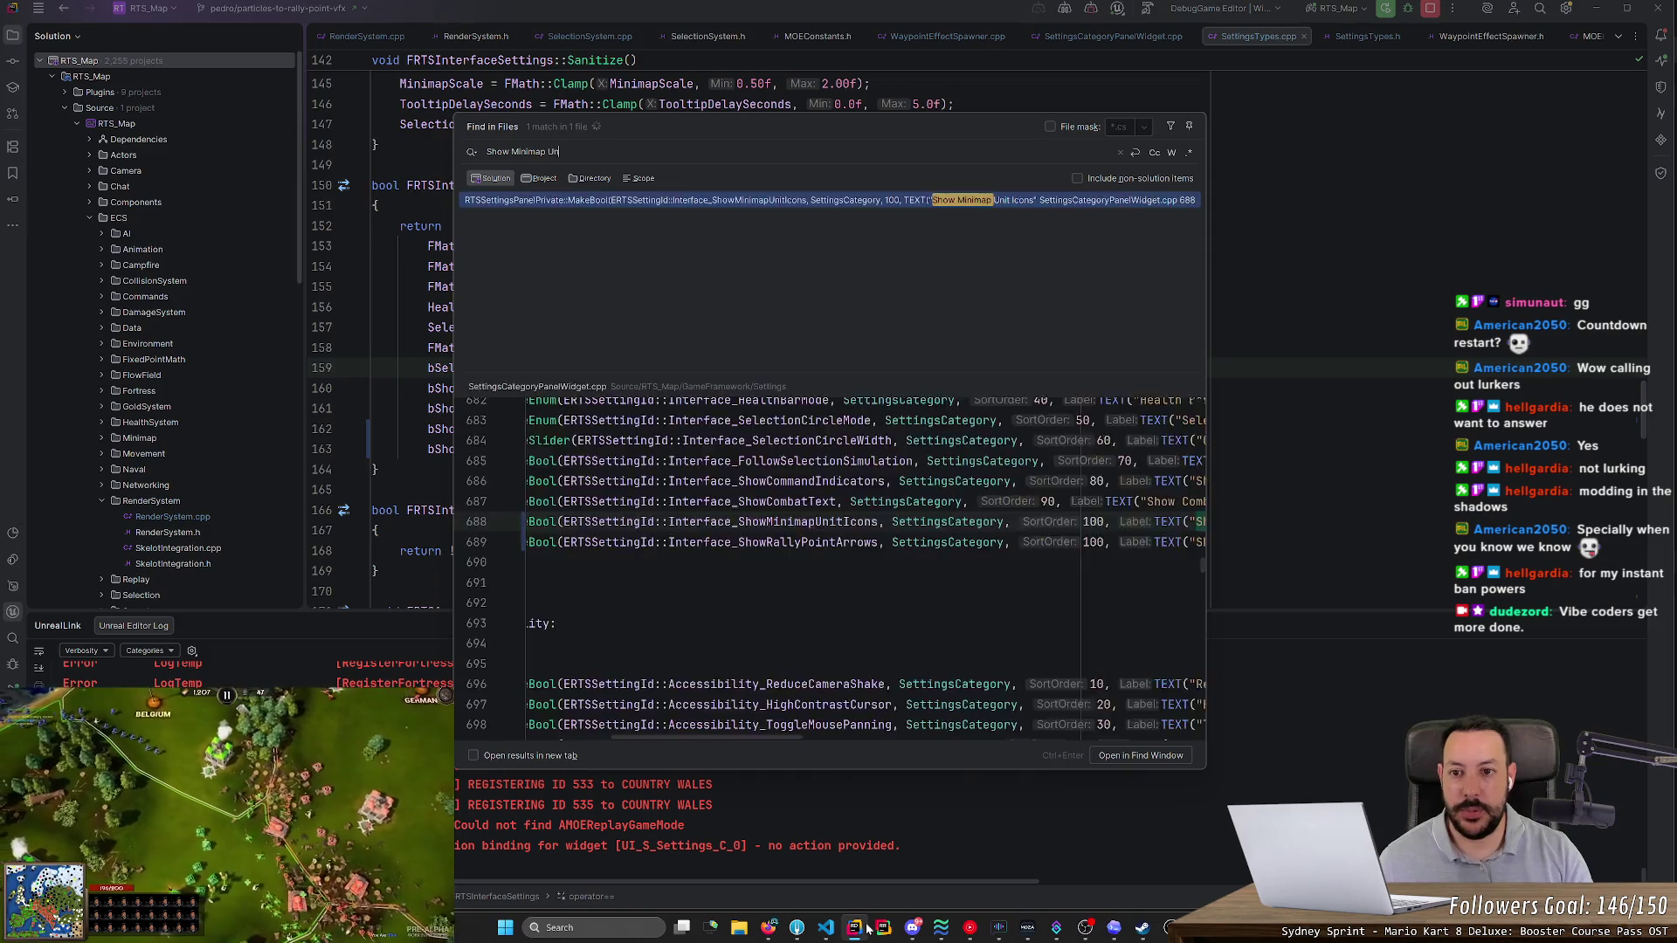
key(Return)
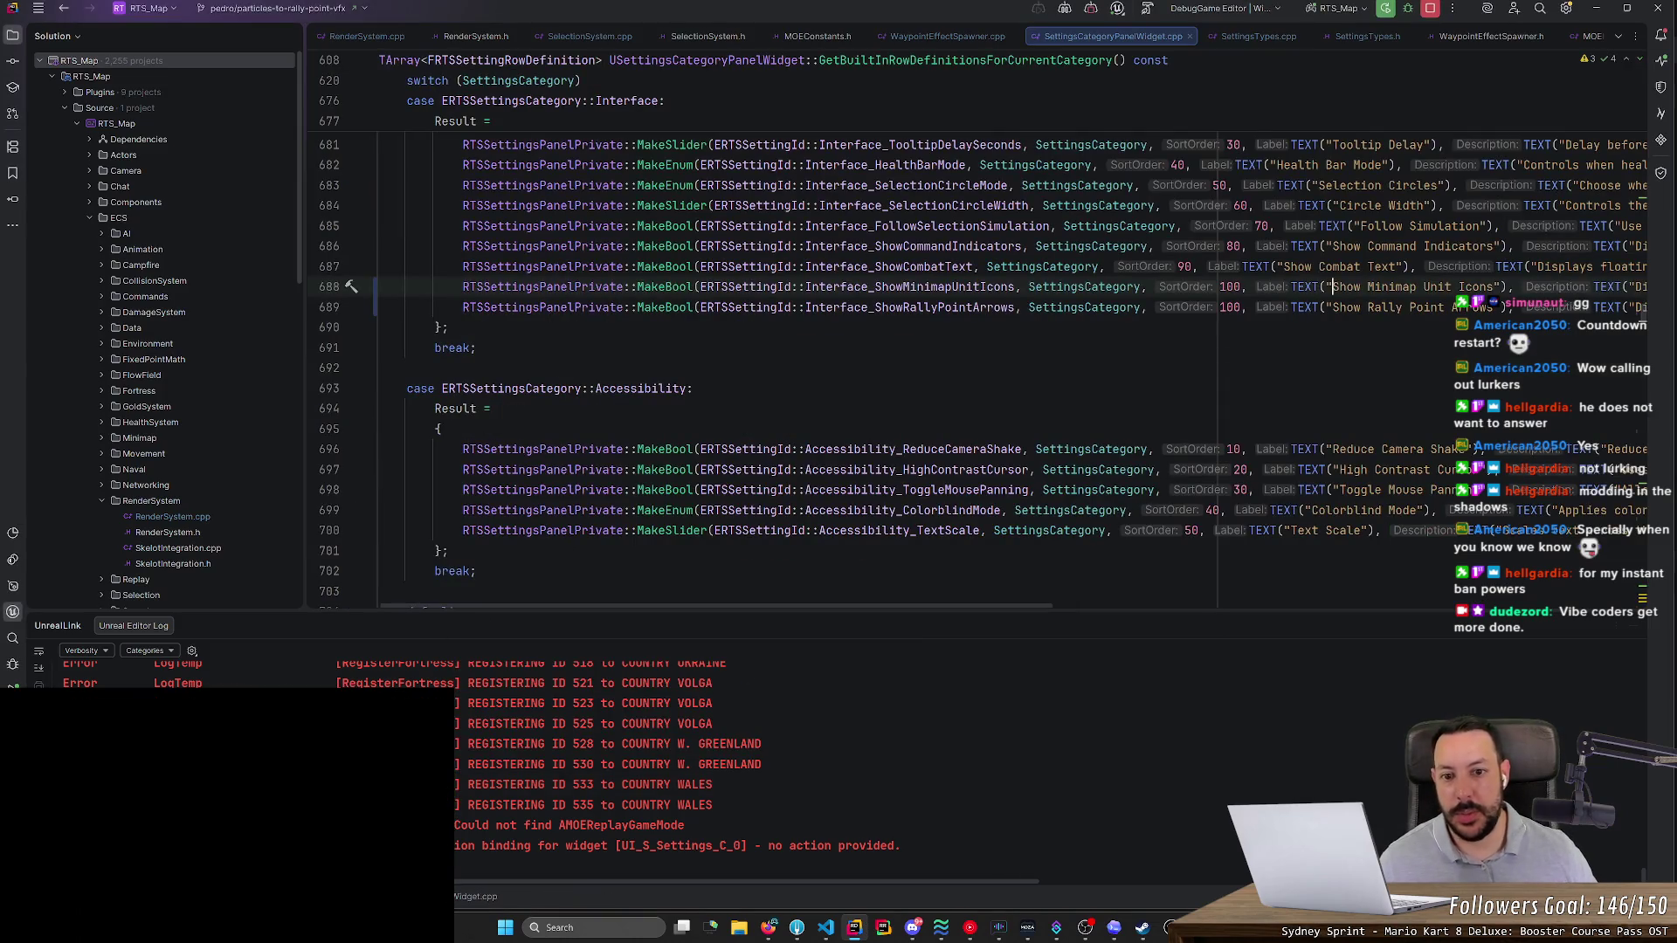
- Look up usages of Interface_ShowMinimapUnitIcons across all files, then return to Unreal
double_click(972, 286)
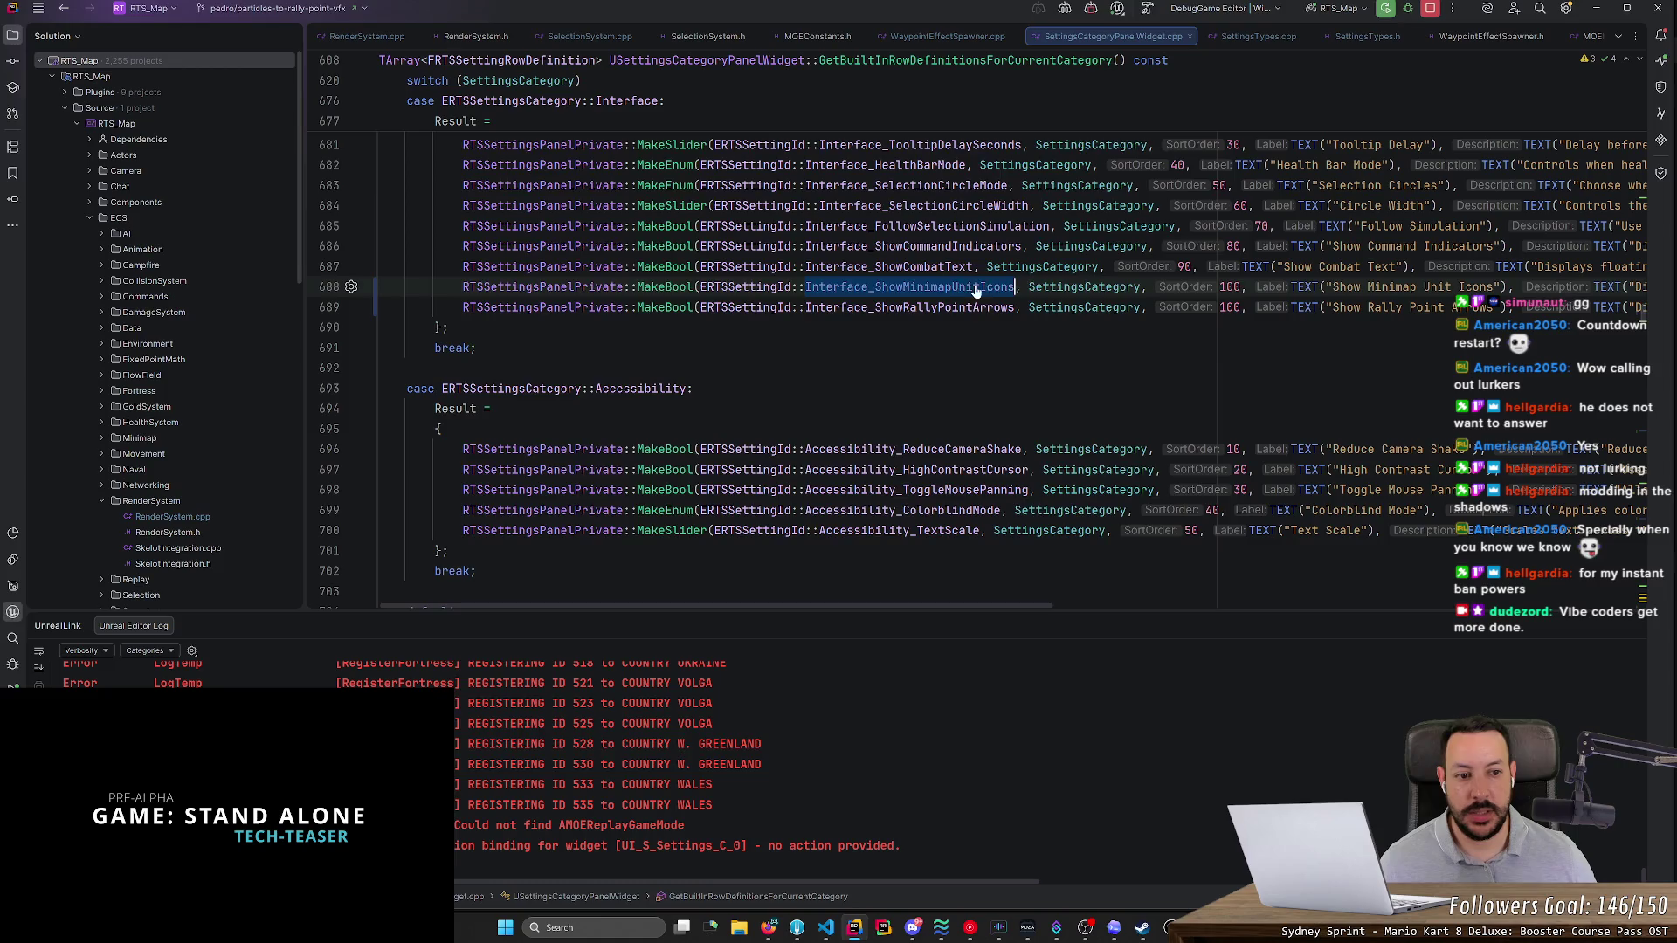
key(ctrl+shift+f)
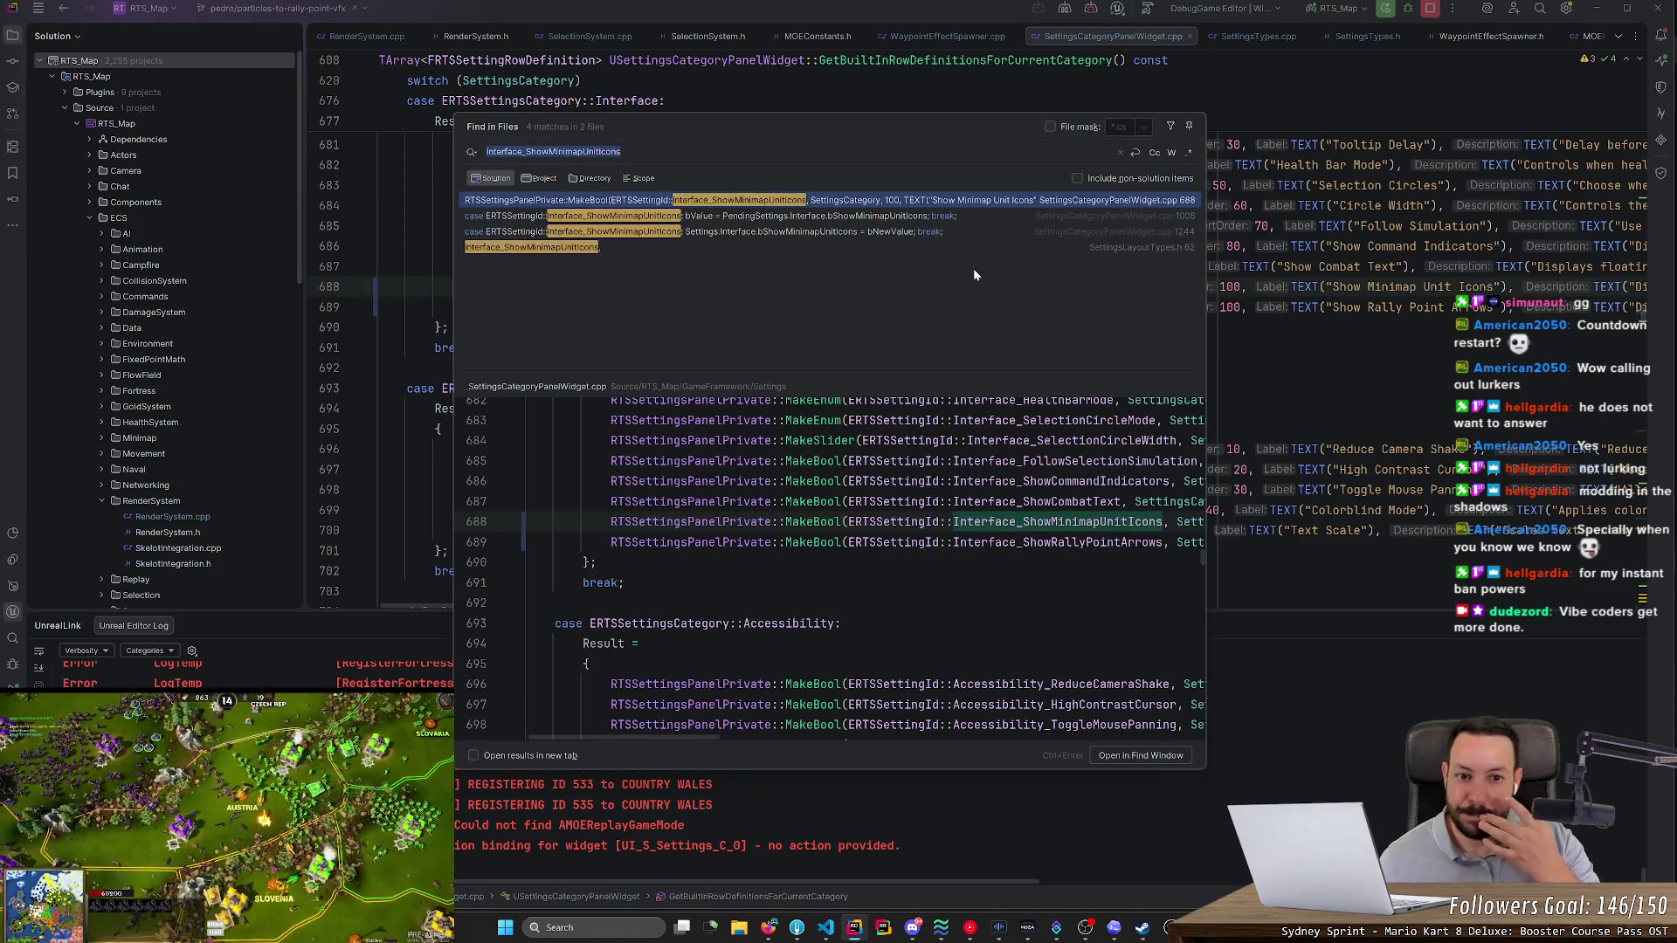
click(1298, 165)
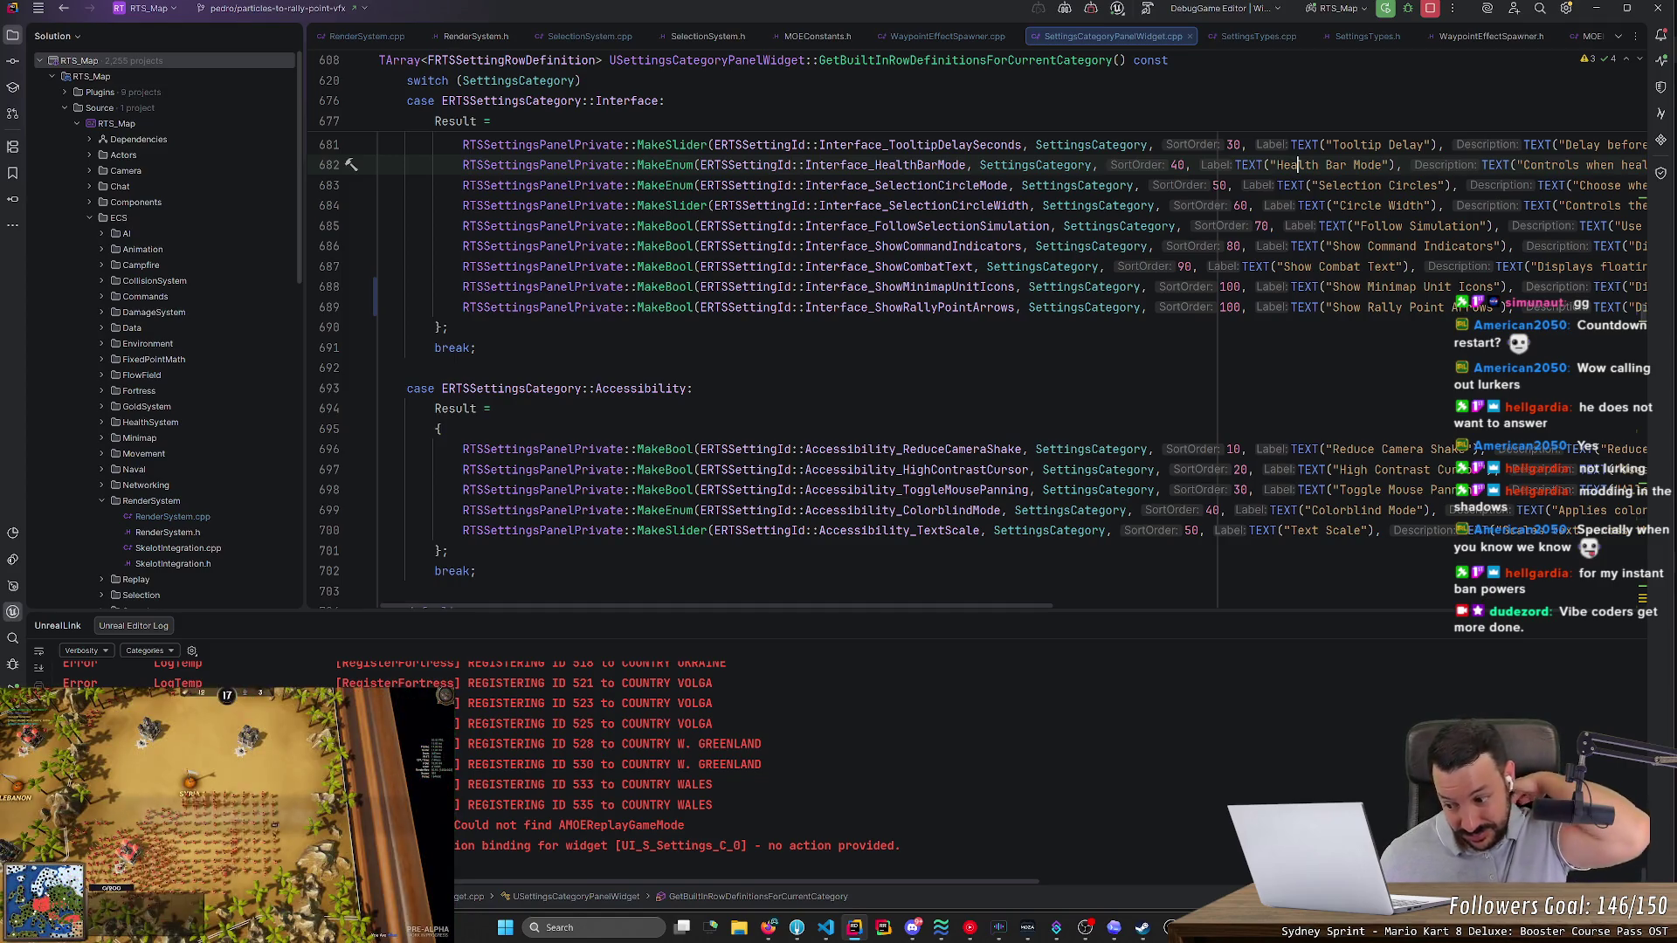
key(alt+Tab)
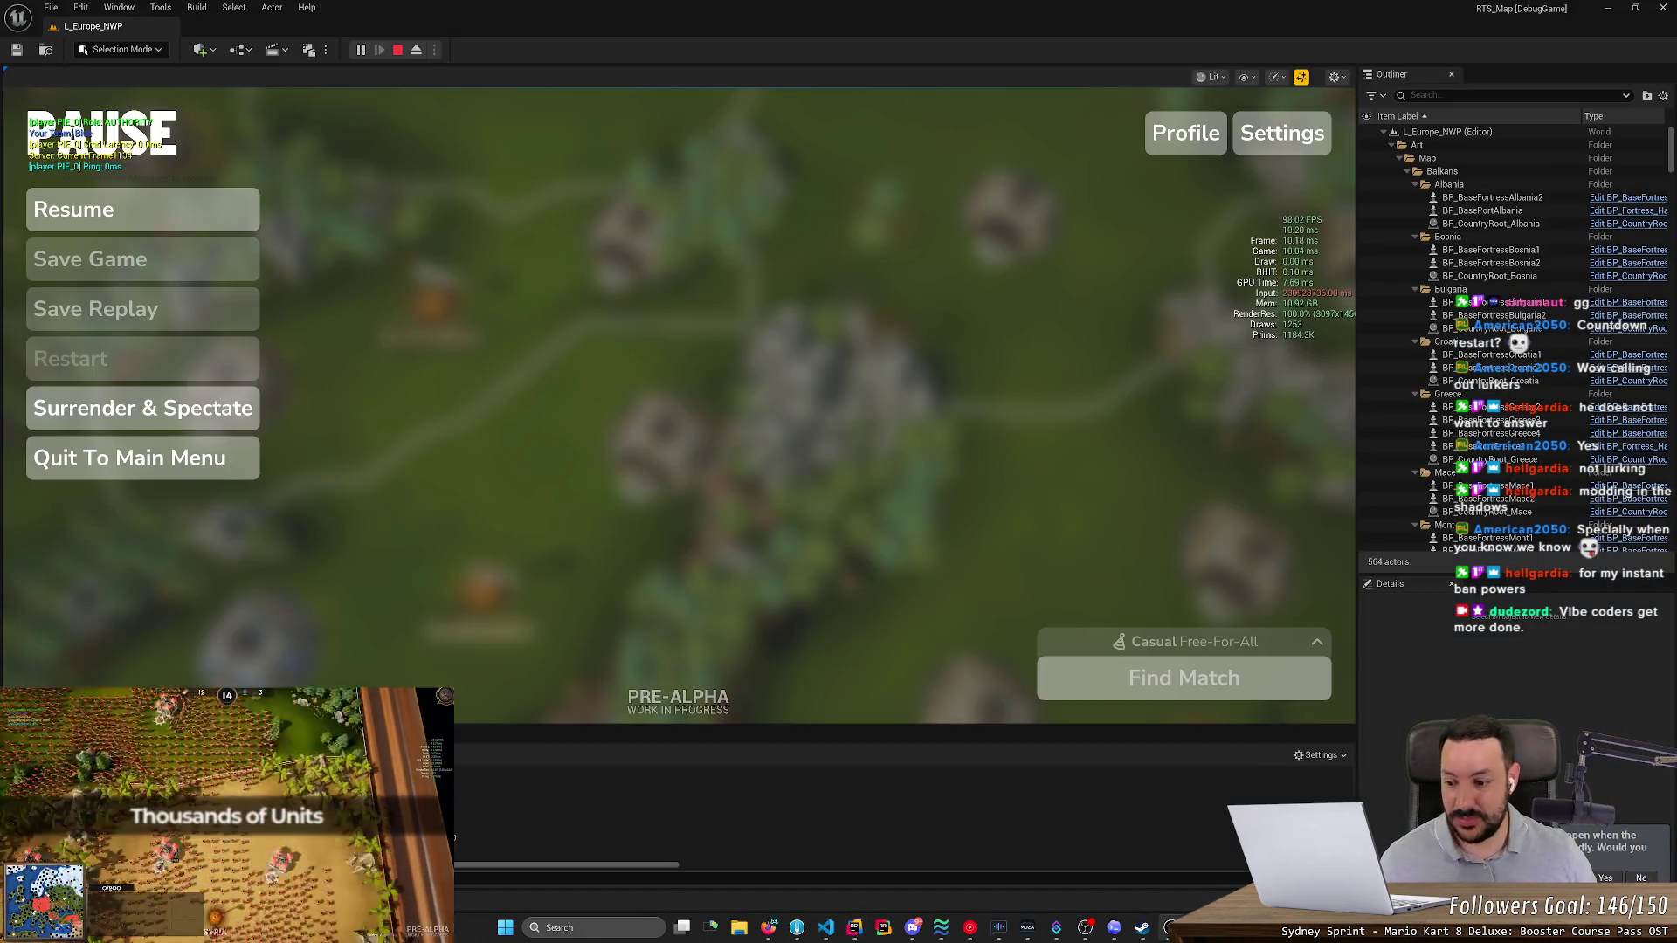
- Search the Content Drawer for 'setti' and open the UI_C_Settings_Page_Interface widget blueprint
key(ctrl+space)
text(set)
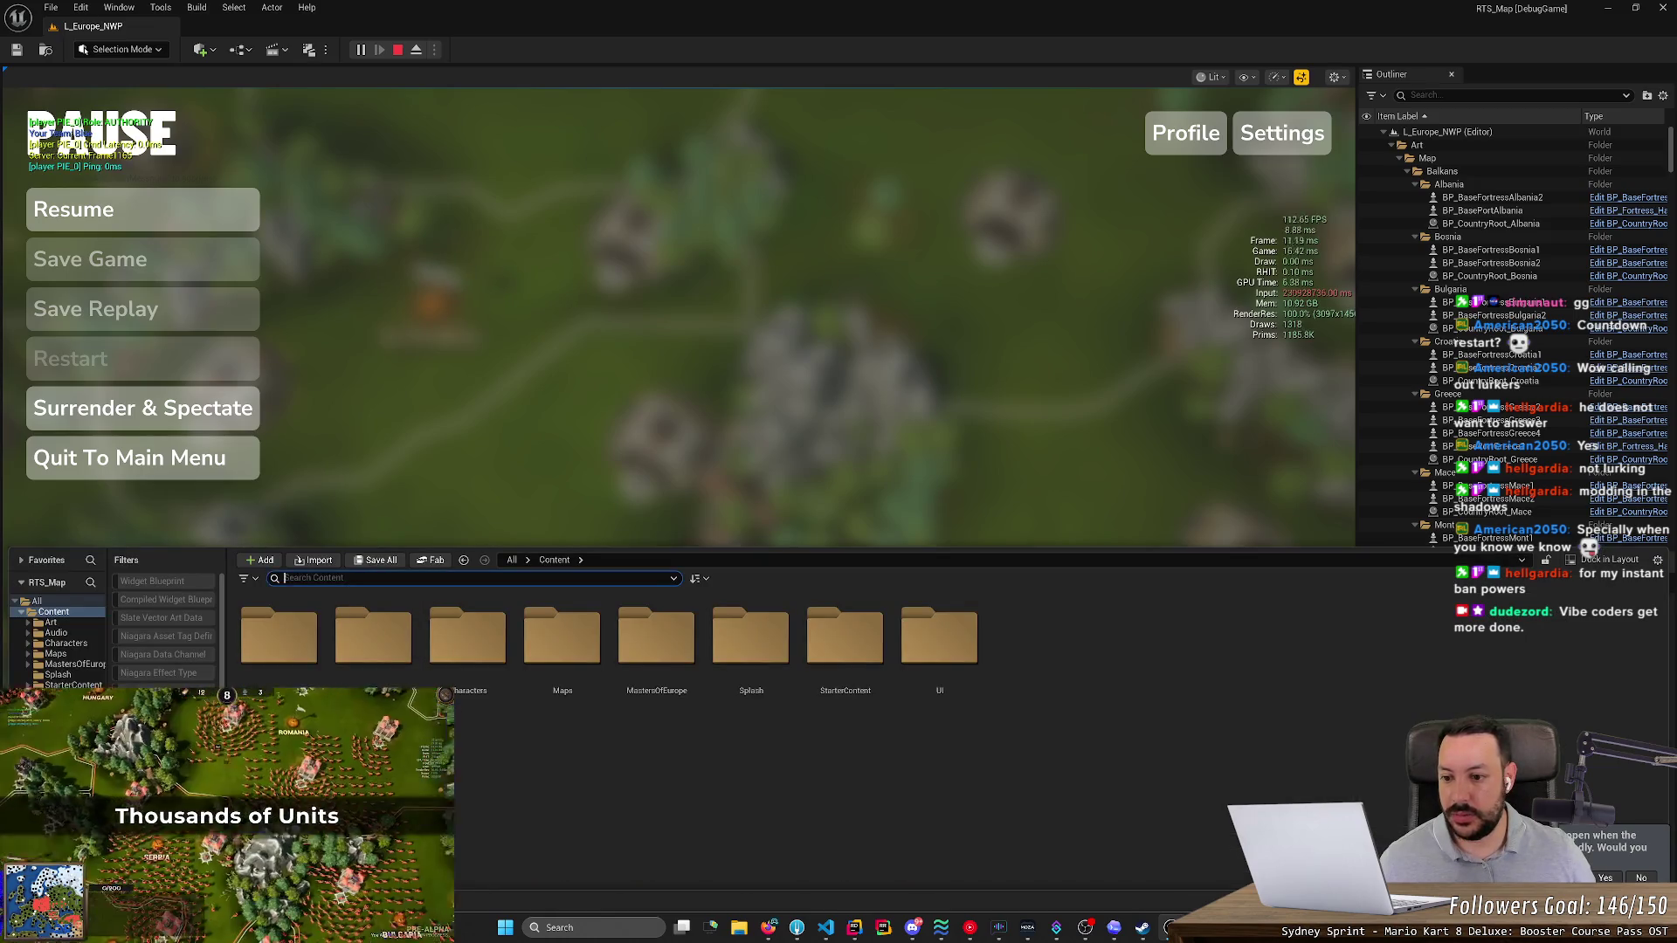
text(tings)
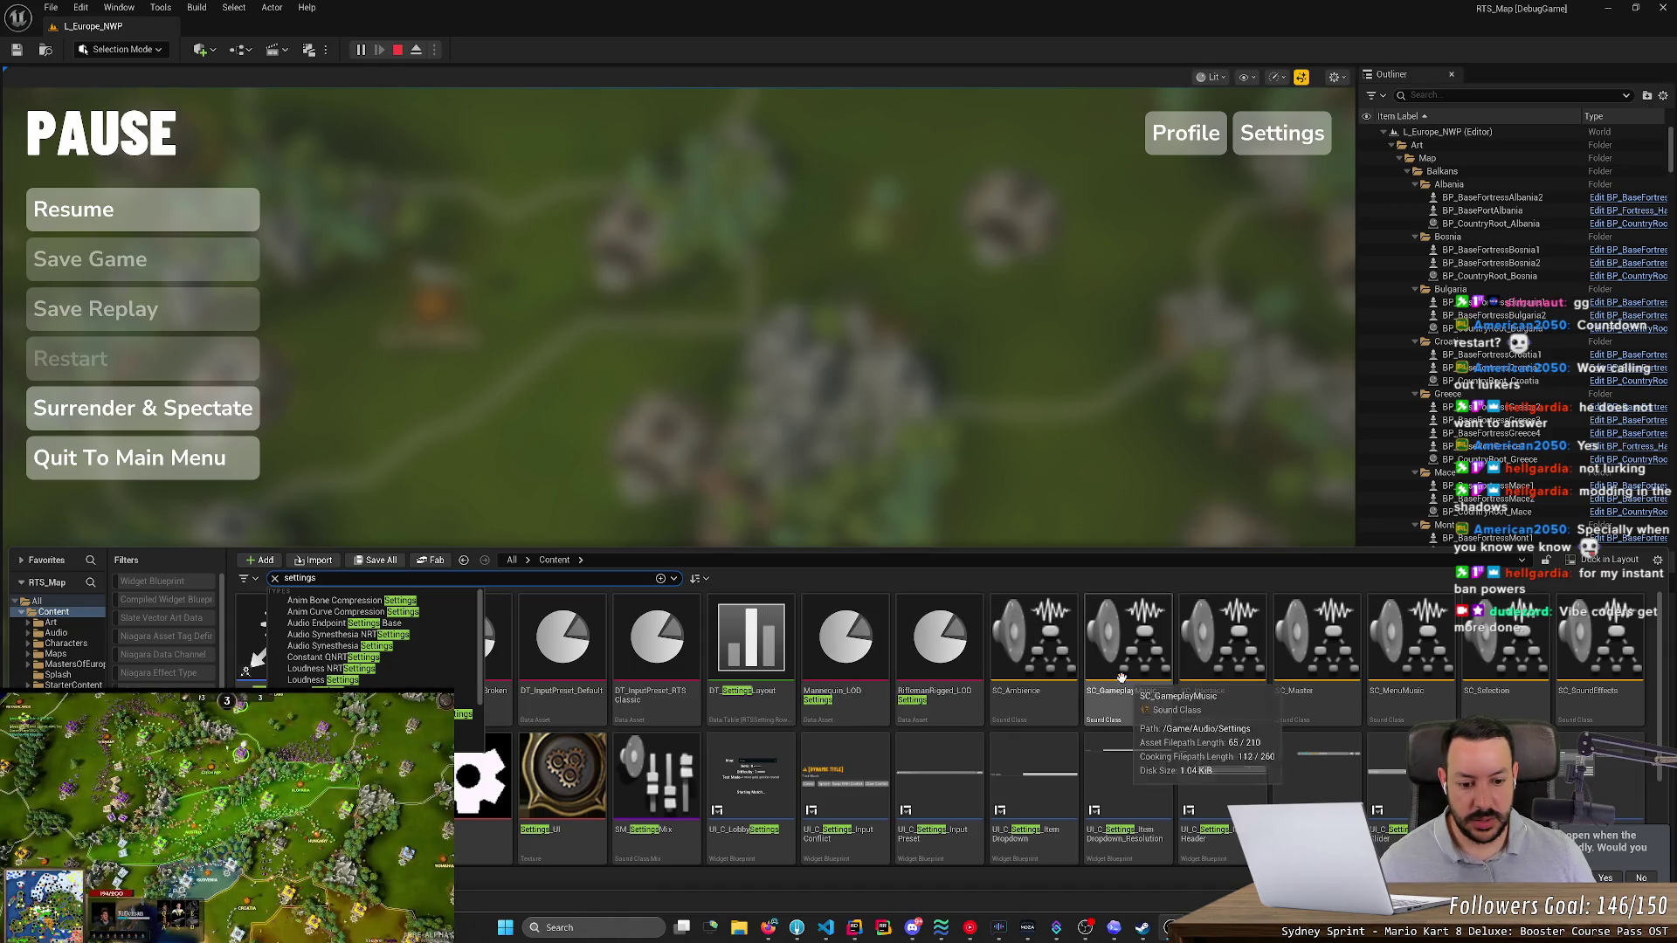
scroll(1166, 749, down, 2)
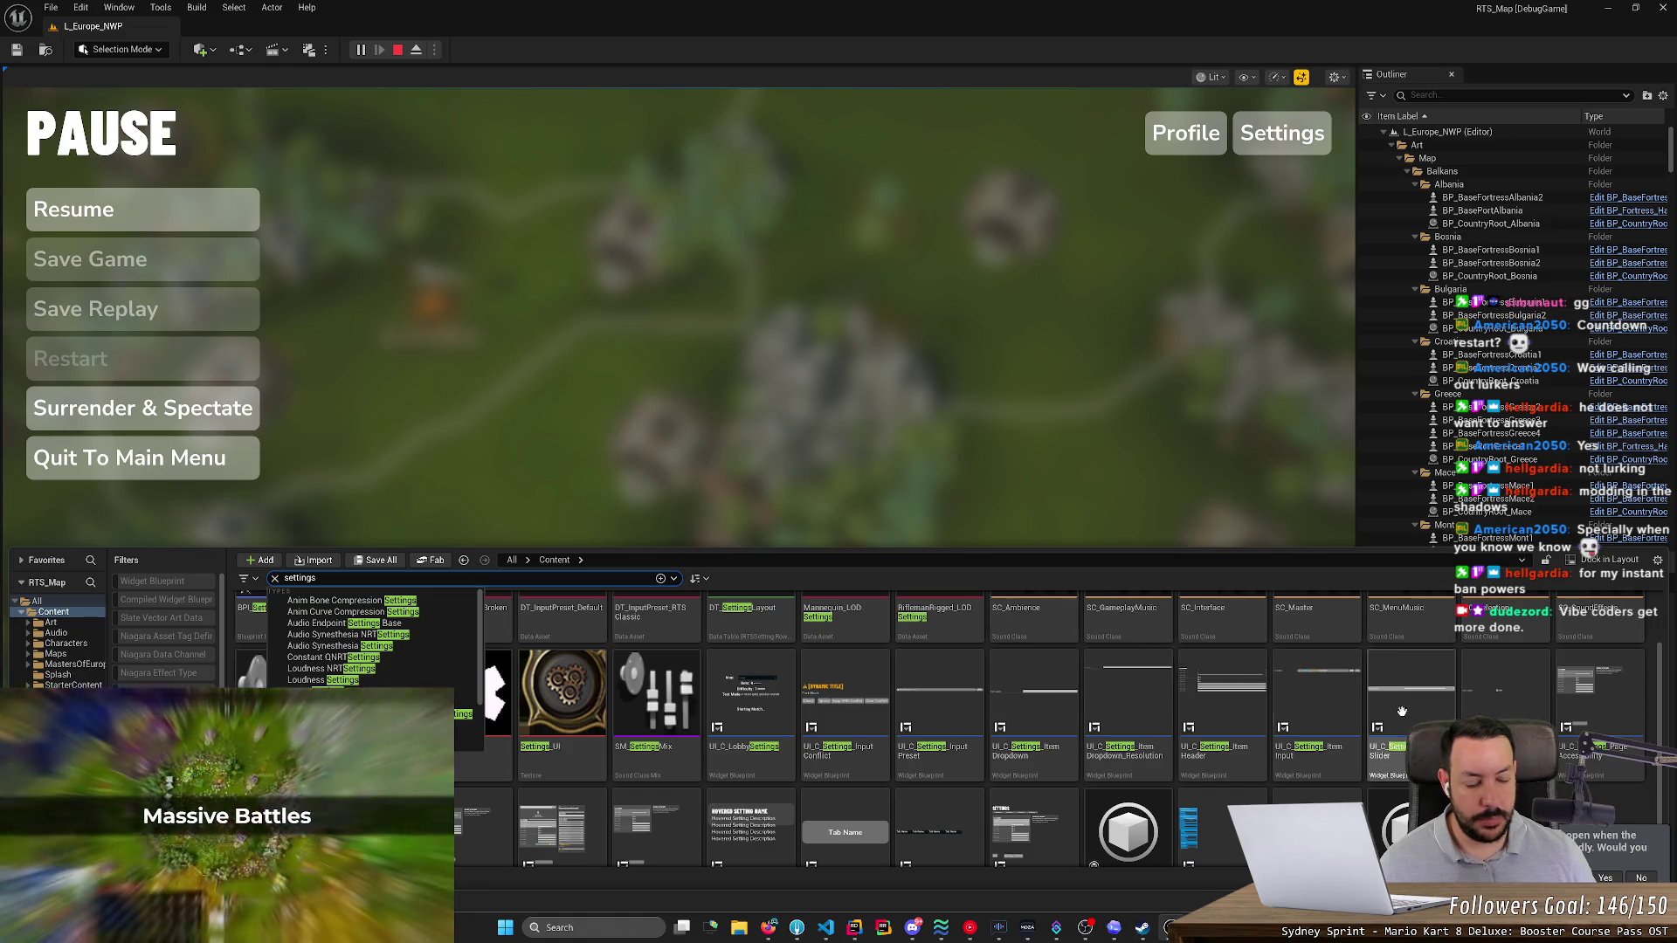
scroll(1592, 715, down, 1)
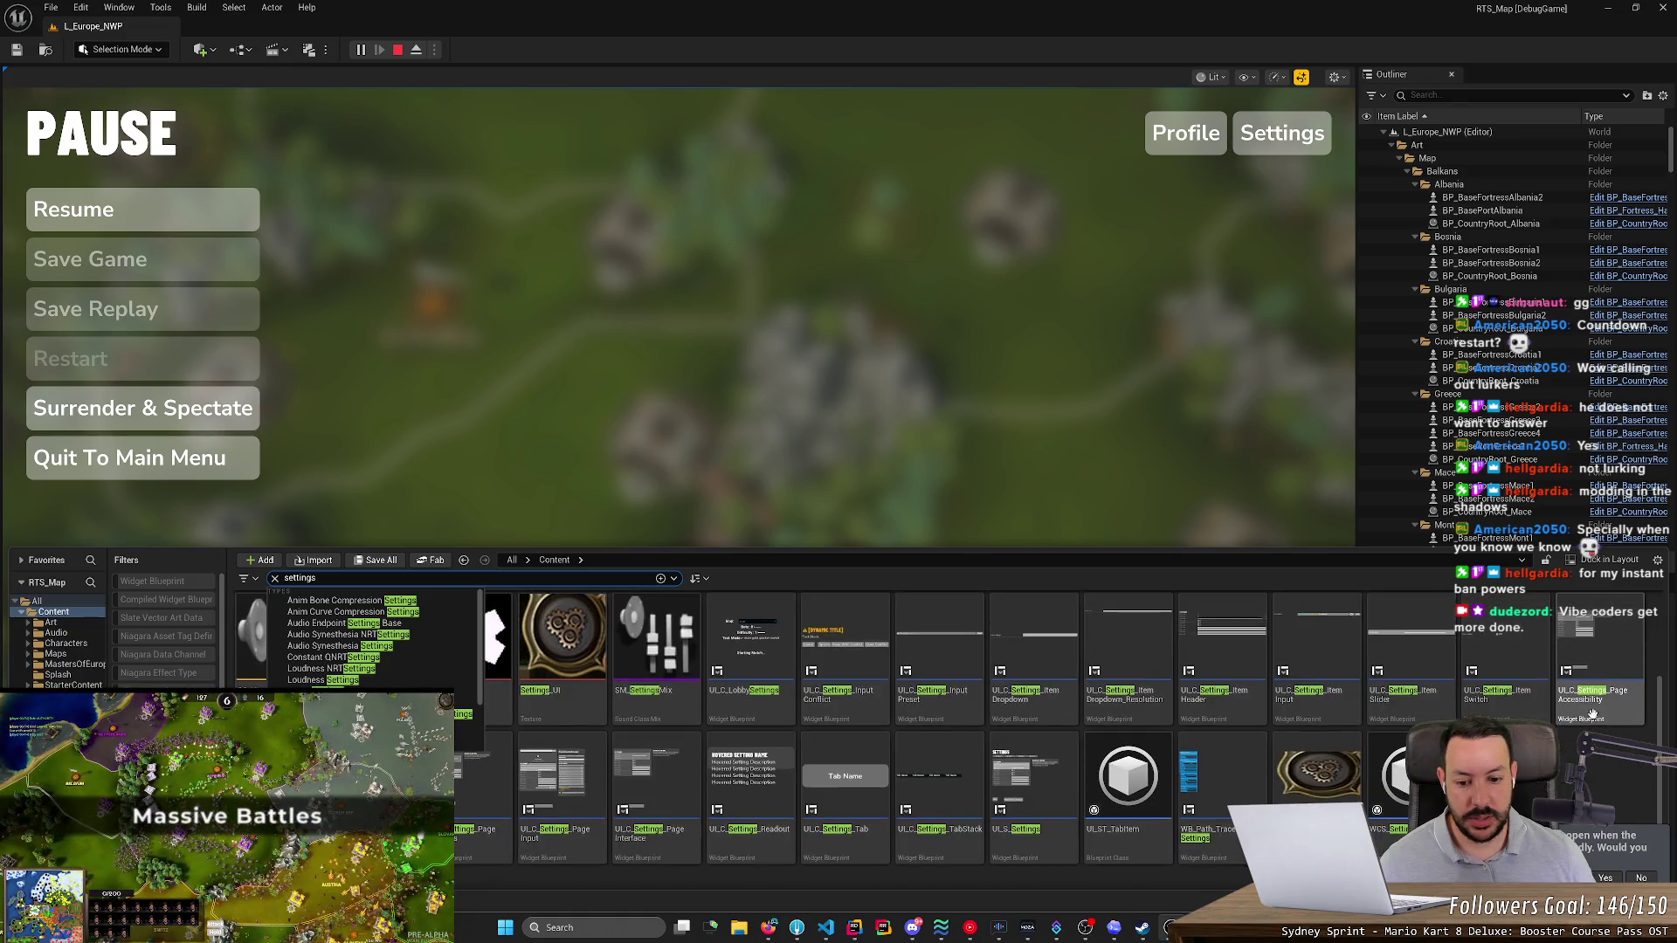
click(683, 786)
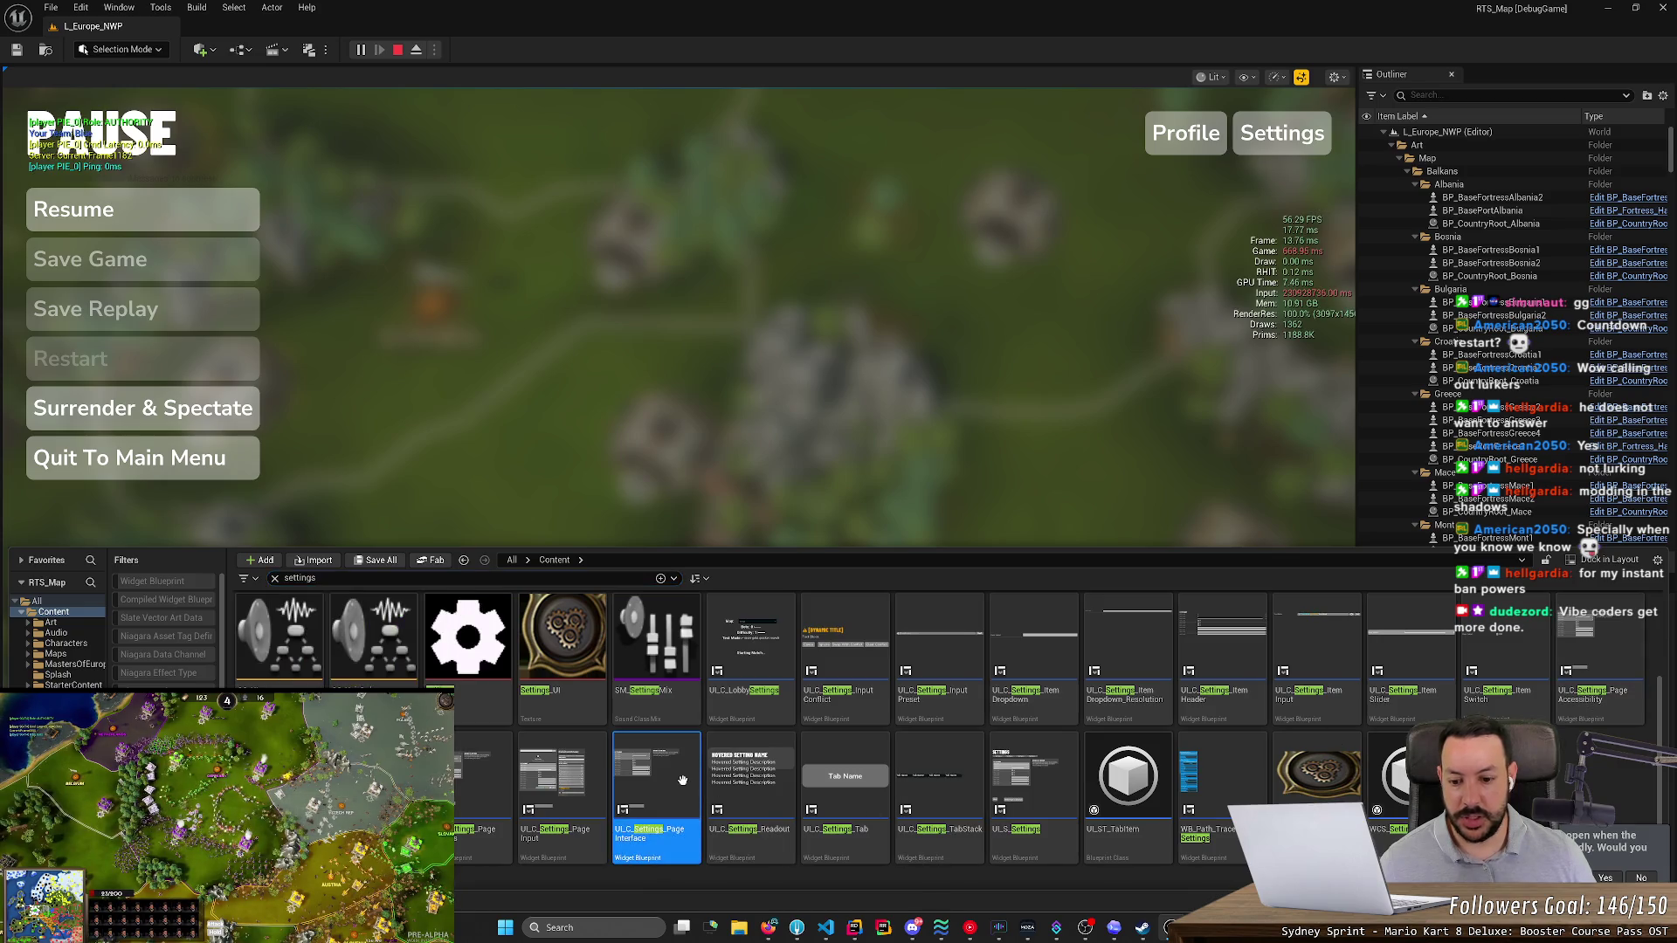
double_click(659, 781)
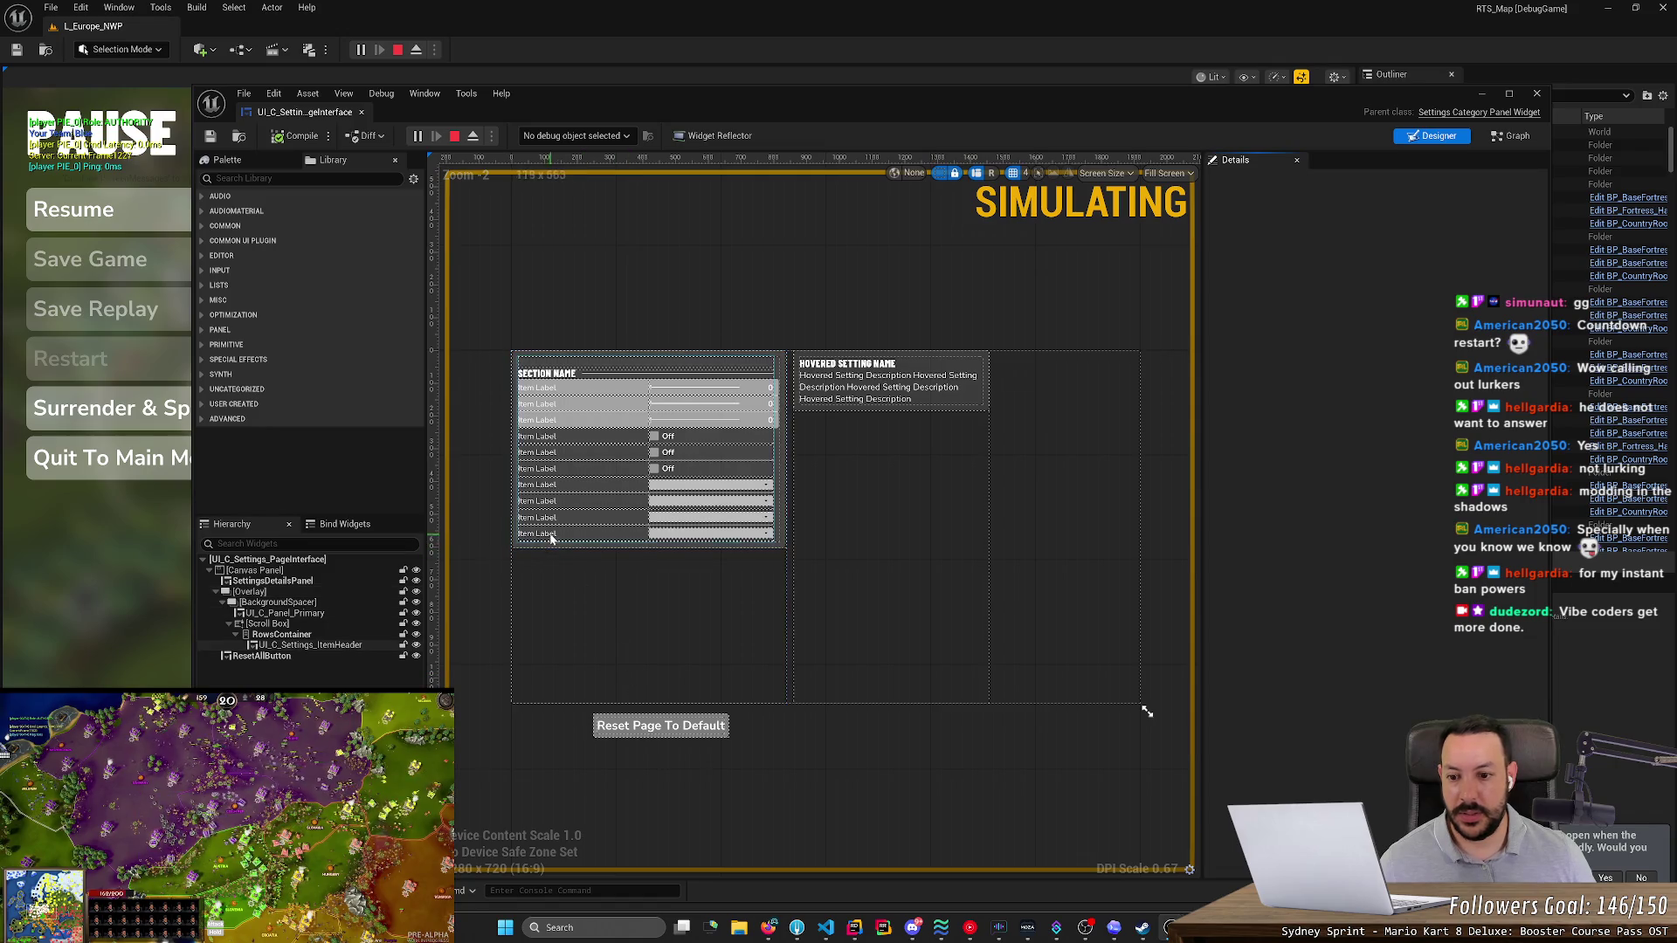
- Select UI_C_Settings_ItemHeader in the Hierarchy and open it for editing from the Details panel
click(310, 646)
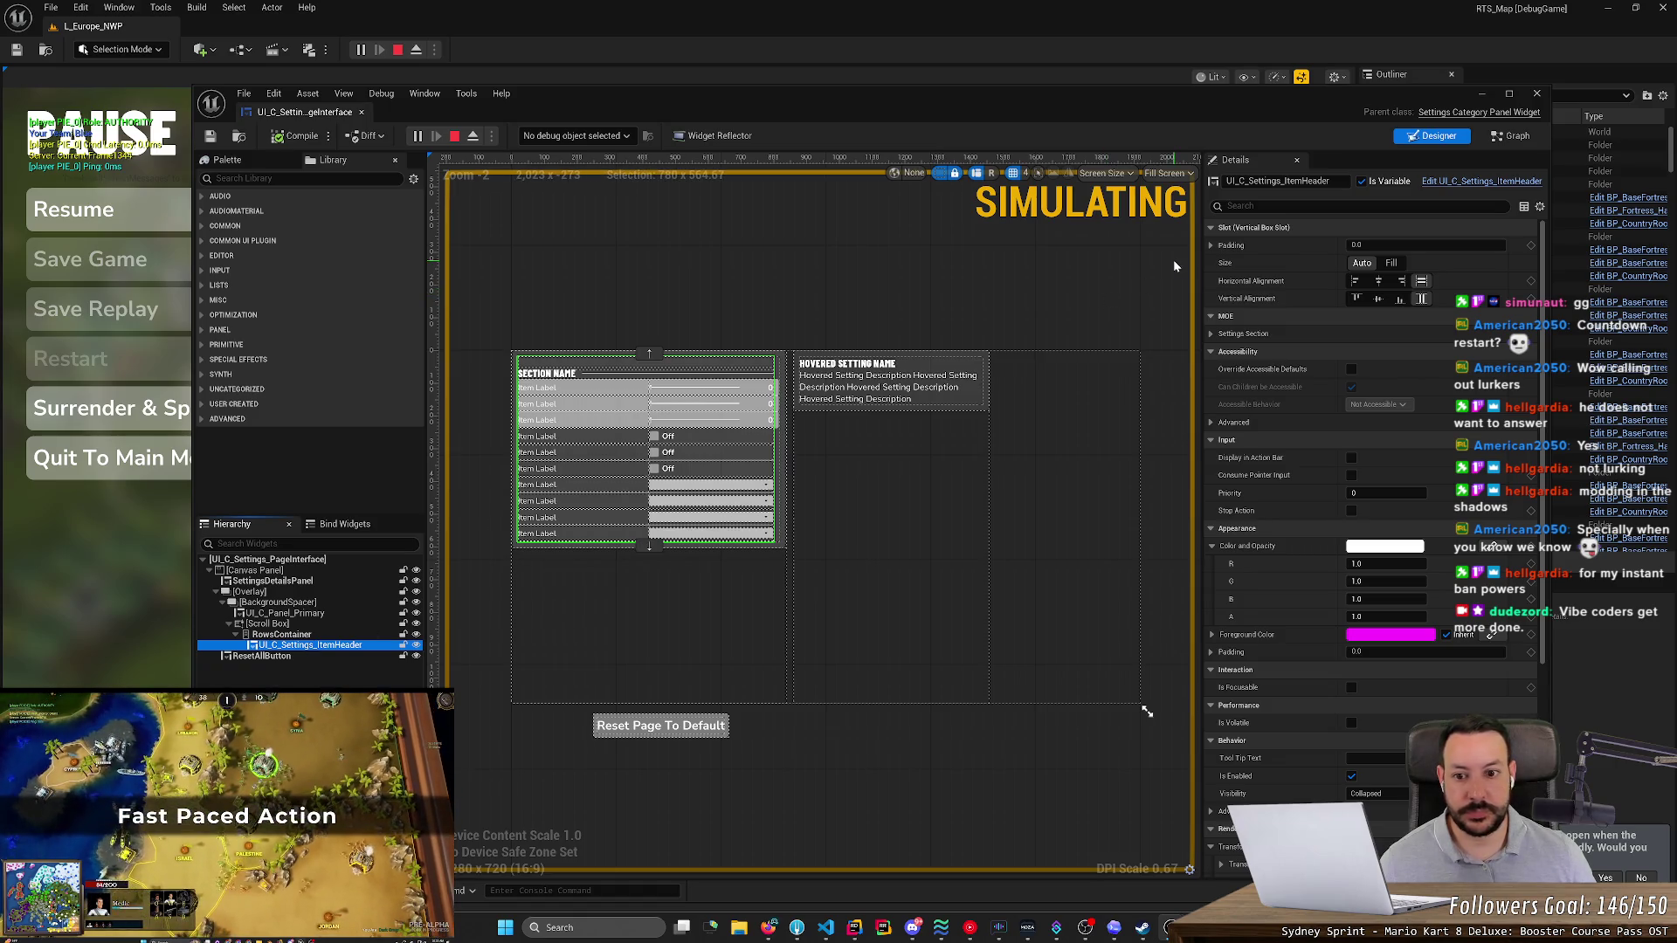
click(416, 648)
click(415, 648)
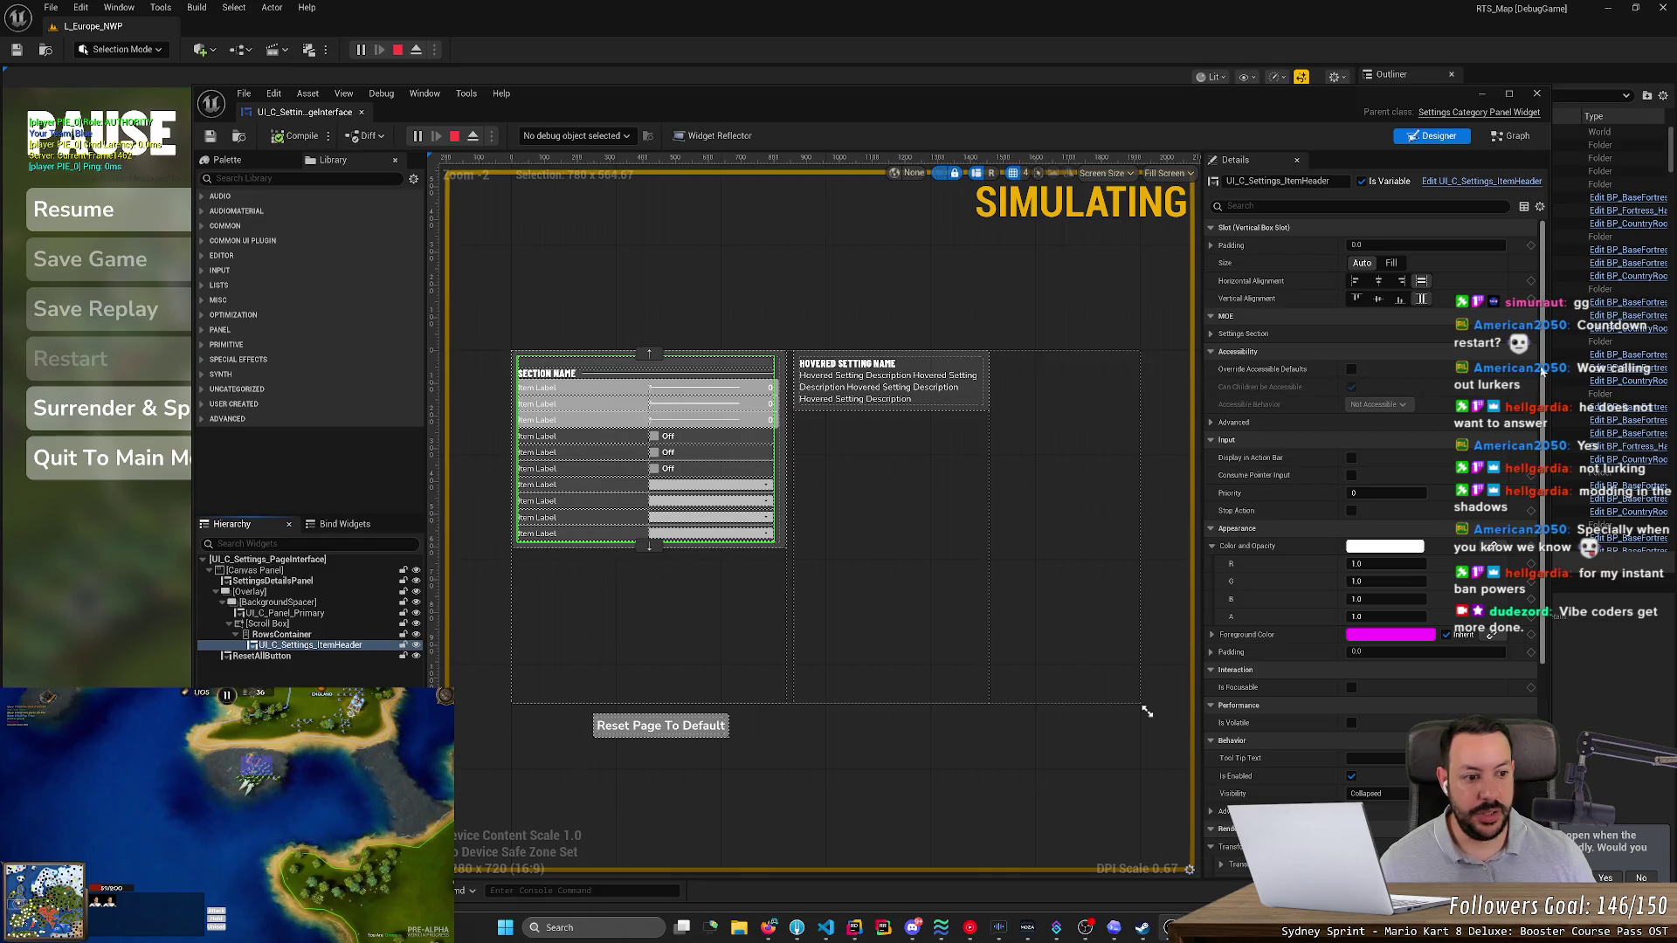
scroll(1544, 395, down, 5)
scroll(1542, 393, up, 5)
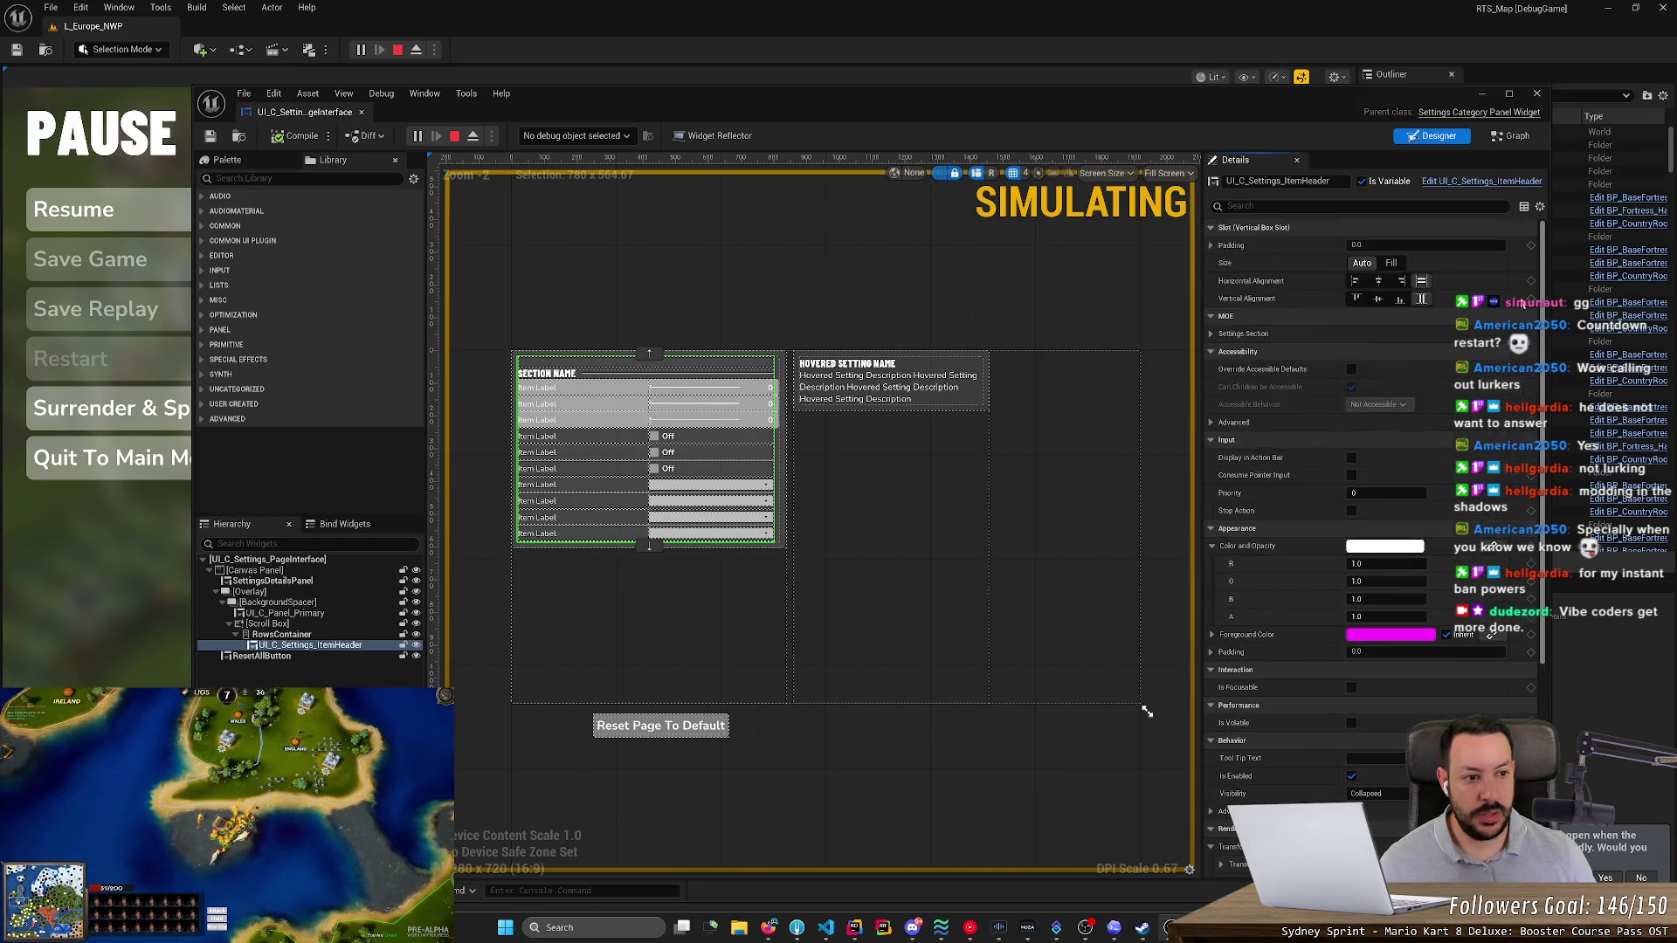
click(1519, 182)
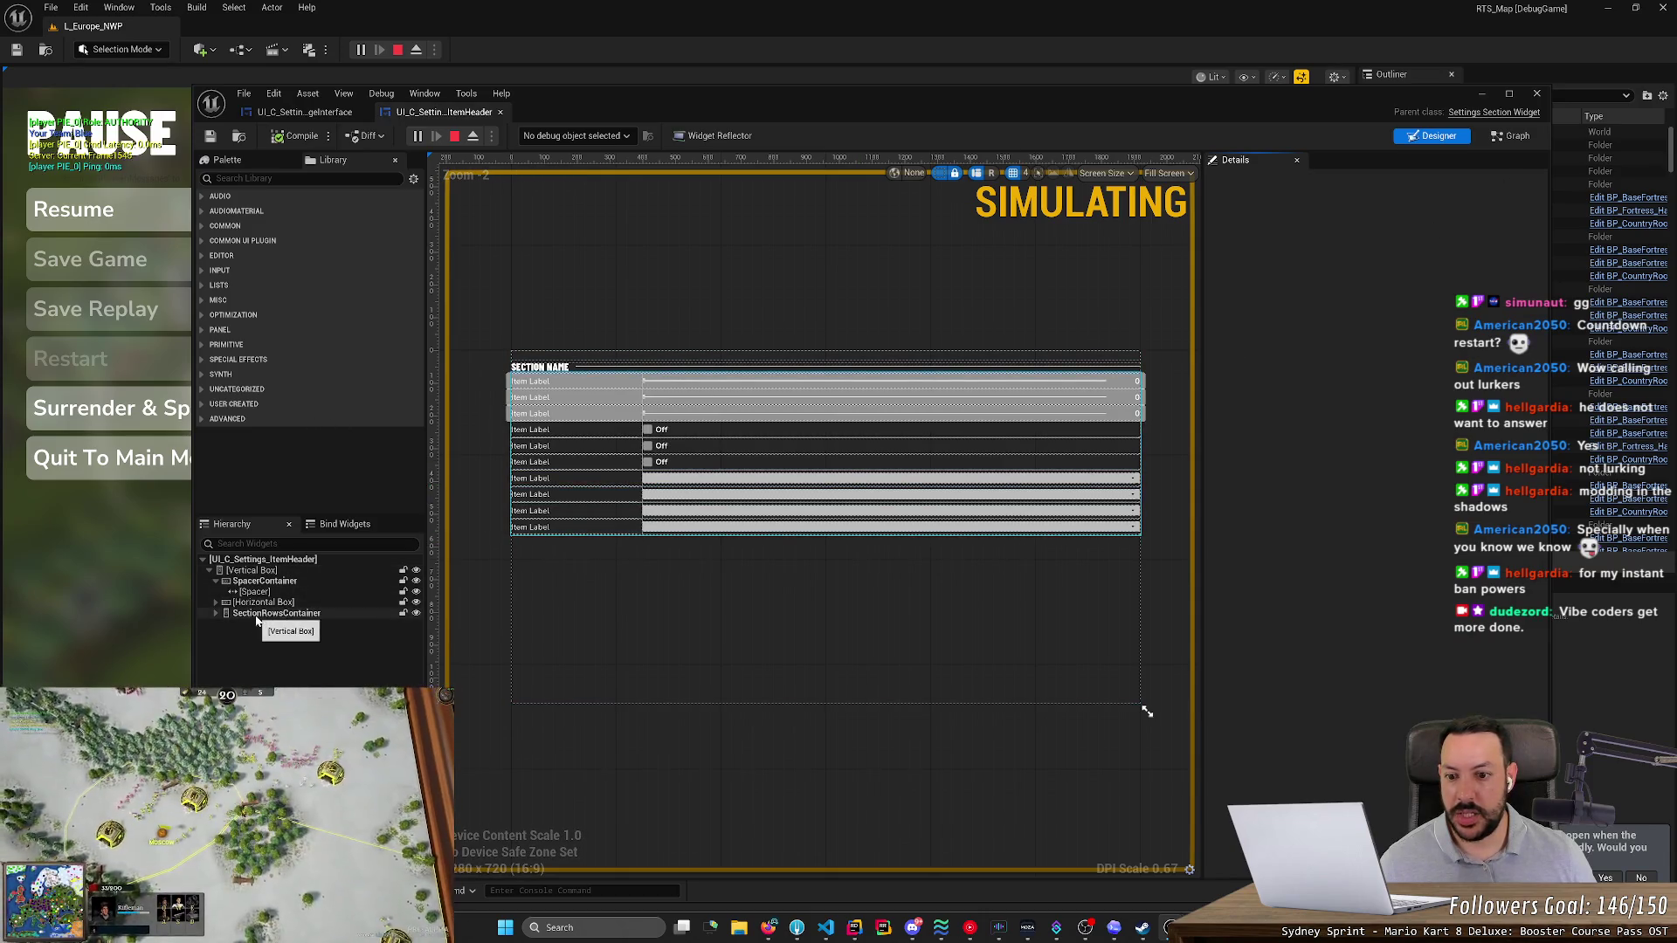
- Expand SectionRowsContainer, select the UI_C_Settings_ItemDropdown row and check its bound widgets
click(229, 614)
click(215, 613)
click(288, 687)
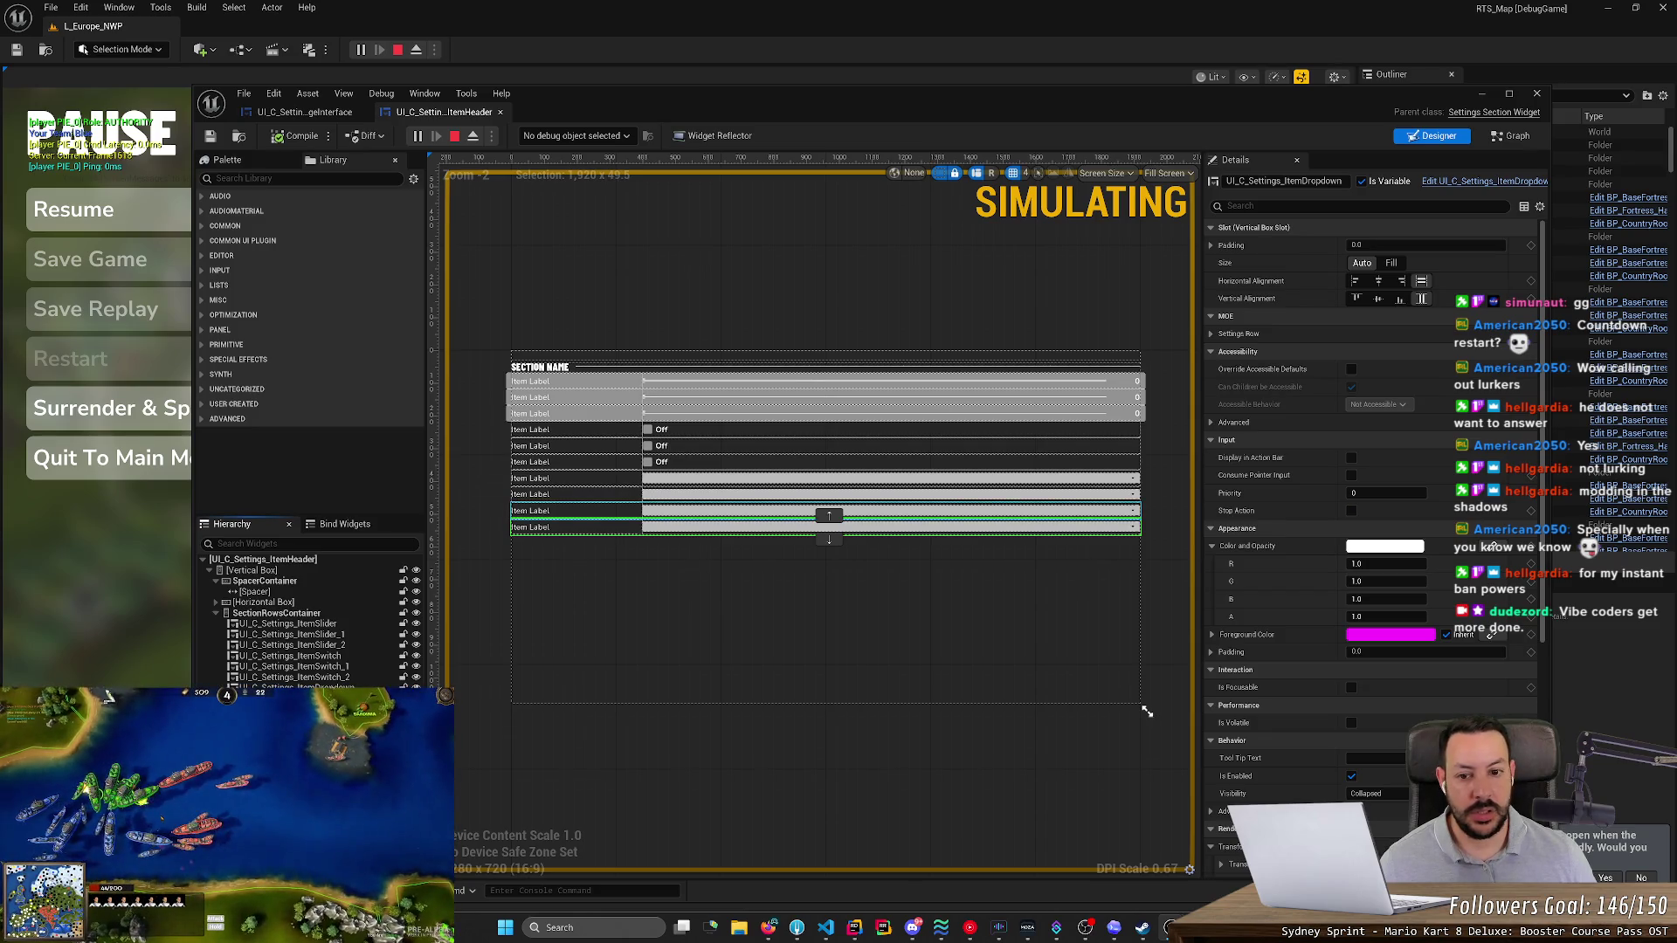
click(338, 525)
click(264, 531)
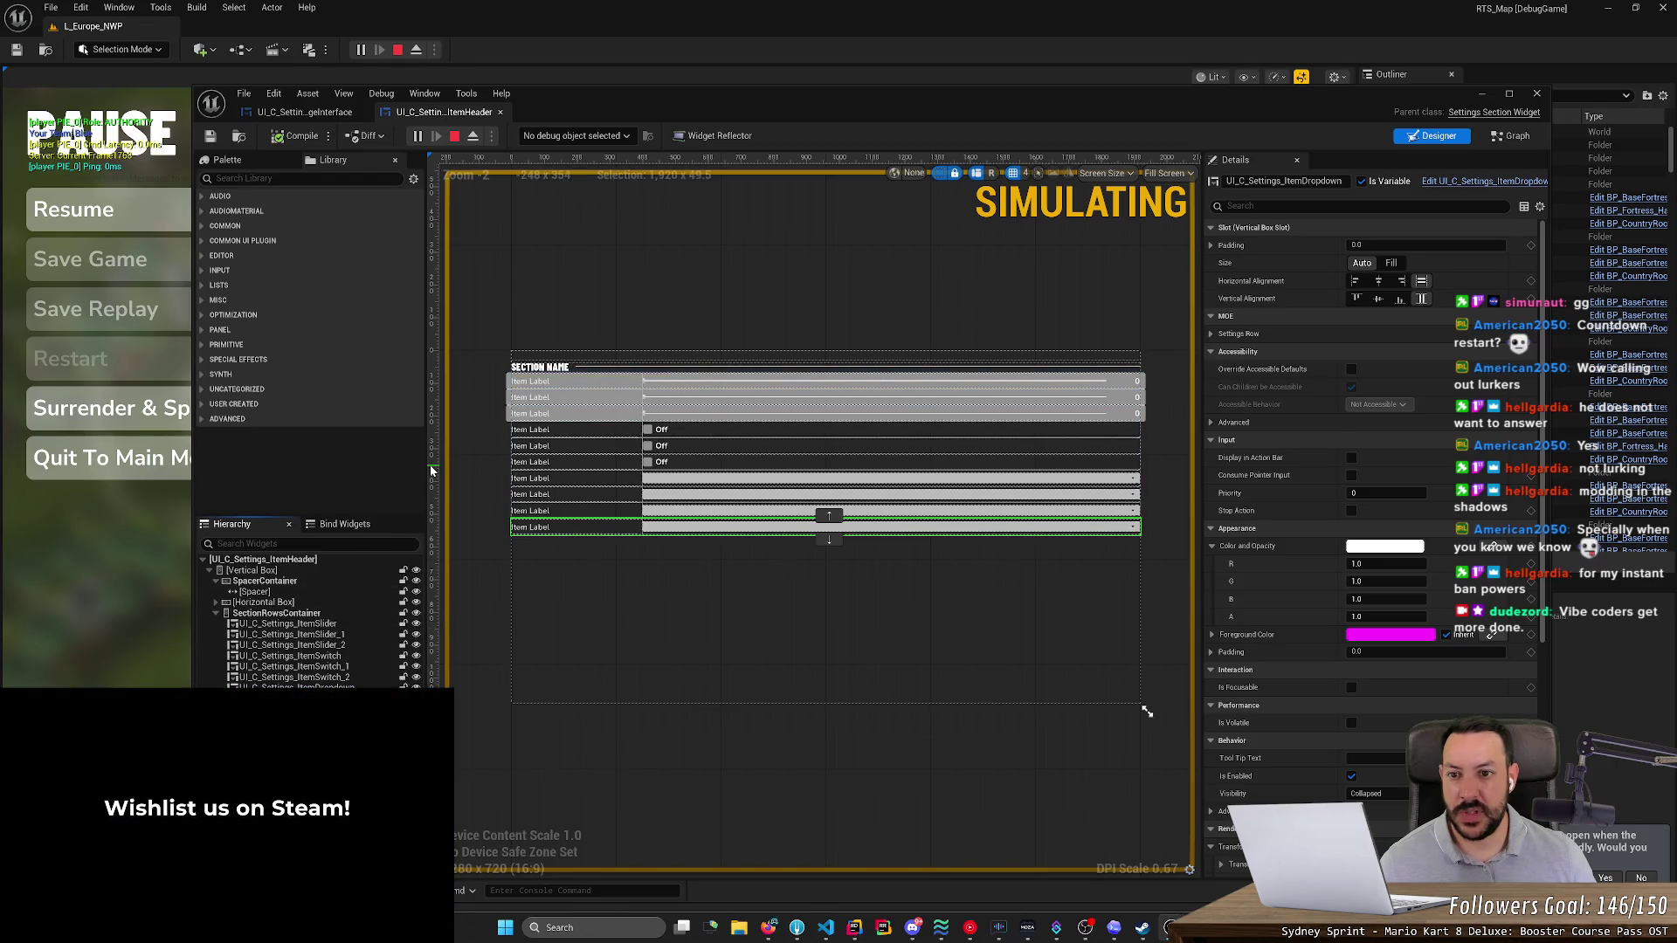
- Open the rts function in the ItemHeader's event graph
click(1510, 137)
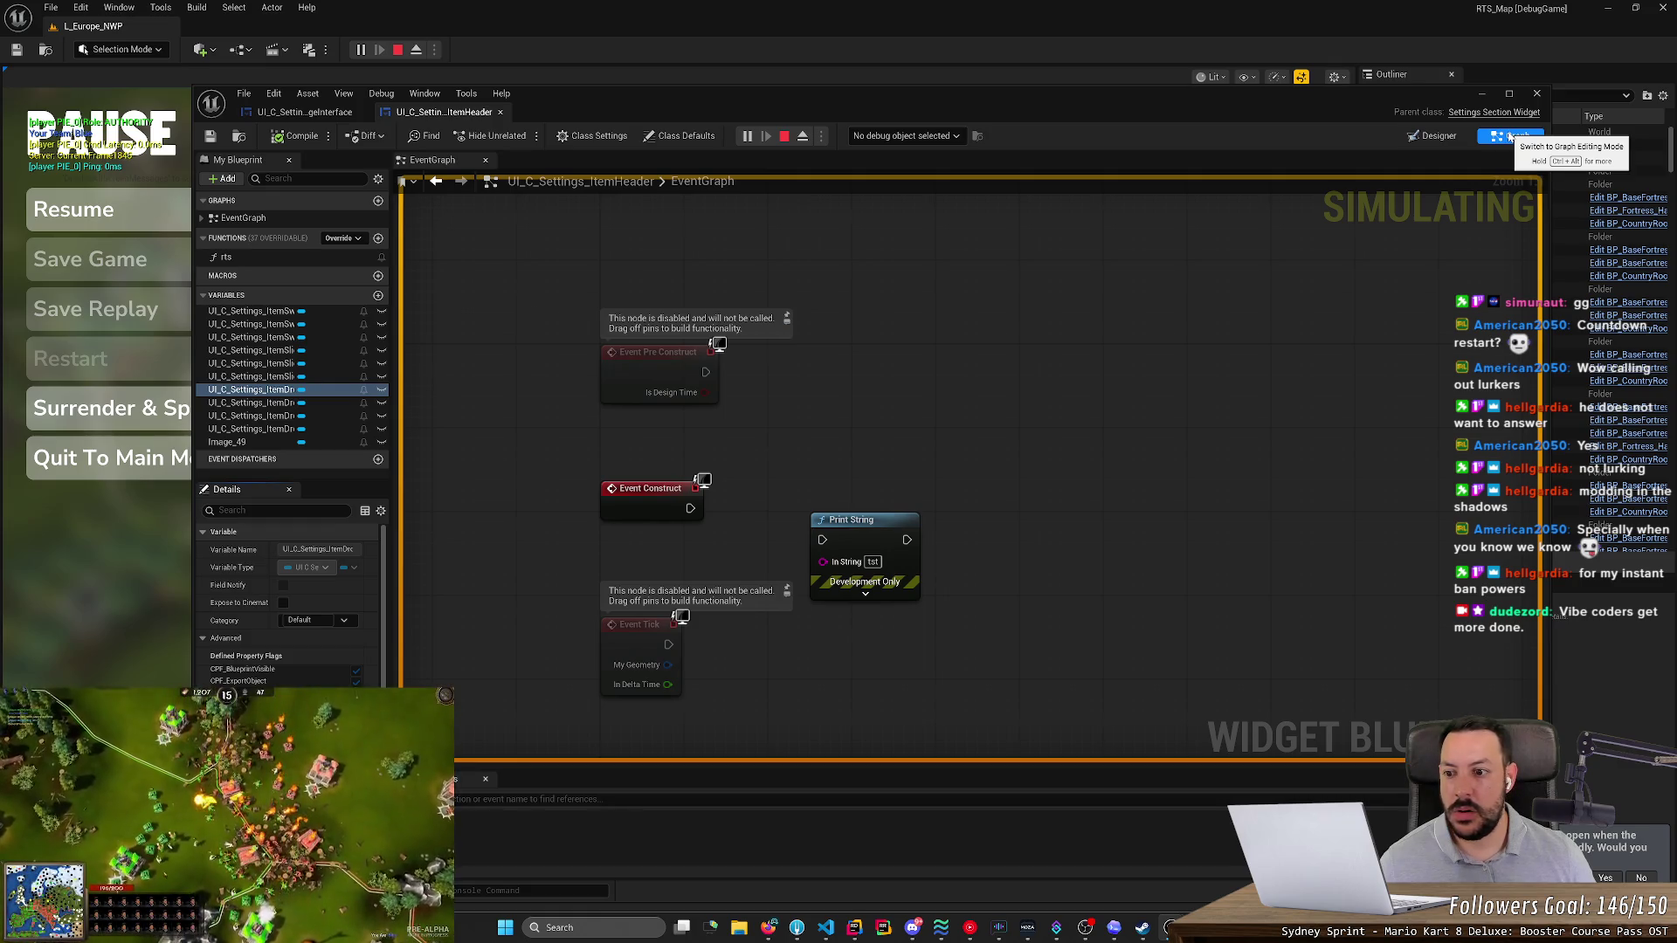
scroll(981, 461, down, 6)
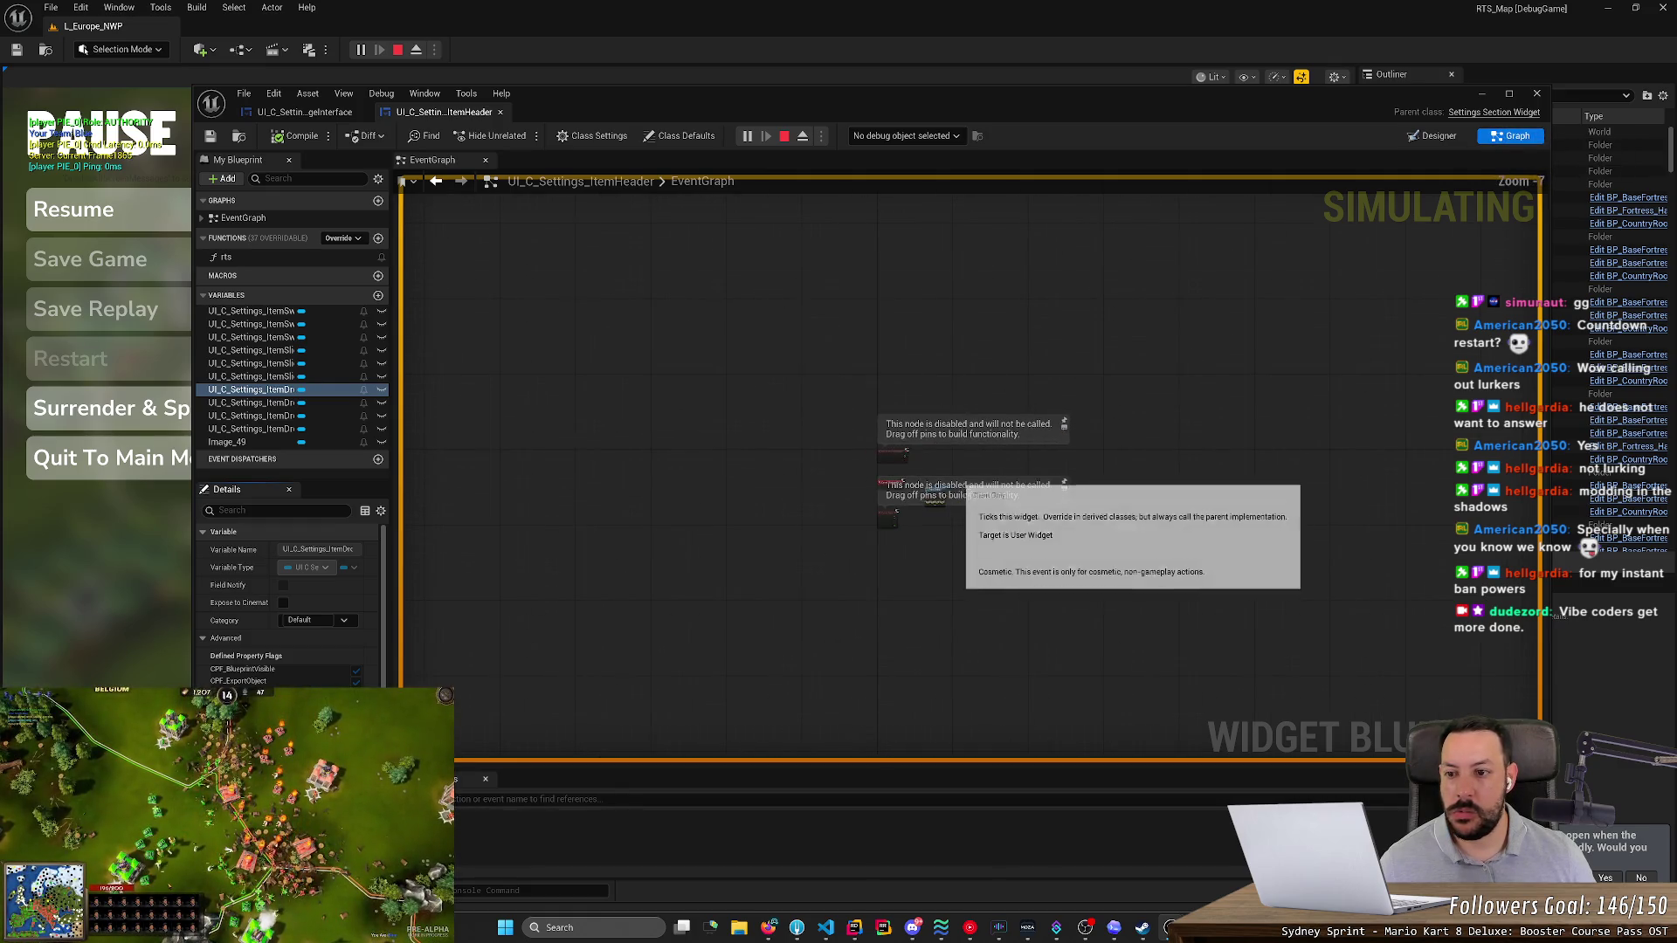
click(284, 258)
double_click(284, 258)
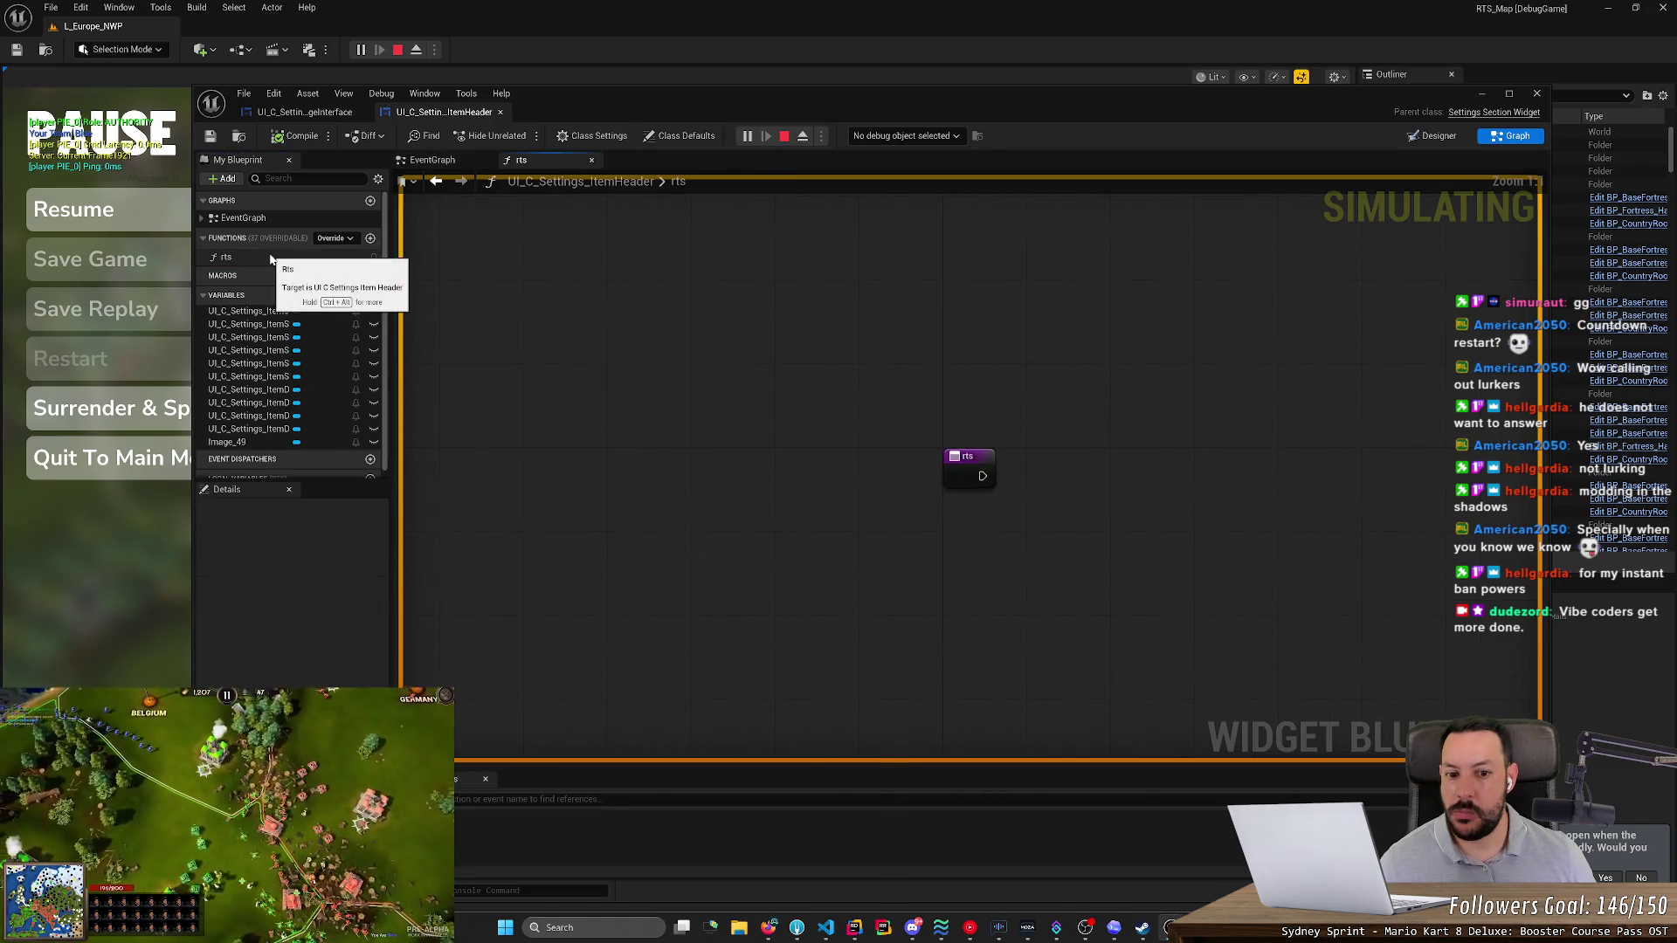
- Back in the Designer, select UI_C_Settings_ItemSwitch_1 and show the game's Settings screen
click(1437, 137)
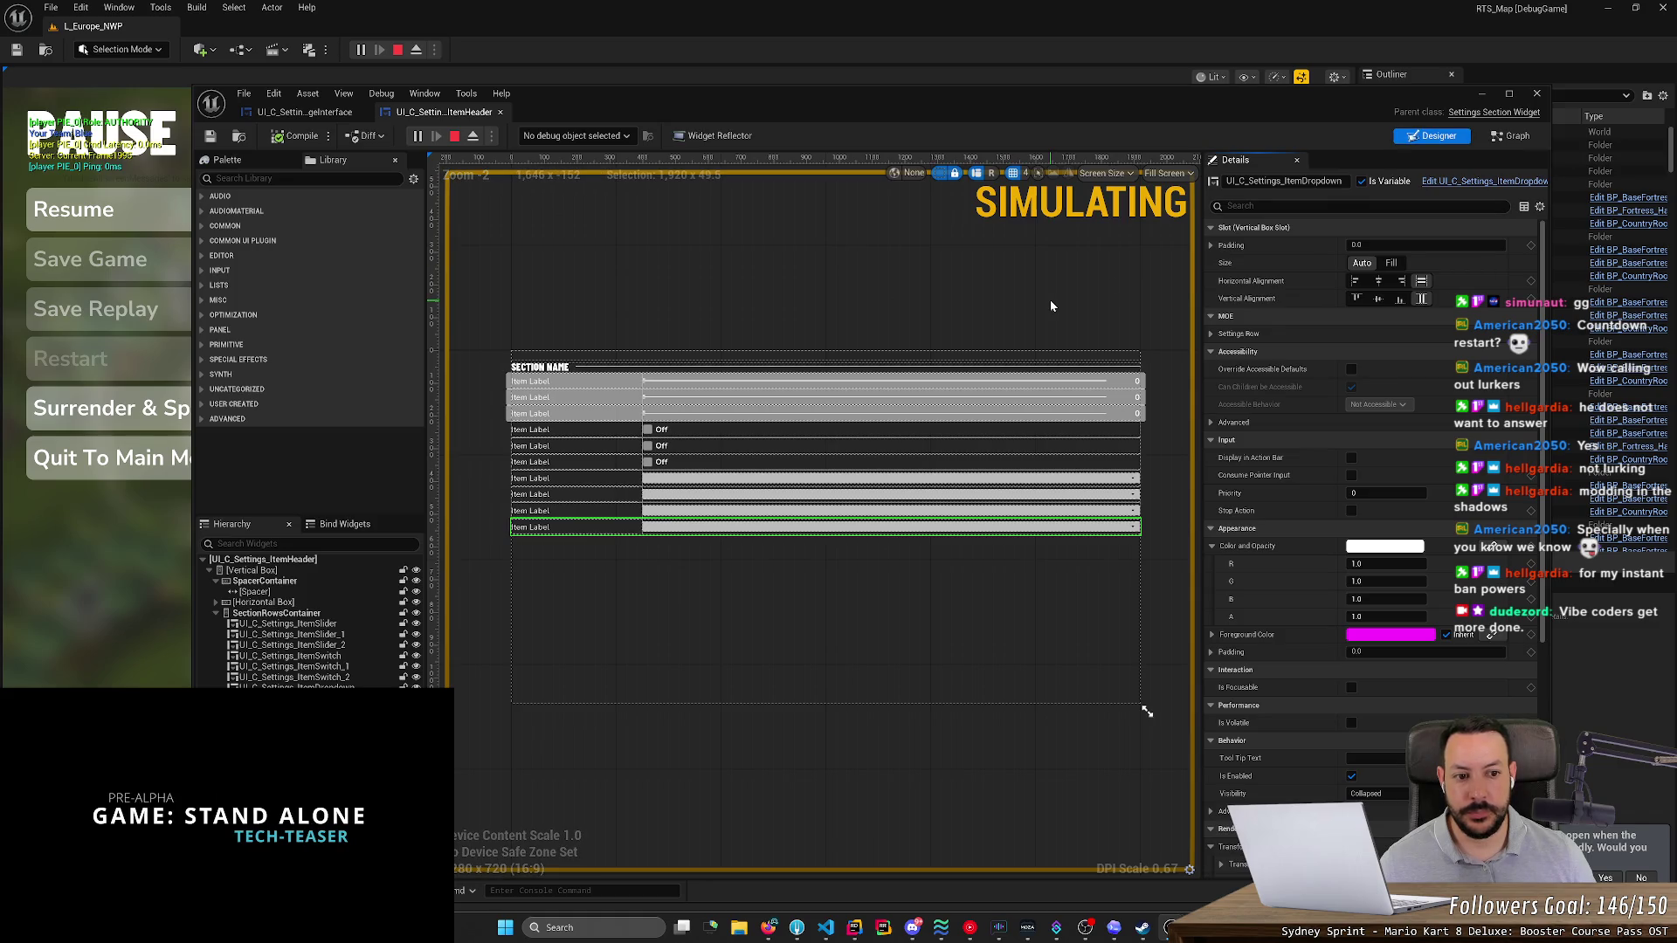
scroll(1448, 423, down, 3)
scroll(1438, 554, down, 8)
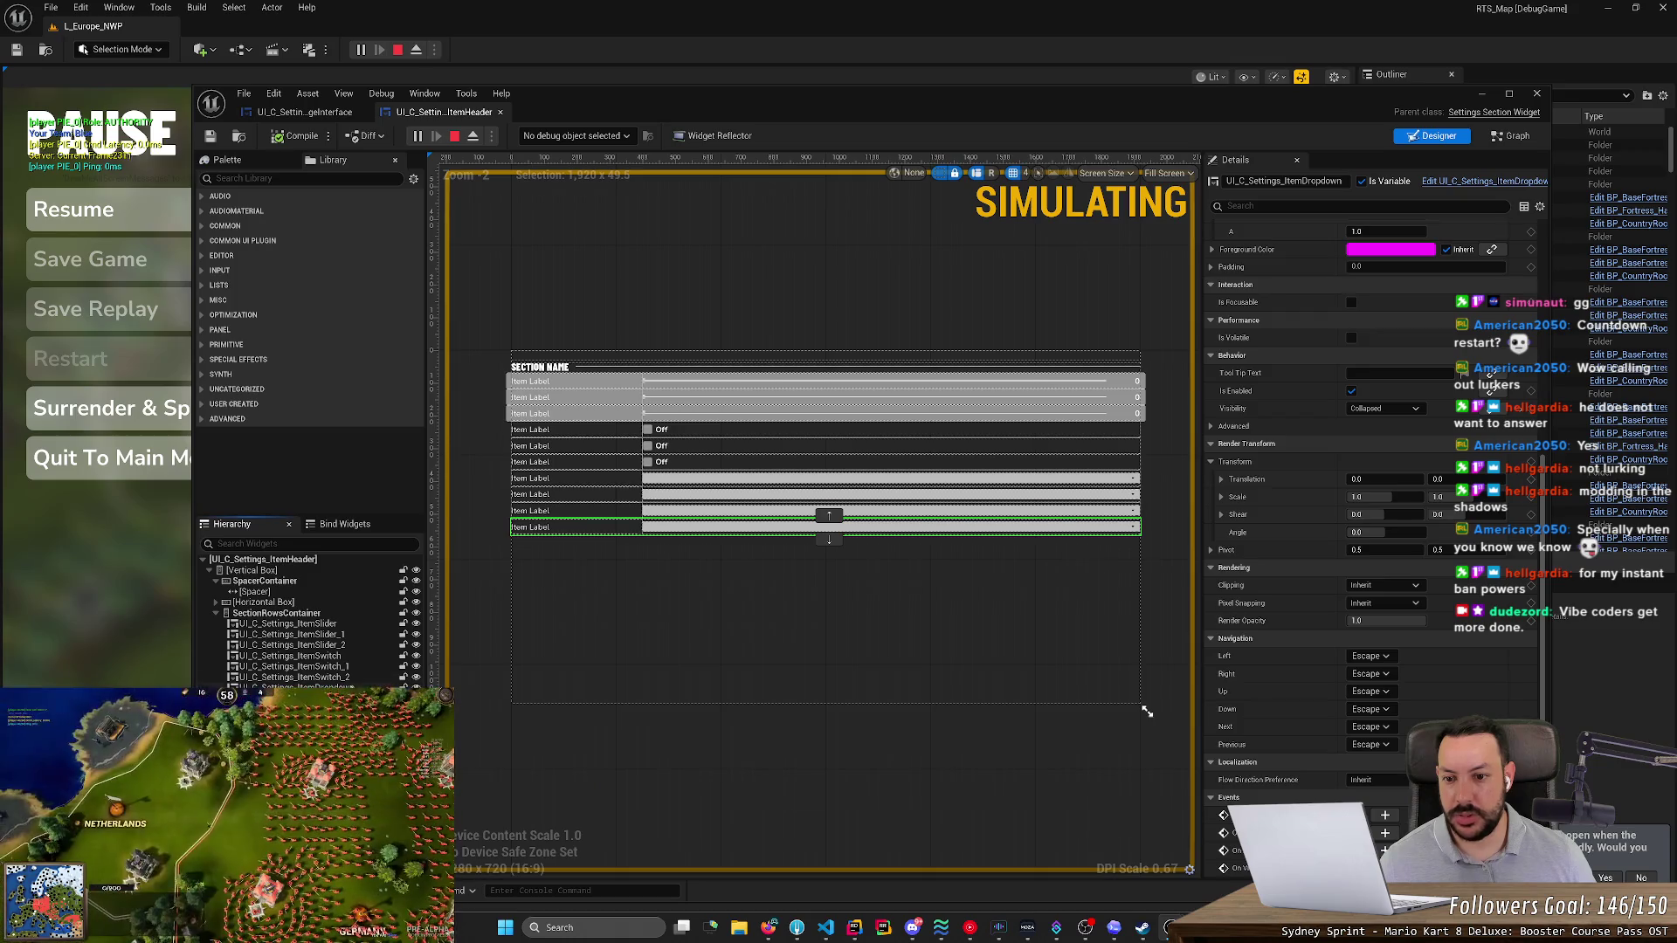
click(350, 668)
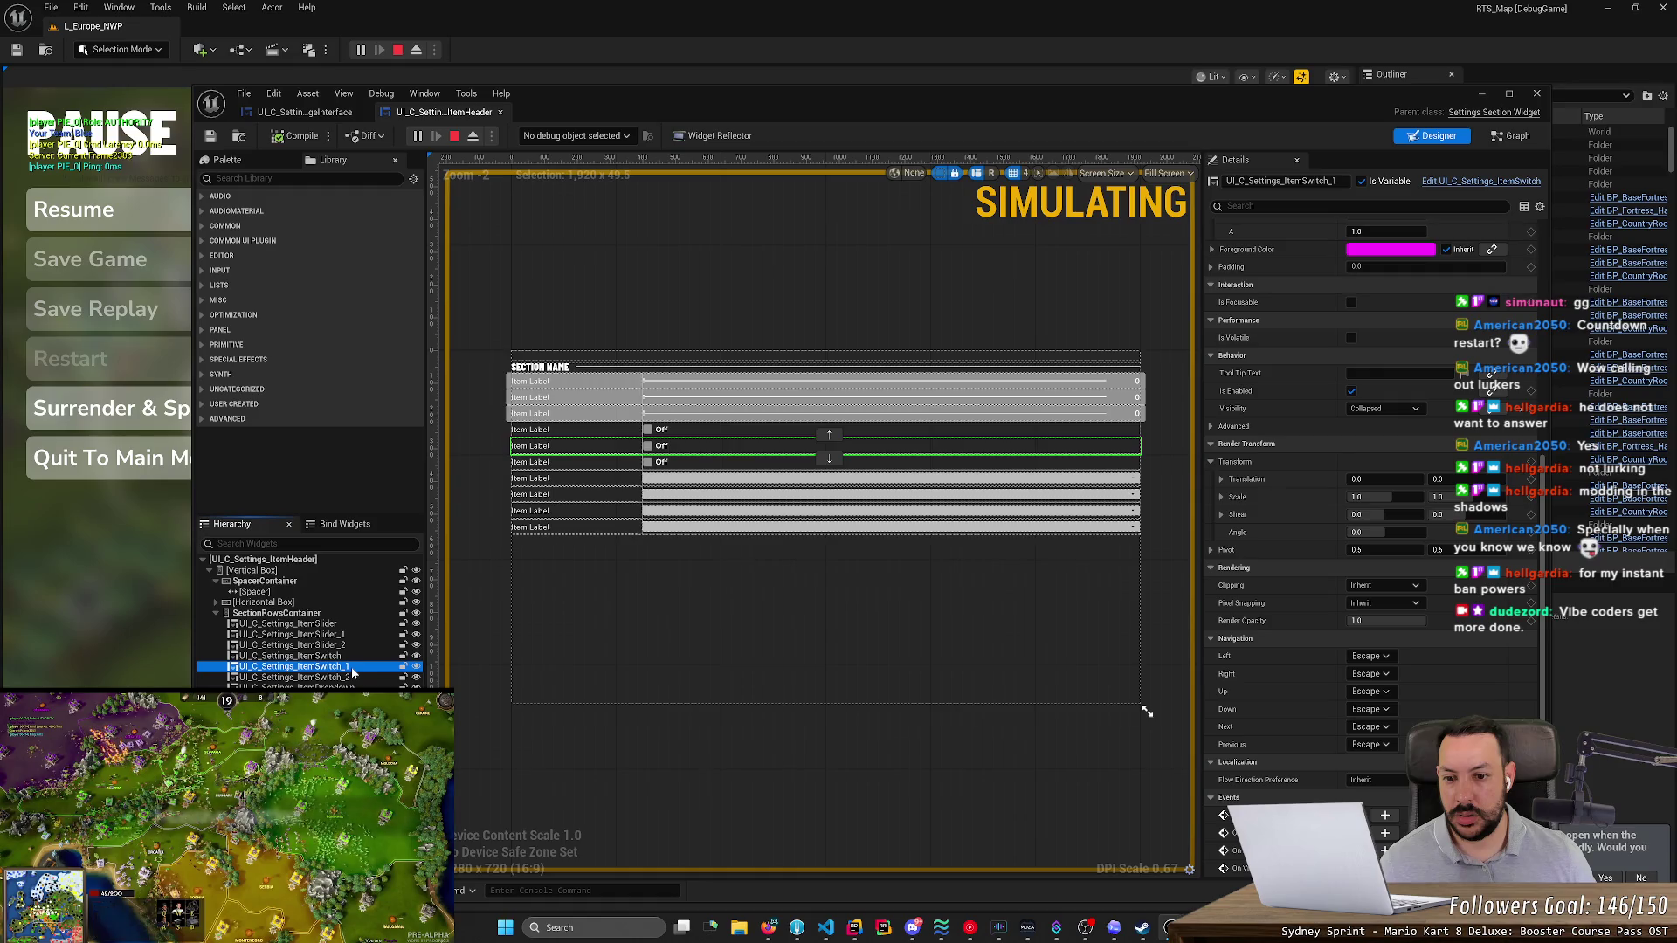
mouse_move(731, 102)
mouse_down()
mouse_move(924, 533)
mouse_move(893, 566)
mouse_up()
click(1270, 138)
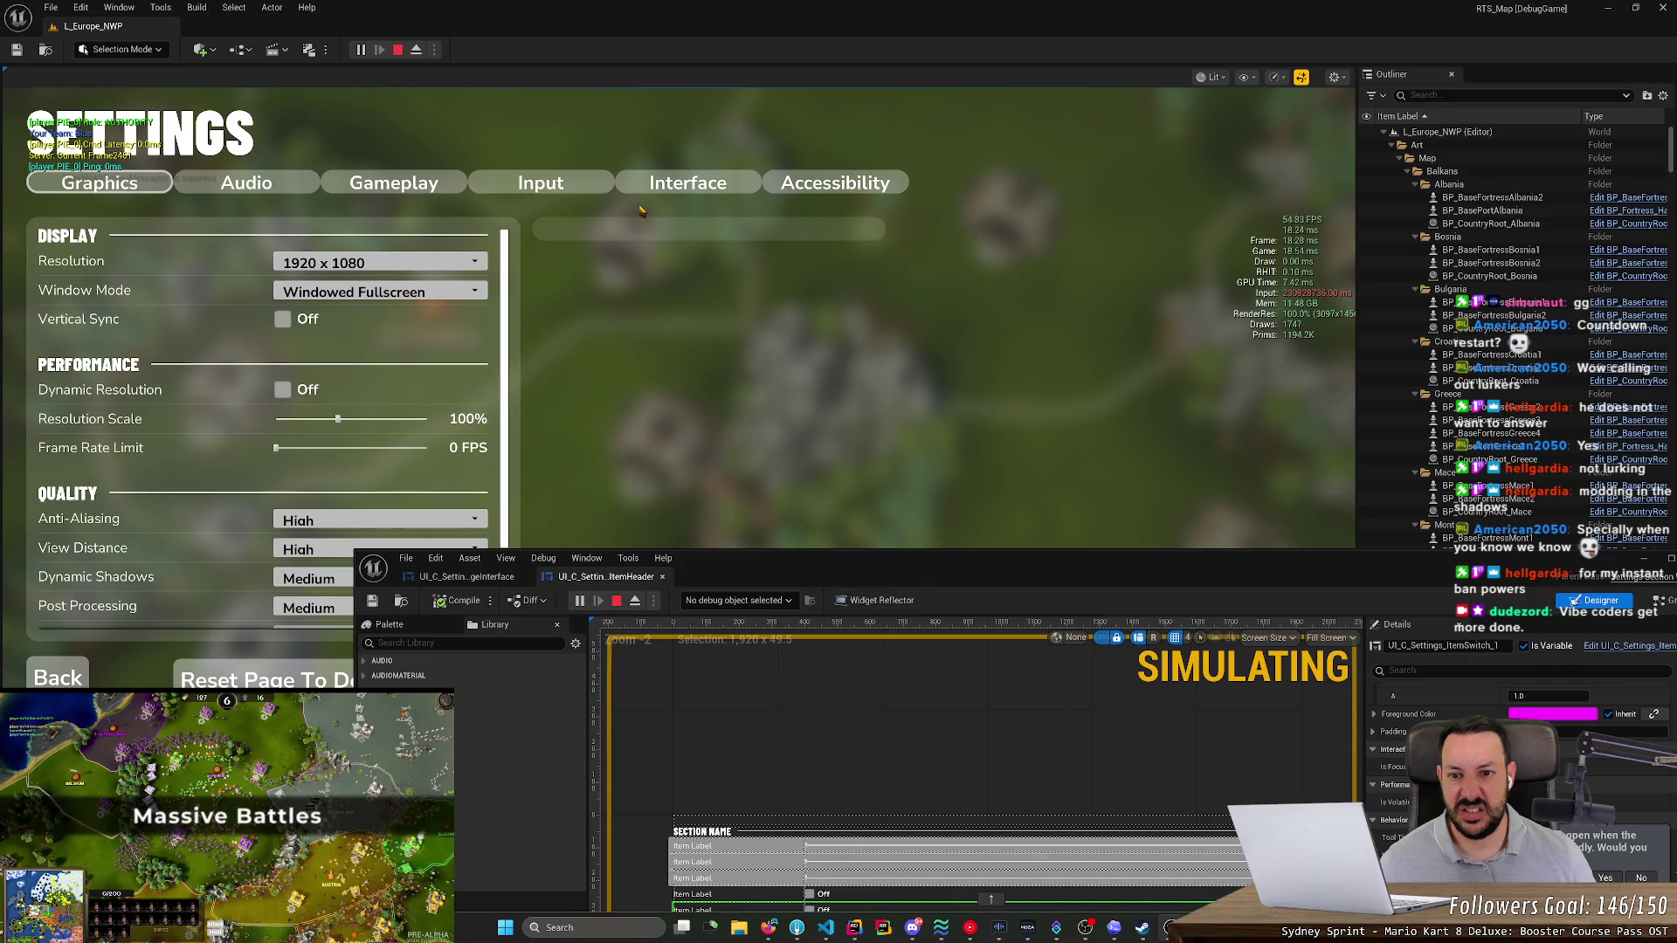
- Show the game's Interface settings and copy the SectionTitleText widget name from the Hierarchy
click(679, 190)
mouse_move(752, 577)
mouse_down()
mouse_move(876, 187)
mouse_move(1042, 148)
mouse_move(964, 154)
mouse_up()
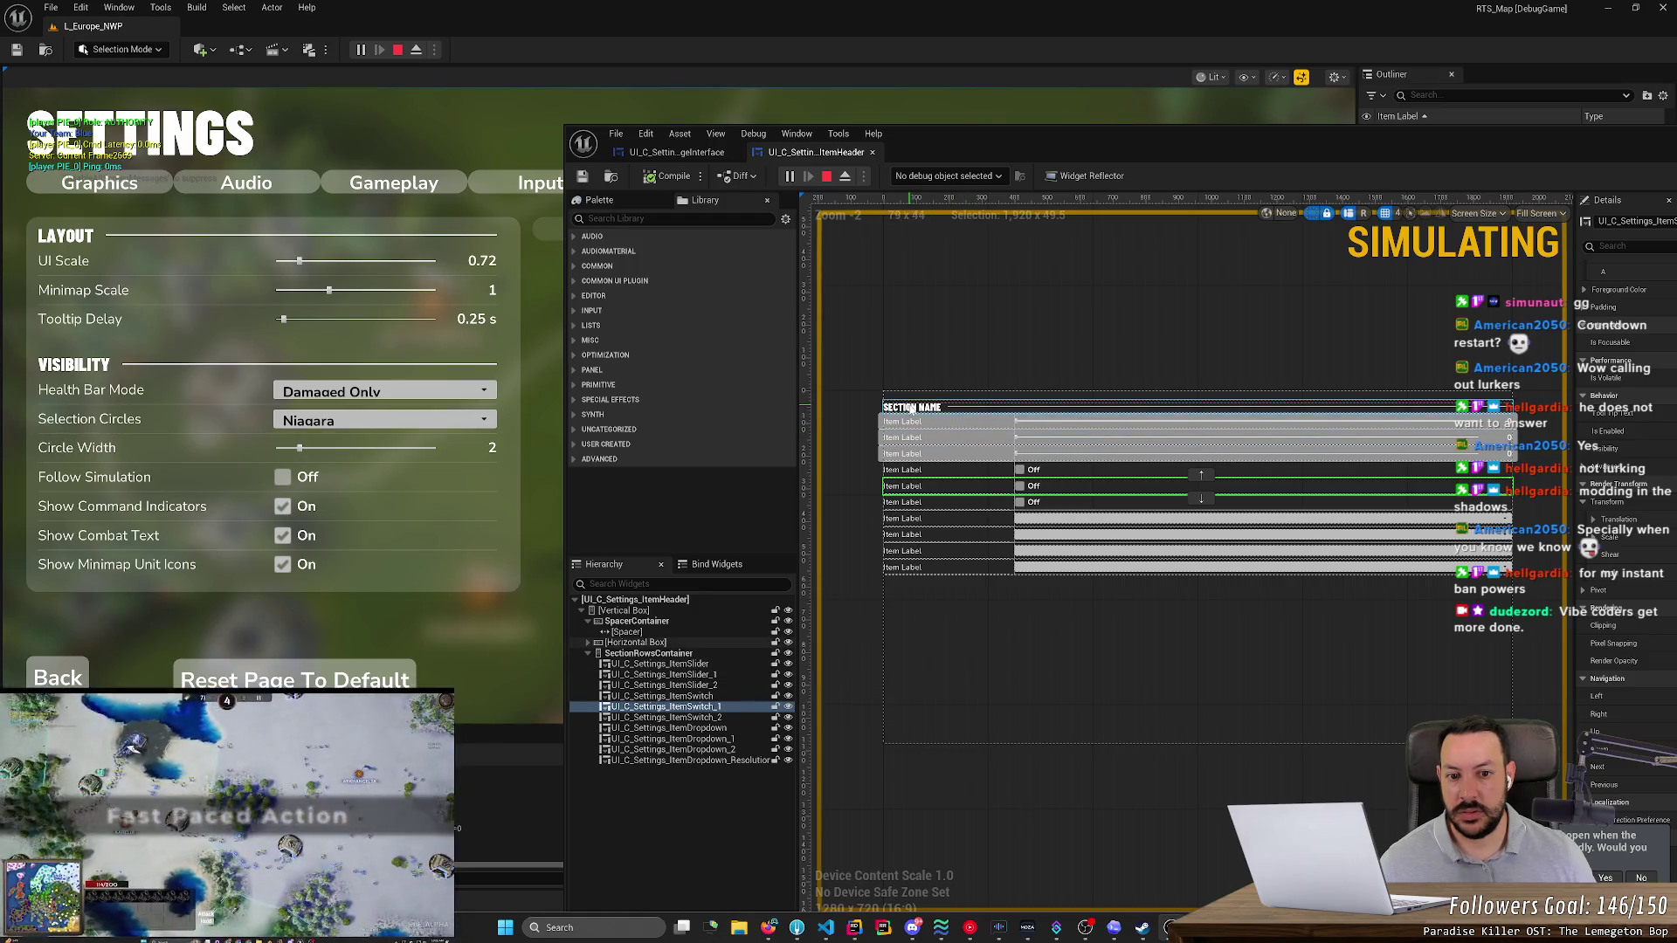
click(590, 644)
click(588, 643)
click(672, 654)
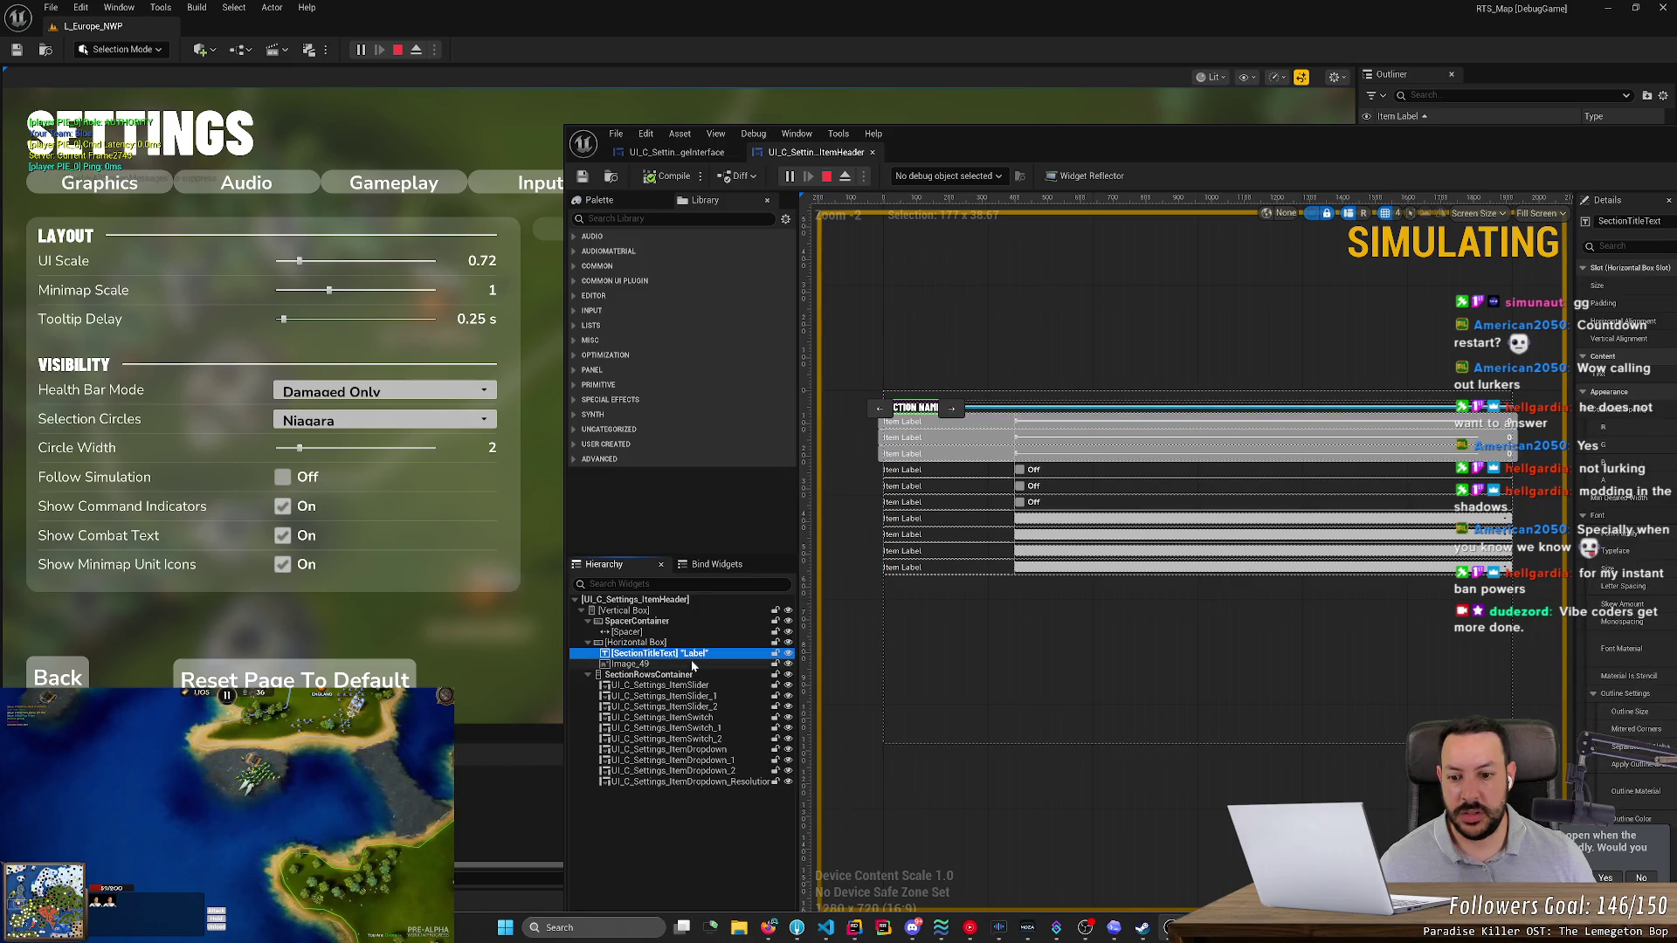
click(663, 654)
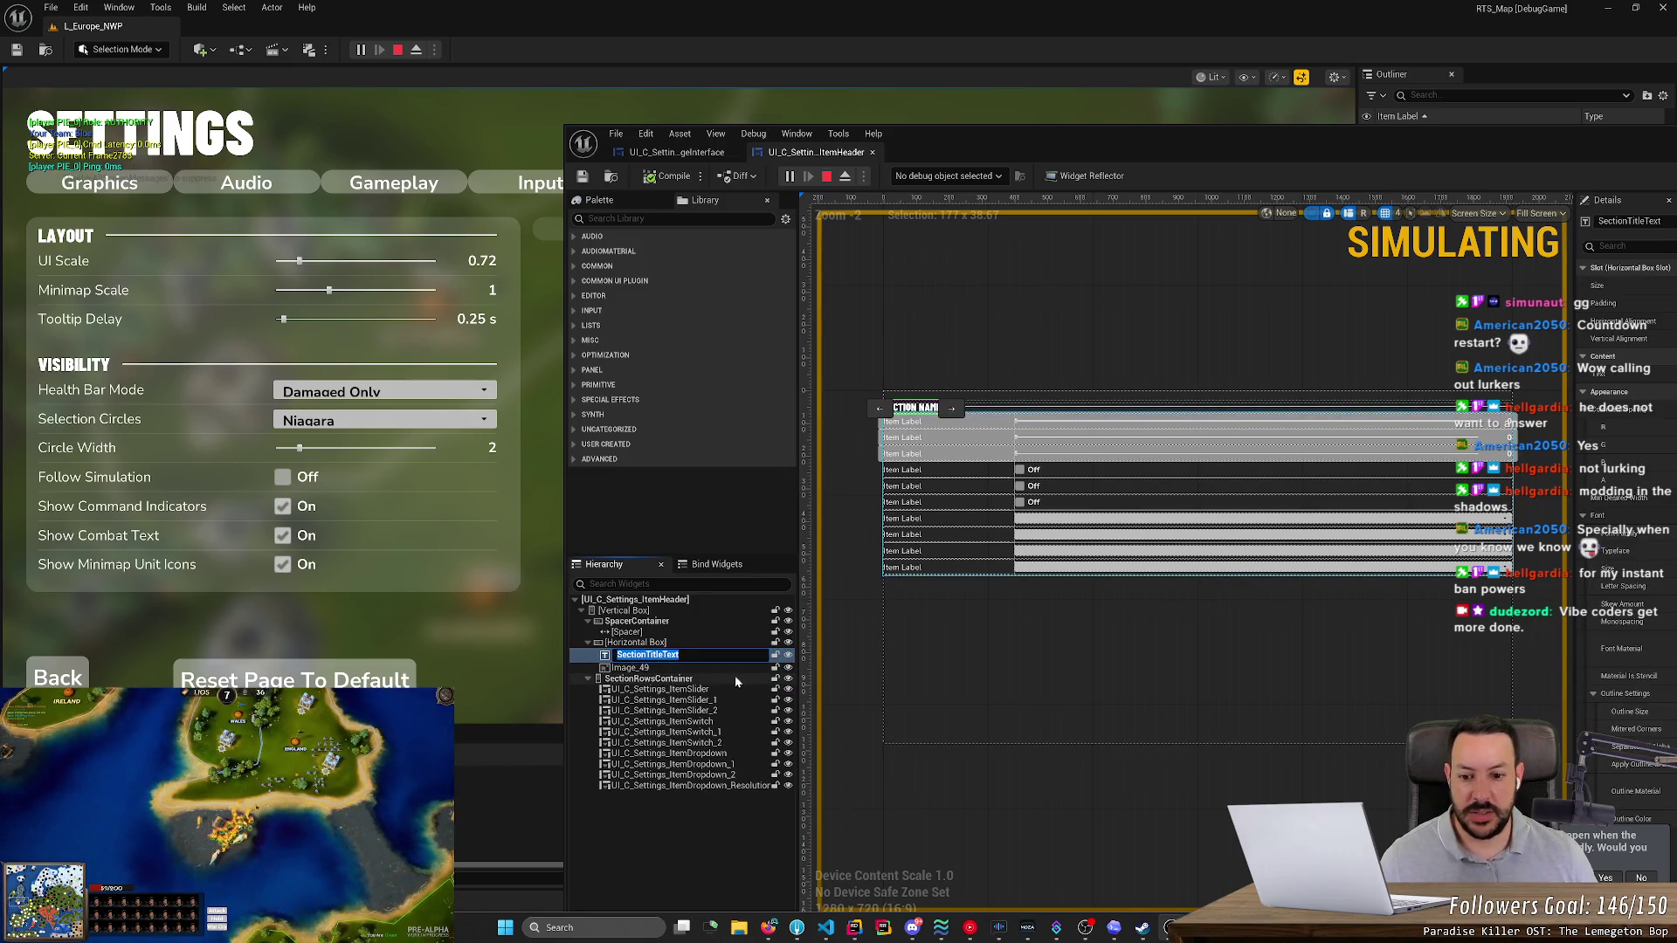
key(ctrl+c)
- Search all files in Rider for SectionTitleText
click(854, 928)
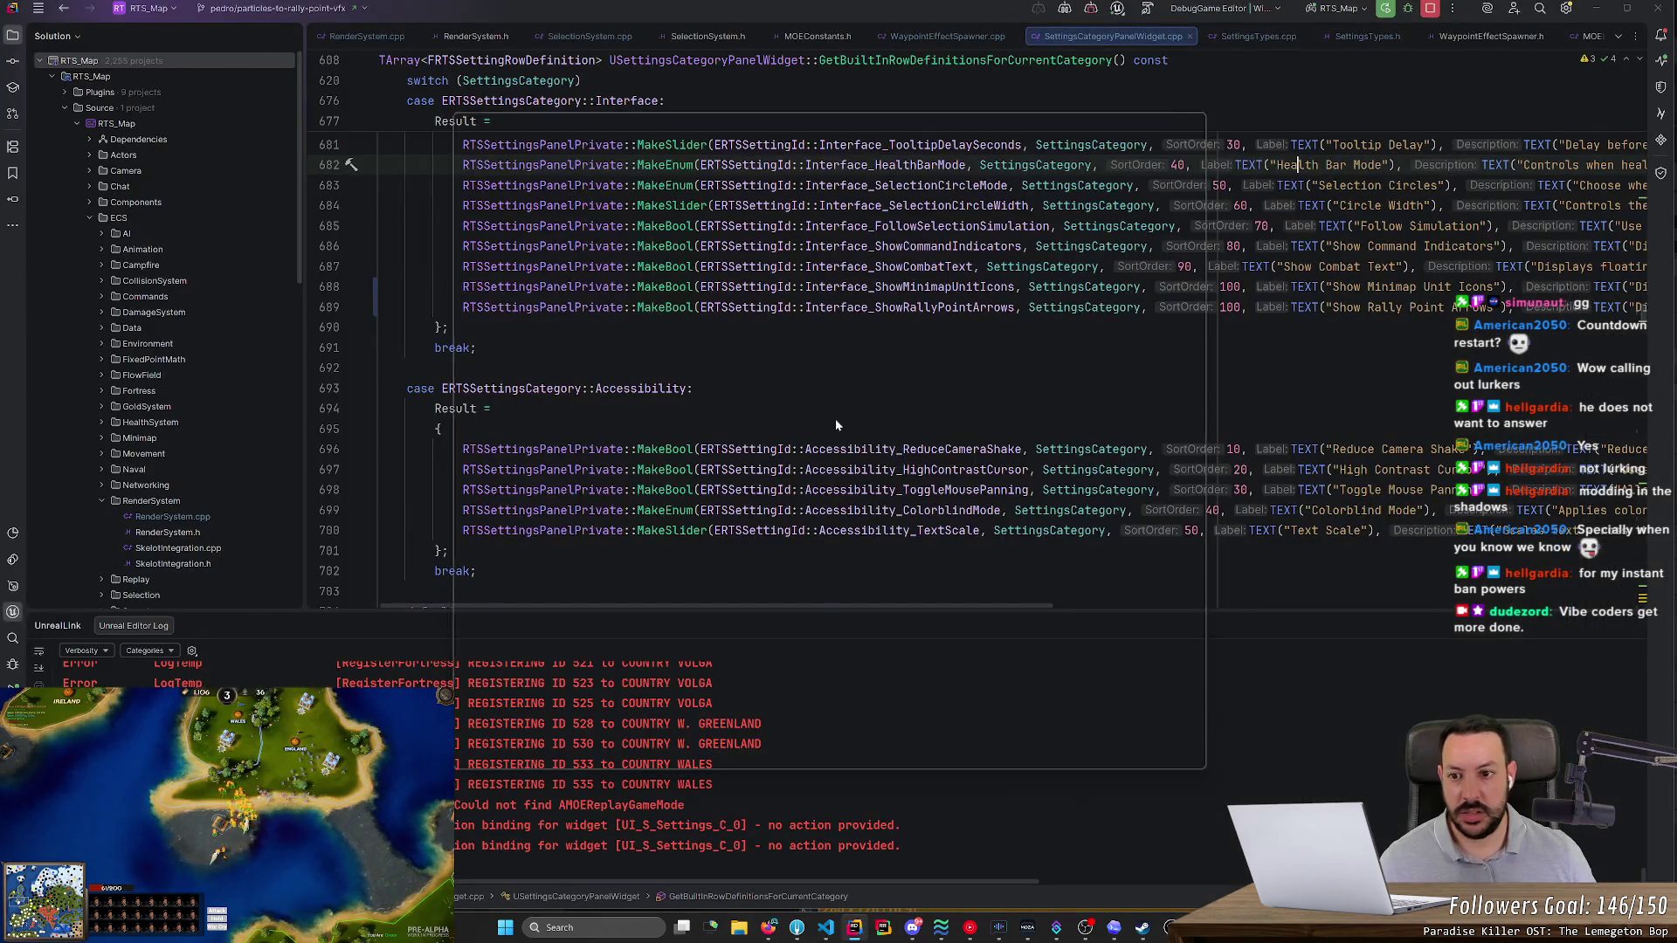
key(ctrl+shift+f)
key(ctrl+v)
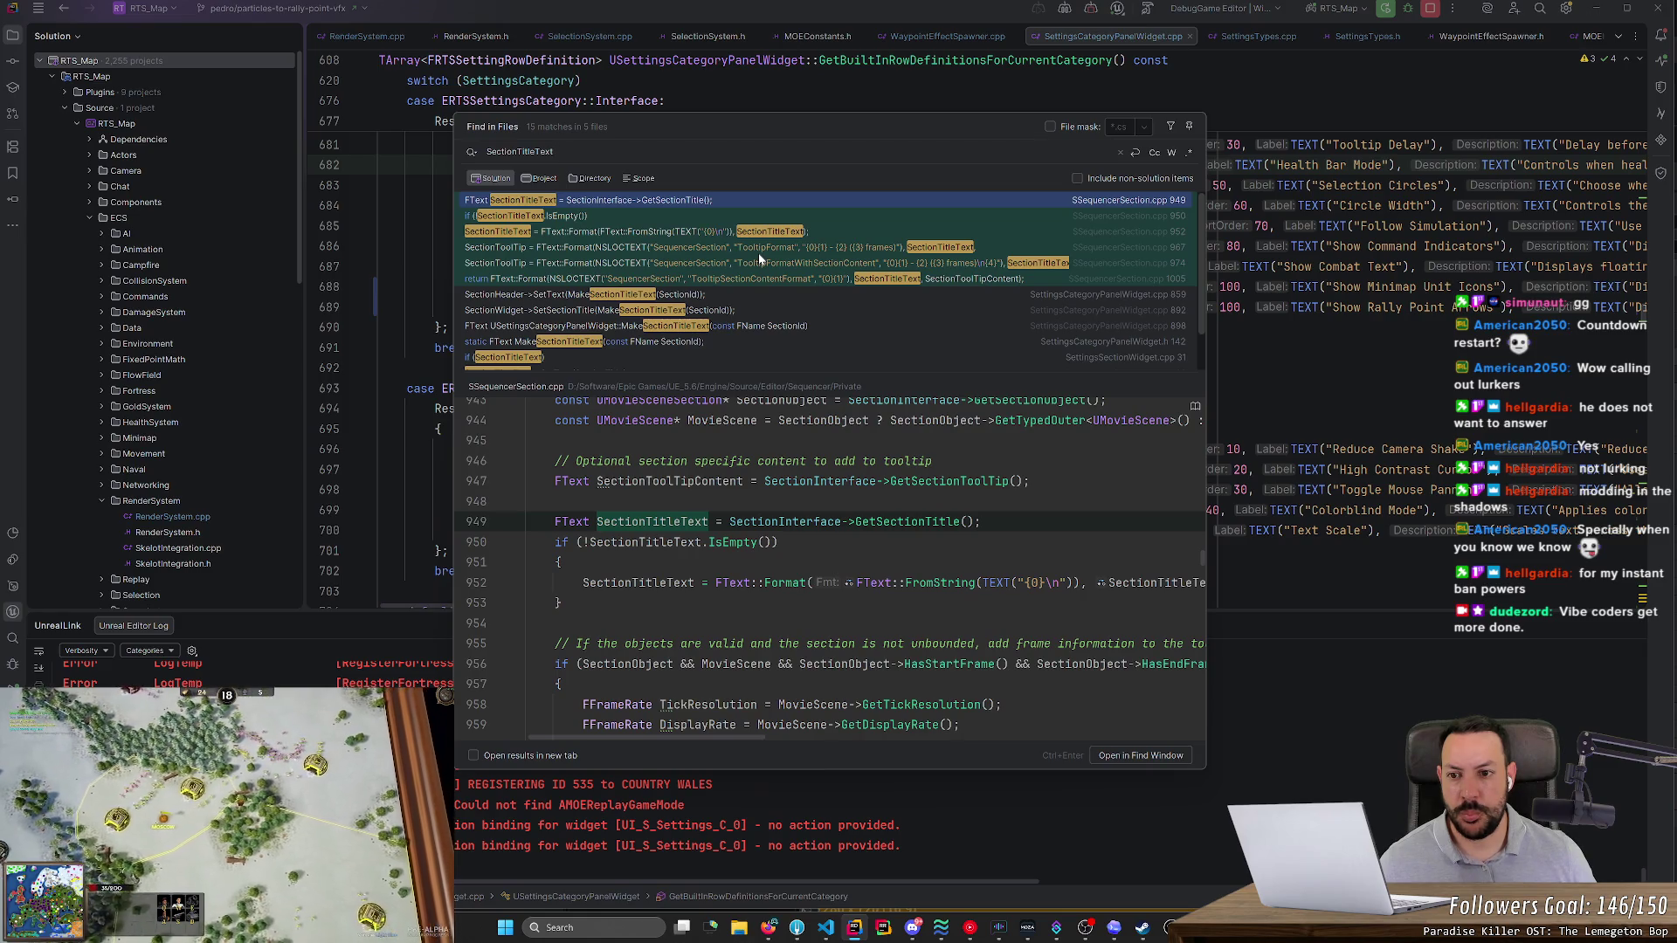
- Preview the SectionTitleText matches at line 952, the SectionHeader SetText call and where the title is set
click(730, 232)
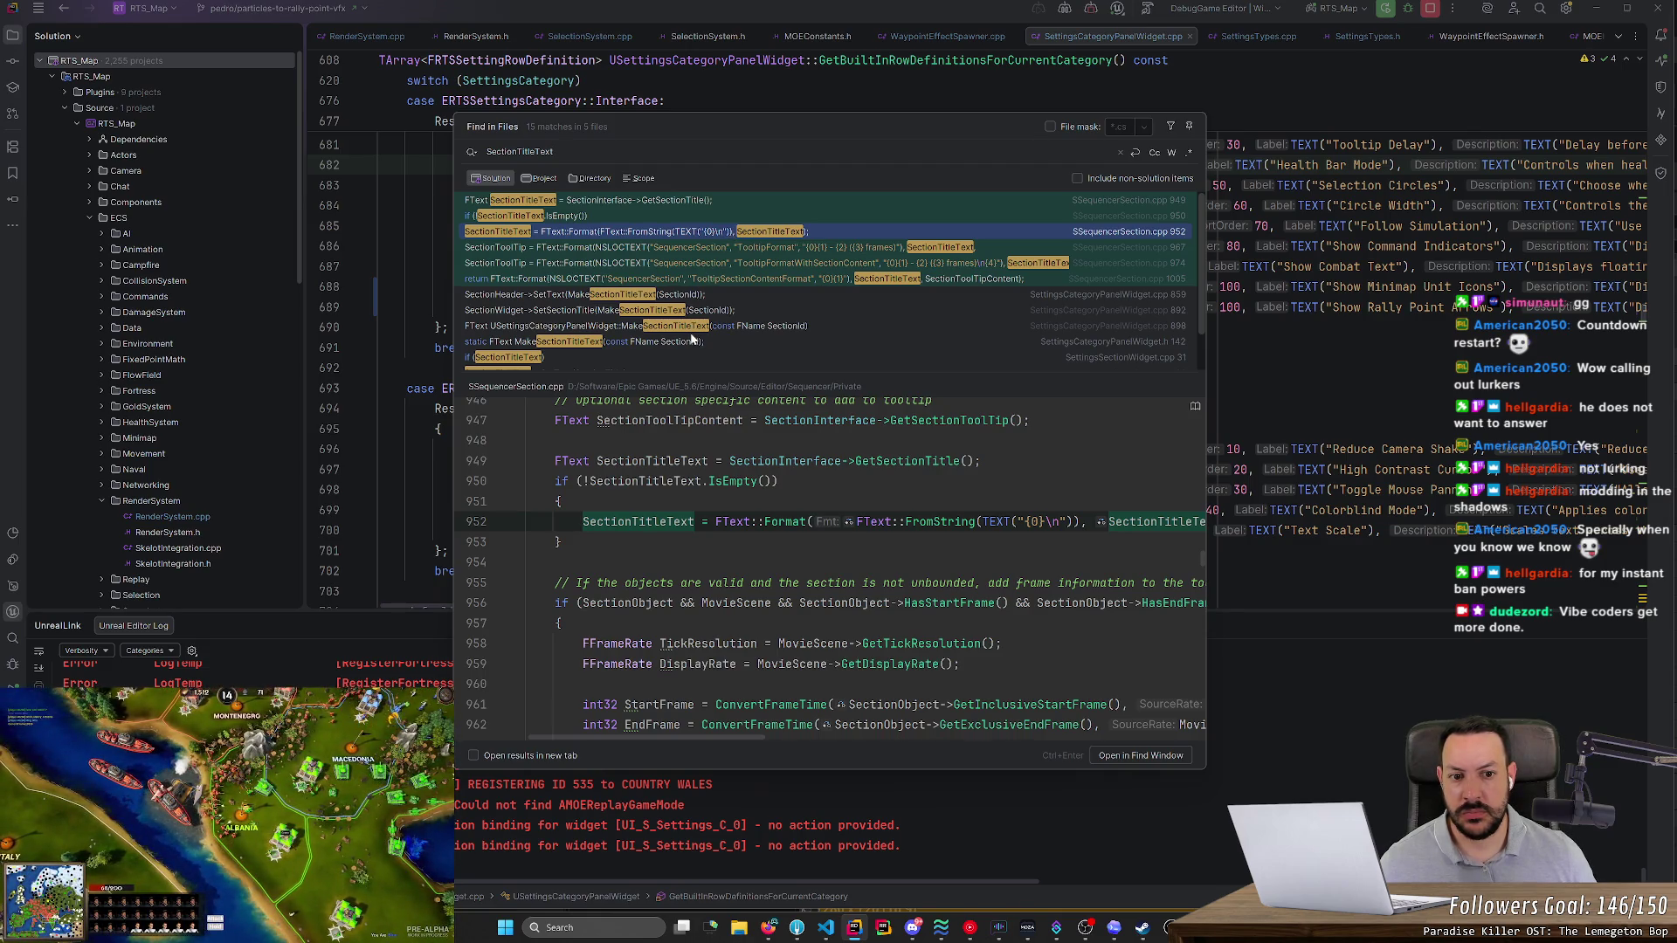
click(737, 295)
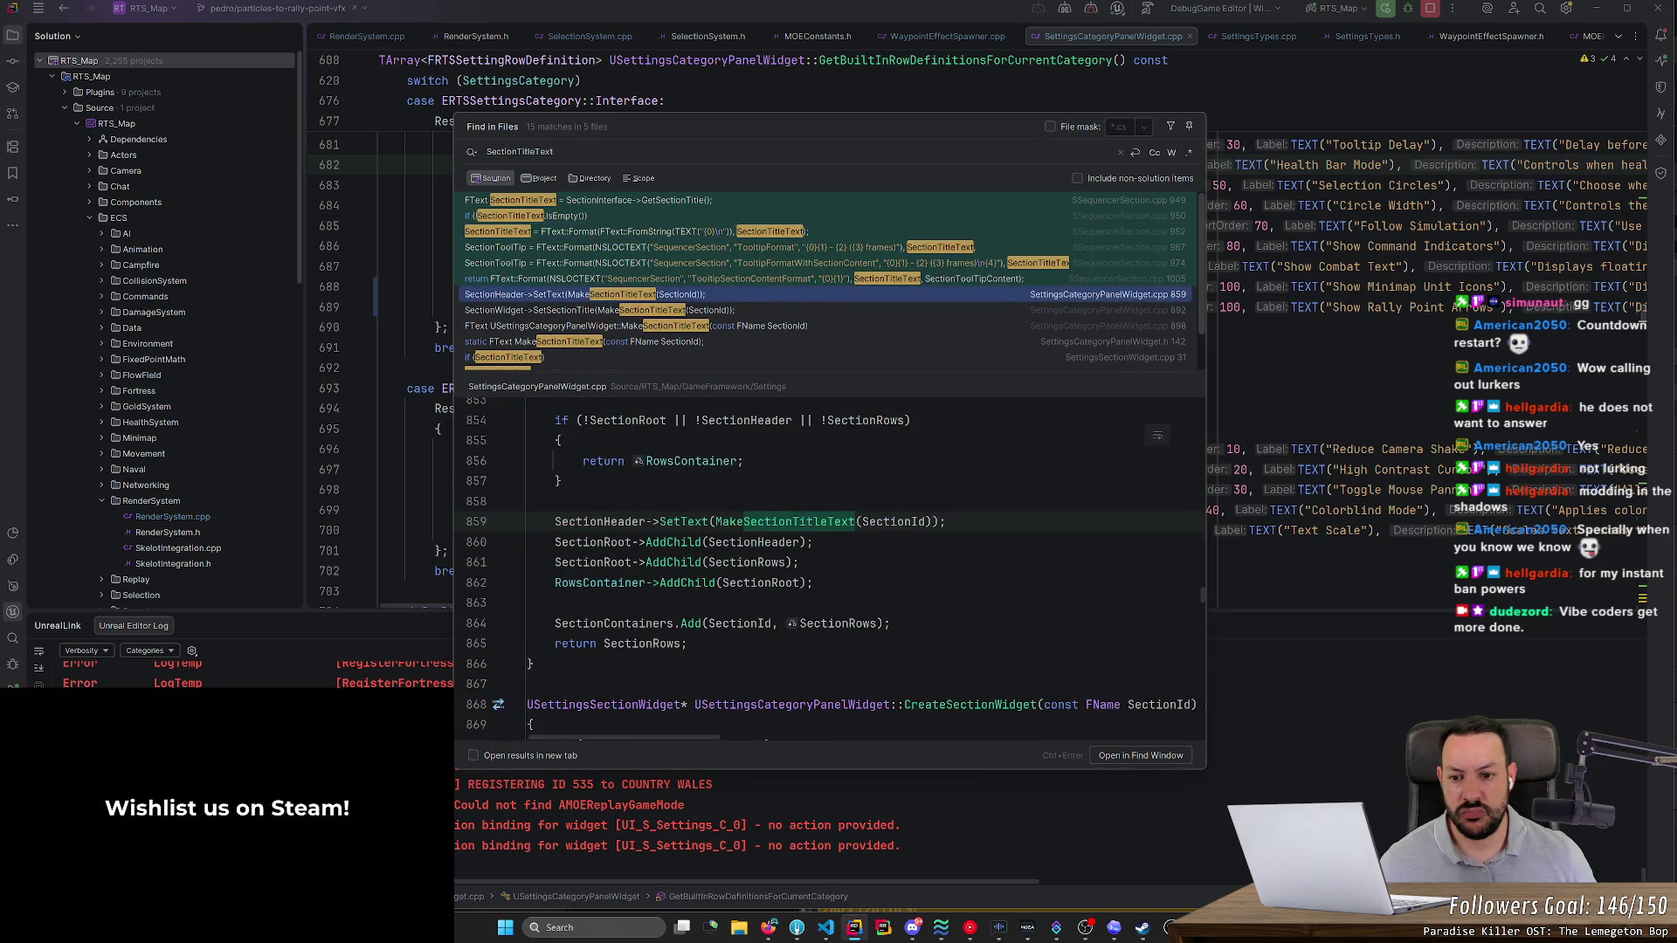
scroll(830, 568, up, 4)
scroll(882, 612, up, 6)
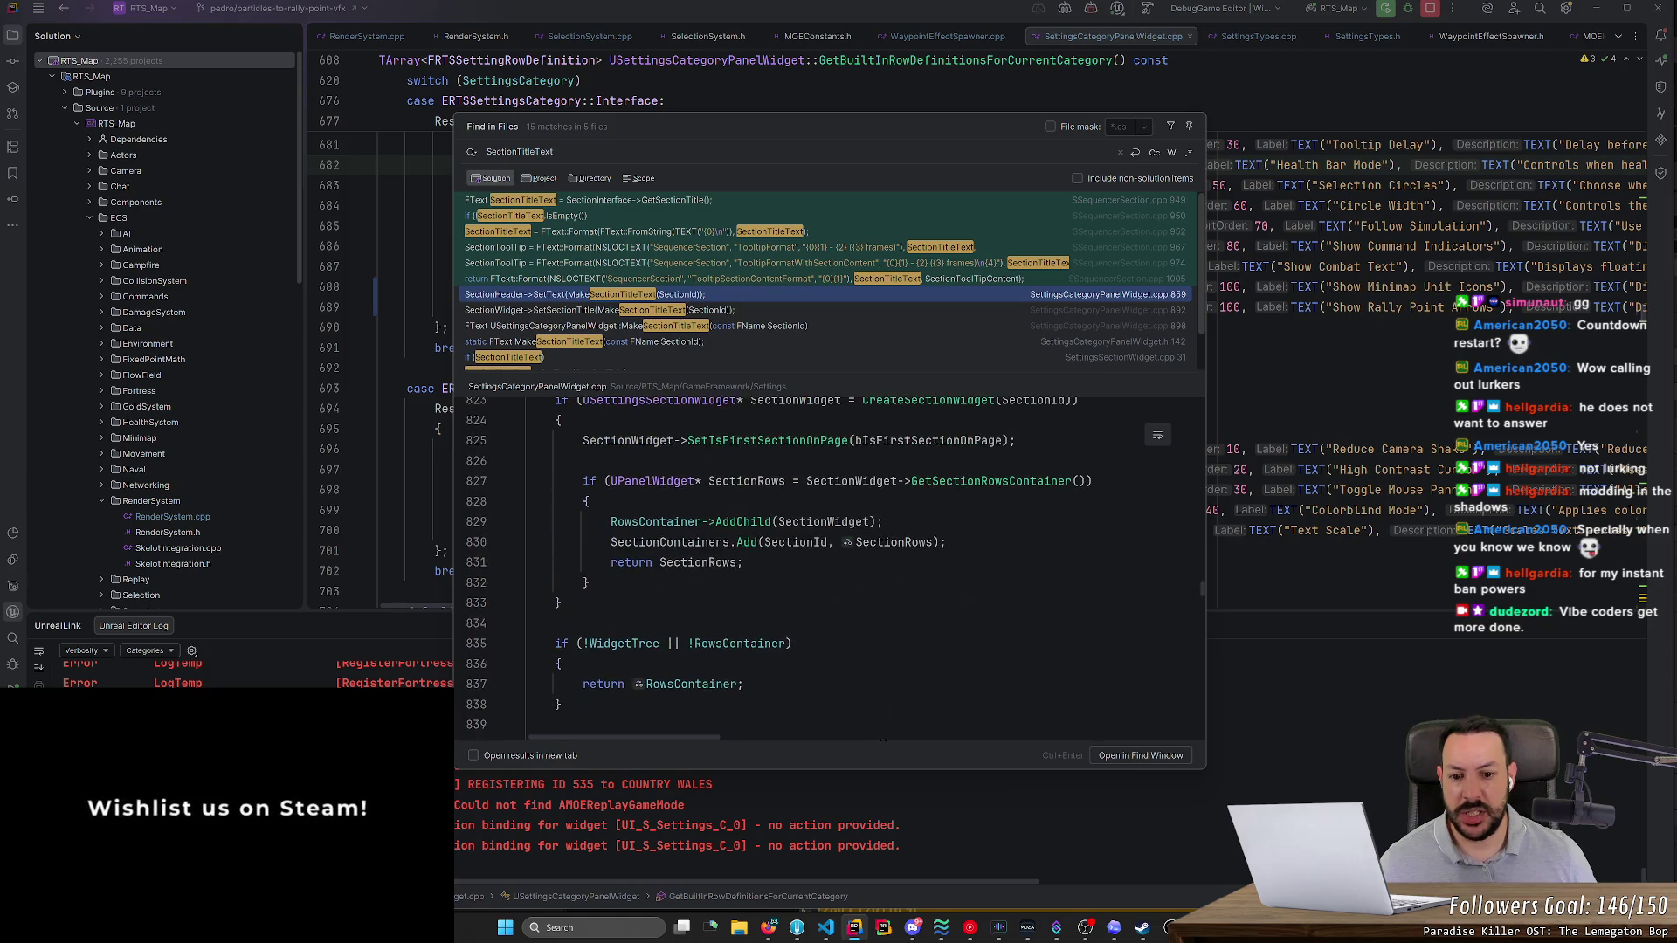
scroll(882, 698, up, 5)
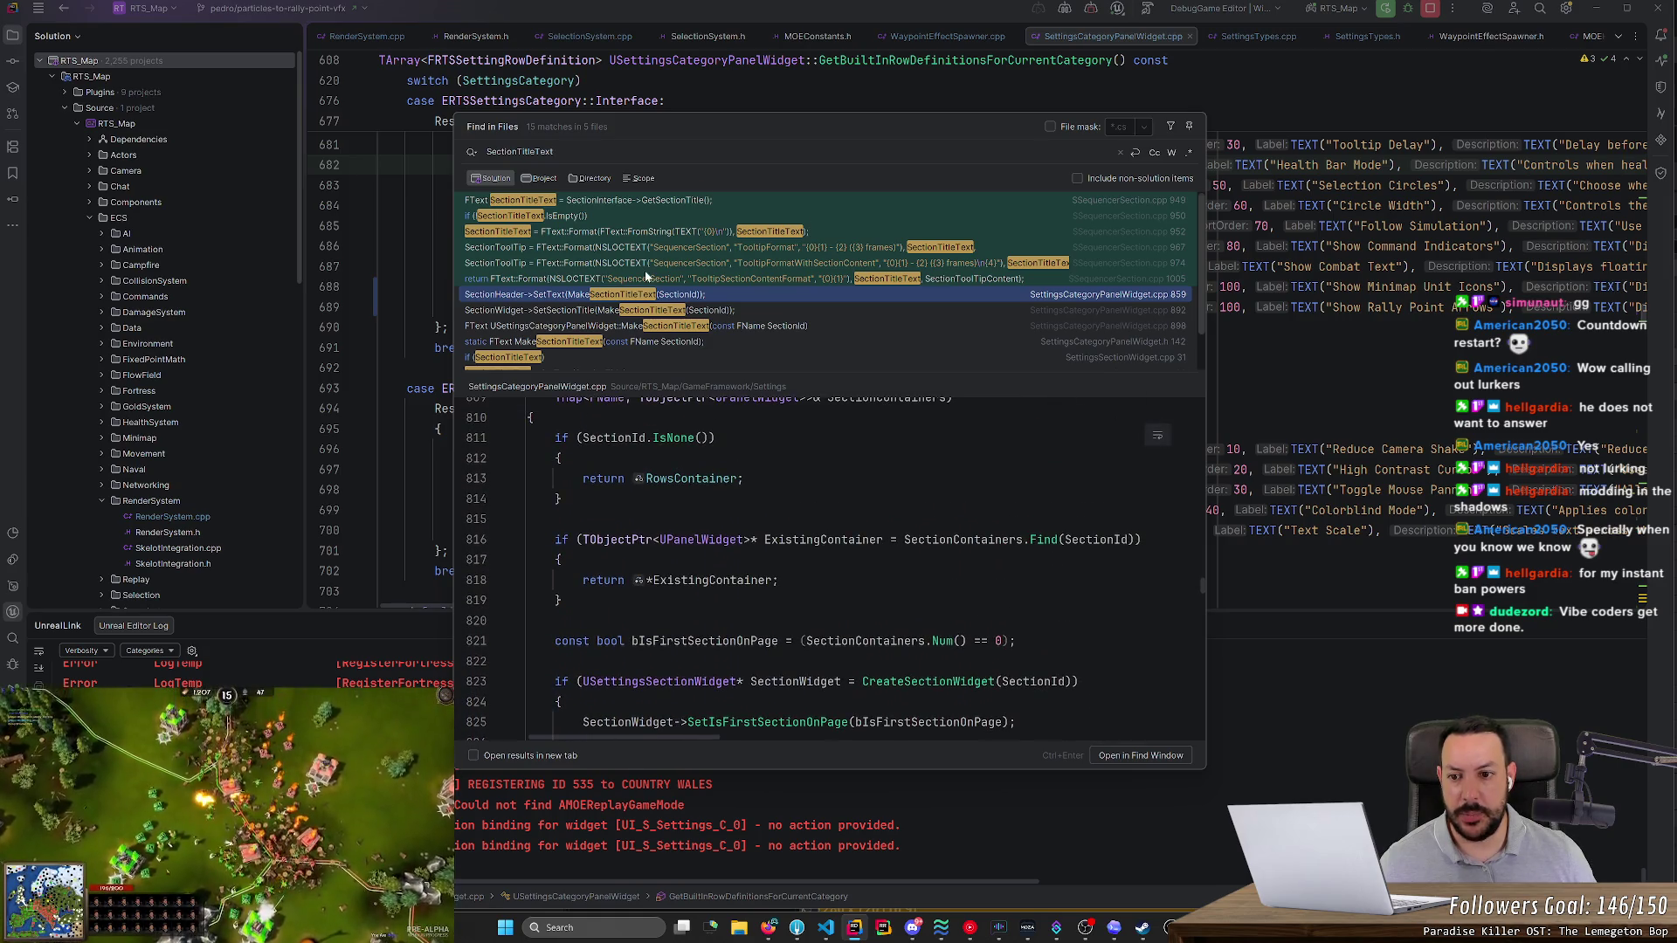
scroll(647, 276, down, 1)
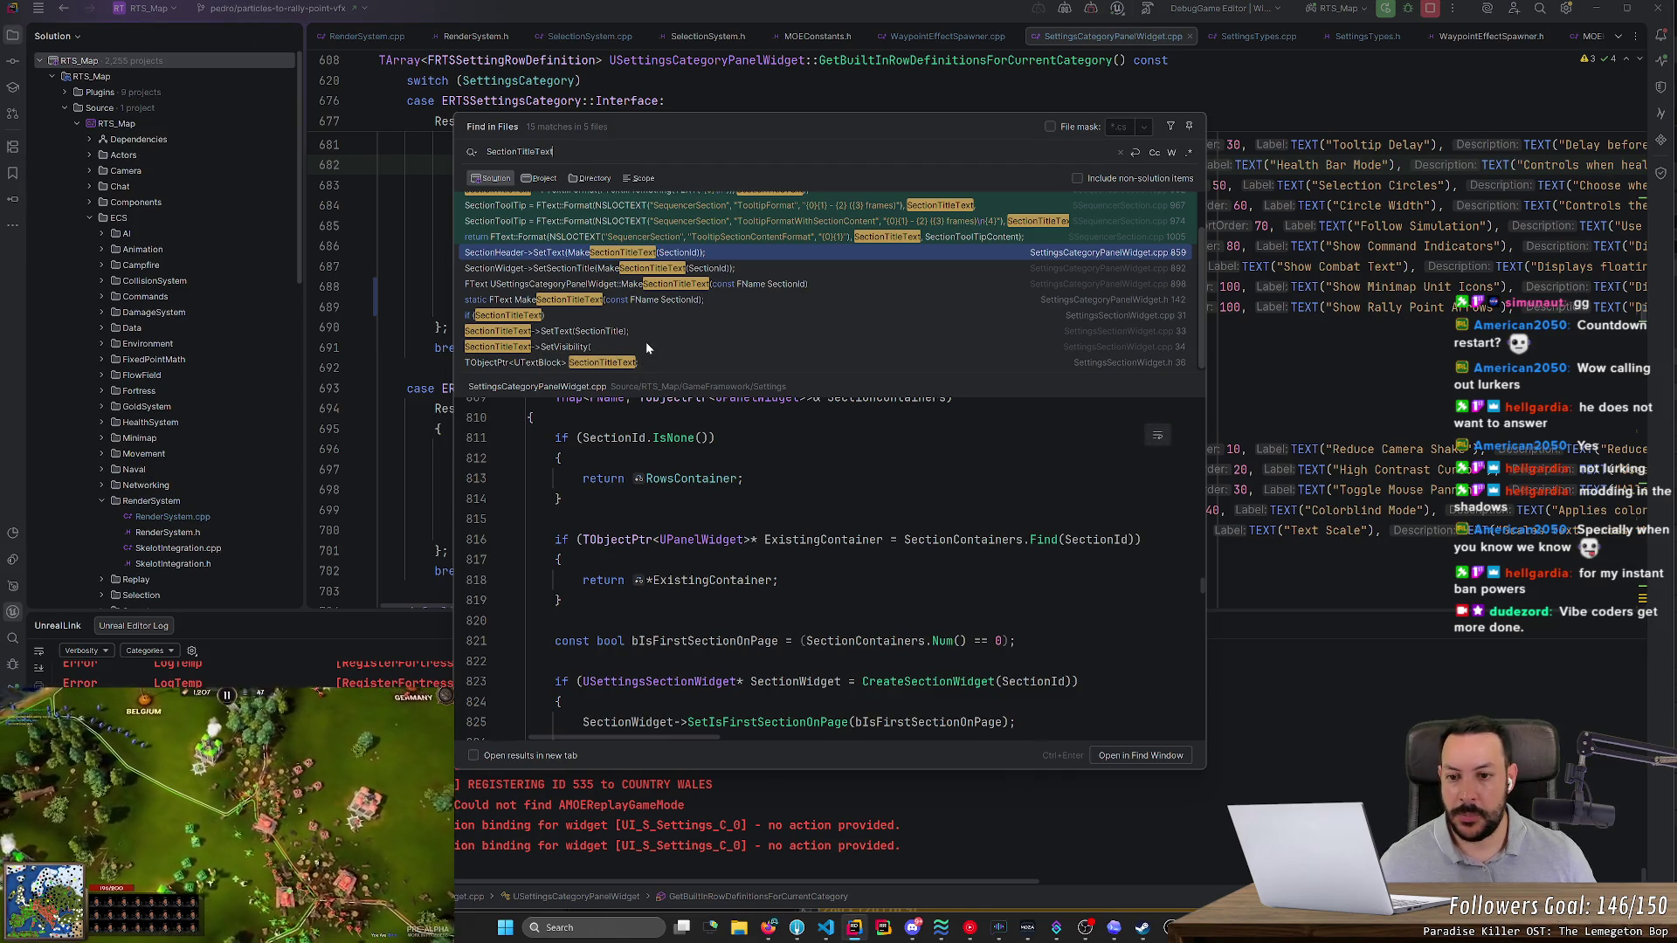
click(600, 335)
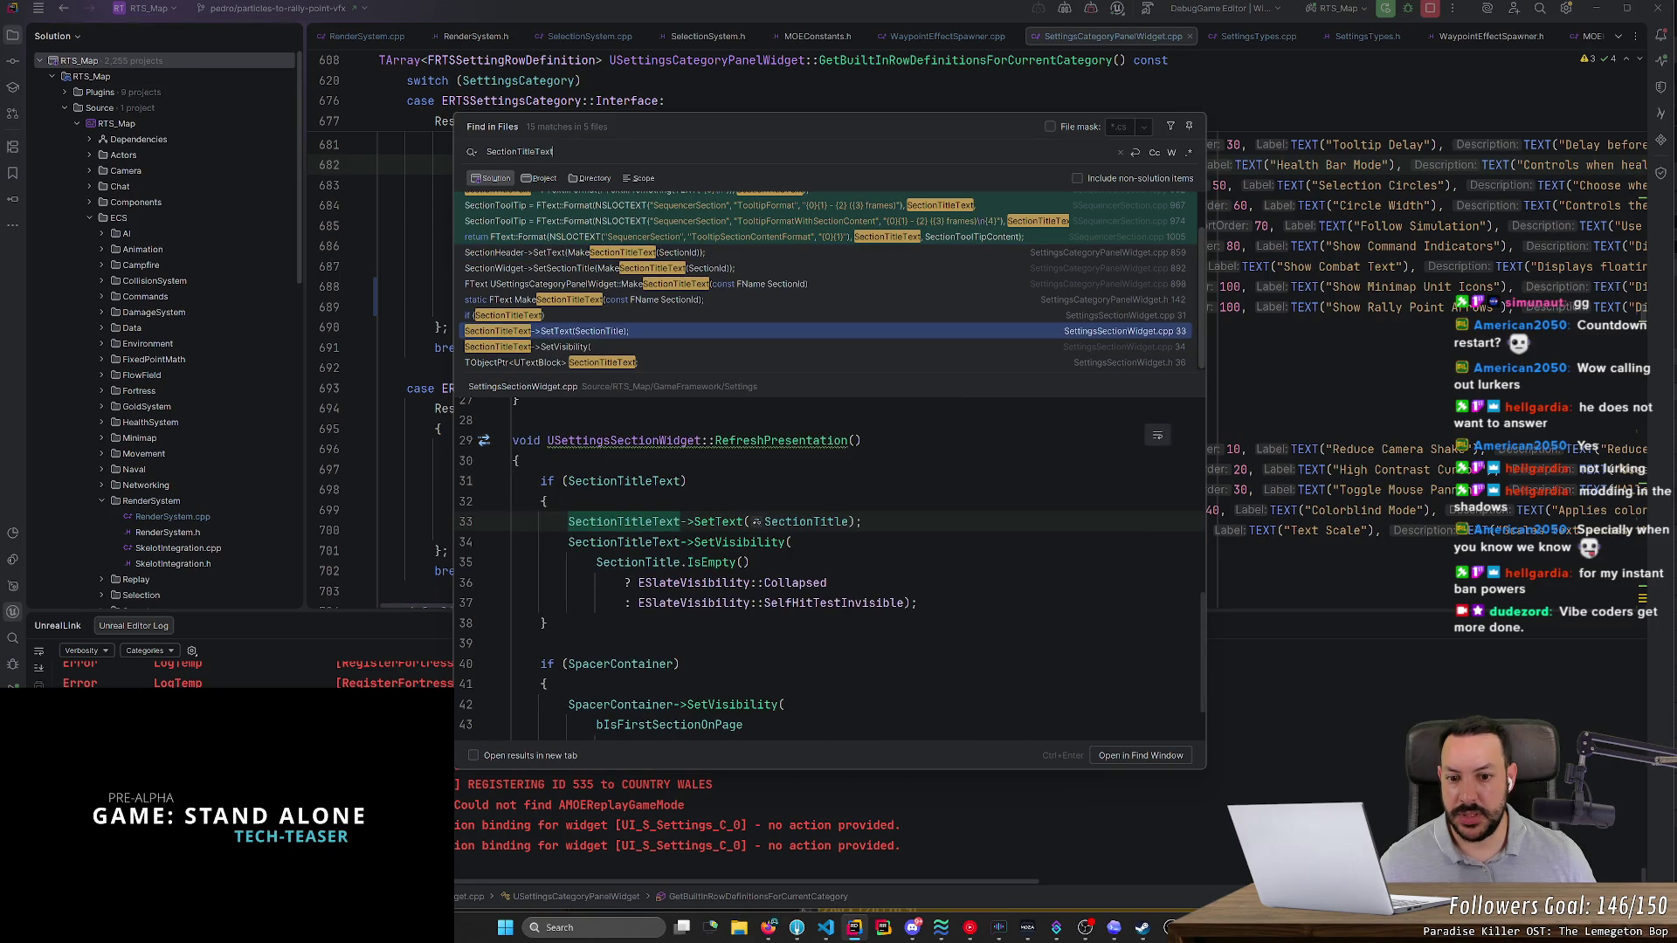
scroll(830, 568, up, 4)
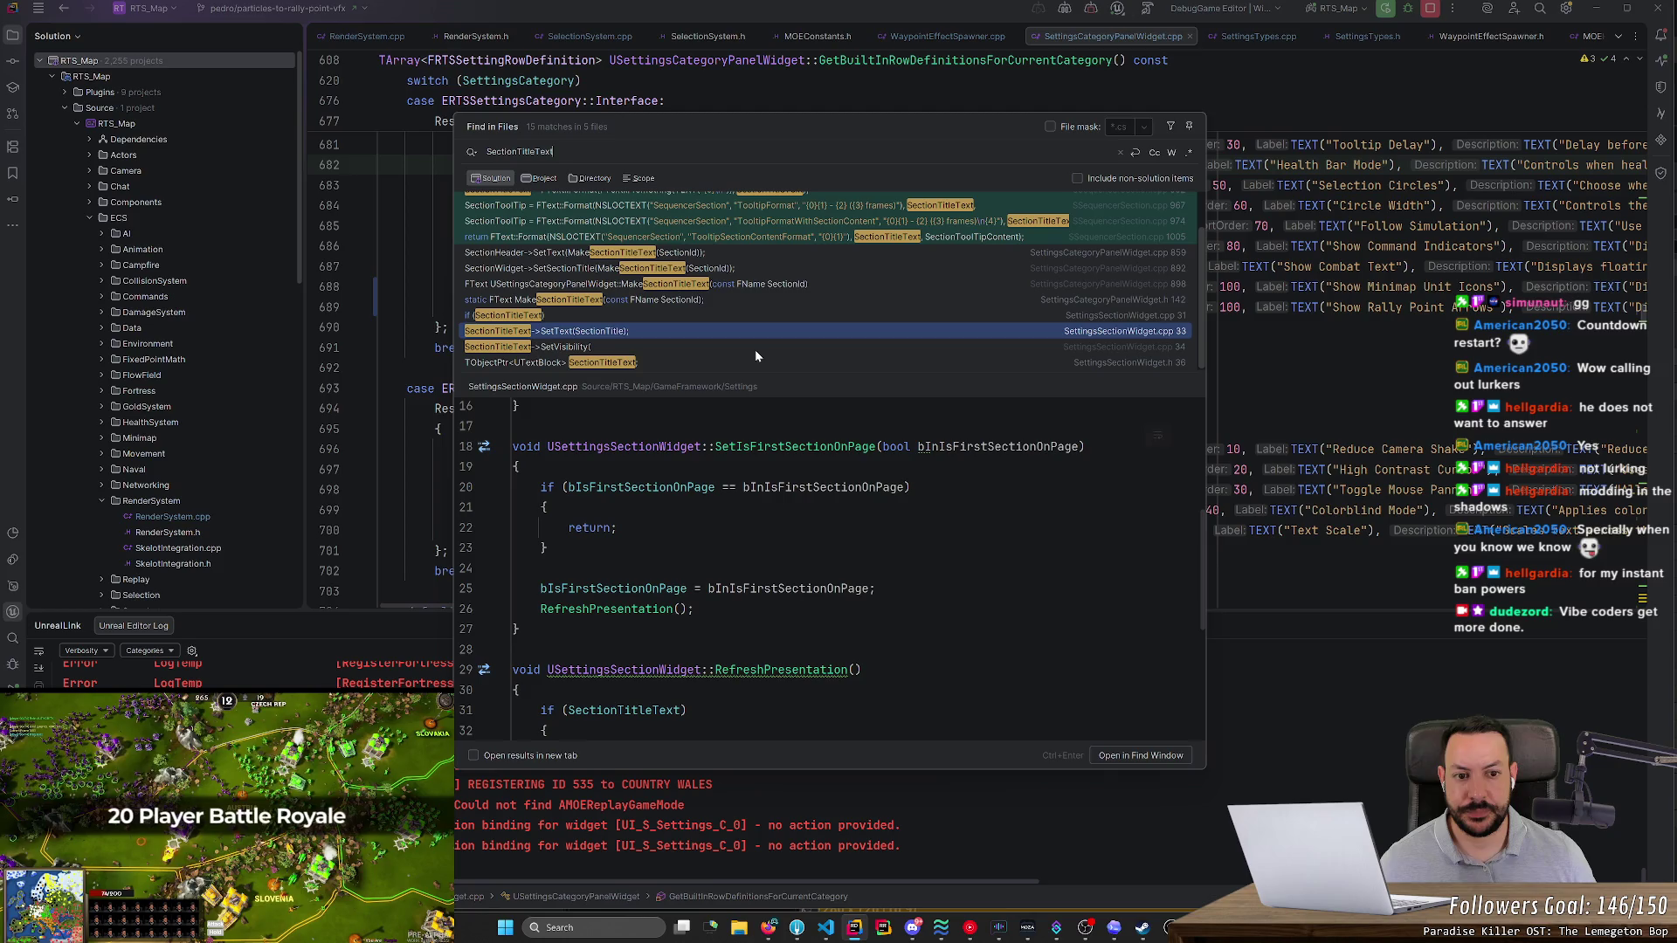
- Check the SectionTitleText null-check match, then open SettingsCategoryPanelWidget.cpp at line 859
click(693, 316)
scroll(829, 568, up, 4)
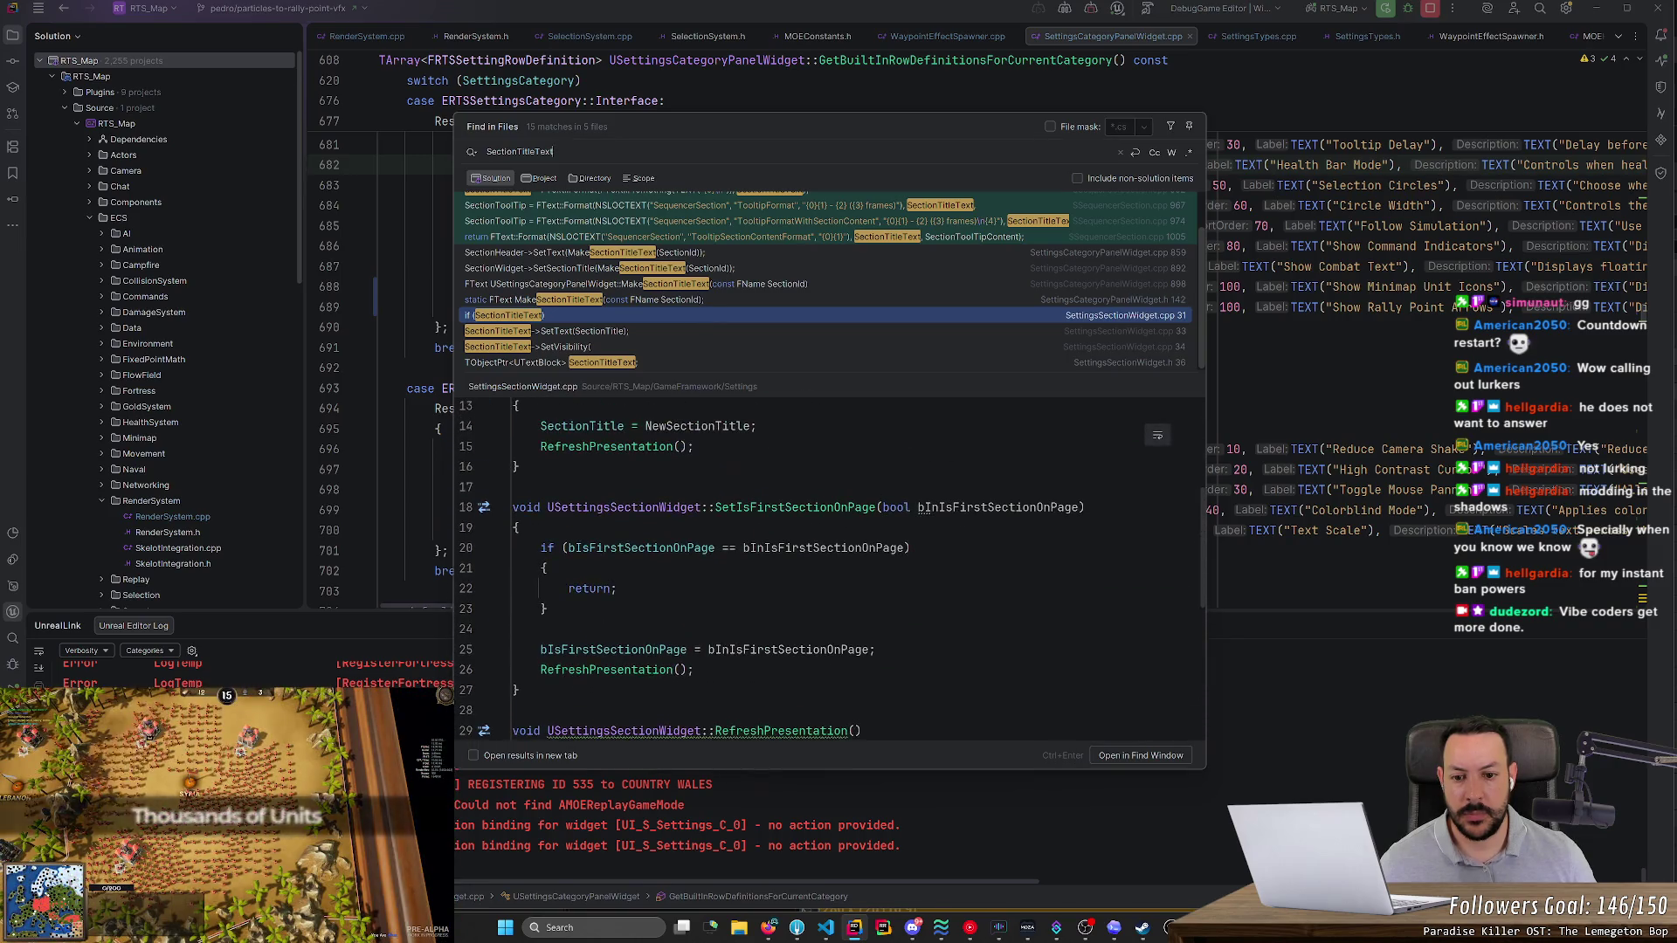
scroll(483, 509, up, 4)
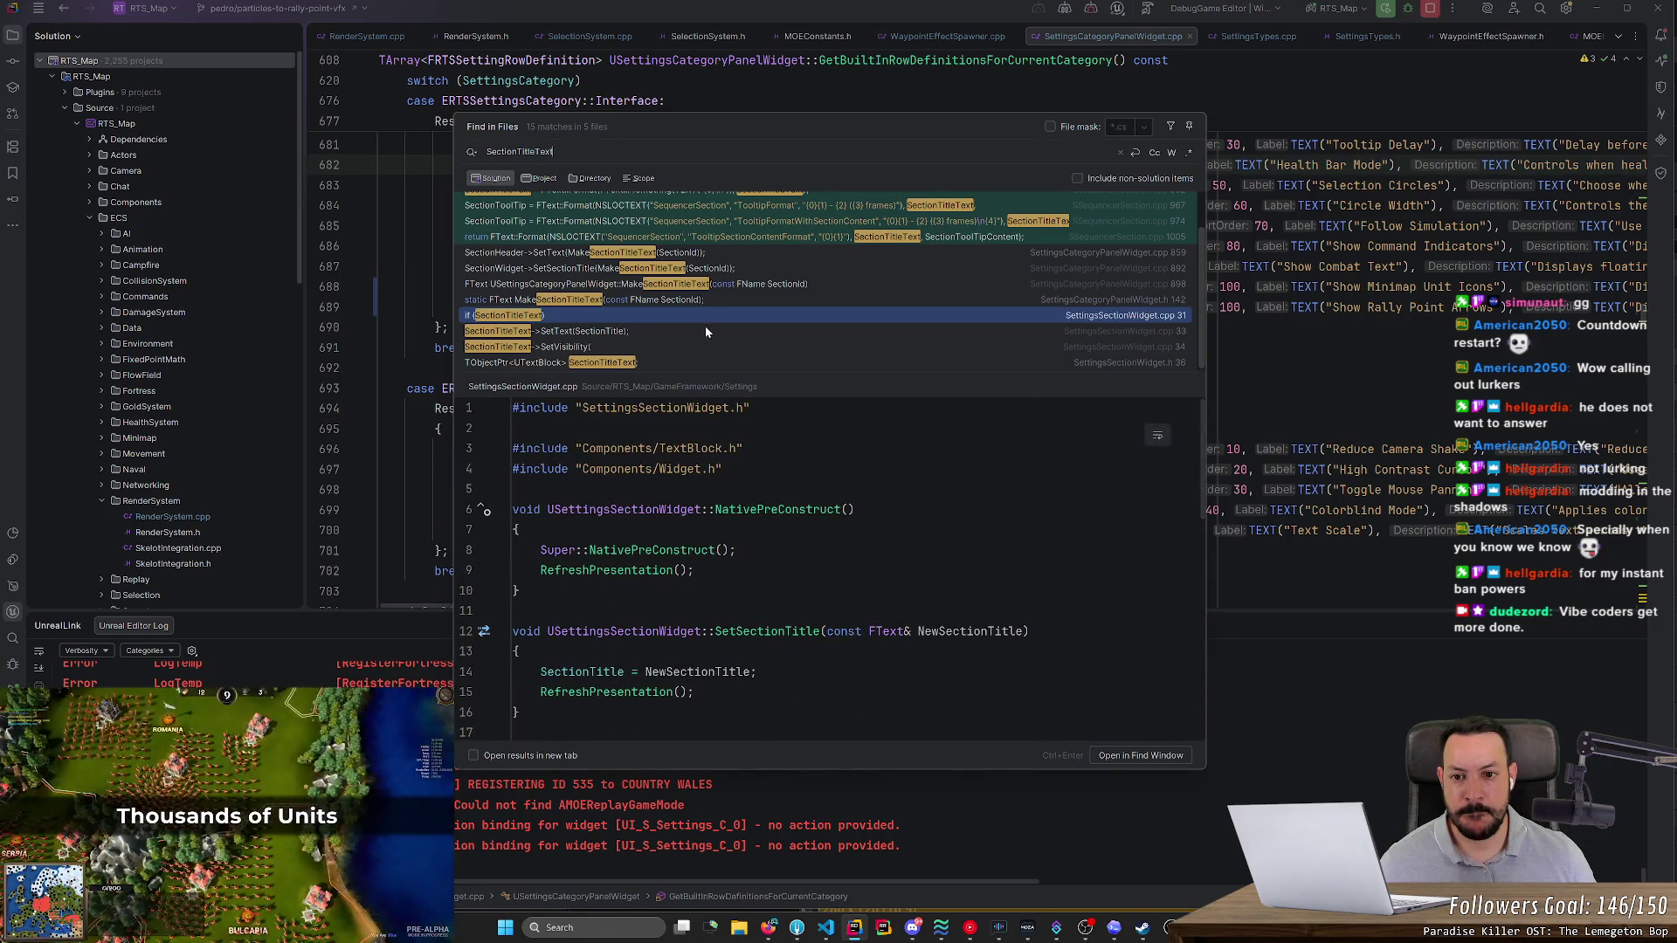
scroll(705, 327, up, 2)
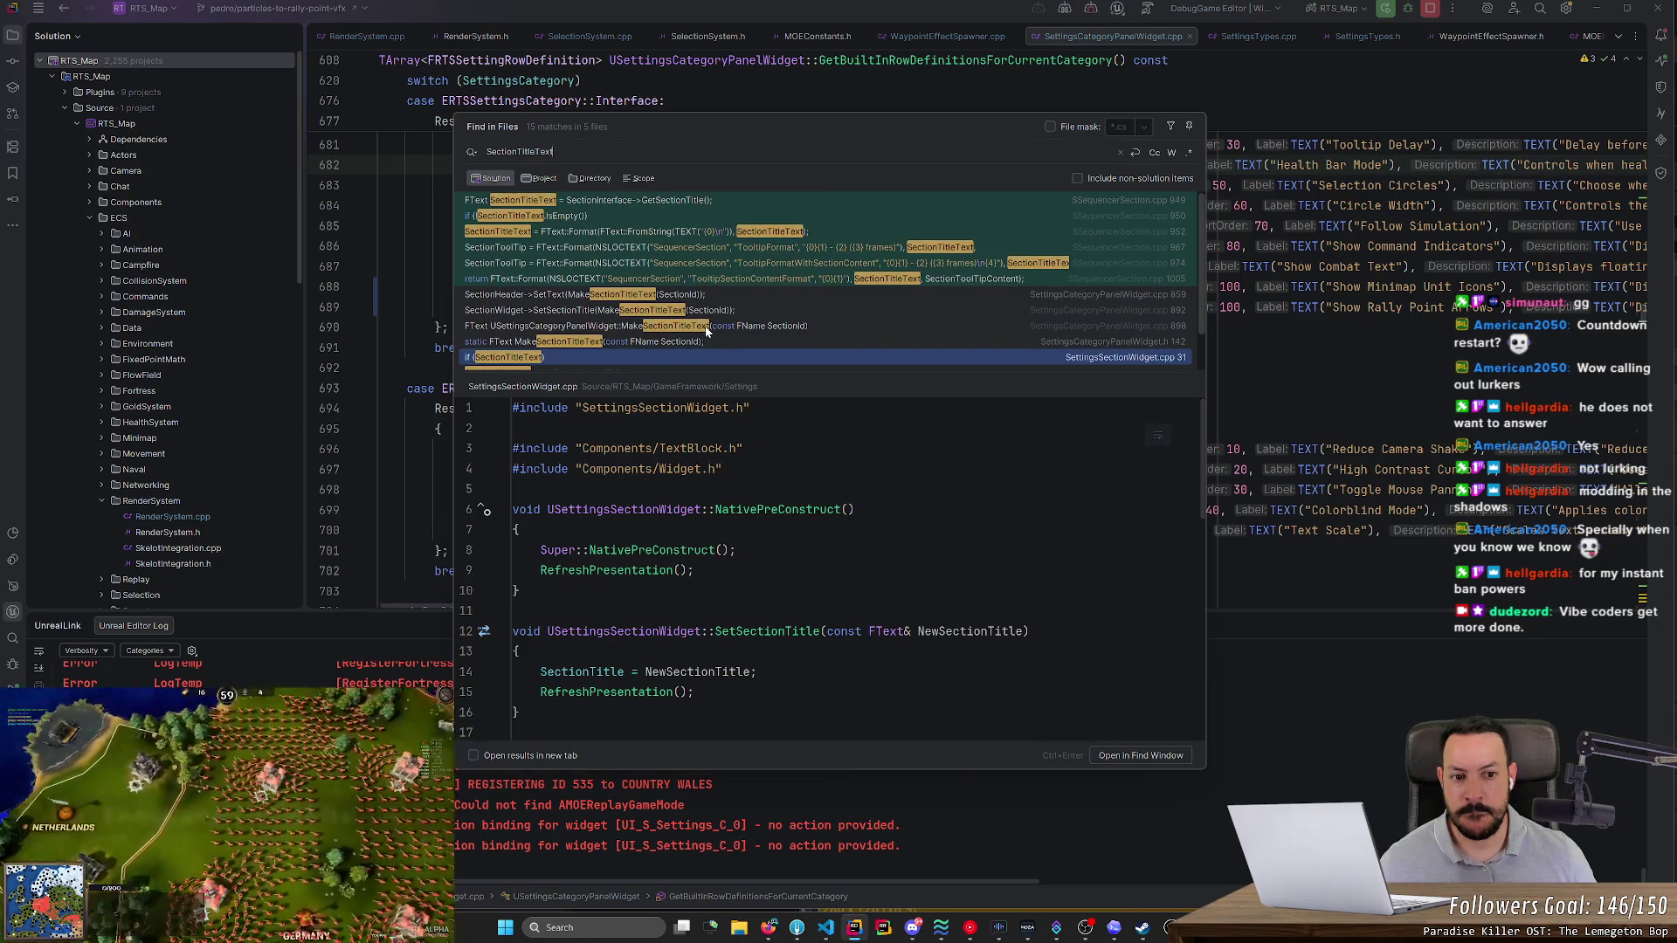
scroll(485, 511, down, 10)
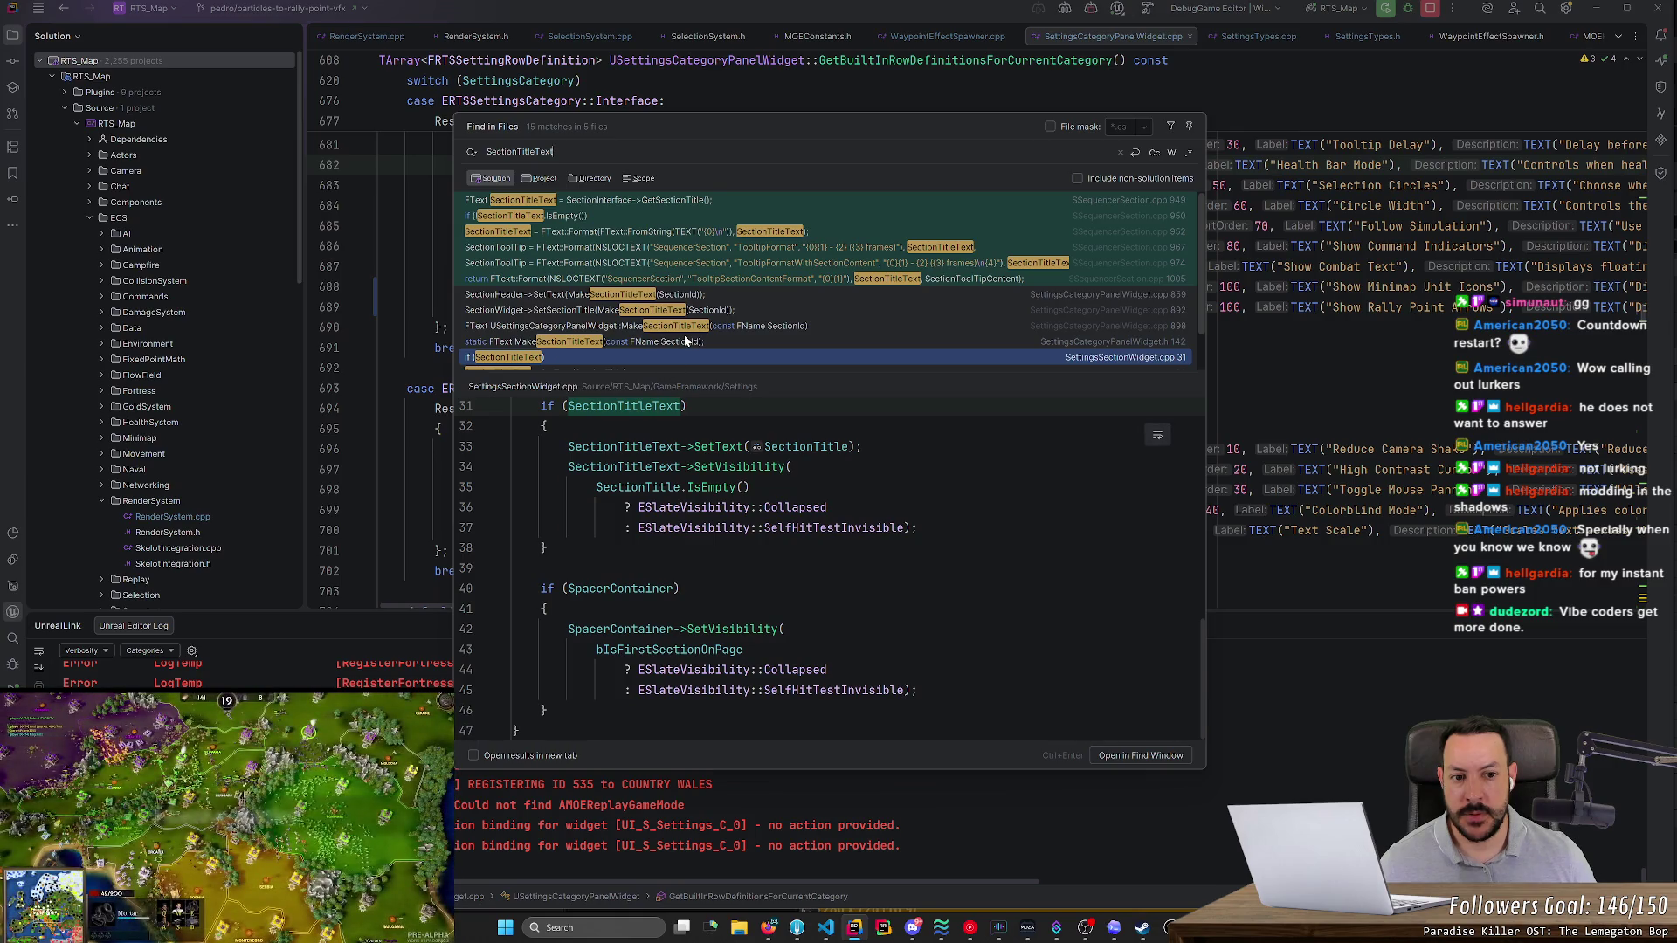
scroll(686, 325, down, 2)
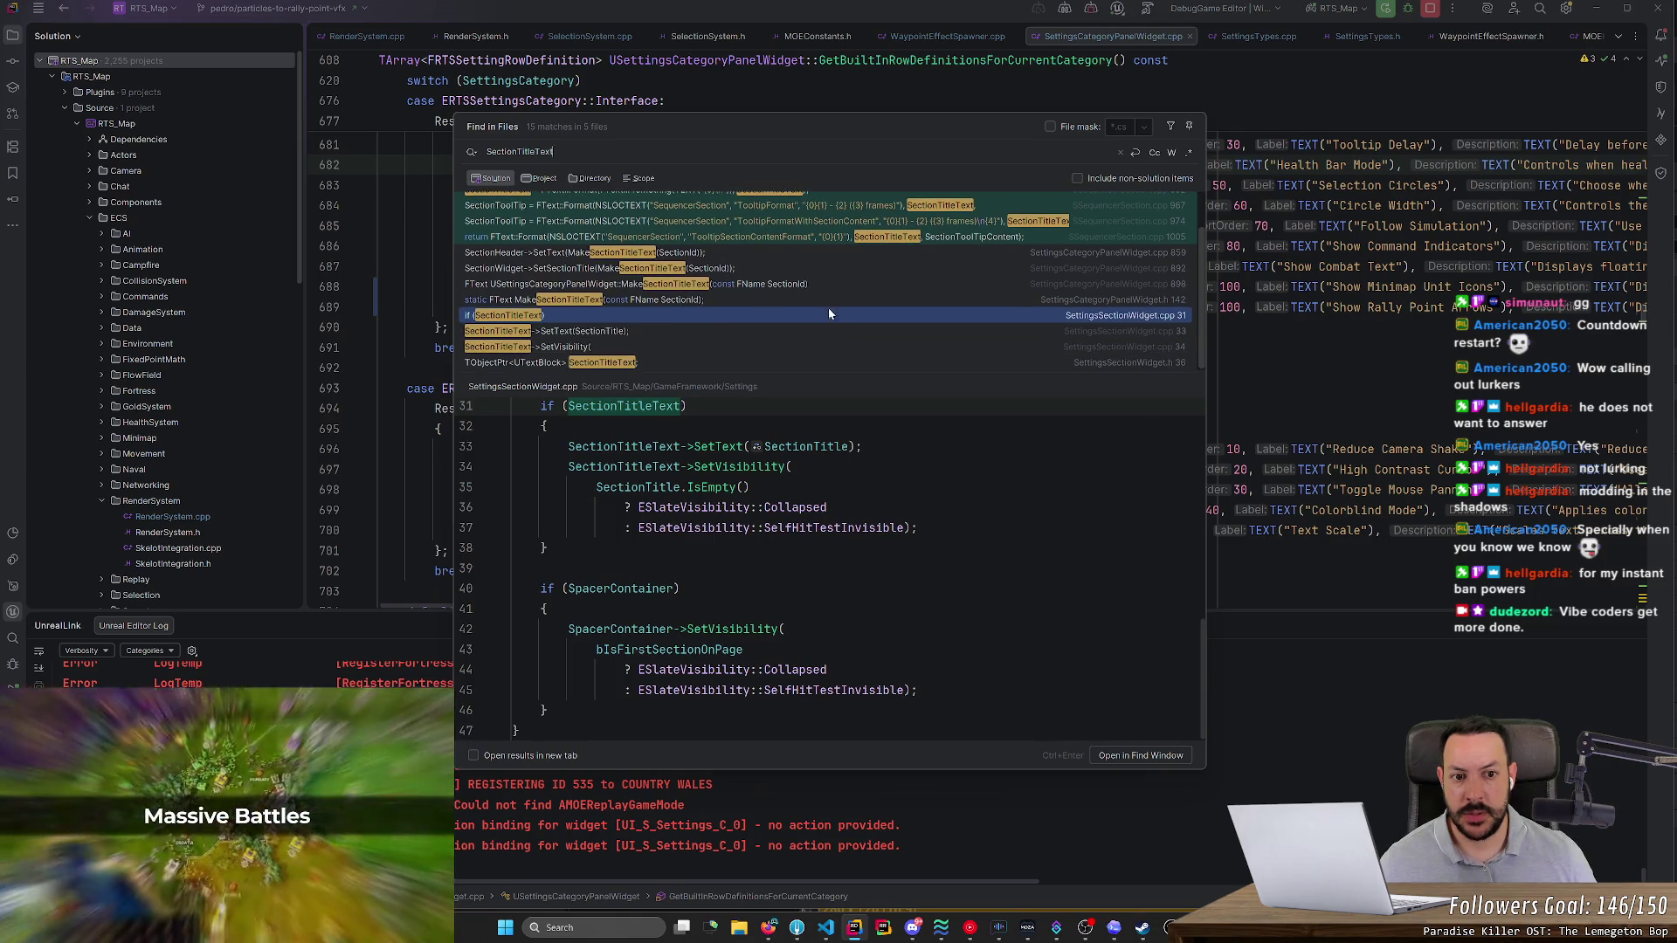
click(841, 253)
double_click(841, 252)
- Find MakeBool's usages in SettingsCategoryPanelWidget.cpp and jump to the Show Rally Point Arrows call
scroll(839, 350, down, 10)
drag(1662, 389, 1666, 559)
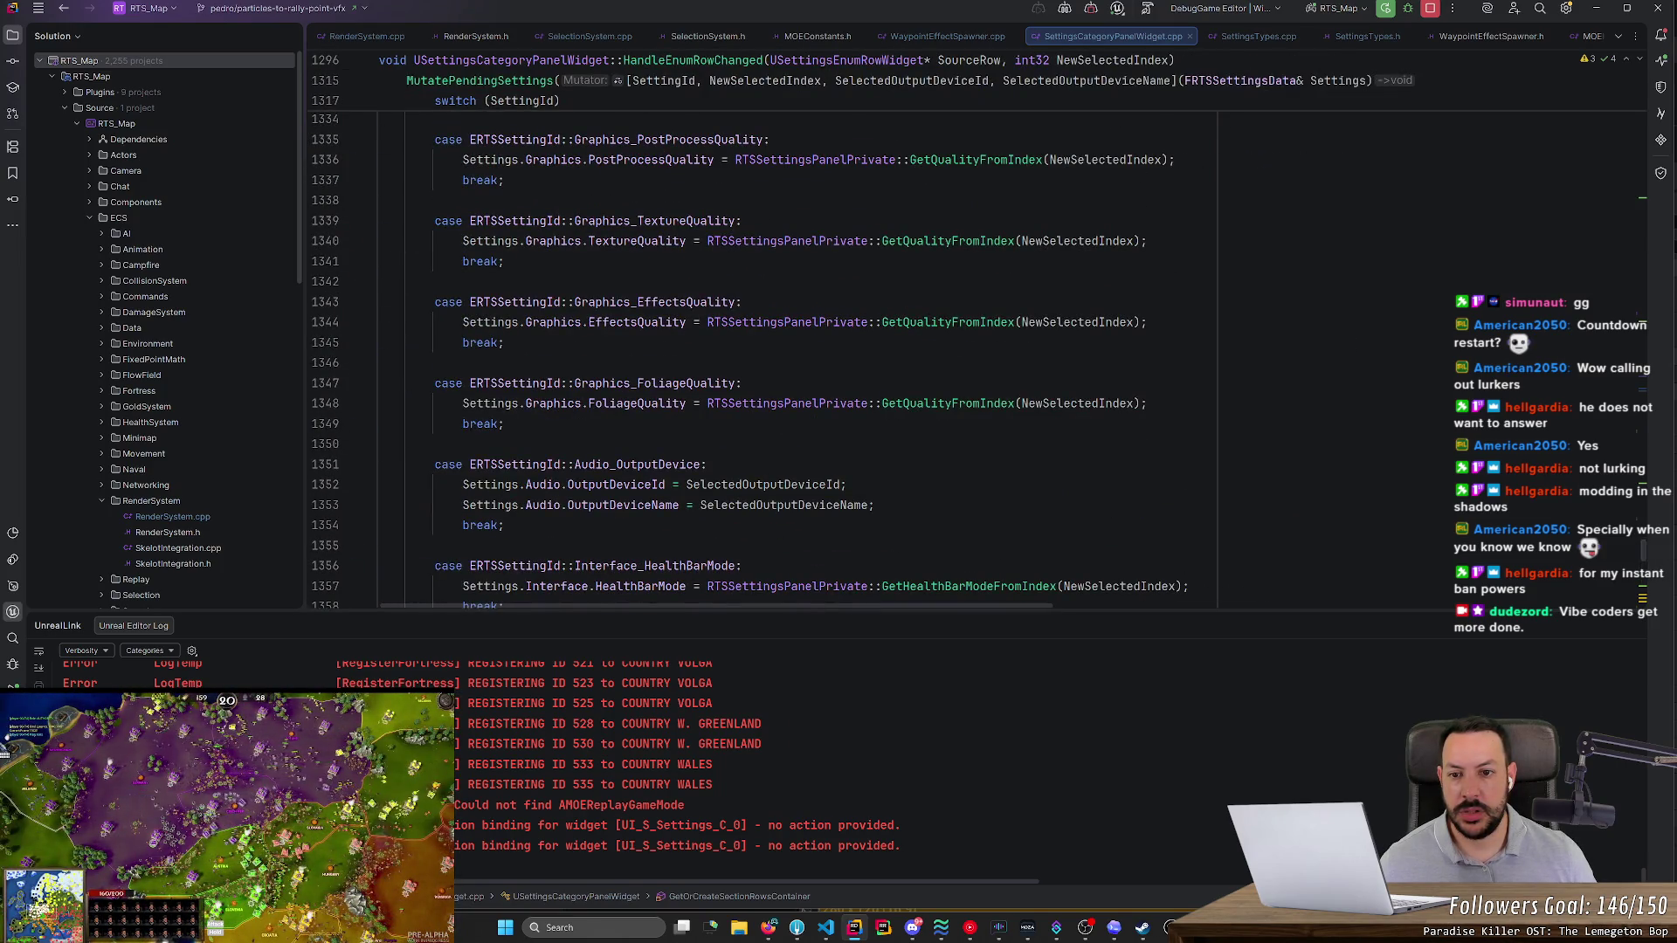
scroll(743, 358, up, 10)
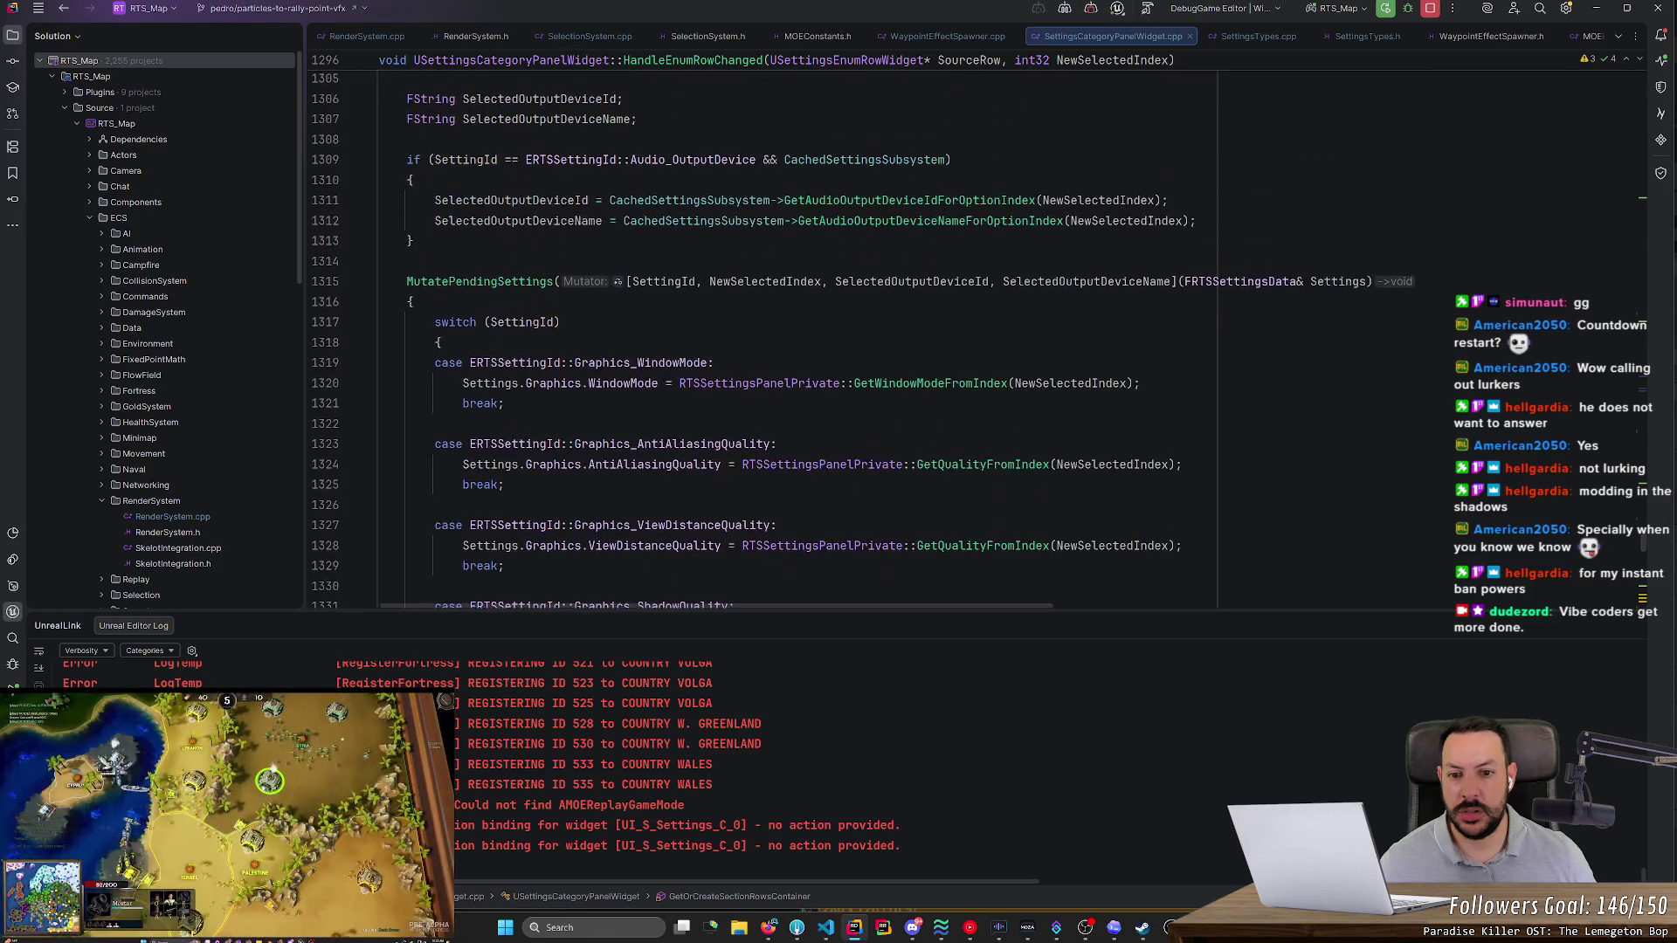
scroll(1646, 539, up, 7)
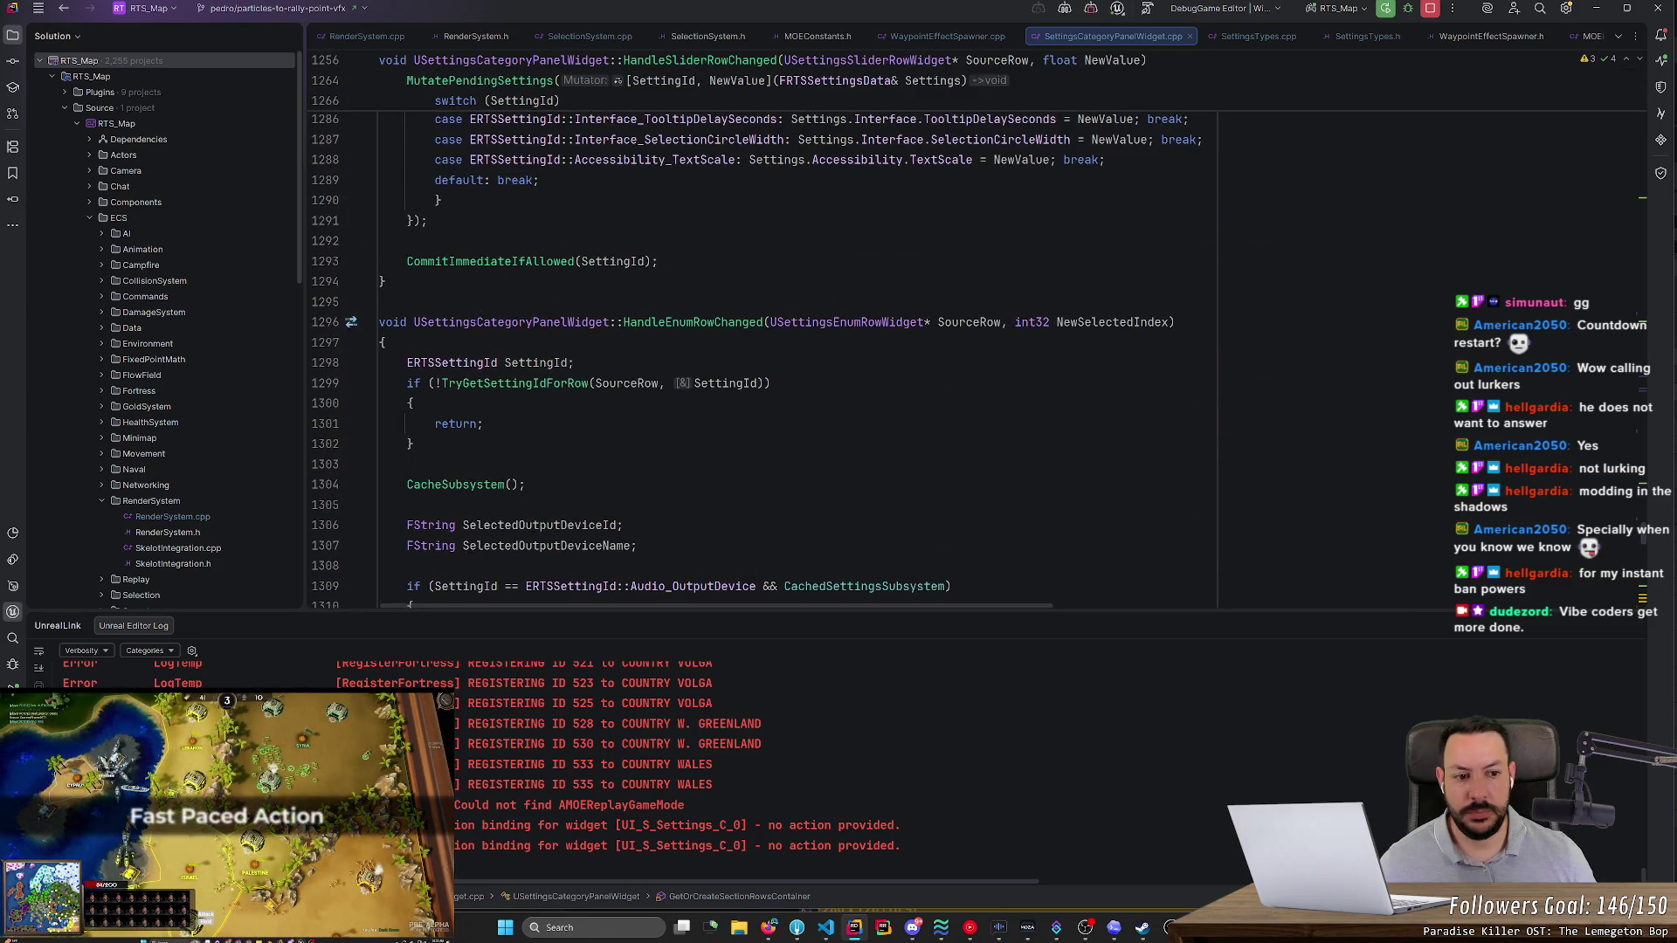
drag(1646, 539, 1644, 59)
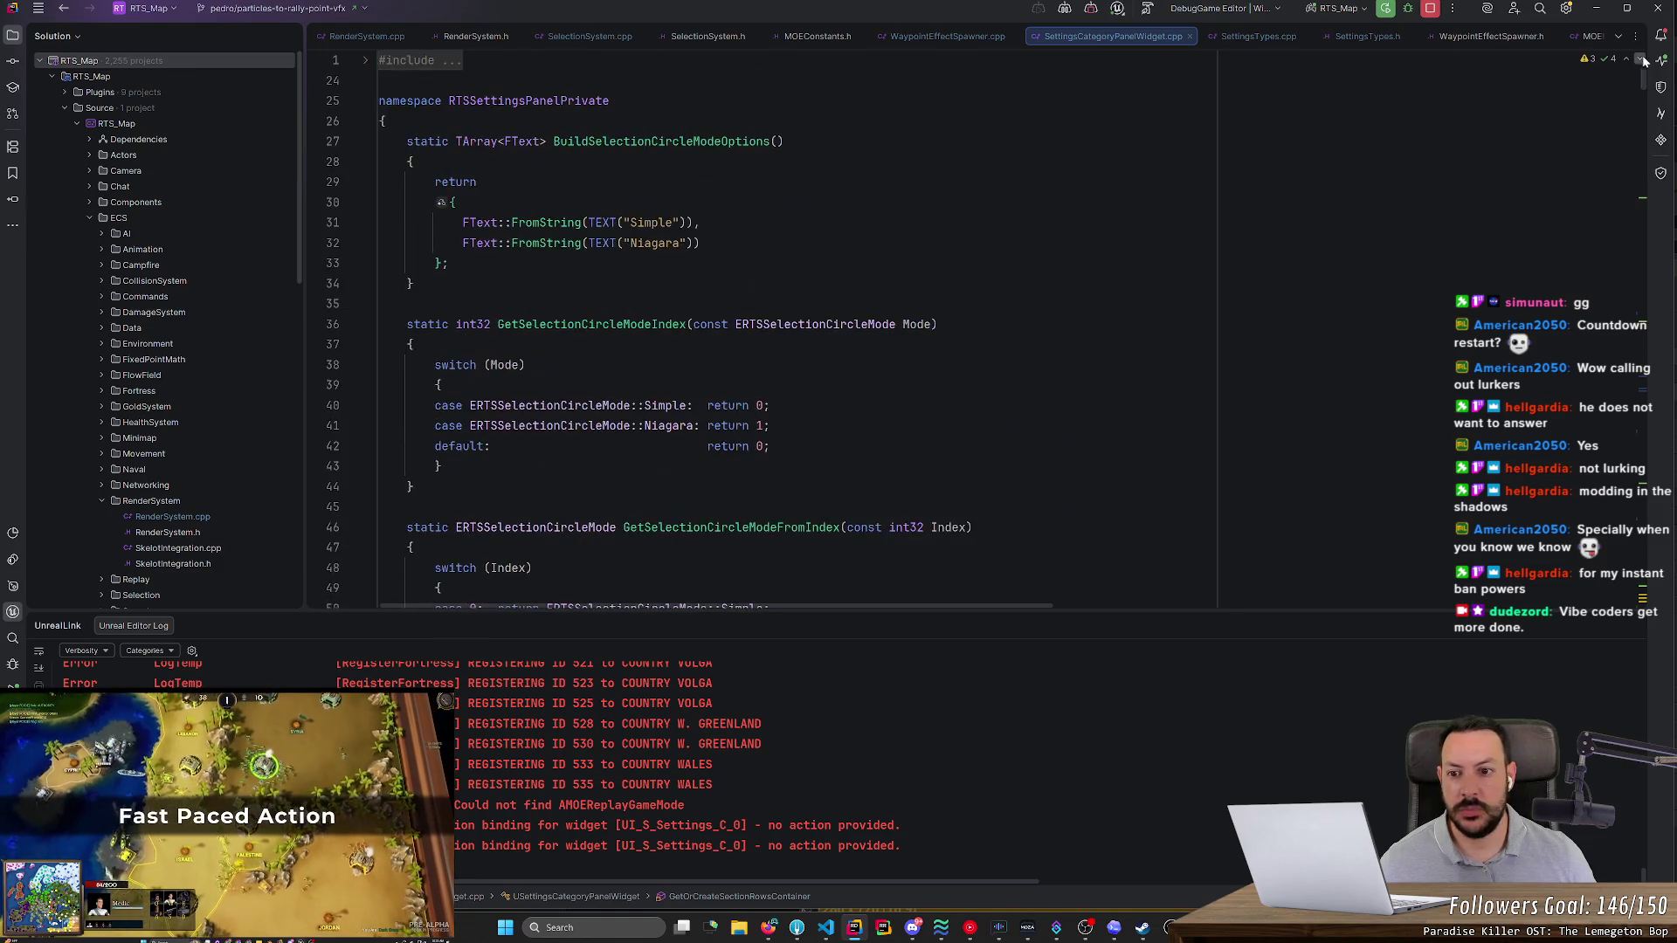
scroll(760, 332, down, 15)
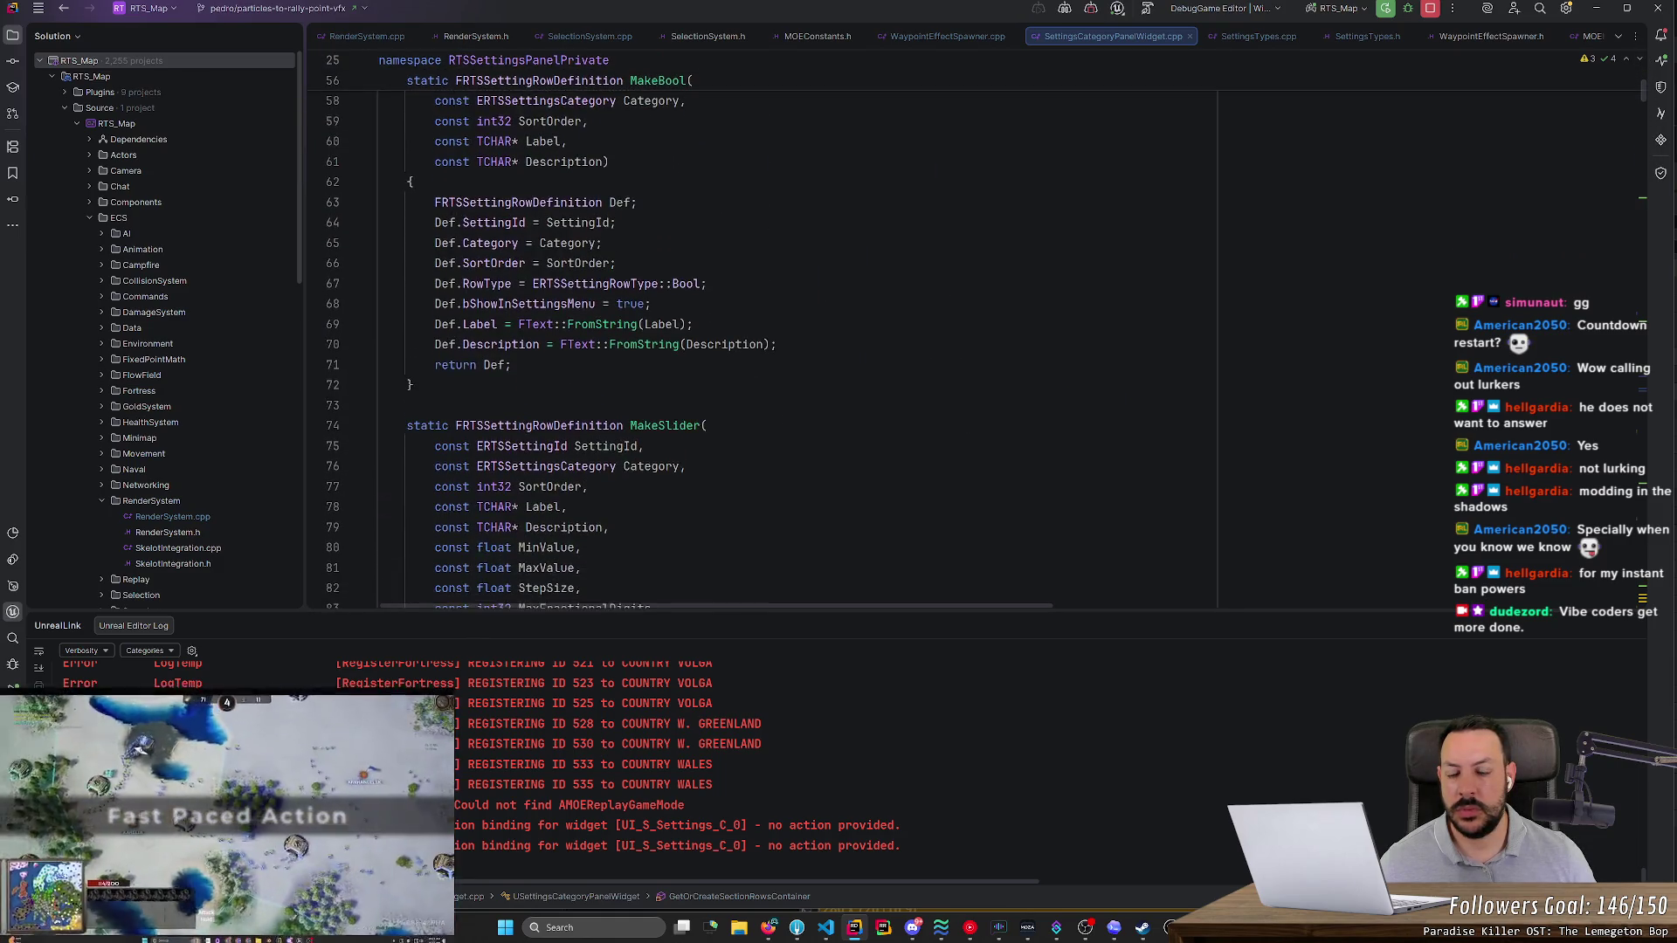
scroll(760, 349, up, 3)
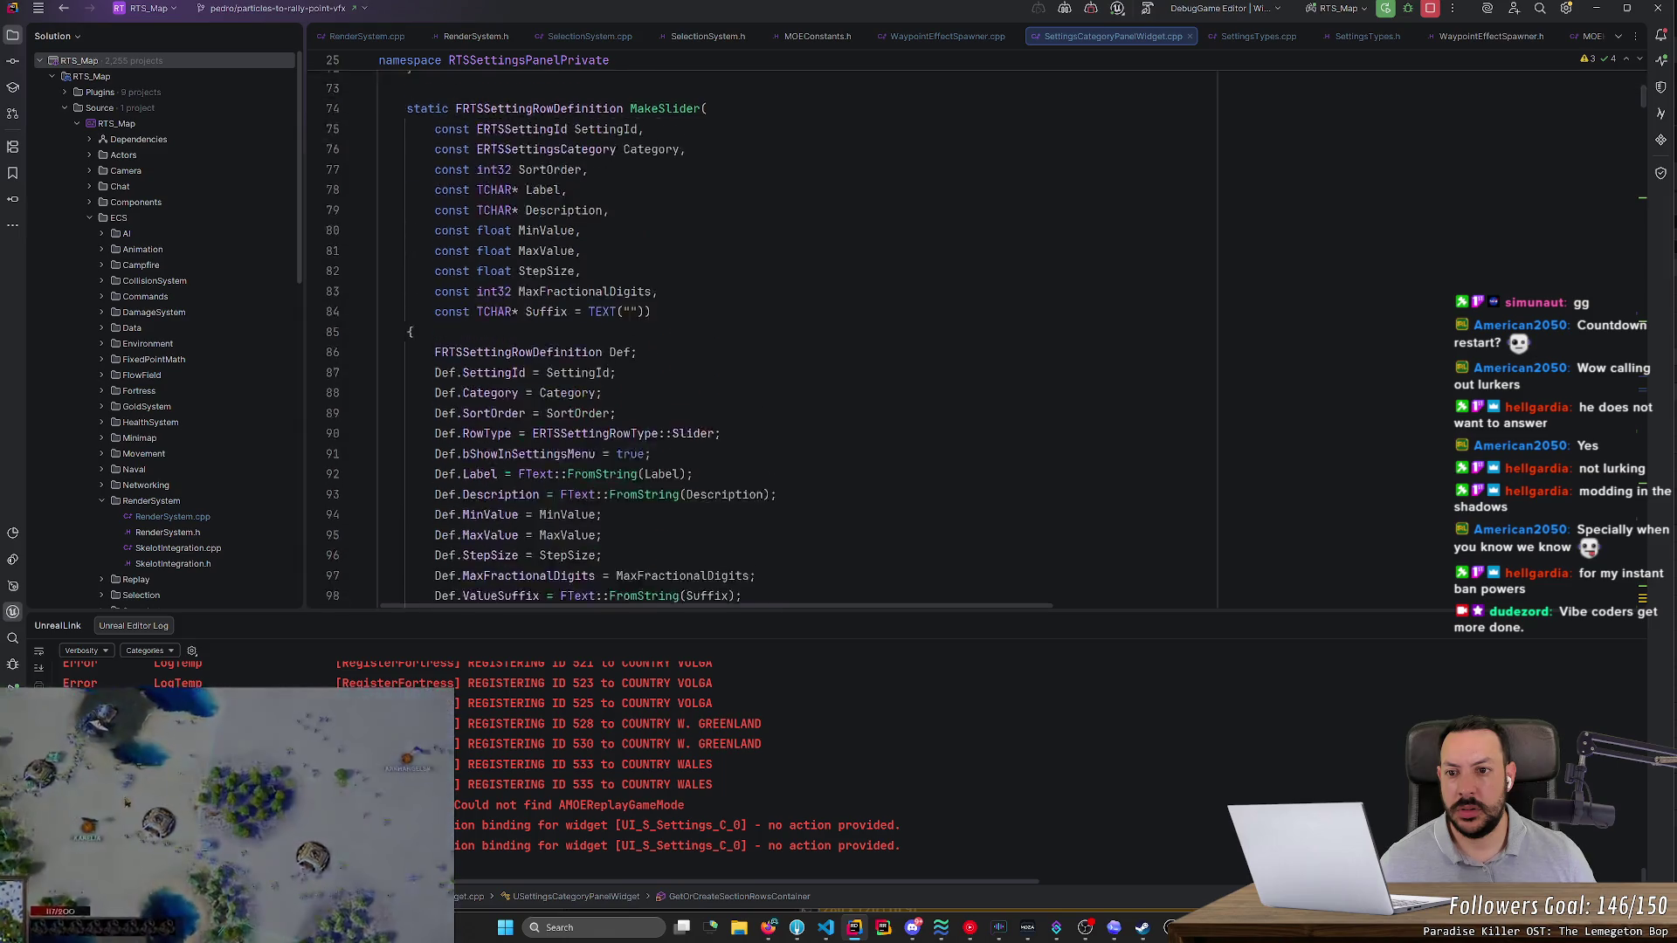
scroll(760, 349, up, 10)
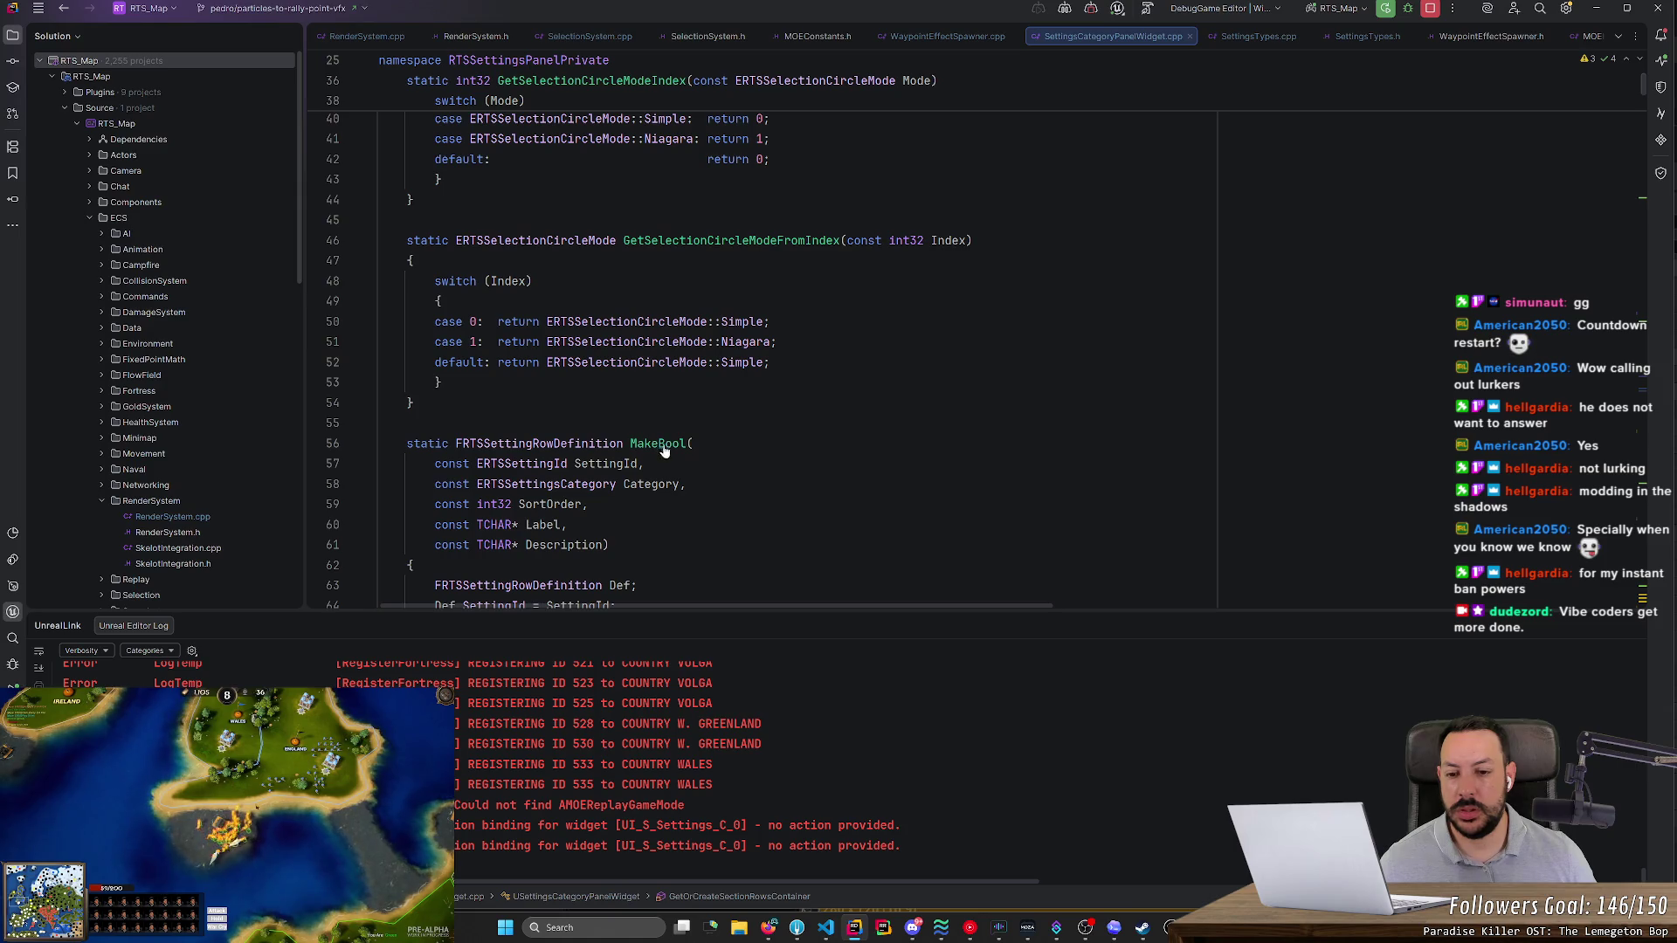
ctrl+click(662, 449)
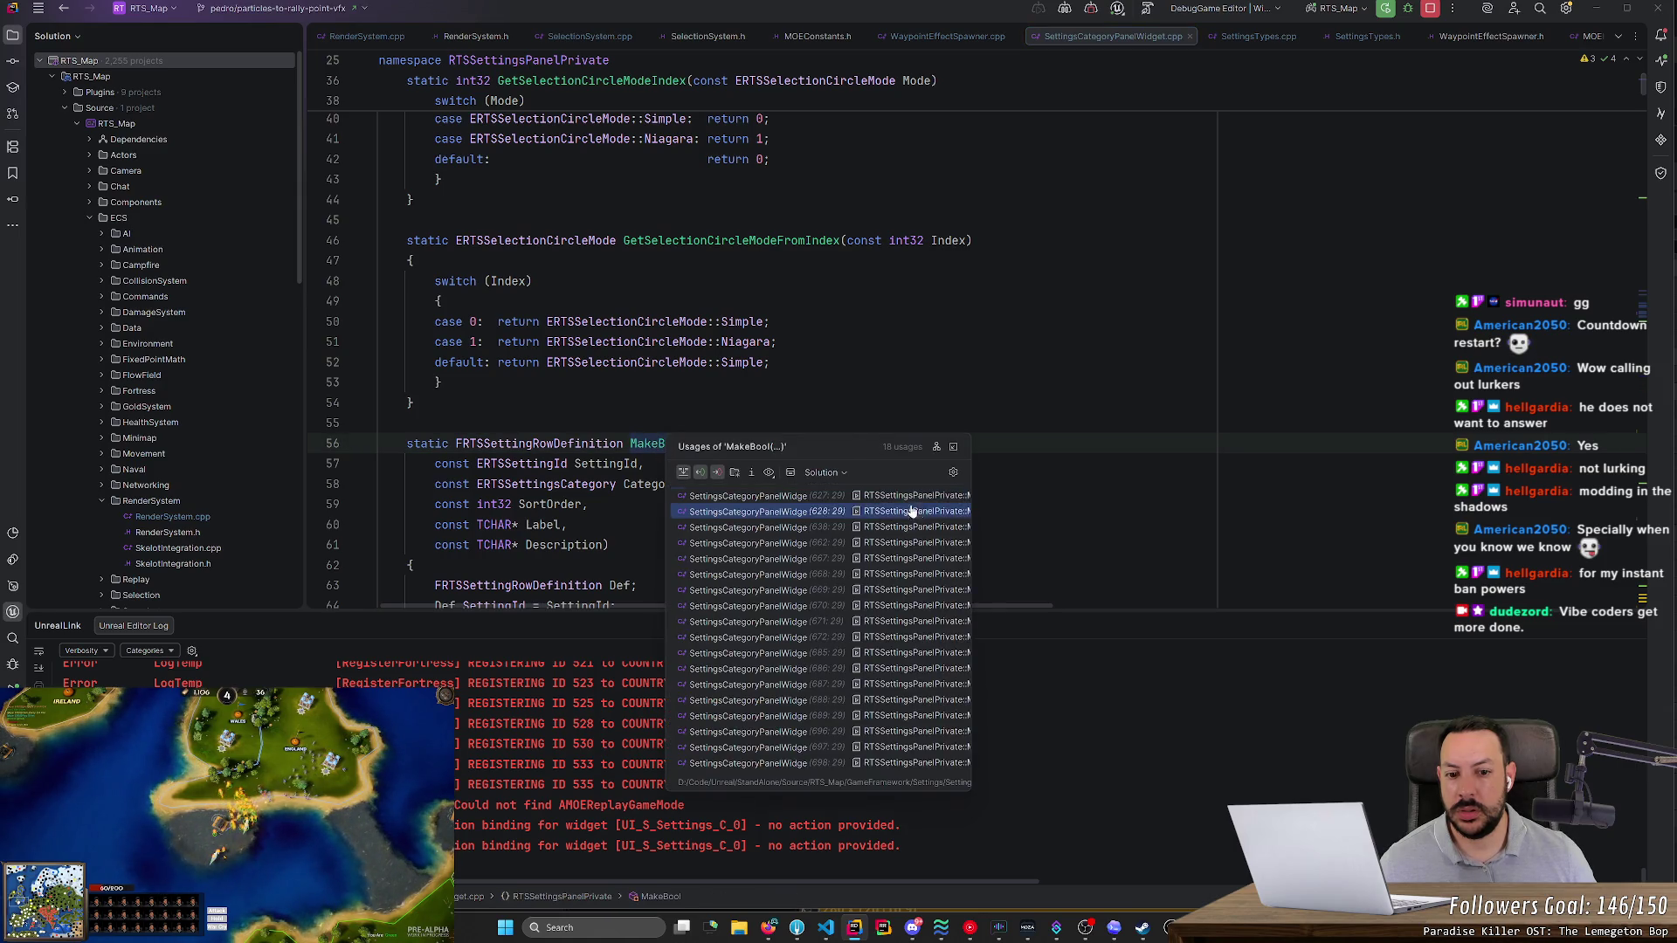
drag(970, 497, 1546, 544)
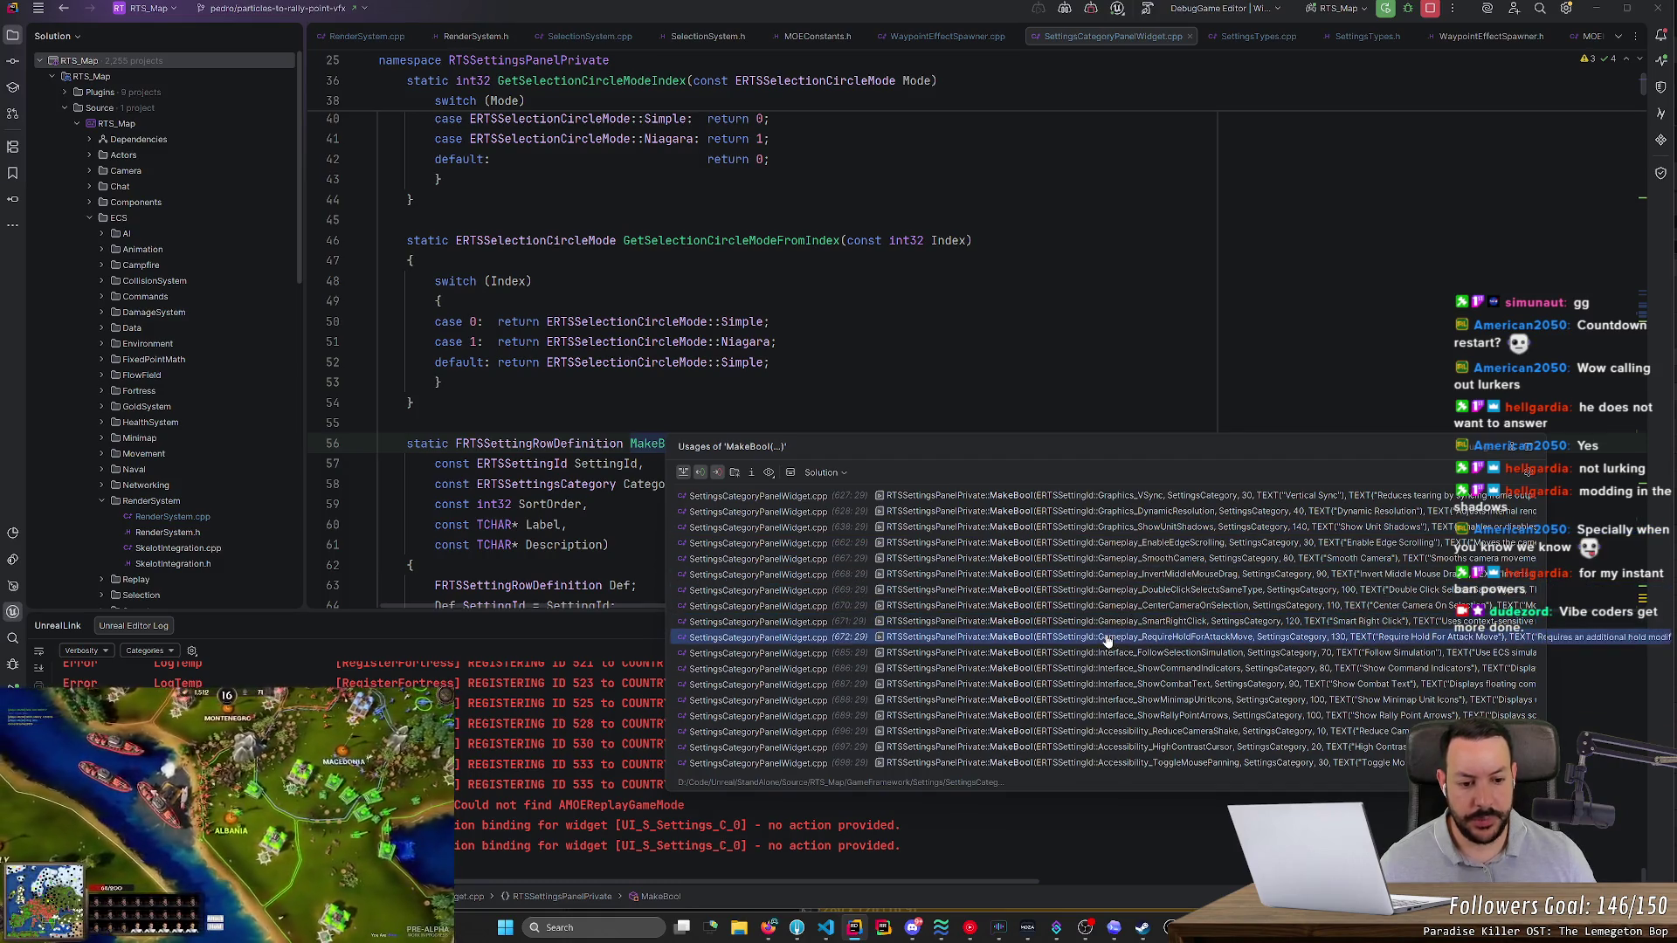
click(1107, 716)
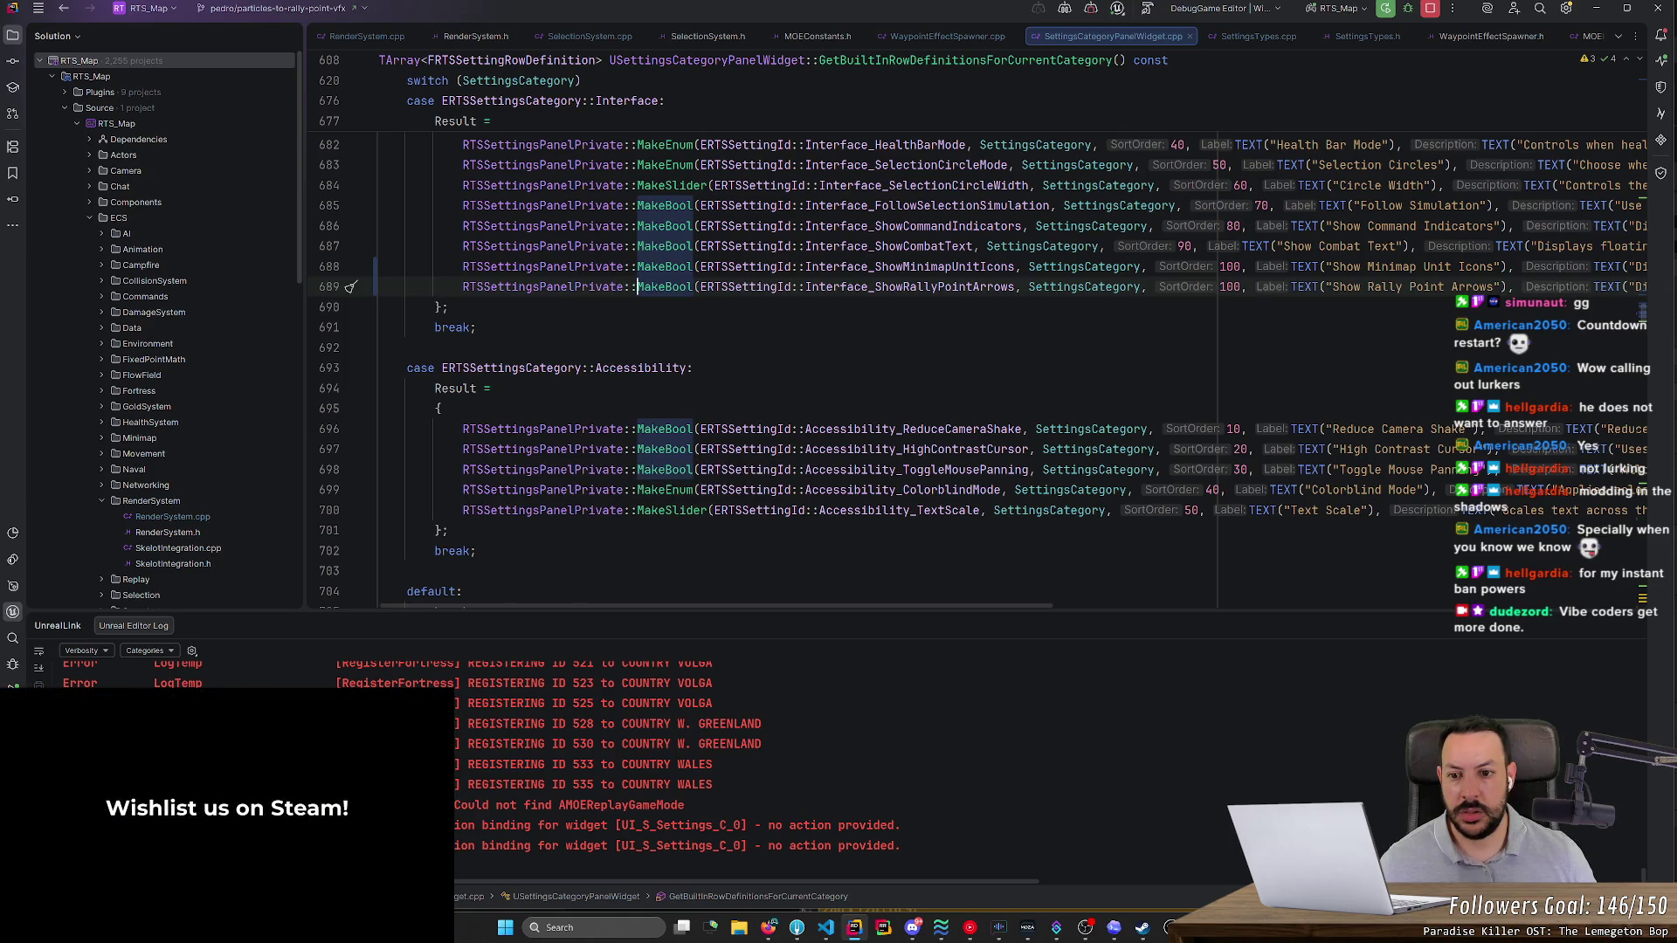
- Review the Interface row definitions and change the Show Rally Point Arrows SortOrder to 110
scroll(978, 366, up, 4)
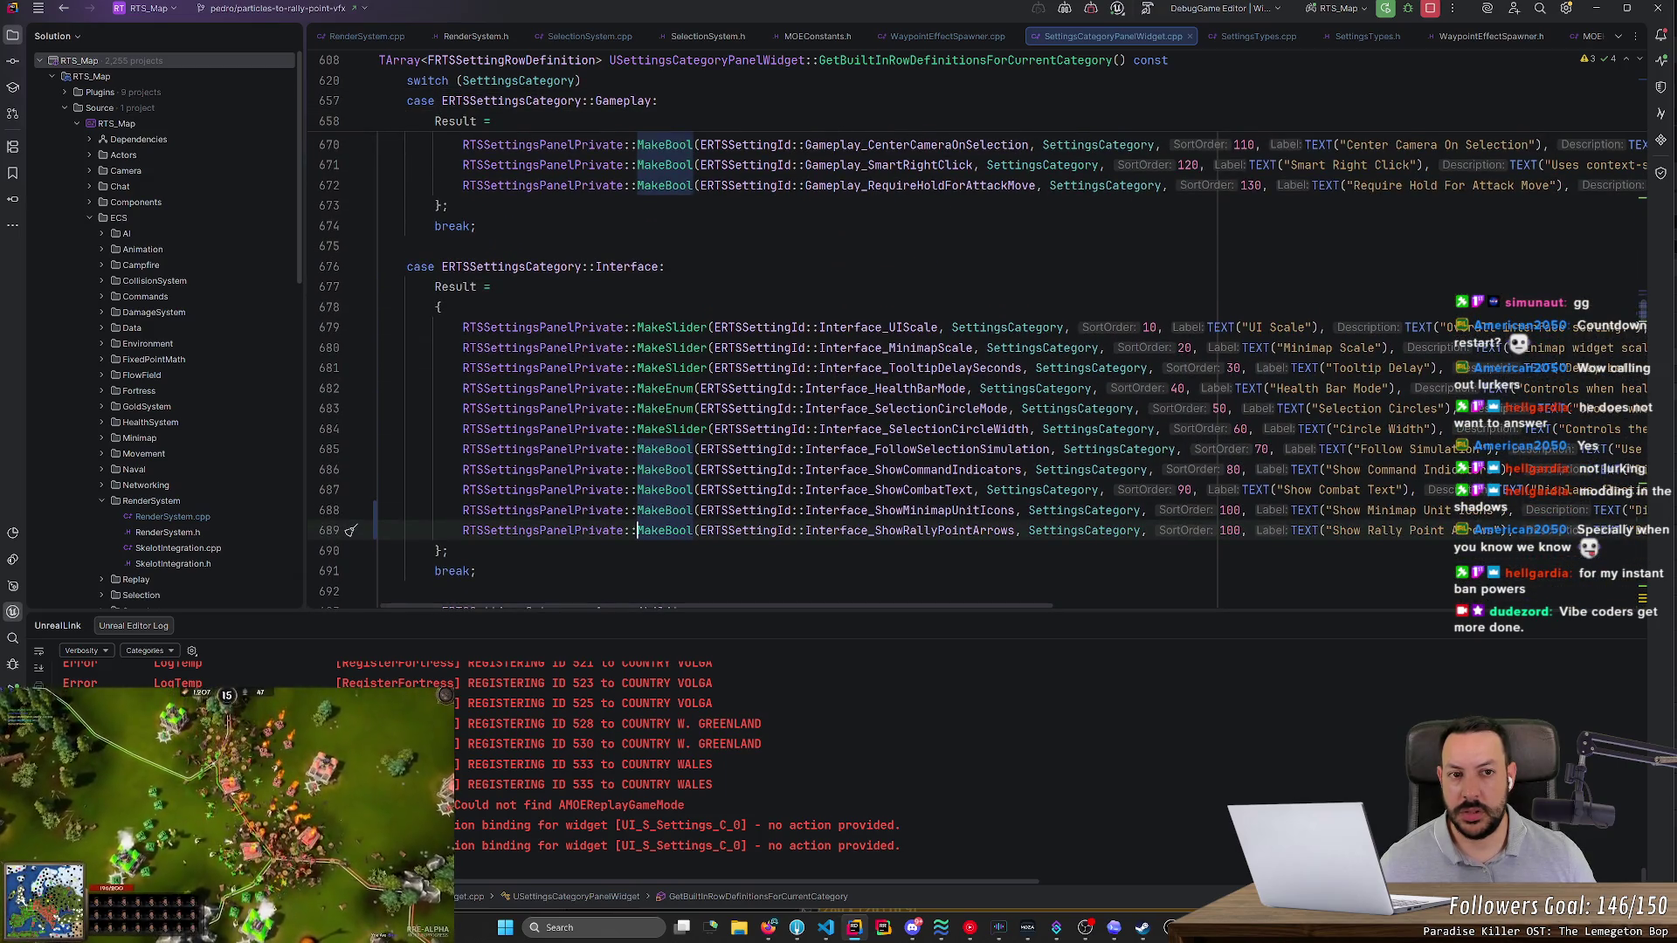
mouse_move(960, 531)
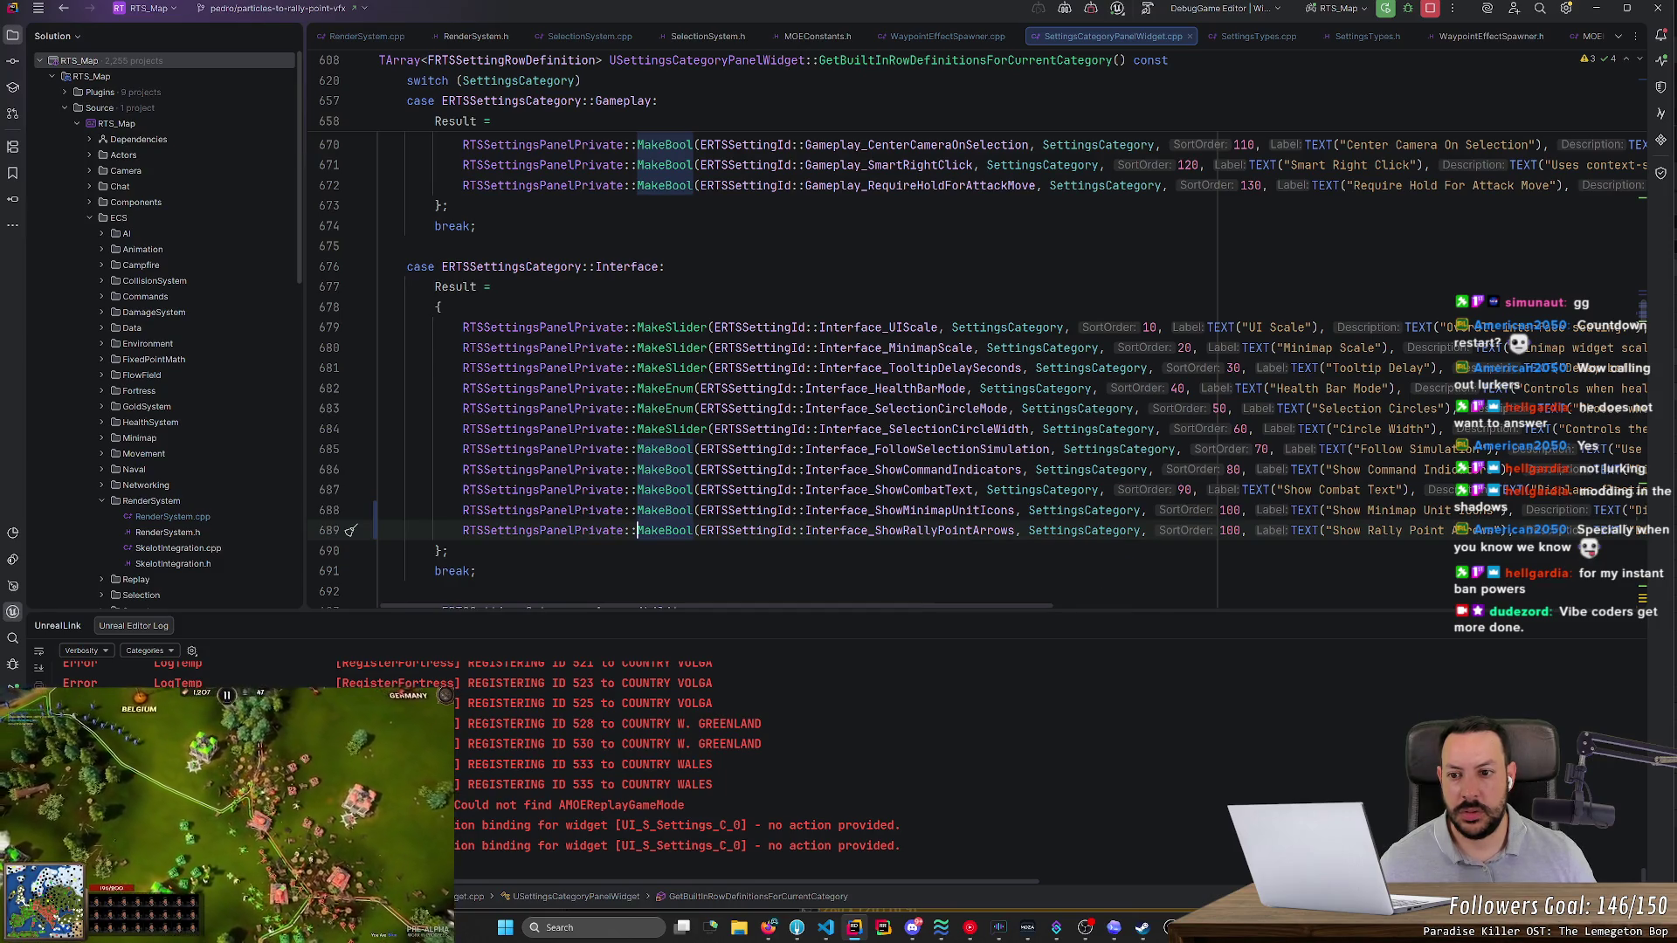
mouse_move(961, 531)
mouse_down()
mouse_move(393, 266)
mouse_move(437, 307)
mouse_up()
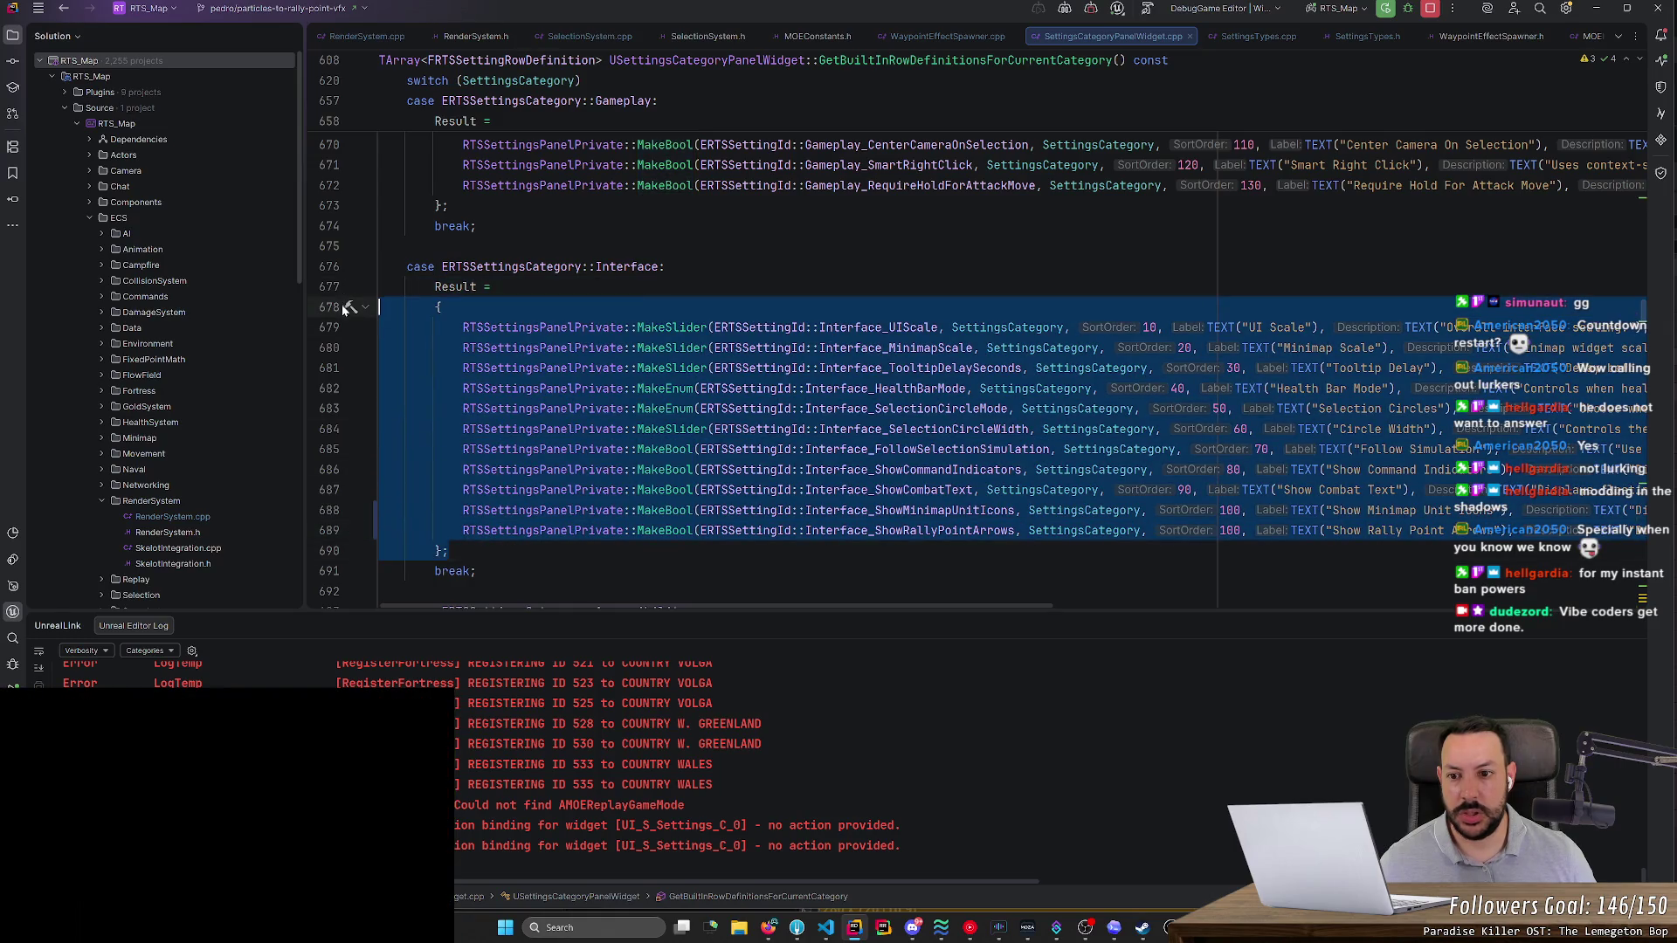
click(612, 347)
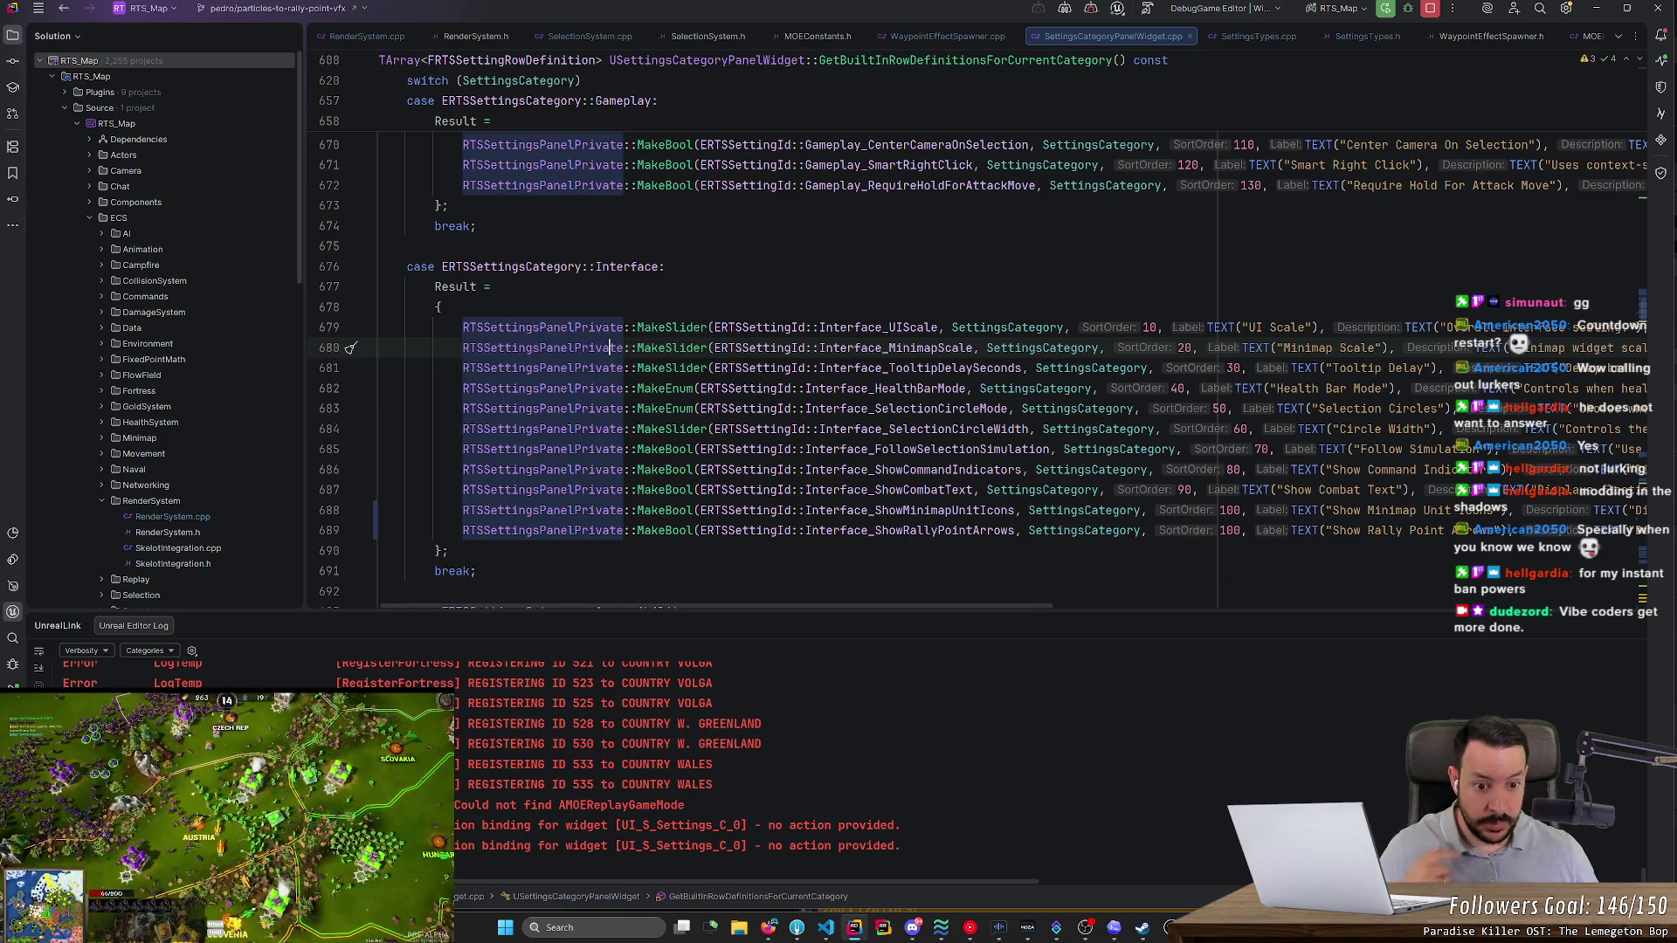
double_click(1231, 530)
text(110)
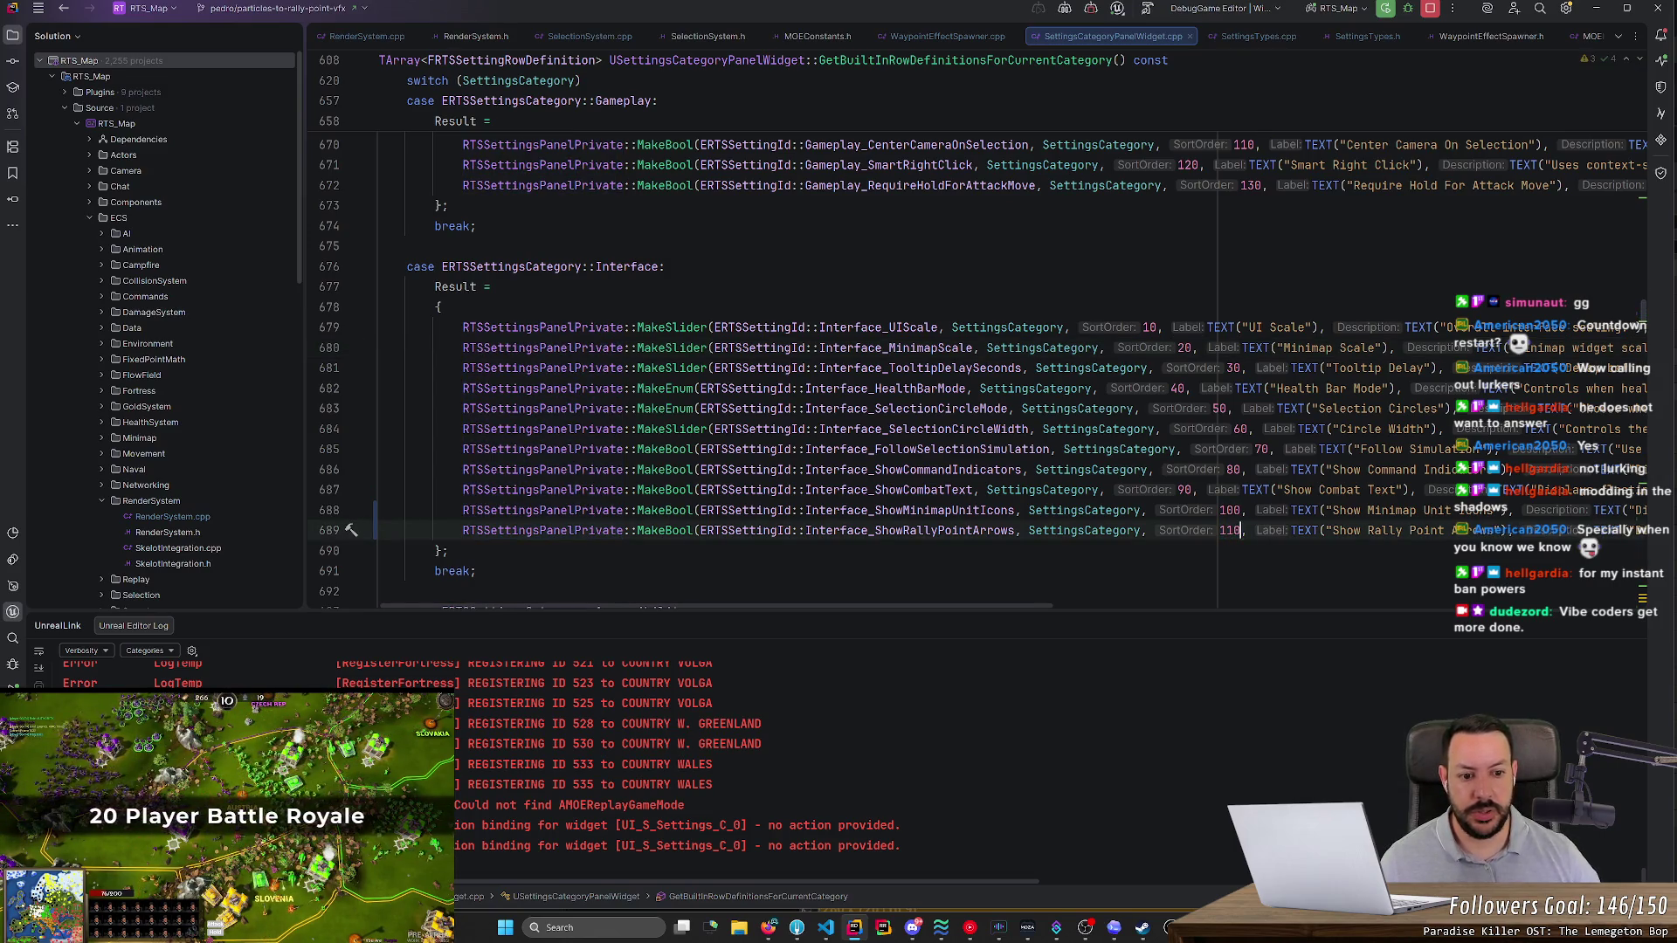
mouse_move(1015, 605)
mouse_down()
mouse_move(1511, 633)
mouse_move(915, 615)
mouse_up()
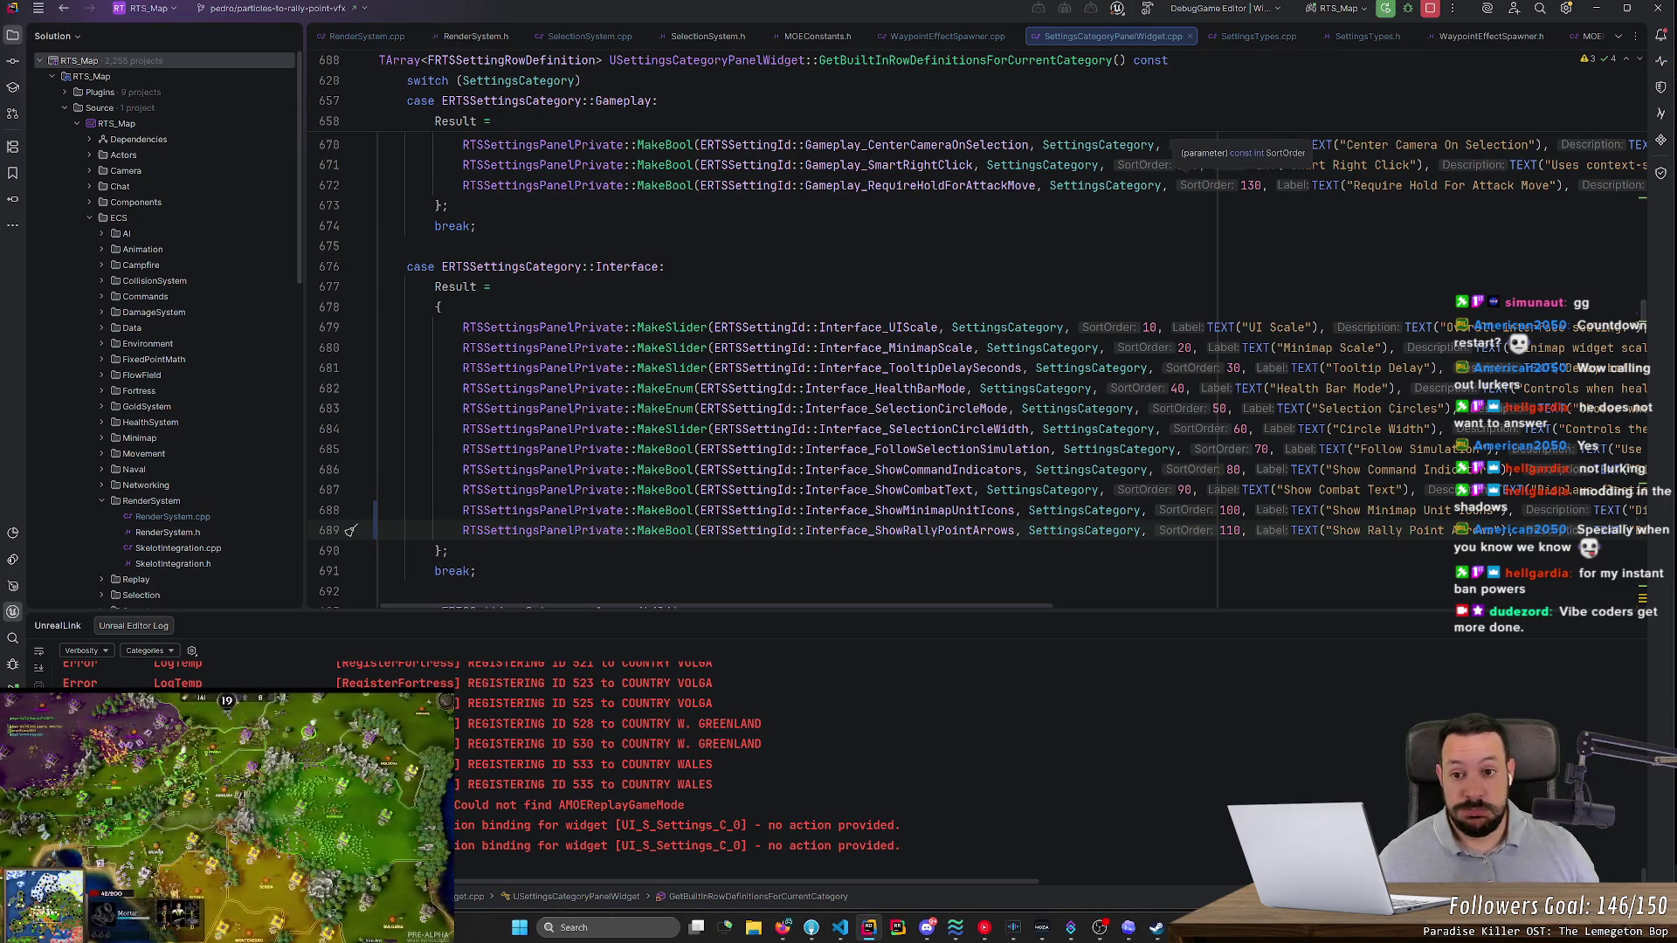
scroll(978, 332, up, 5)
- Build and launch the project in Unreal Editor with Ctrl+F5, then bring up the Fork git client
scroll(978, 349, up, 9)
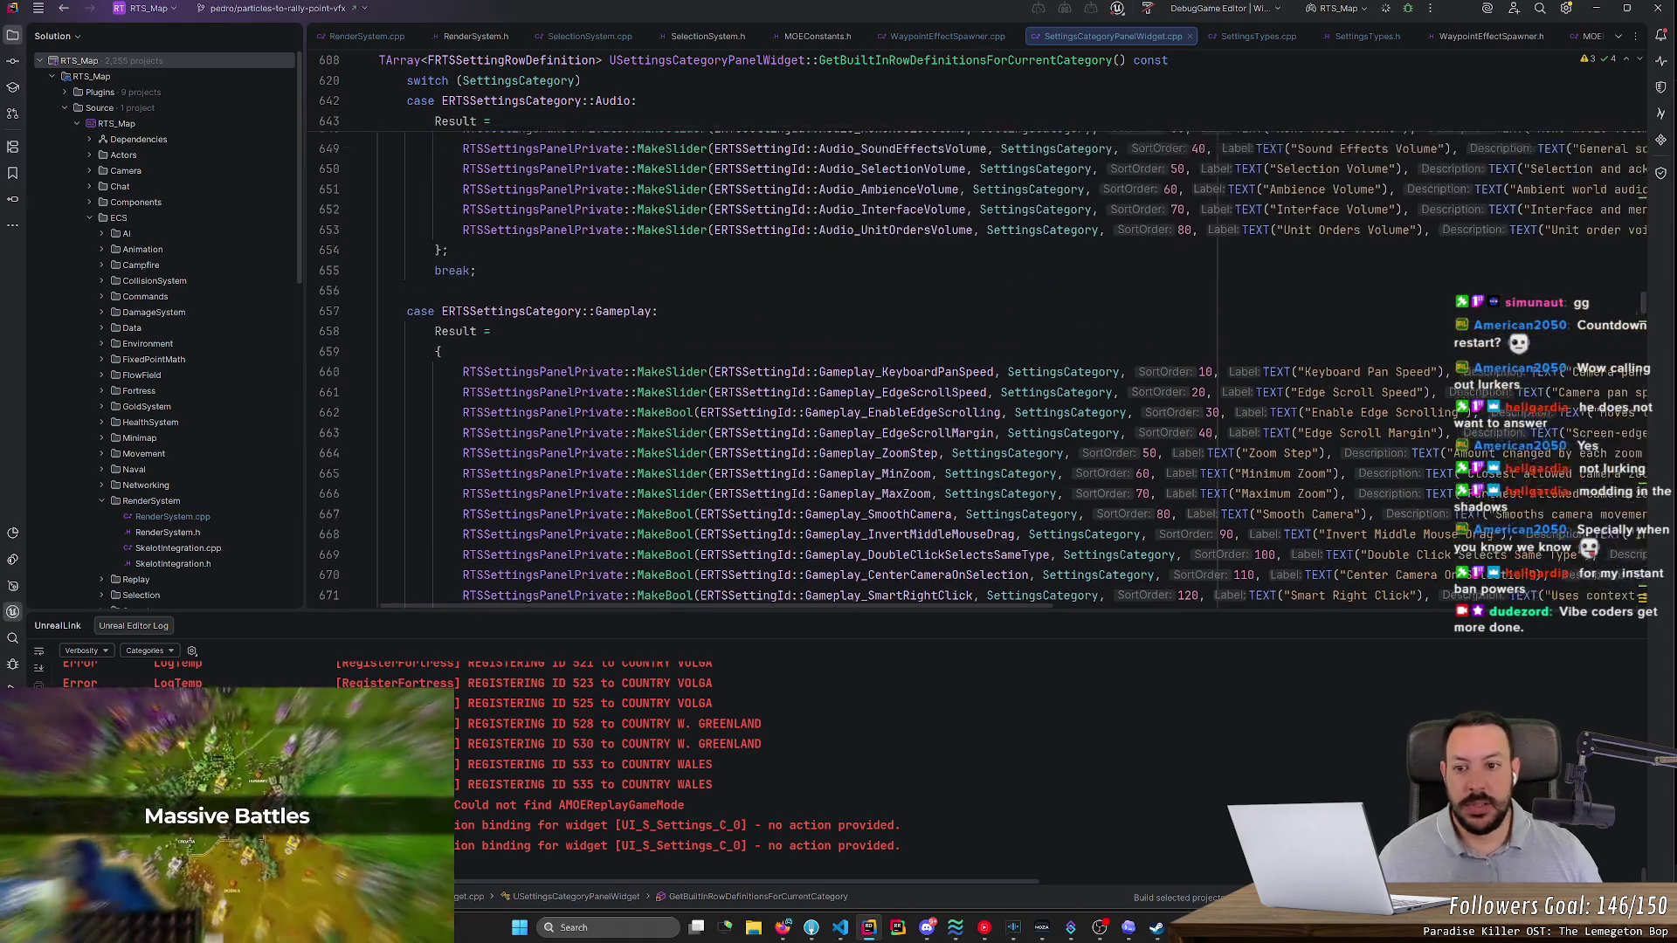
scroll(978, 349, up, 8)
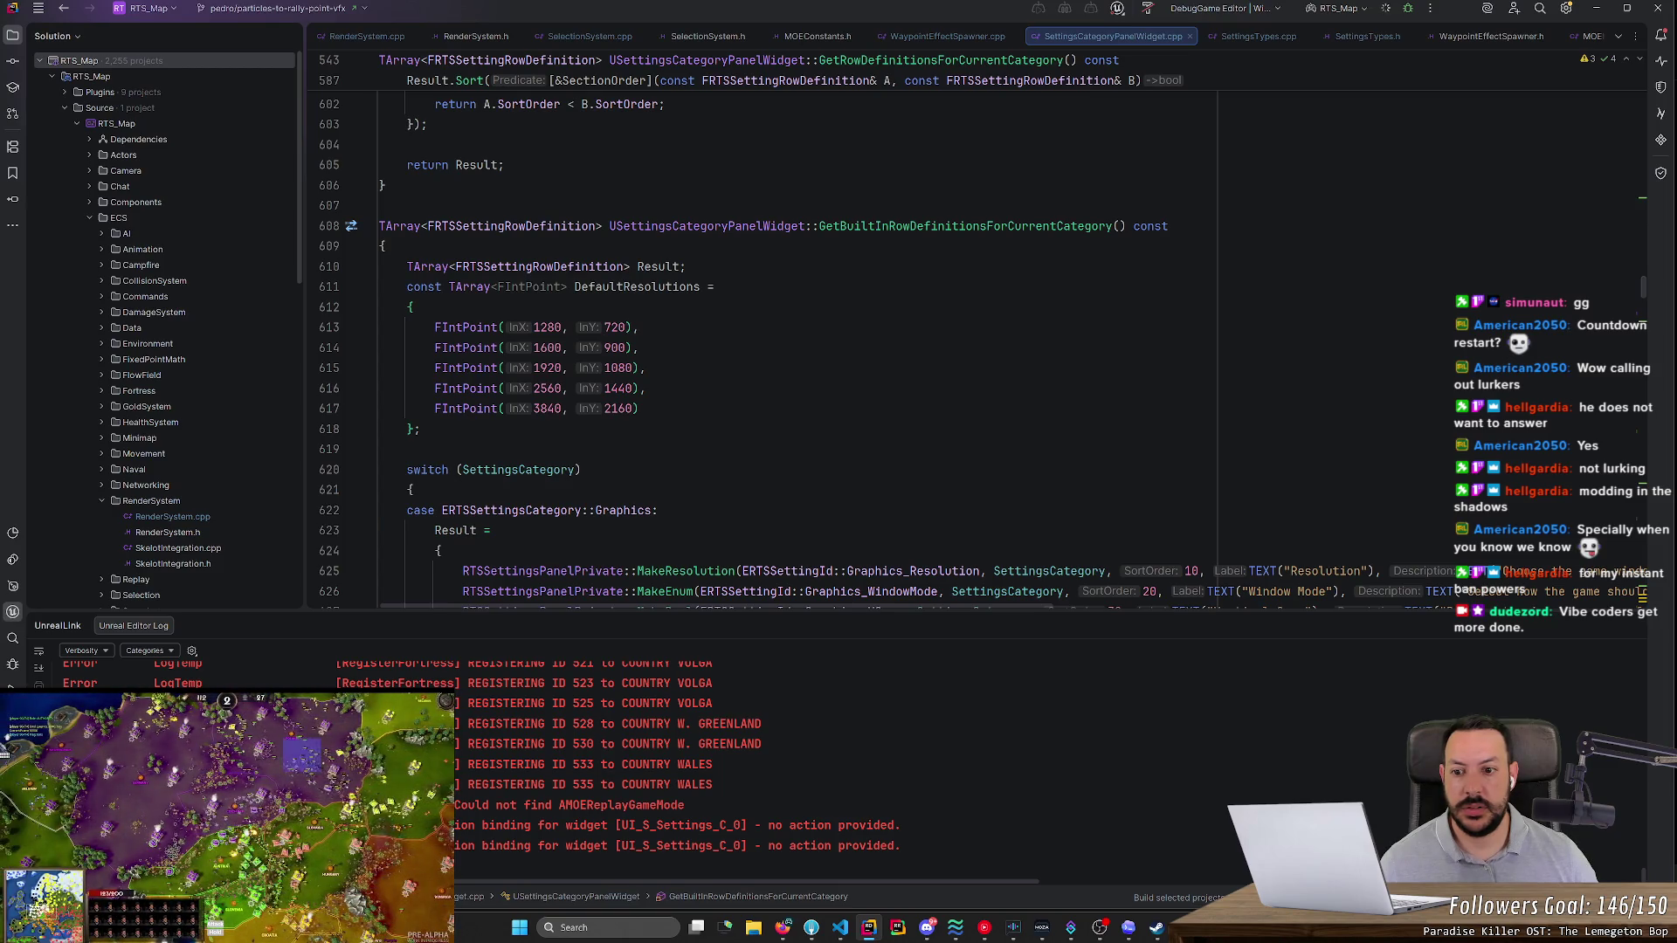
key(ctrl+F5)
scroll(873, 349, down, 1)
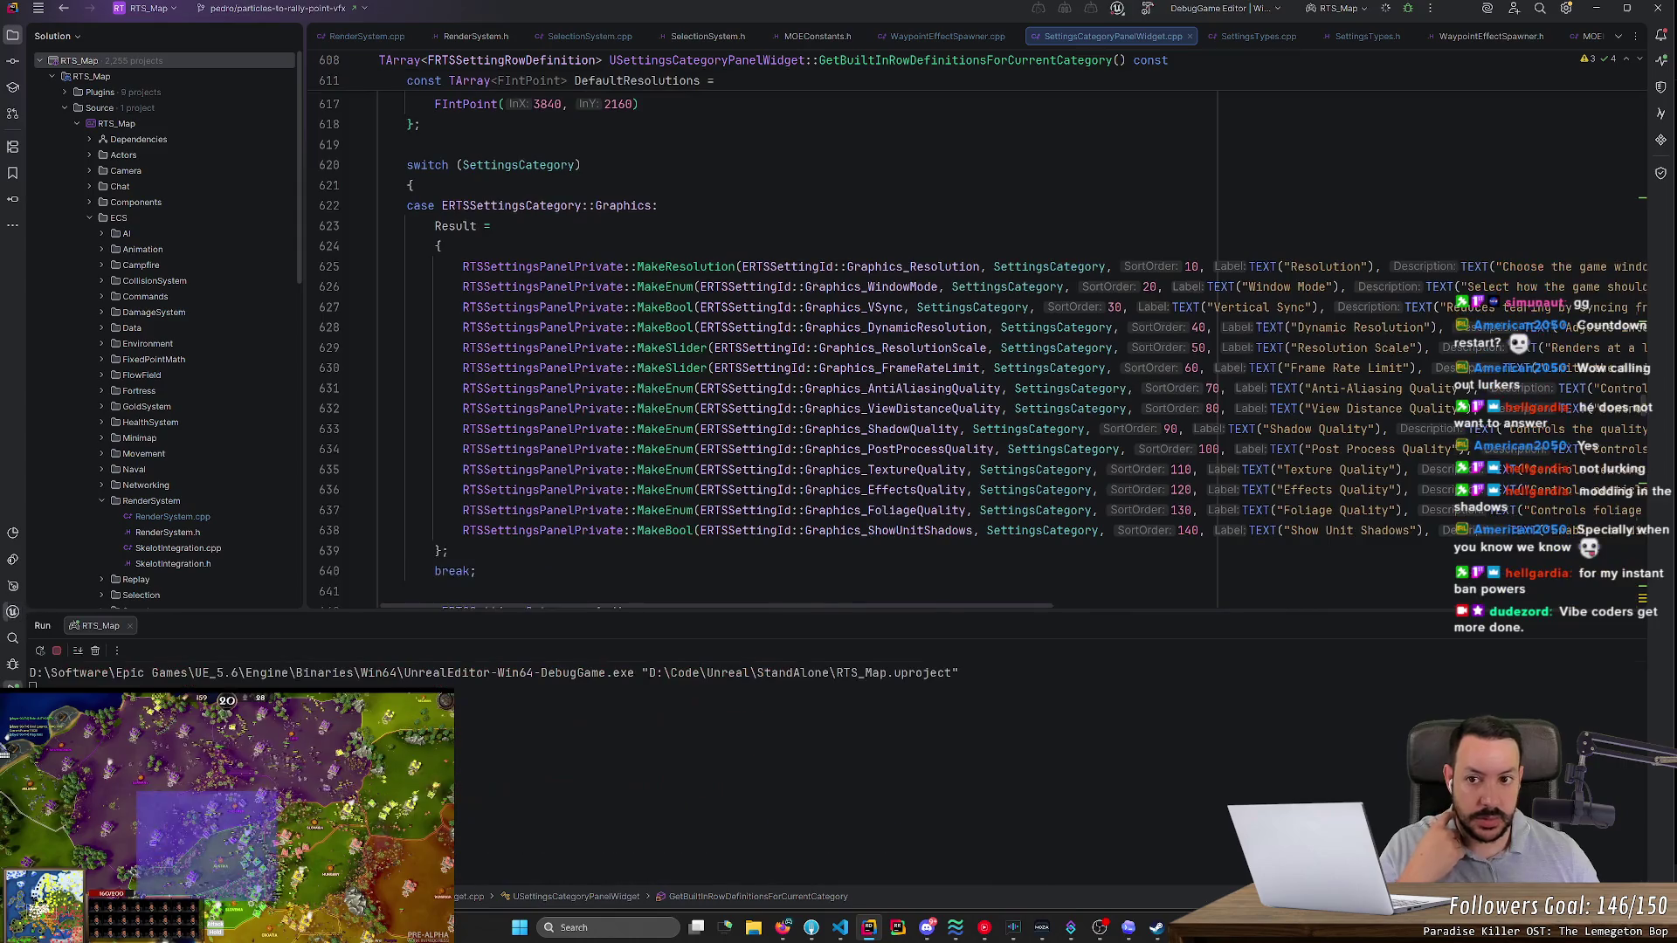
scroll(569, 369, down, 8)
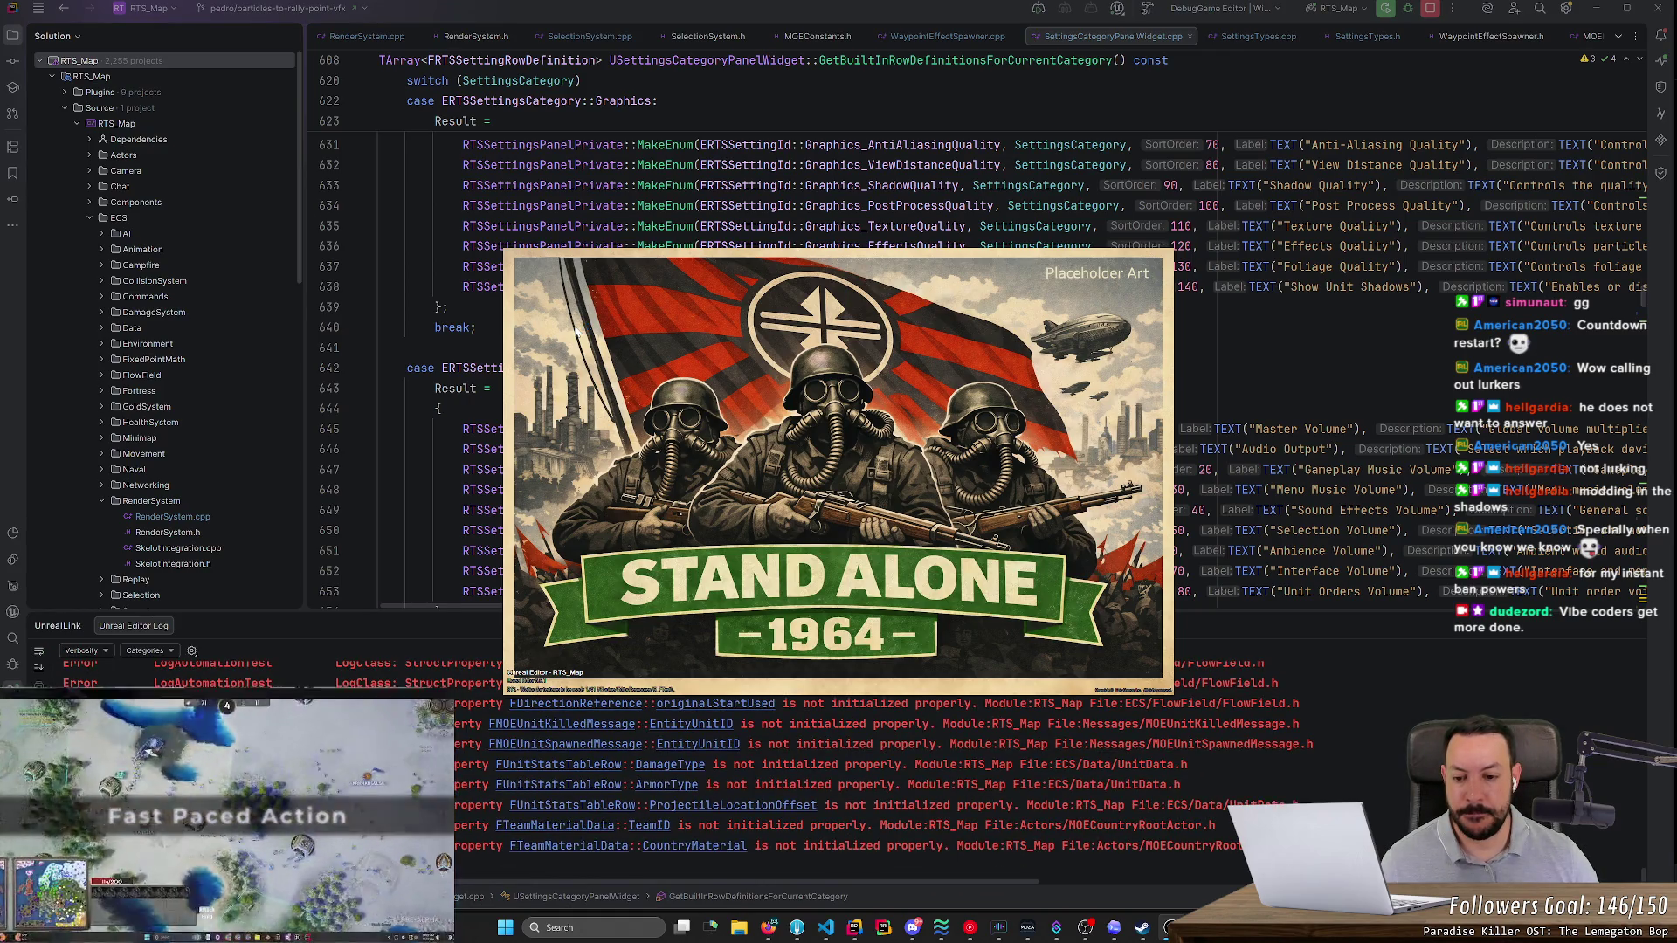
click(796, 927)
scroll(458, 325, up, 3)
- Discard the local changes to NS_FortressToRallyPoint.uasset
scroll(458, 325, up, 8)
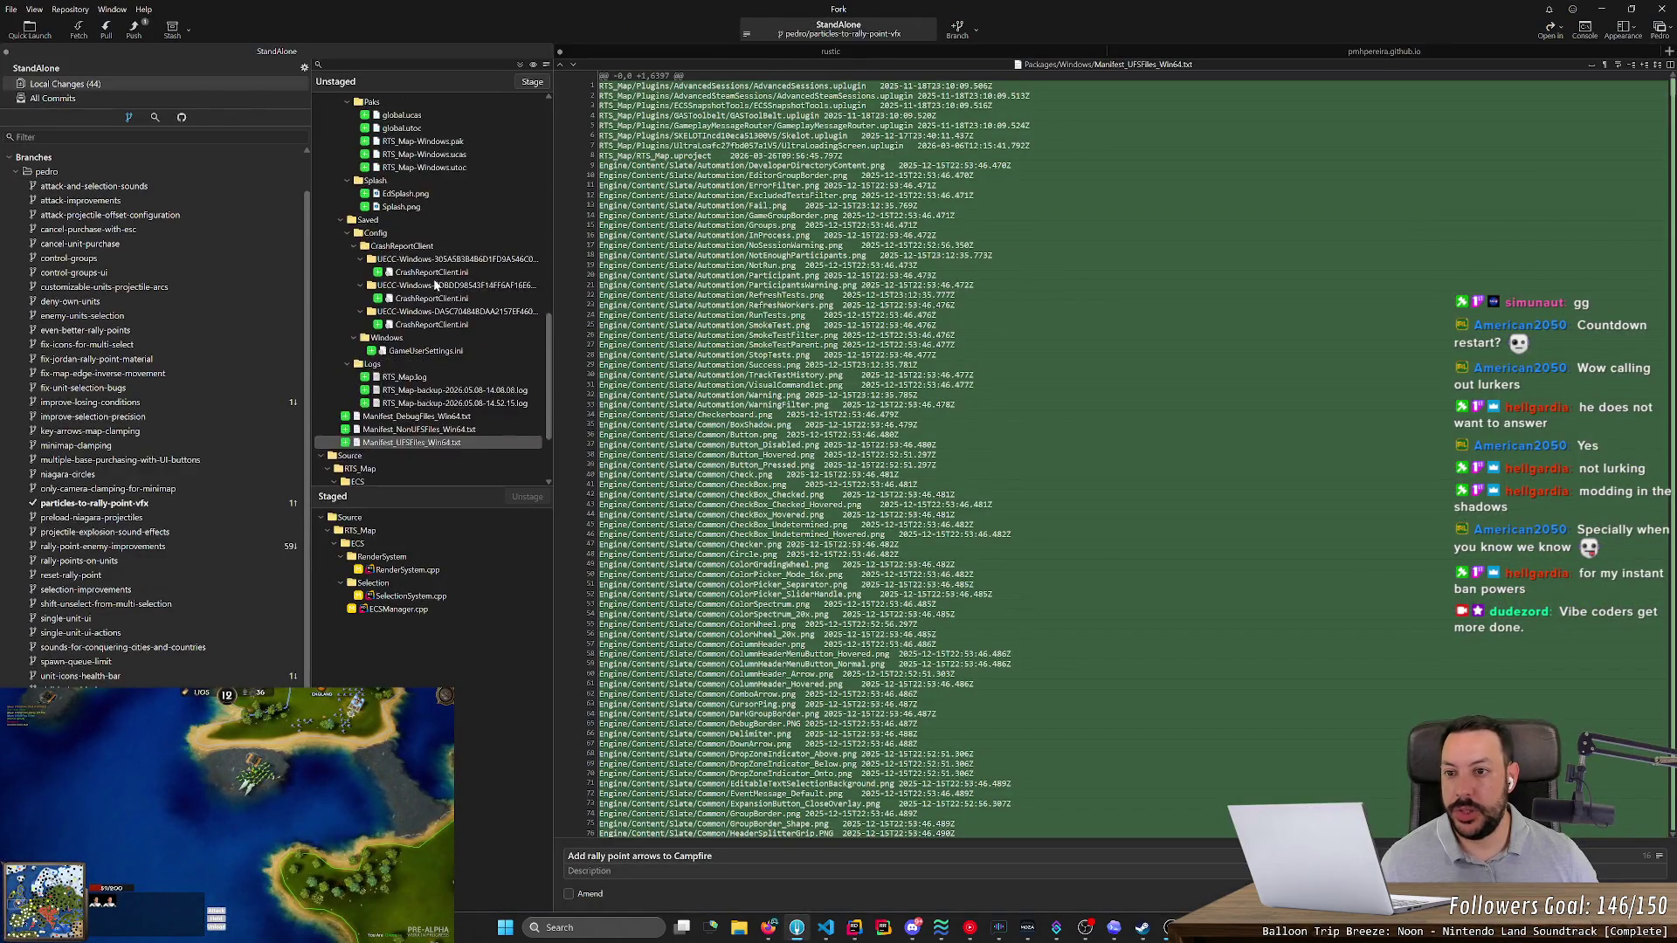
drag(545, 236, 545, 118)
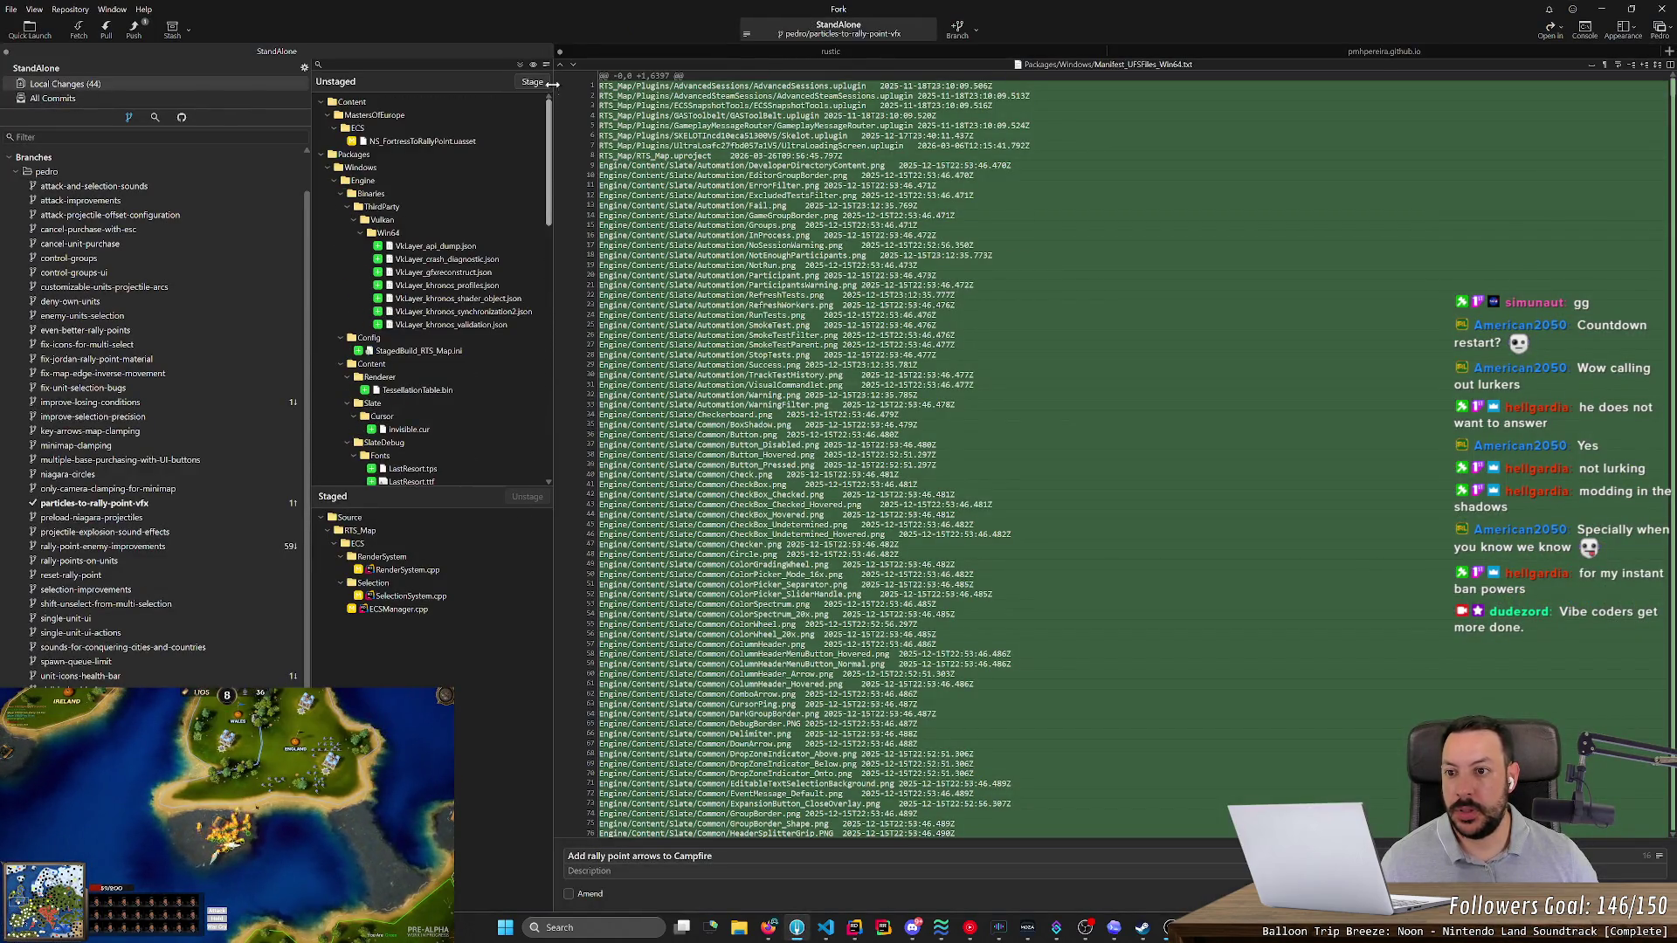
click(393, 142)
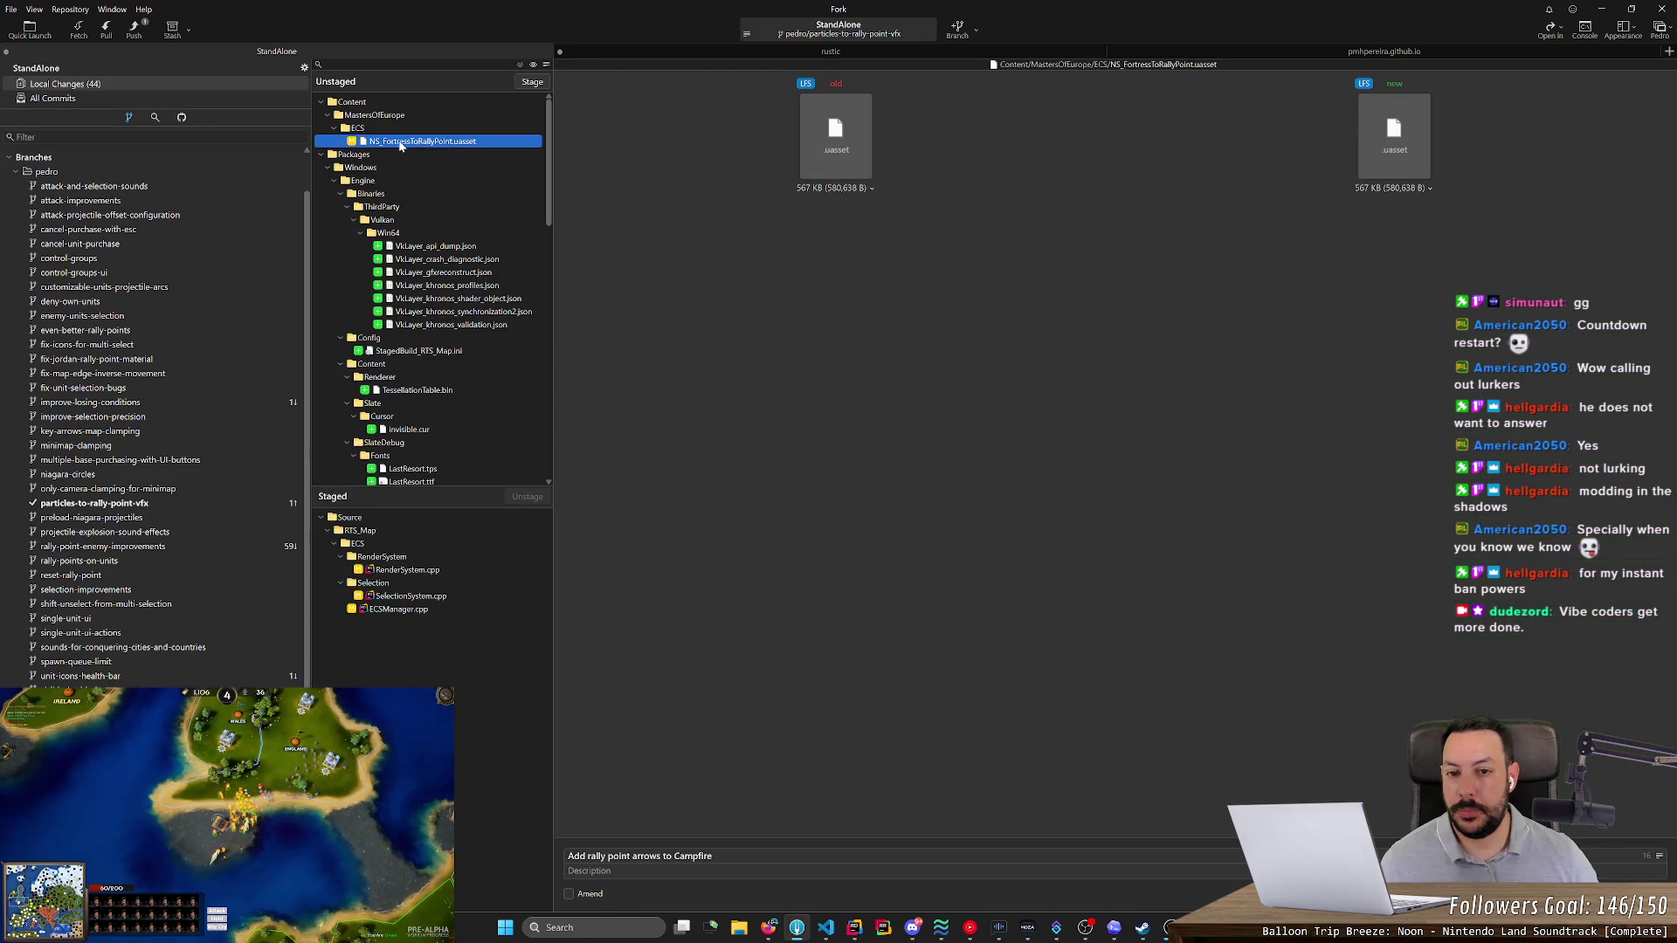
key(ctrl+s)
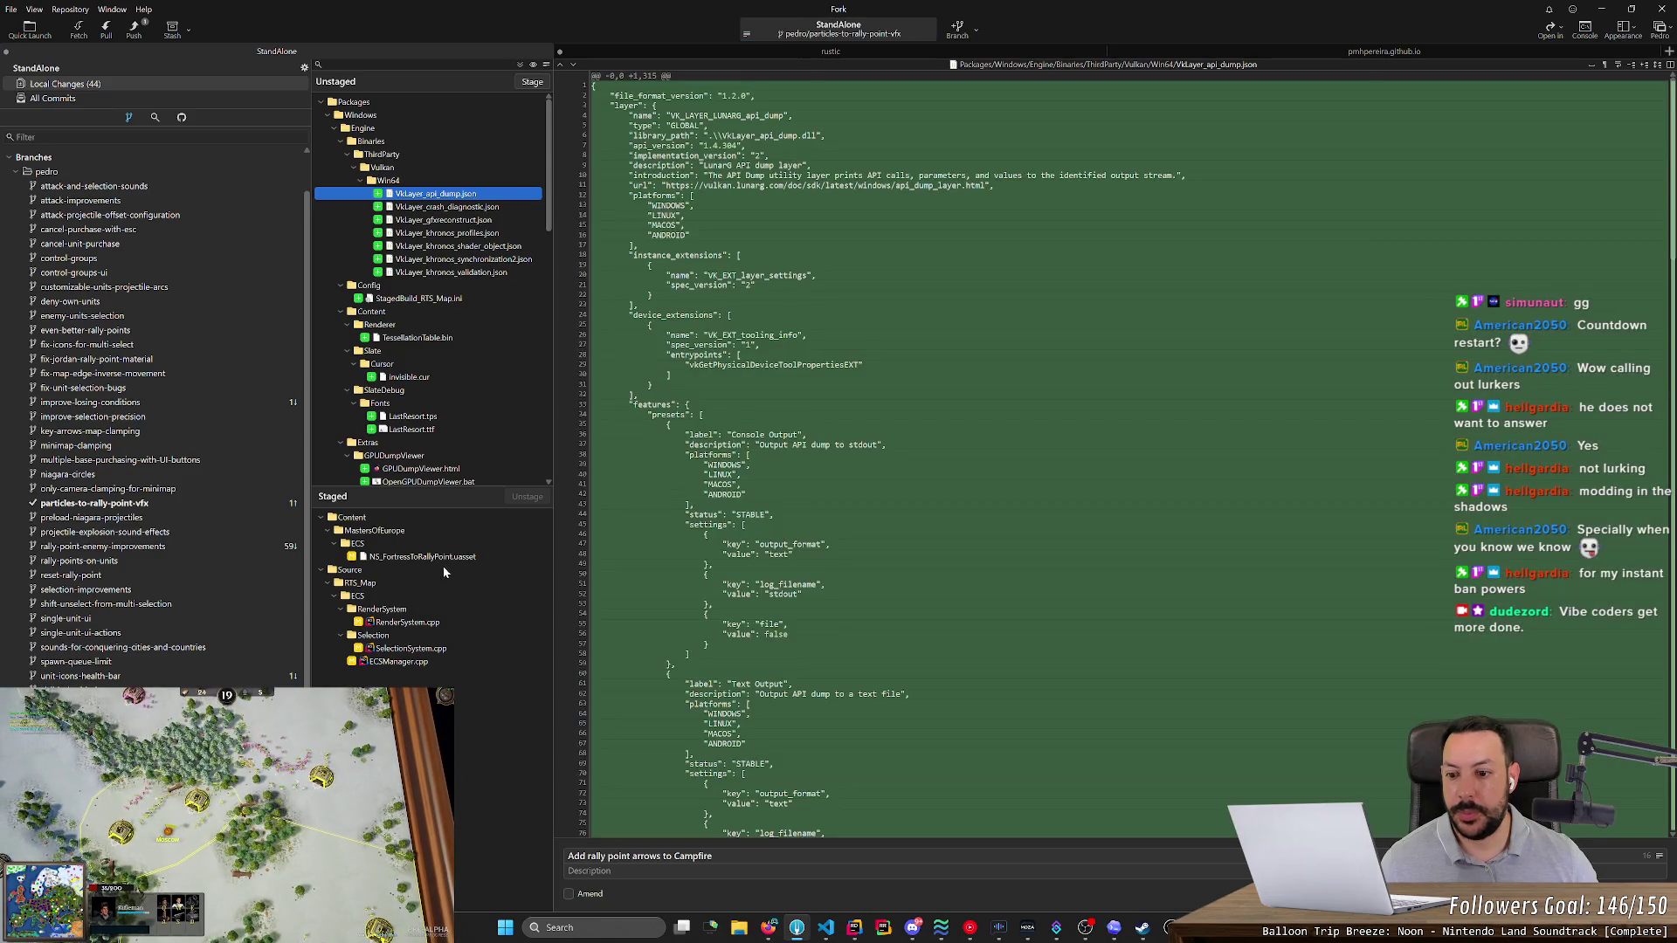
click(437, 558)
key(ctrl+u)
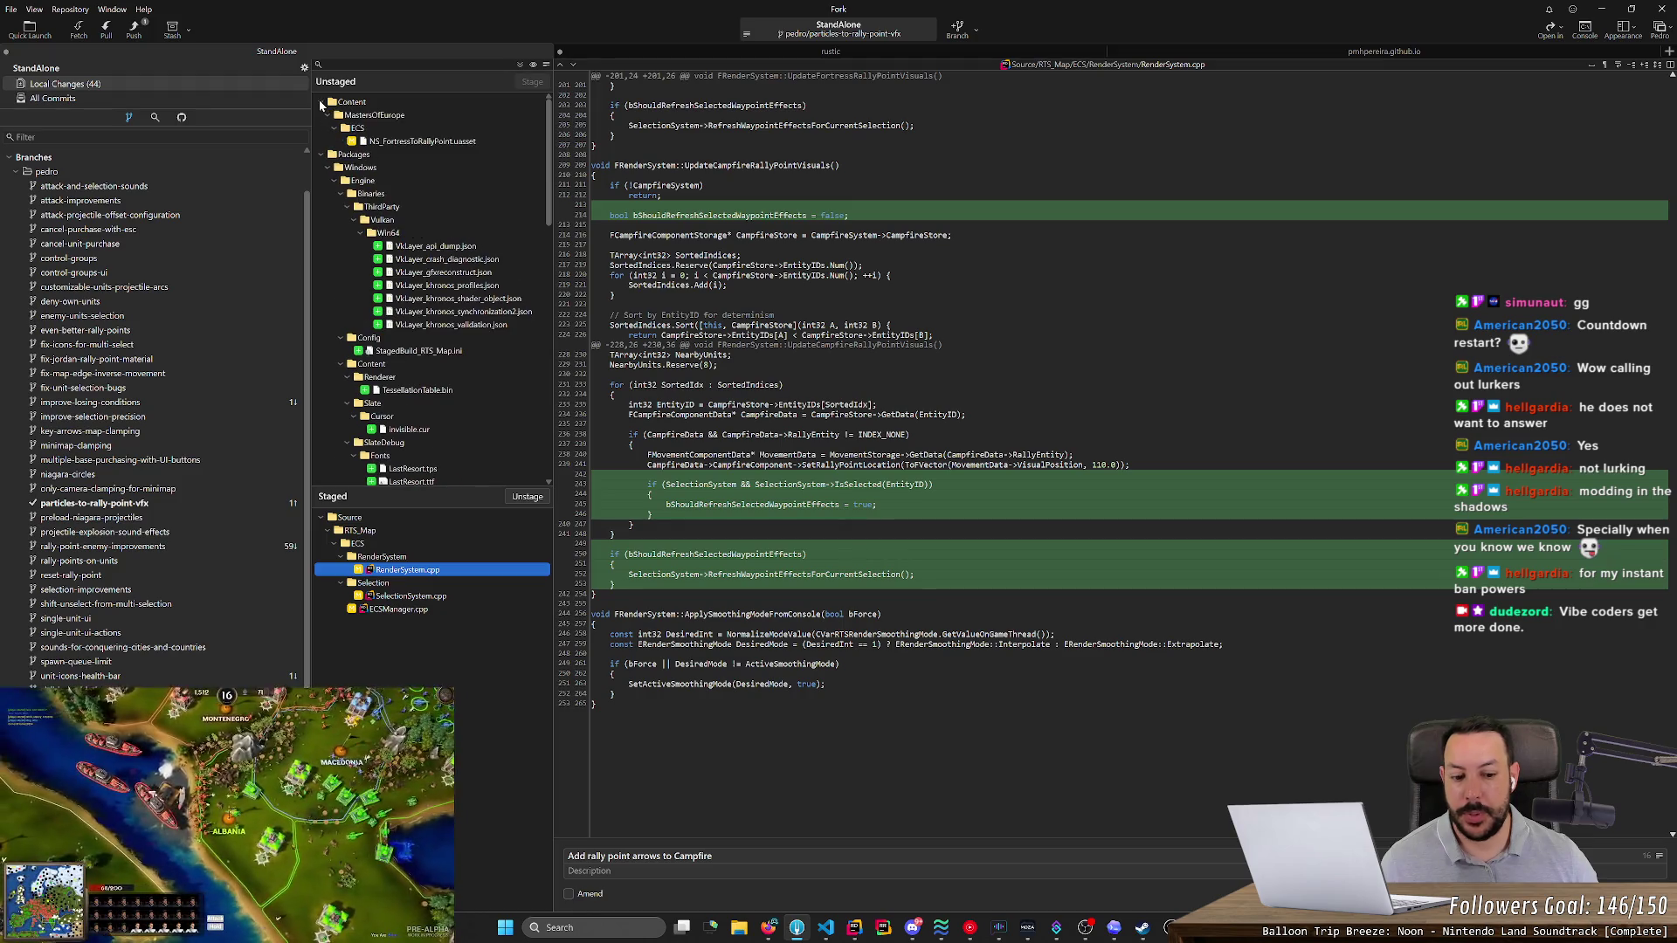
click(391, 142)
key(Delete)
key(Return)
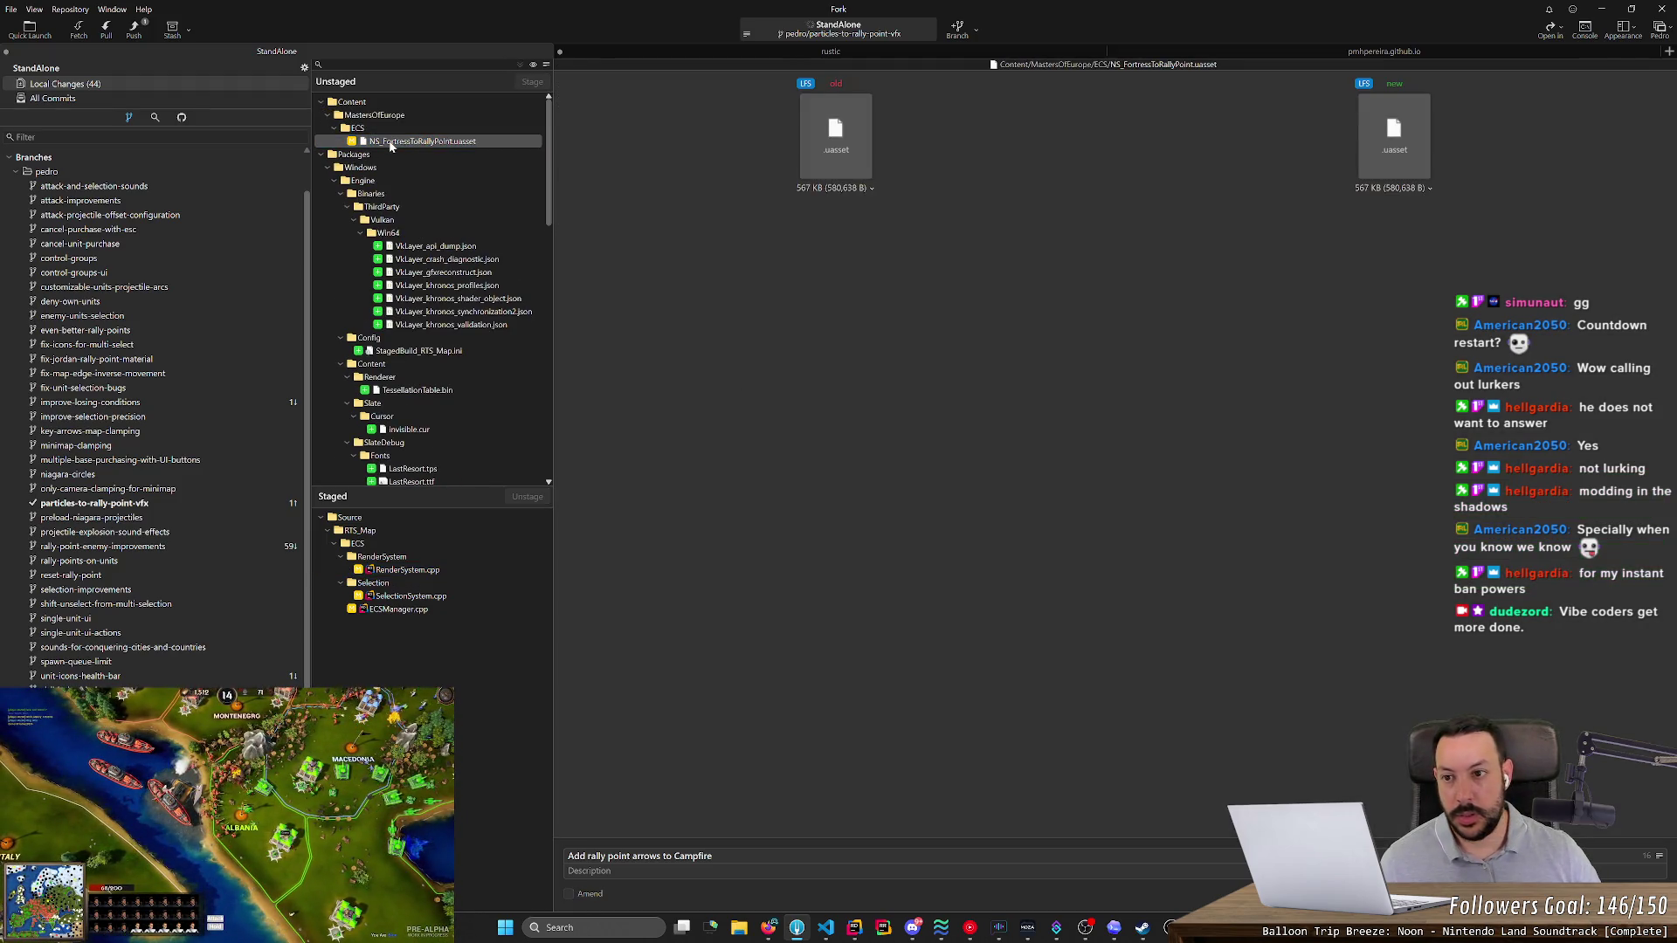
- Review the diffs of WaypointEffectSpawner.cpp, SettingsCategoryPanelWidget.cpp, SettingsLayoutTypes.h, RenderSystem.cpp and SelectionSystem.cpp
click(323, 102)
click(388, 168)
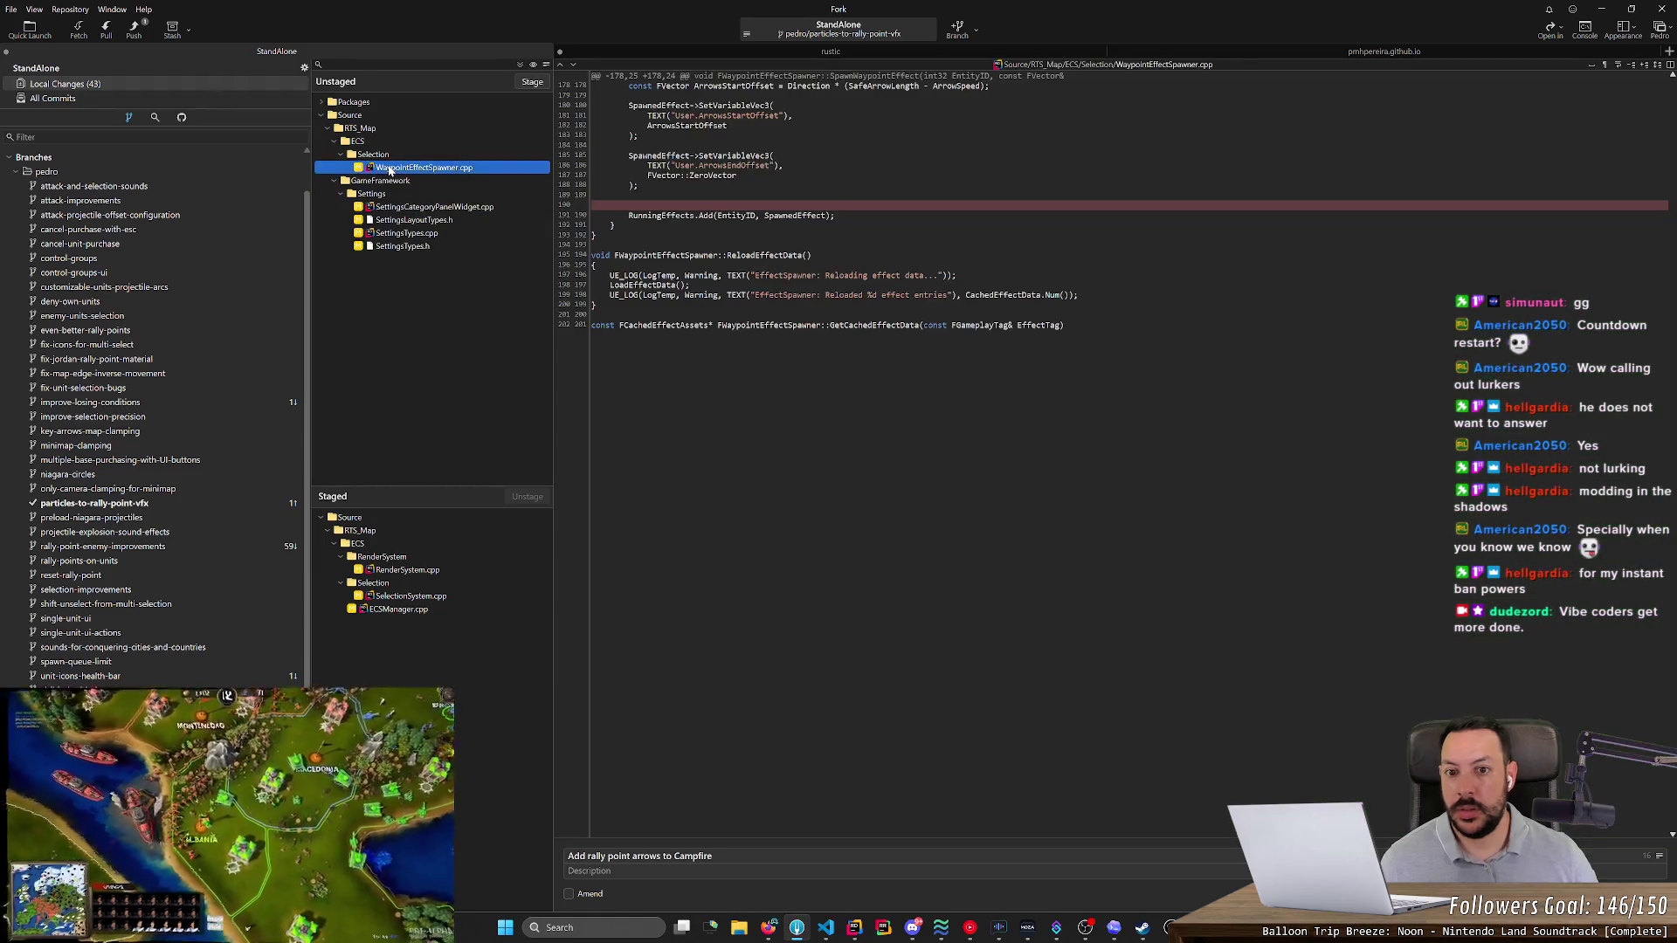
click(403, 208)
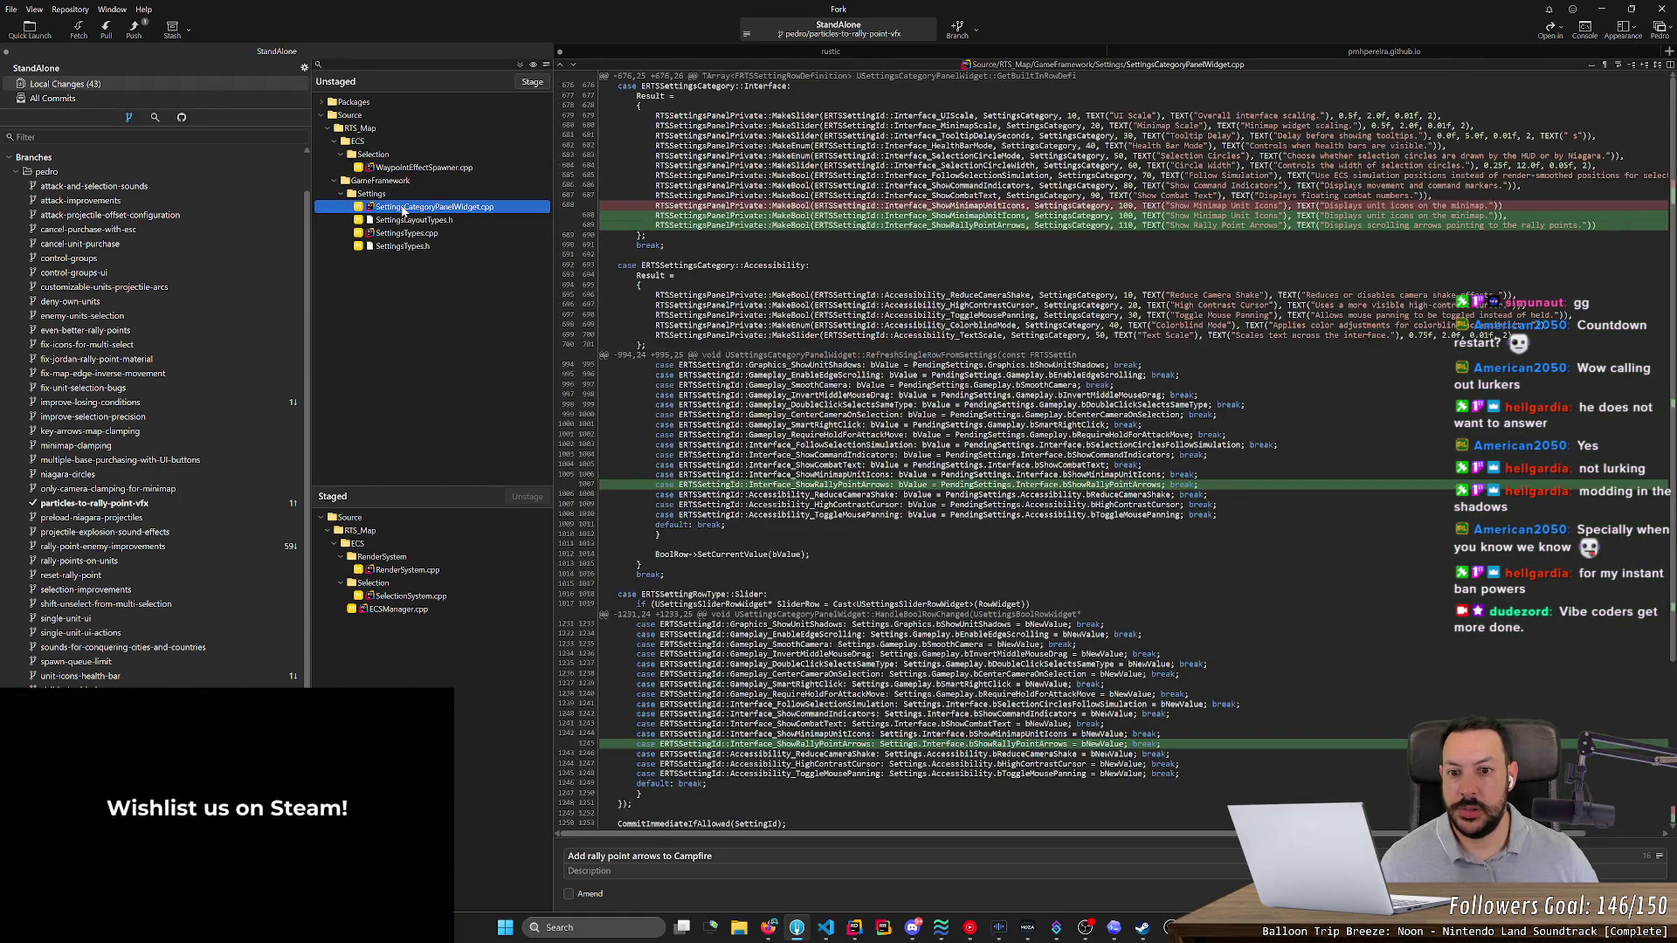
click(408, 221)
click(413, 570)
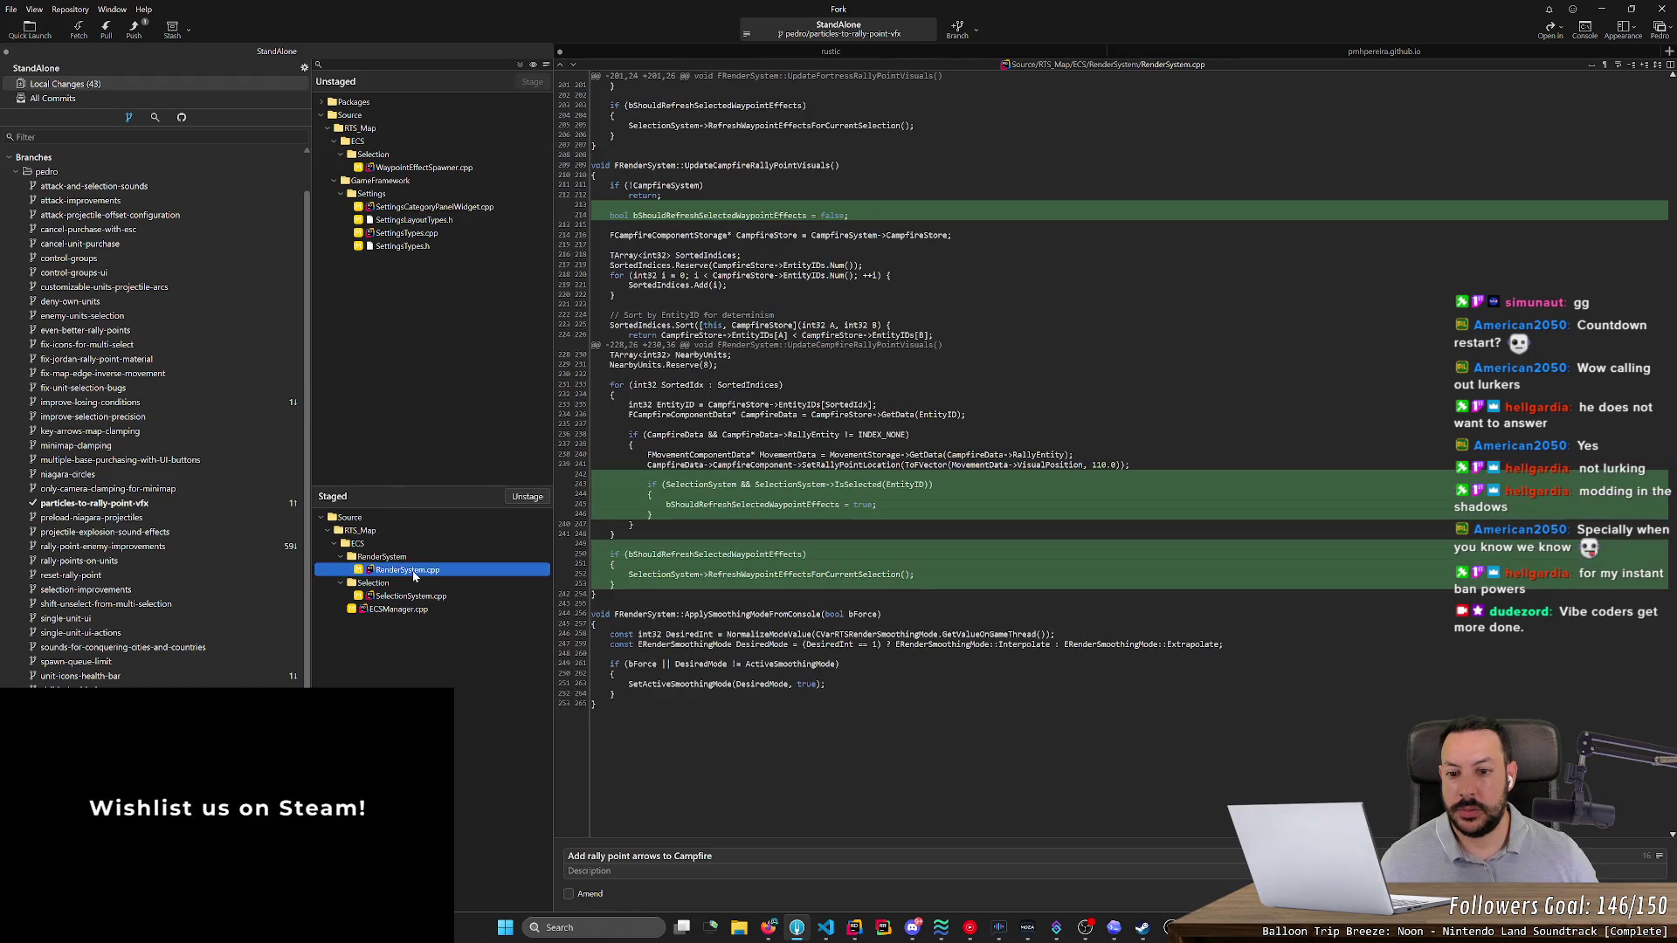
click(411, 597)
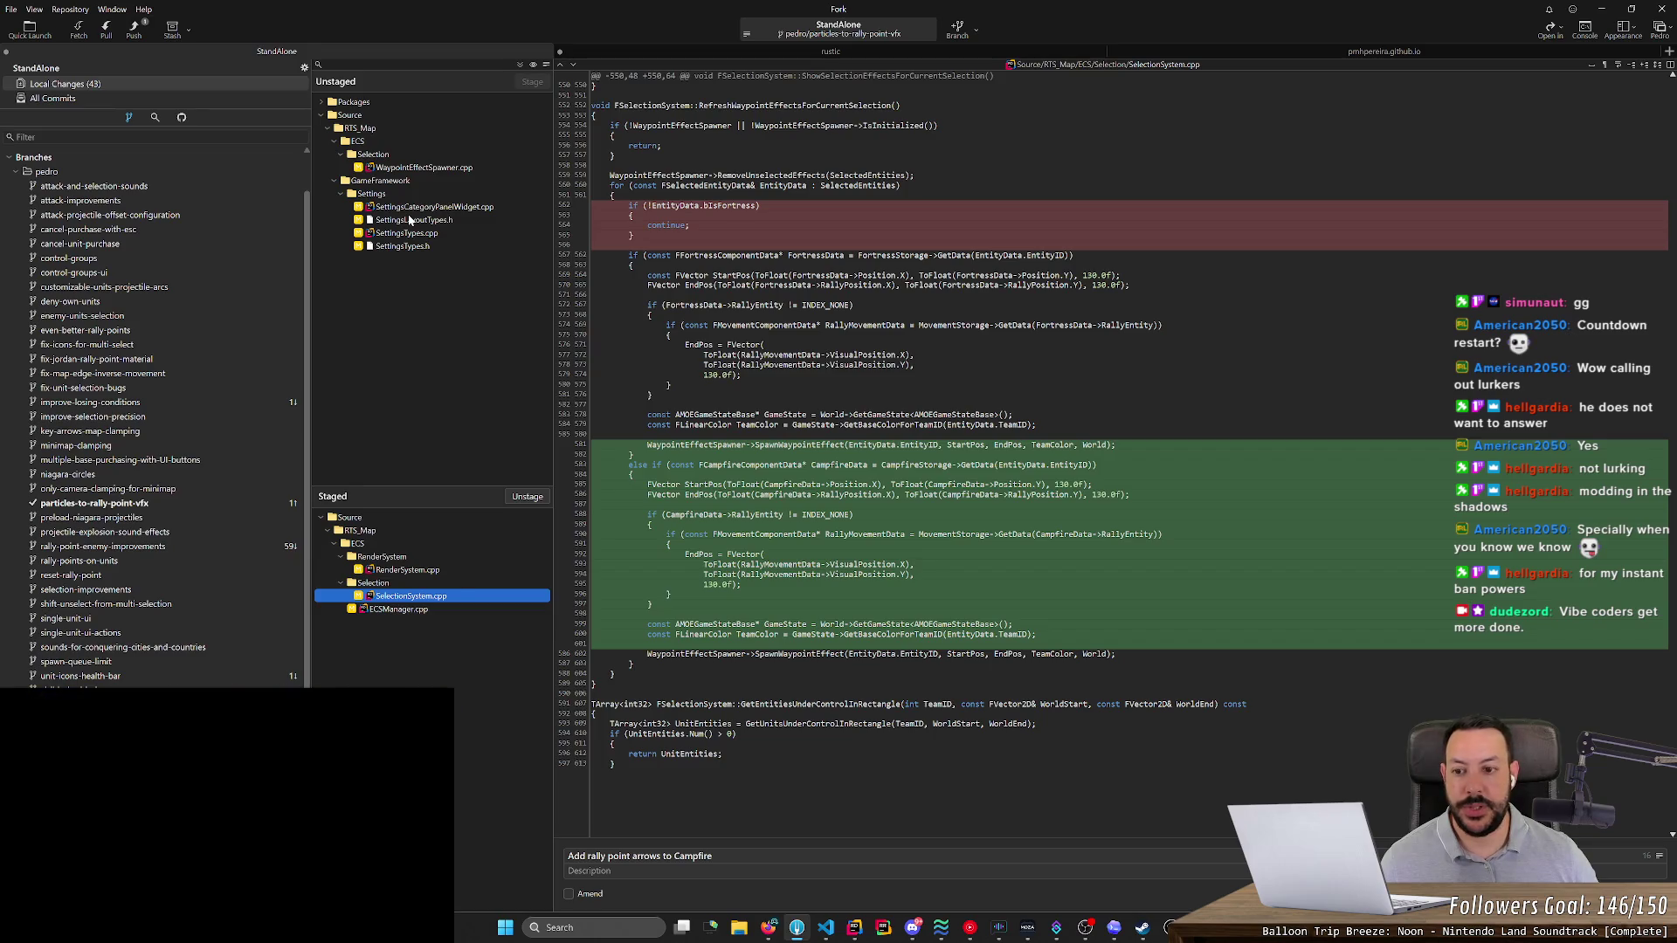
- Close the running Unreal Editor instance and return to Rider
right_click(1168, 927)
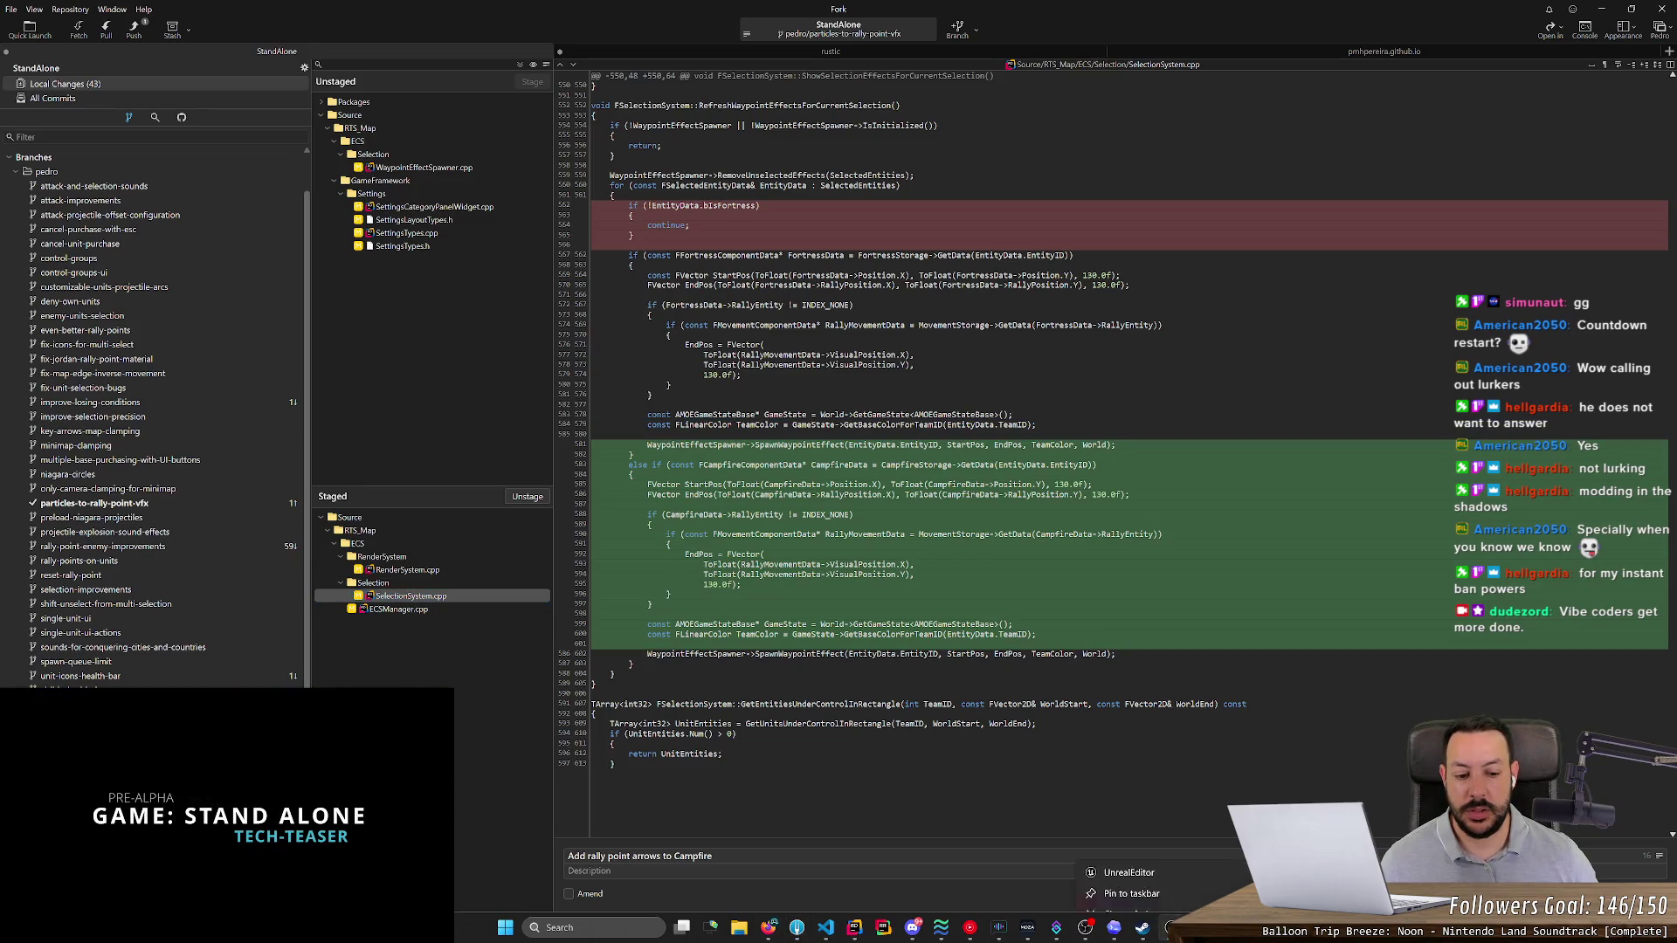
click(1135, 895)
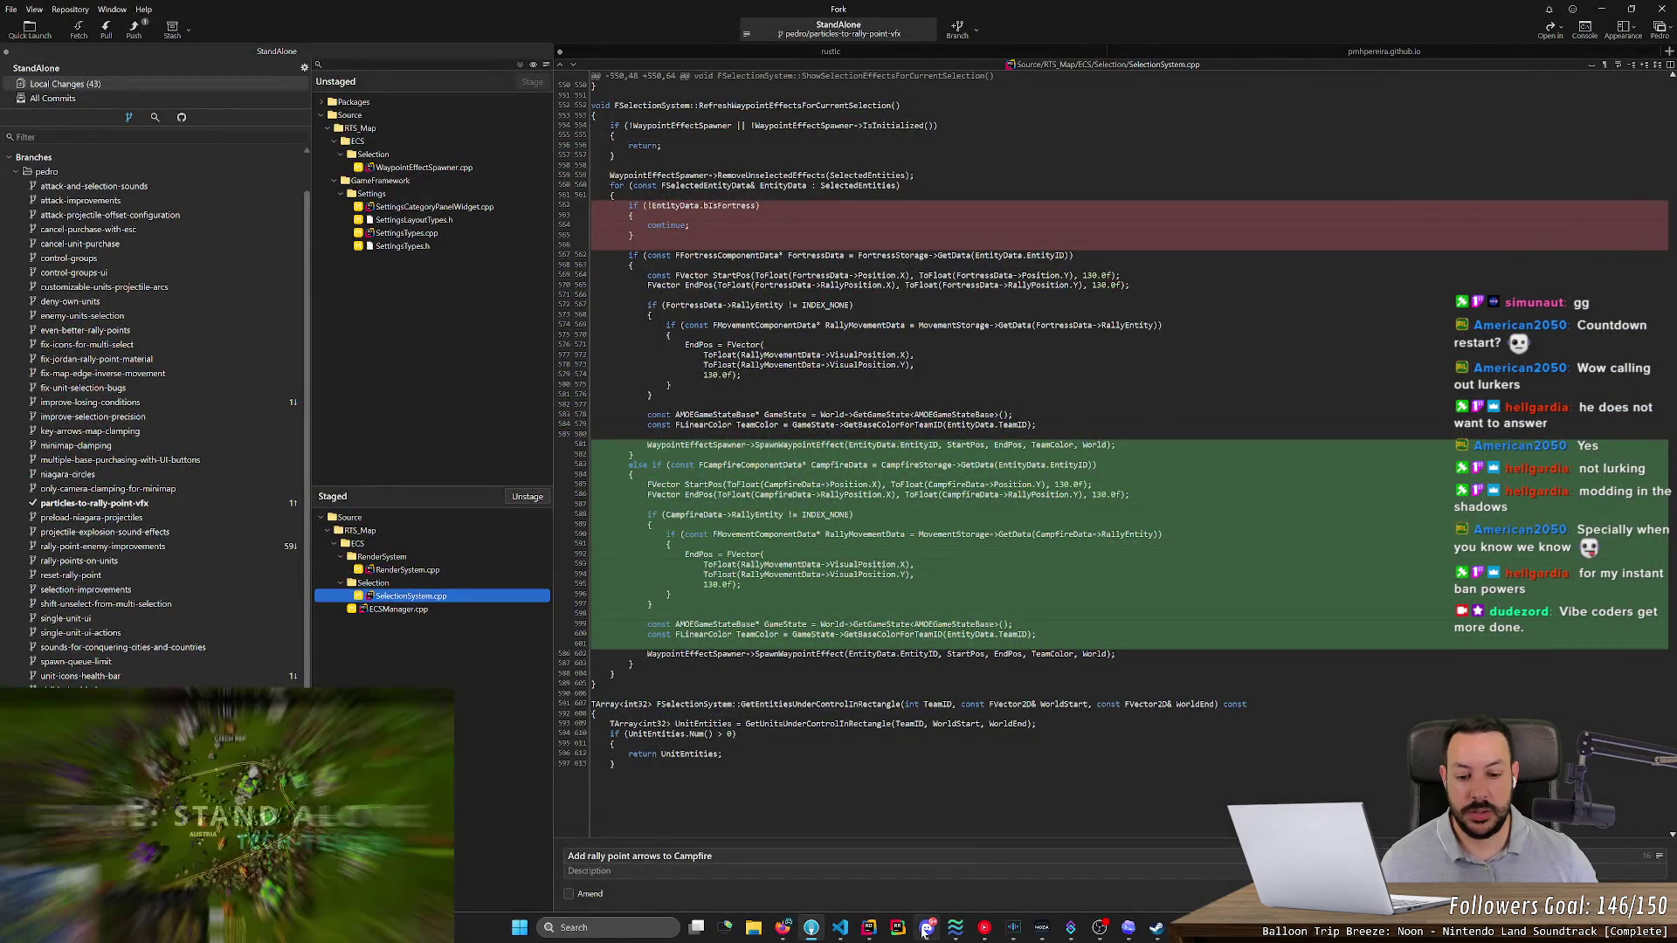
click(869, 928)
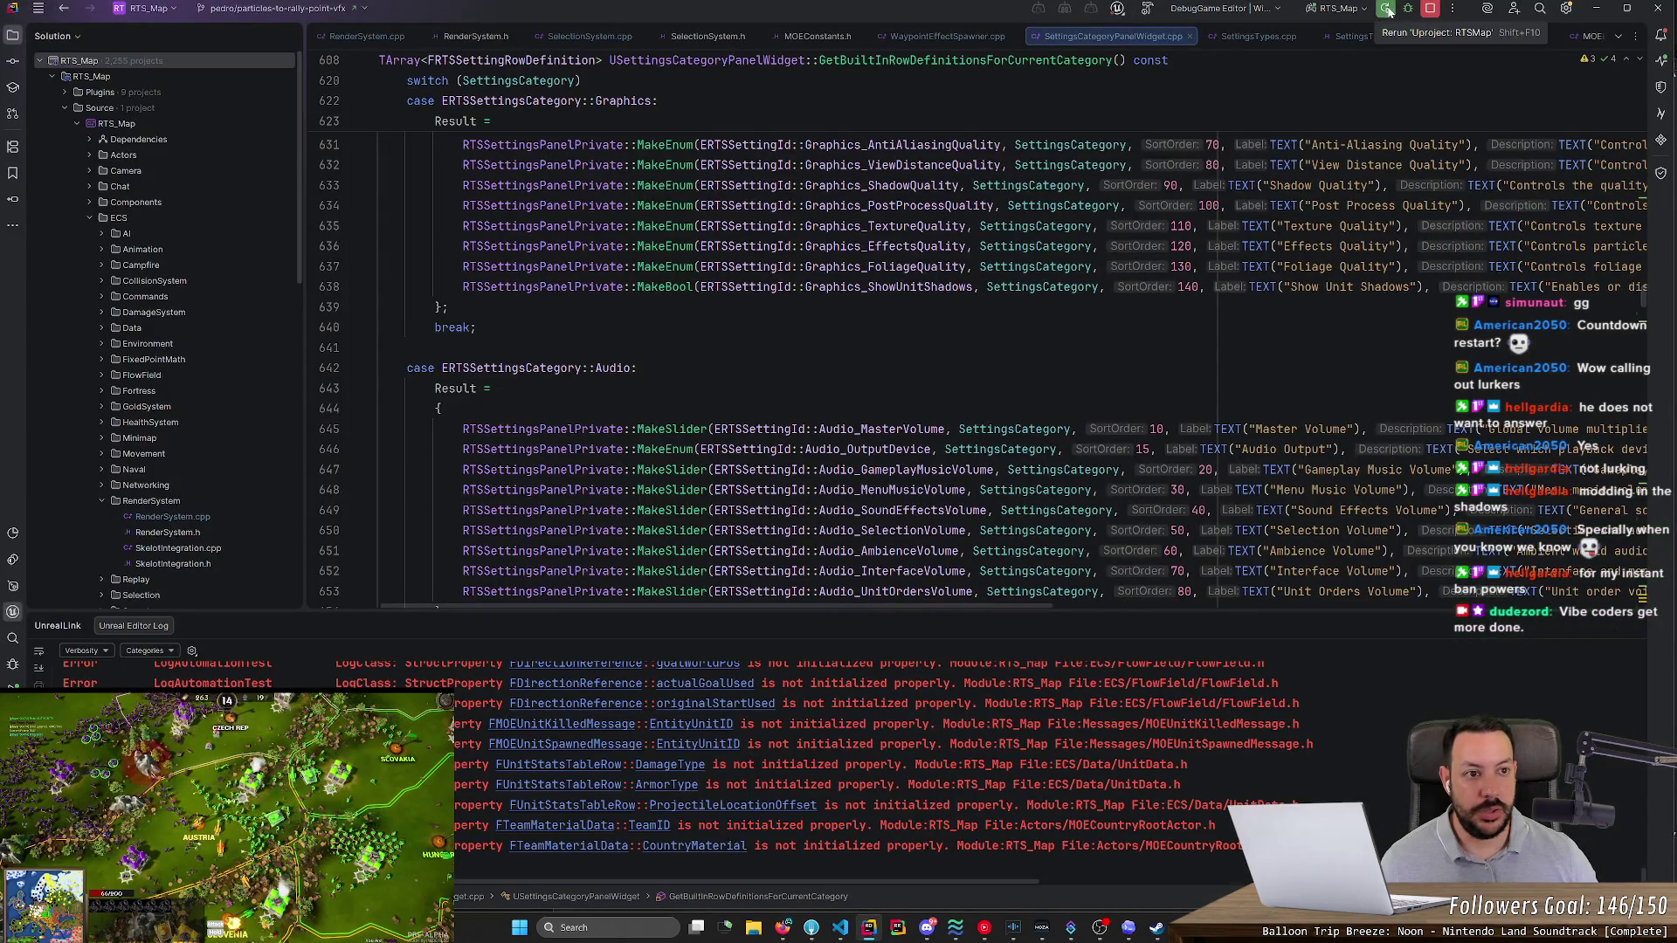
- Stop the debug session and relaunch the editor in DebugGame, bringing up the L_Europe_NWP level
click(1431, 12)
click(1387, 9)
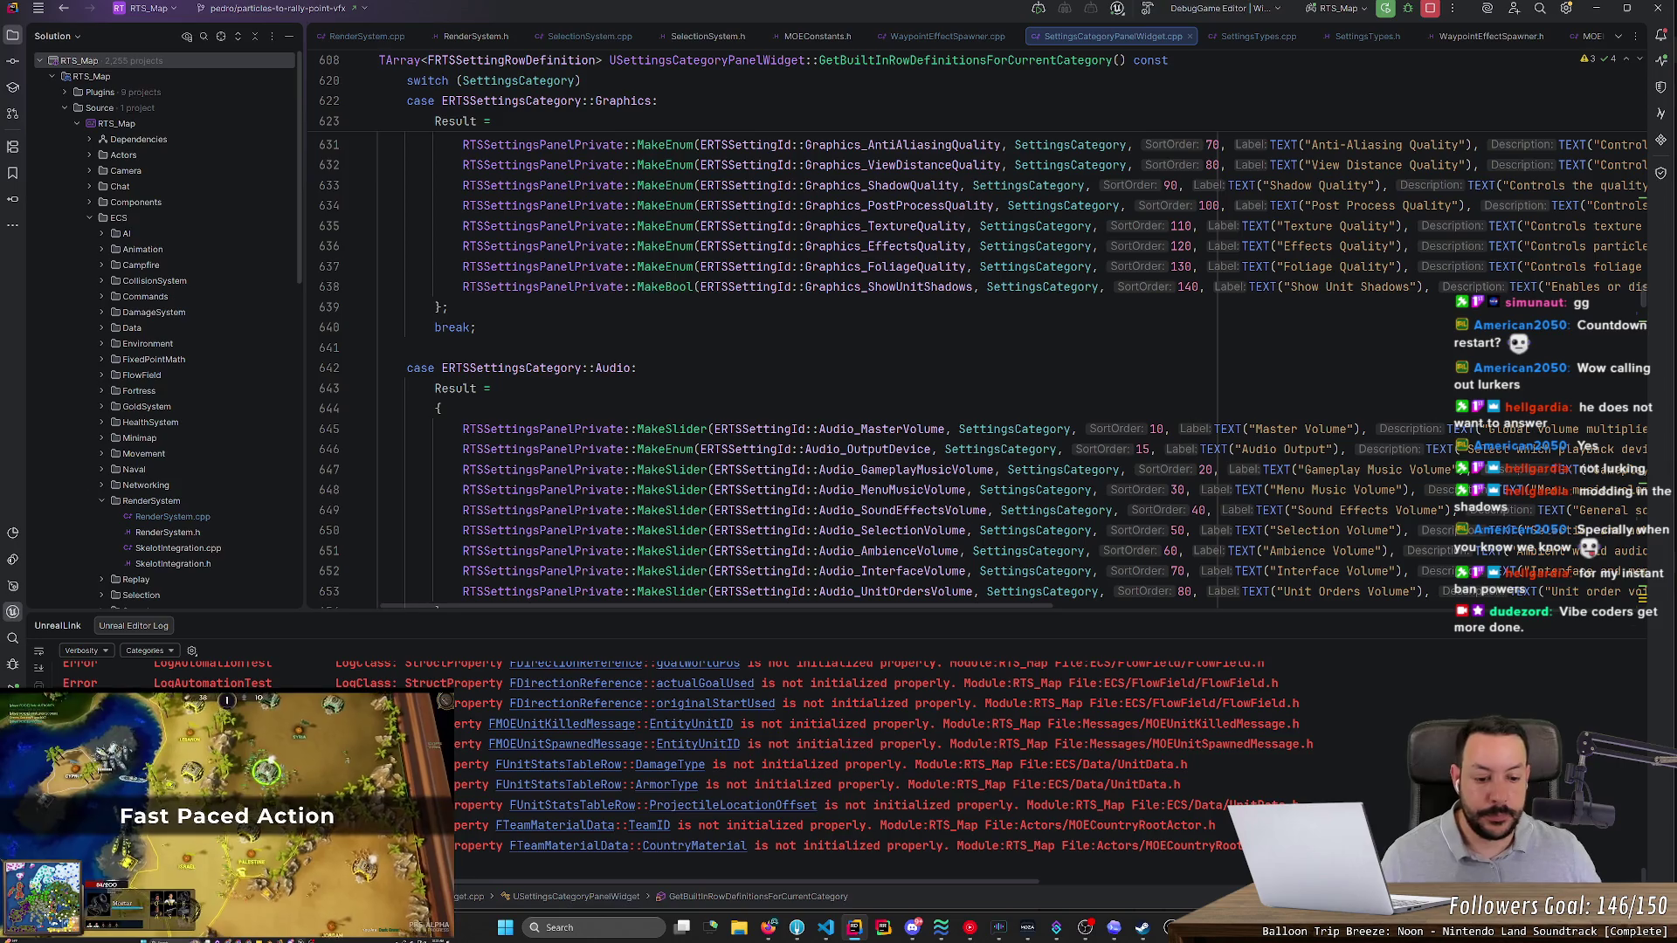
click(1170, 927)
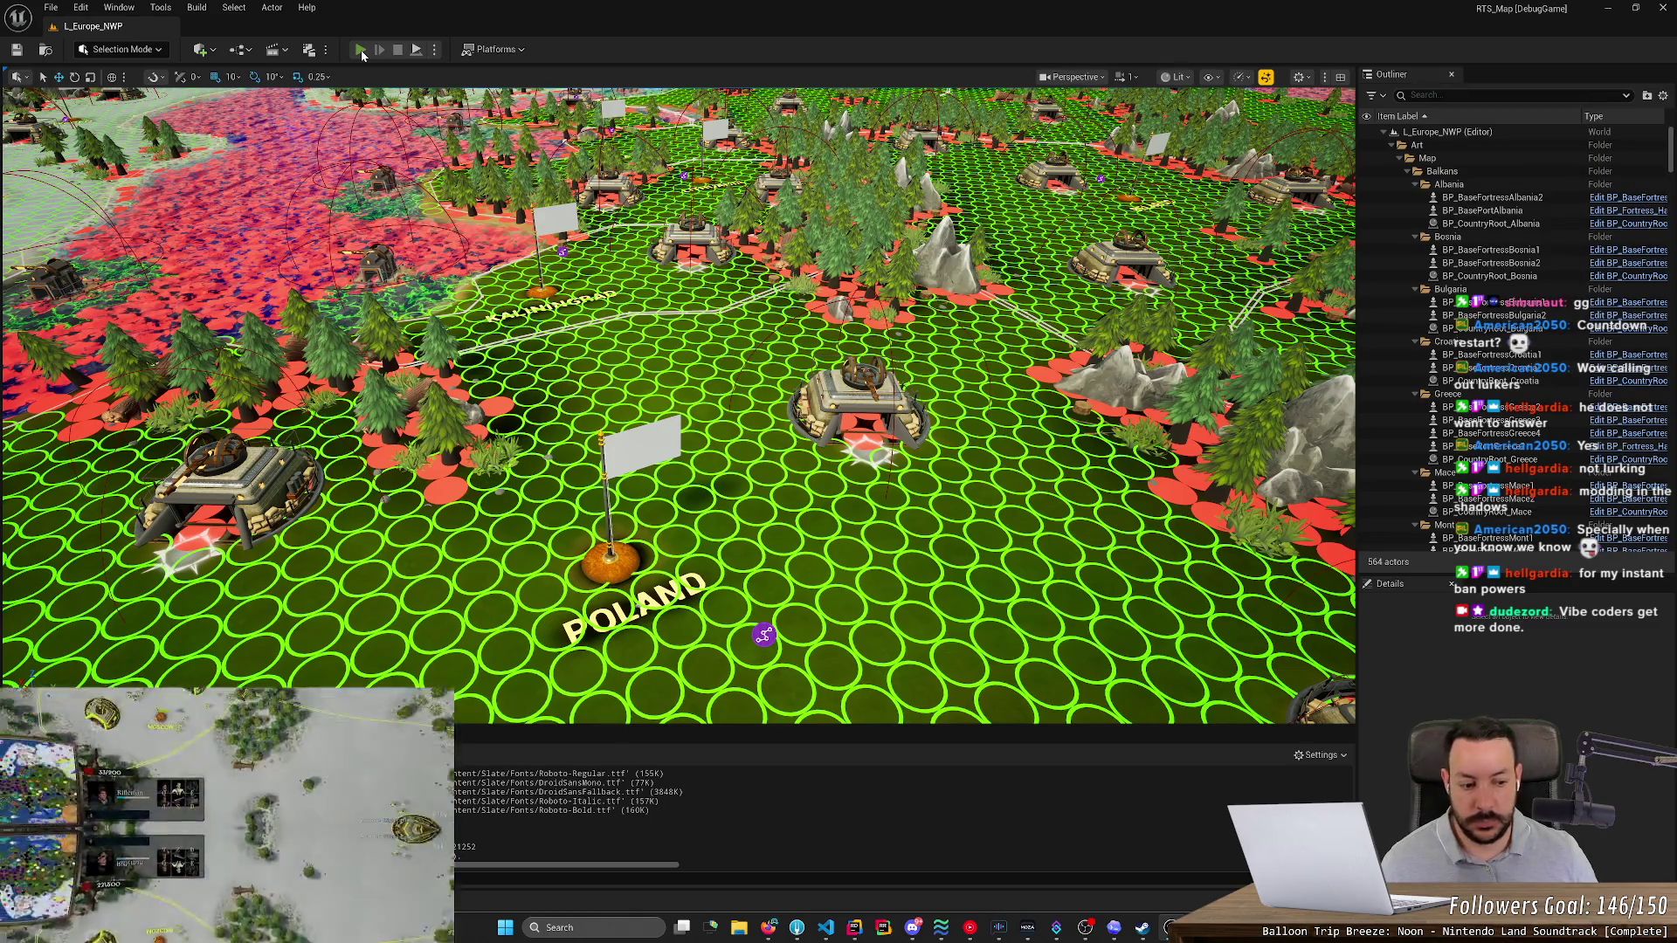
- Play the level and move the fortress's rally point out beyond Hungary to check its rally line
click(360, 50)
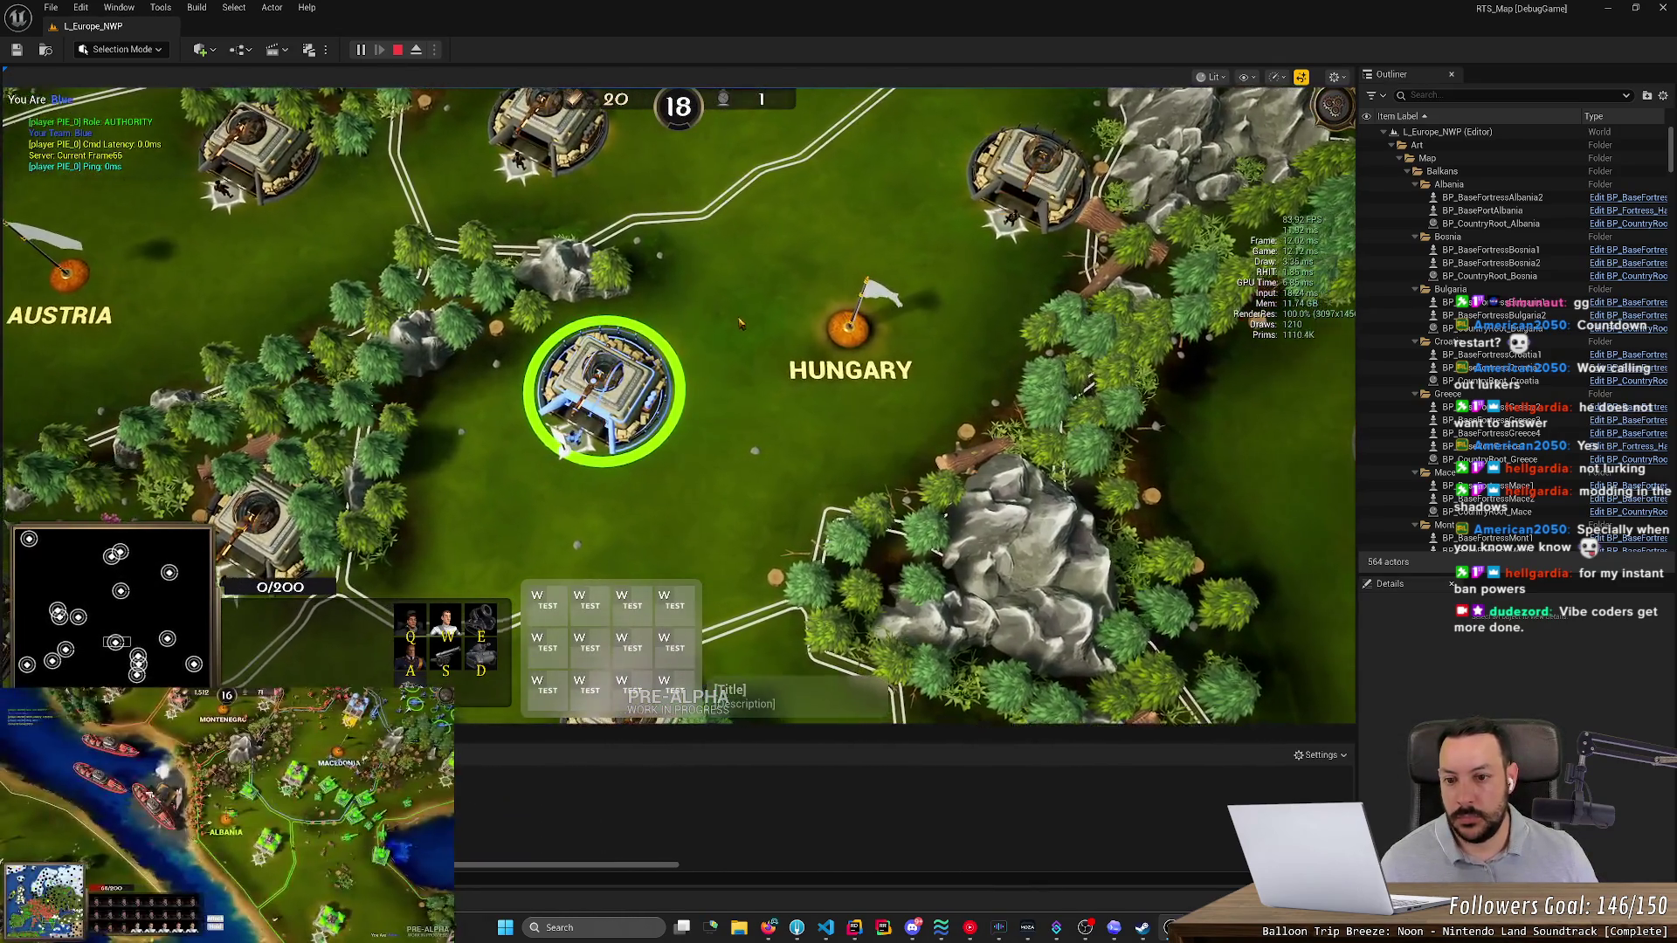
right_click(736, 325)
right_click(755, 426)
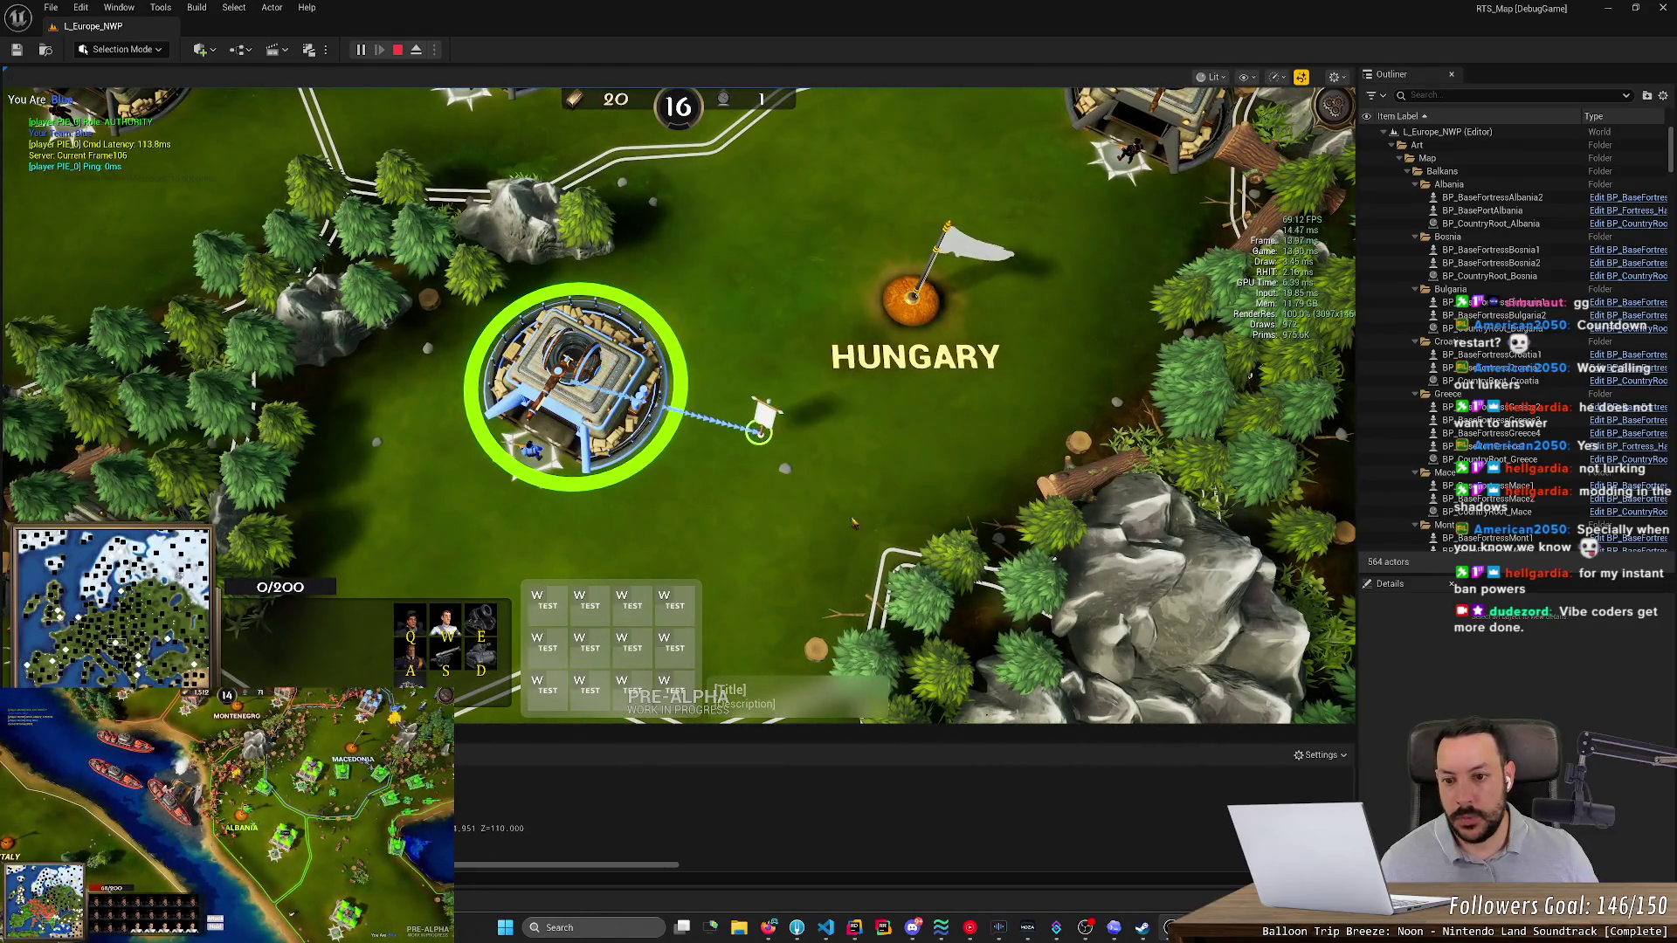
right_click(1044, 270)
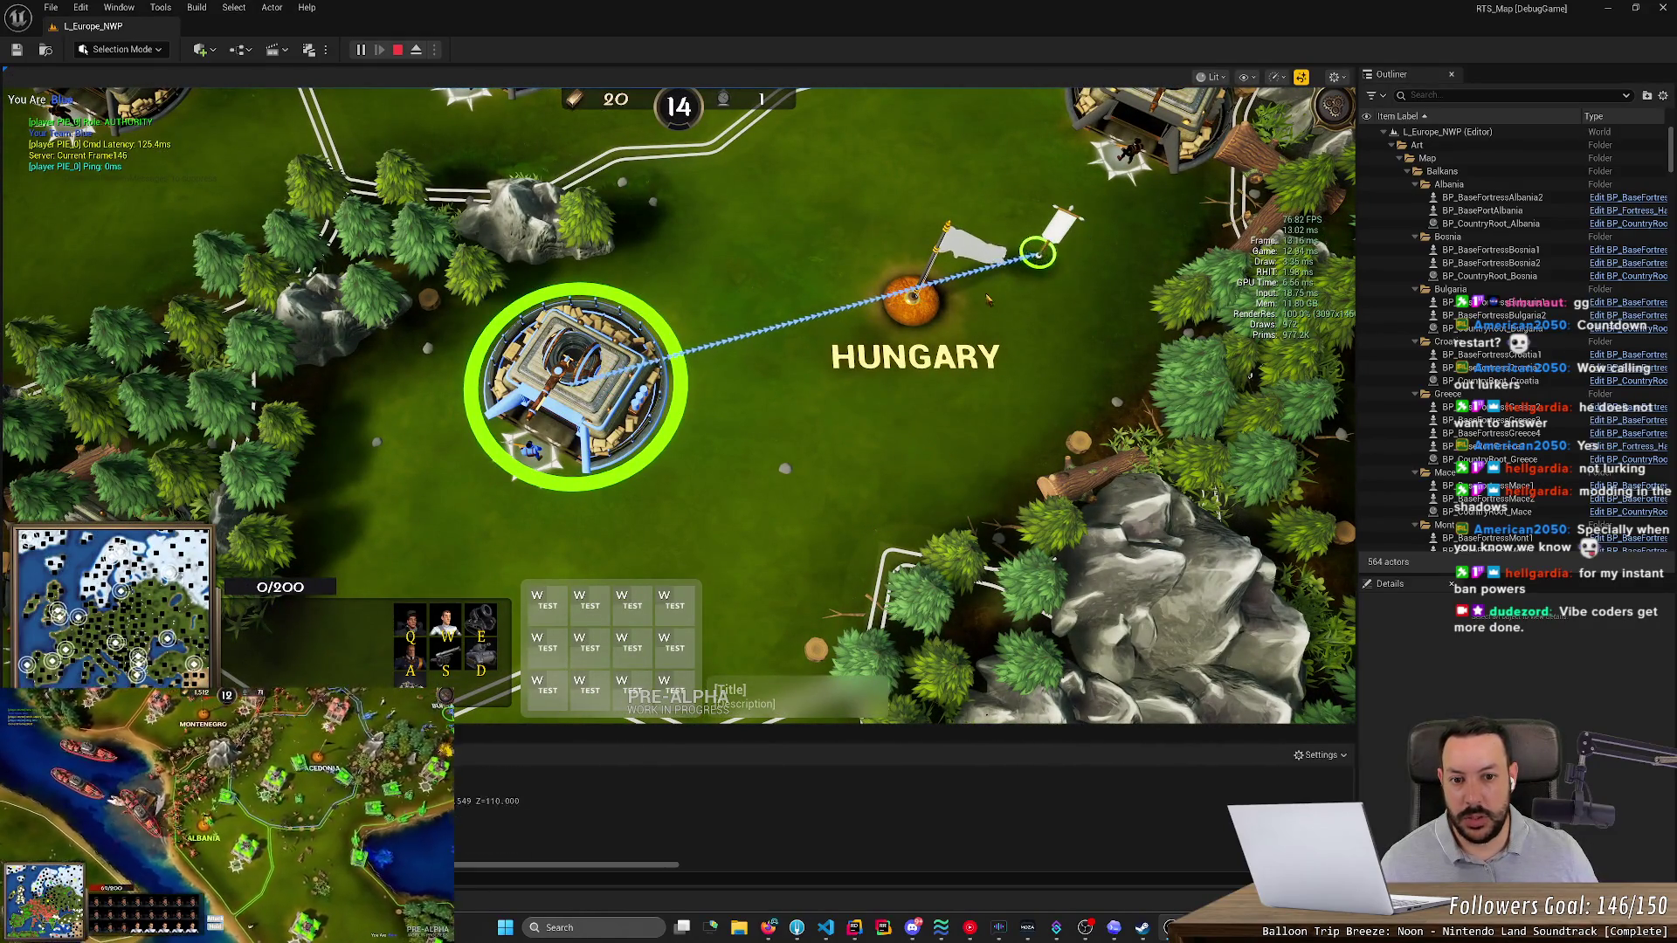
- Switch to Fork and commit the staged rally point arrow changes
key(alt+Tab)
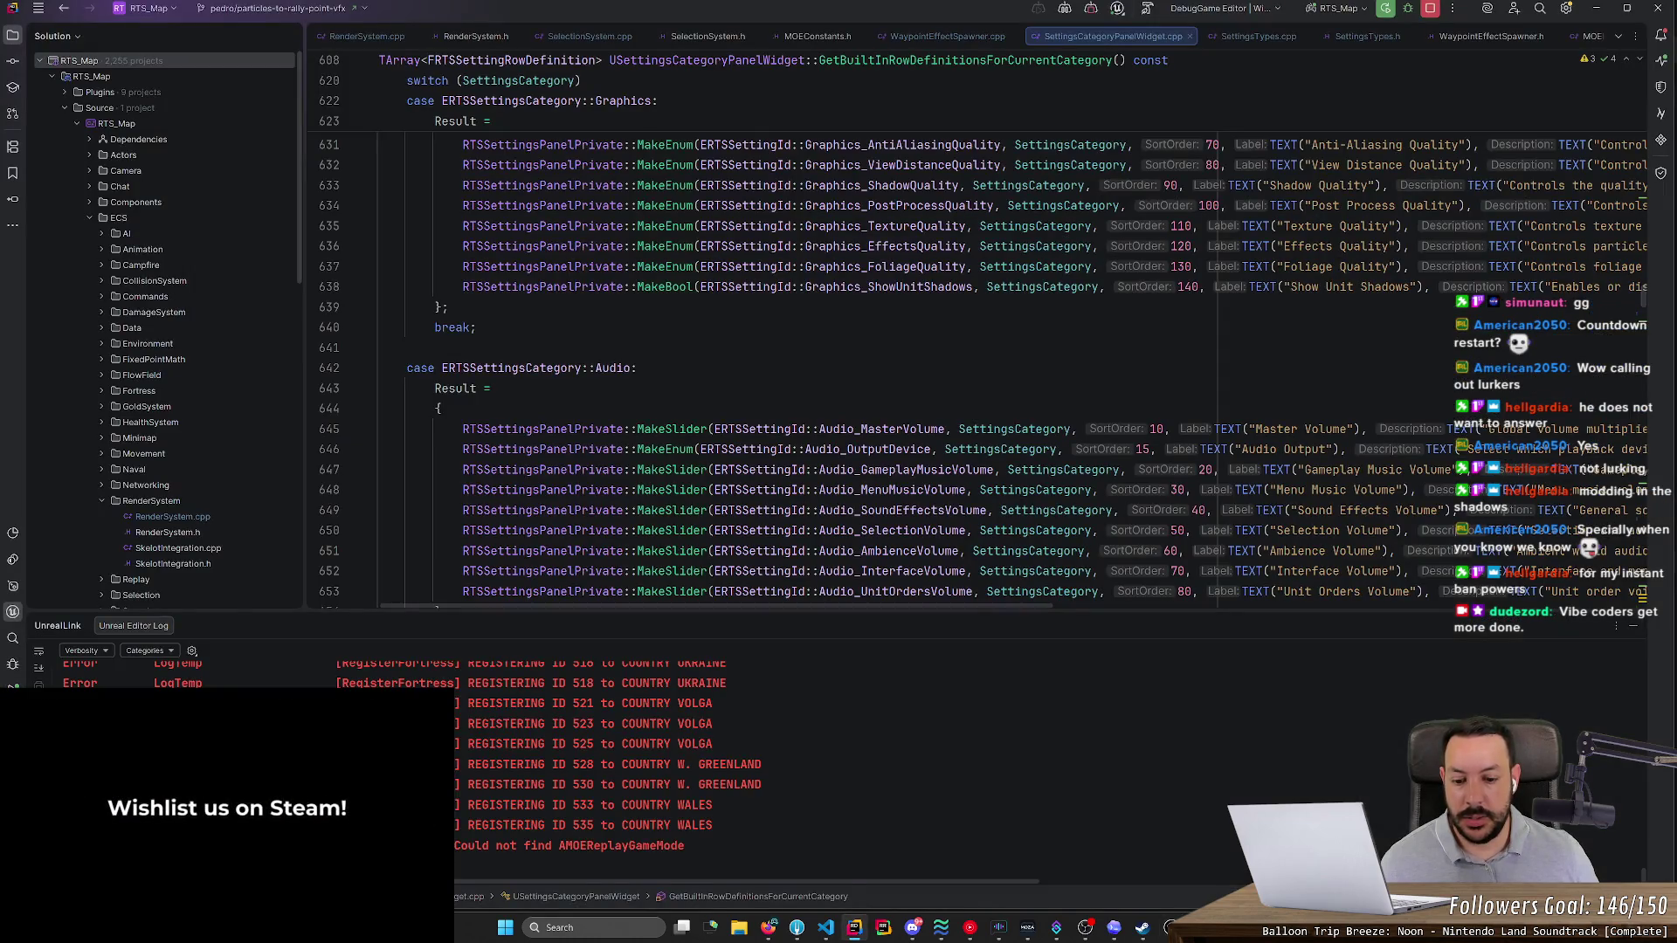
click(798, 928)
key(ctrl+Return)
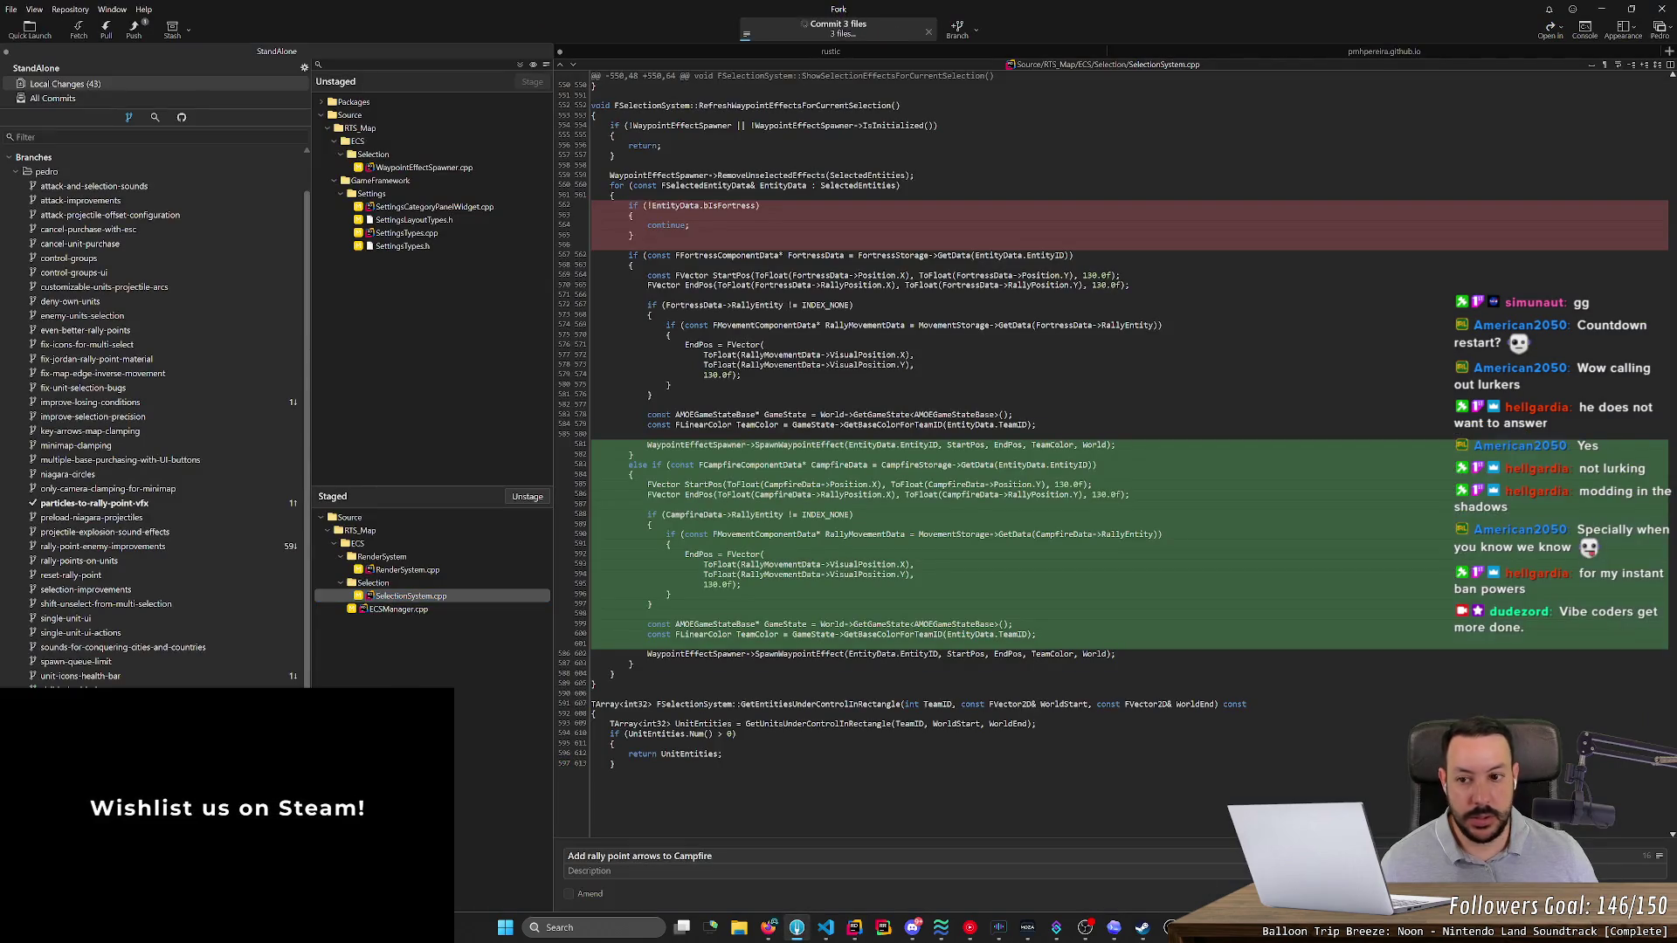
- Amend the 'Add rally point arrows to Campfire' commit with WaypointEffectSpawner.cpp and stage the four settings files
click(429, 168)
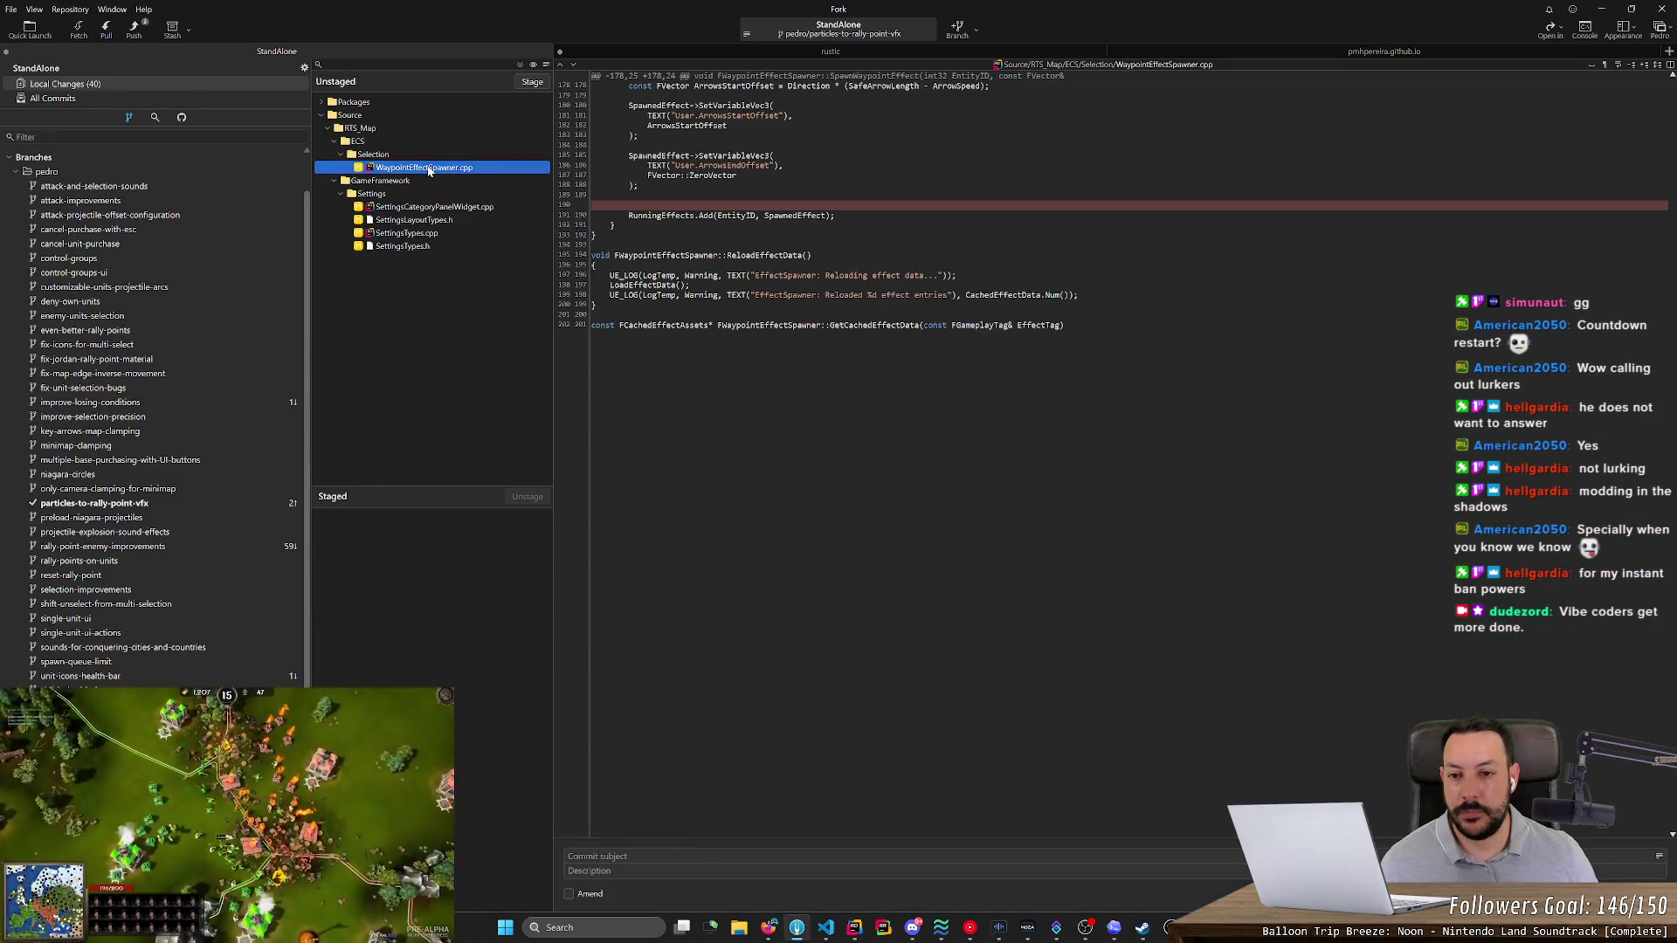
click(590, 895)
key(Return)
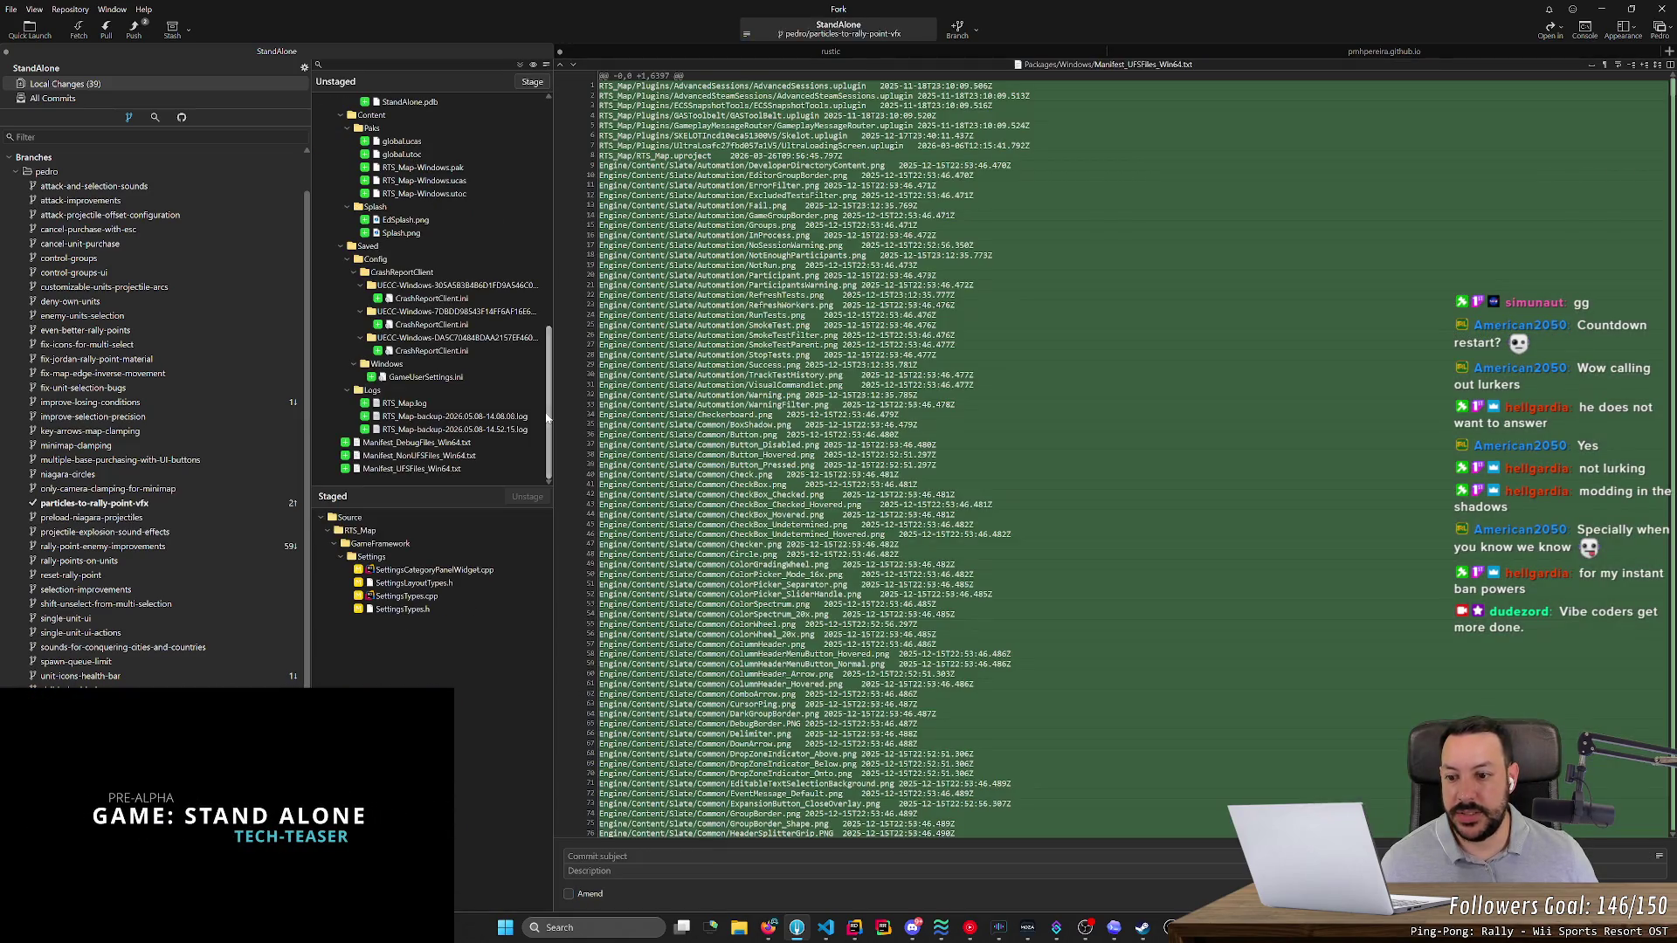
drag(547, 419, 502, 90)
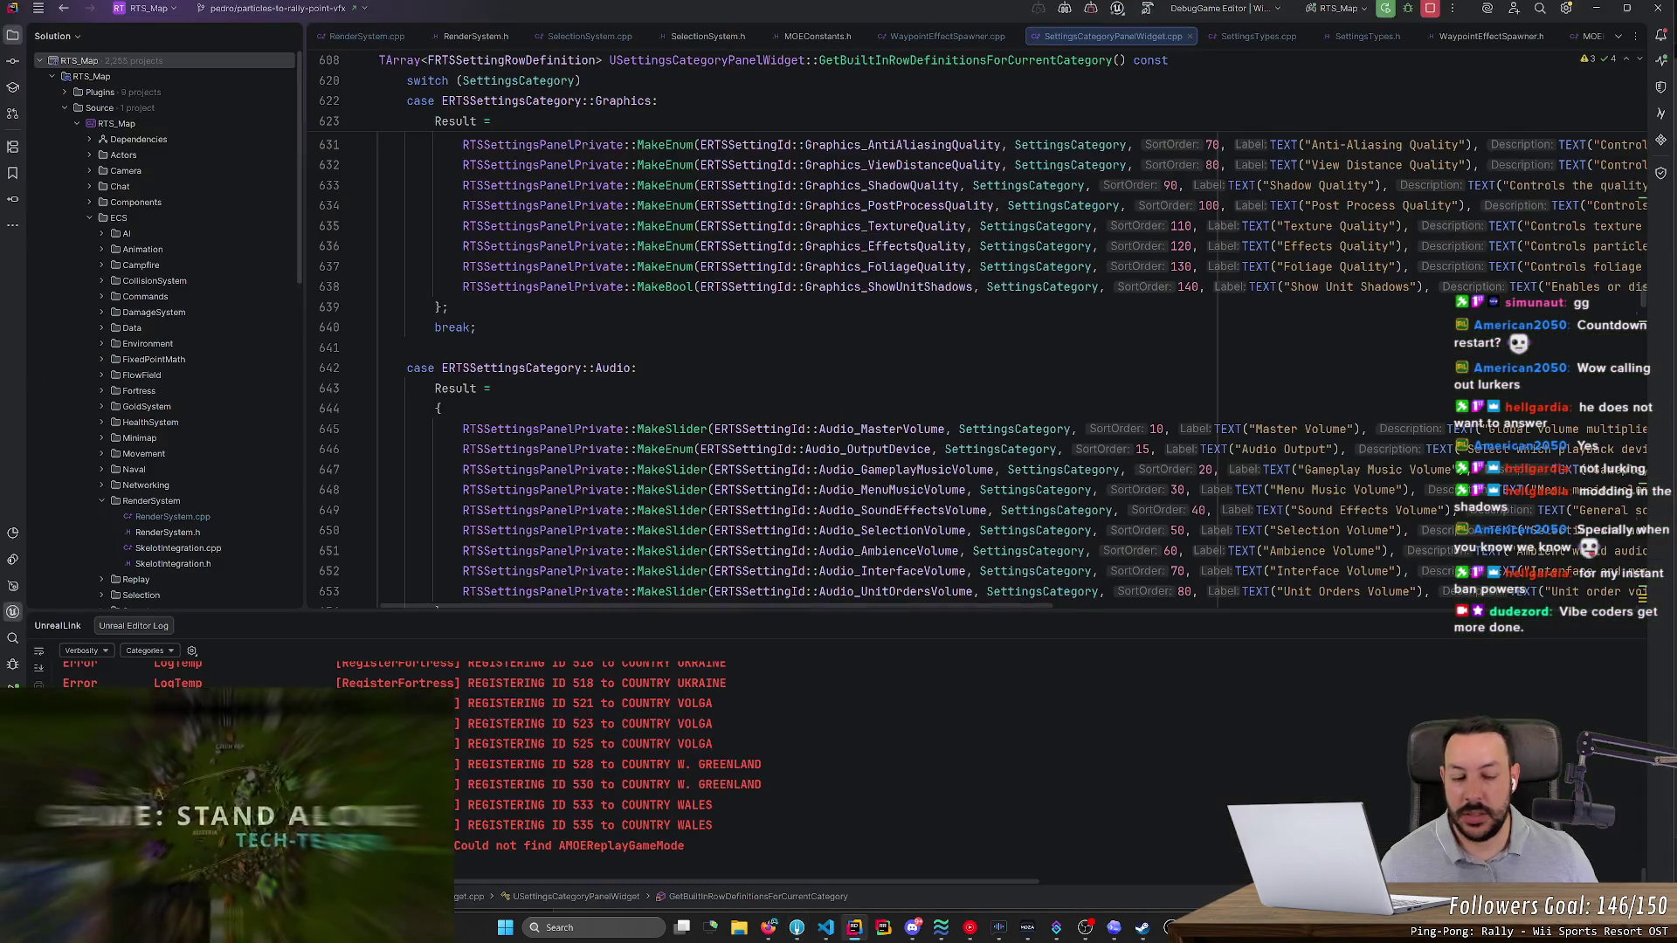
- Pause the game and open its Interface settings, confirming no Show Rally Point Arrows row, then return to Rider
key(Escape)
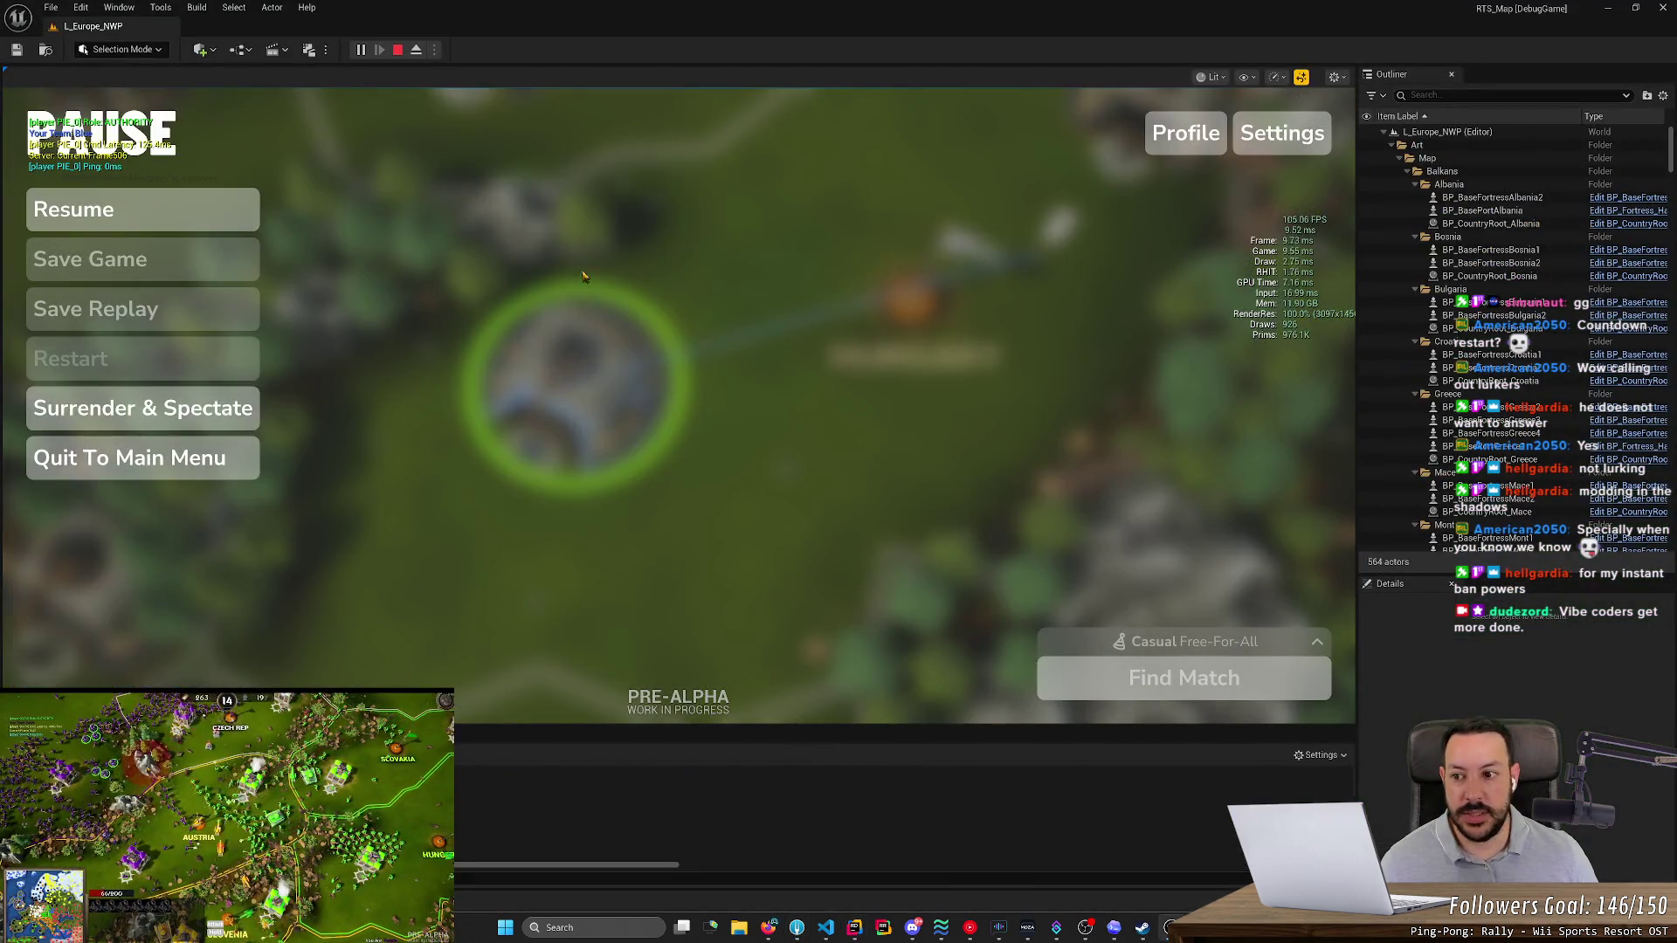
click(1248, 152)
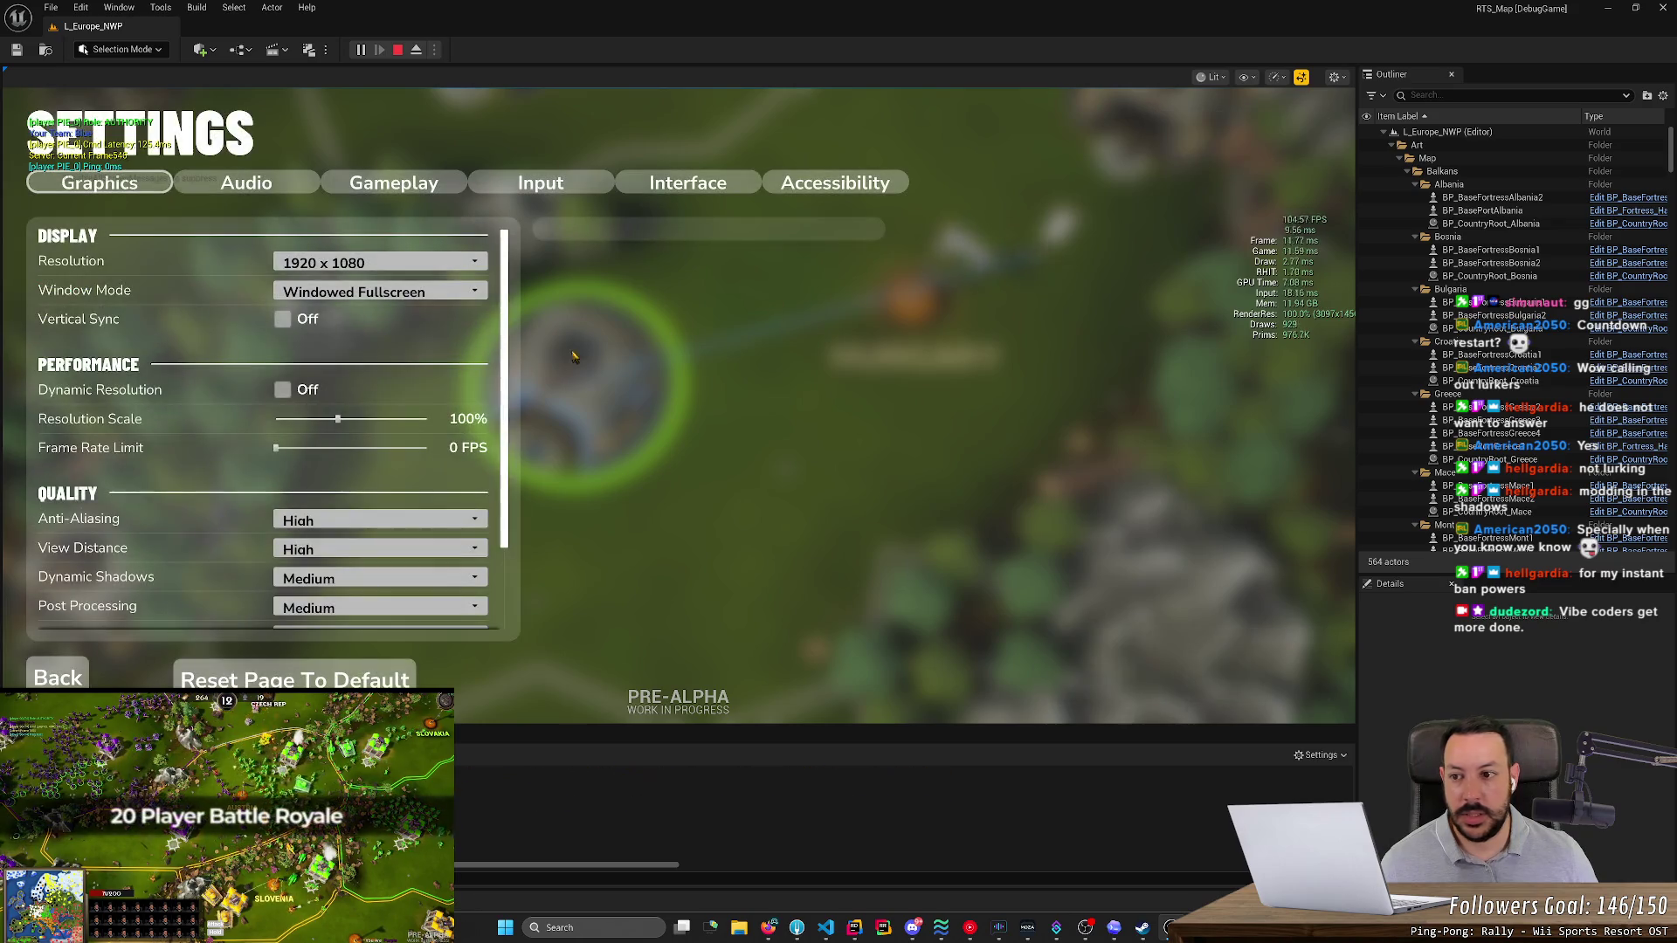
click(666, 180)
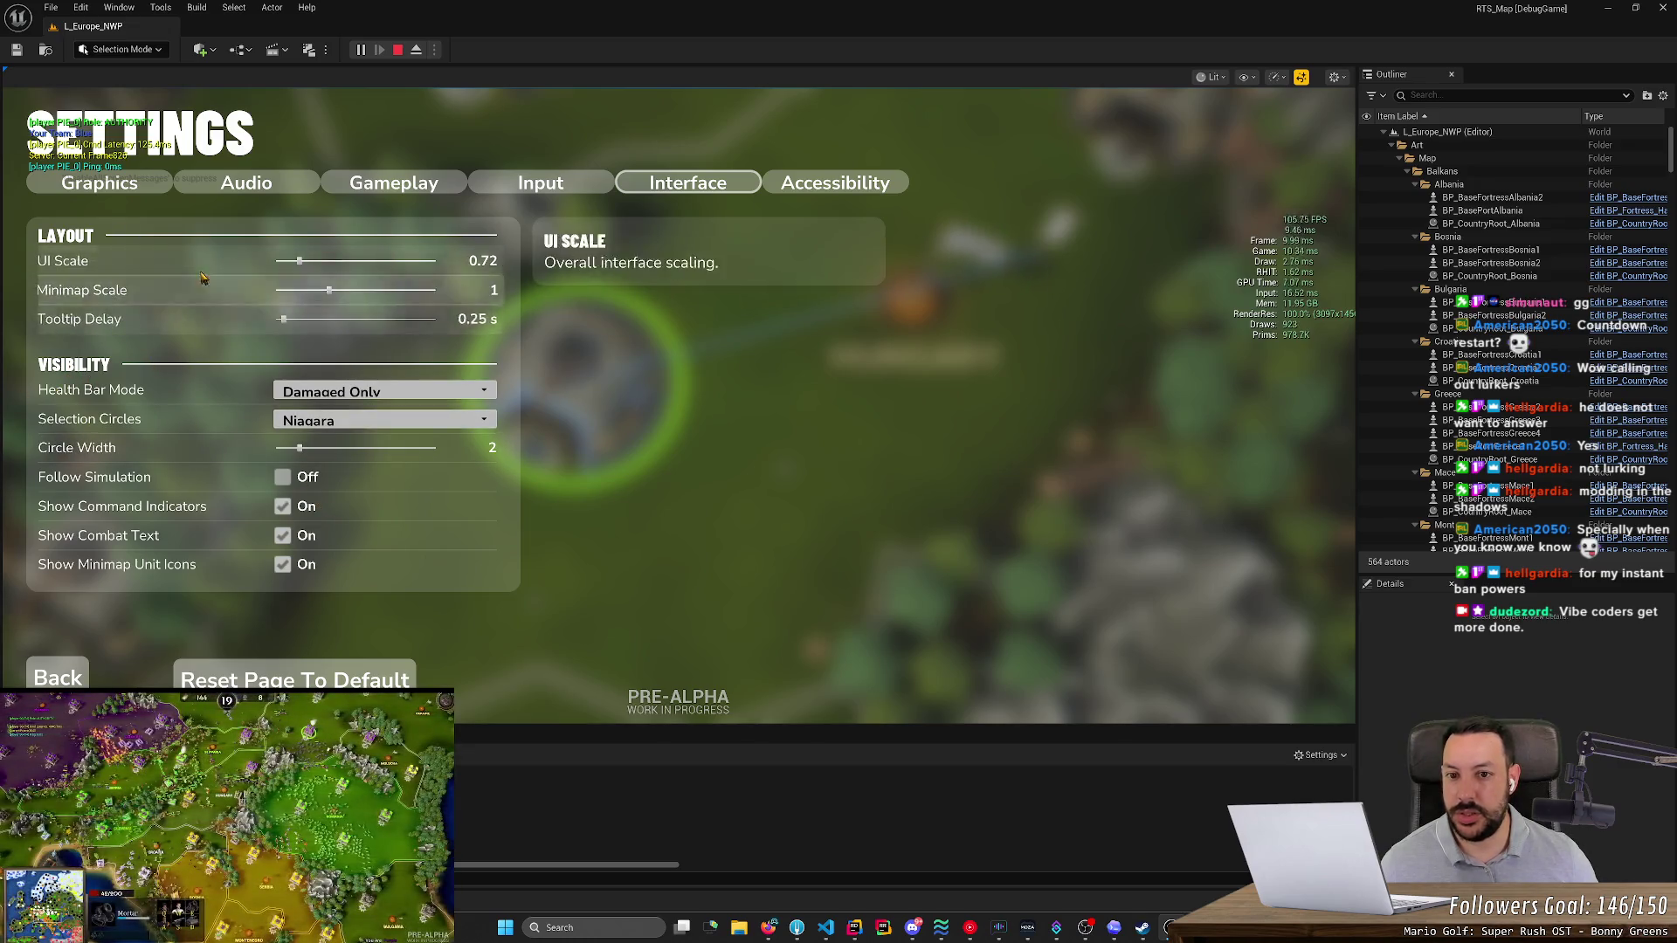
key(alt+Tab)
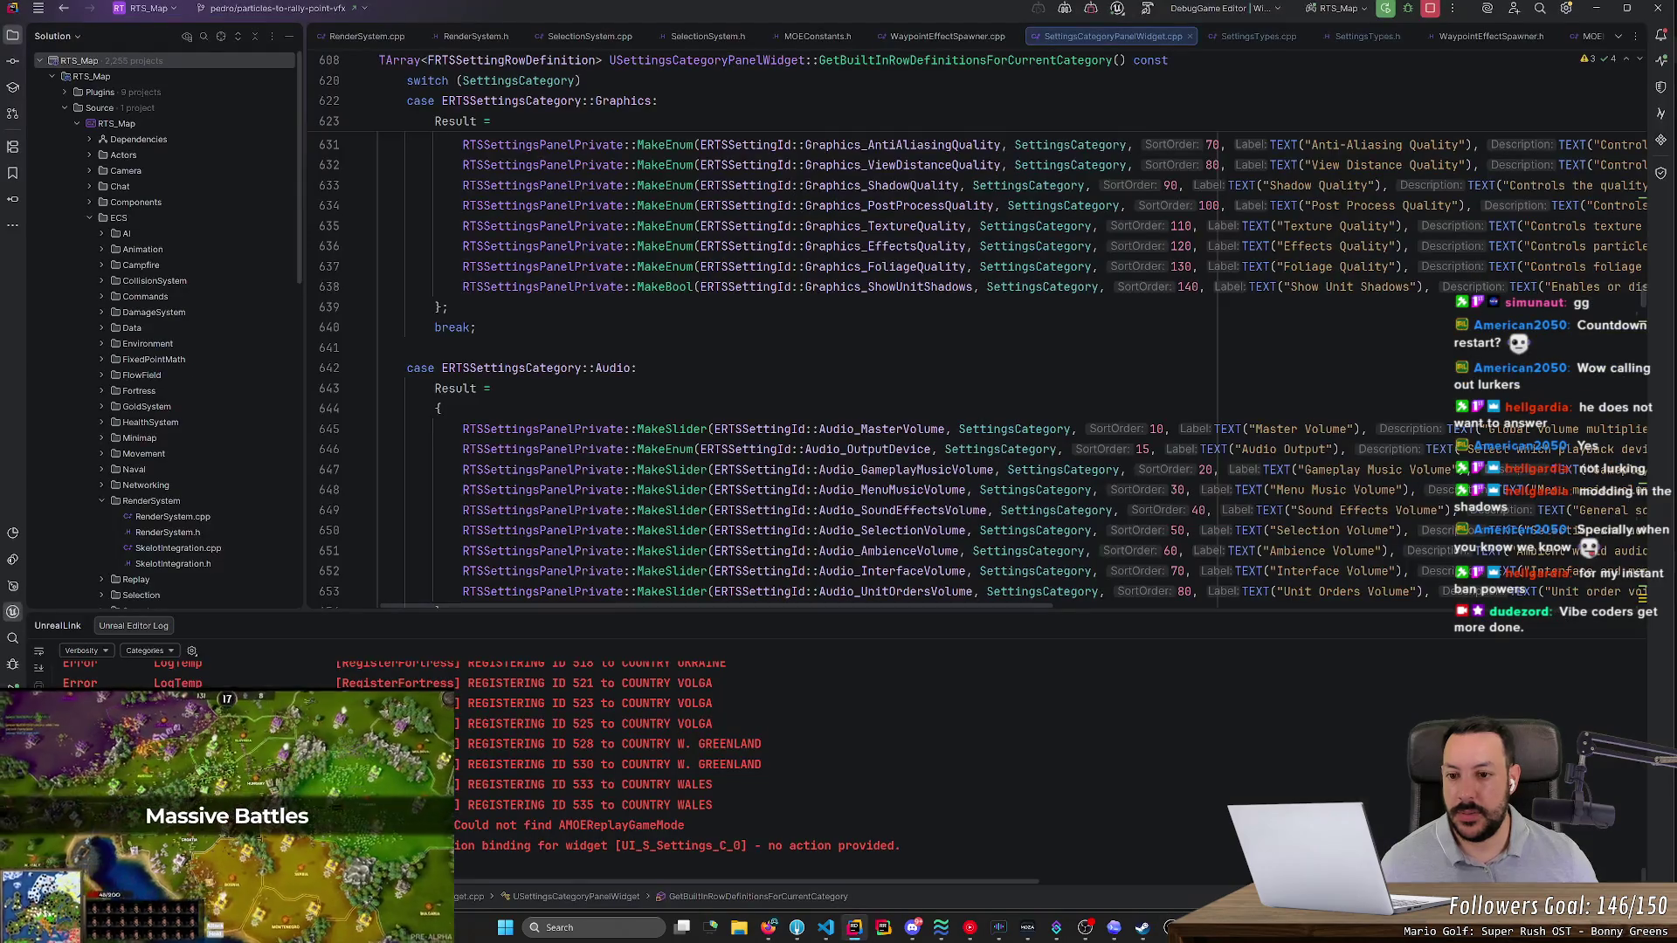
- Set a breakpoint where the Interface settings rows are built and attach the debugger to the DebugGame editor
scroll(960, 367, down, 5)
scroll(961, 367, up, 4)
scroll(342, 354, down, 10)
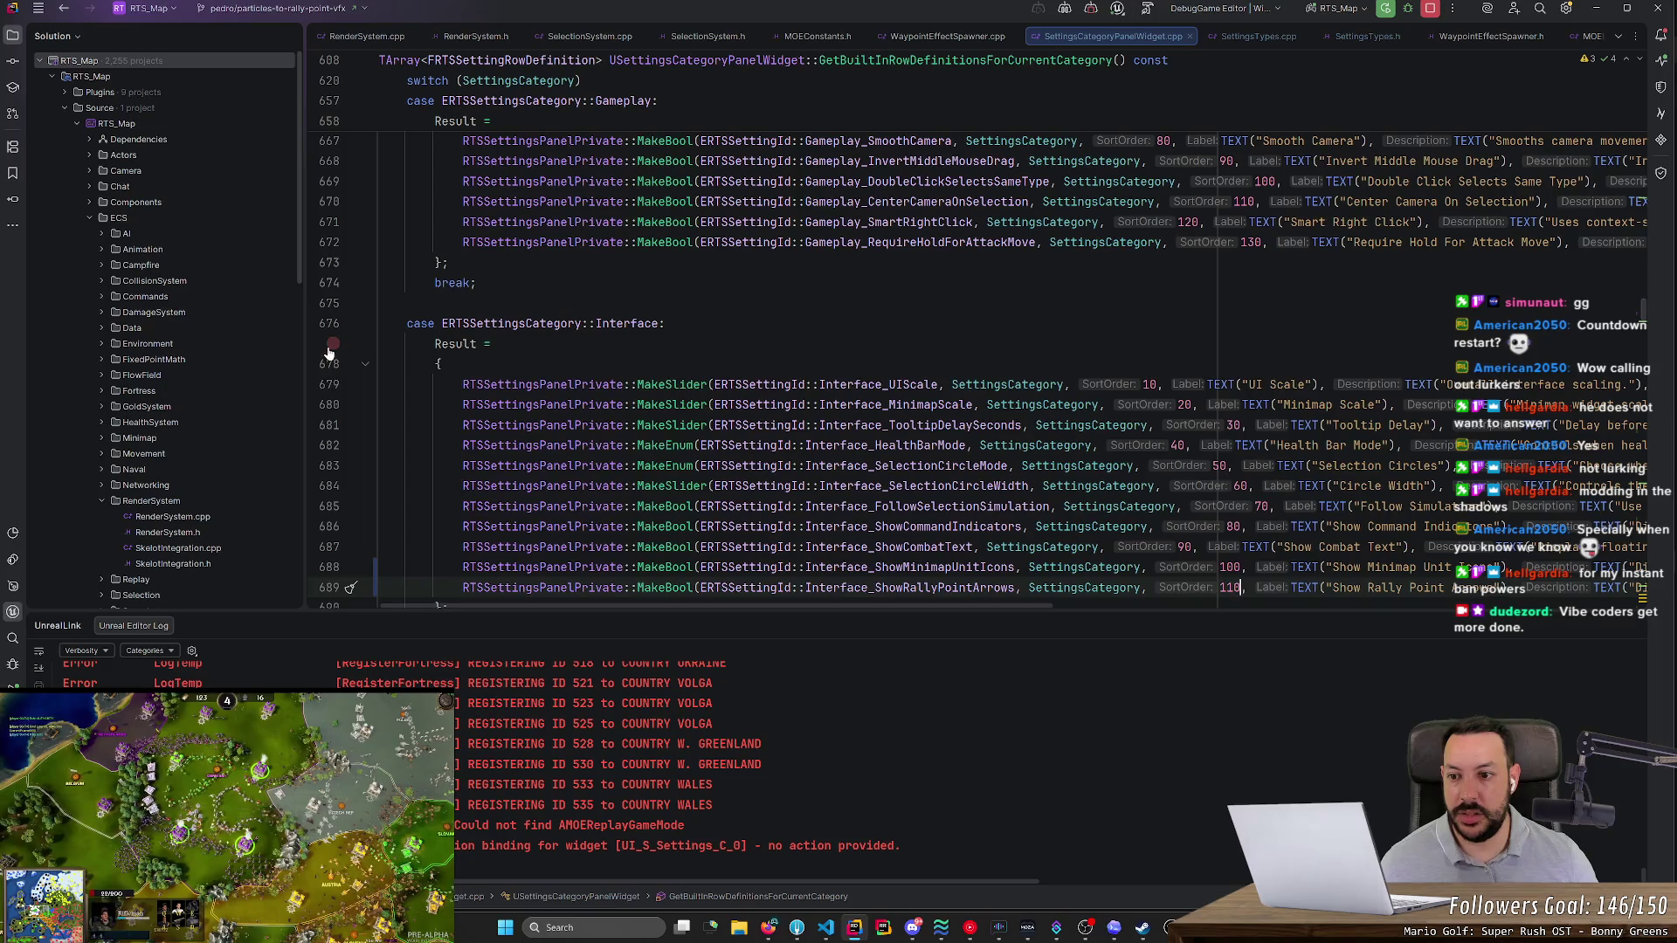
click(332, 344)
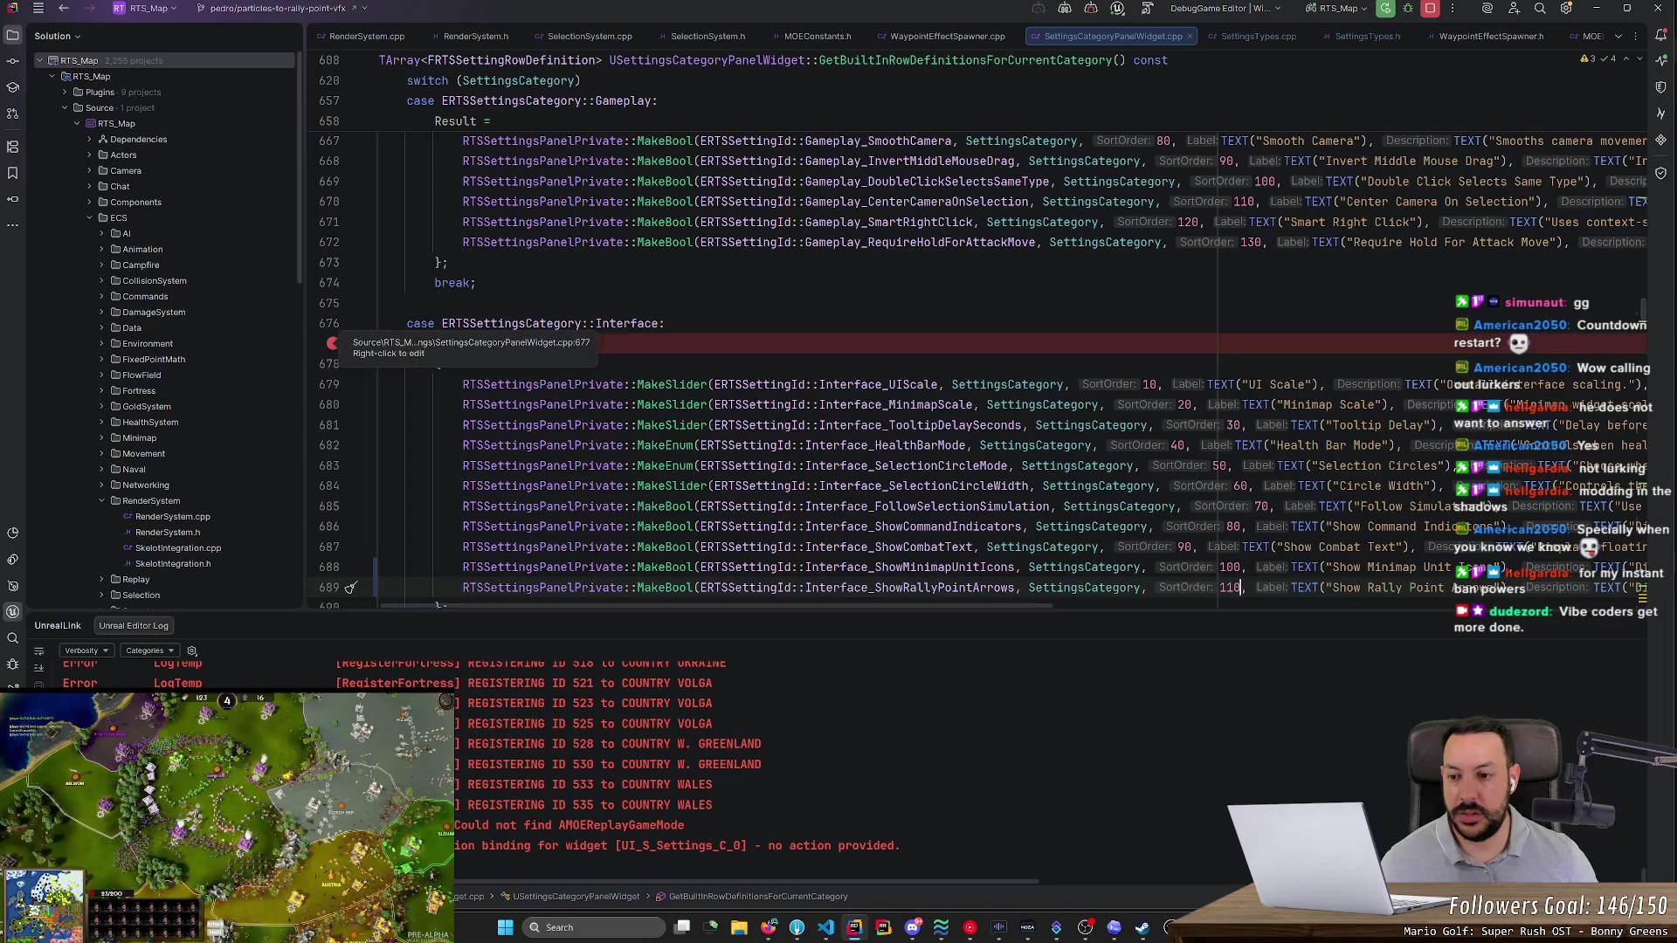
click(1119, 13)
click(1135, 58)
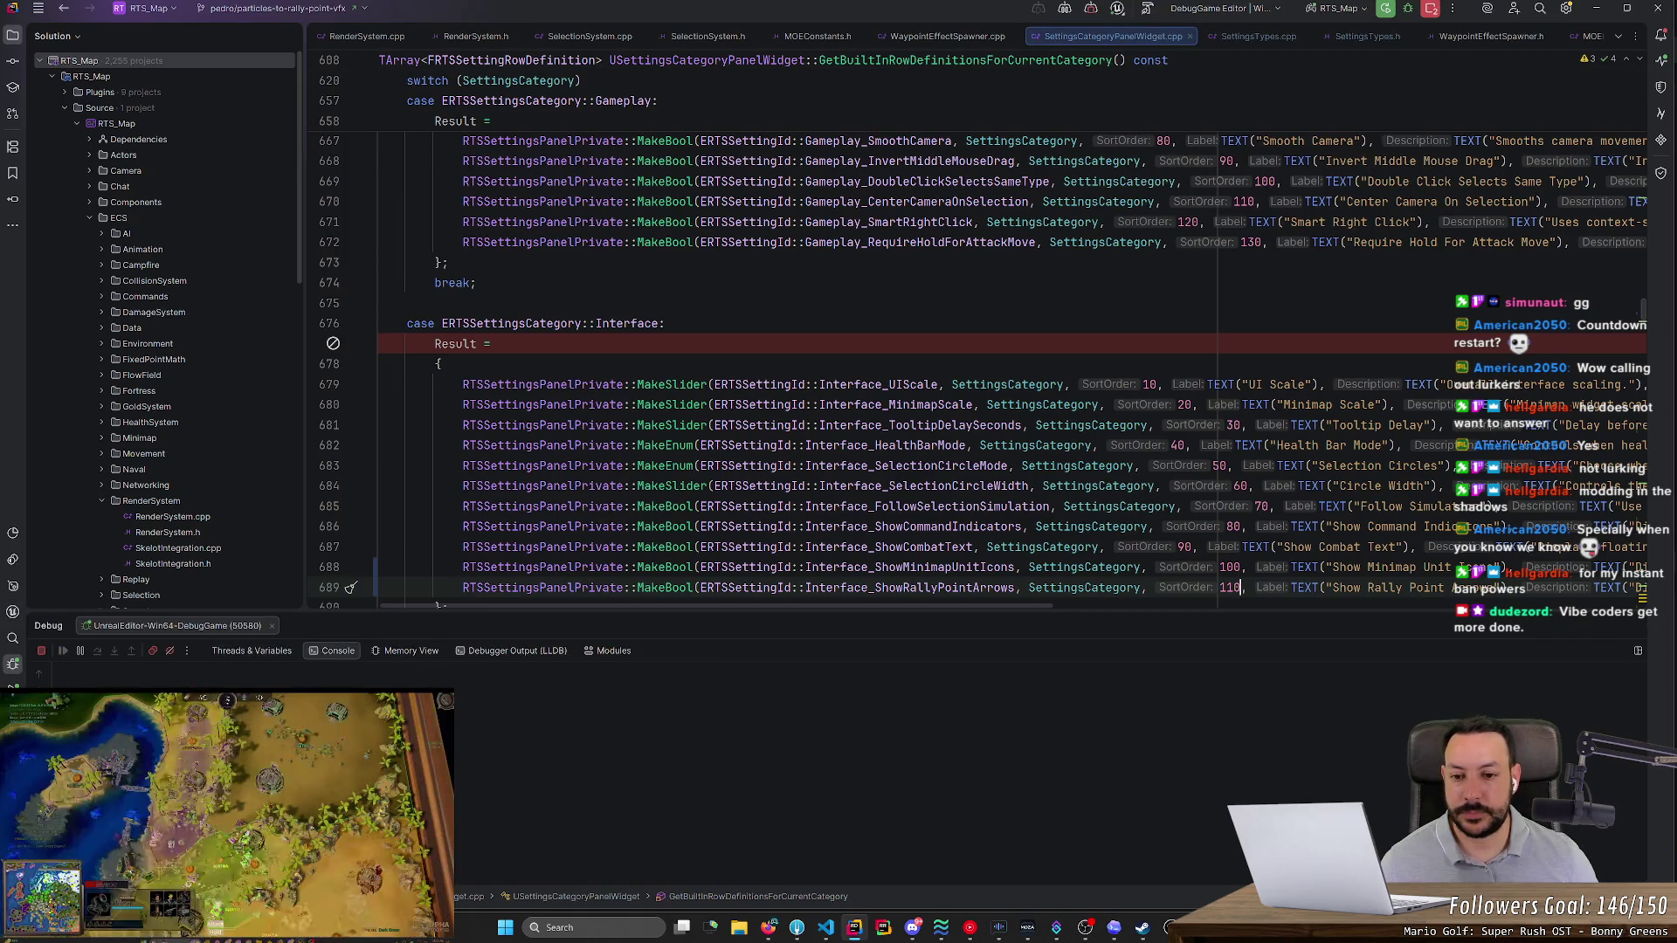
- Bring the running game forward on its Interface settings page
key(alt+Tab)
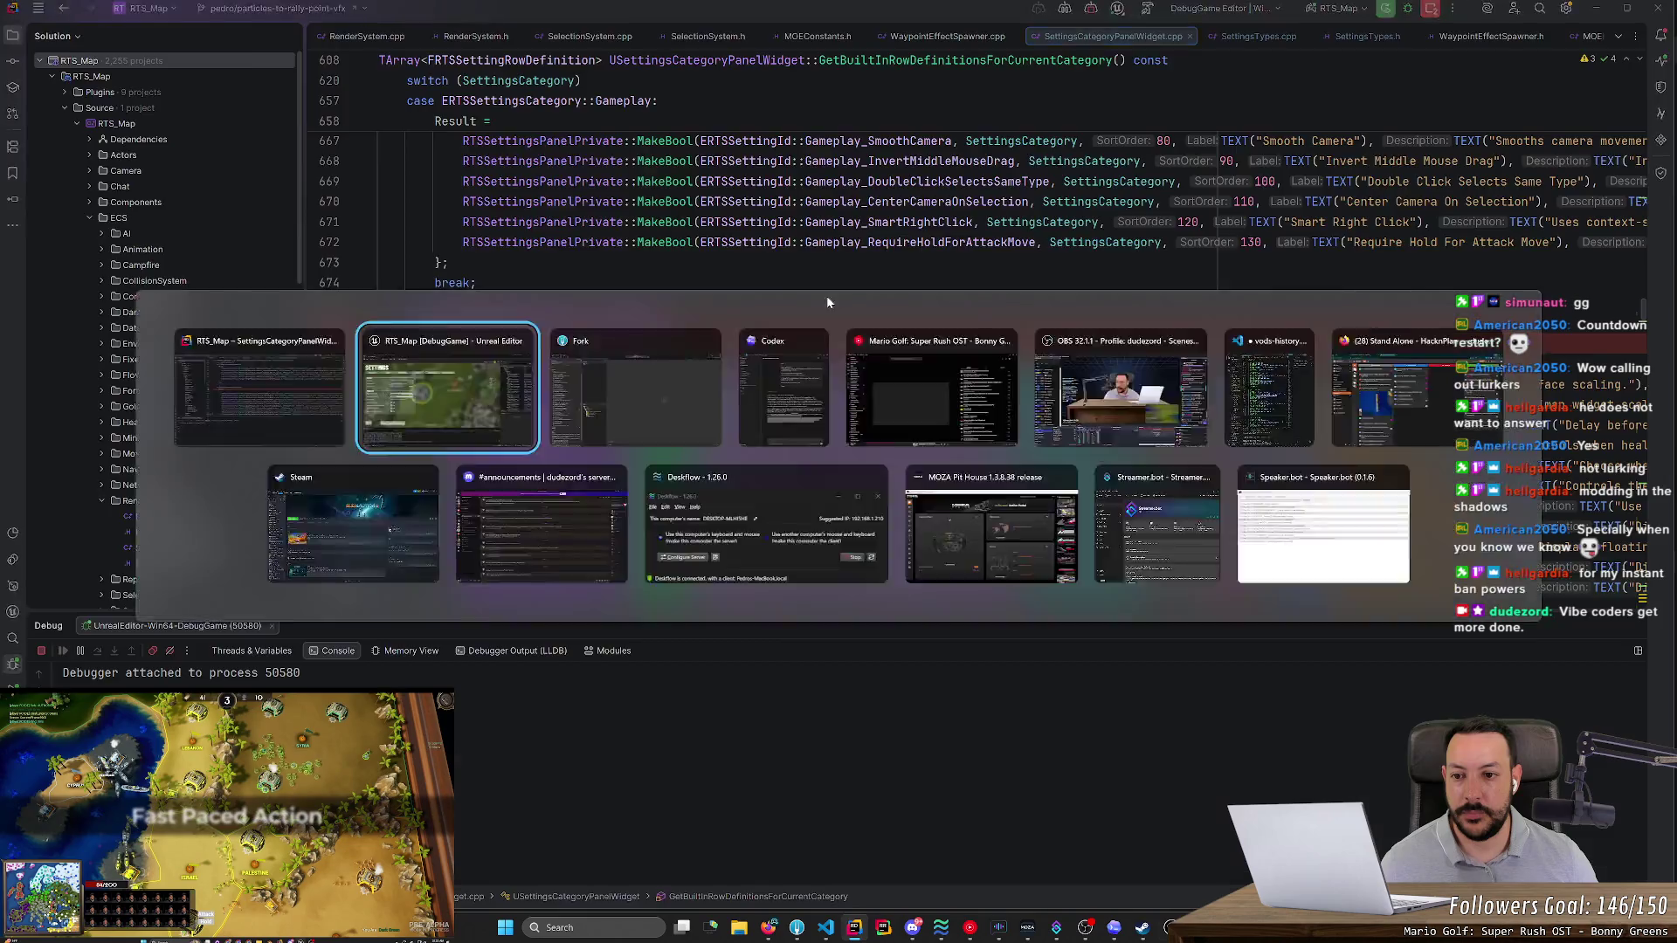
click(541, 182)
click(688, 186)
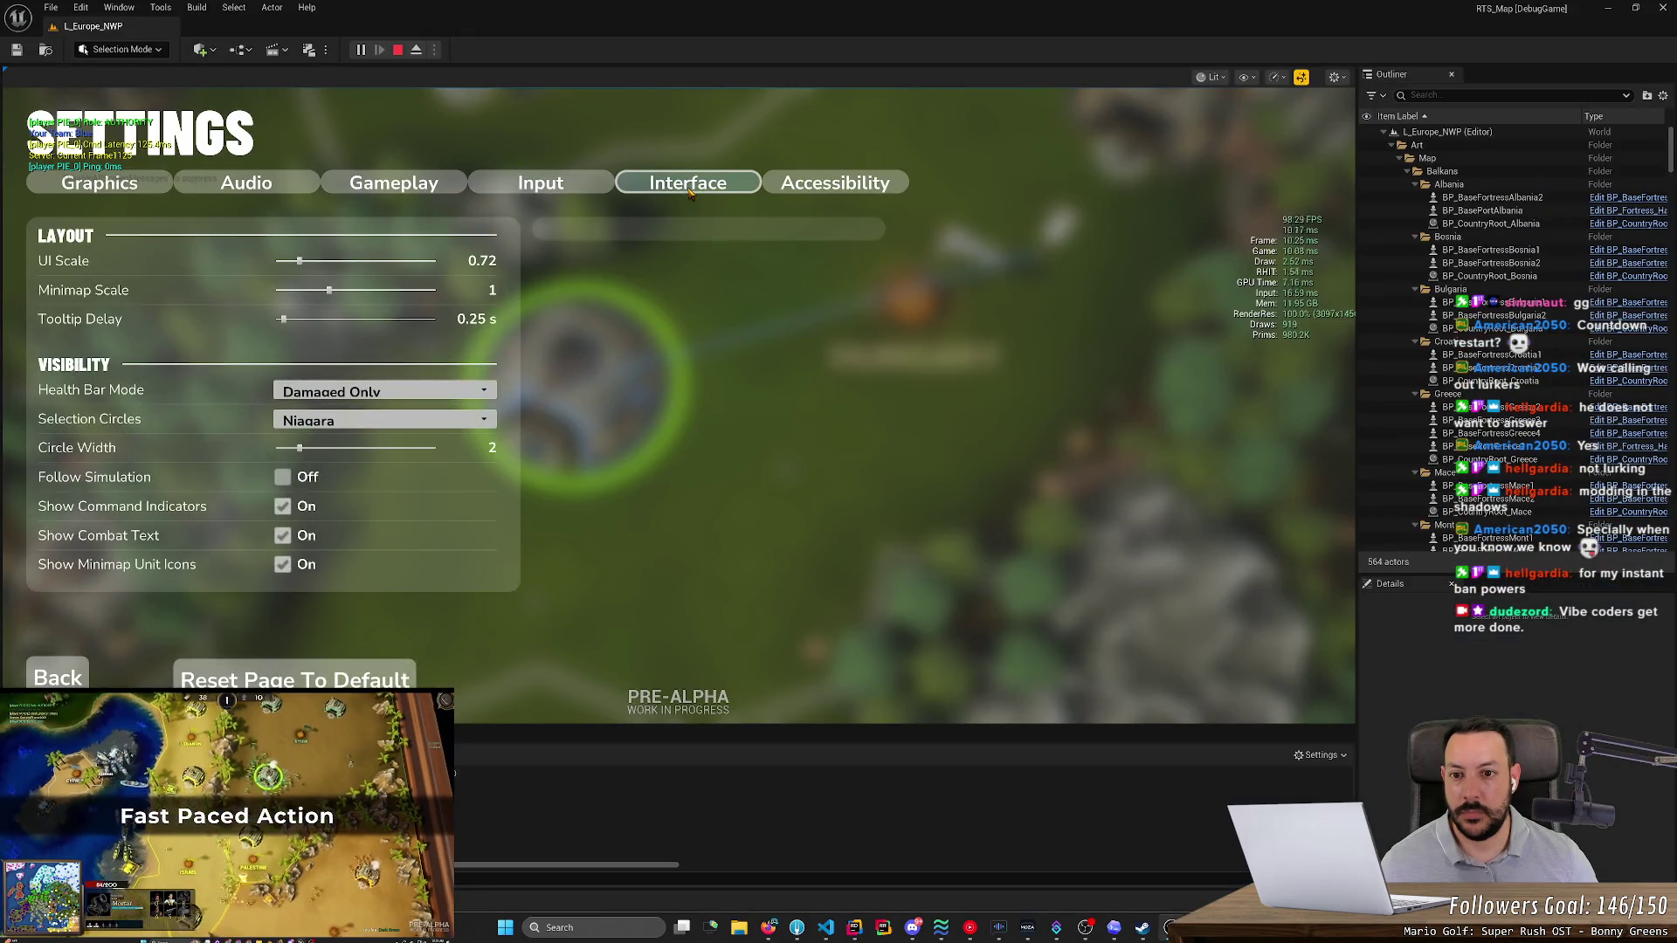
- Back out of the game's settings and reopen the Interface settings page from the pause menu
click(63, 681)
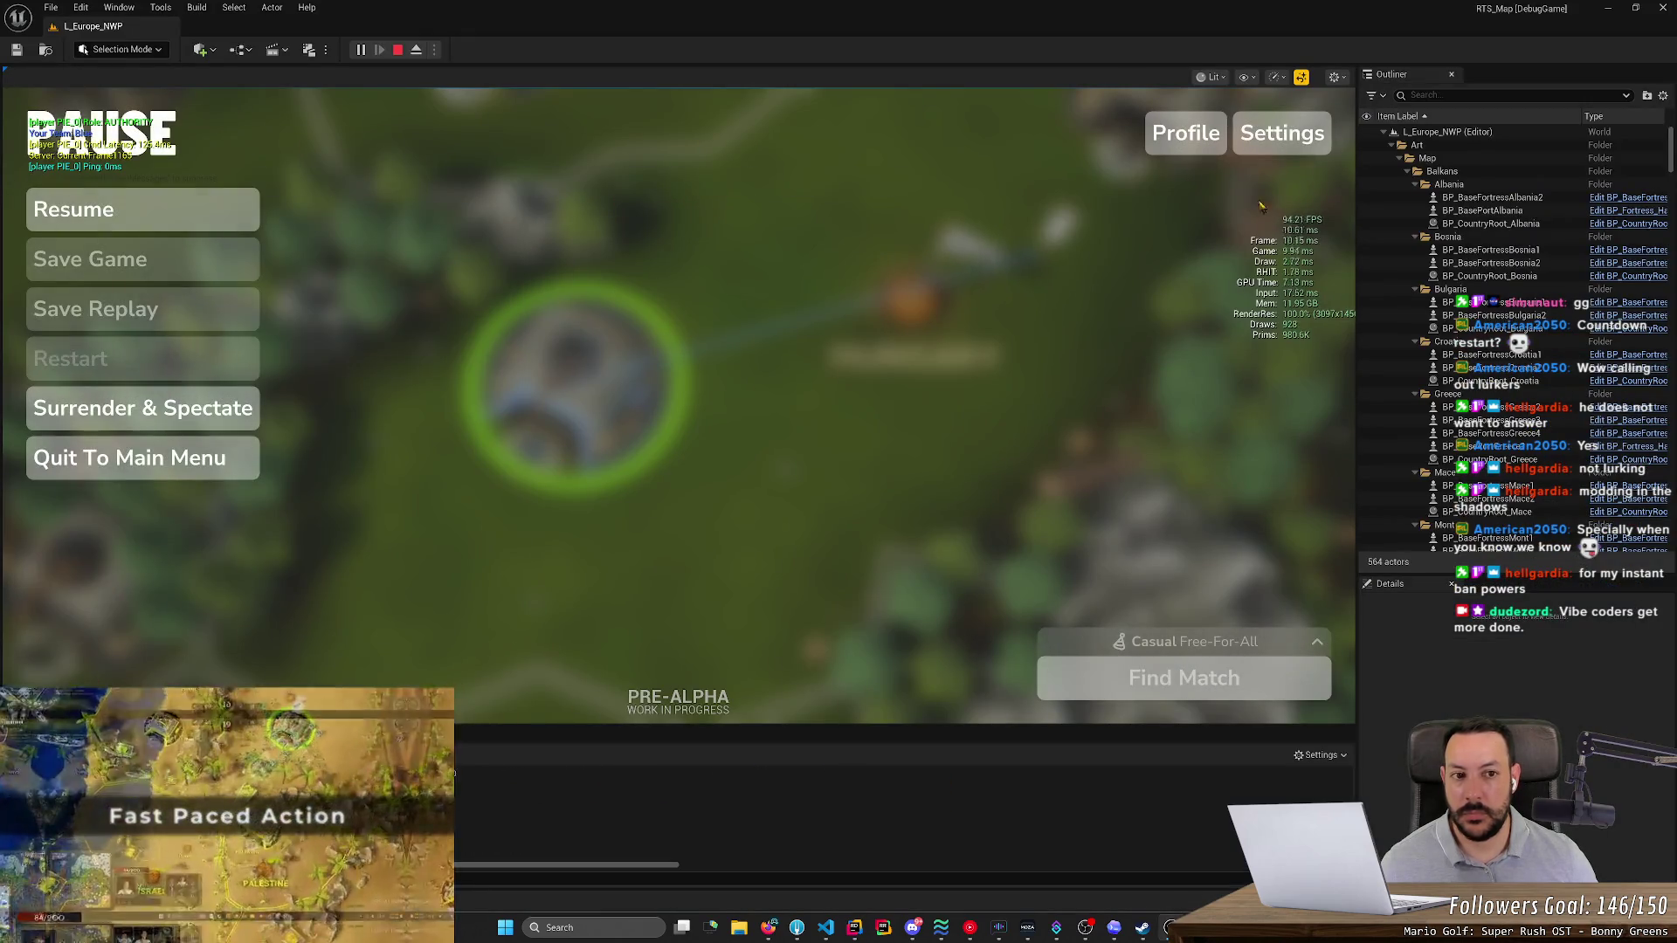
click(1284, 131)
click(686, 185)
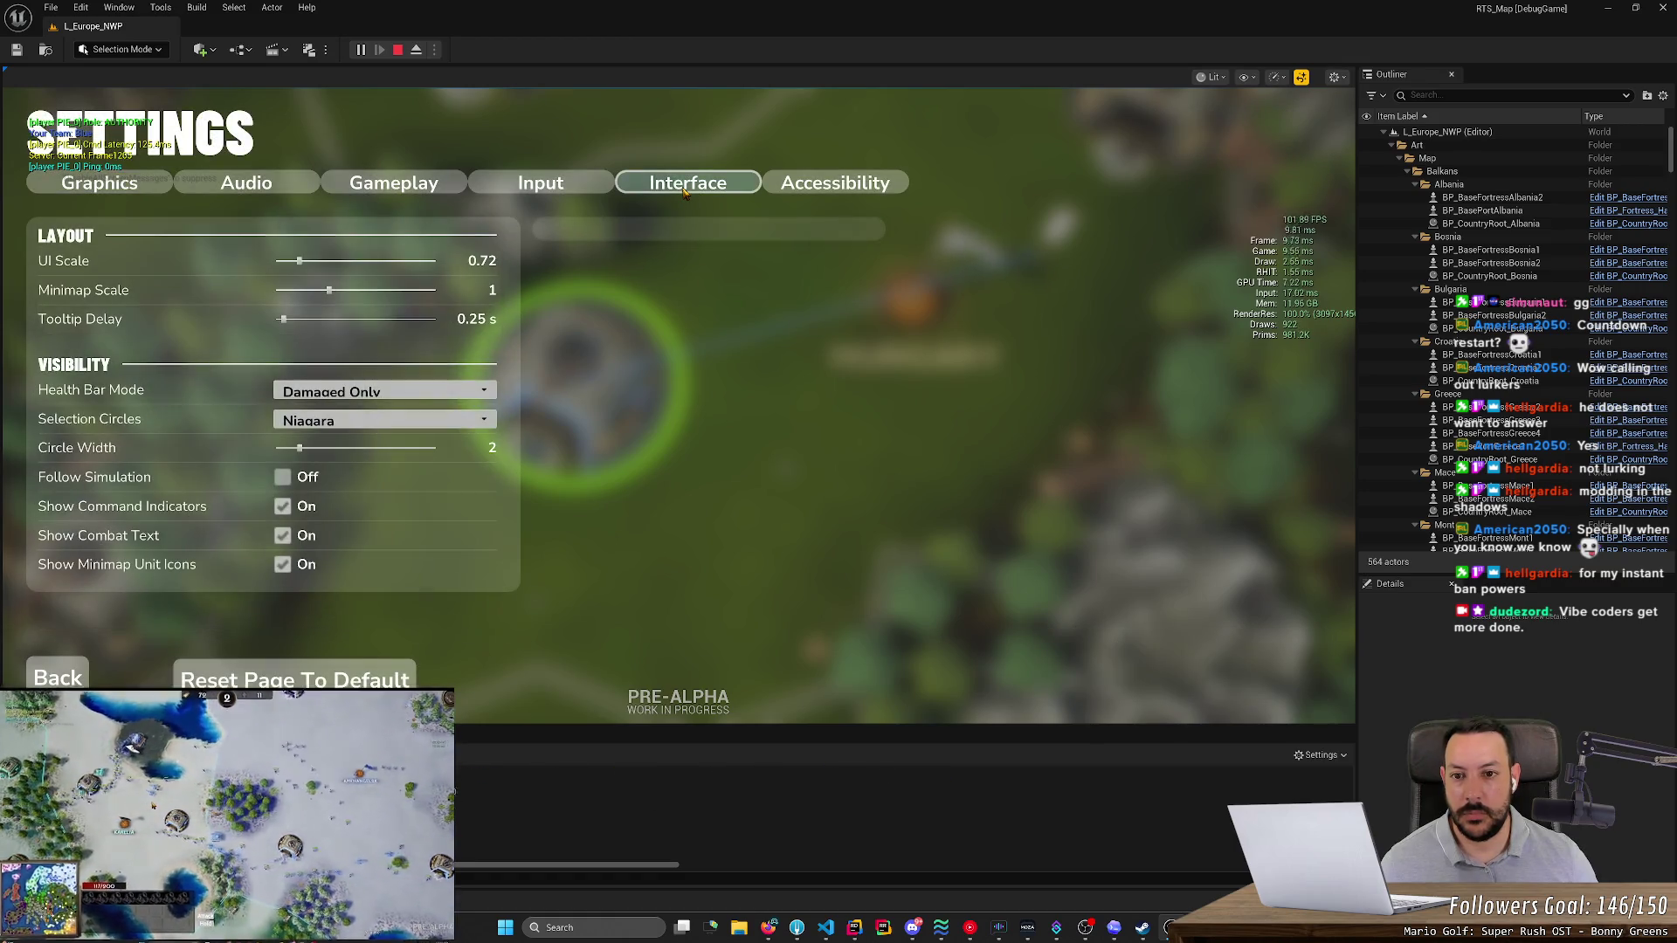
- Restart the play session, reopen the game's Interface settings, and return to Rider
click(399, 51)
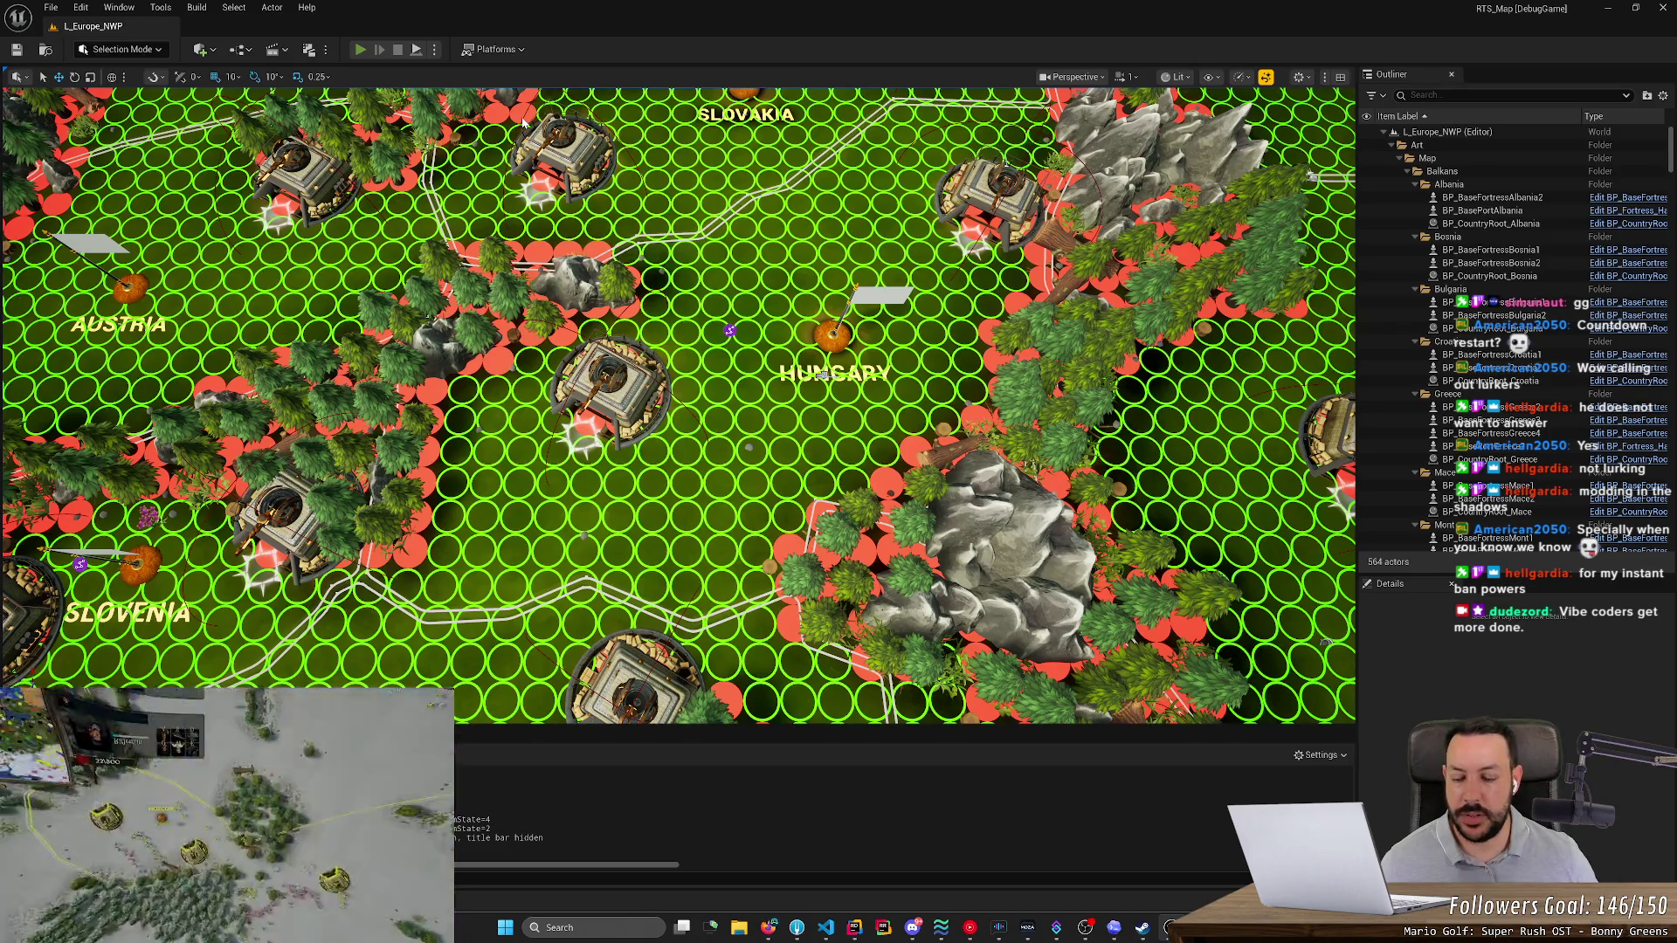
key(alt+p)
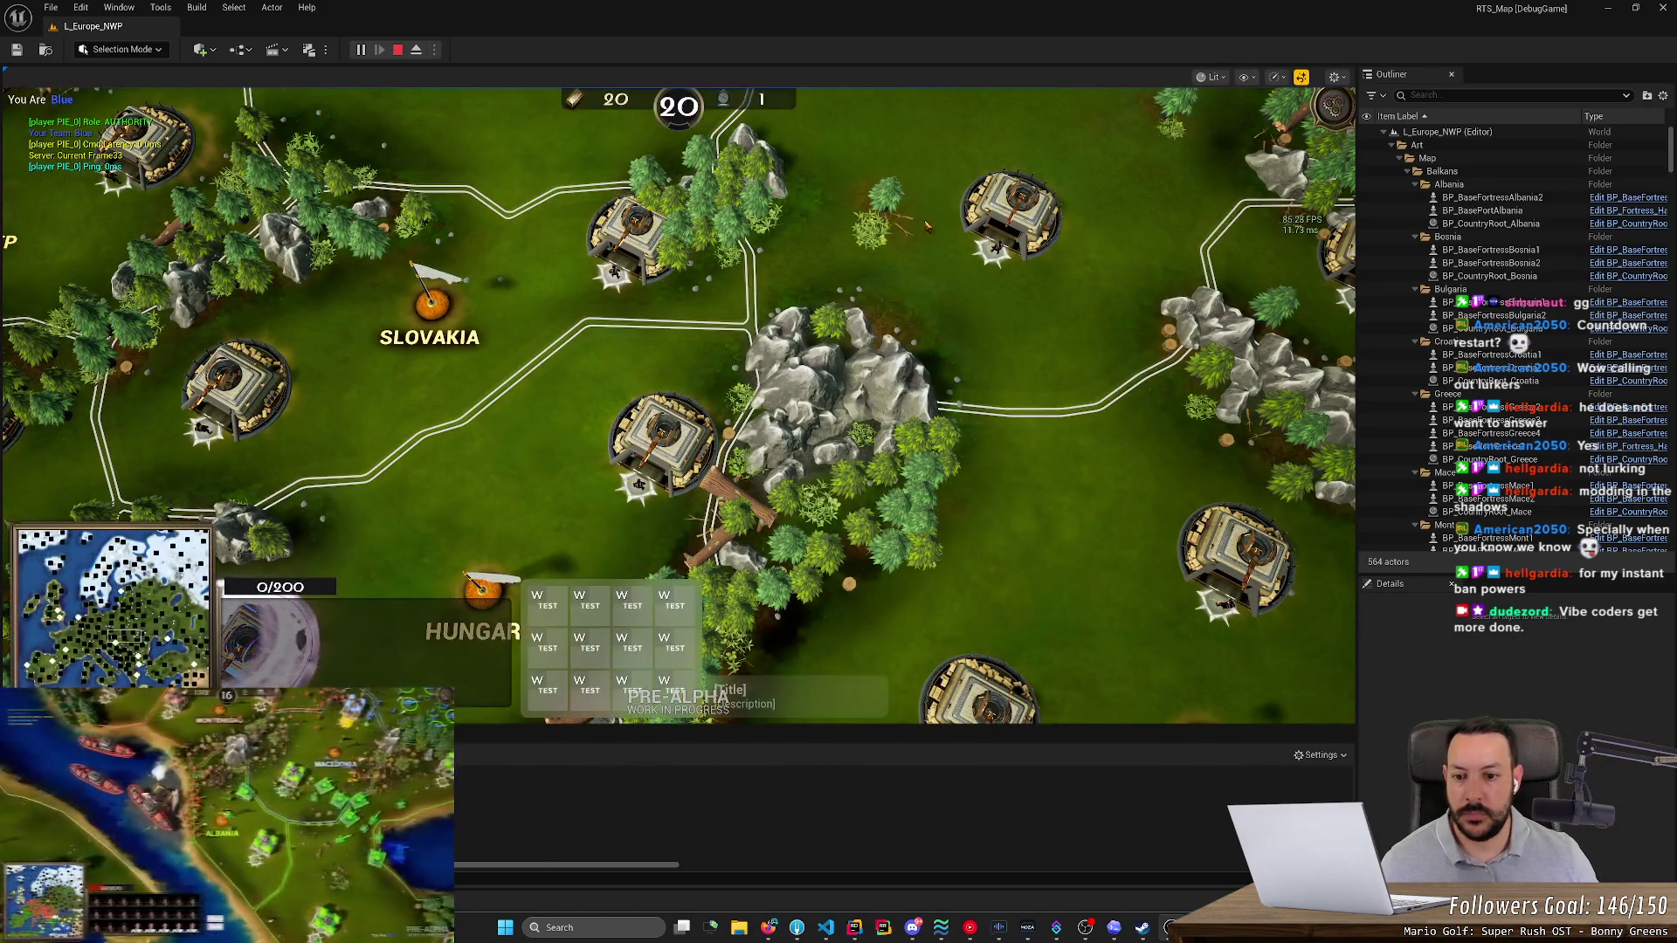
key(Escape)
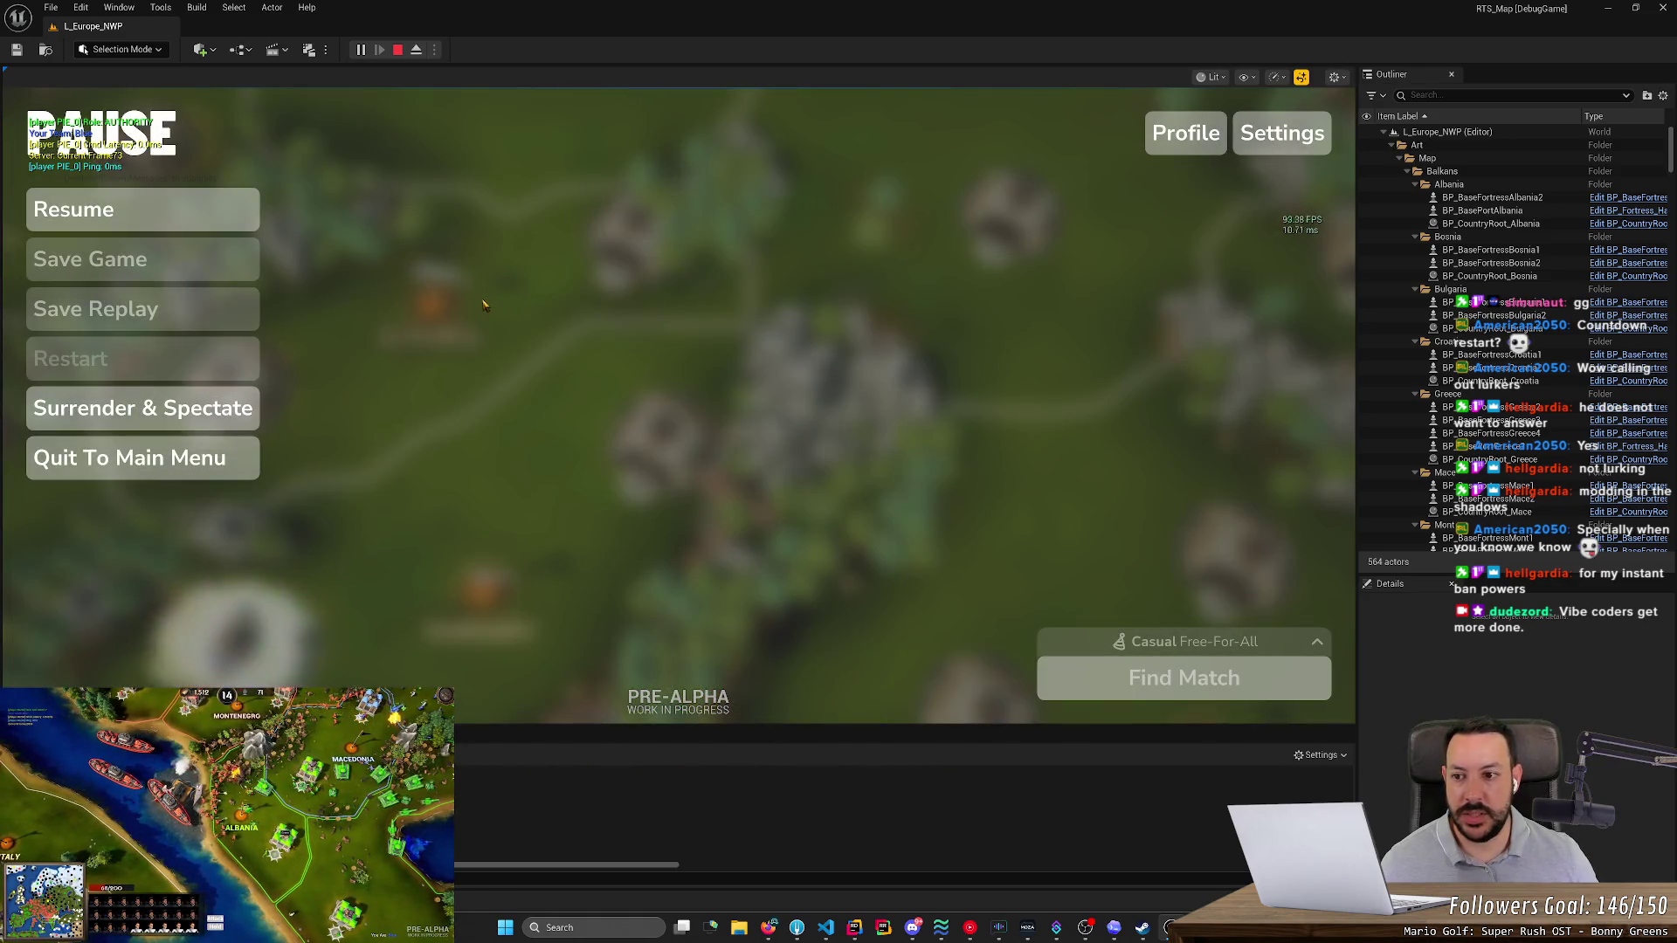
click(1281, 133)
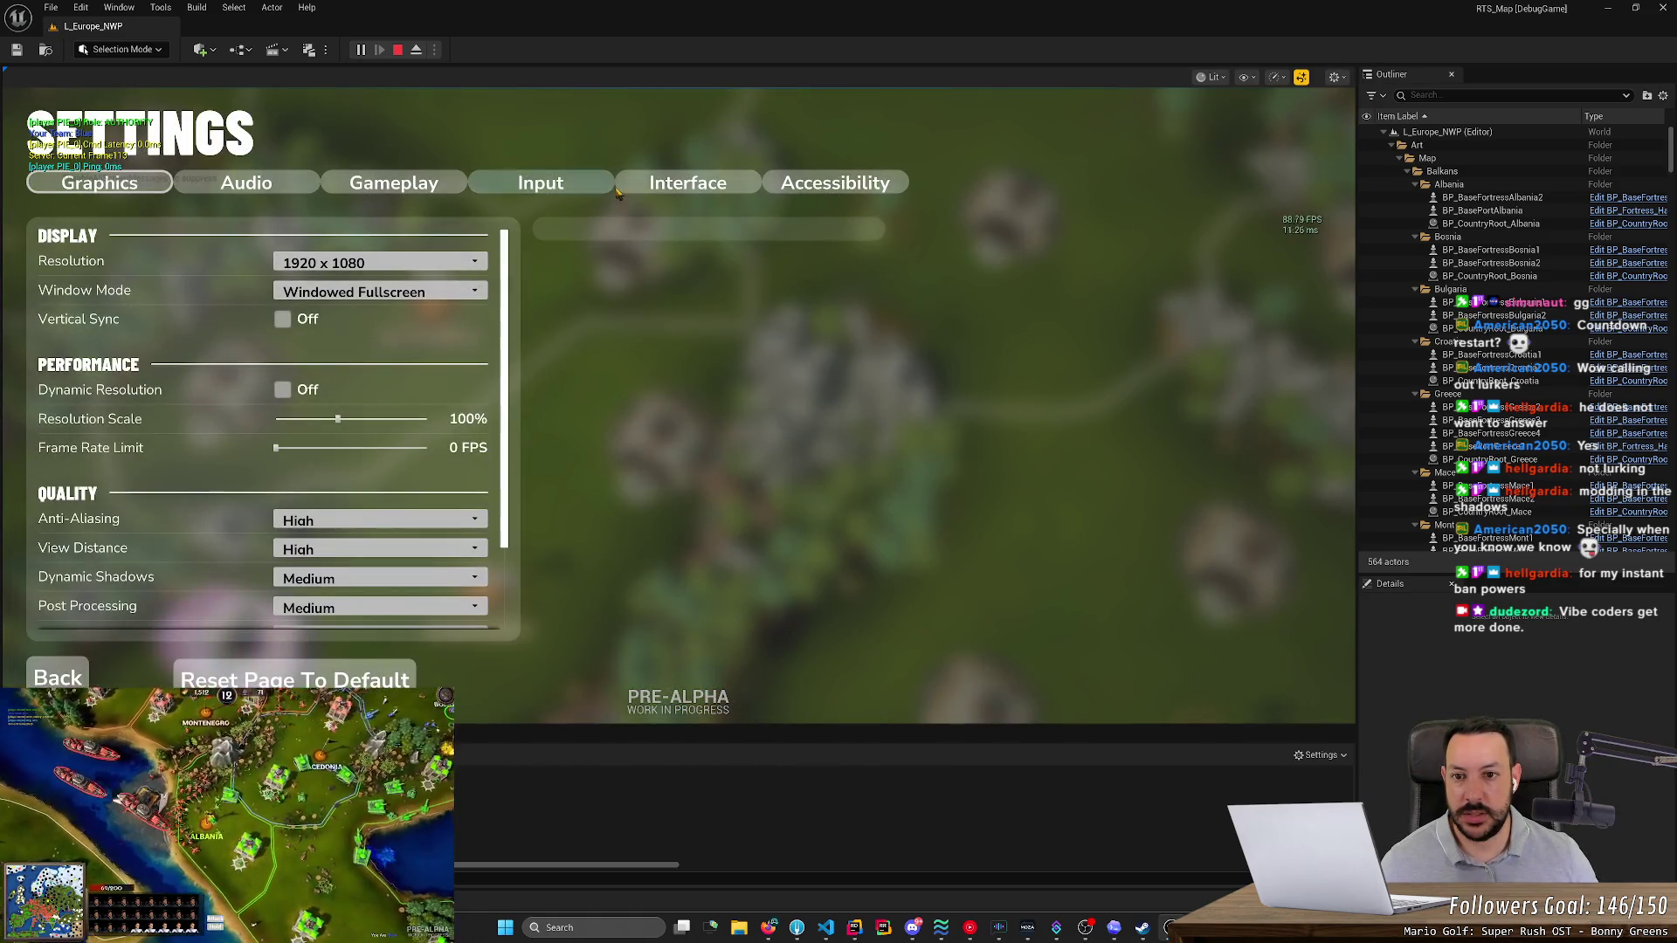
click(617, 190)
key(alt+Tab)
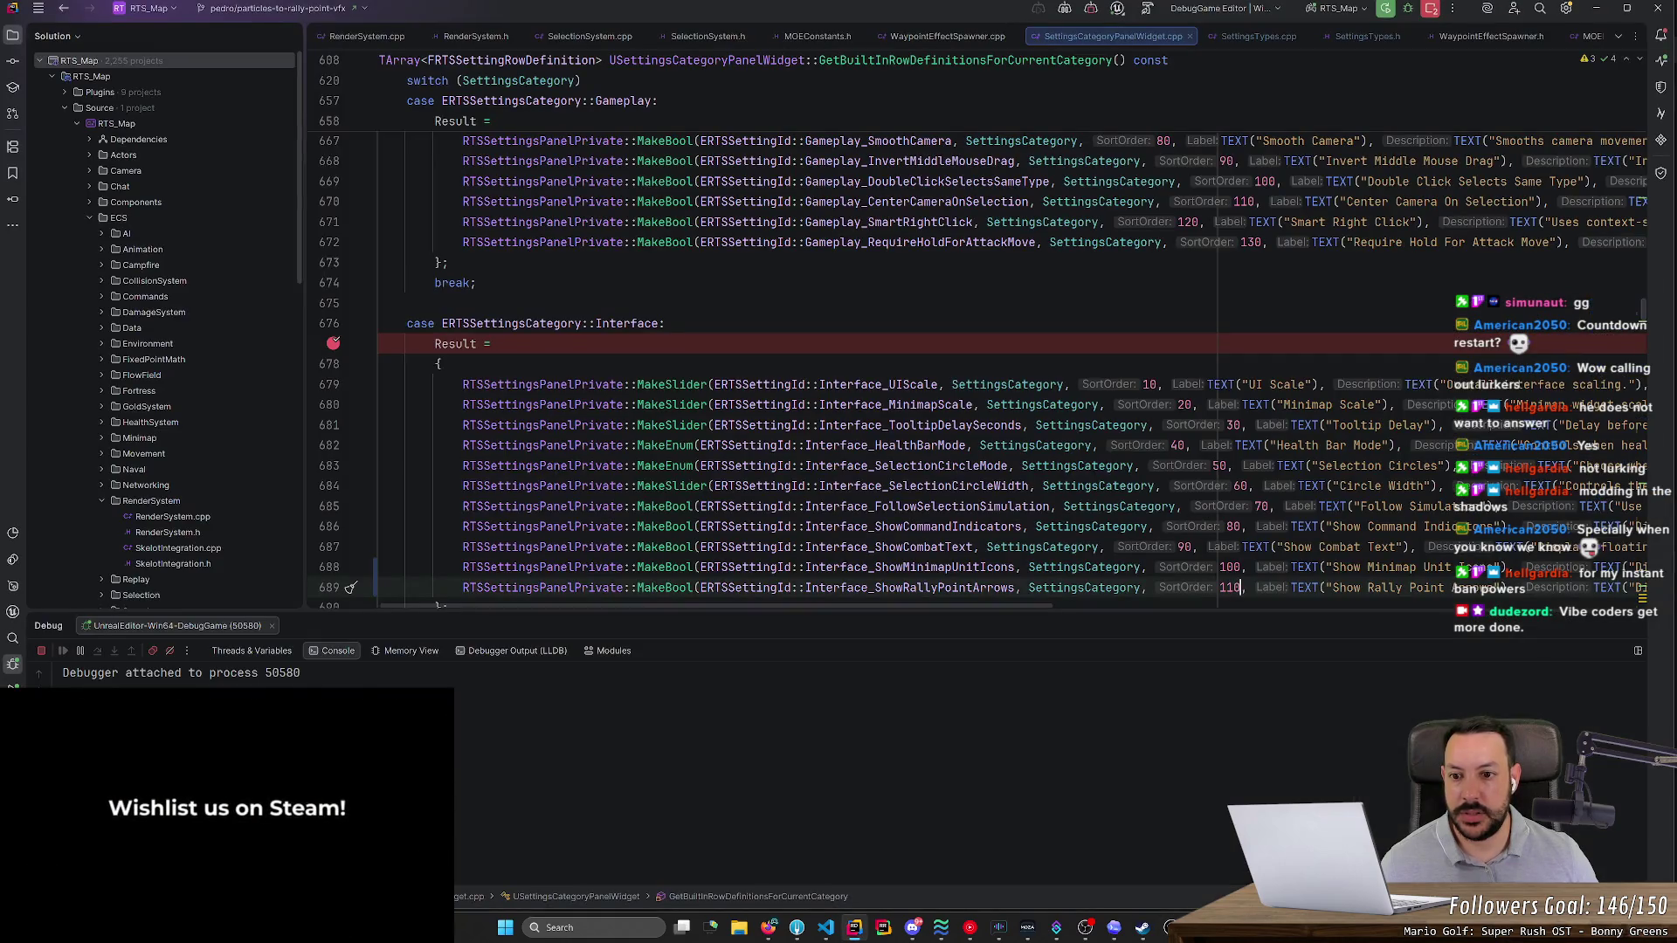
scroll(978, 369, down, 3)
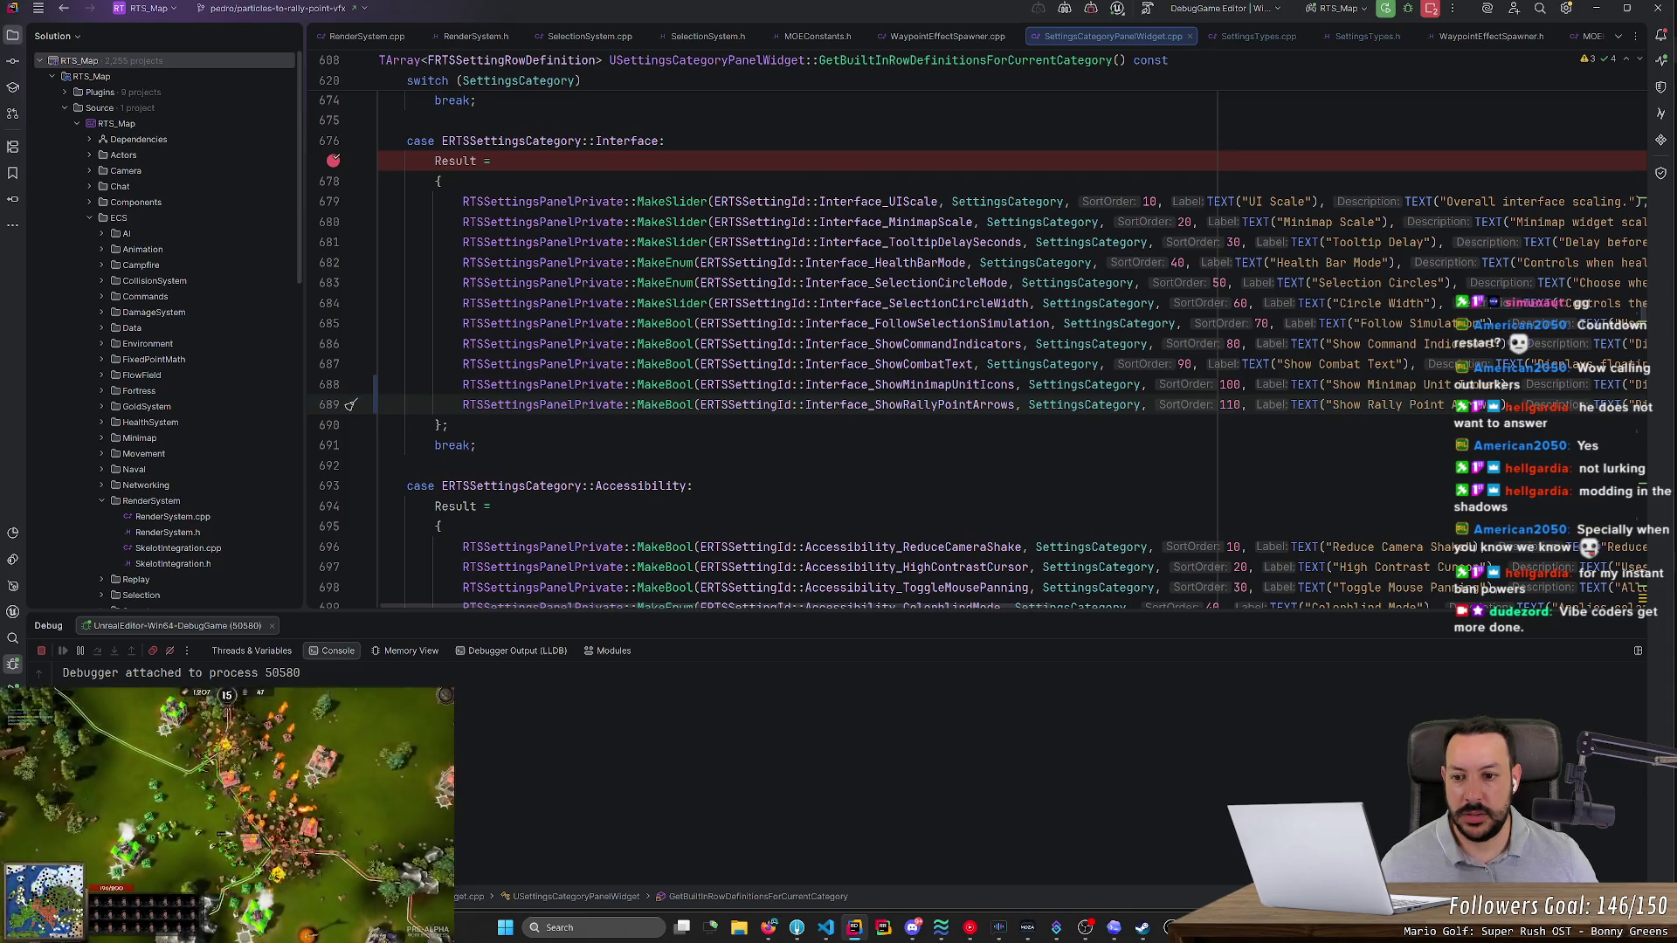
click(1120, 10)
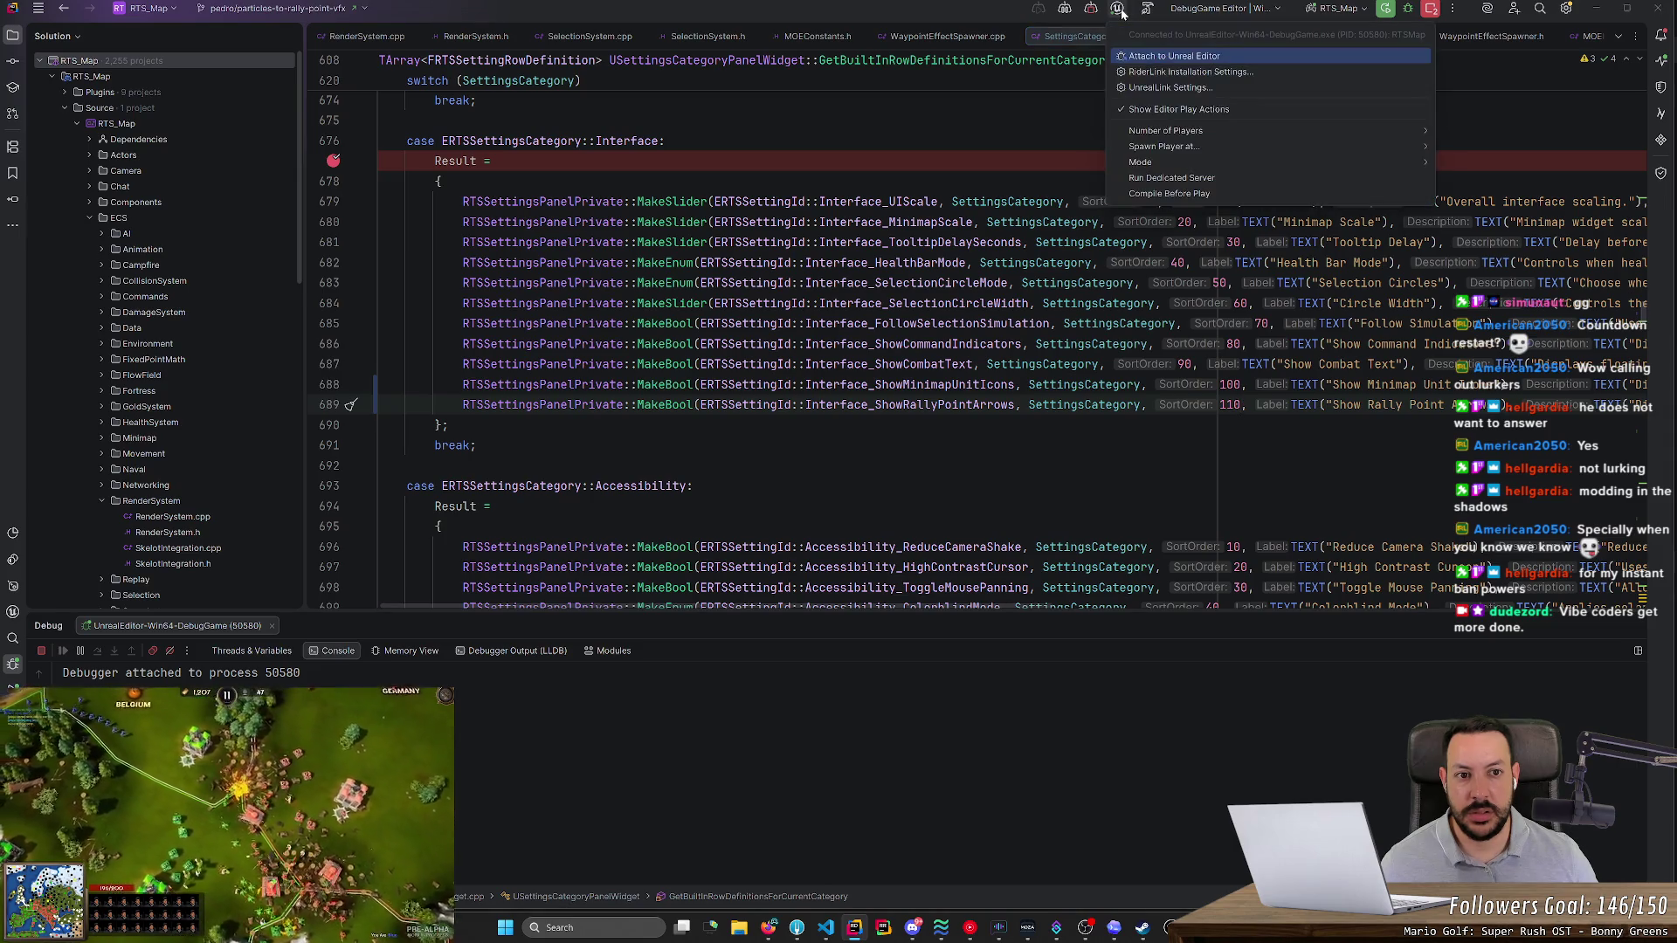
click(1141, 65)
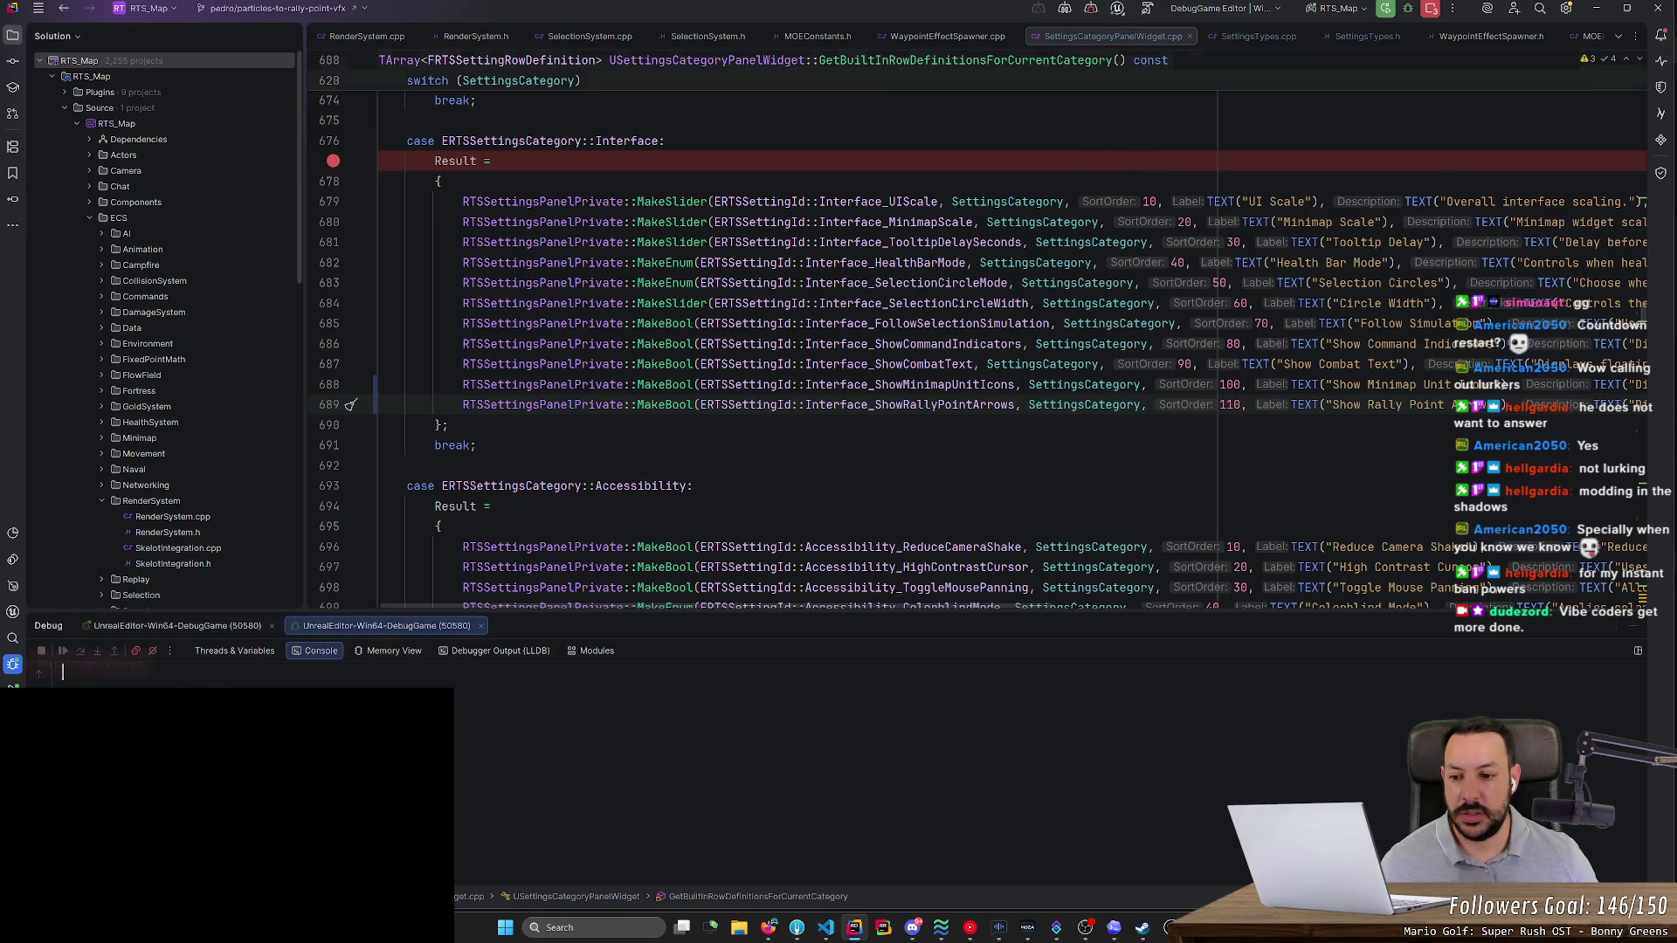
middle_click(394, 627)
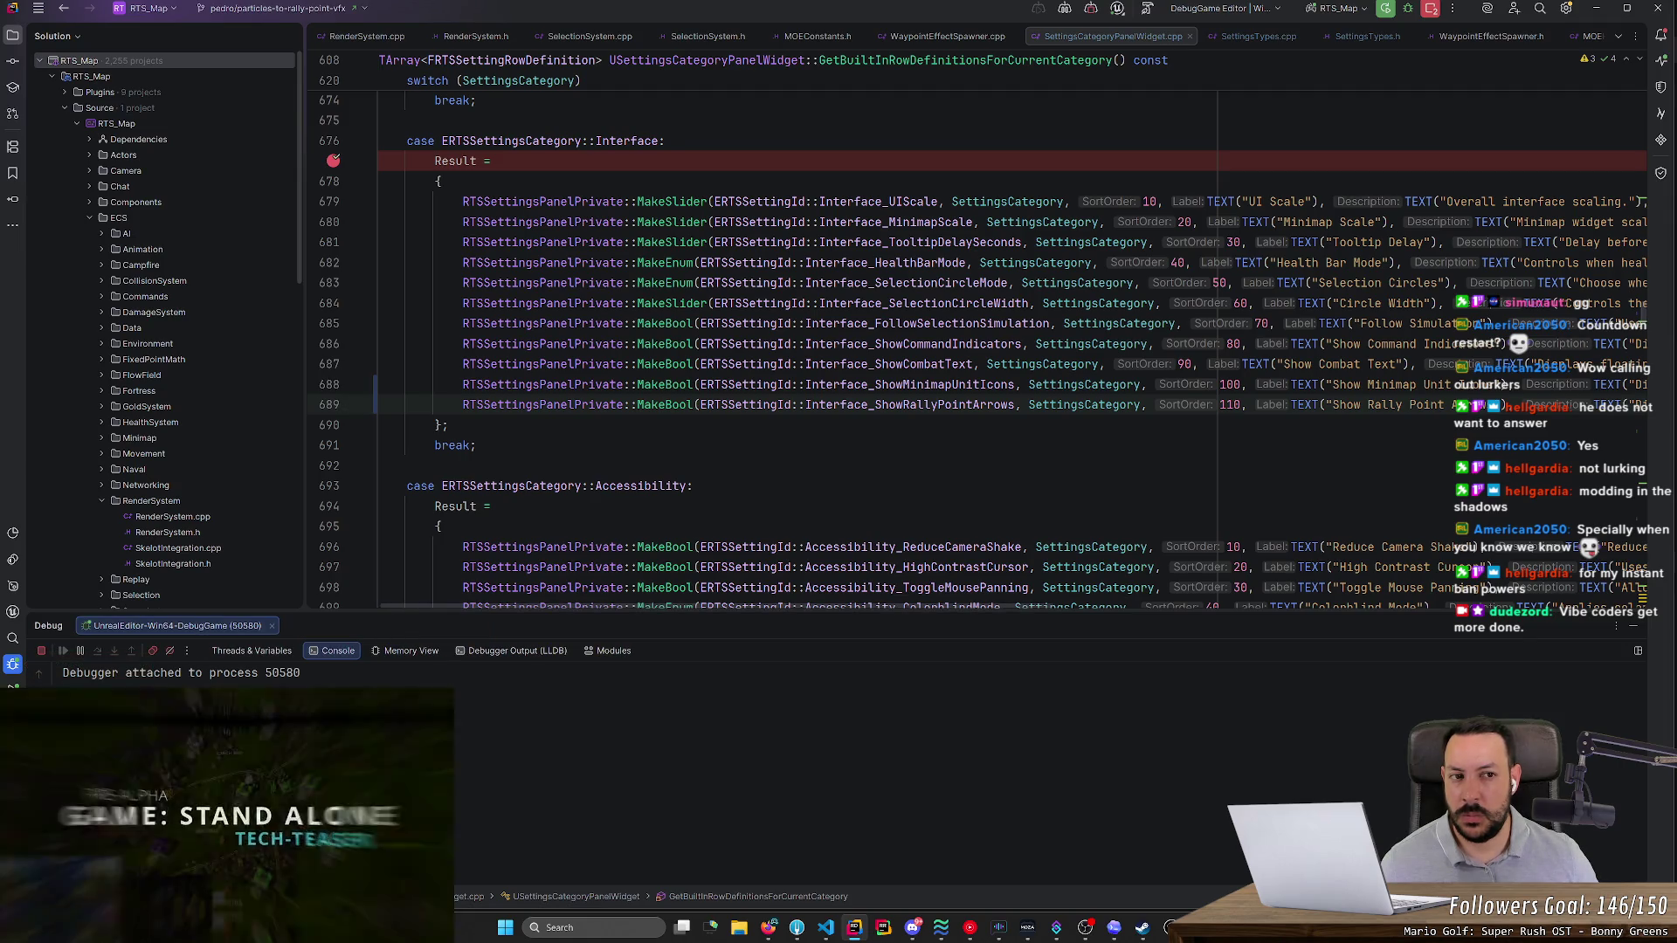
scroll(960, 331, up, 5)
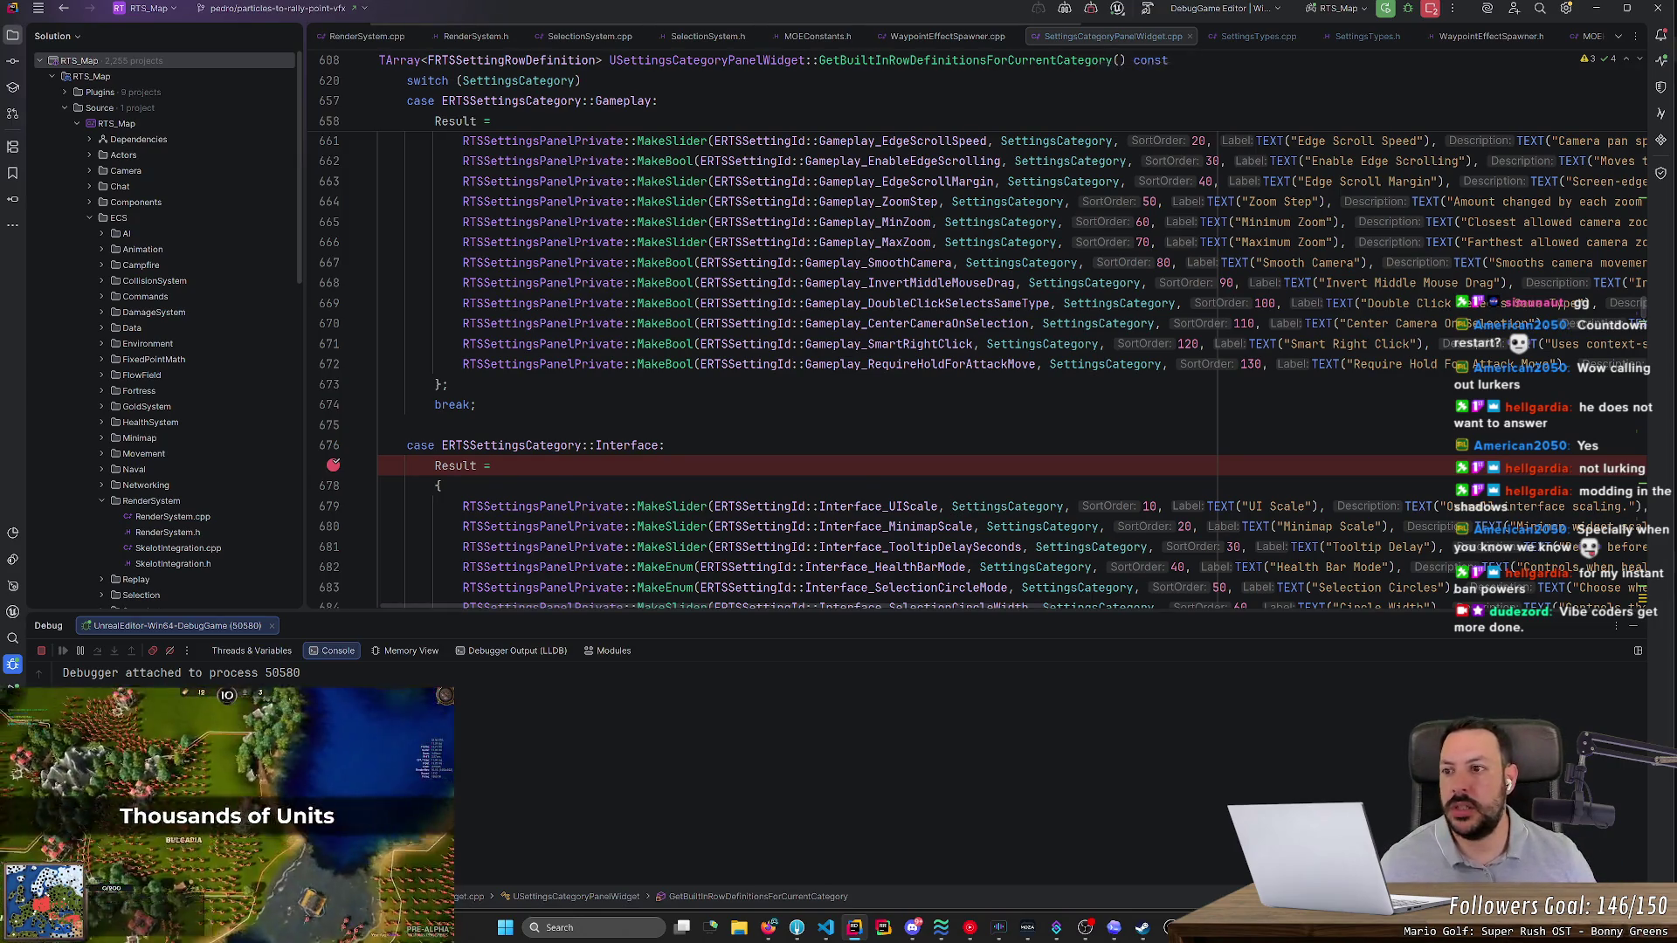
click(90, 217)
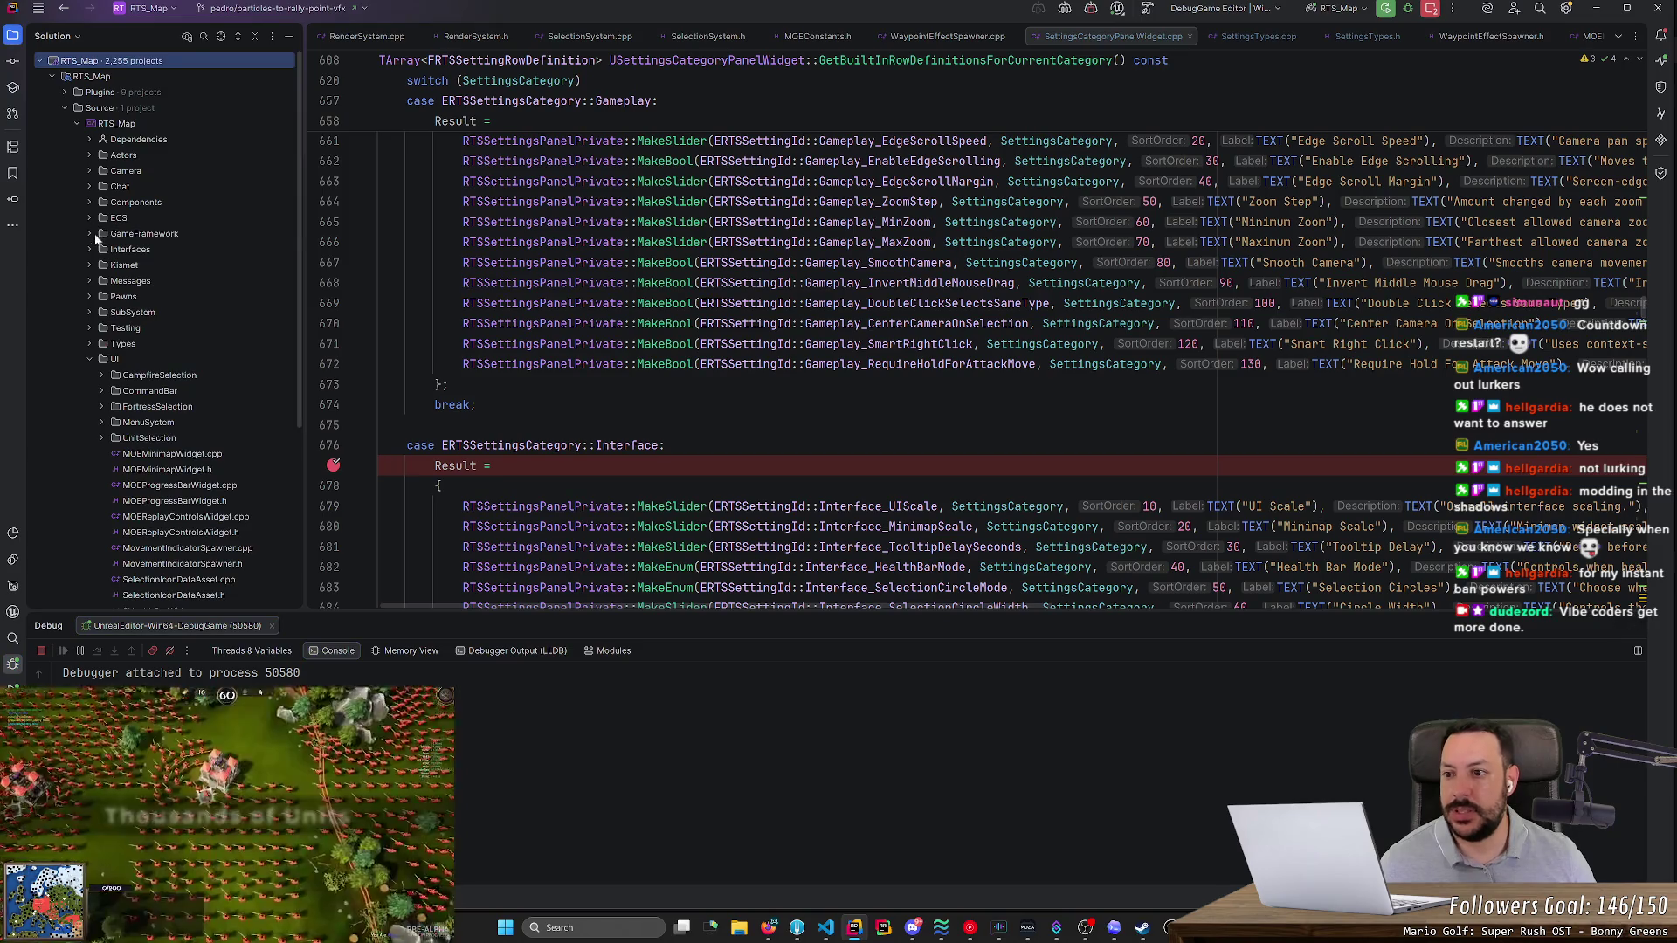
- Expand GameFramework and its Settings folder in the solution tree and scroll through the settings files
double_click(85, 234)
click(101, 266)
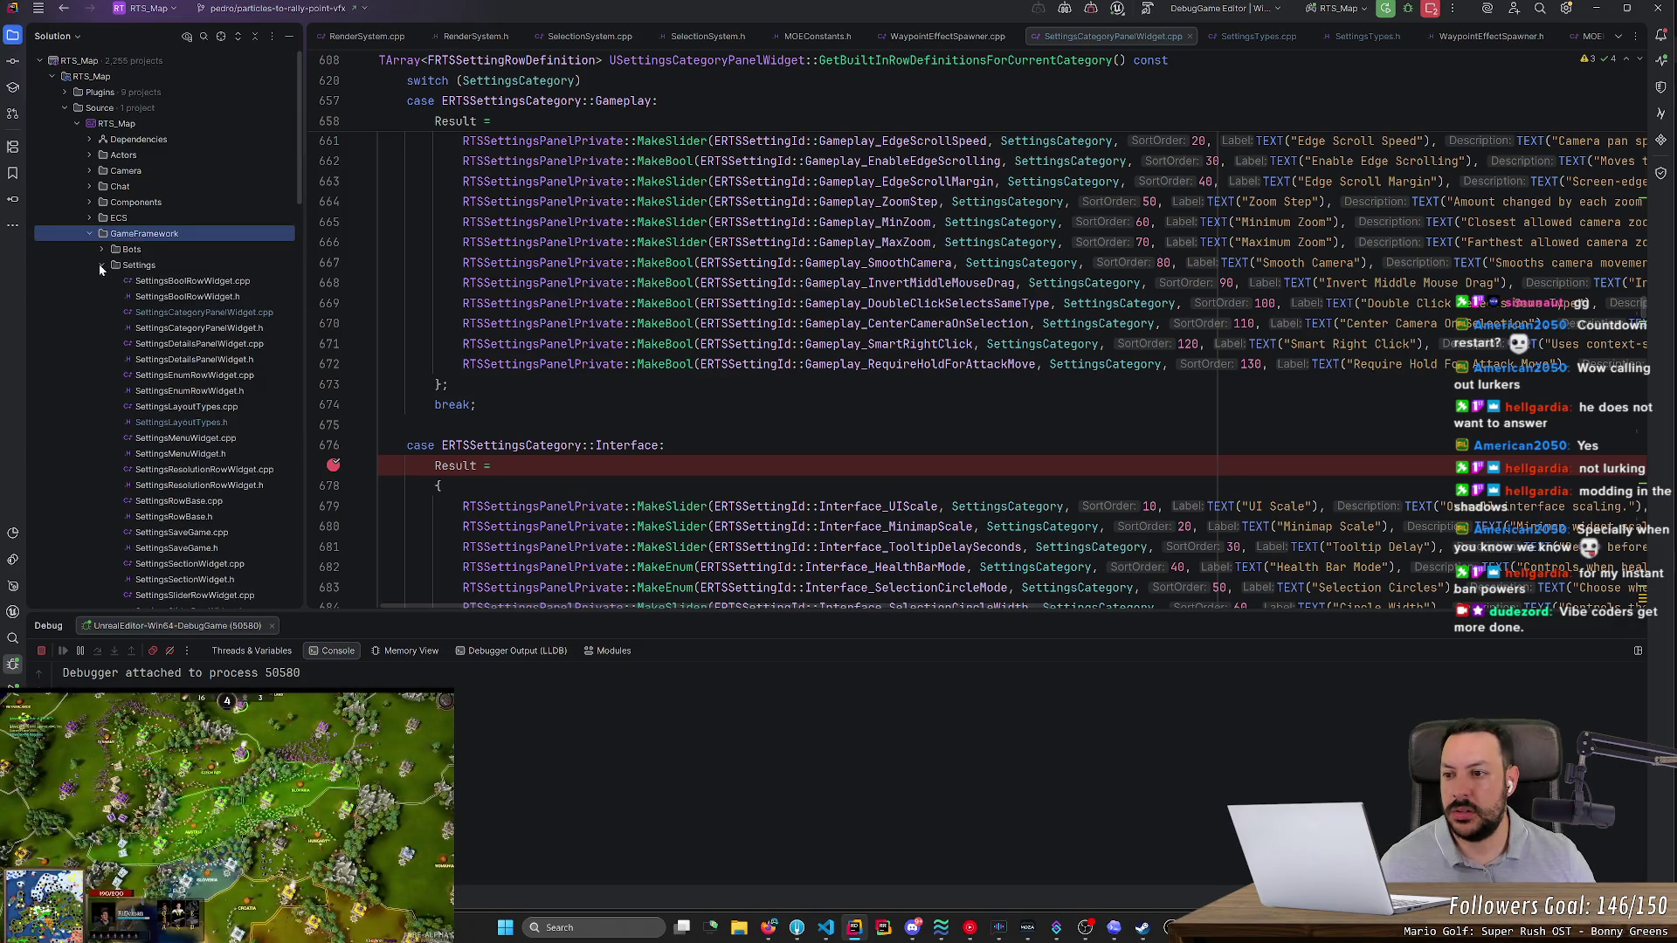
scroll(98, 264, down, 5)
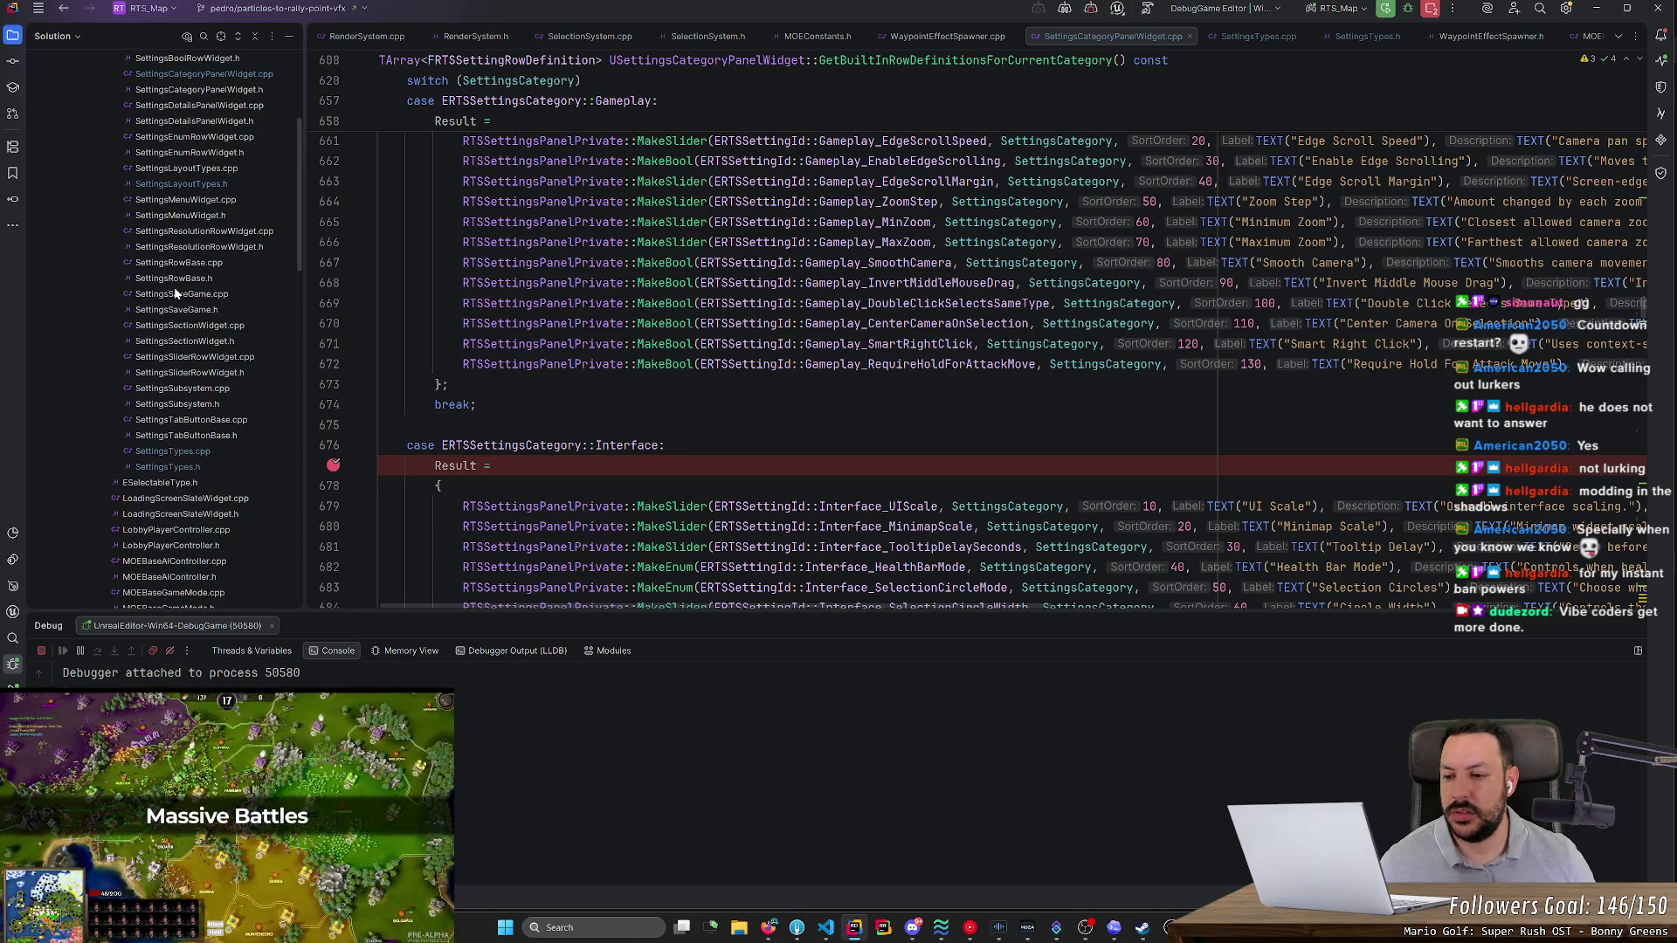
scroll(175, 294, down, 6)
scroll(176, 293, down, 3)
scroll(175, 293, down, 5)
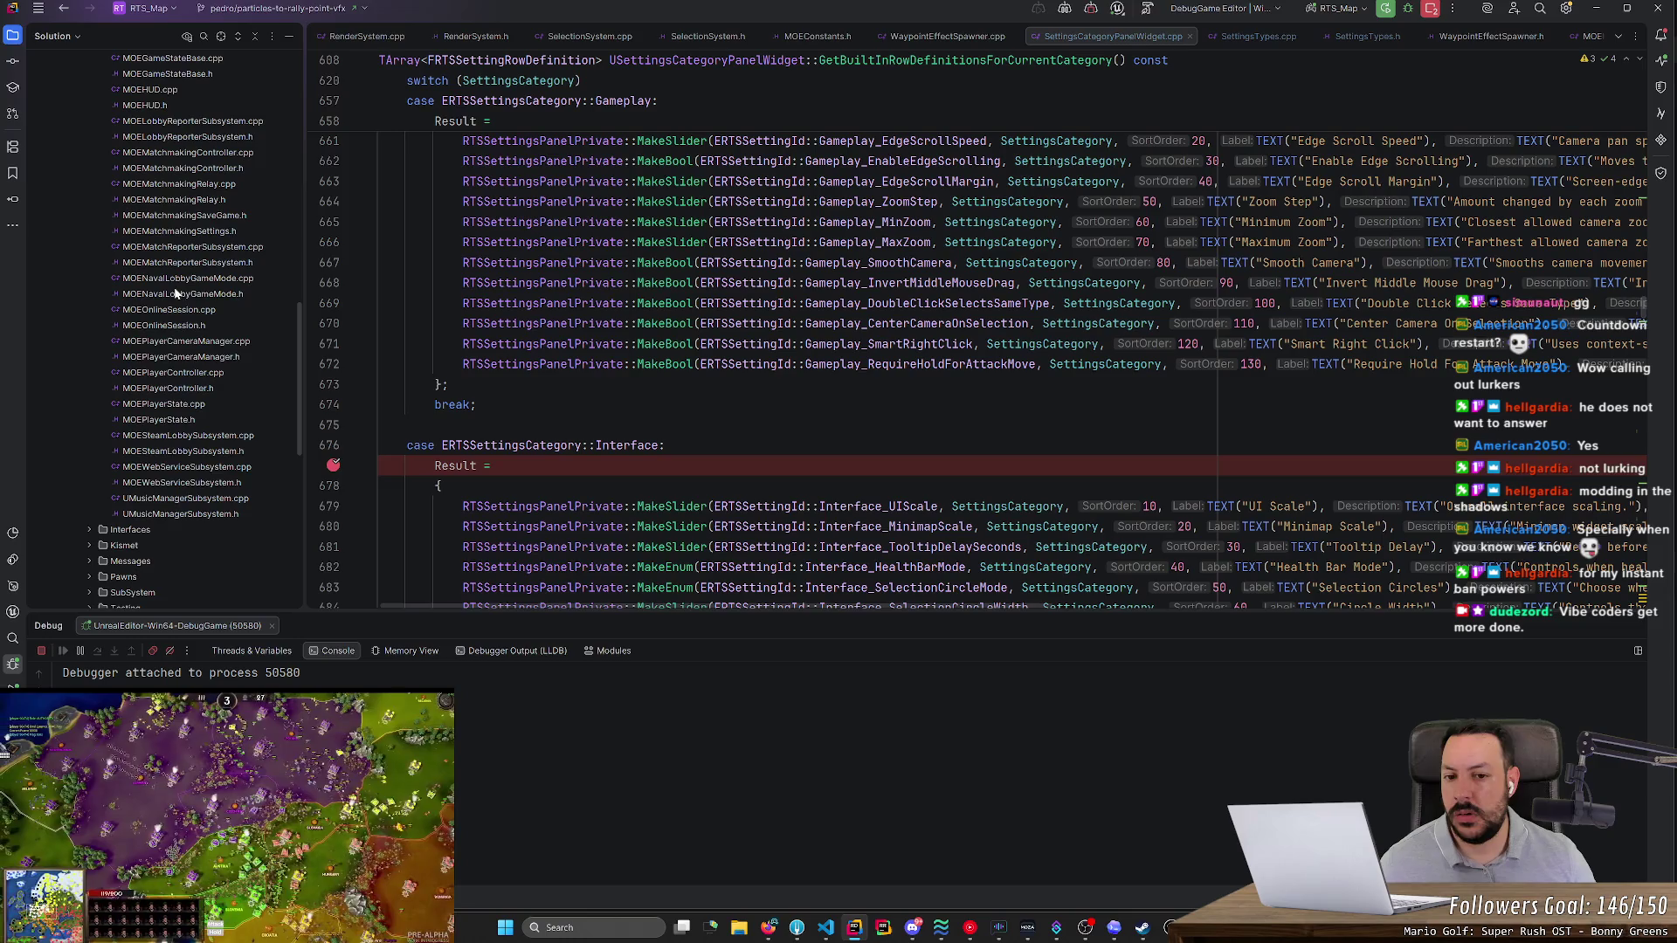
- Place the cursor on line 672 in the Gameplay case and scroll down to the Interface rows
mouse_move(961, 367)
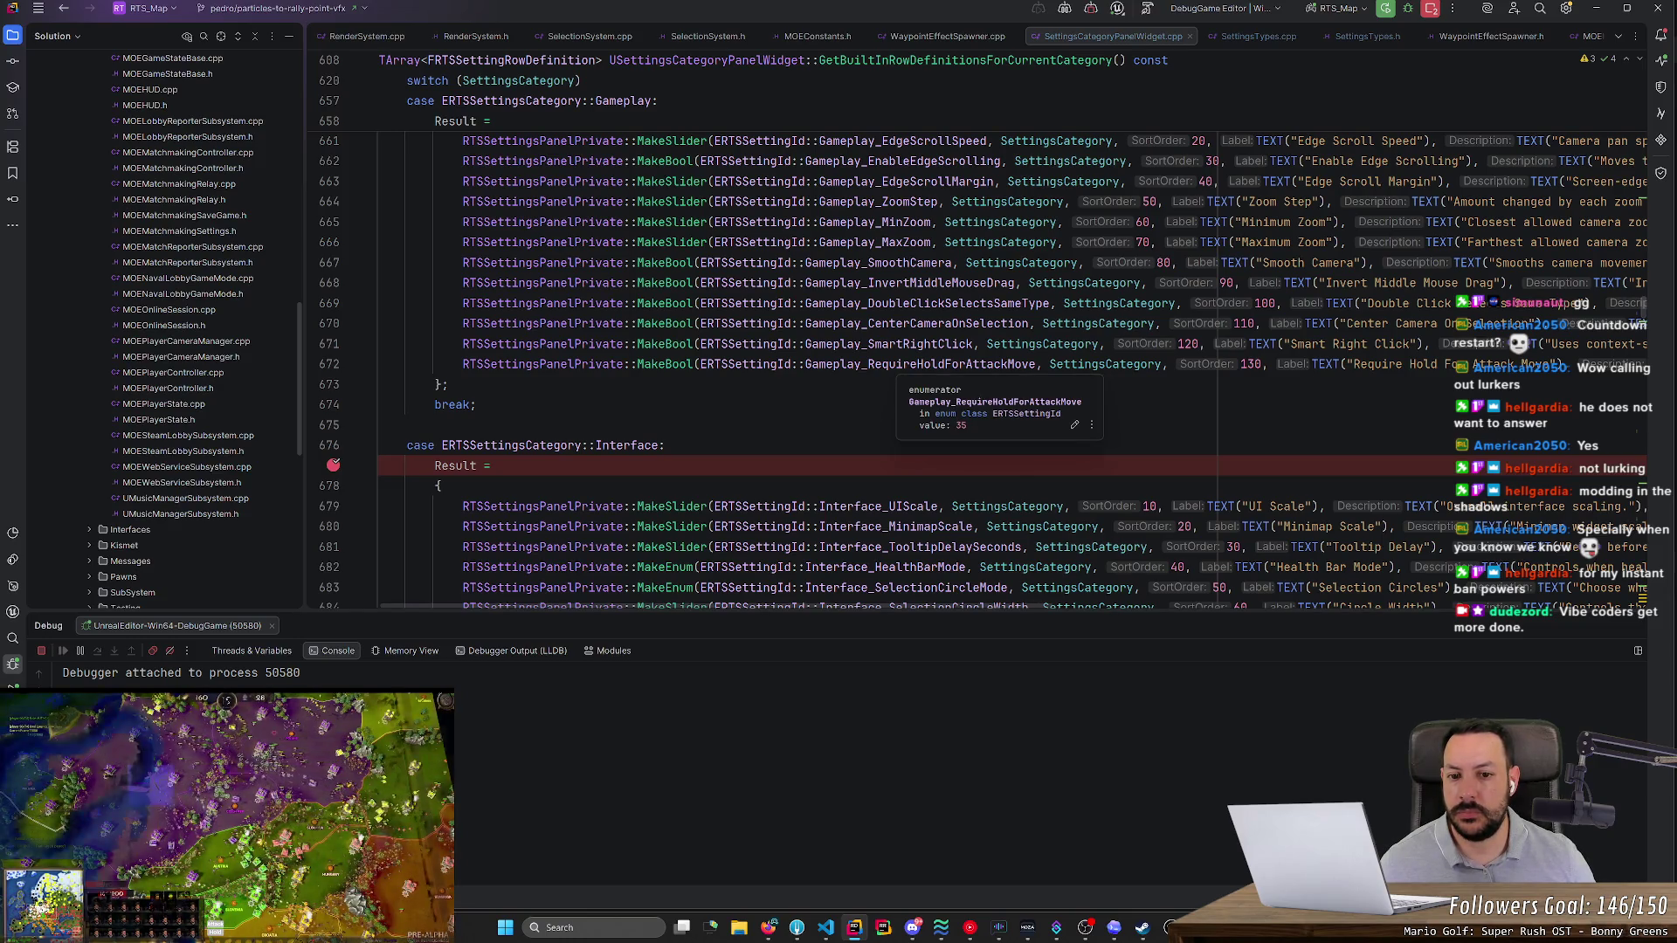
click(897, 364)
scroll(897, 365, down, 3)
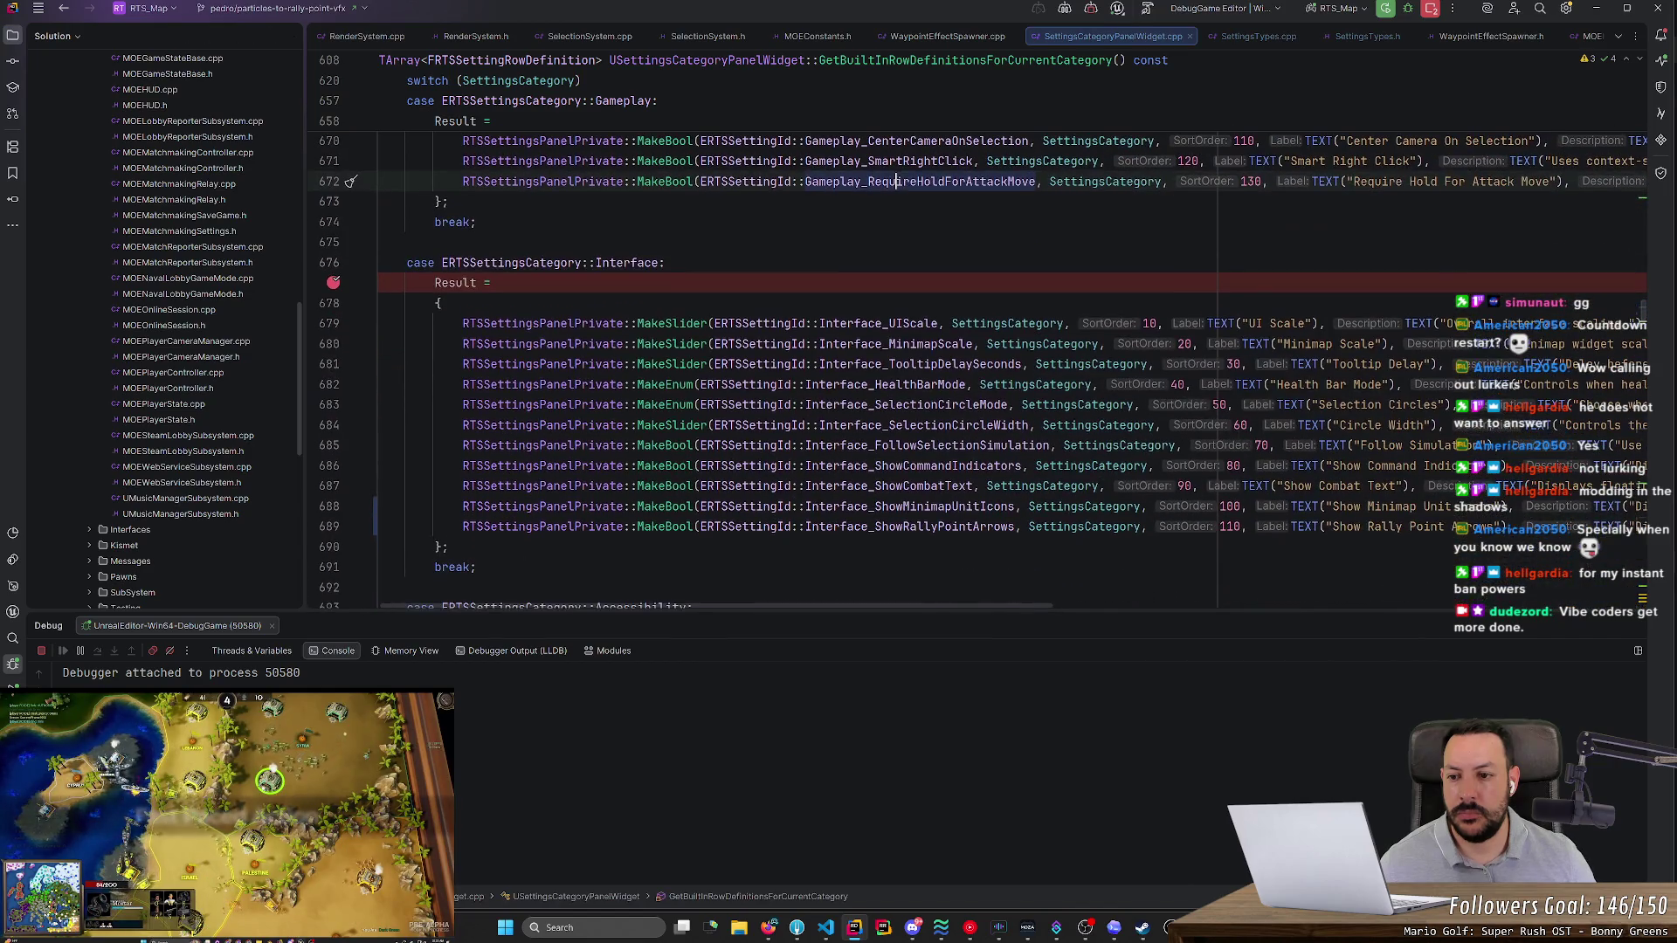
- Remove the breakpoint on line 677 and recheck the game's Interface settings
click(334, 283)
key(alt+Tab)
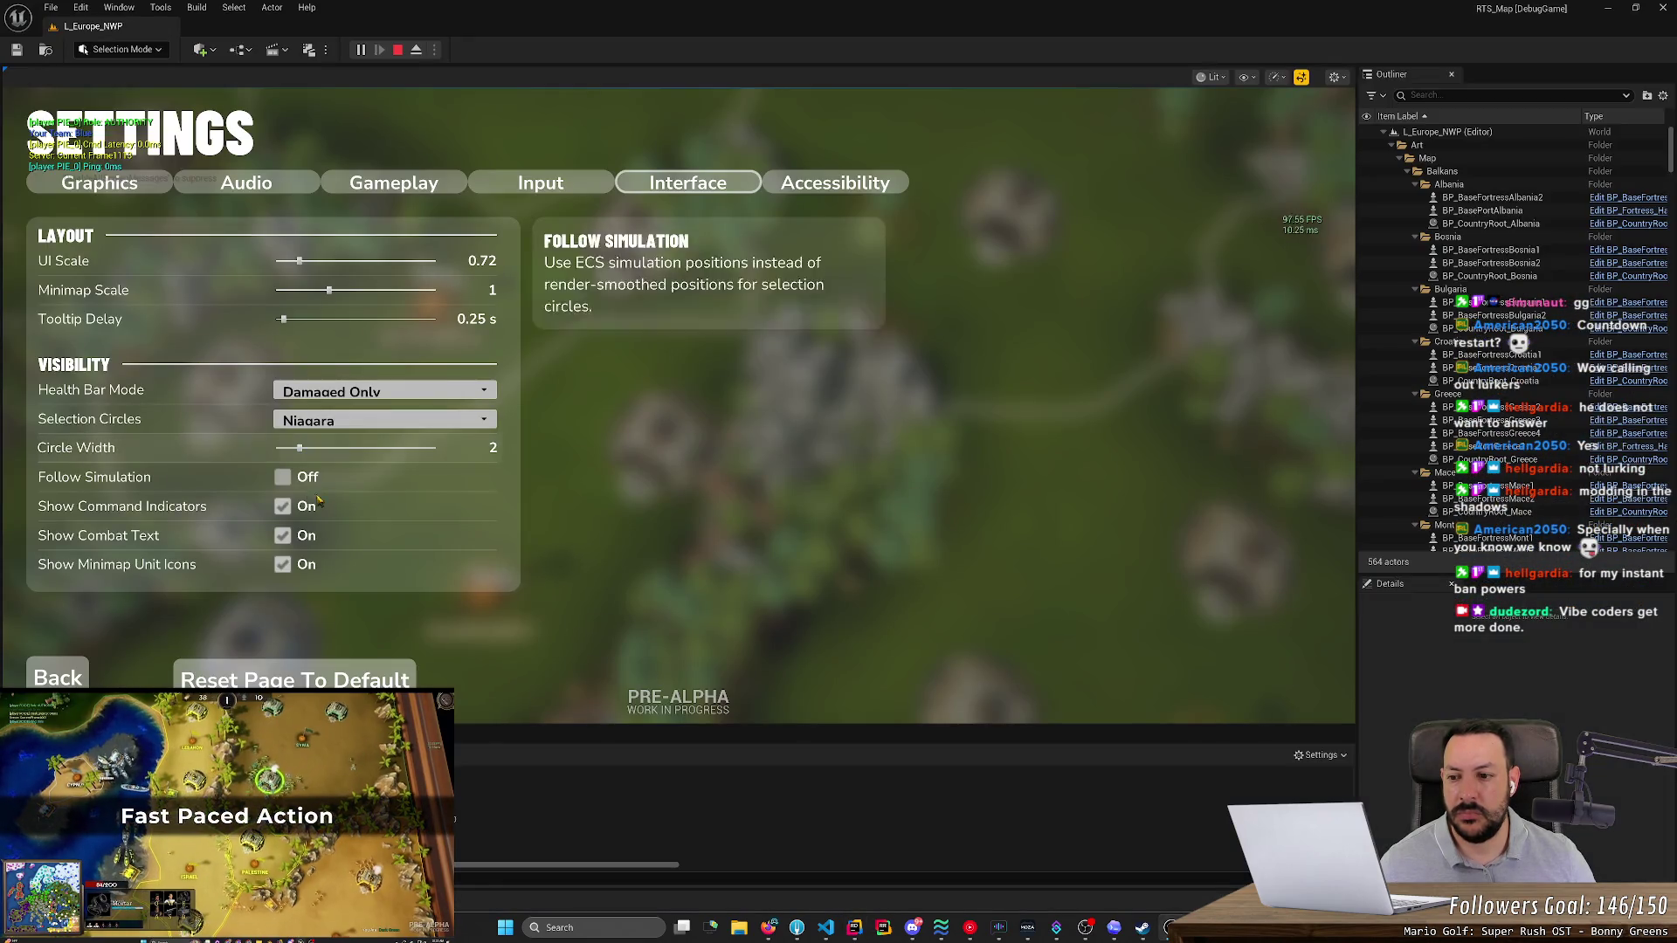
key(alt+Tab)
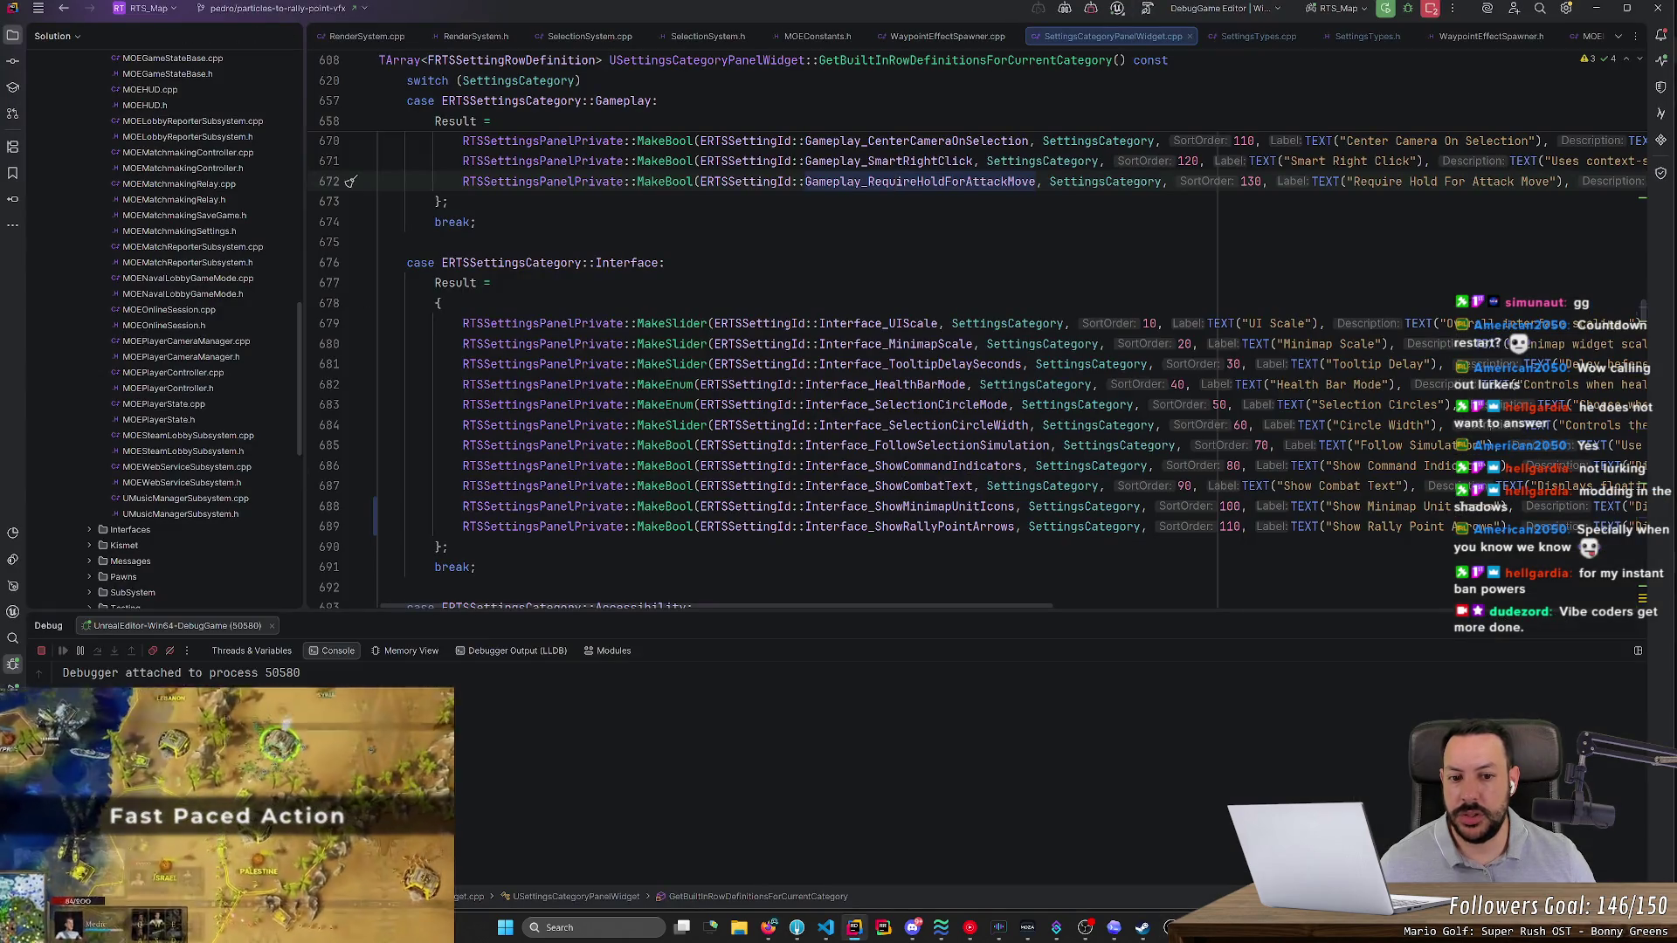
- Search all files for Interface_FollowSelectionSimulation usages
double_click(925, 445)
key(ctrl+shift+f)
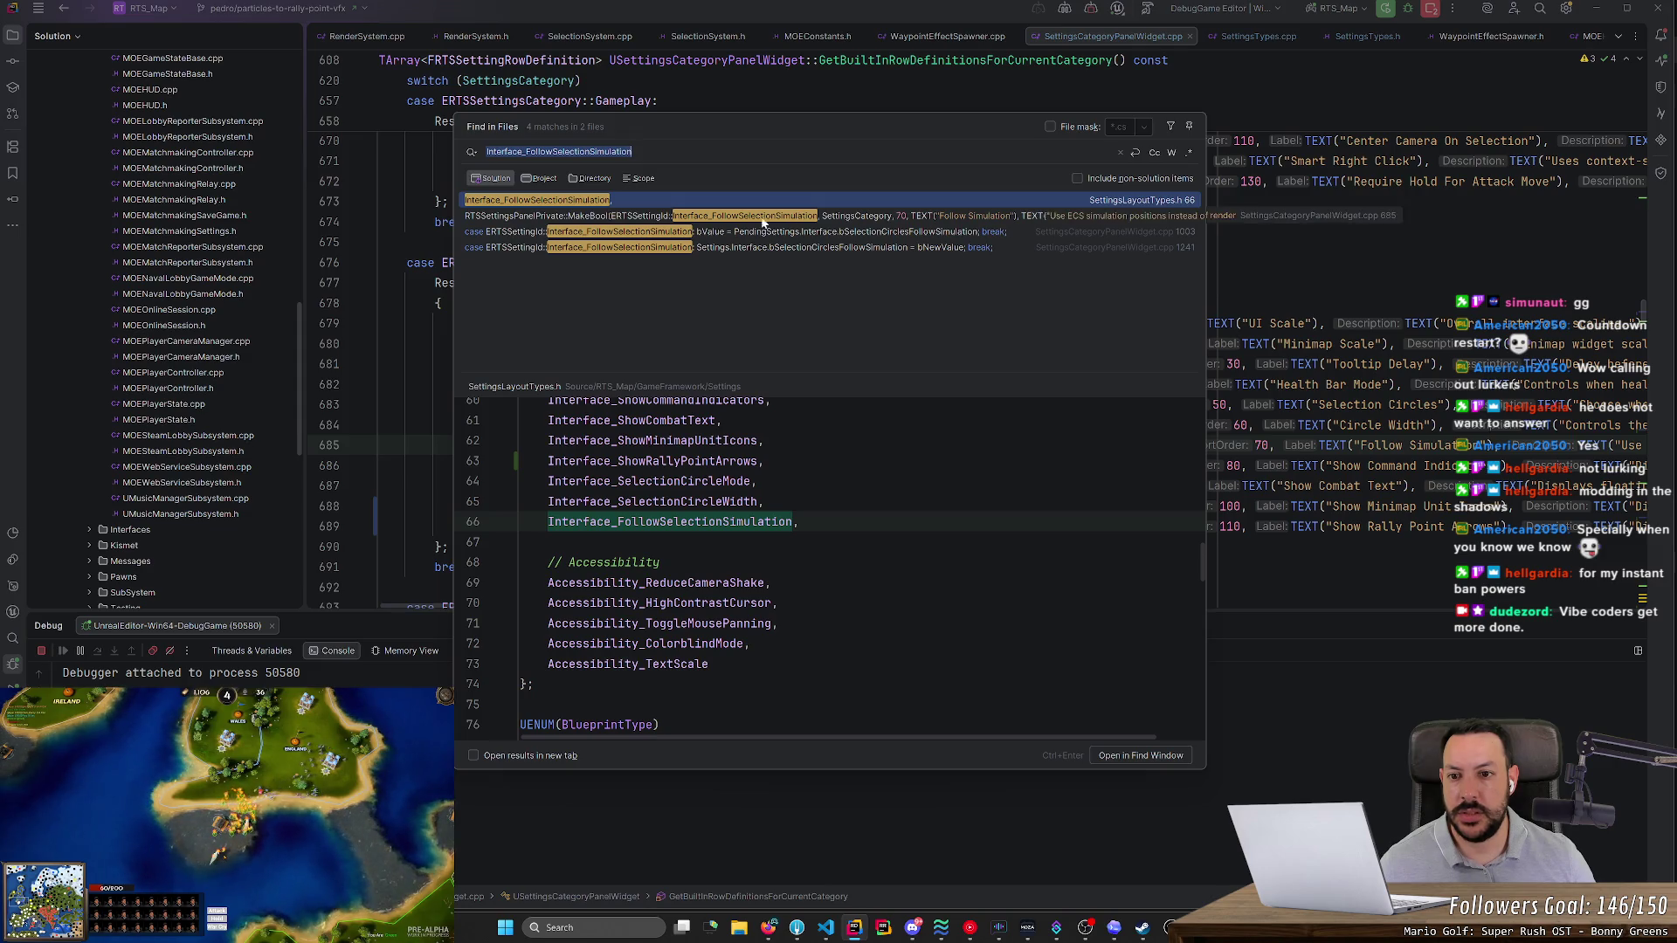
key(alt+Tab)
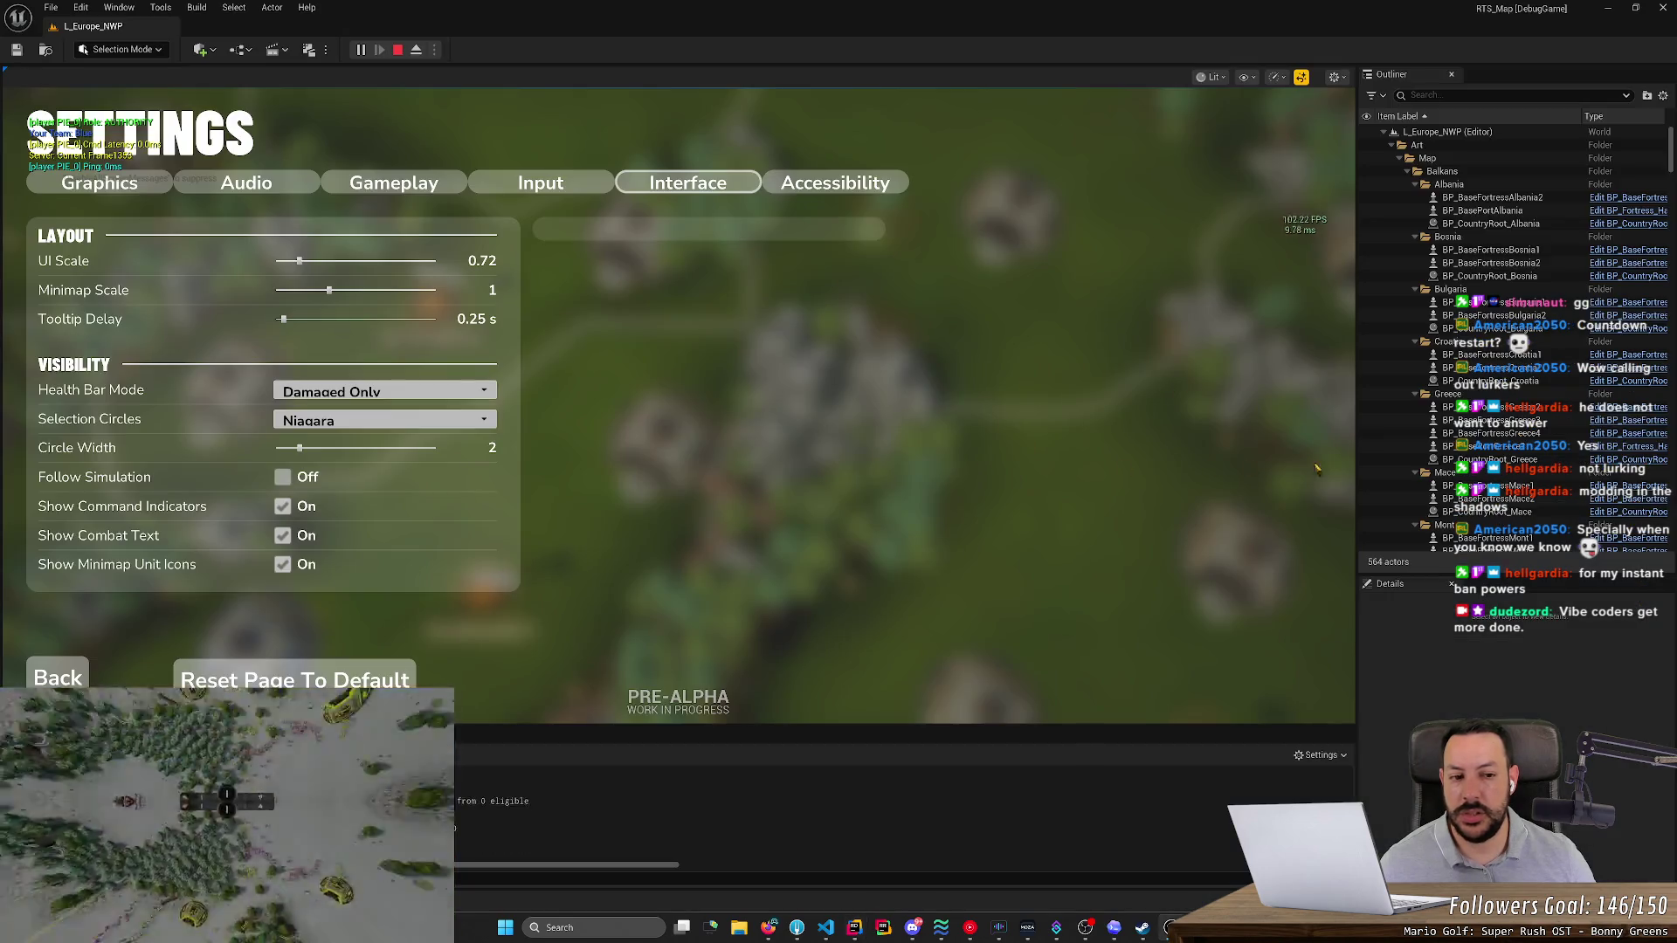
key(alt+Tab)
key(Escape)
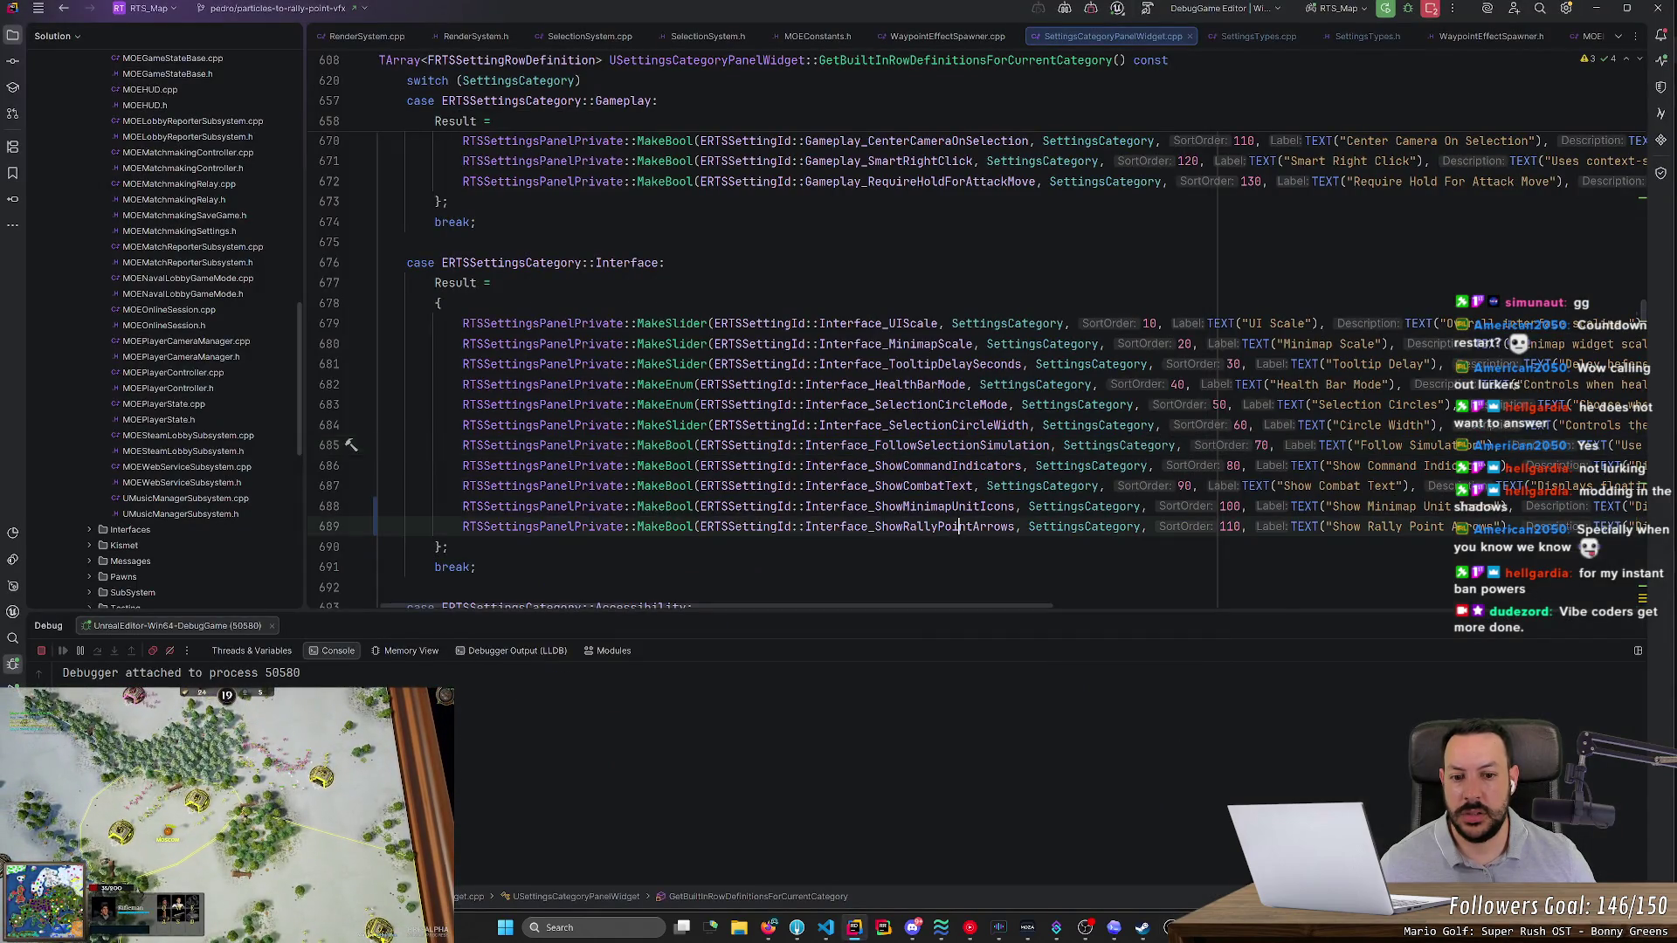
- Search all files for Interface_ShowMinimapUnitIcons usages
double_click(957, 527)
double_click(957, 506)
key(ctrl+shift+f)
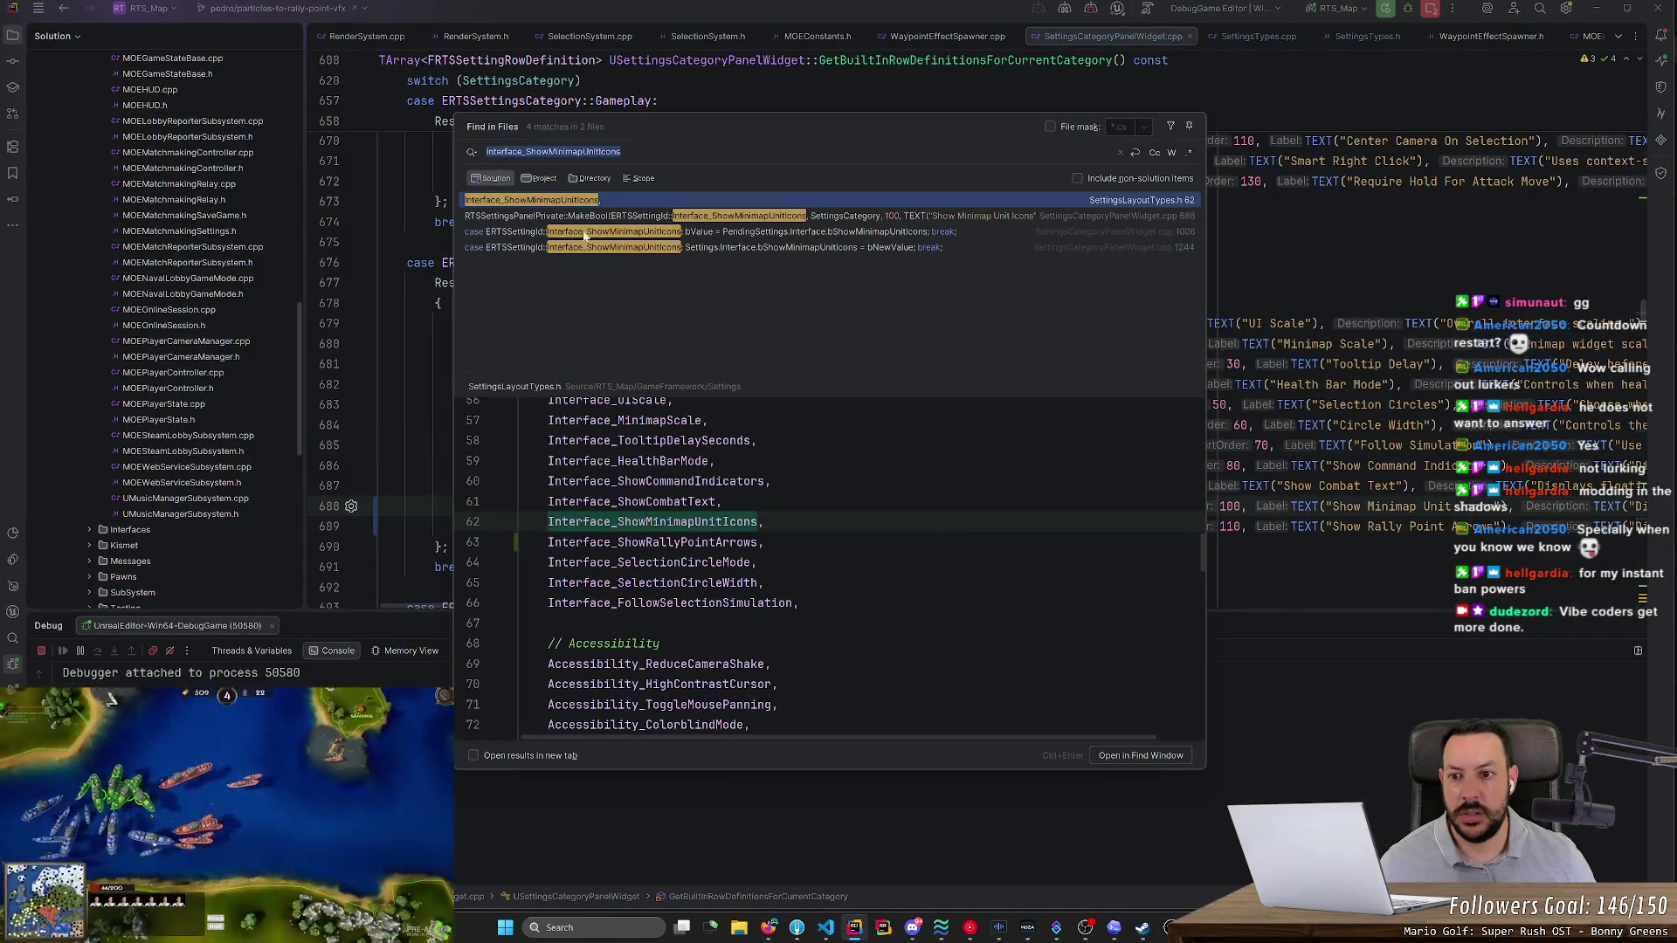
key(alt+Tab)
key(alt+Tab)
key(Escape)
- Search for Interface_ShowRallyPointArrows and open its SettingsCategoryPanelWidget.cpp match at line 689
double_click(951, 527)
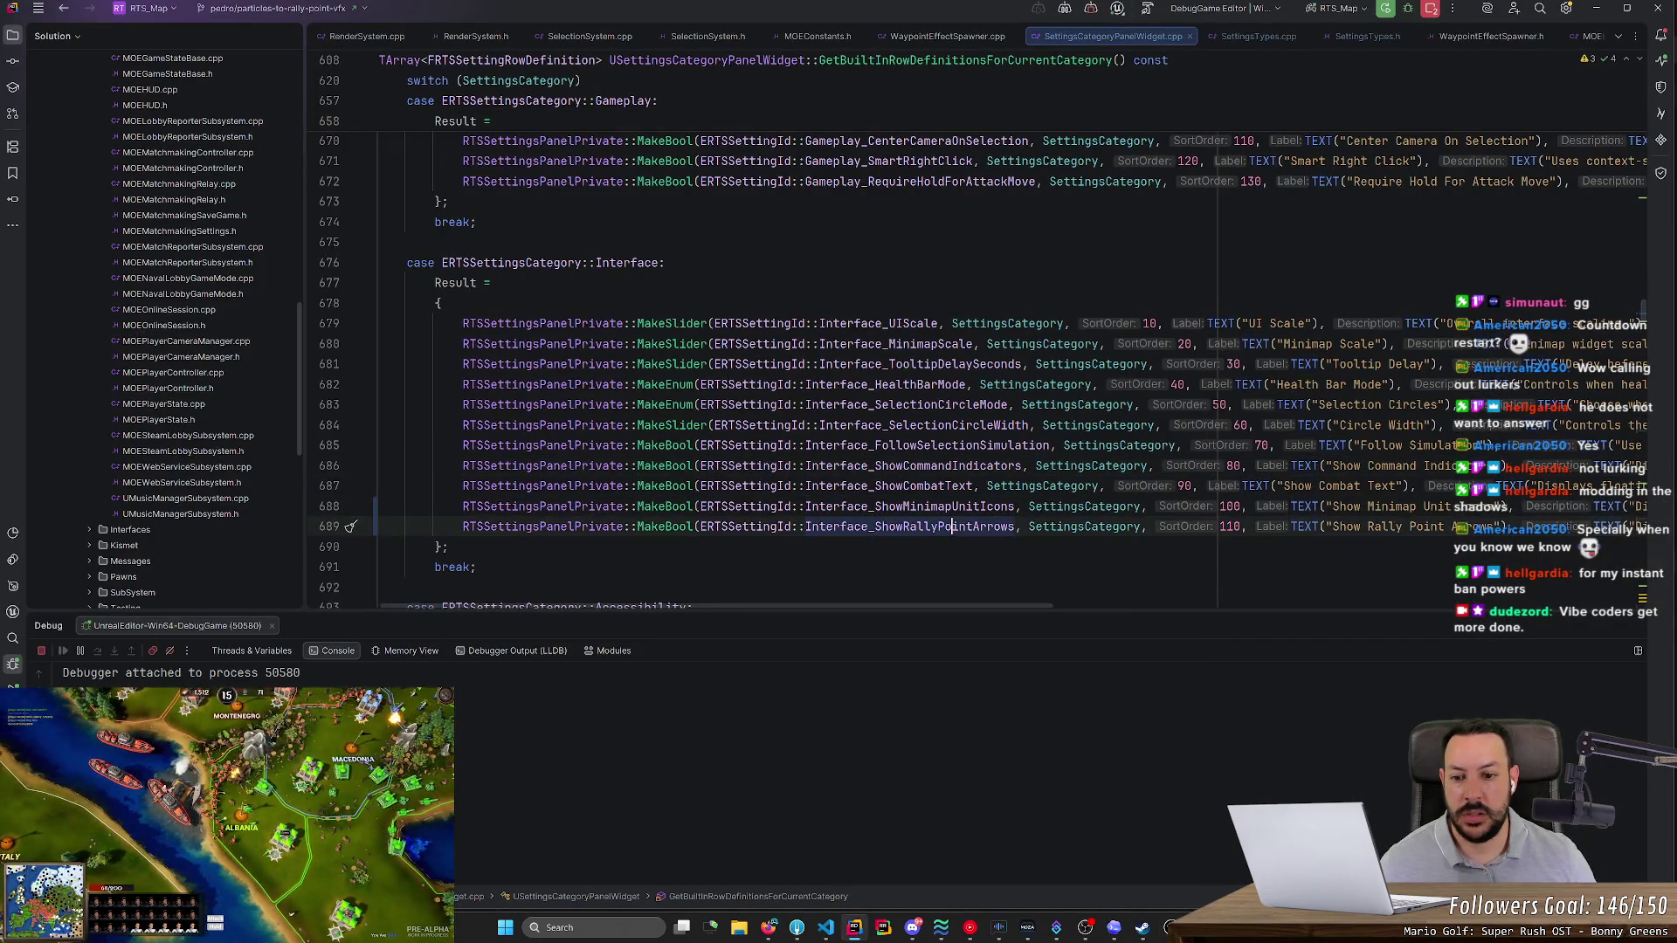
key(ctrl+shift+f)
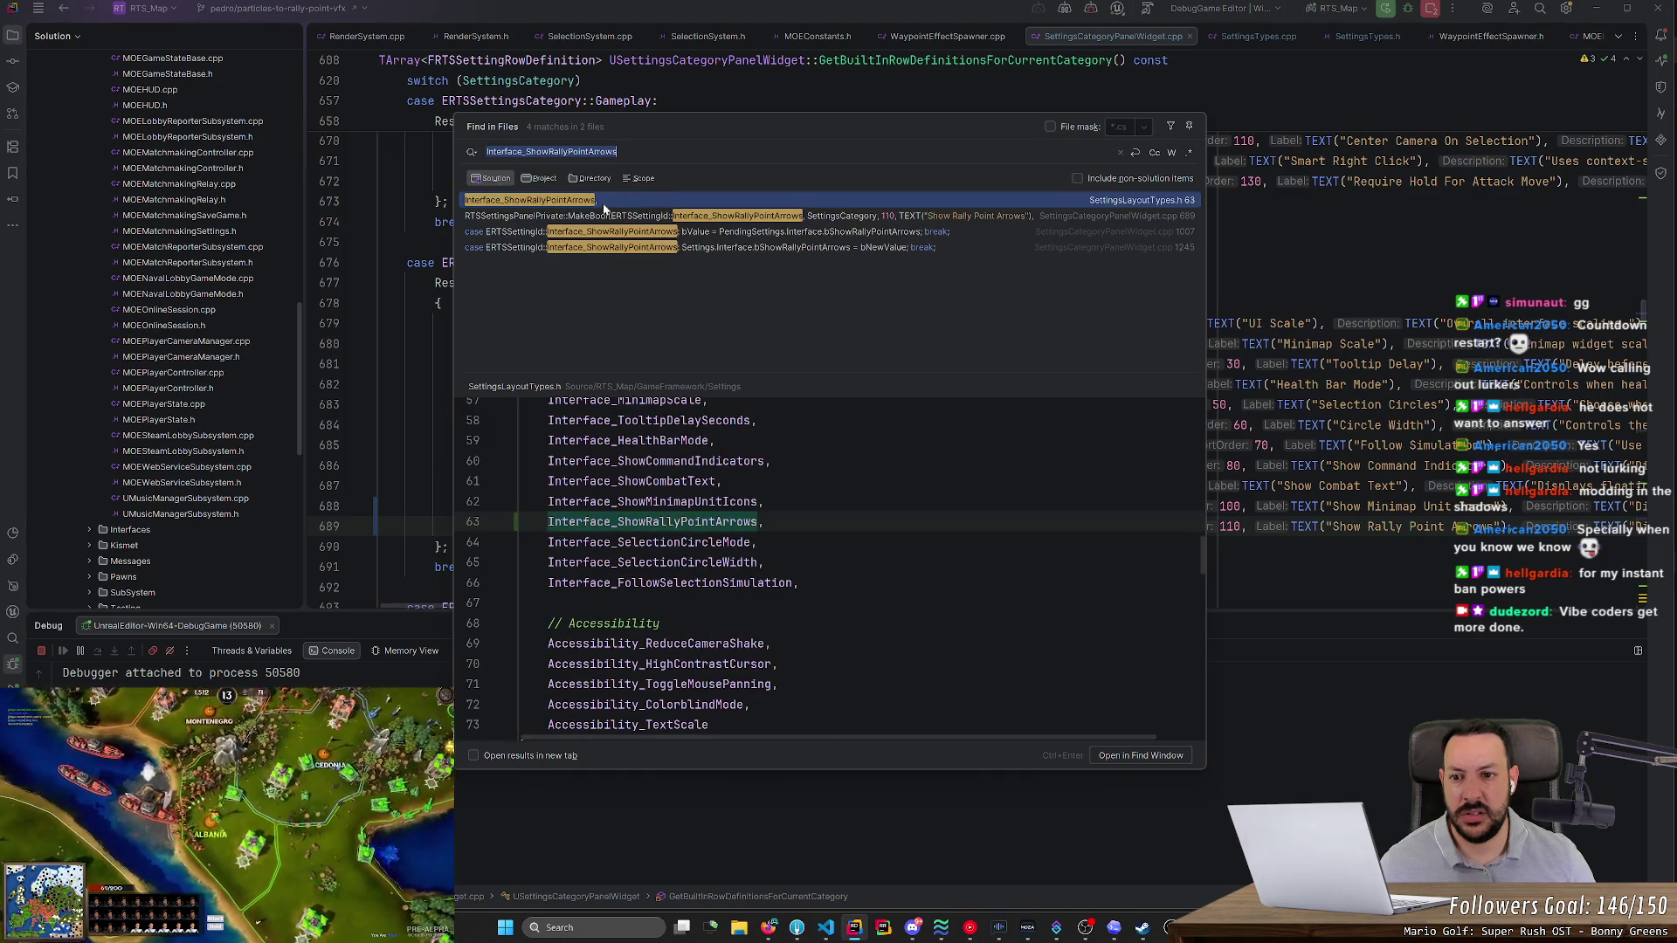
click(878, 218)
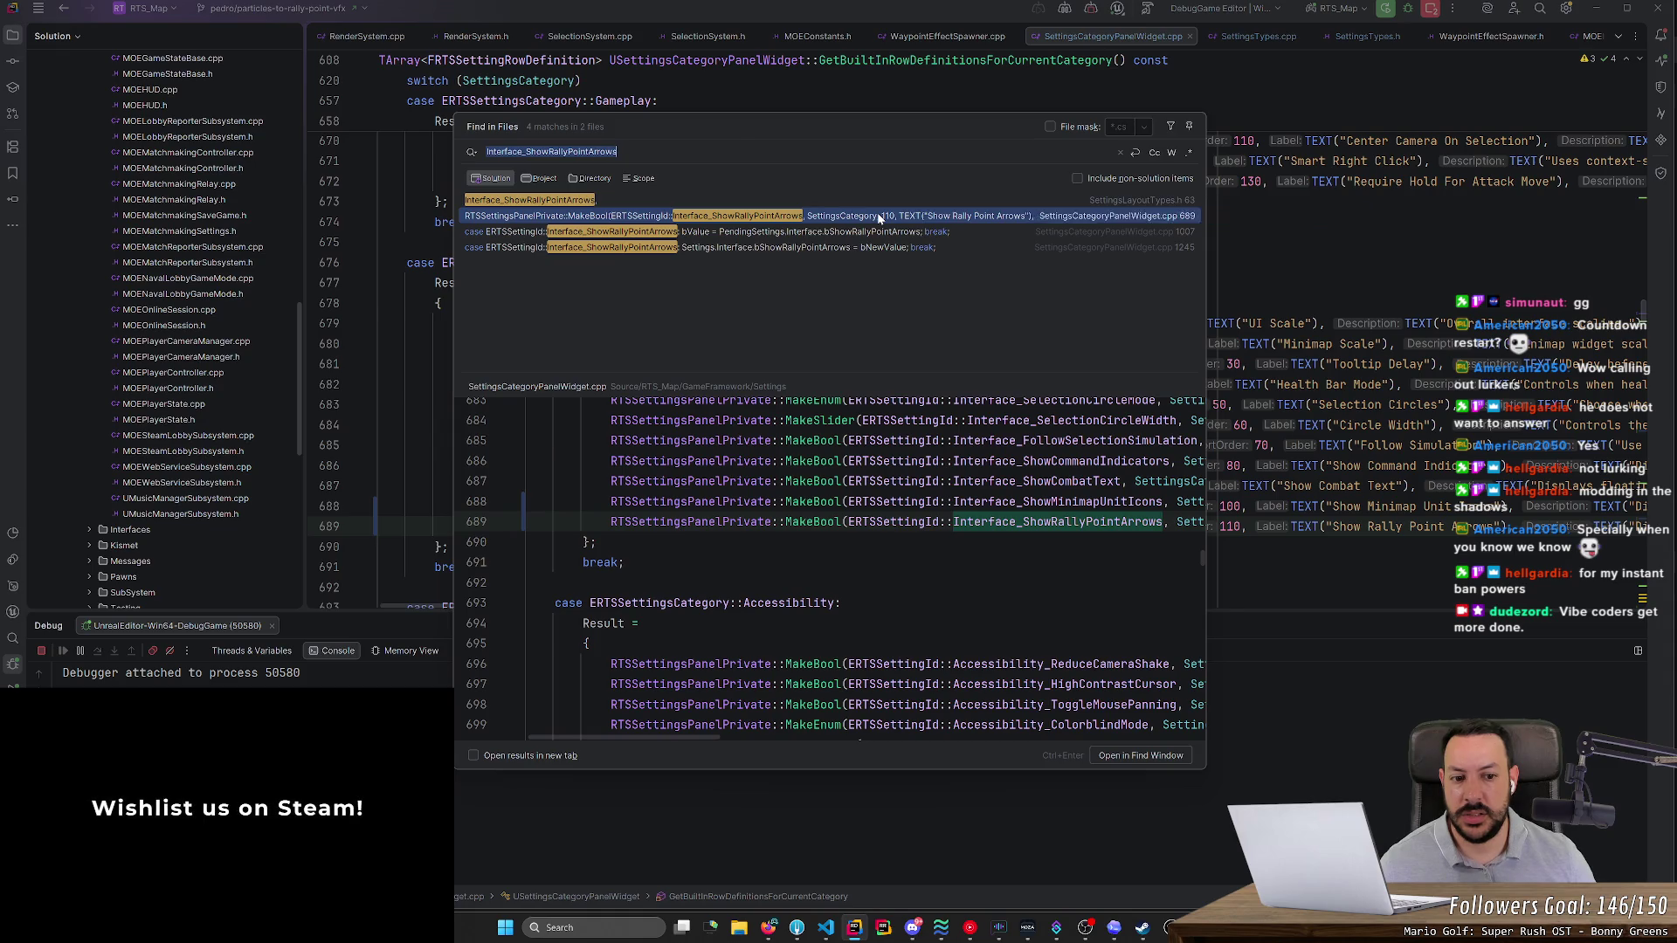
double_click(878, 218)
click(1141, 301)
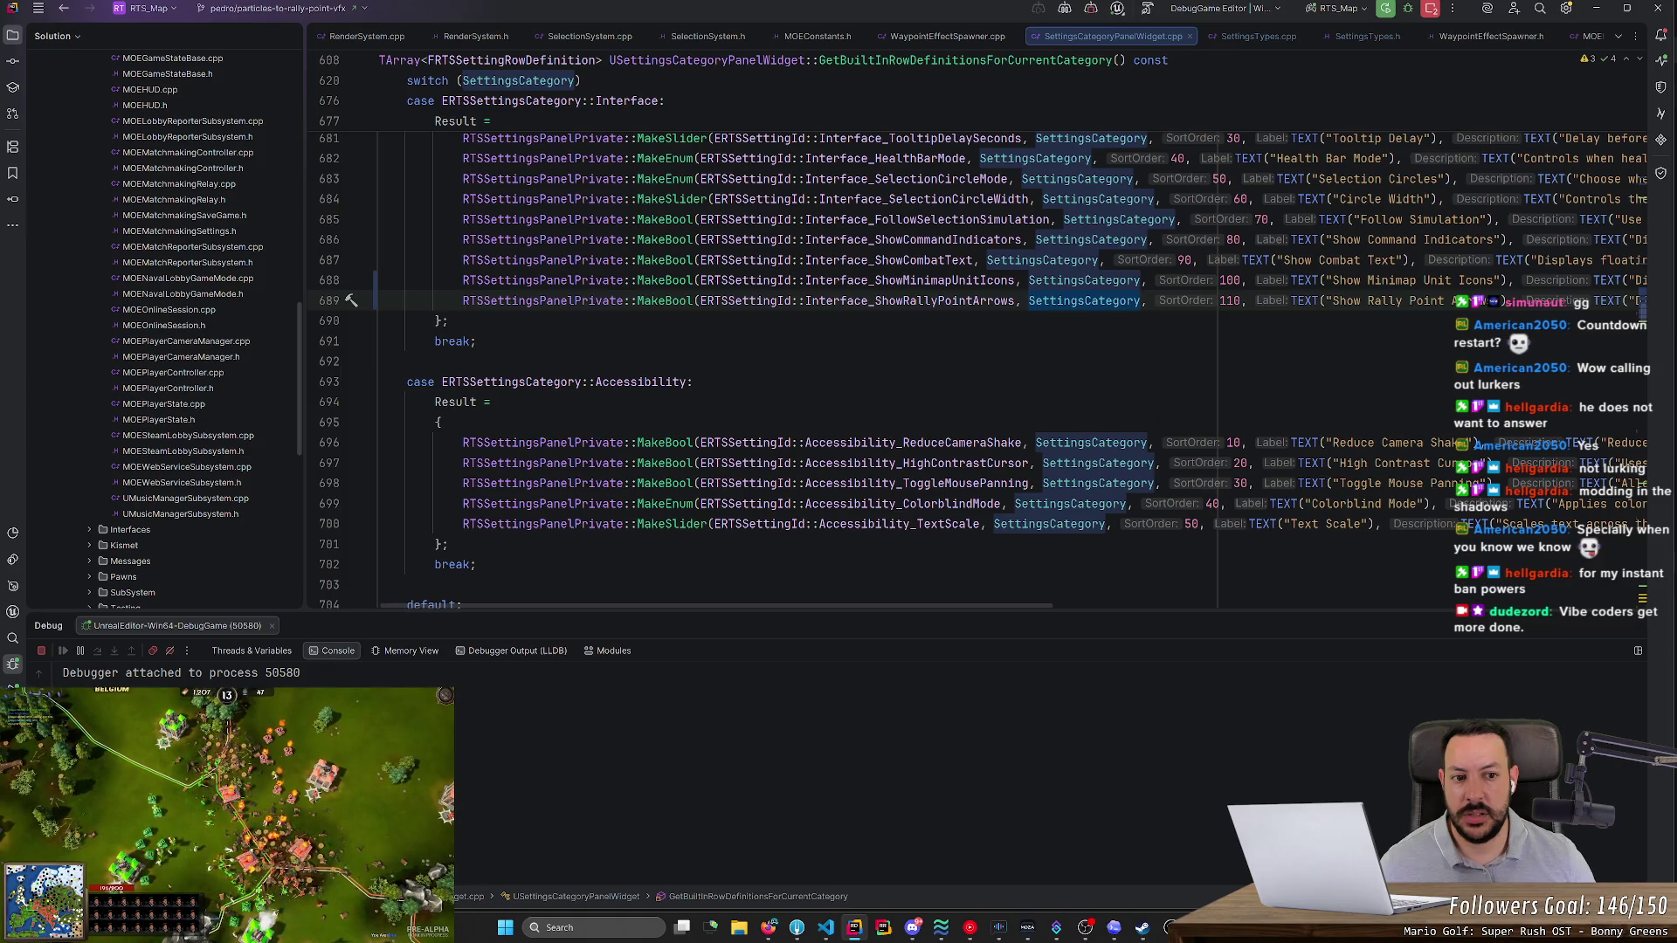
- Scroll up to GetRowDefinitionsForCurrentCategory and set a breakpoint on line 545
scroll(978, 371, down, 4)
scroll(978, 371, up, 8)
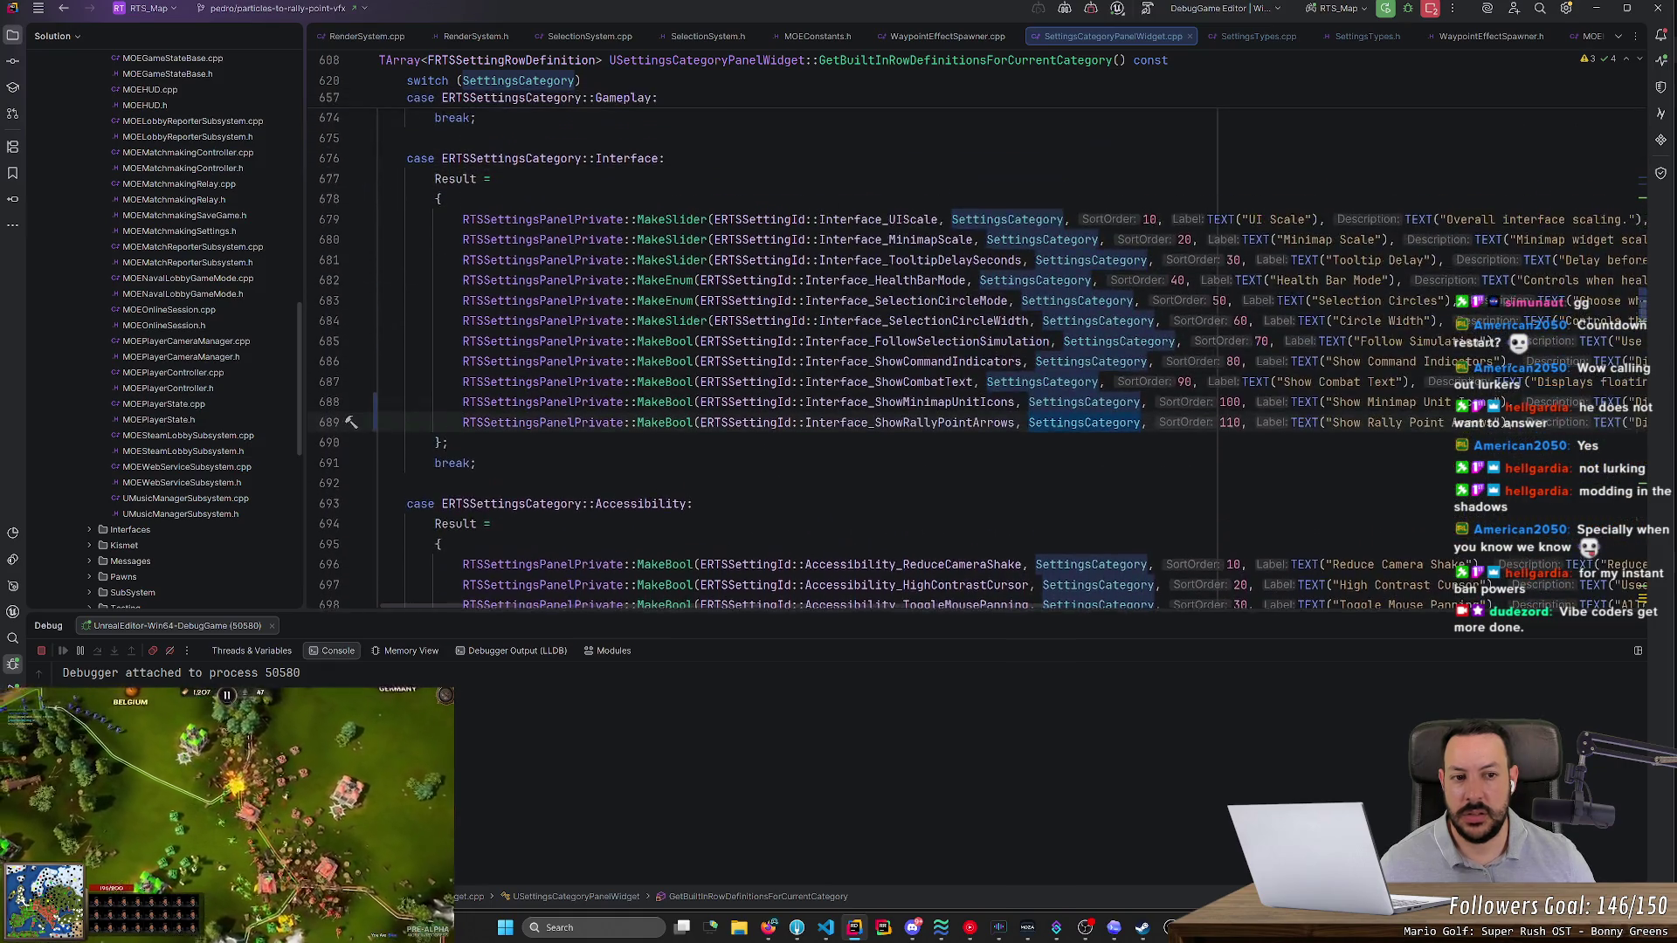
scroll(979, 360, up, 5)
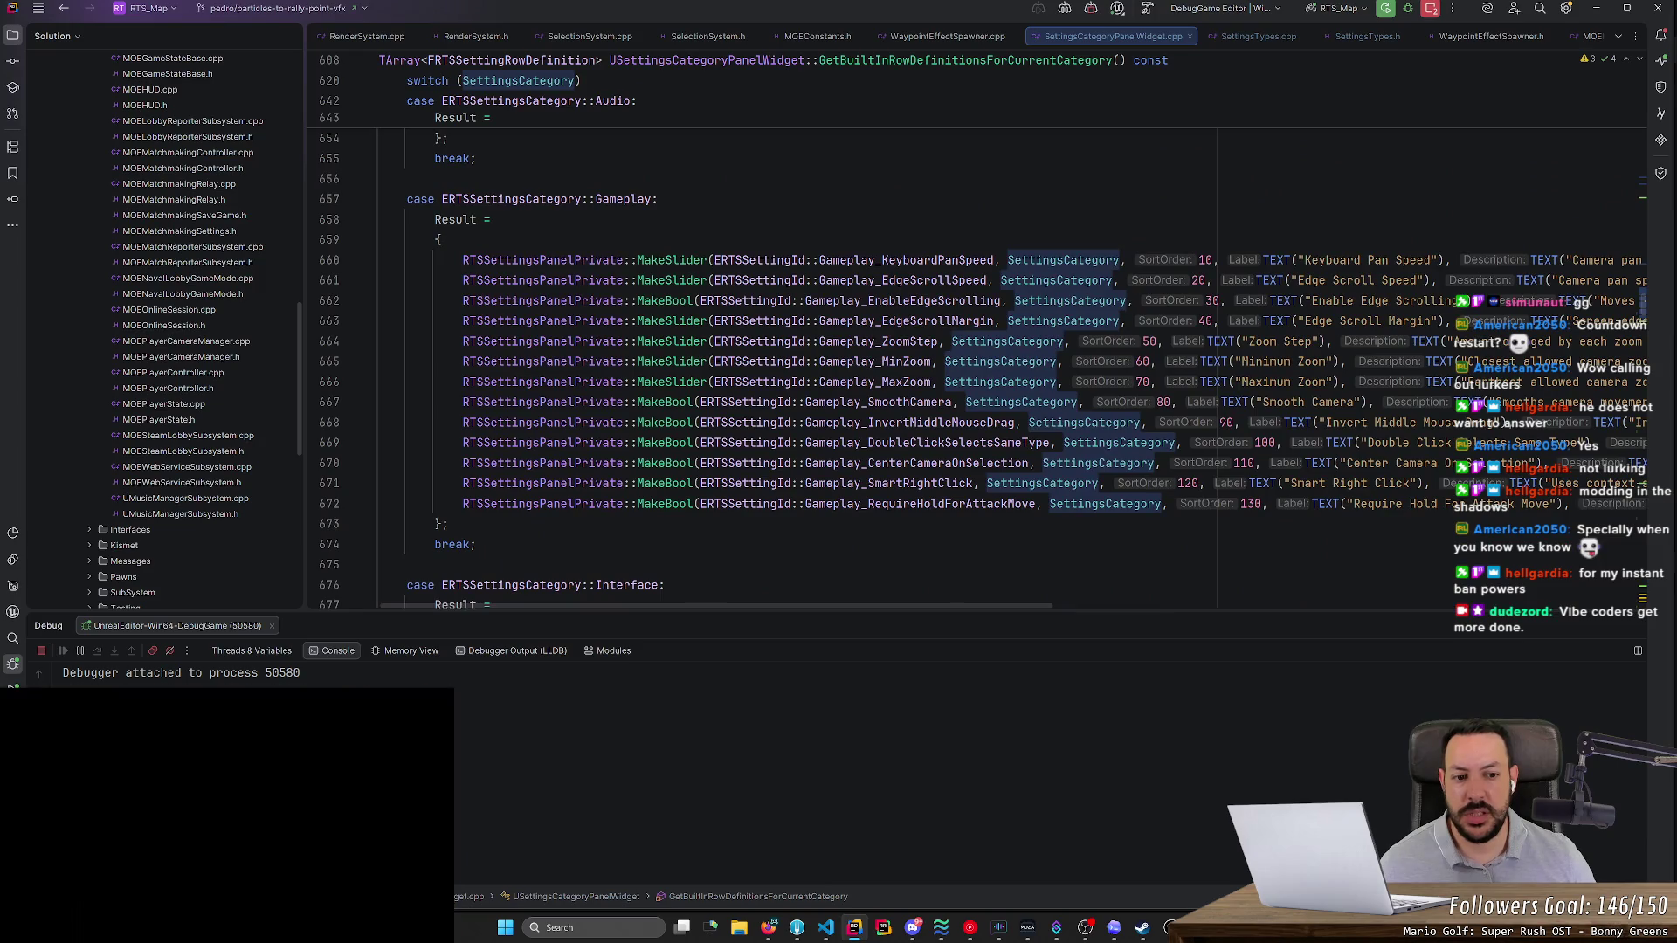
scroll(979, 360, down, 5)
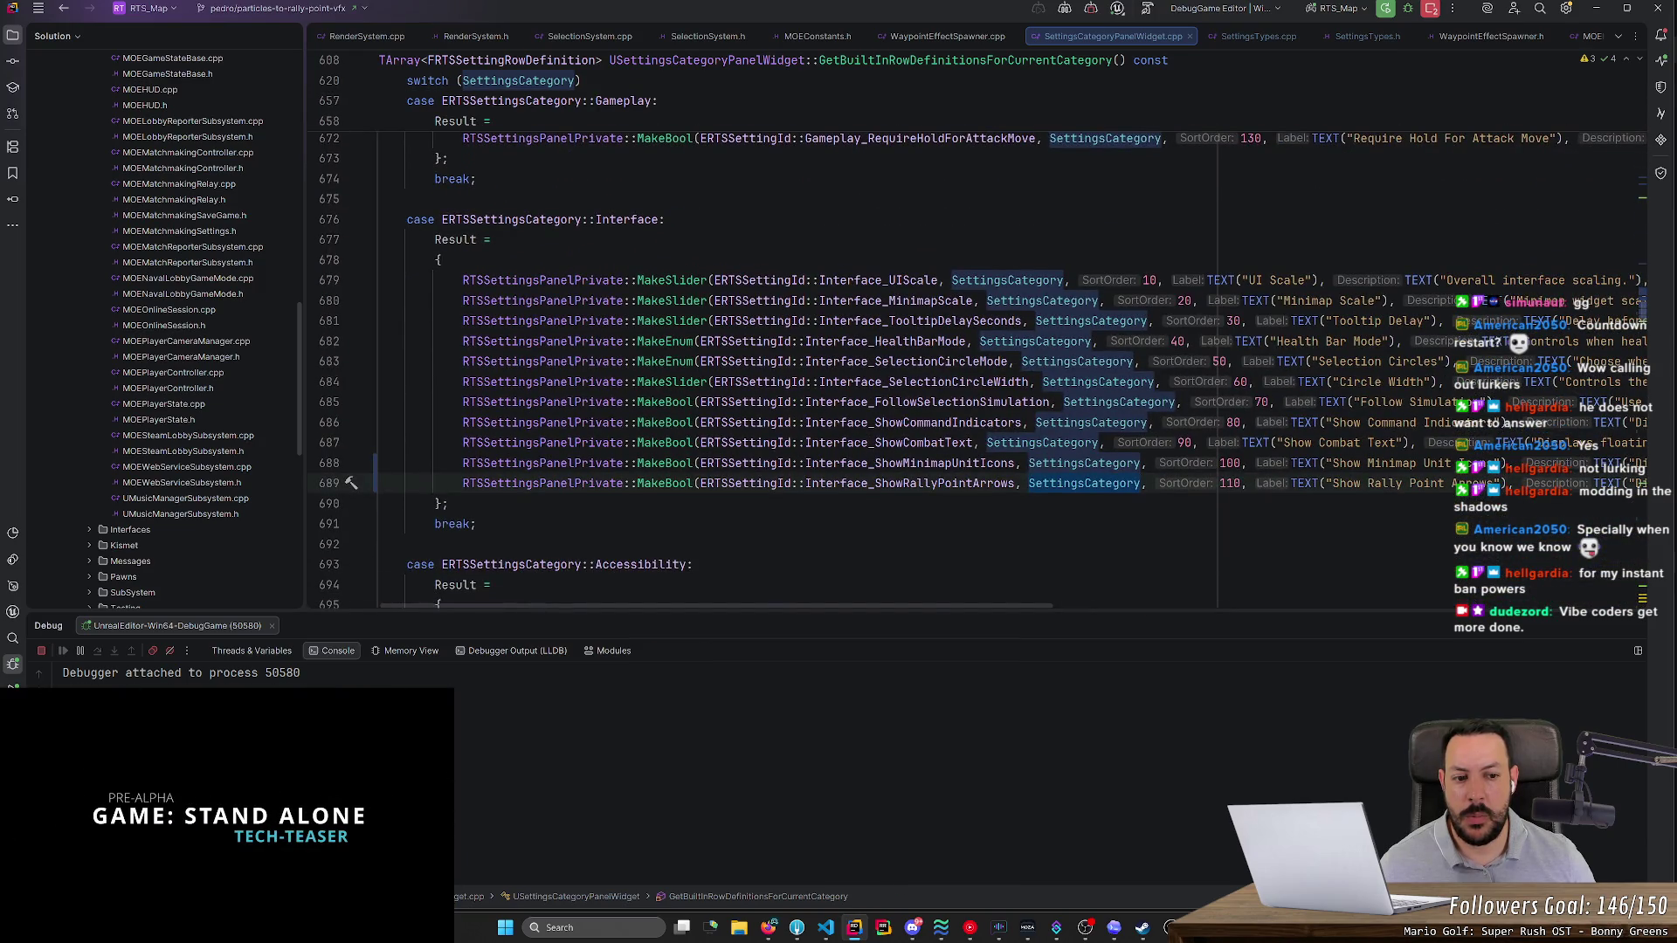
mouse_move(926, 609)
mouse_down()
mouse_move(1313, 605)
mouse_move(925, 608)
mouse_up()
scroll(978, 349, up, 10)
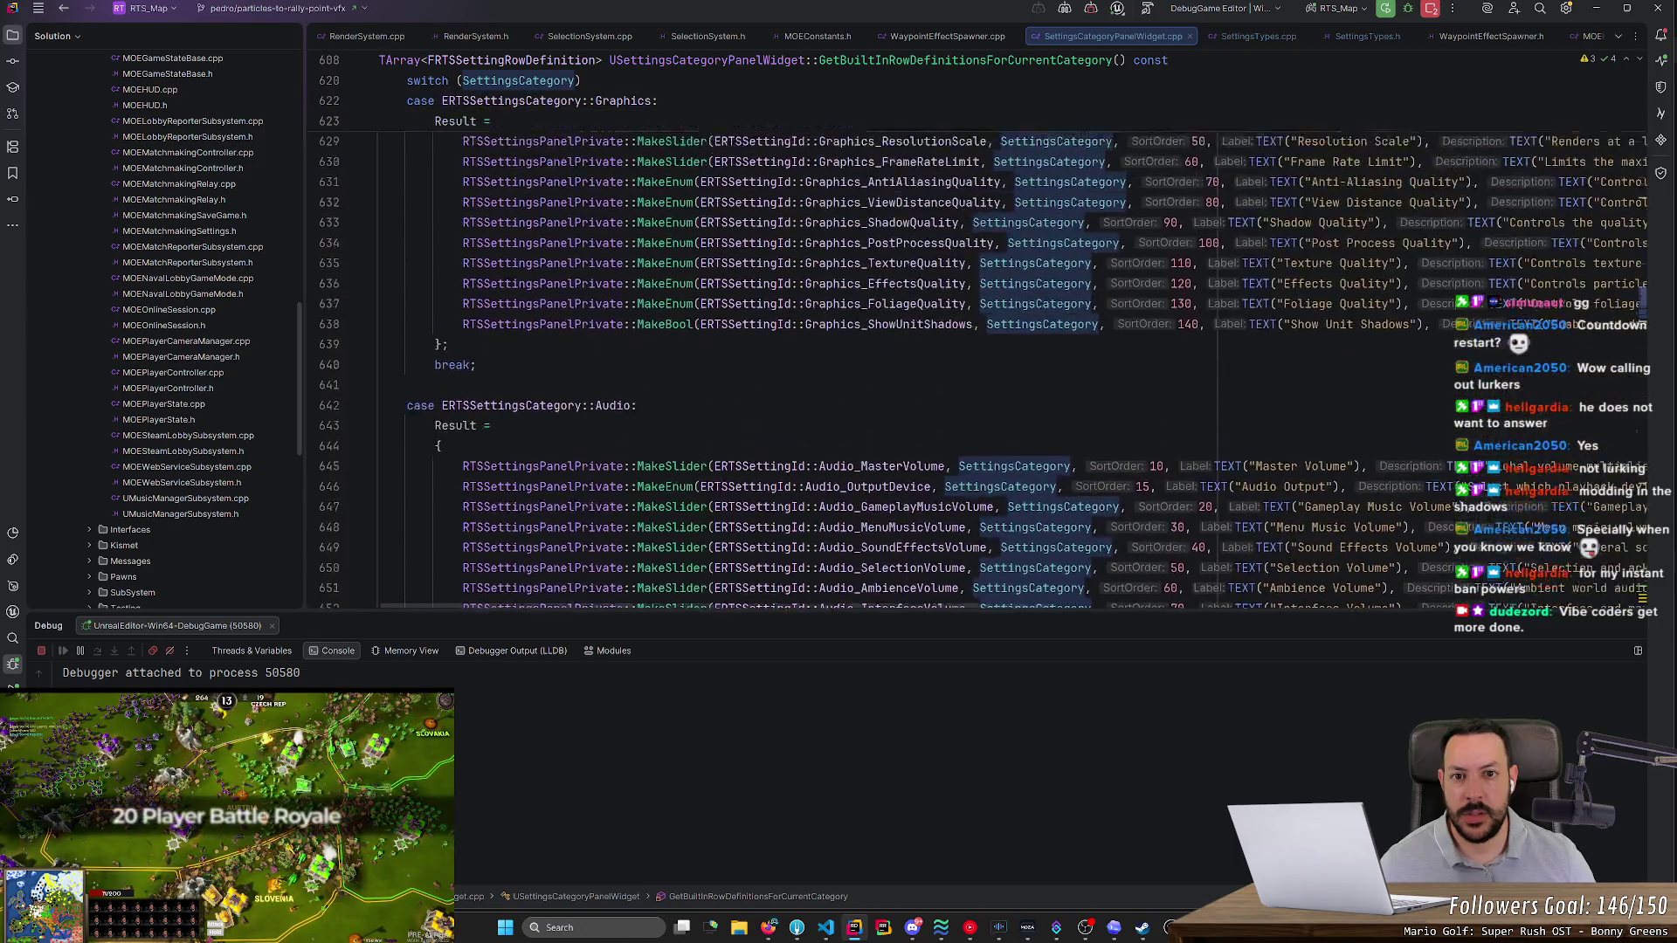
scroll(978, 349, up, 10)
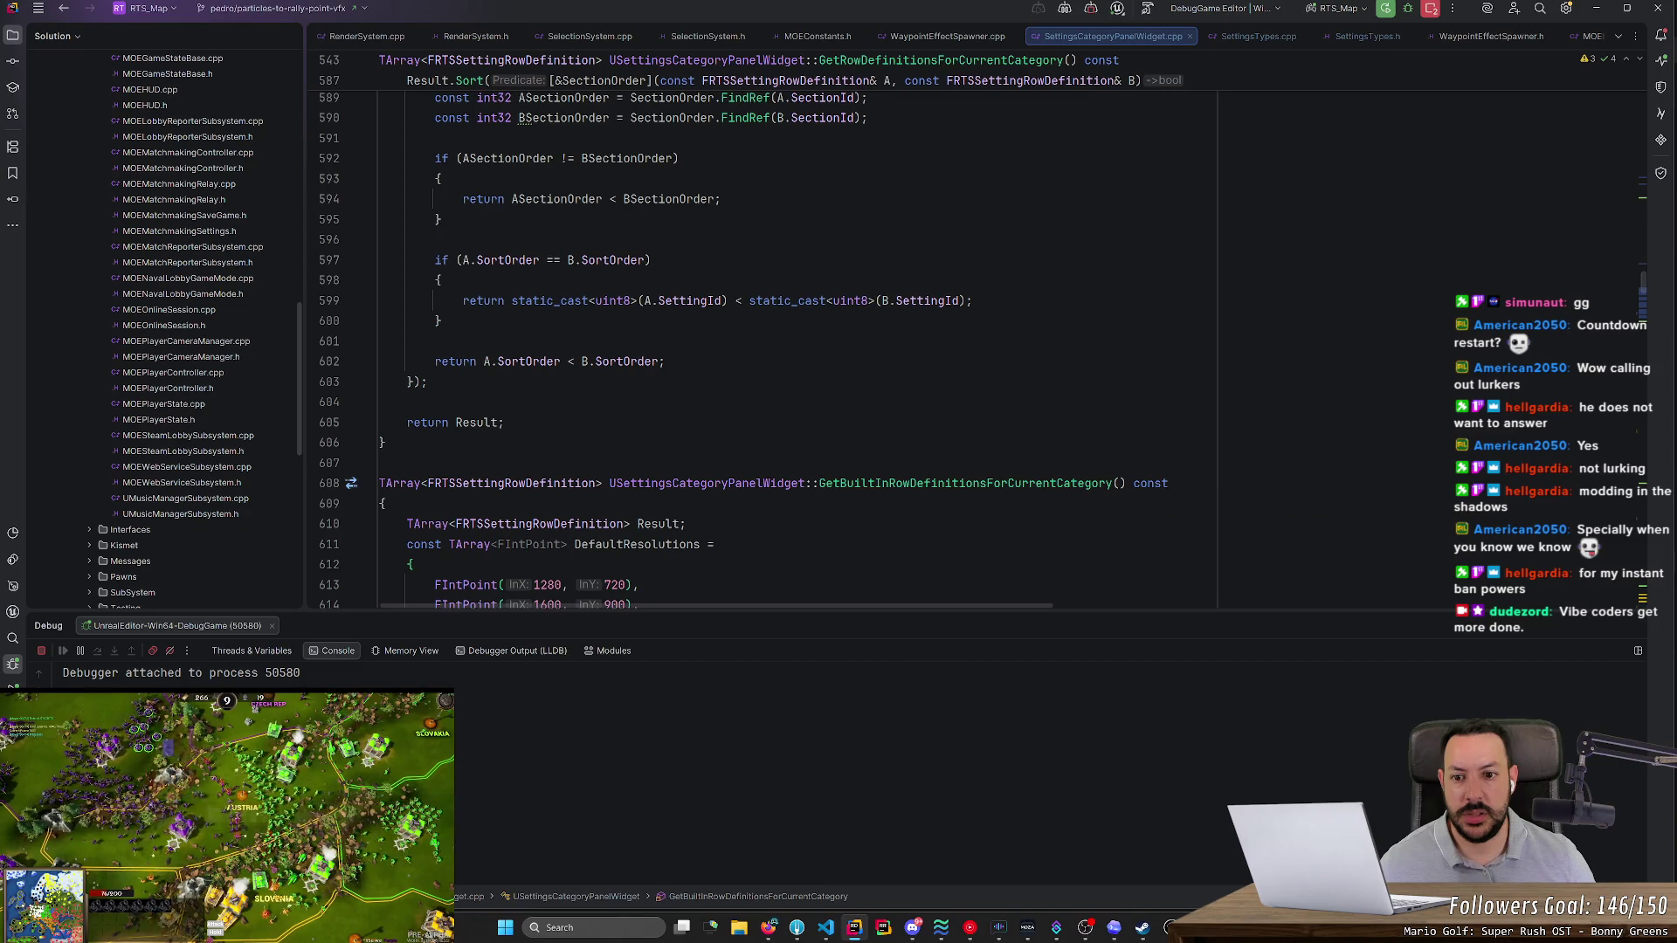
scroll(978, 349, up, 4)
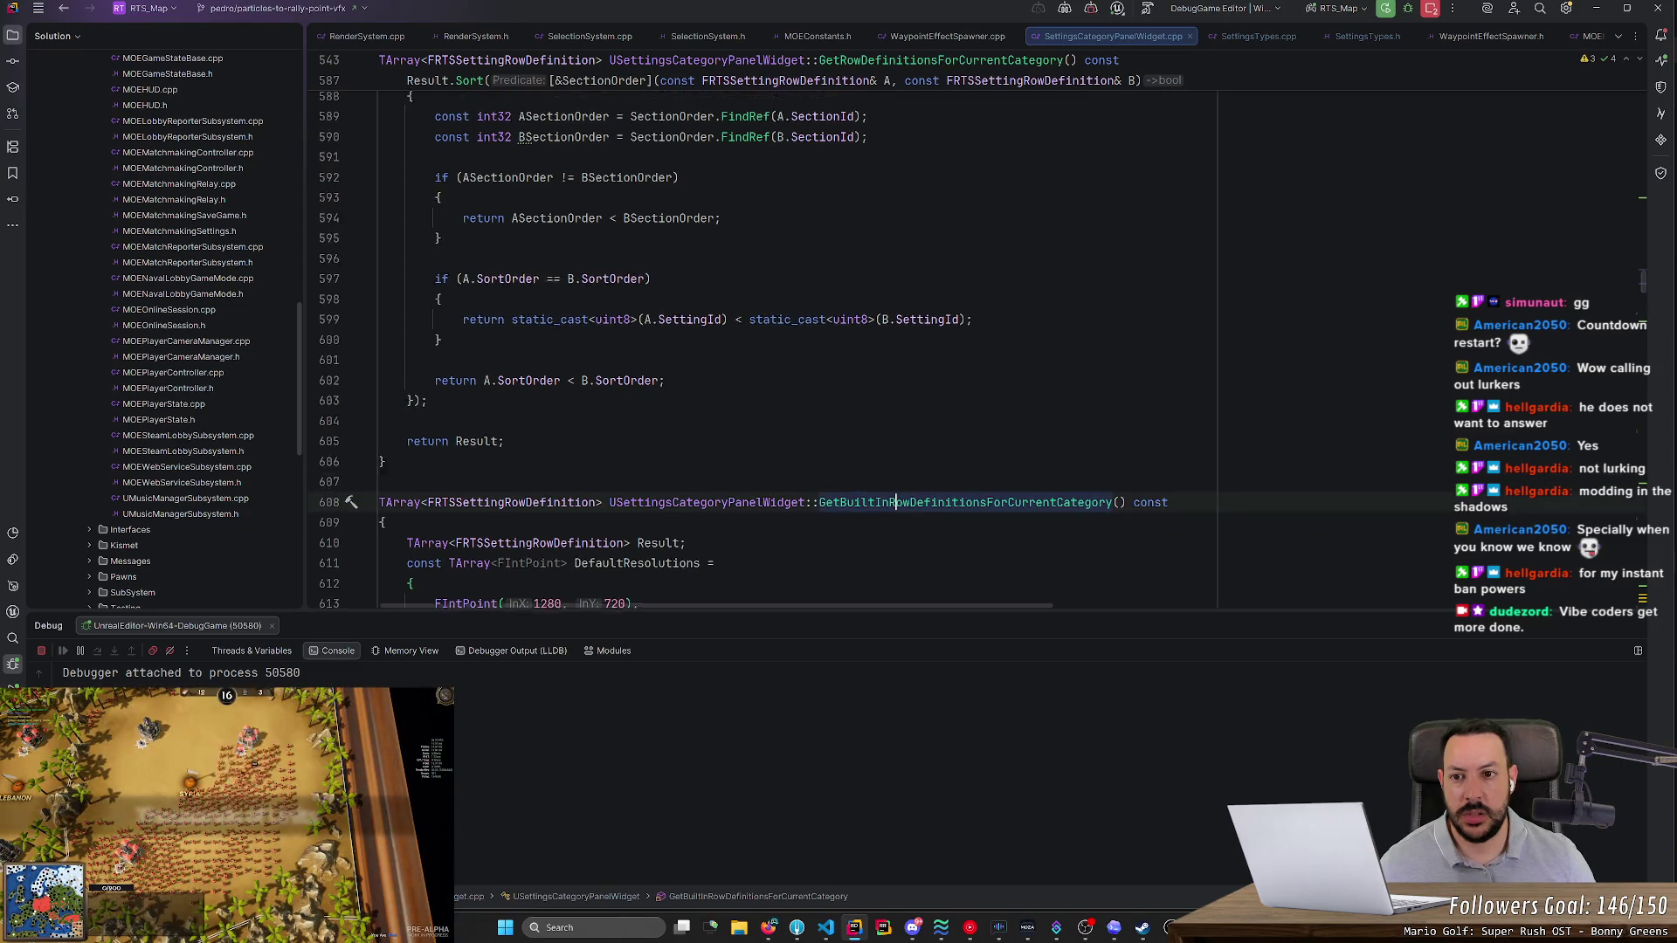
scroll(786, 350, up, 7)
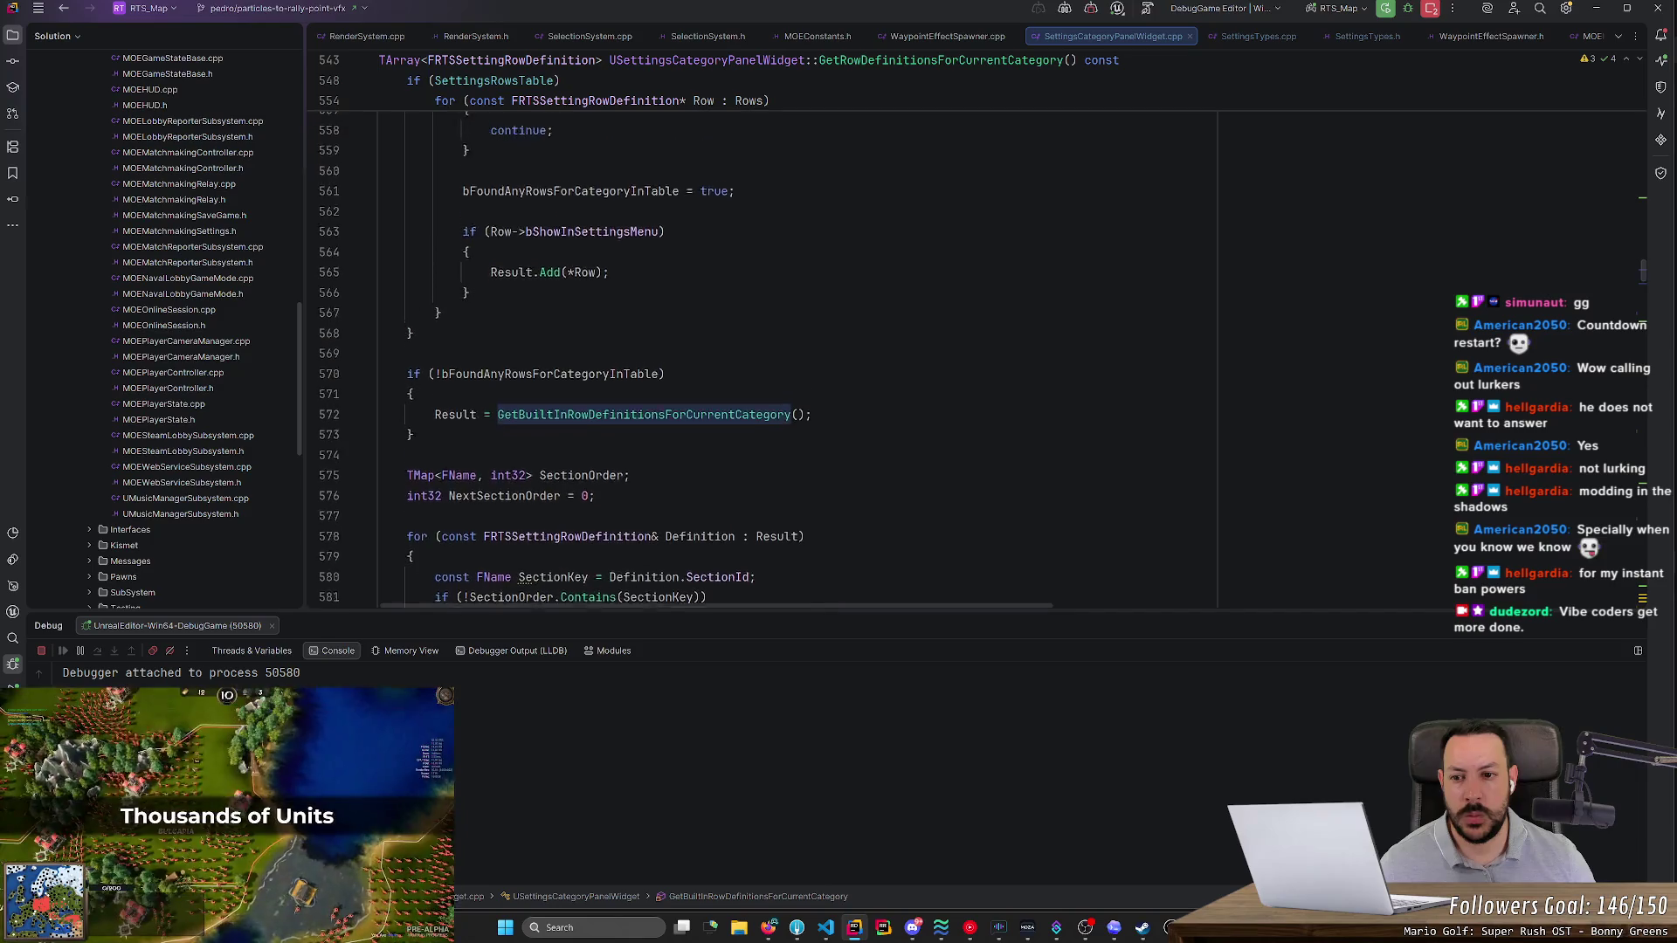
scroll(786, 349, up, 3)
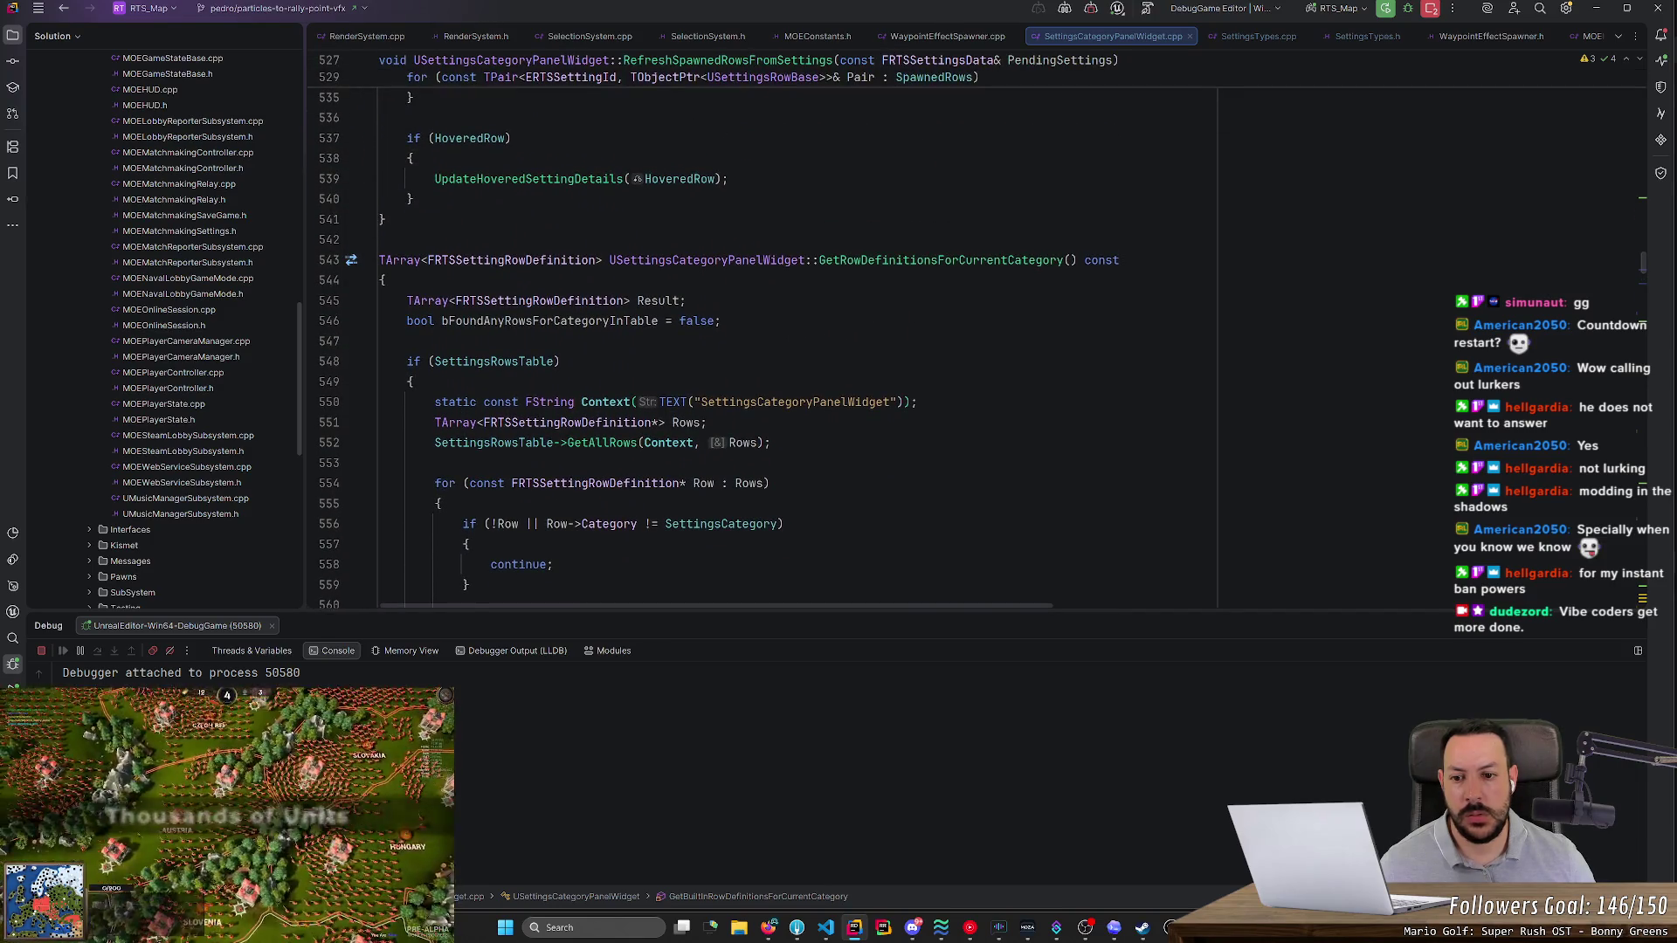
scroll(786, 350, up, 3)
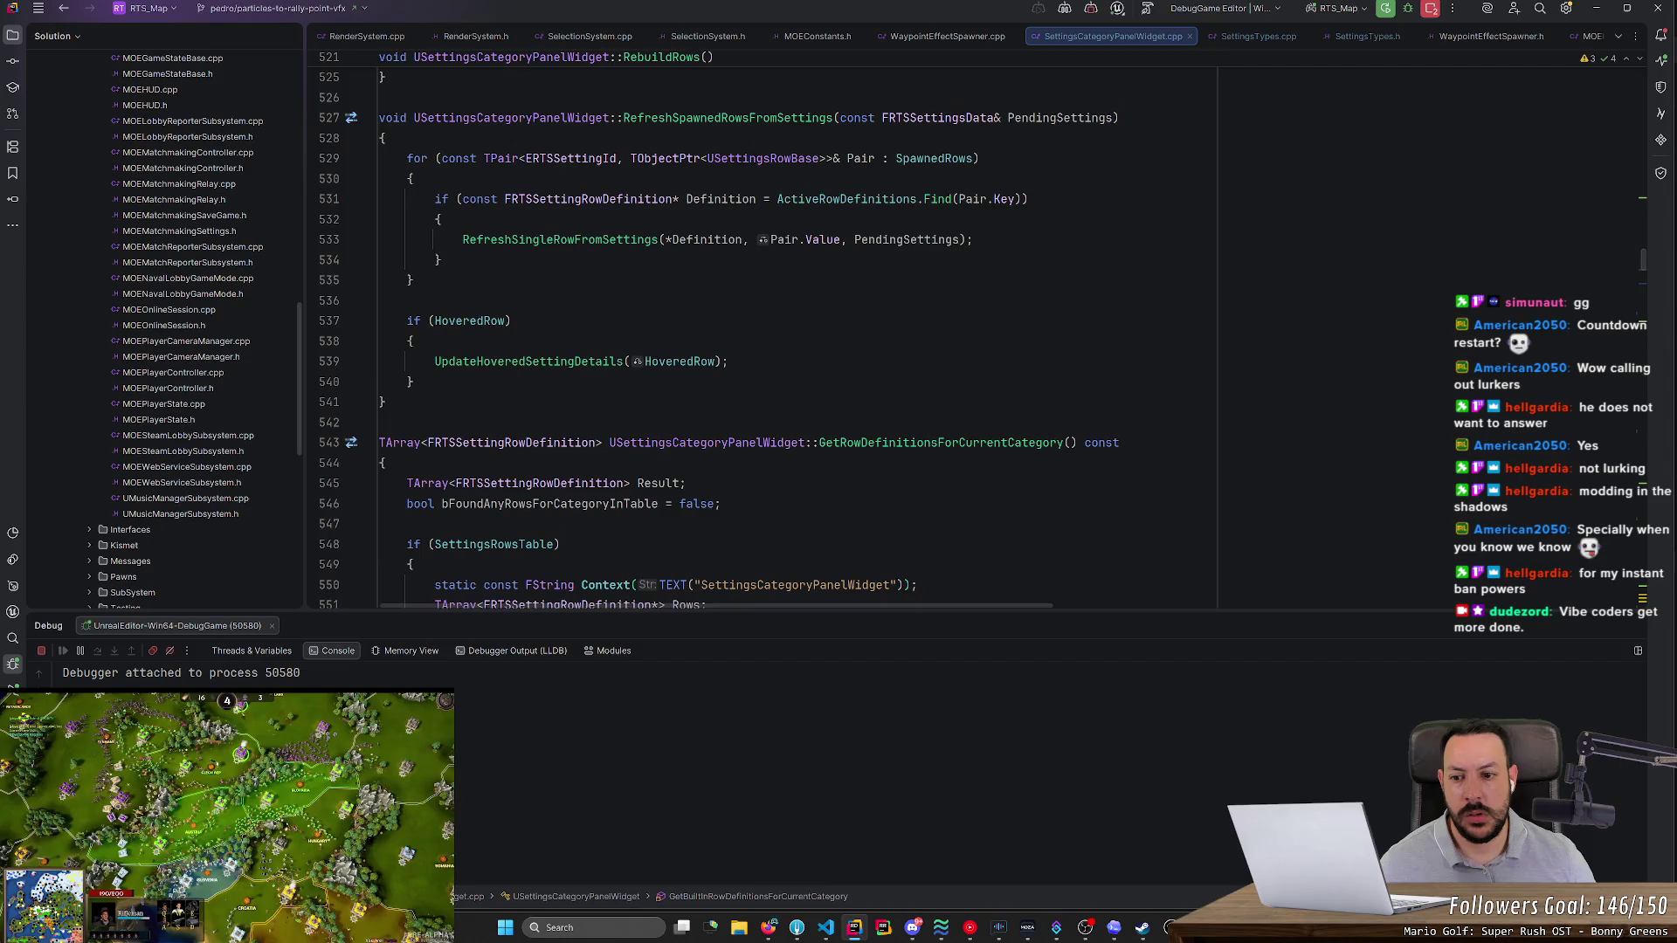
click(353, 479)
- In the game, switch between Input and Interface, go Back, and reopen Settings to hit the breakpoint
key(alt+Tab)
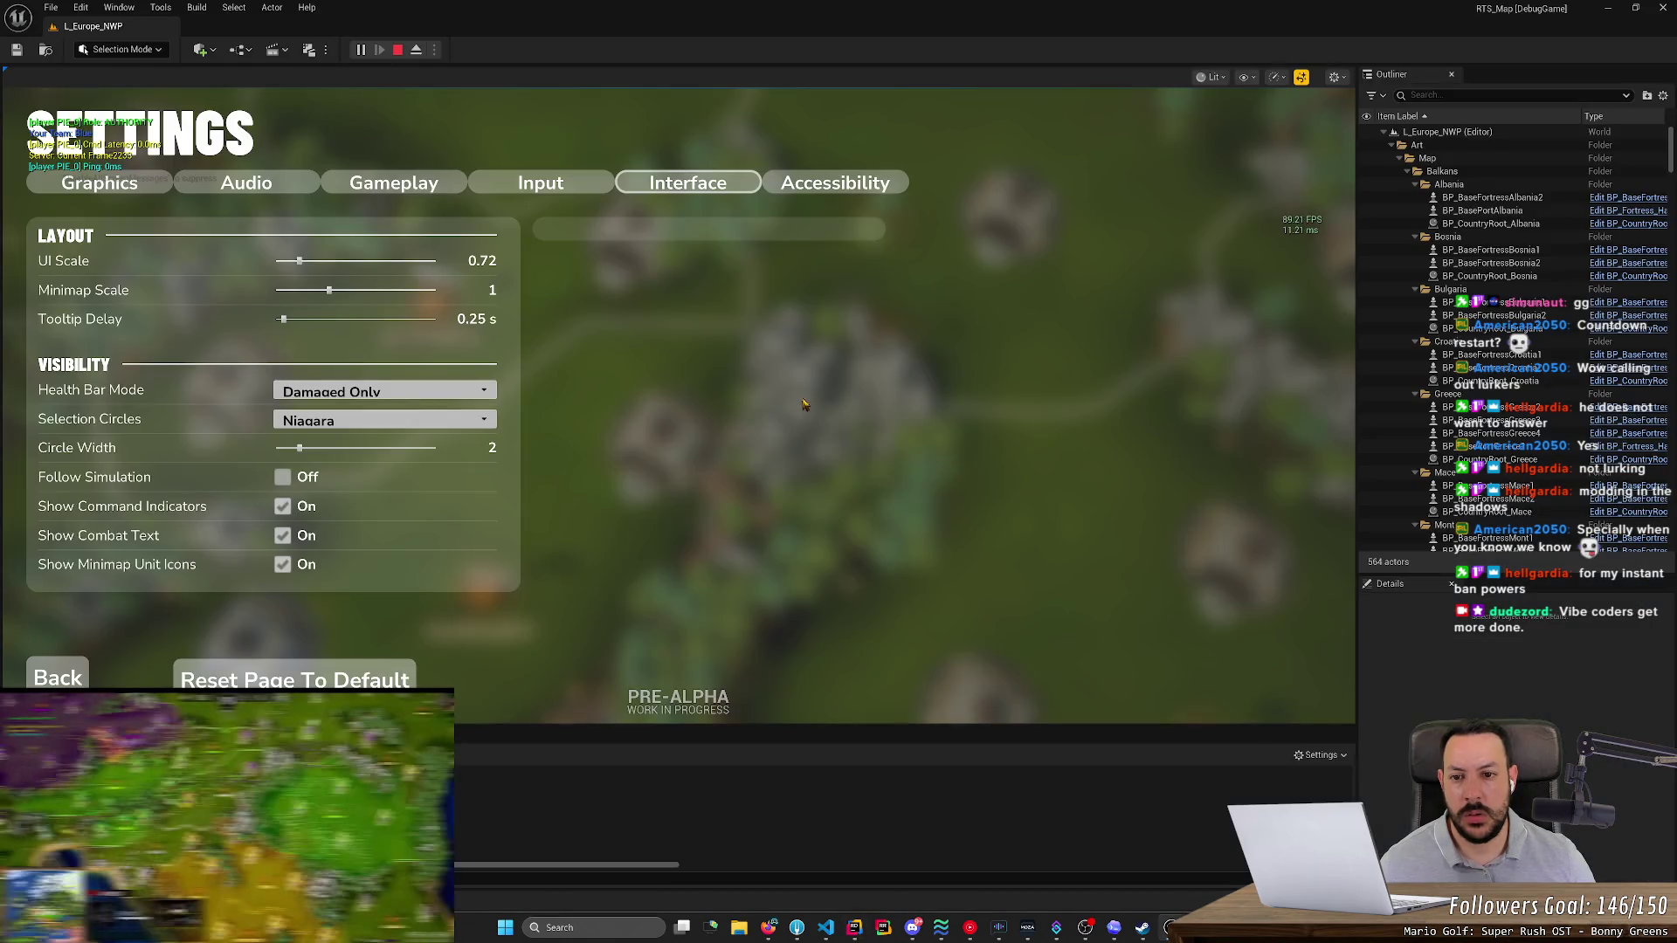
click(513, 184)
click(687, 182)
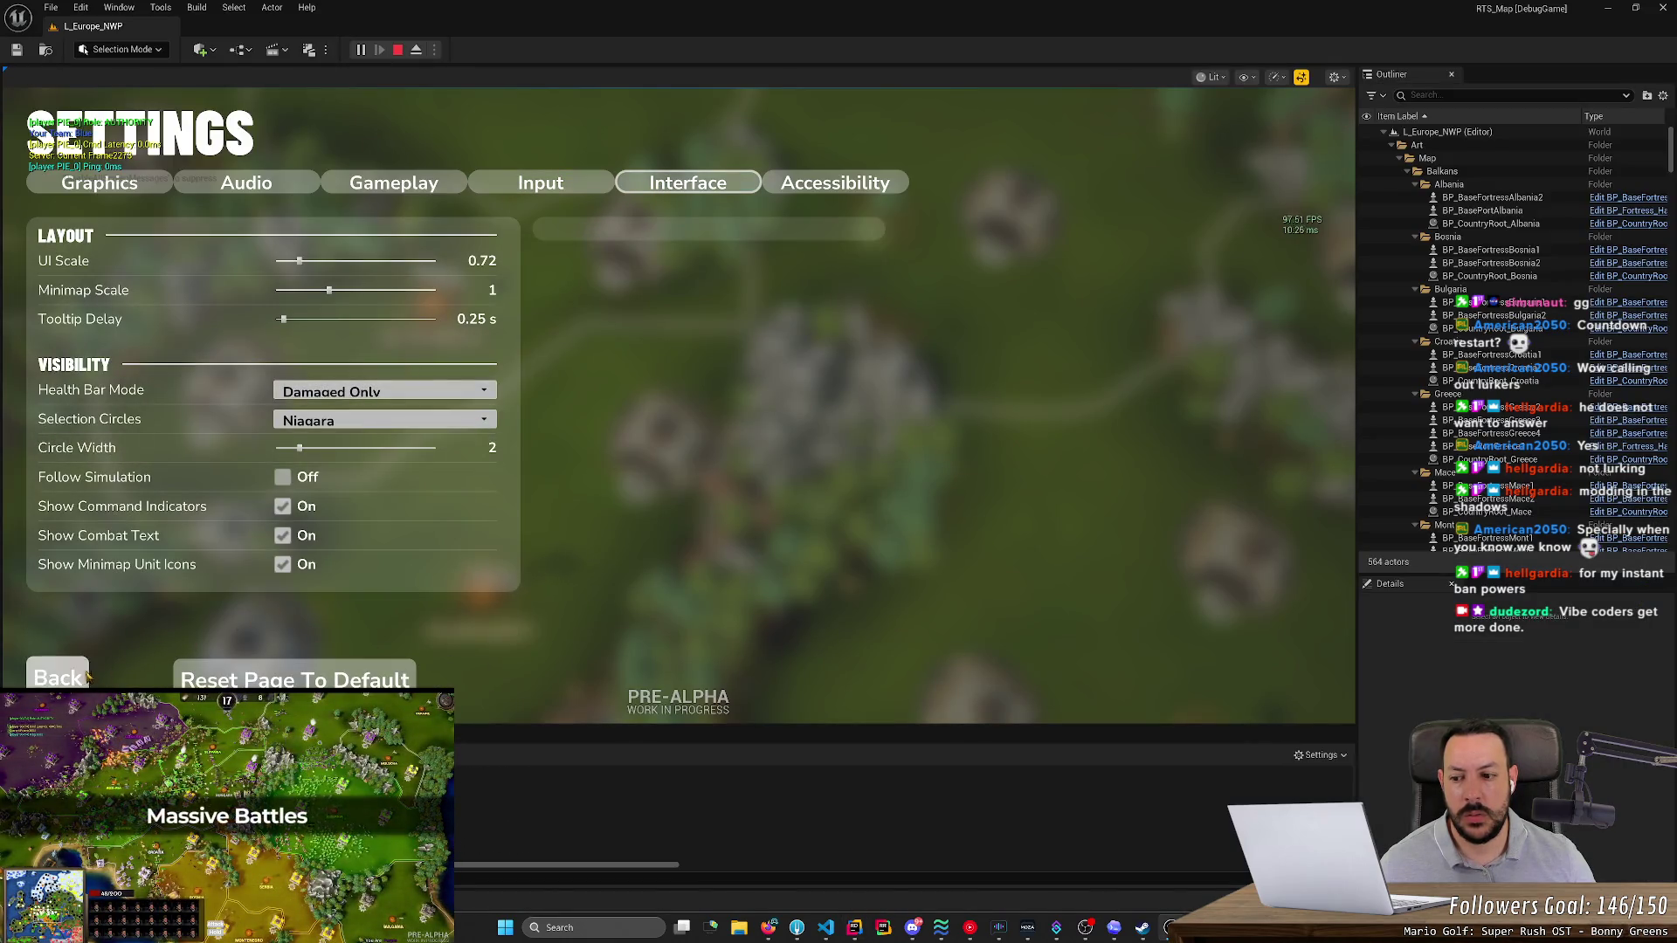
click(59, 674)
click(1282, 133)
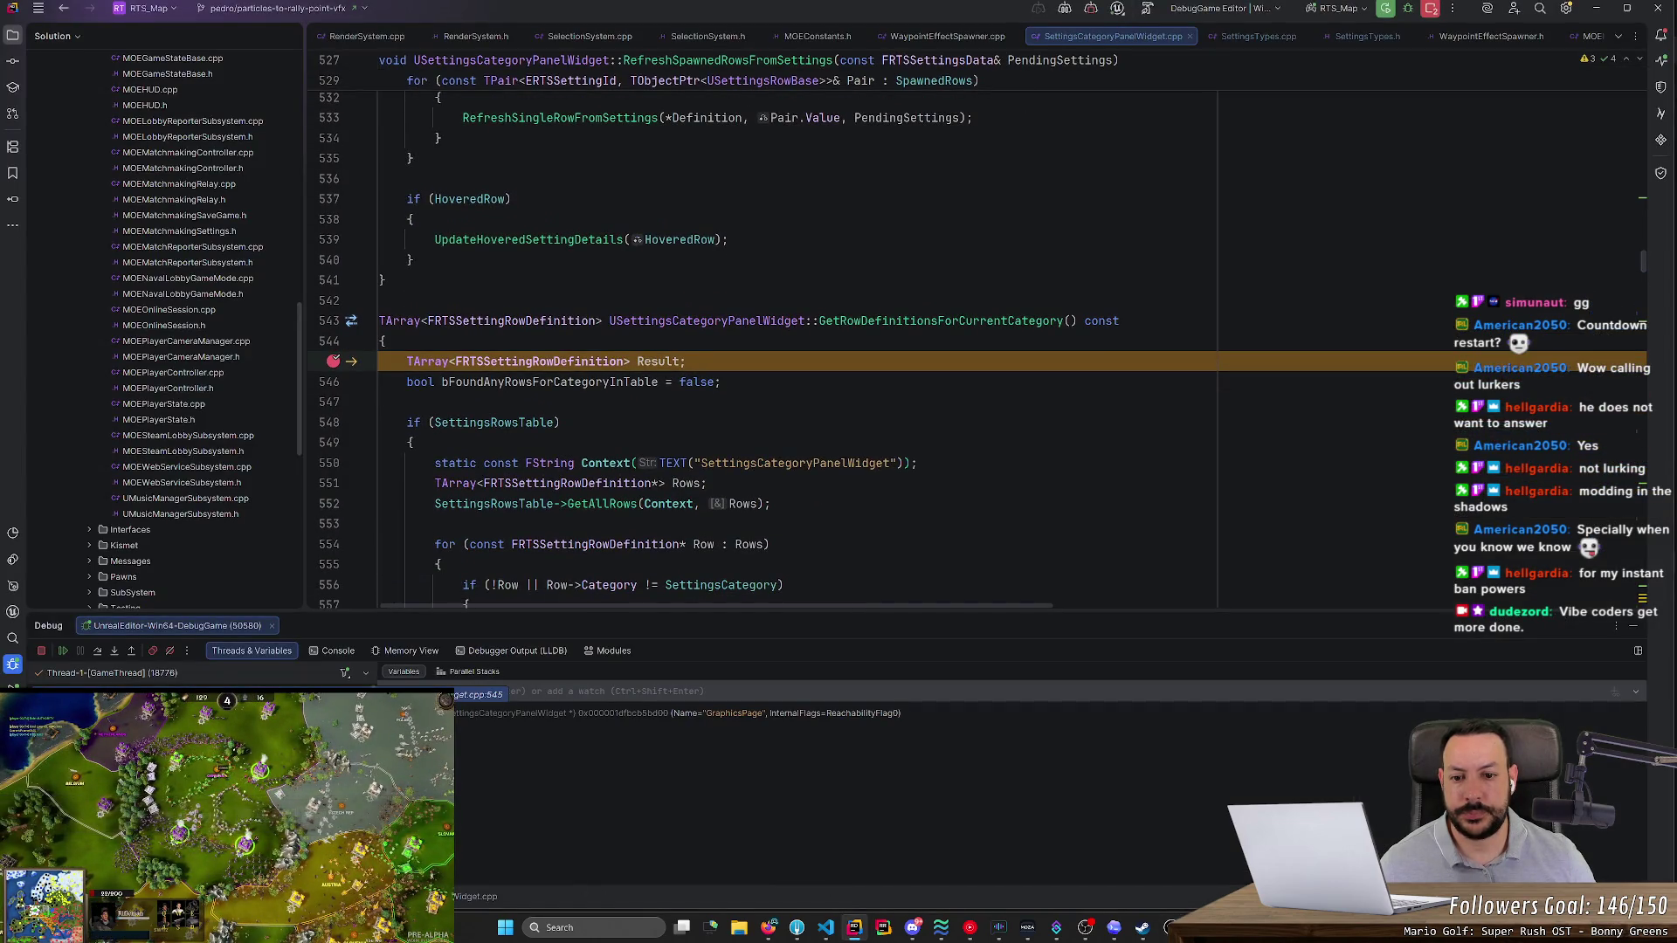
- Break on the GetAllRows line 552, inspect SettingsRowsTable as DT_SettingsLayout, then remove the breakpoint and resume
double_click(827, 463)
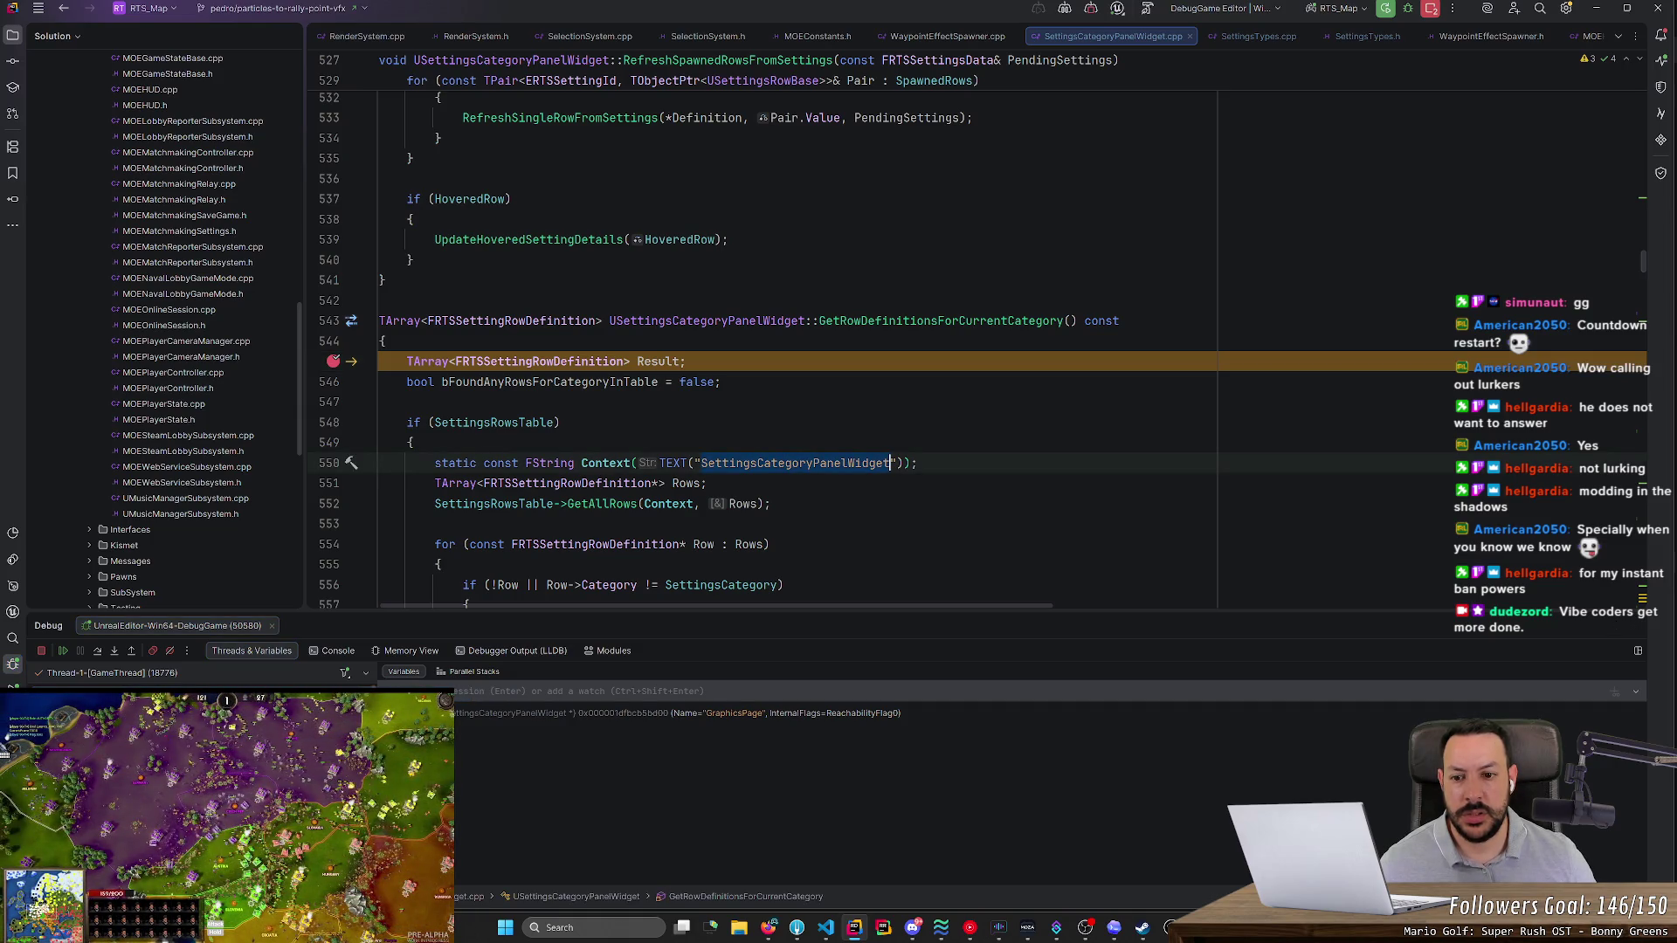
scroll(786, 349, down, 3)
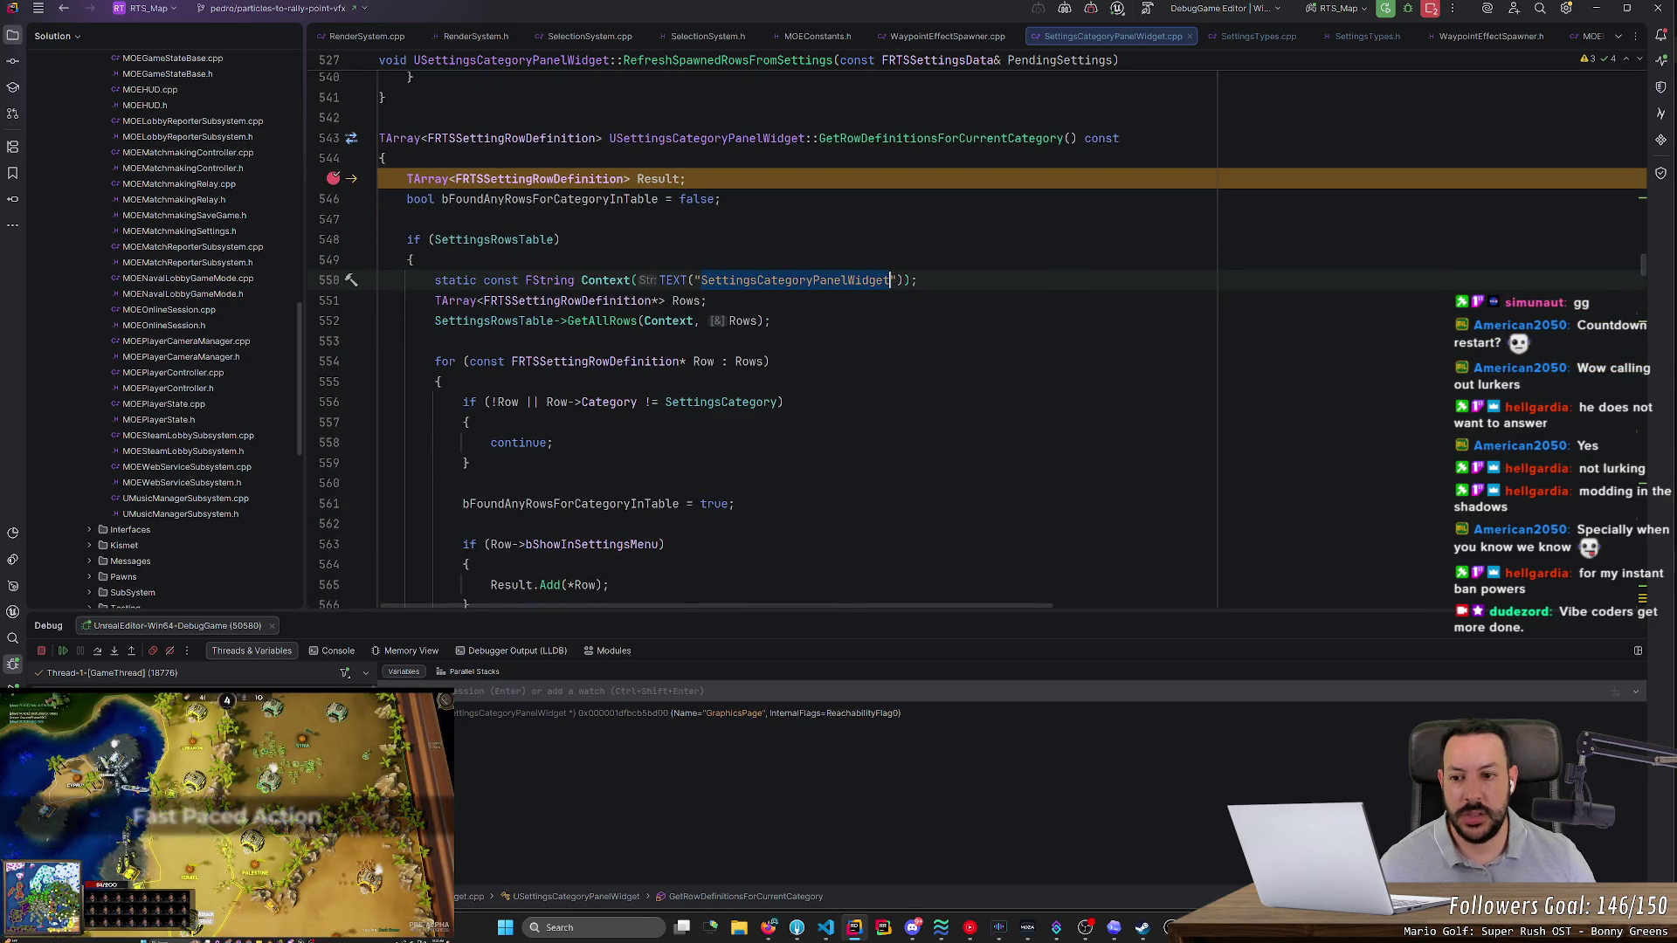
click(334, 320)
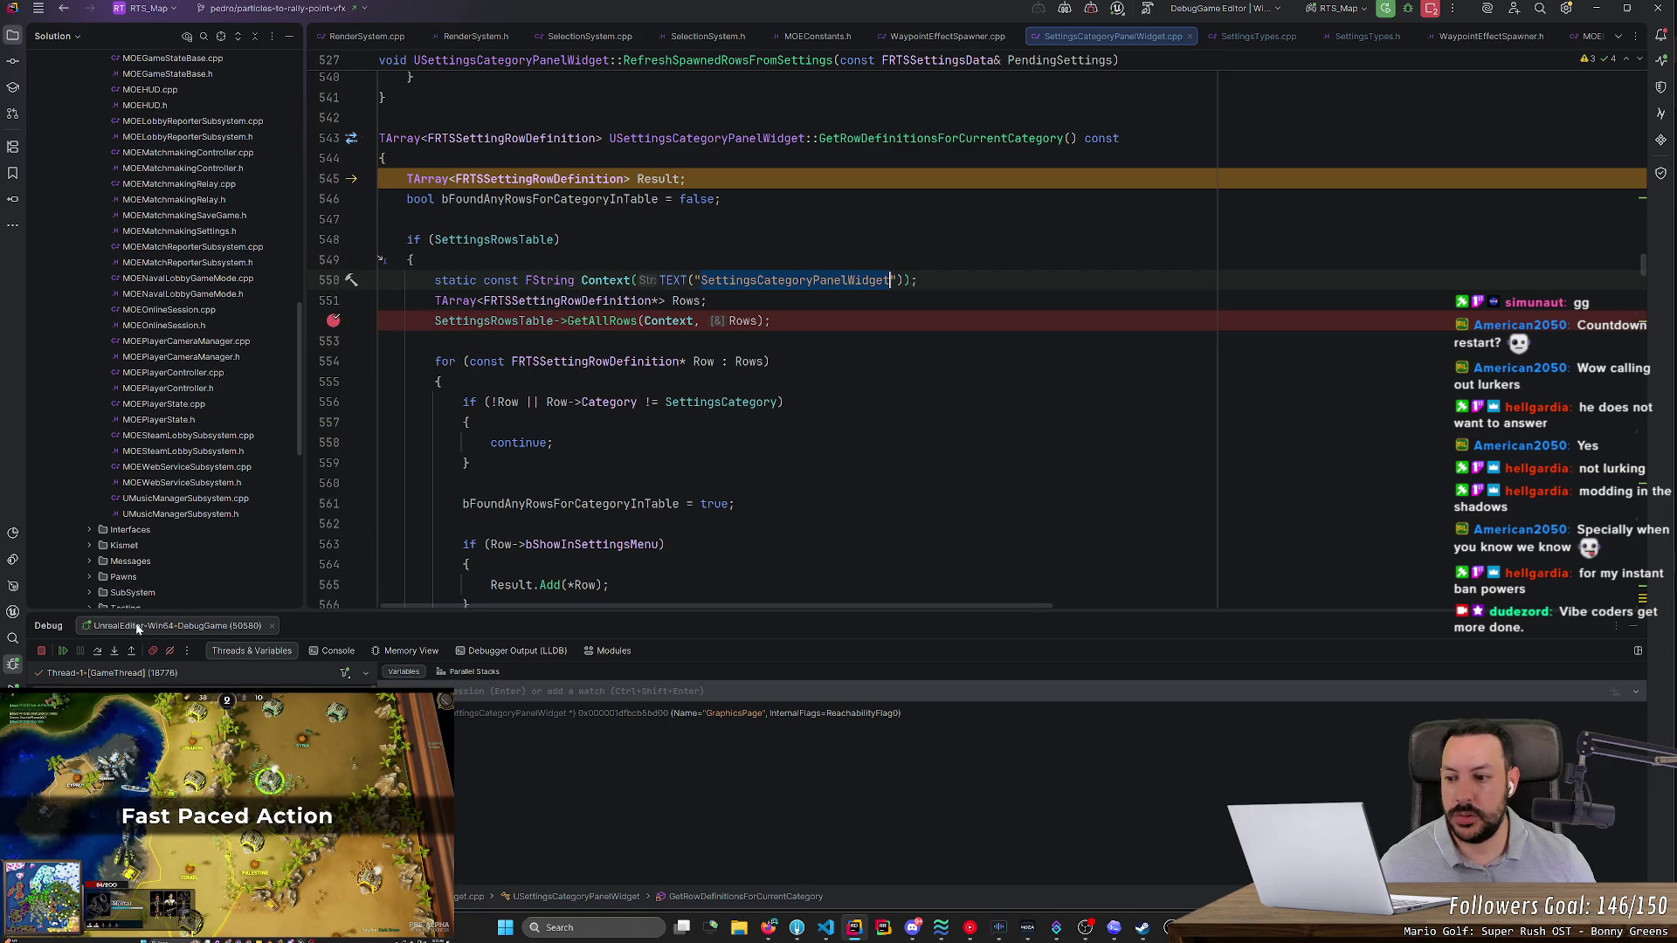
click(63, 651)
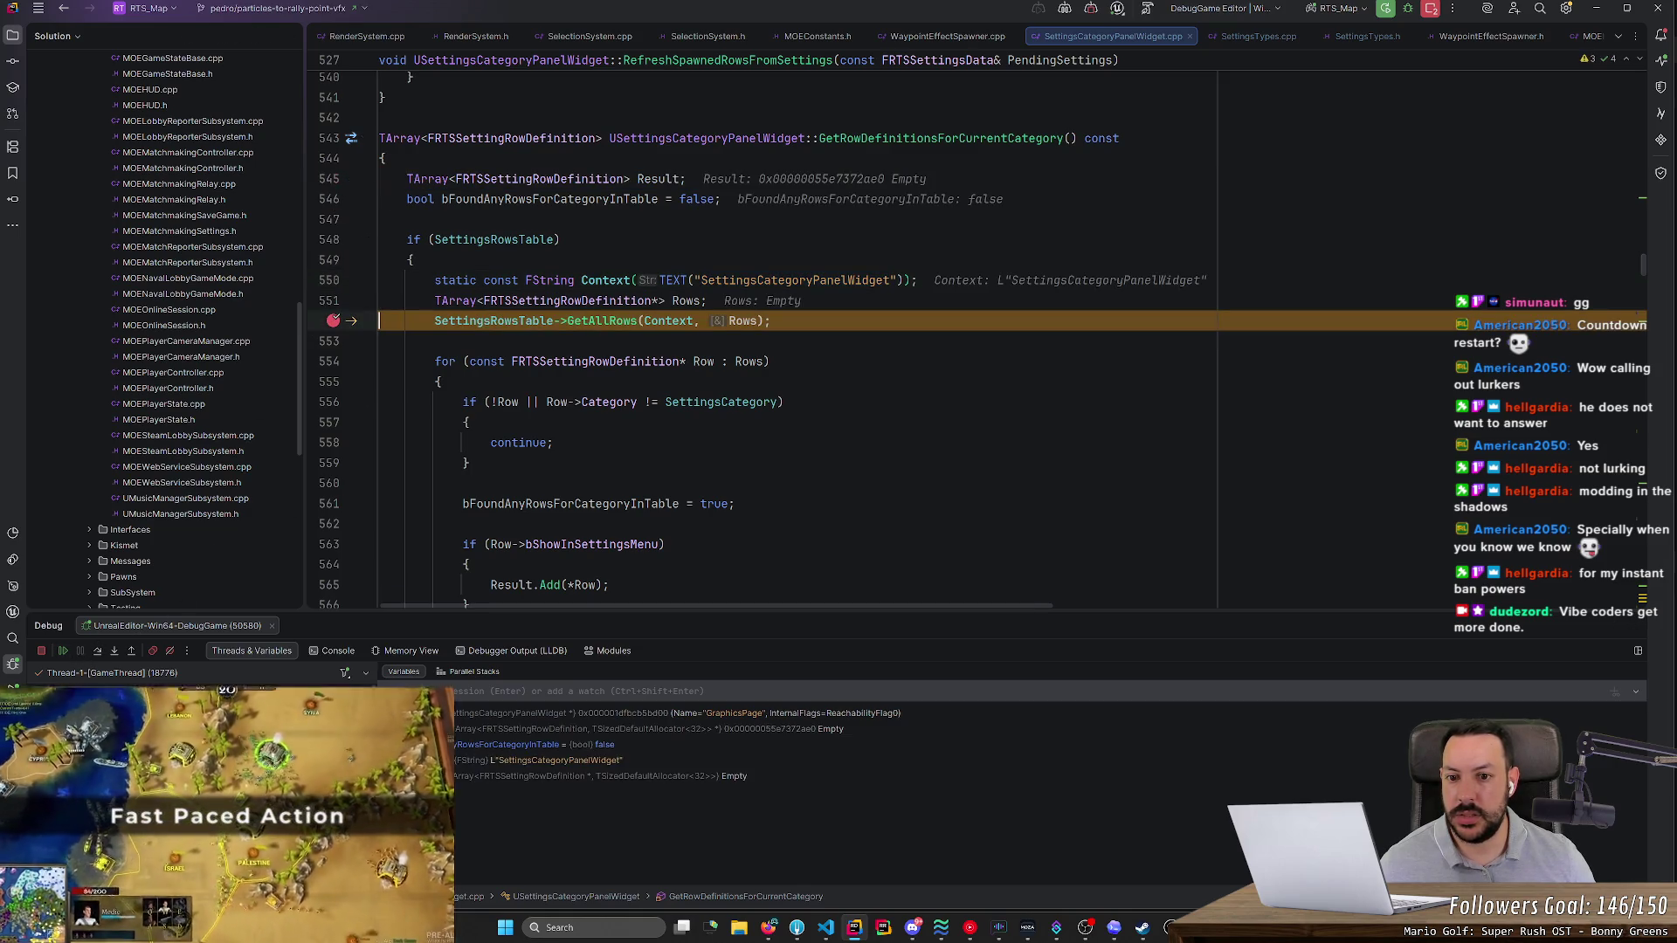
mouse_move(498, 322)
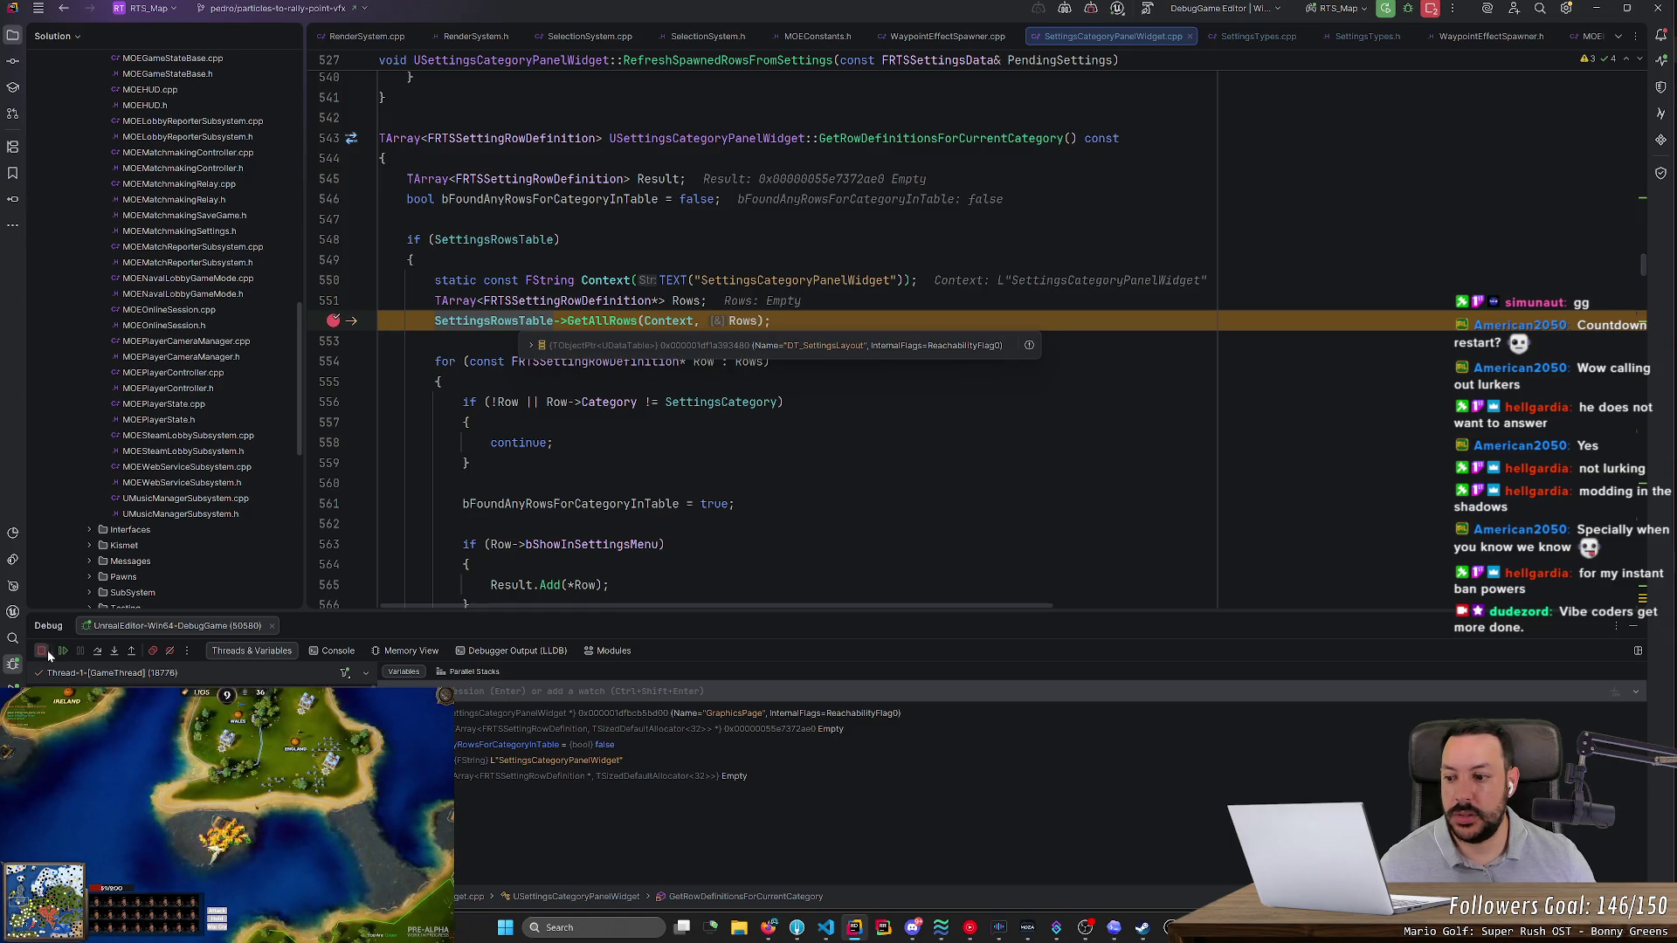
click(335, 323)
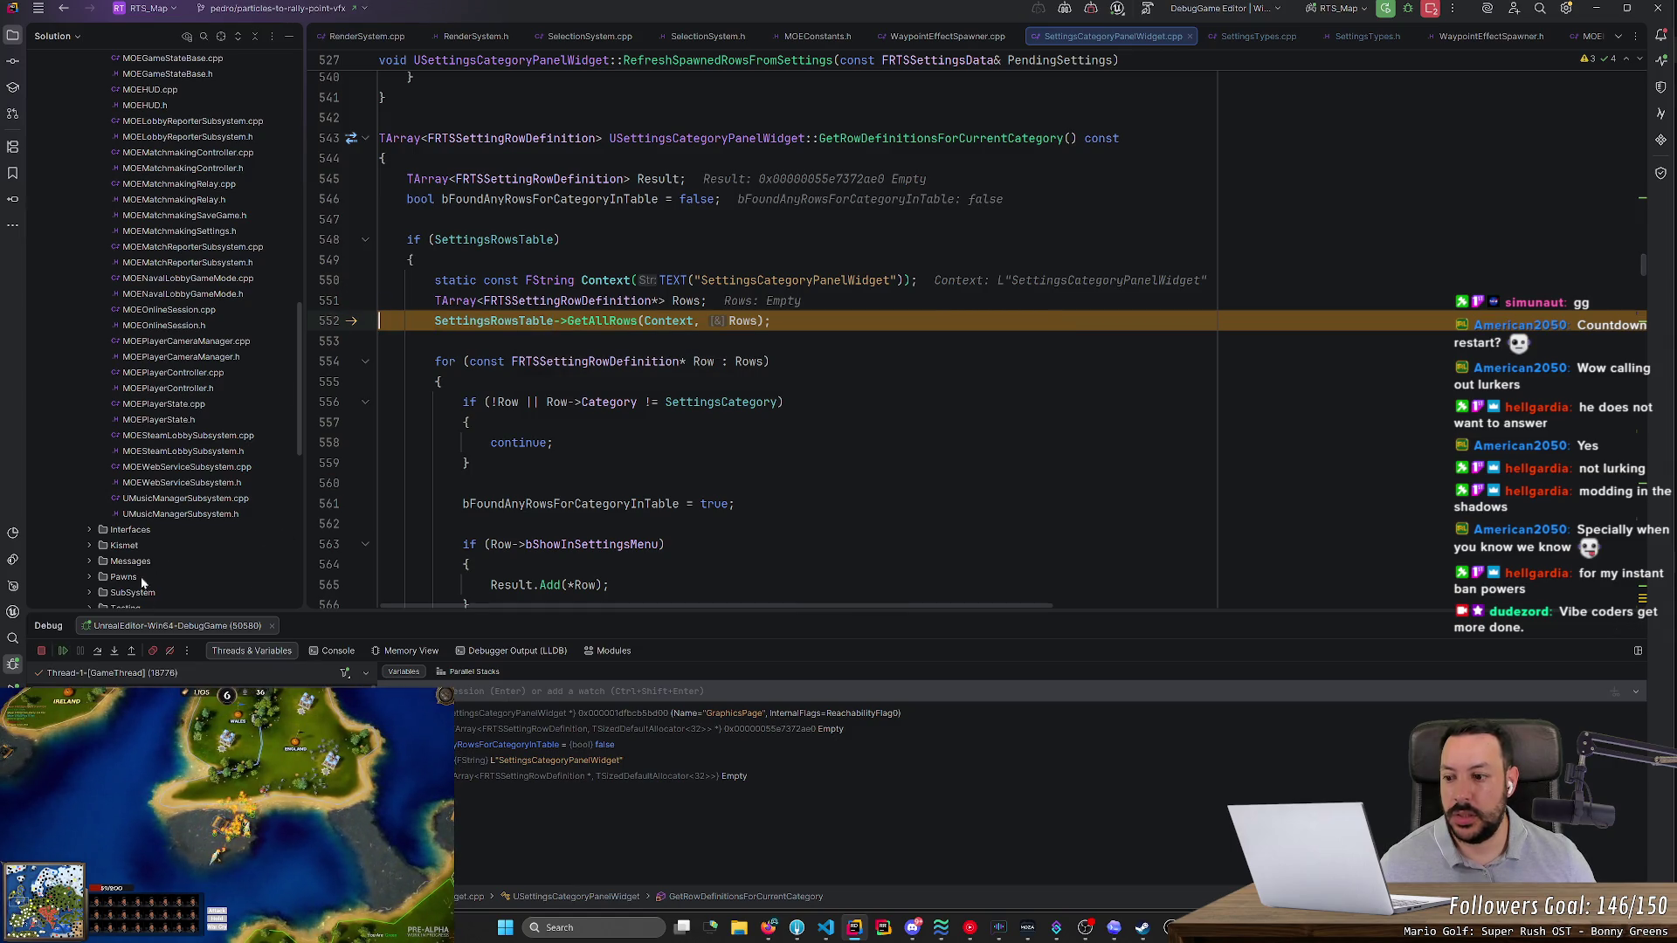
click(61, 651)
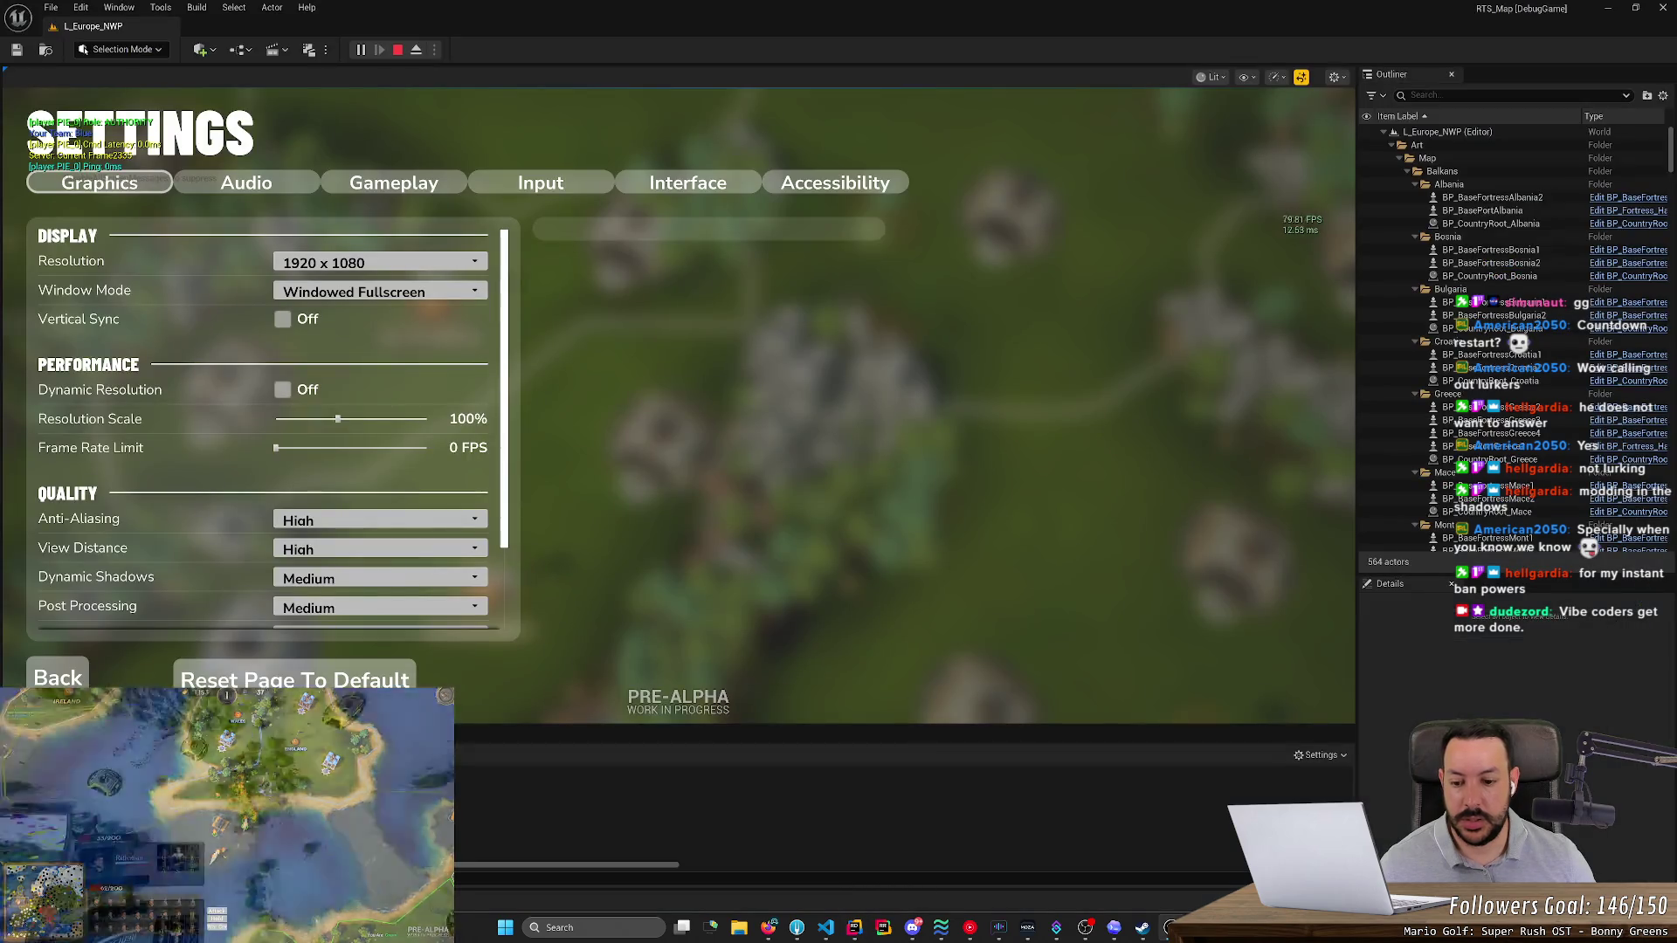
- Search the Content Drawer for 'dt_sett' and open the DT_SettingsLayout data table
key(ctrl+space)
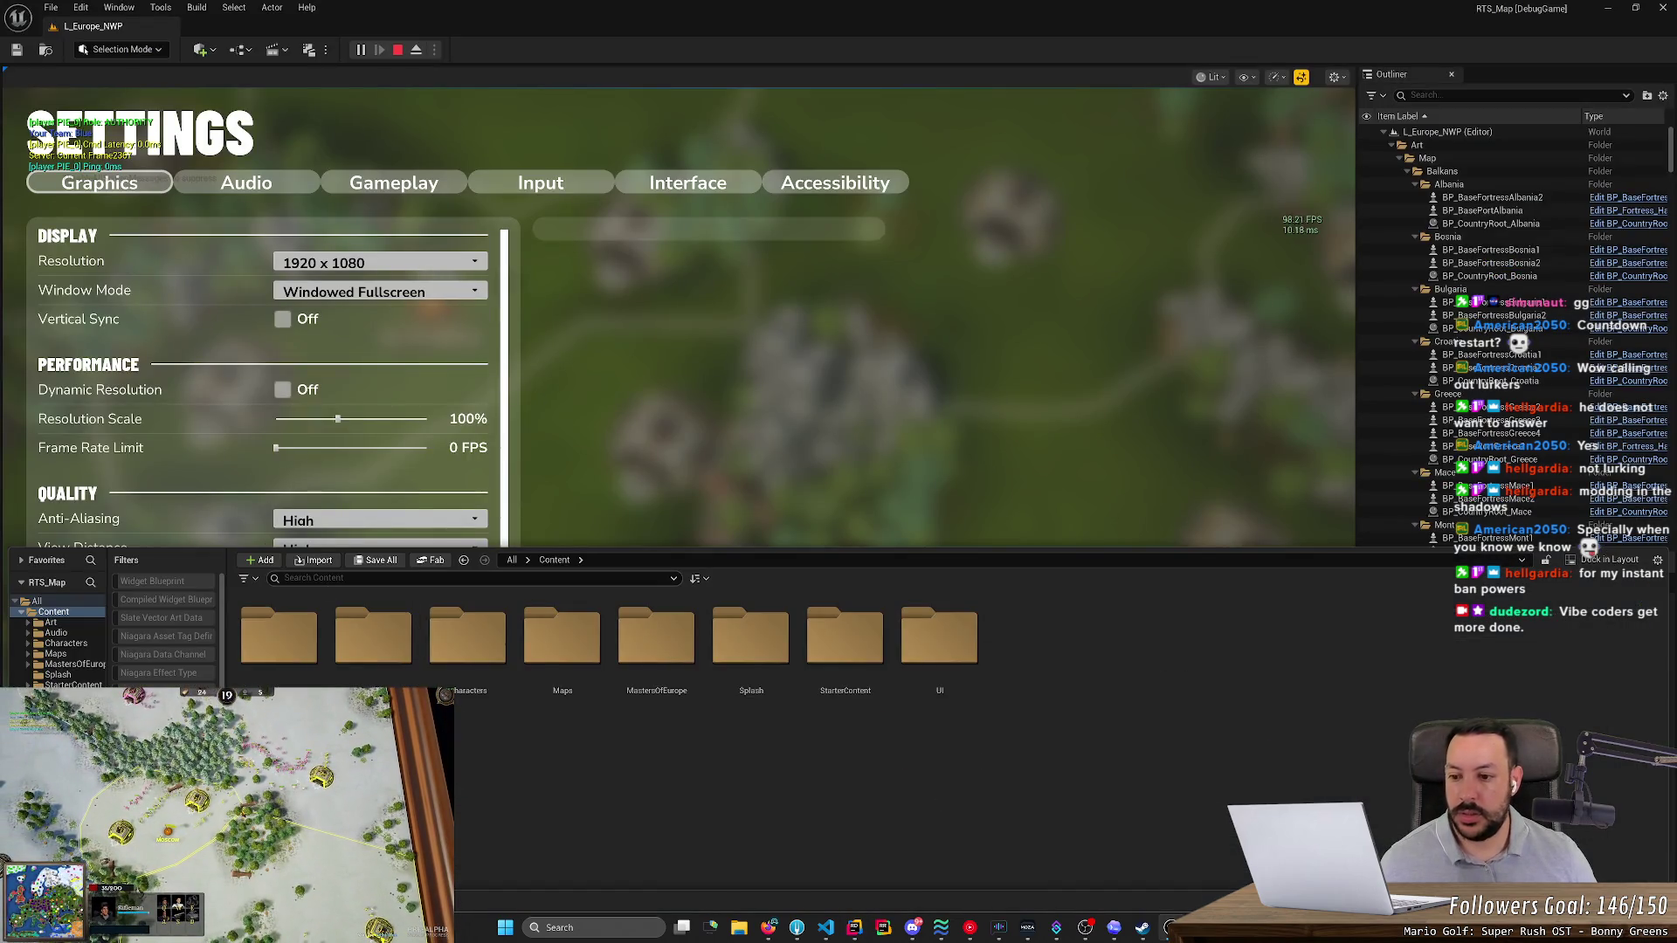
text(dt_sett)
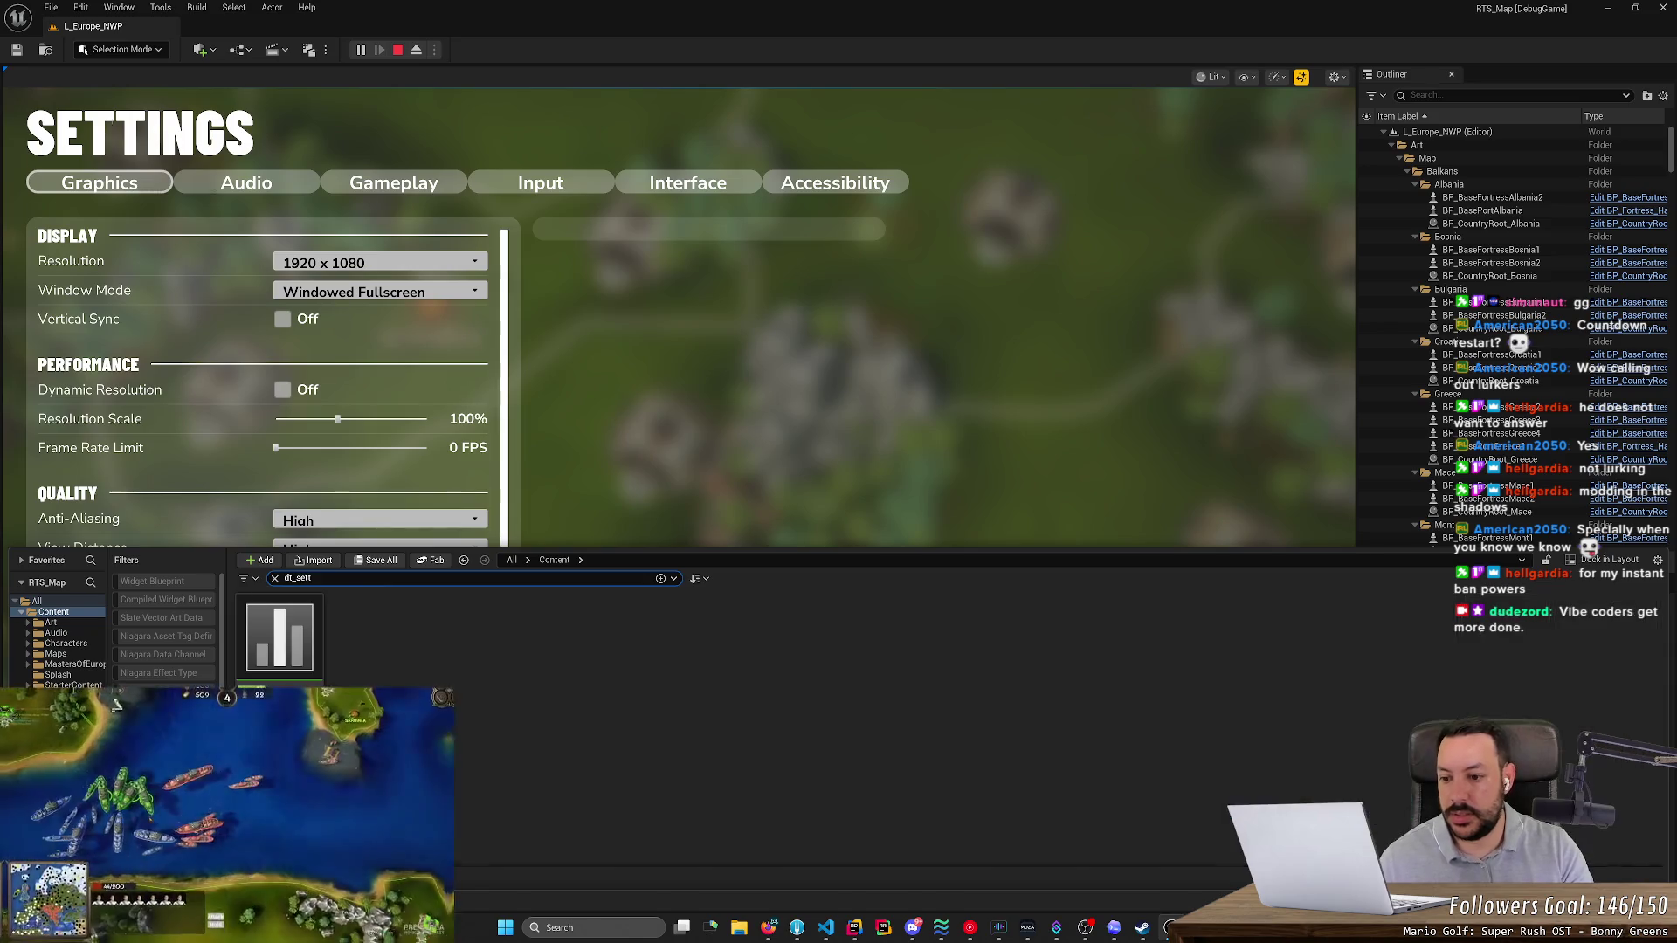
double_click(297, 626)
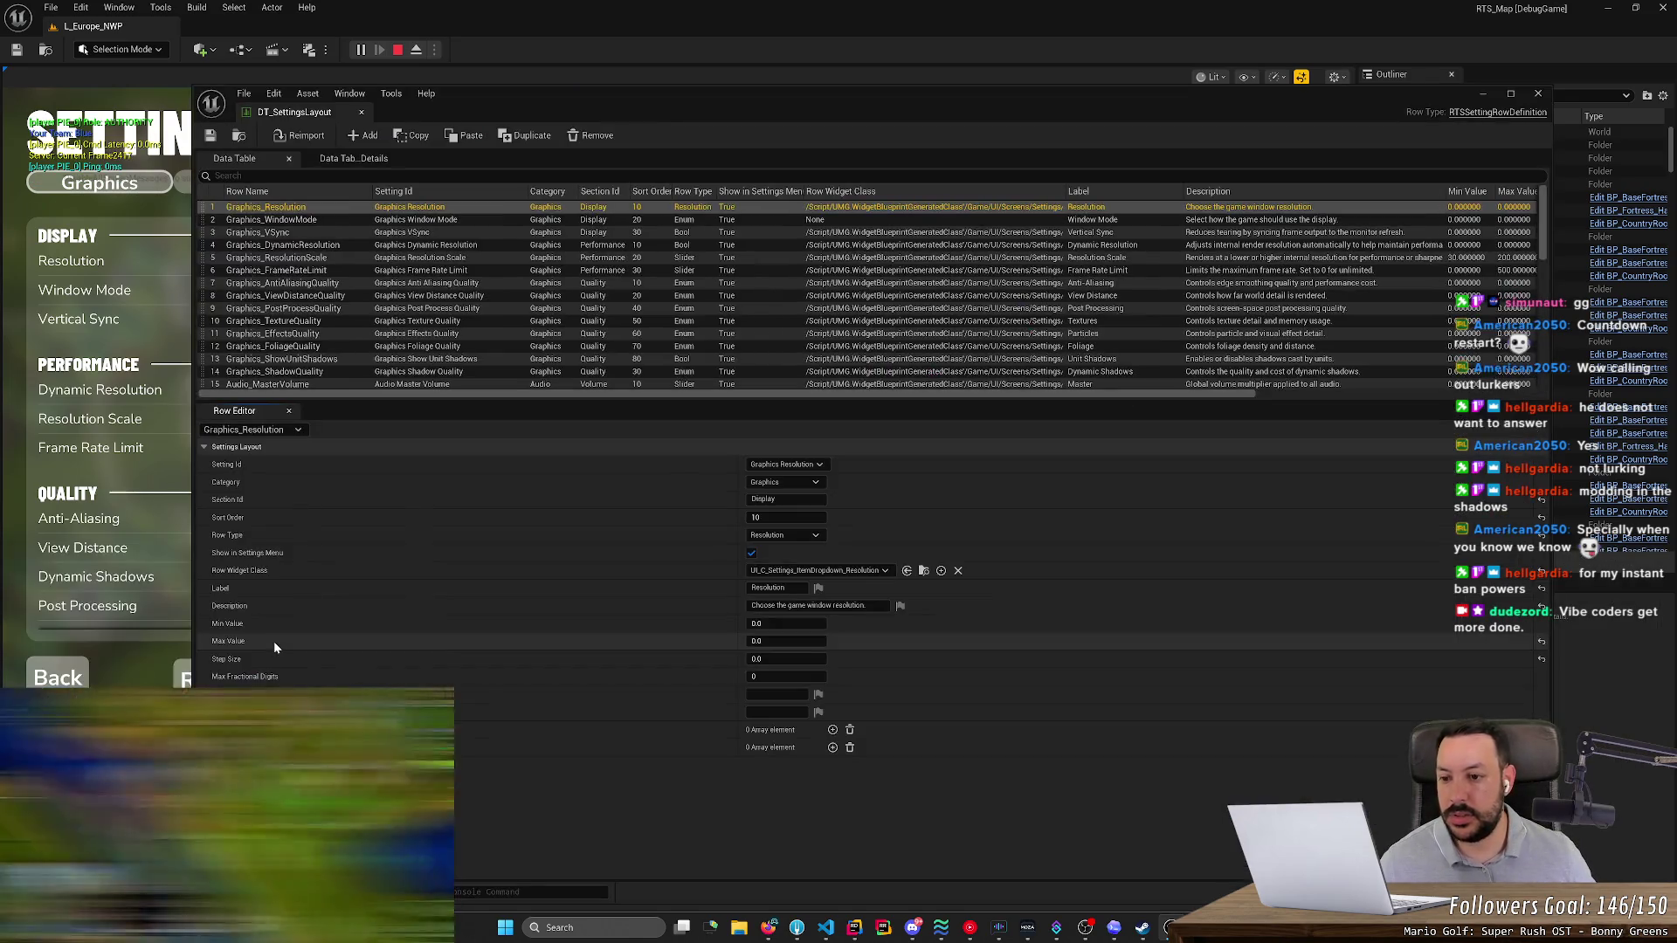
- In the enlarged DT_SettingsLayout table, duplicate the Show Minimap Unit Icons row and drop the copy right beneath it
mouse_move(443, 402)
mouse_down()
mouse_move(445, 840)
mouse_move(445, 487)
mouse_move(445, 811)
mouse_up()
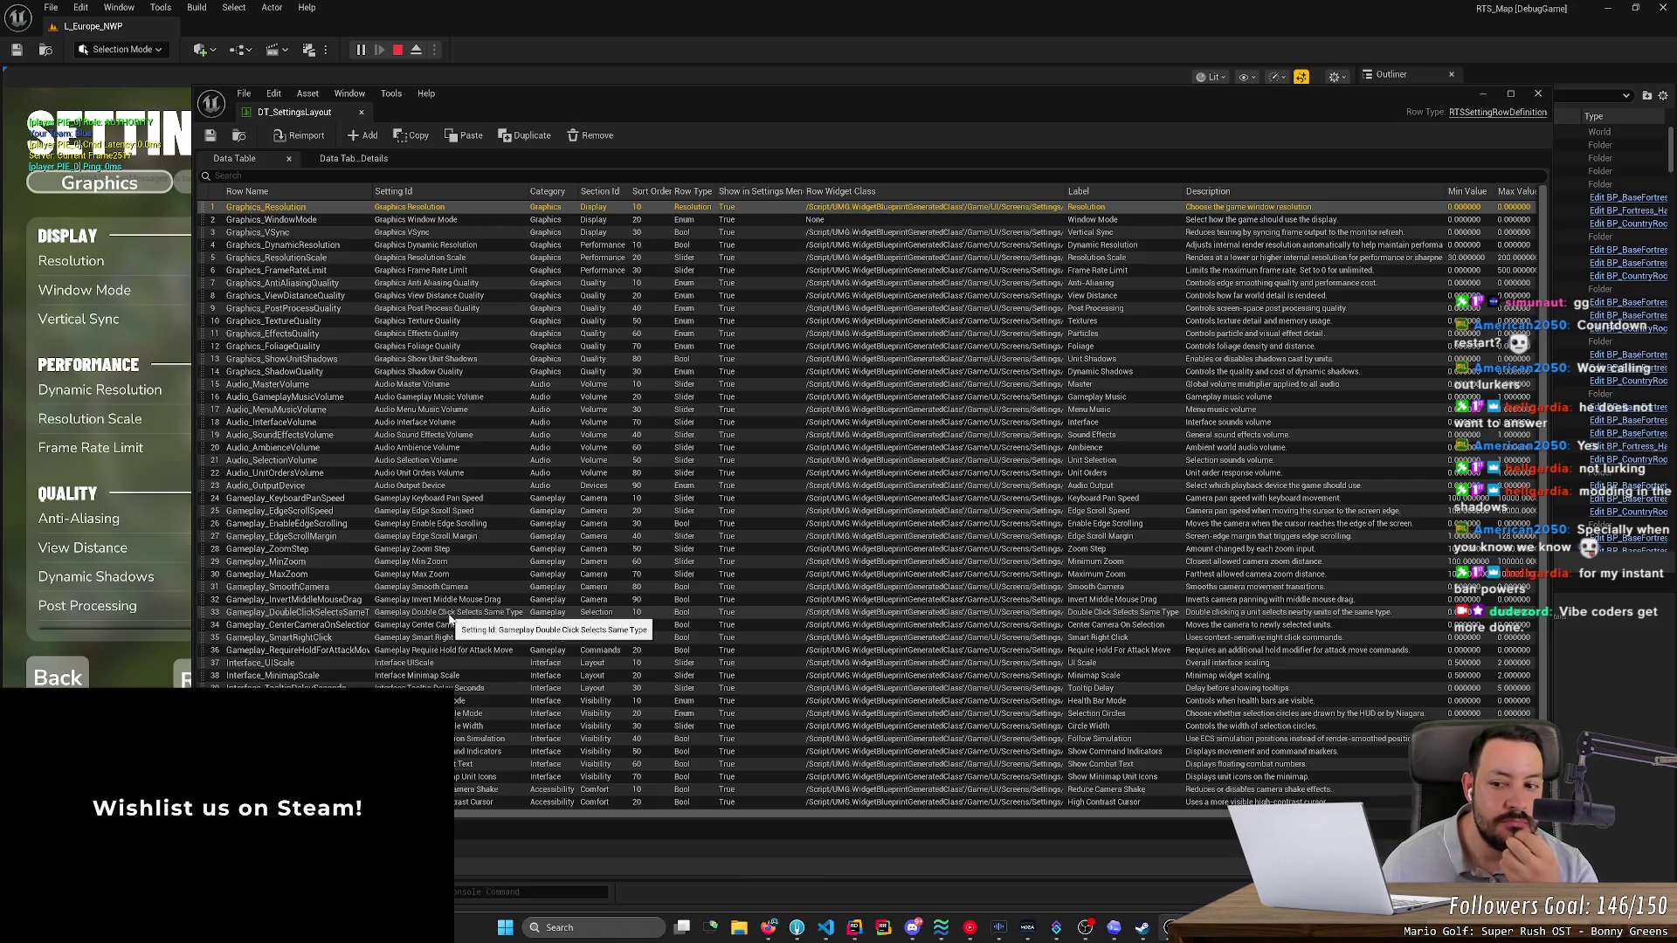
scroll(449, 618, down, 1)
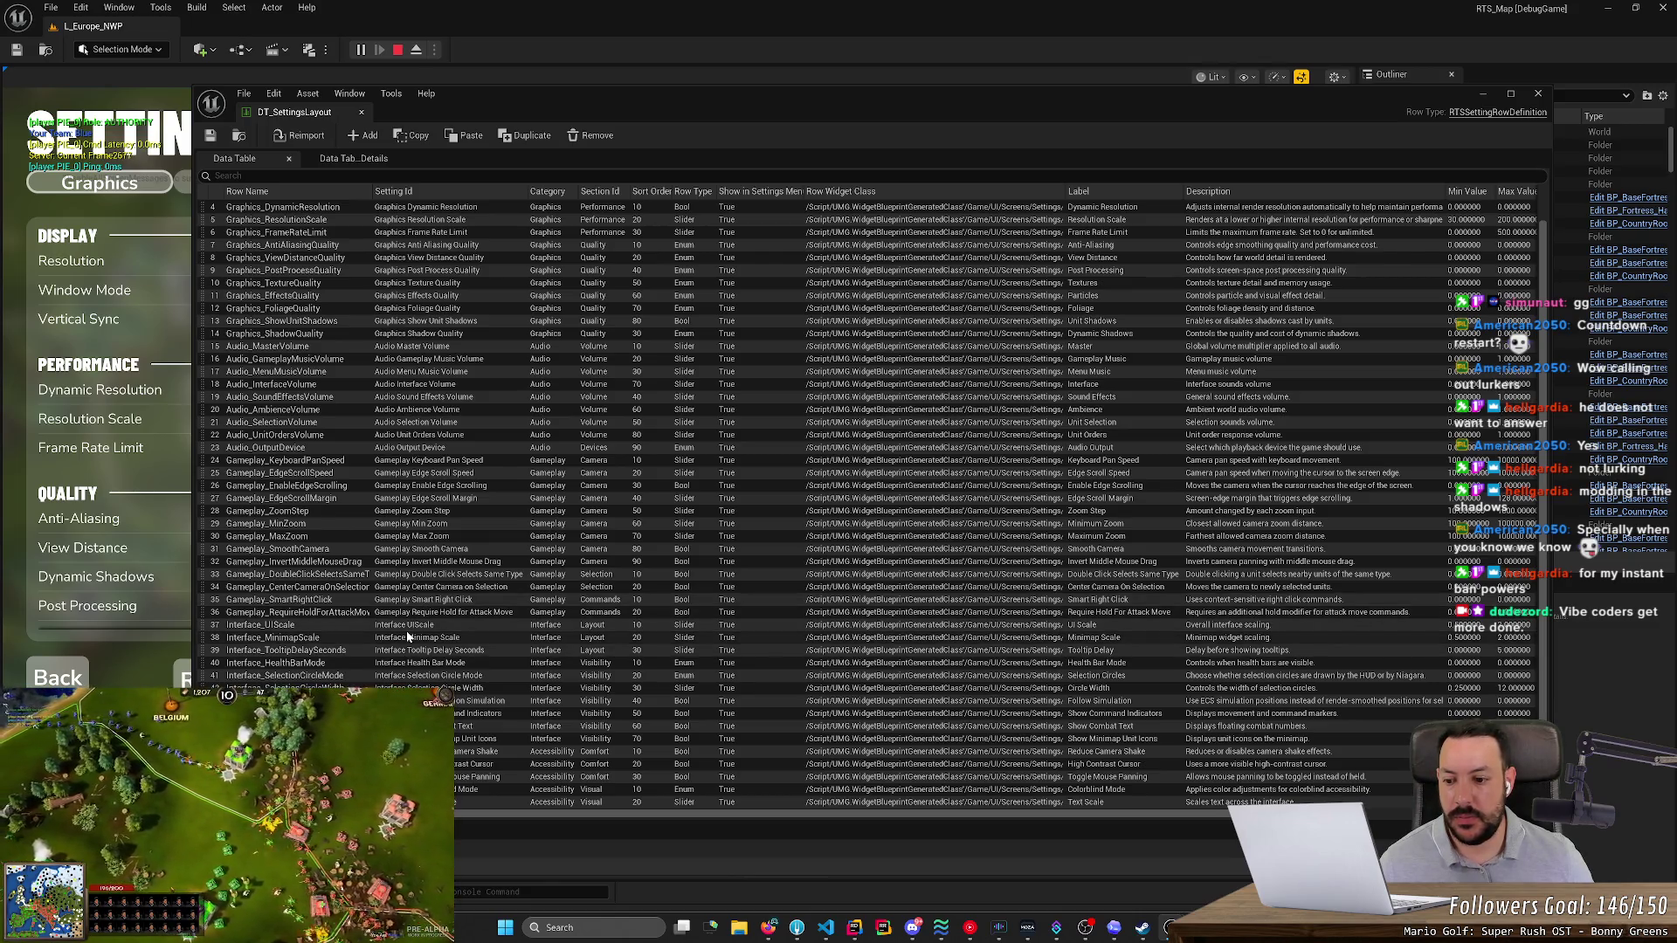
click(489, 739)
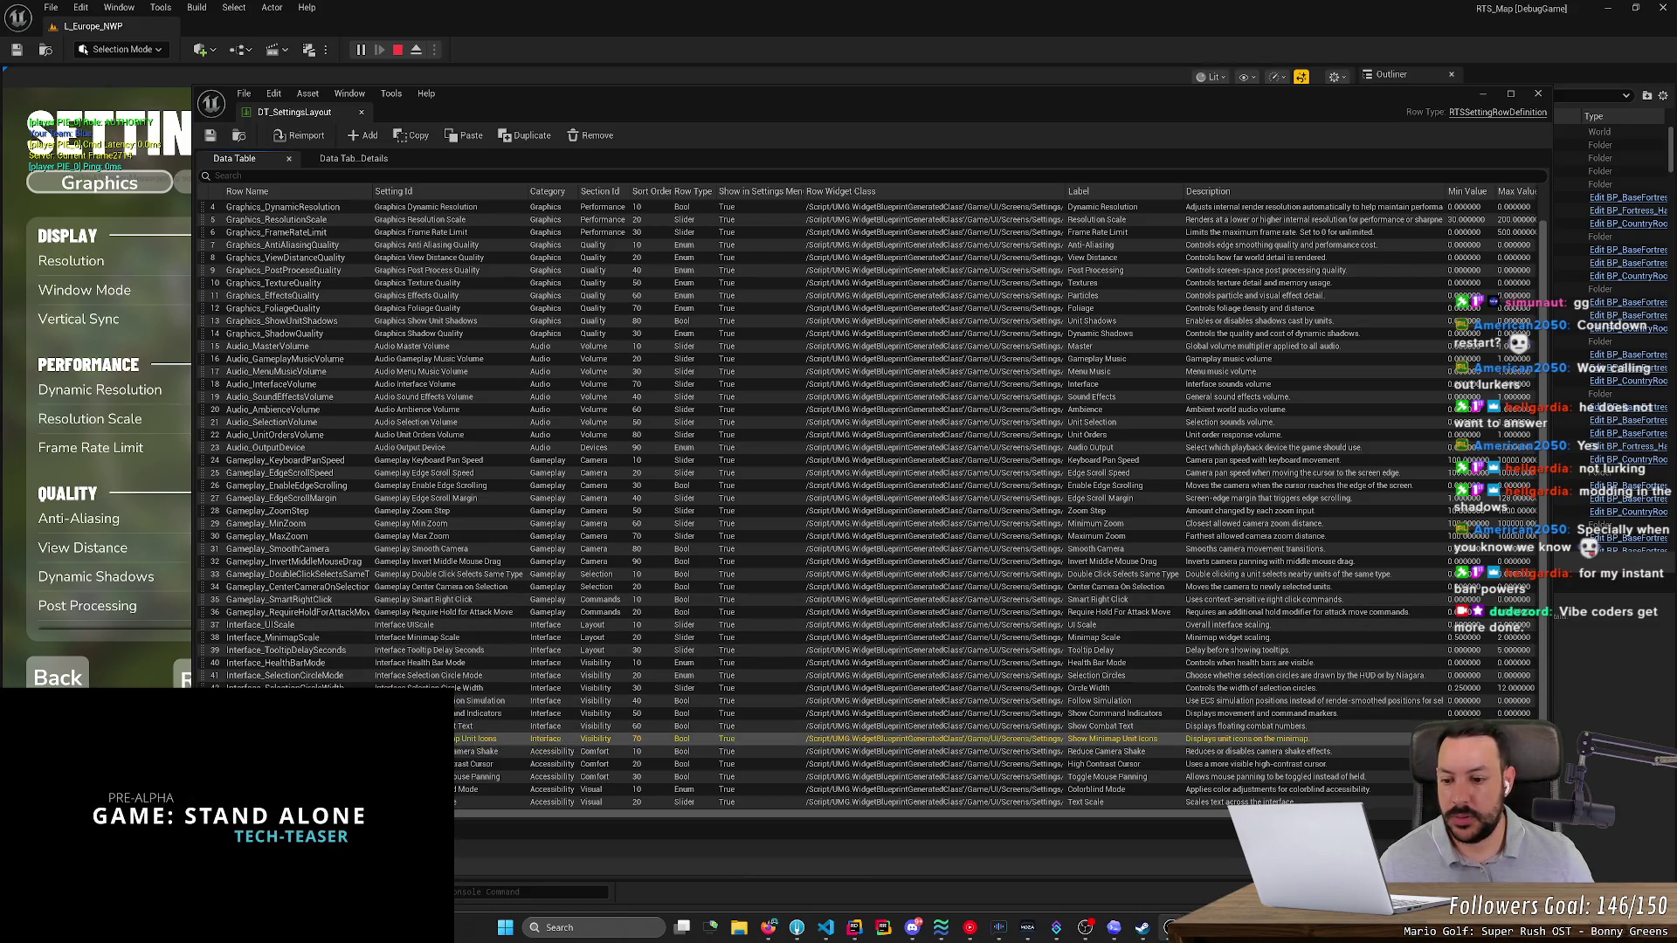
right_click(503, 741)
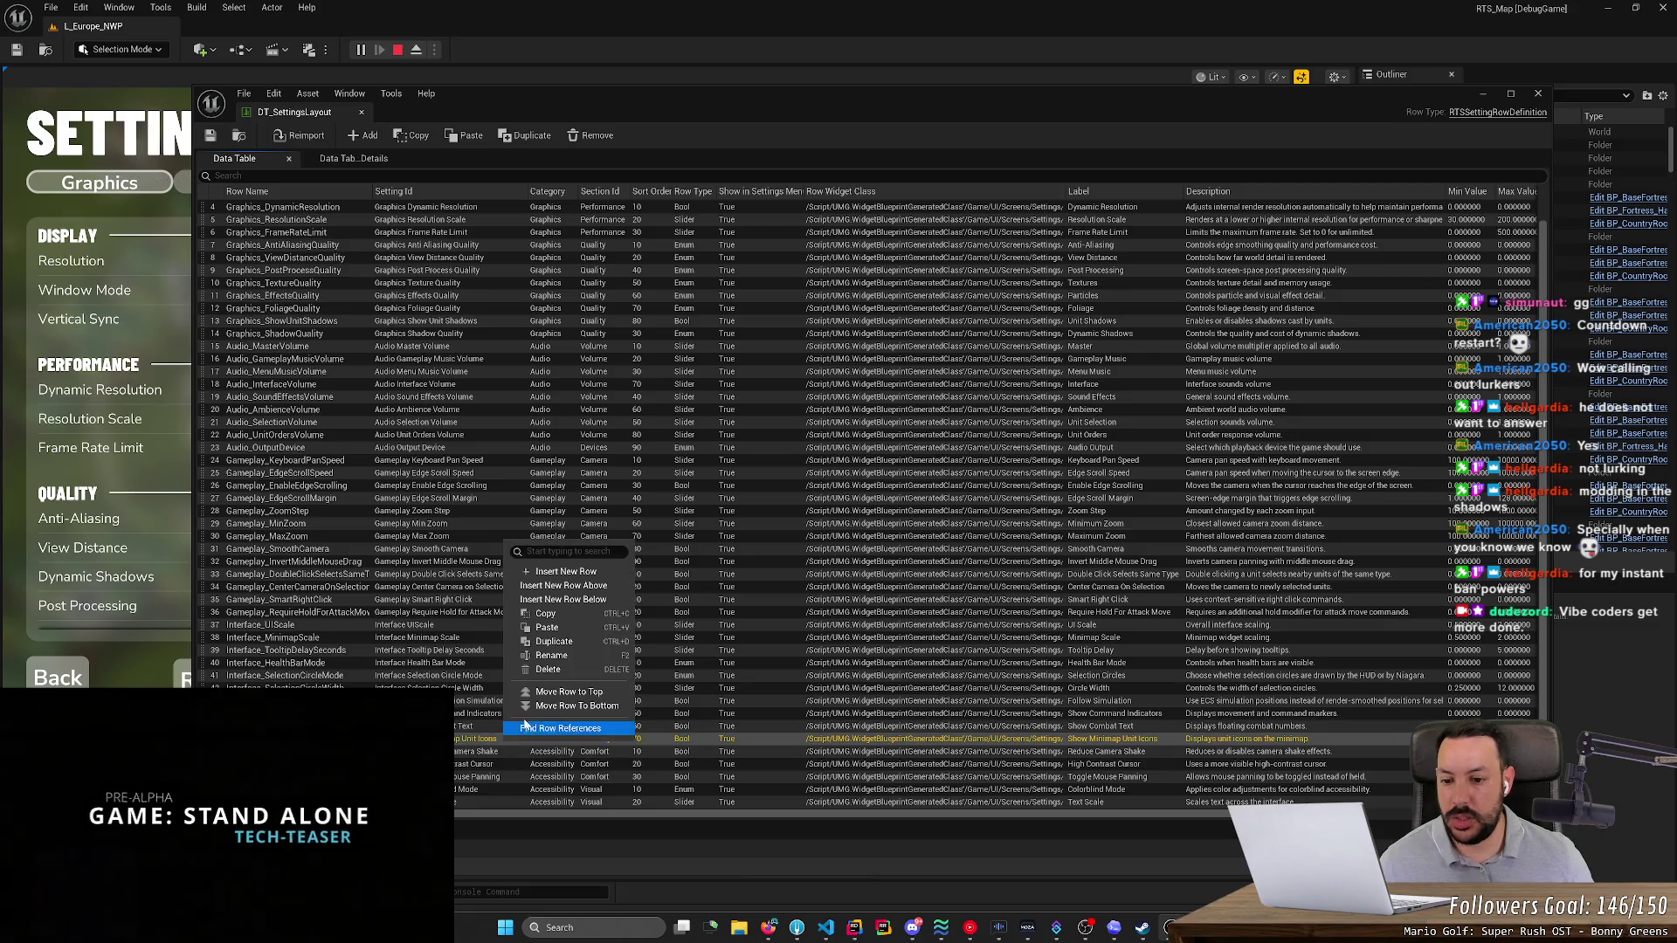
click(570, 644)
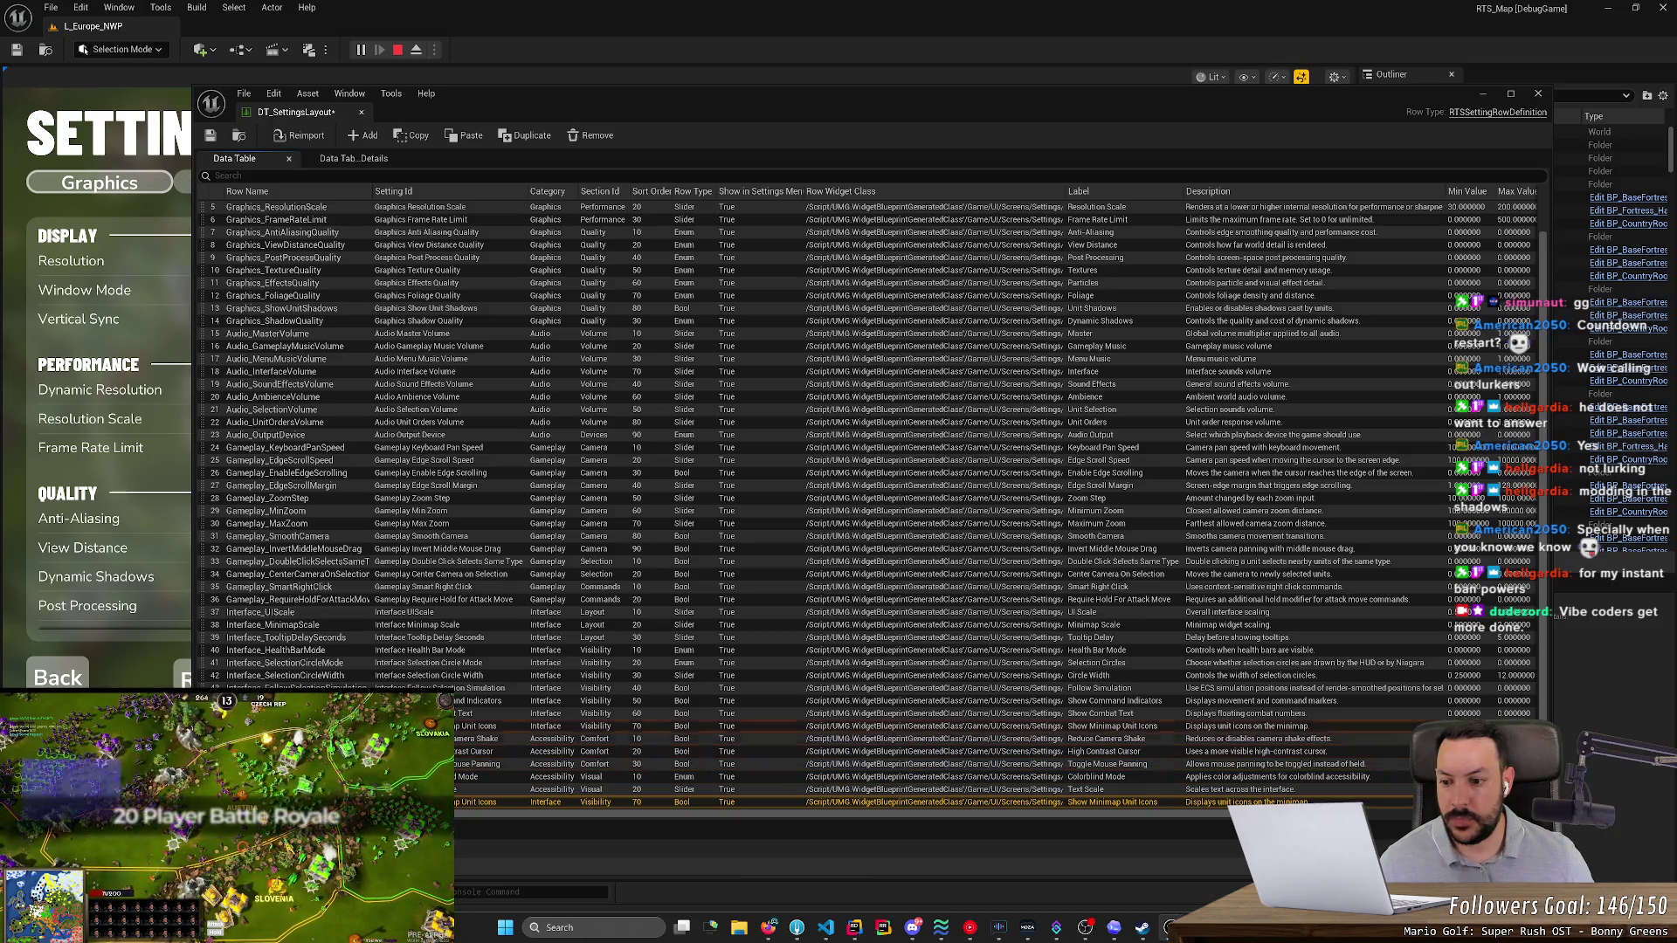
drag(367, 740, 366, 738)
click(367, 738)
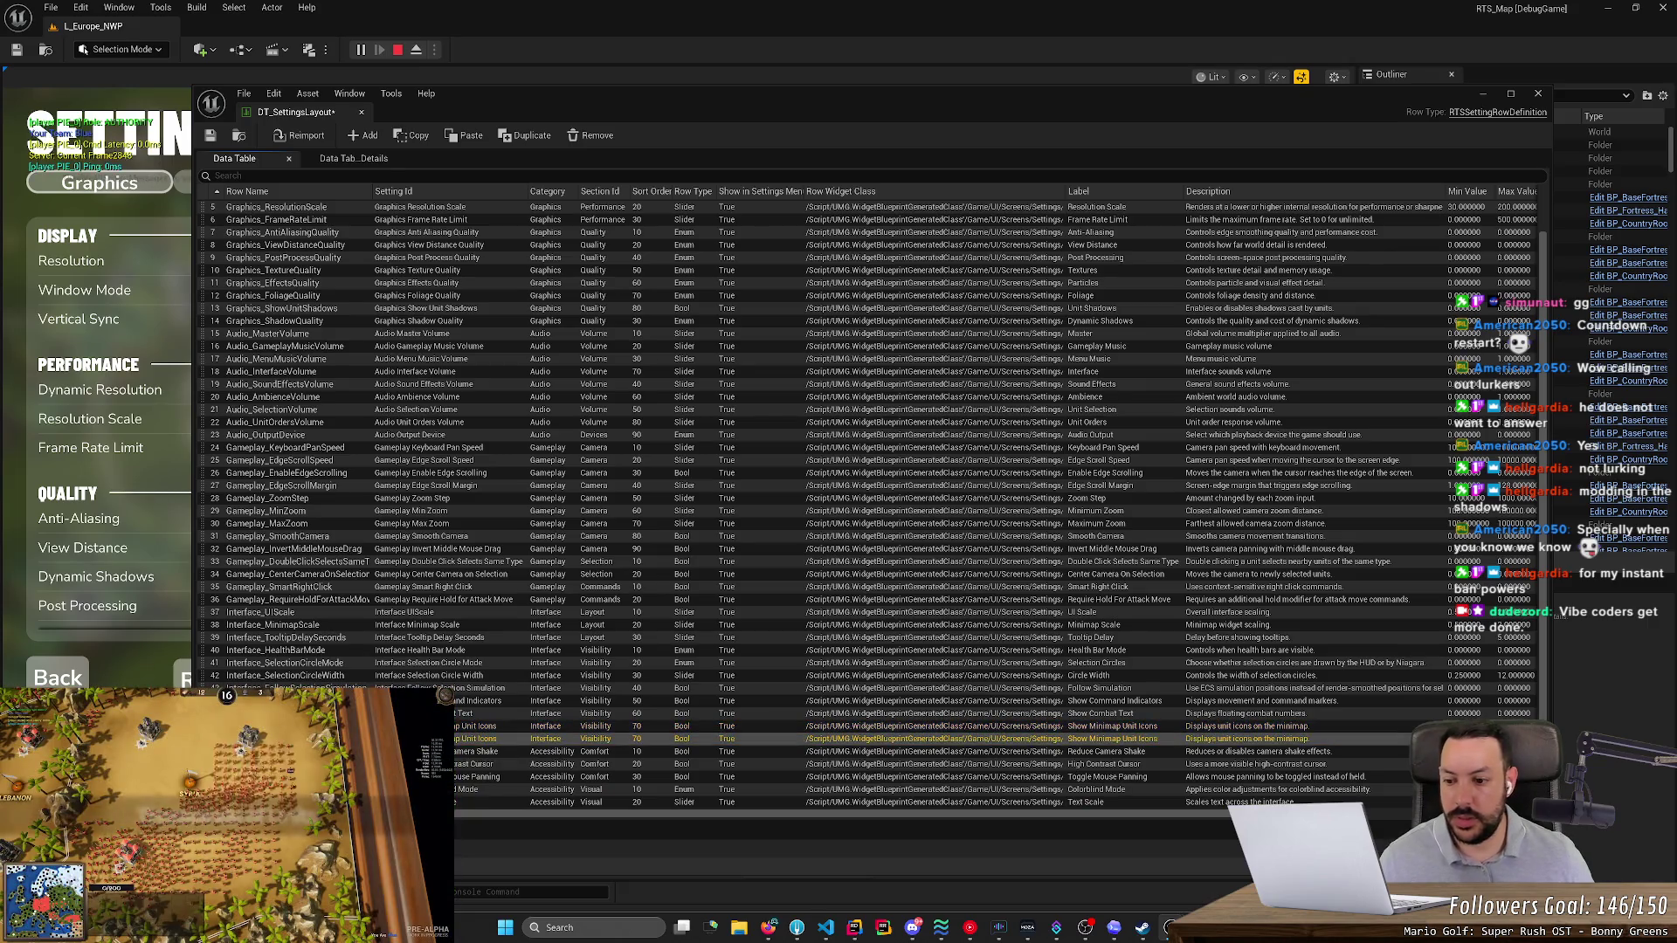
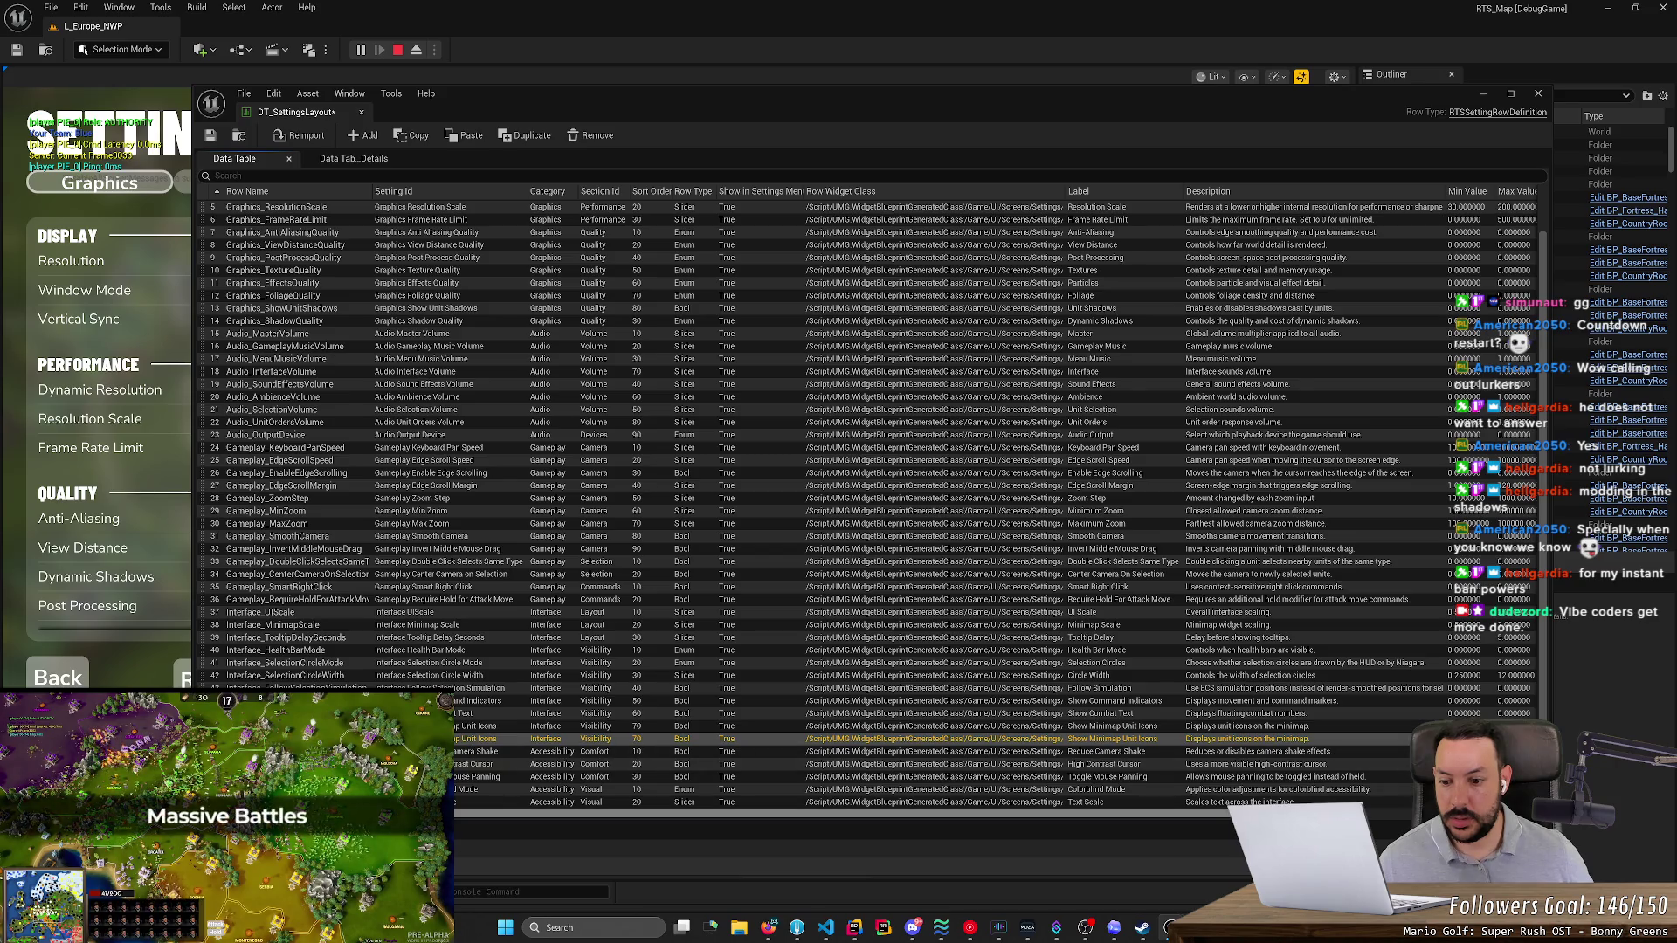
- Set row 47's Setting Id to Interface Show Rally Point Arrows
drag(786, 821, 786, 591)
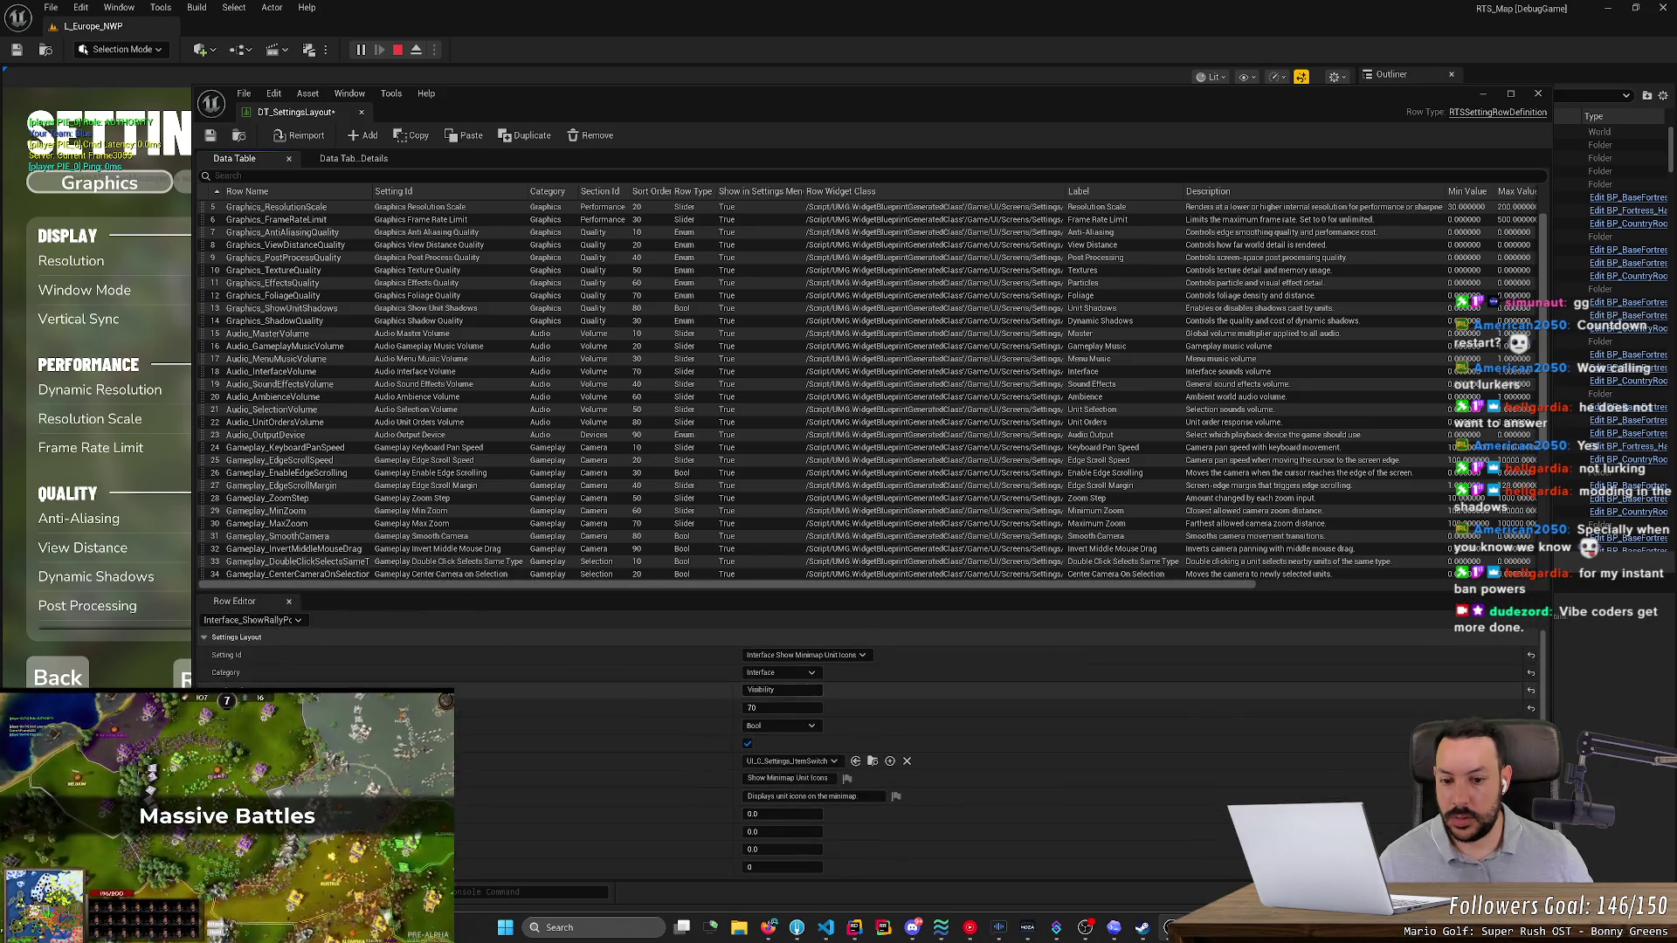
click(838, 656)
text(rall)
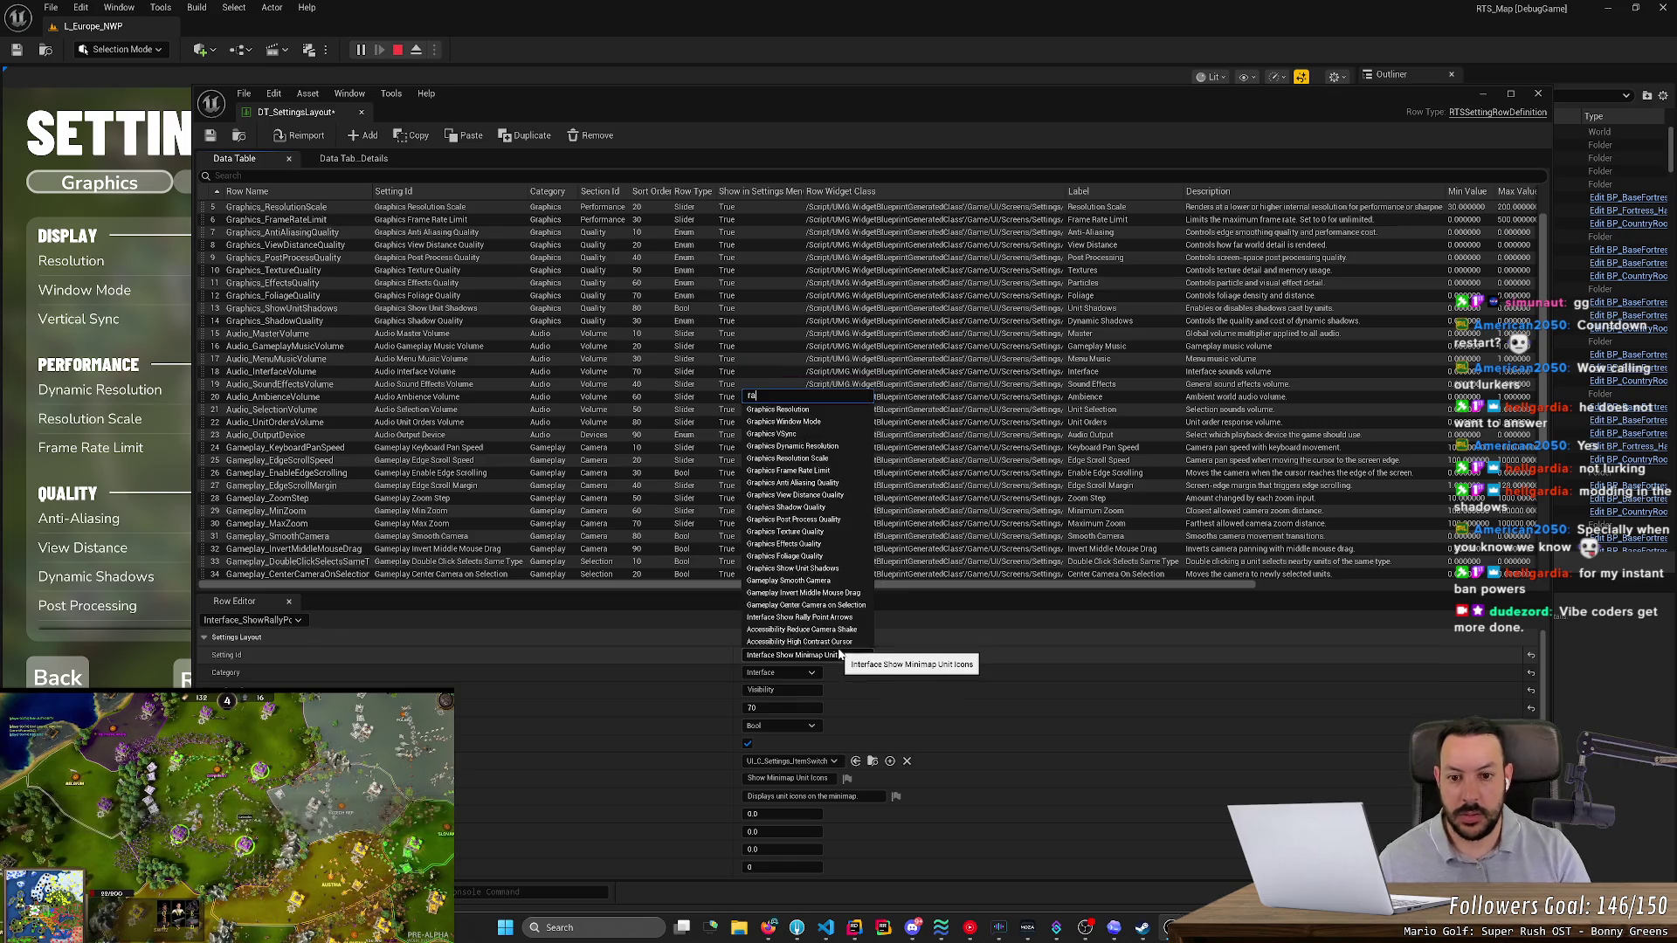
click(834, 682)
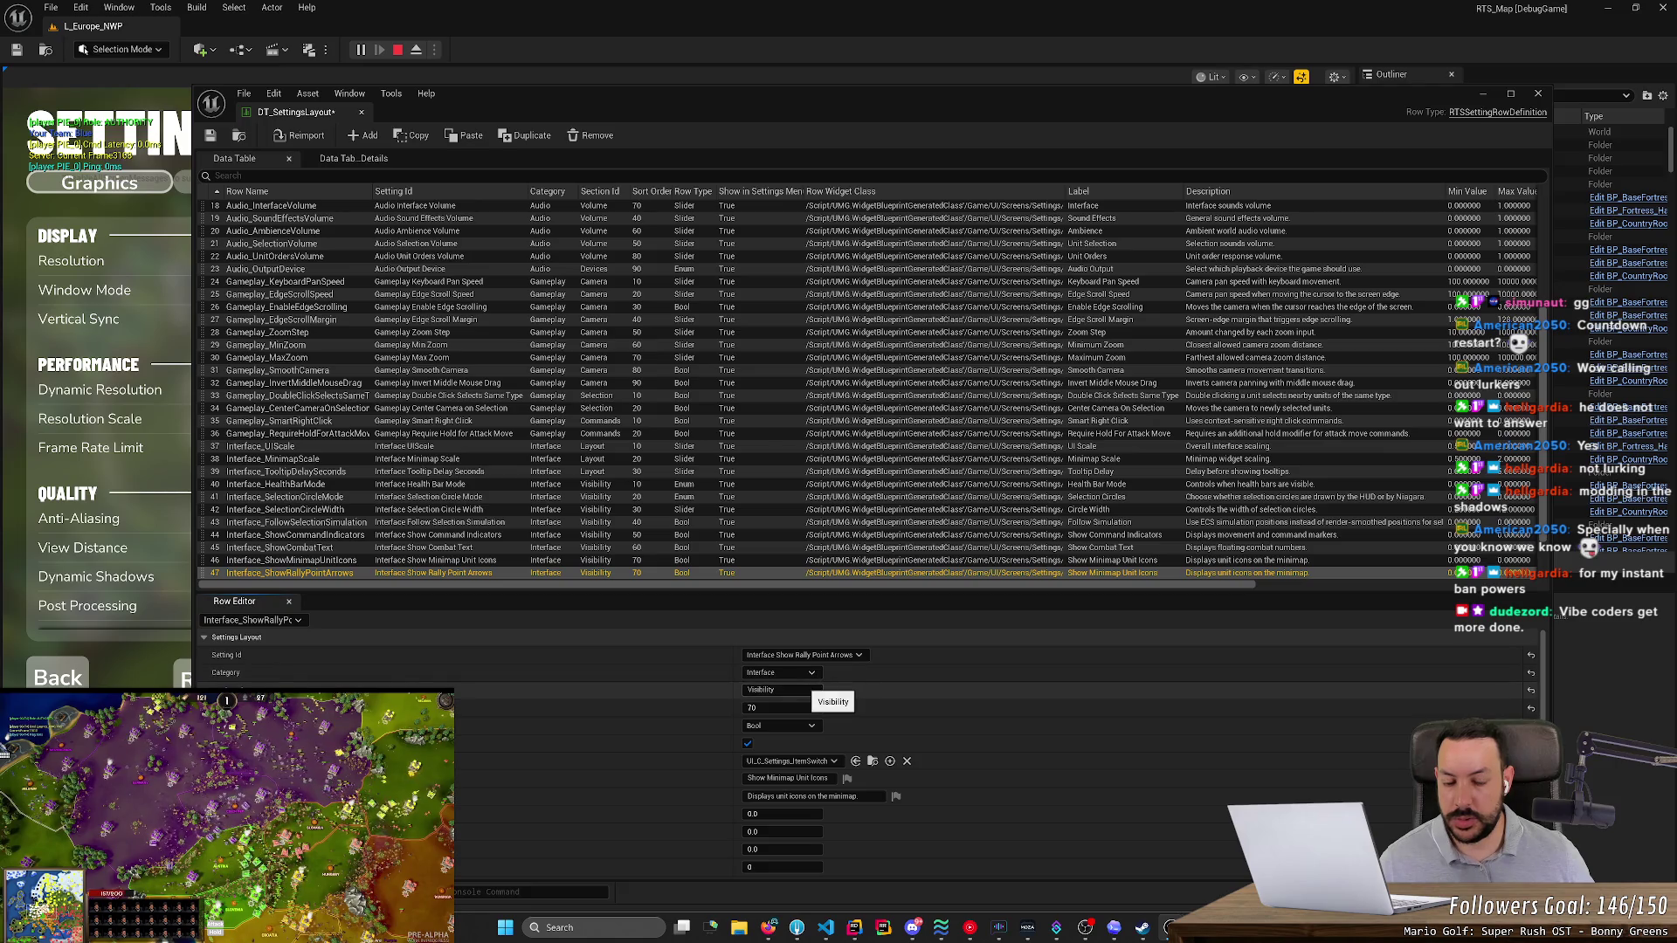
- Give the row sort order 80 and relabel it 'Show Rally Point Arrows'
click(802, 708)
text(80)
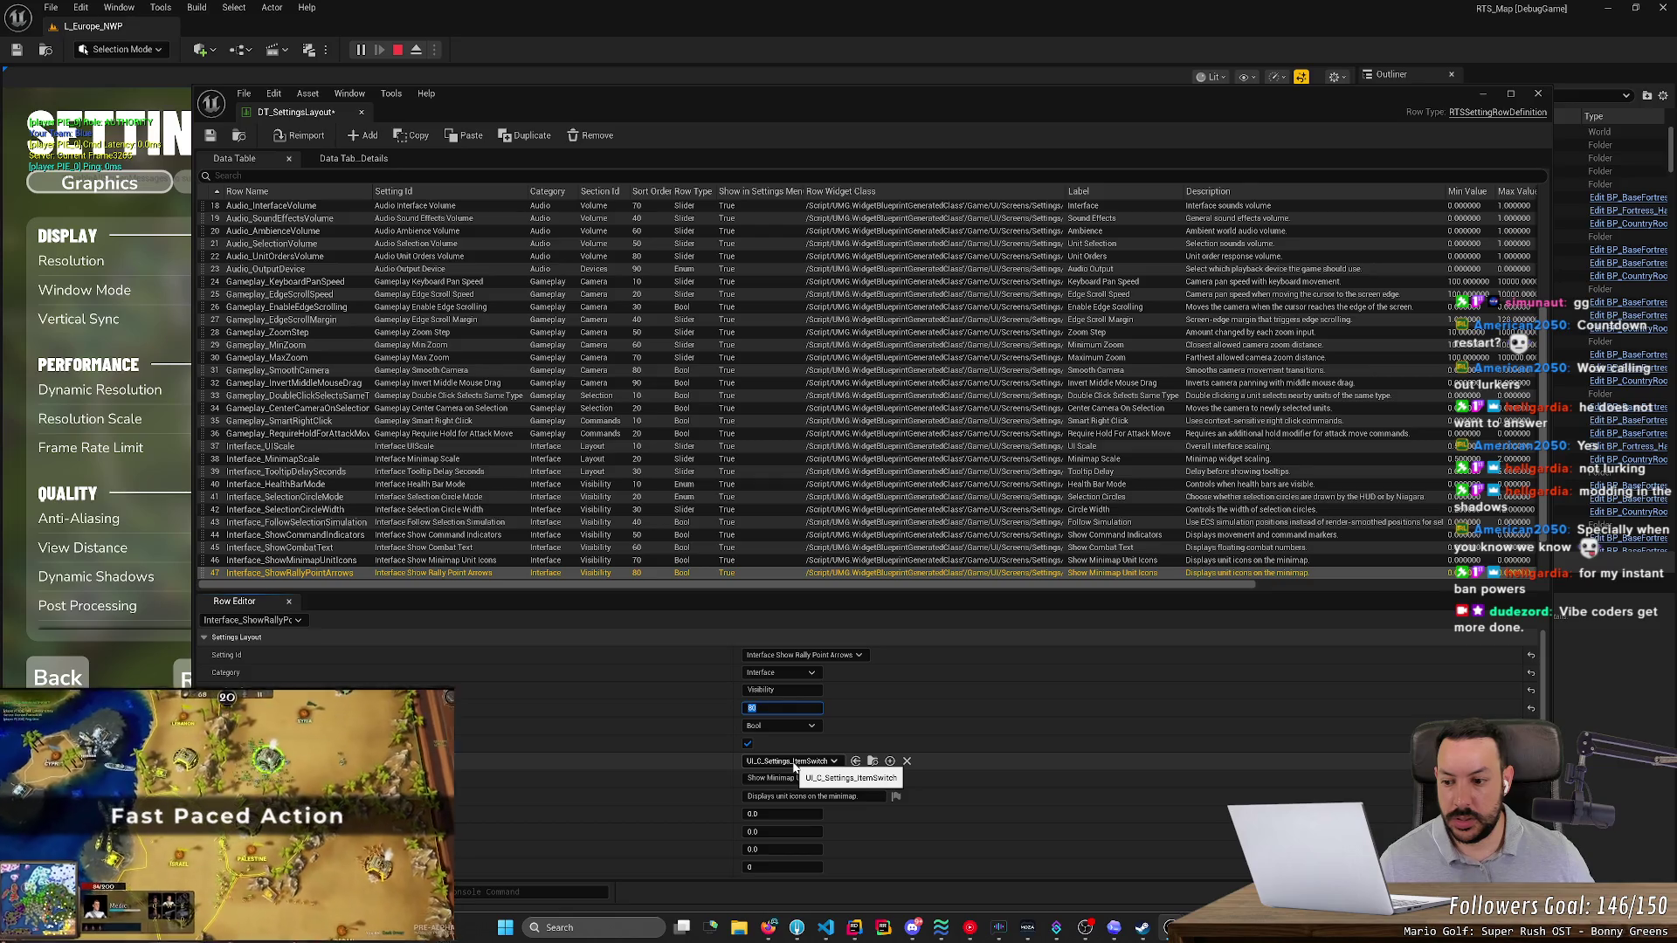
double_click(819, 779)
key(BackSpace)
key(BackSpace)
key(BackSpace)
text(Rally Point Arrows)
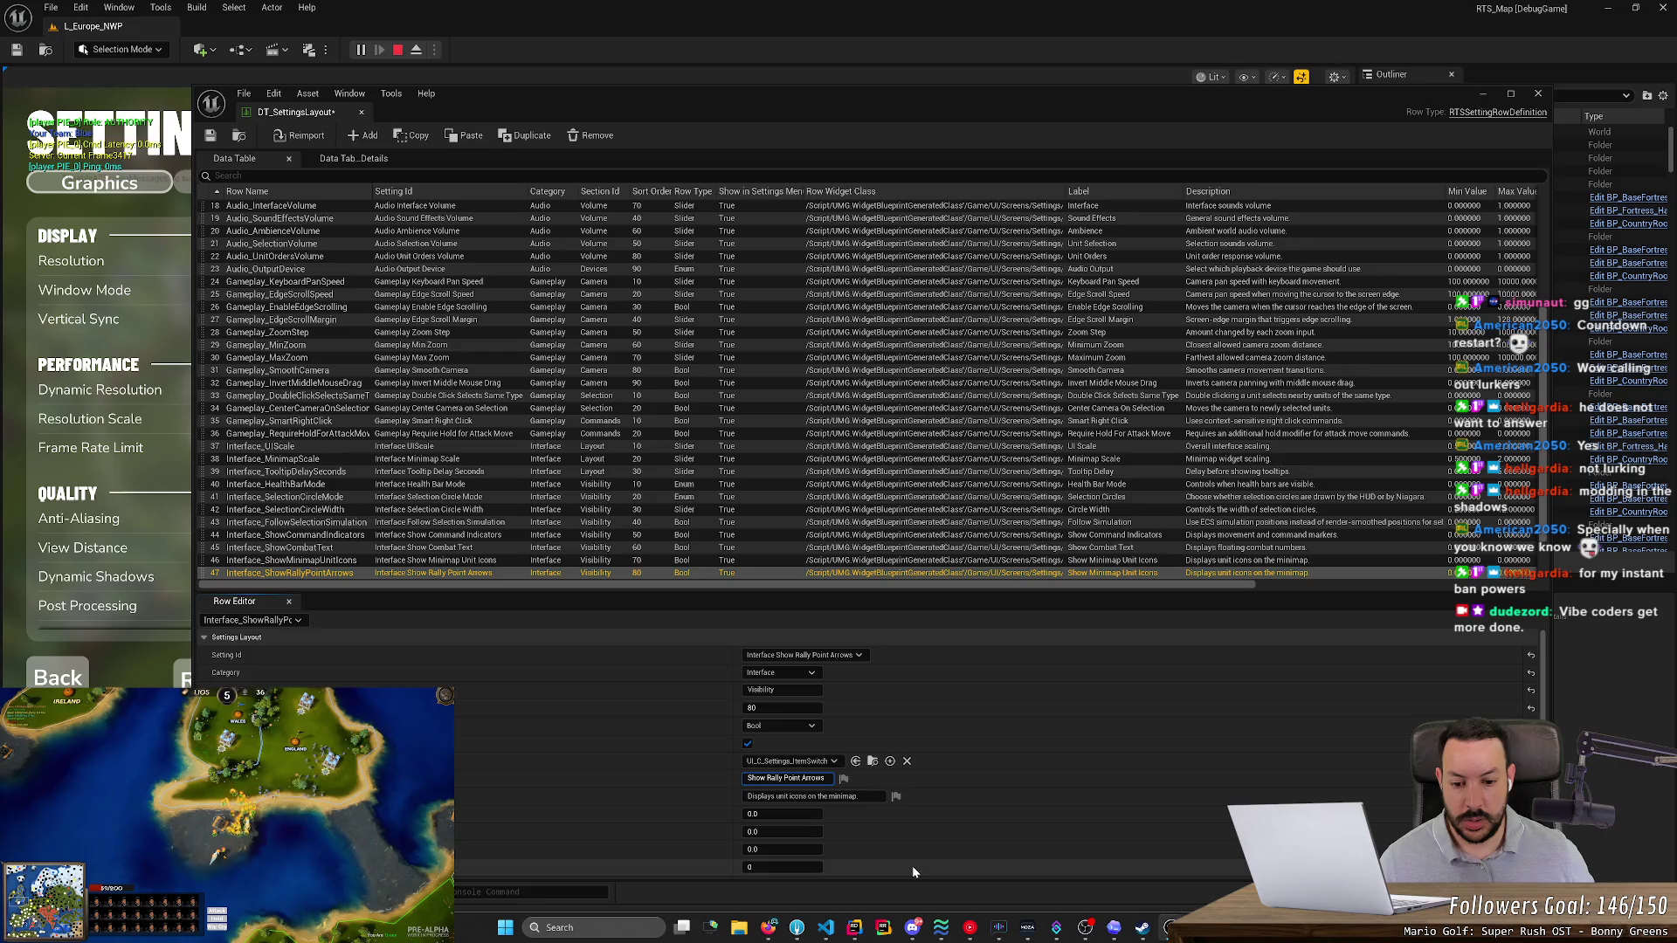
mouse_move(826, 930)
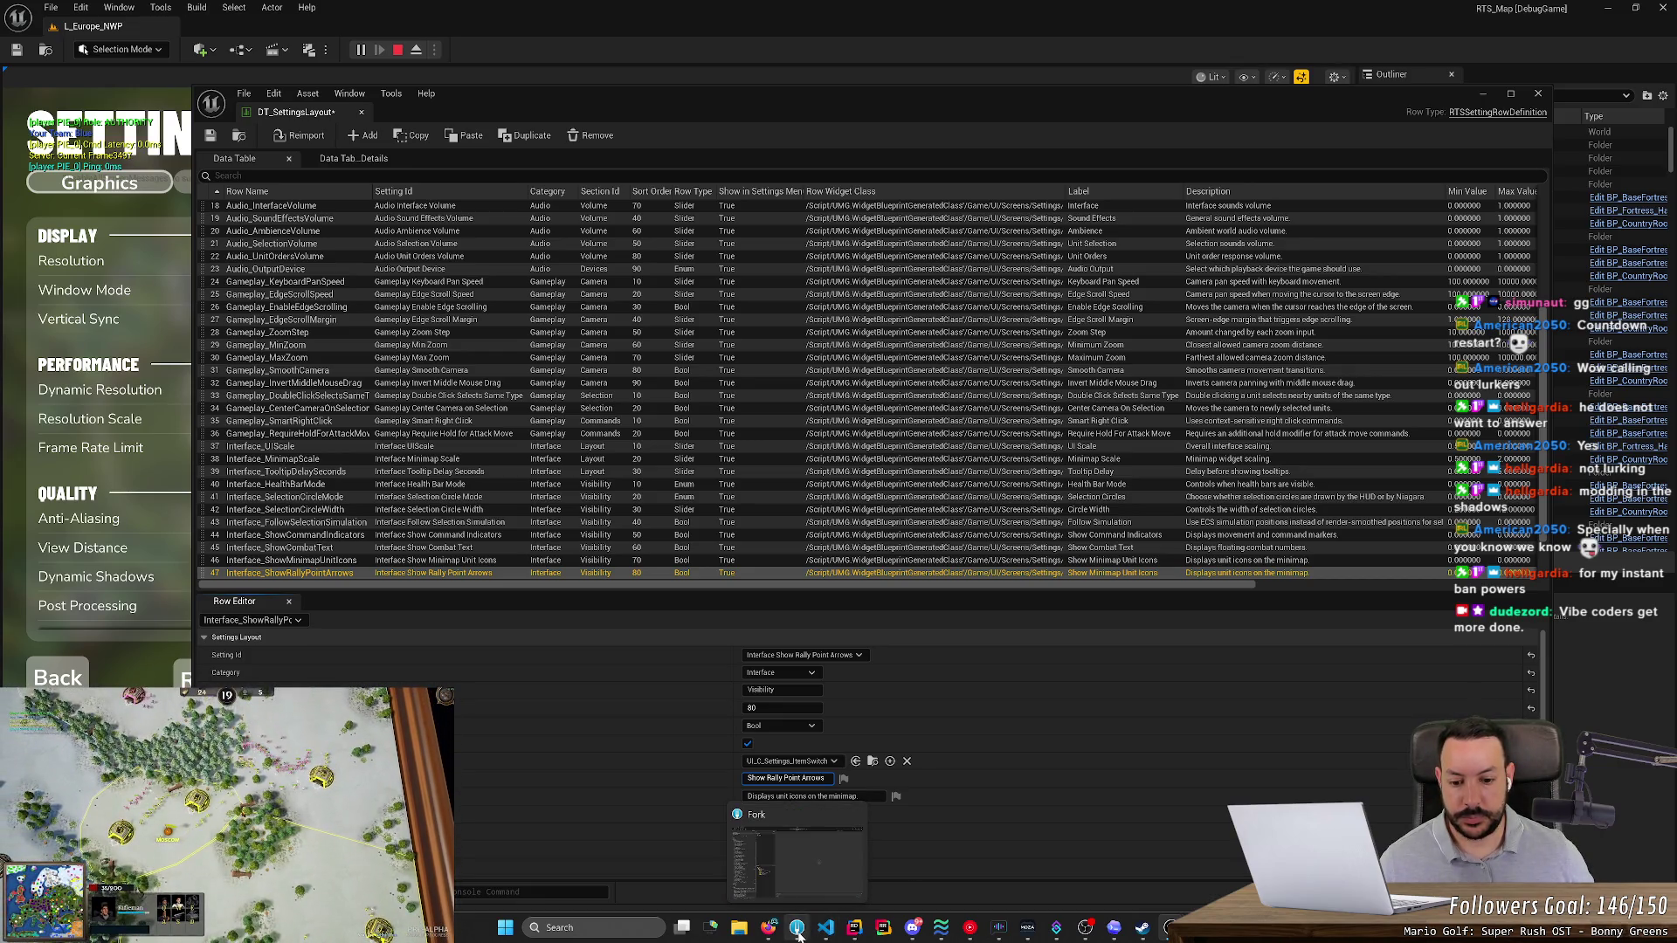
click(854, 934)
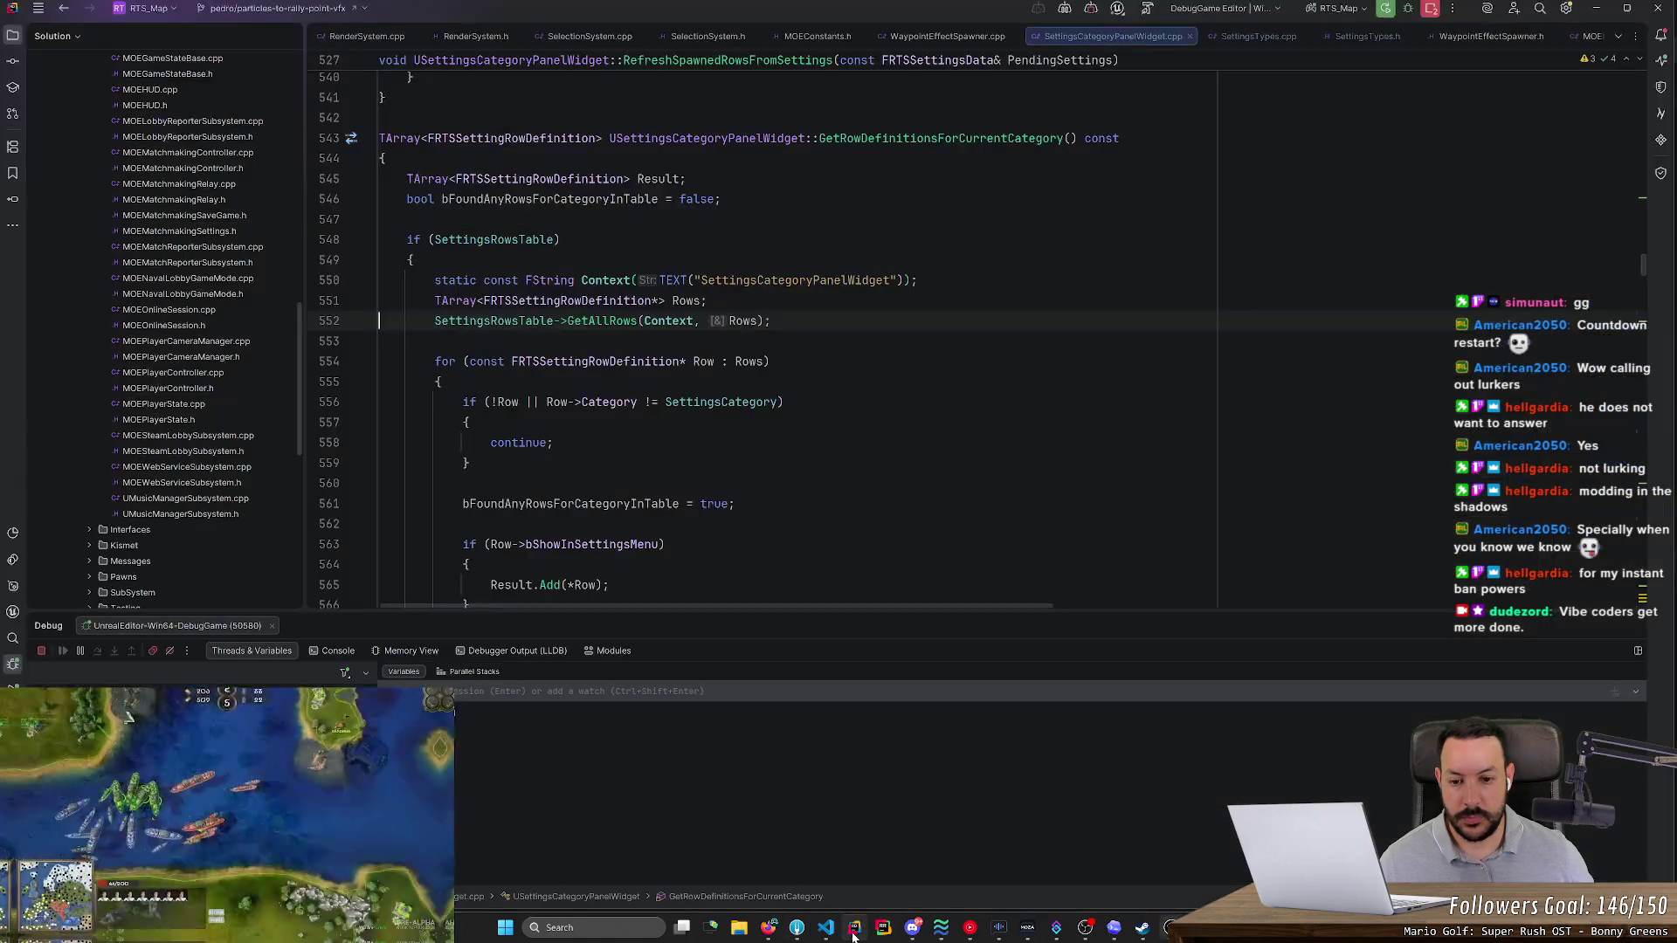
- Inspect bFoundAnyRowsForCategoryInTable and the GetBuiltInRowDefinitionsForCurrentCategory call site
scroll(760, 350, down, 10)
scroll(760, 350, up, 5)
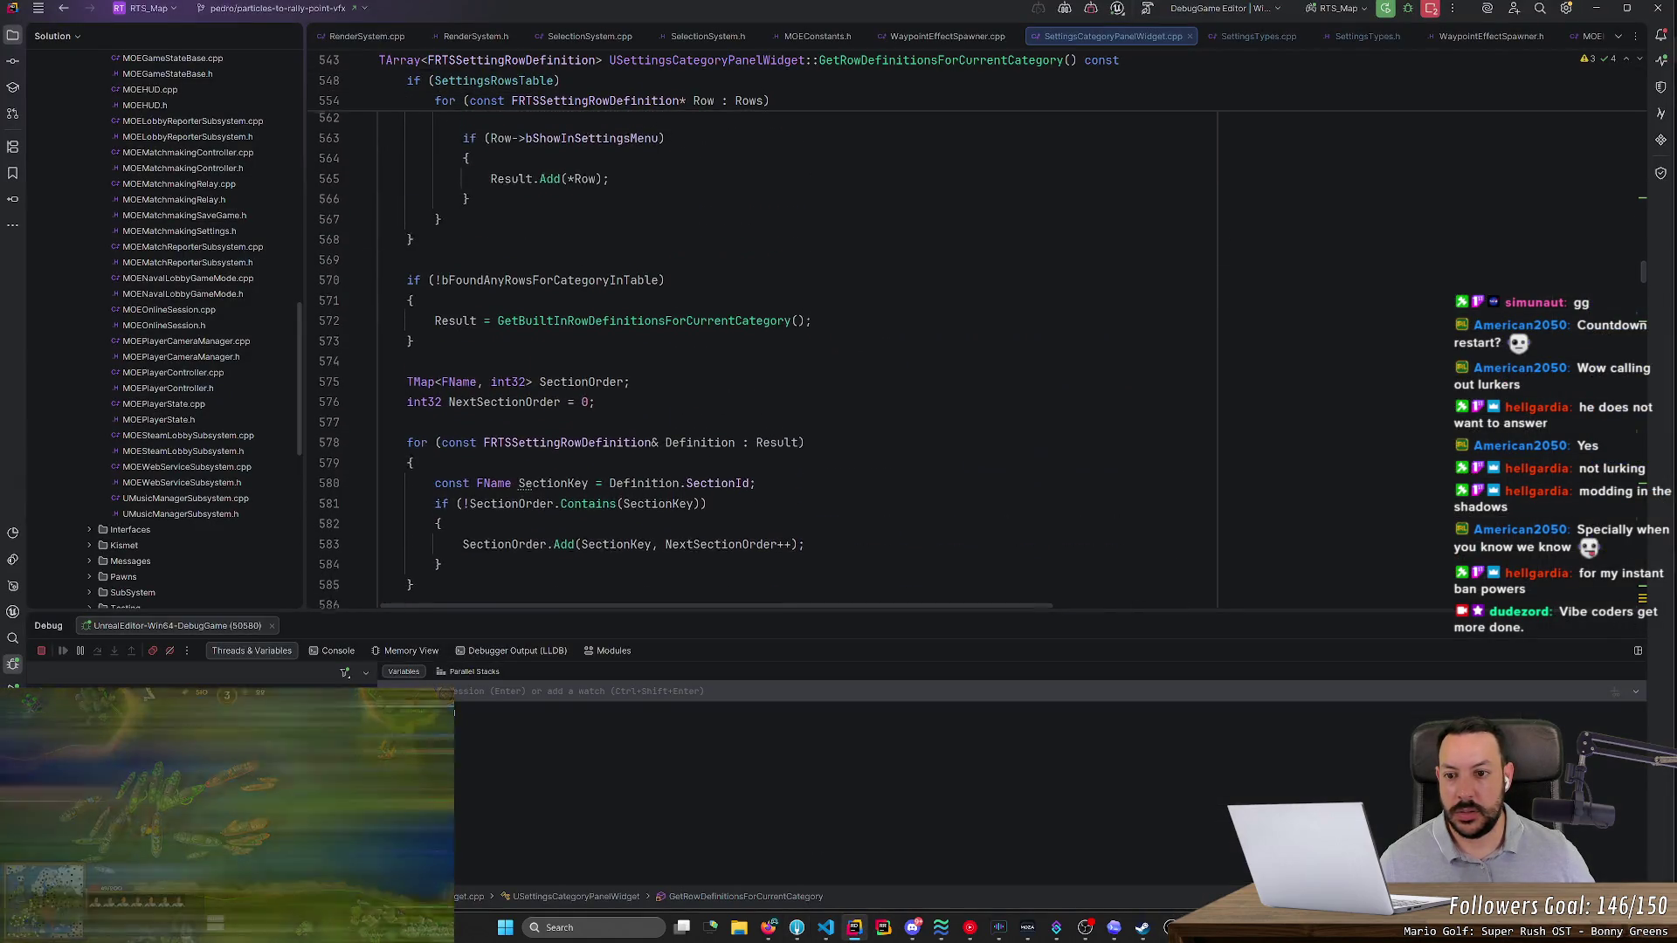
scroll(561, 362, up, 1)
click(661, 343)
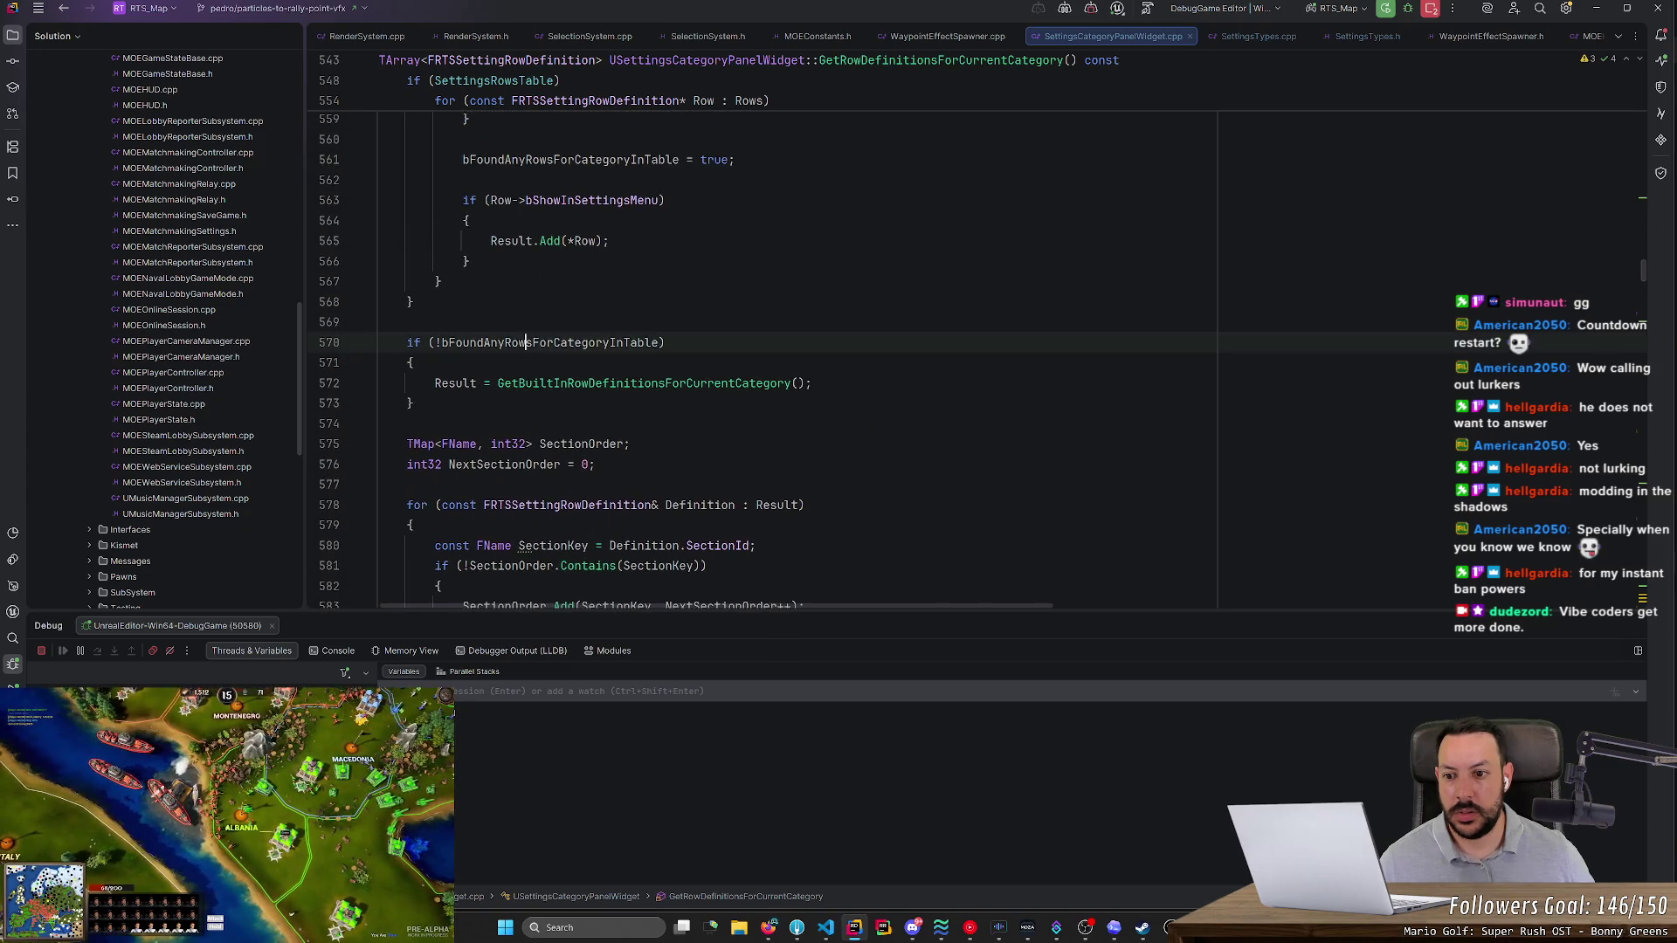
scroll(760, 349, up, 3)
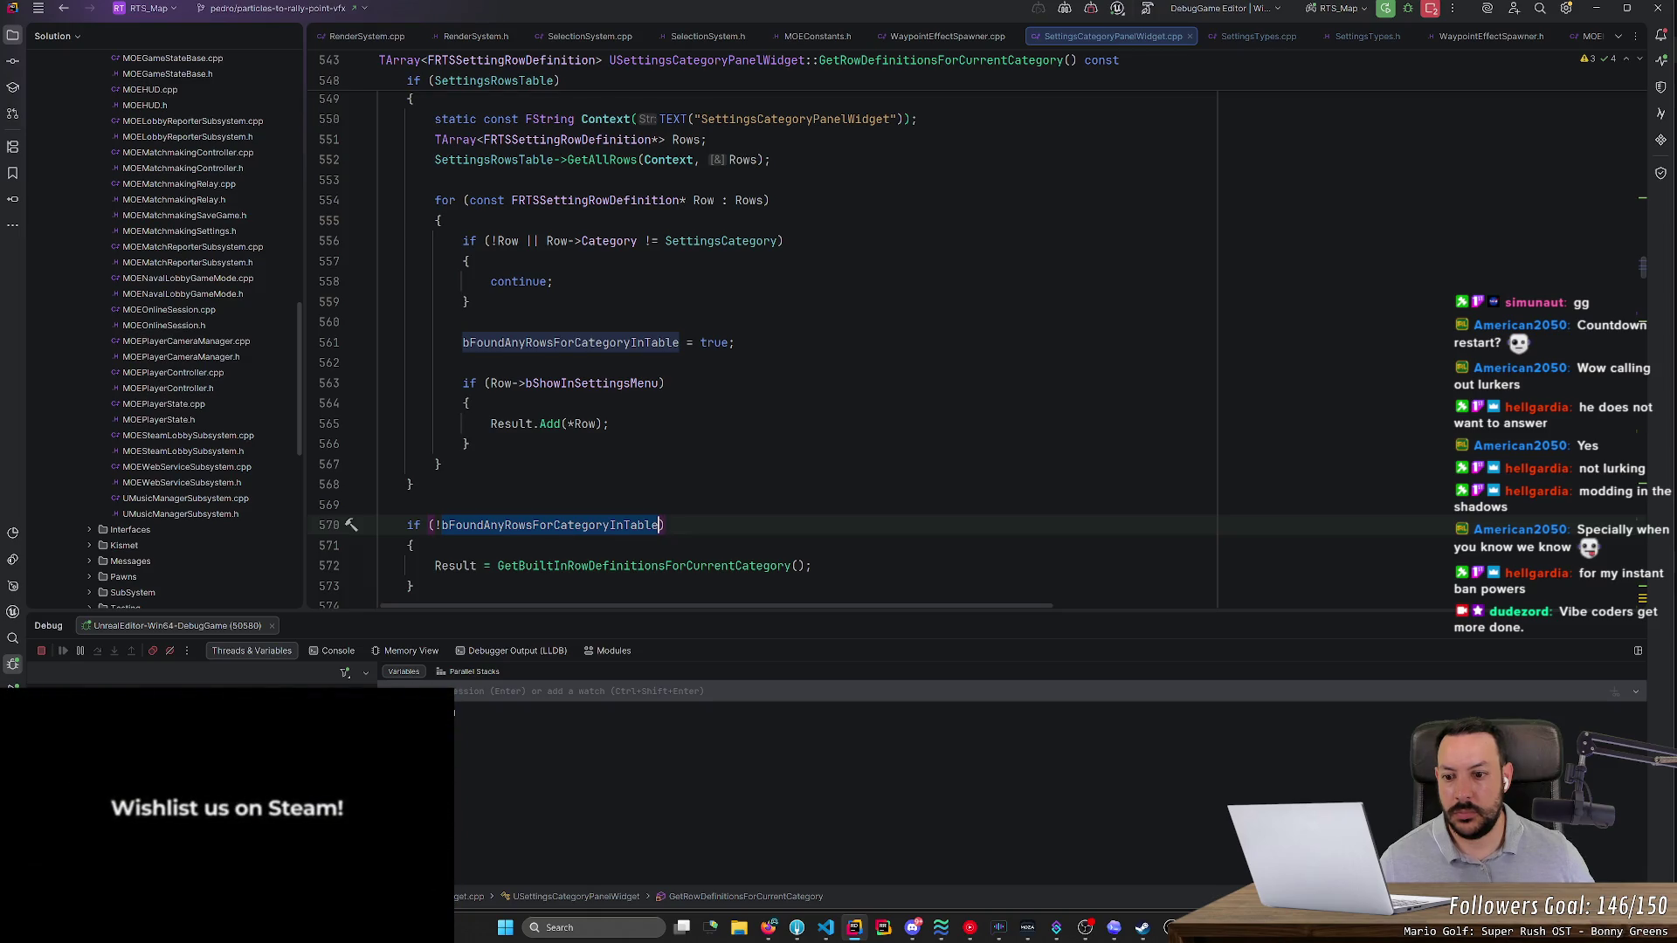
scroll(759, 349, down, 3)
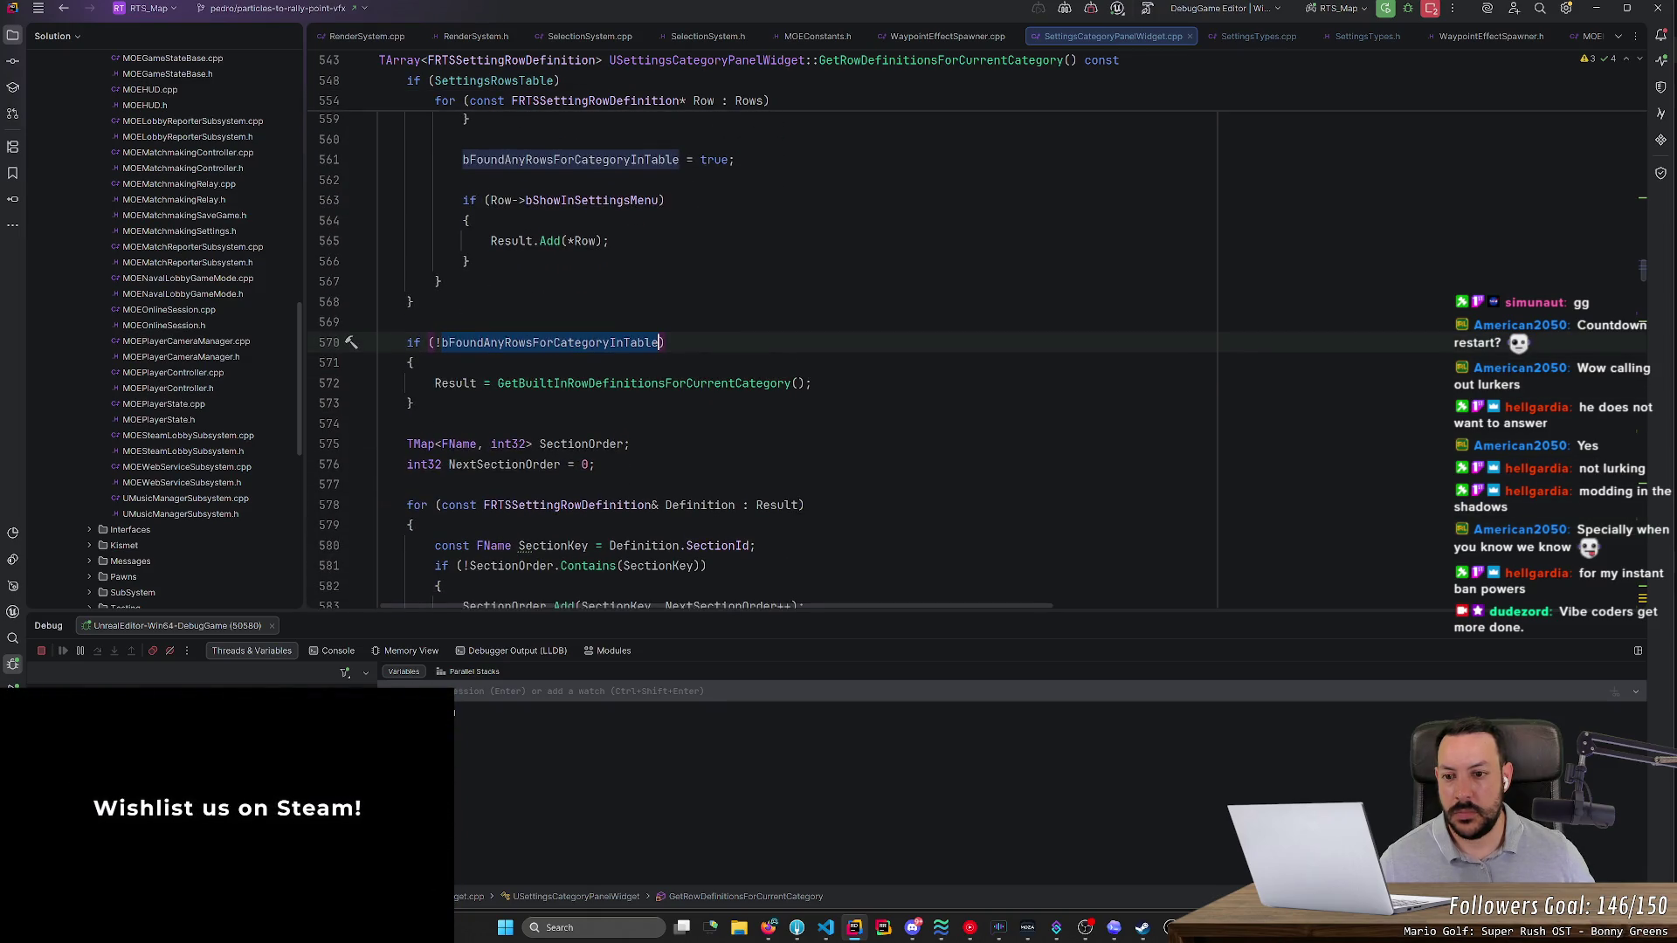
click(603, 383)
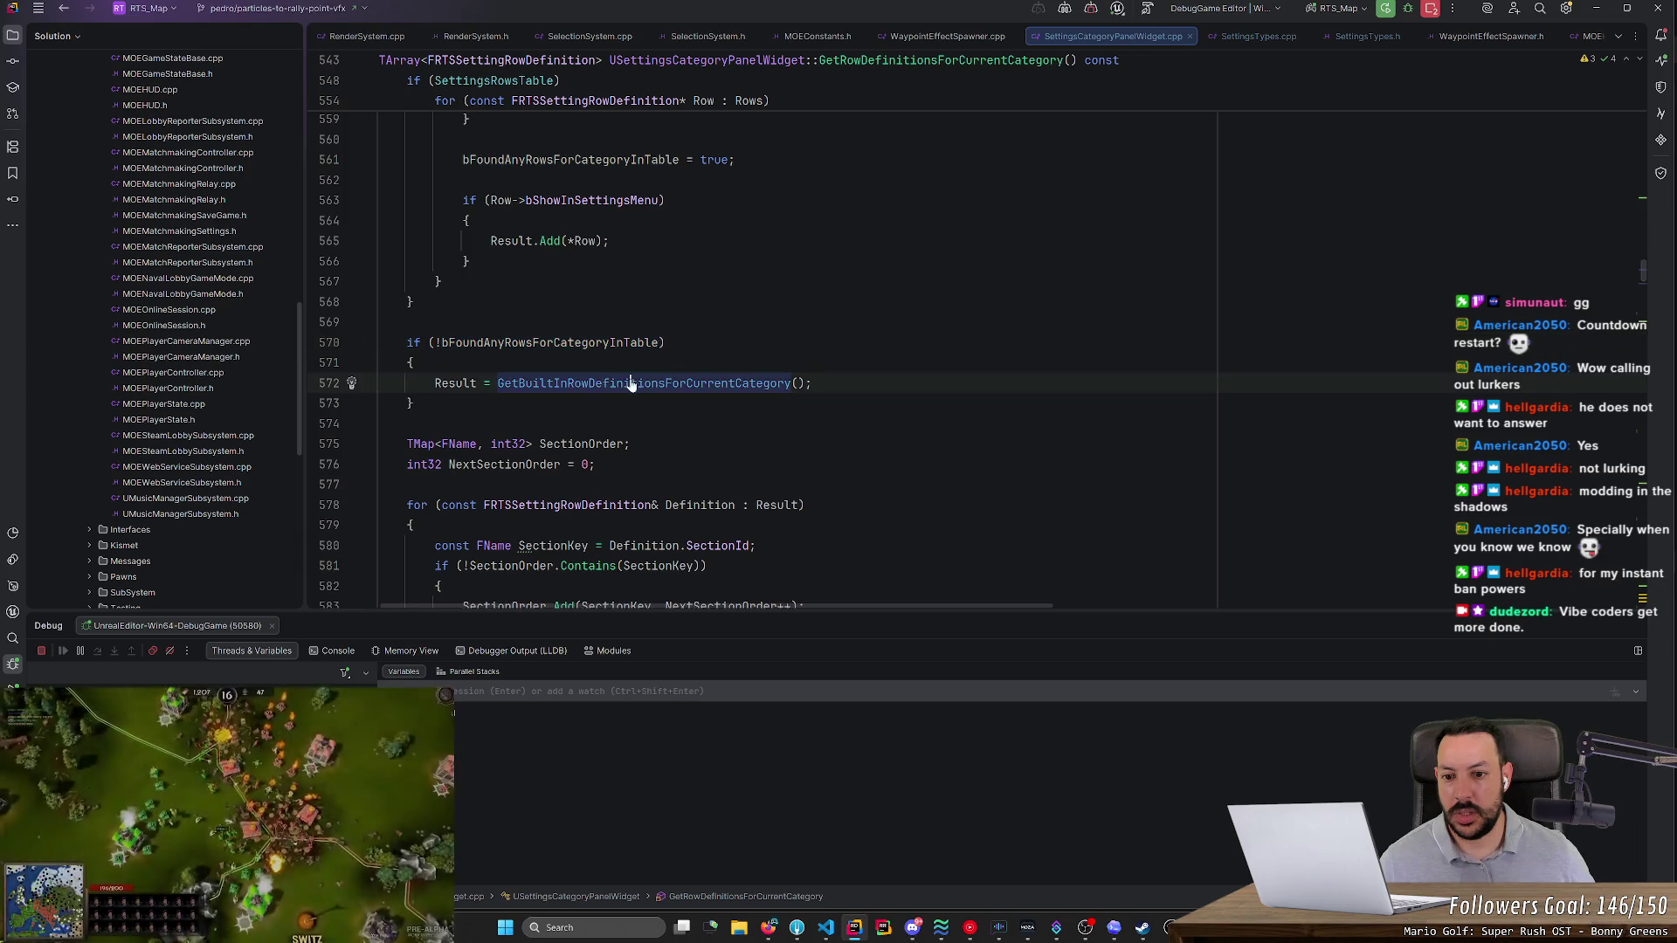
ctrl+click(632, 385)
key(ctrl+alt+Left)
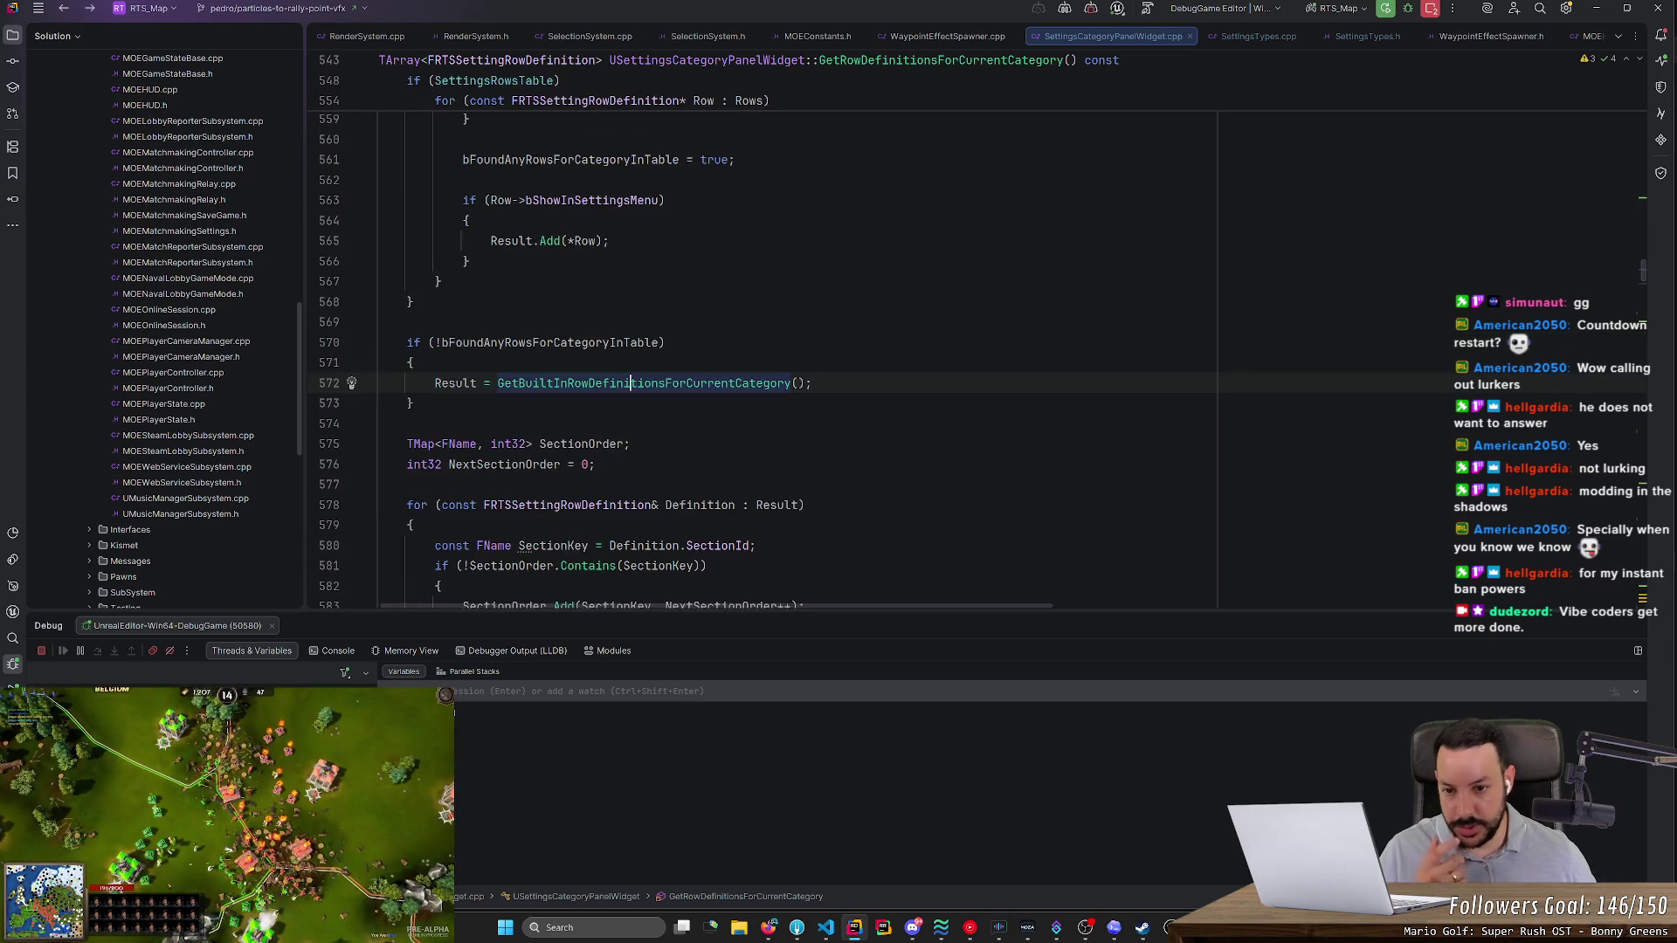
- Go to GetBuiltInRowDefinitionsForCurrentCategory's definition and scroll to the Interface entries
mouse_move(631, 384)
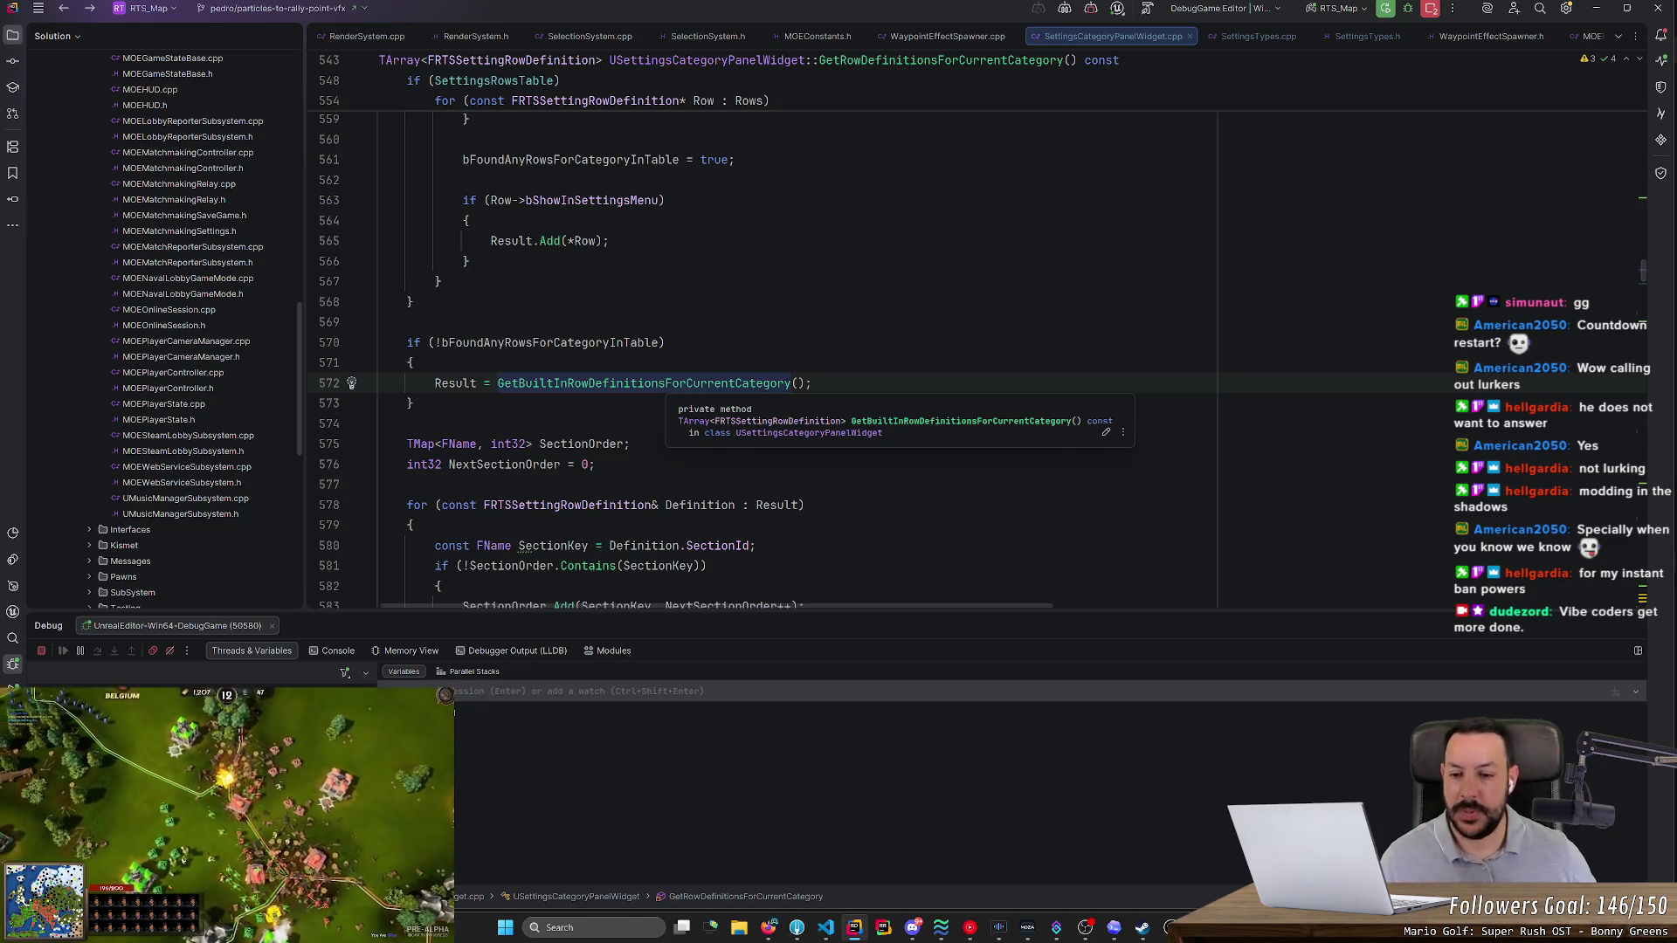
double_click(549, 386)
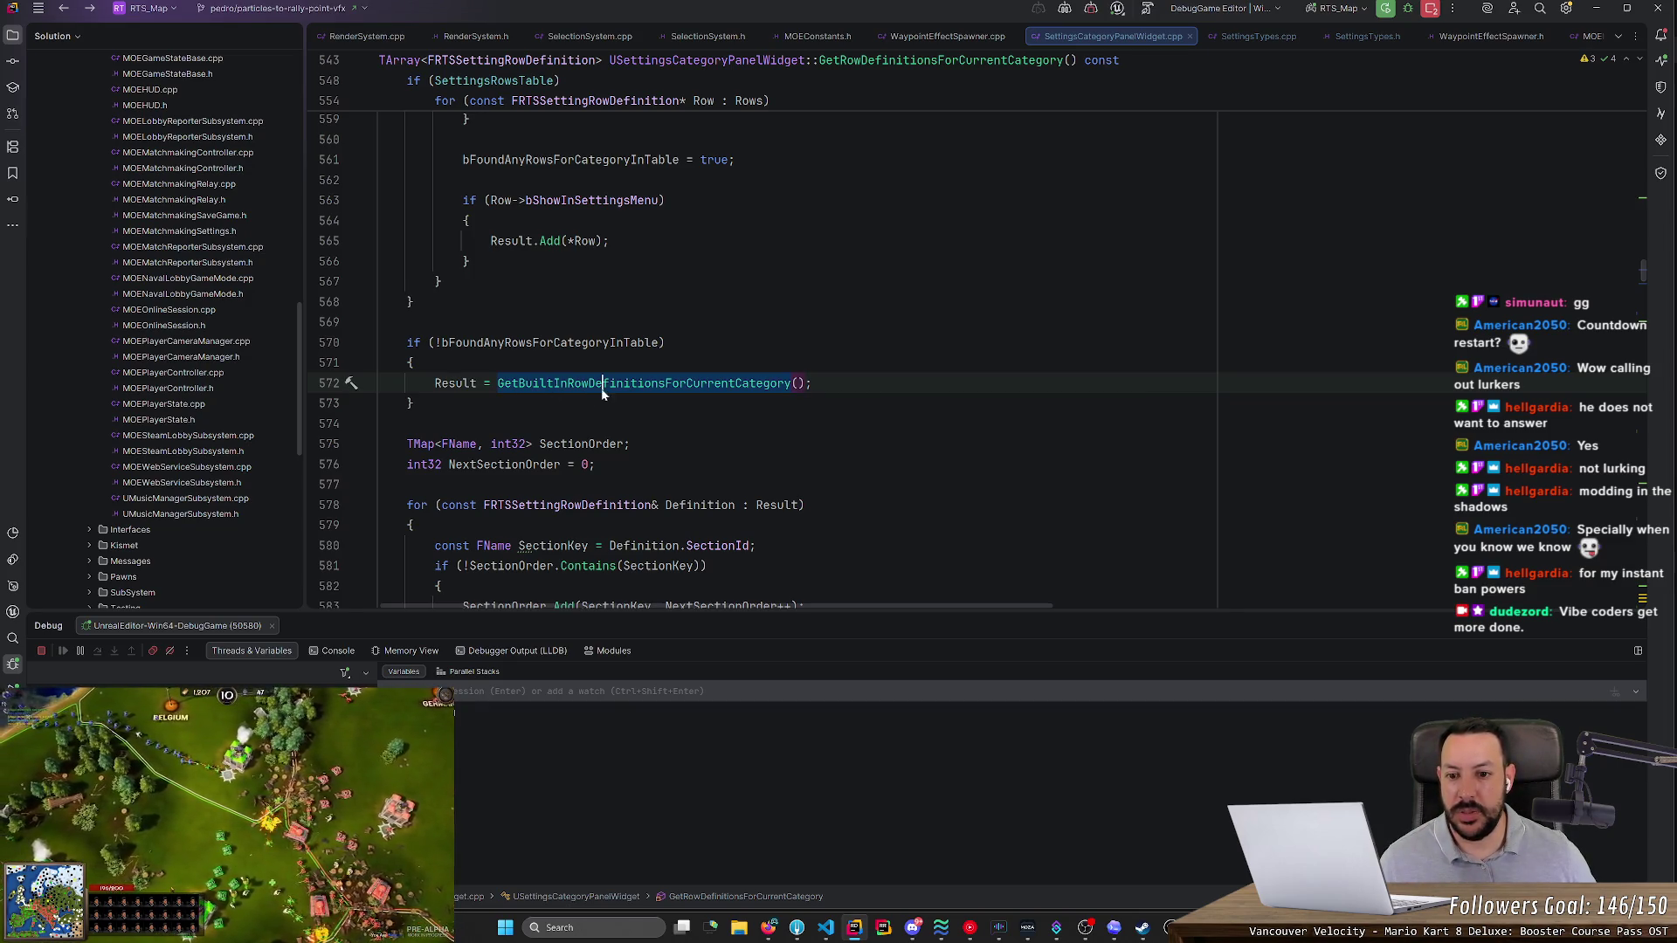
key(ctrl+b)
scroll(983, 368, down, 15)
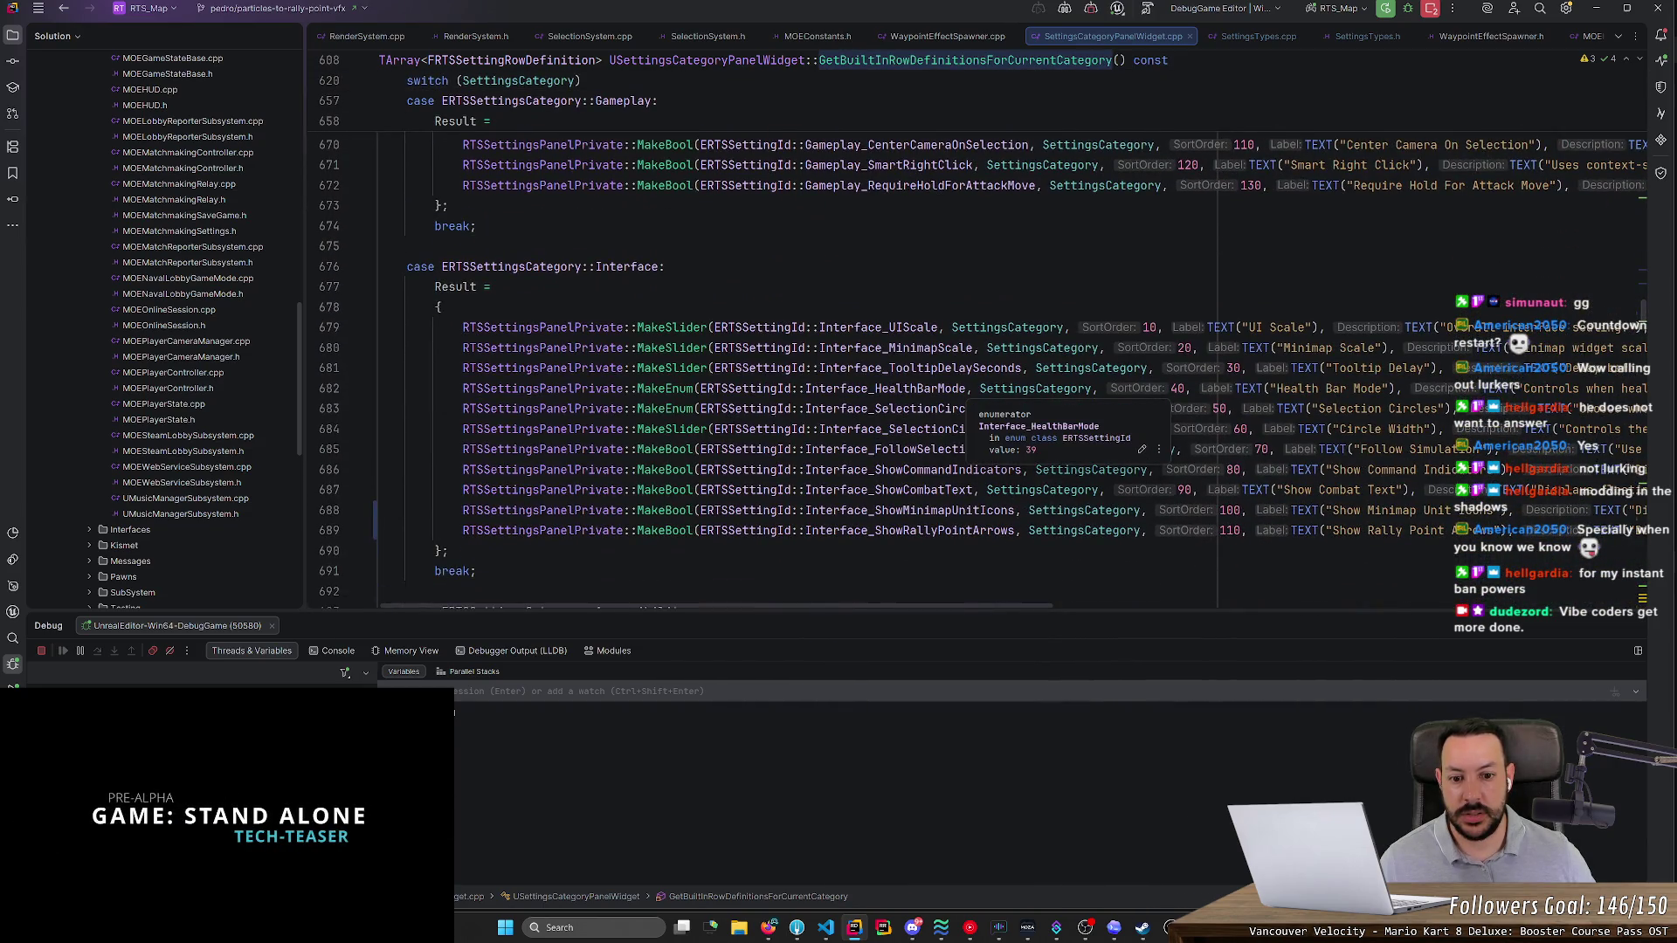
scroll(1003, 606, right, 5)
scroll(1002, 607, right, 5)
- Paste the description 'Displays scrolling arrows pointing to the rally points' into the row
double_click(1135, 530)
shift+click(1495, 530)
key(ctrl+c)
key(alt+Tab)
key(ctrl+v)
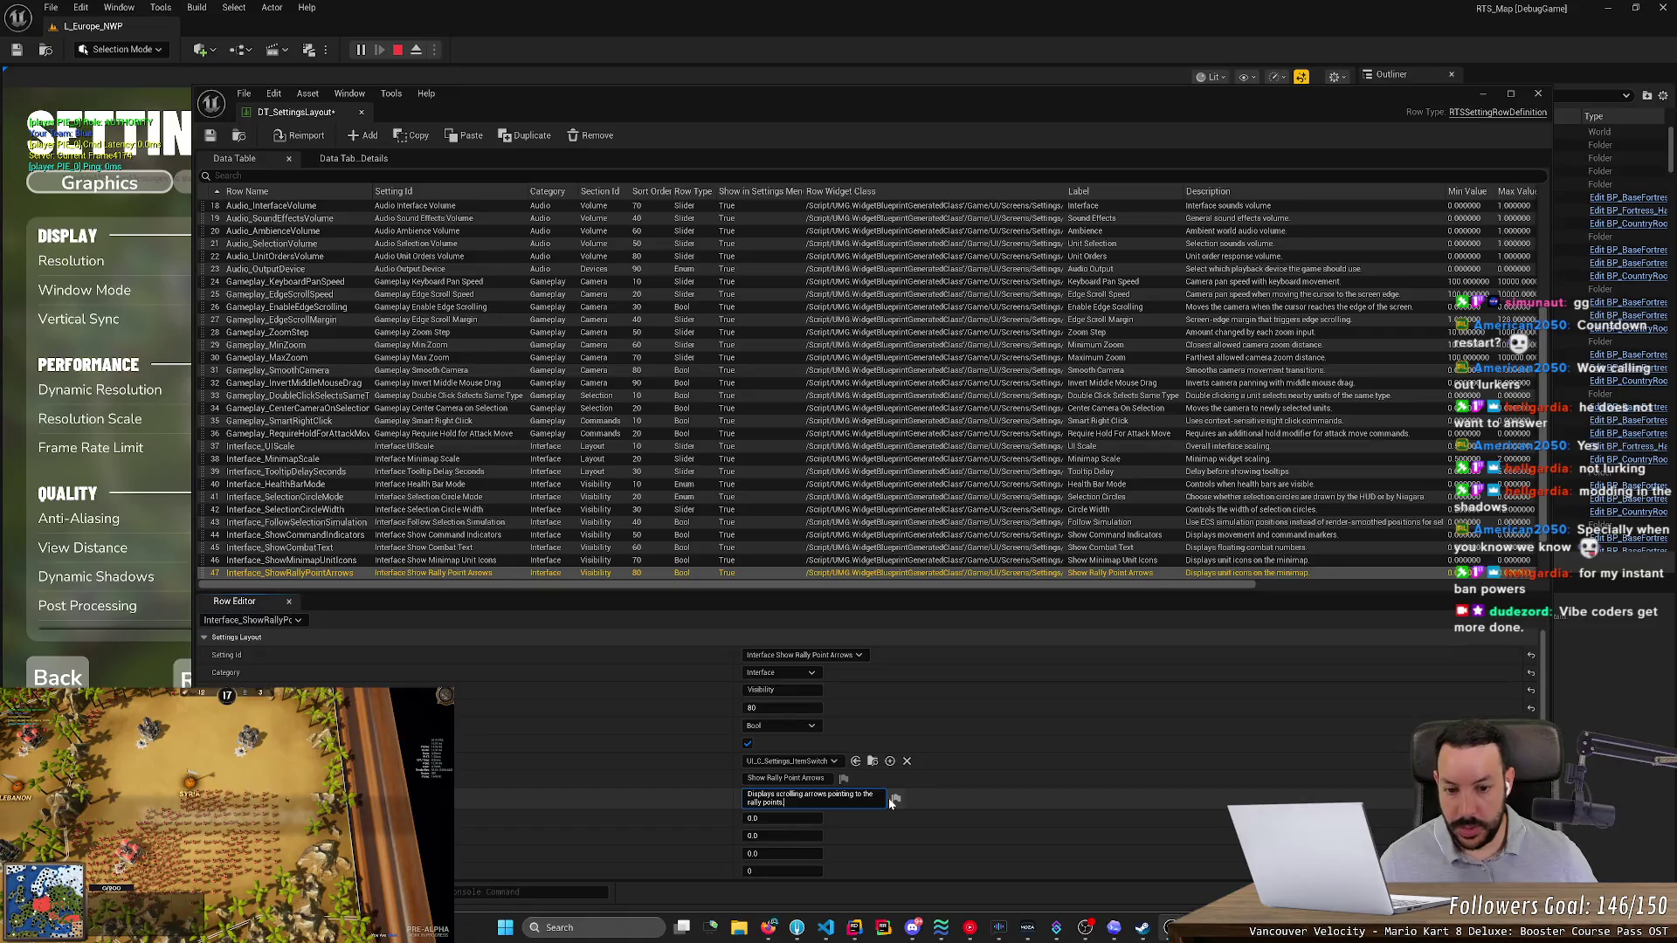
- Save the settings layout table and stop the play session
scroll(591, 804, down, 2)
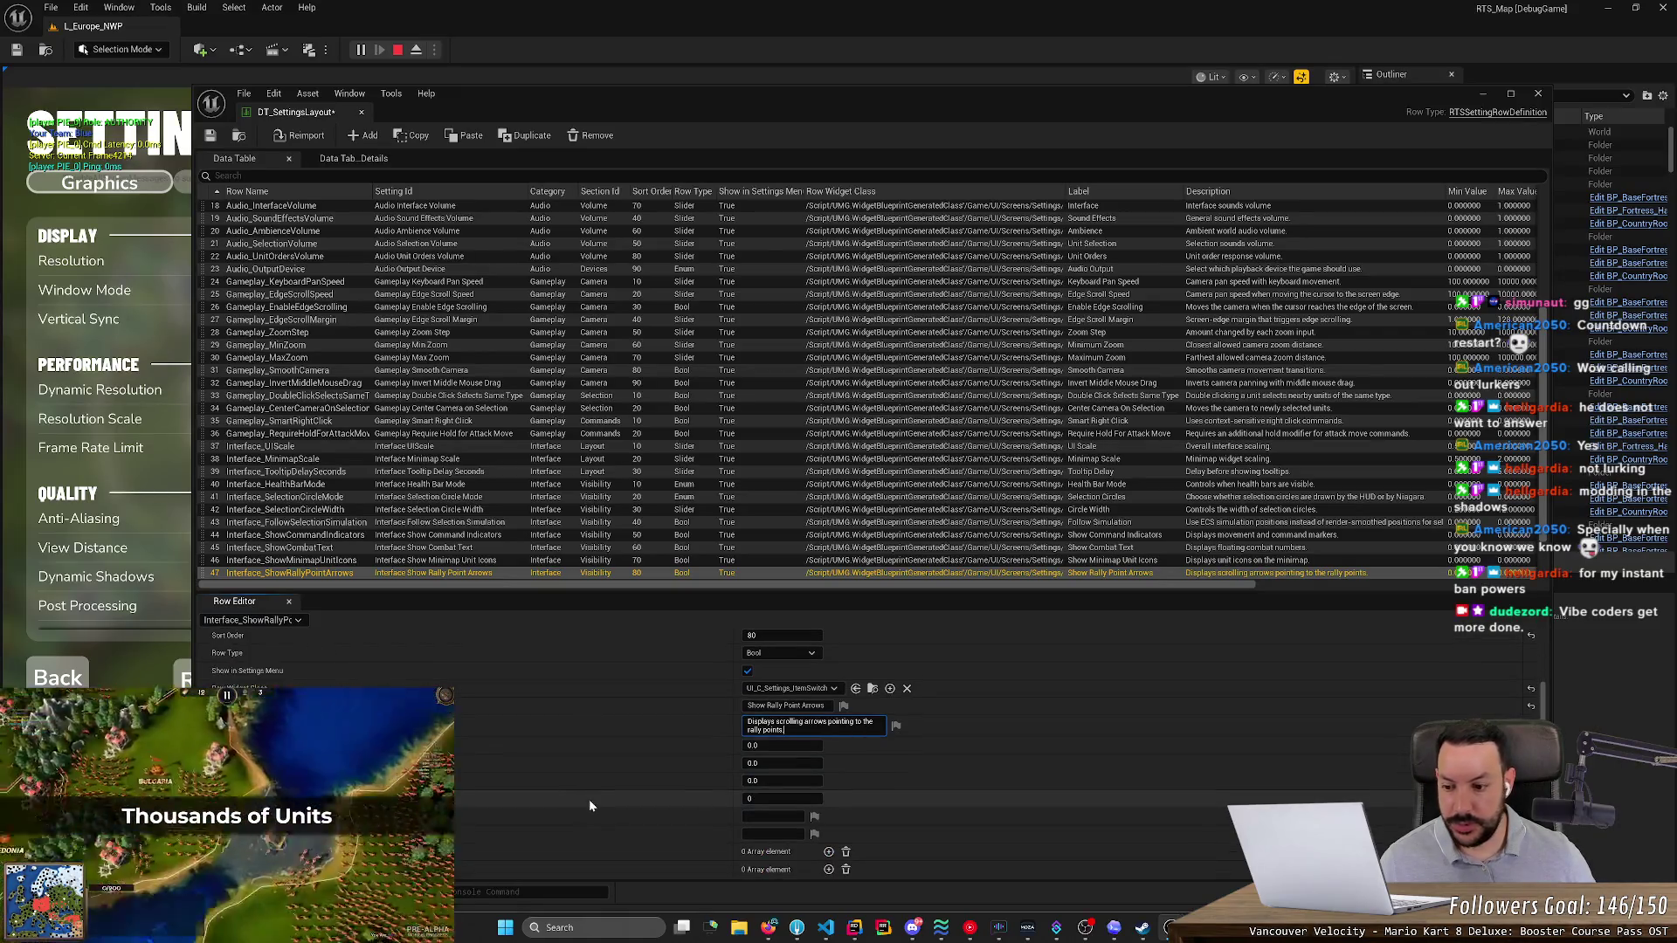
click(210, 135)
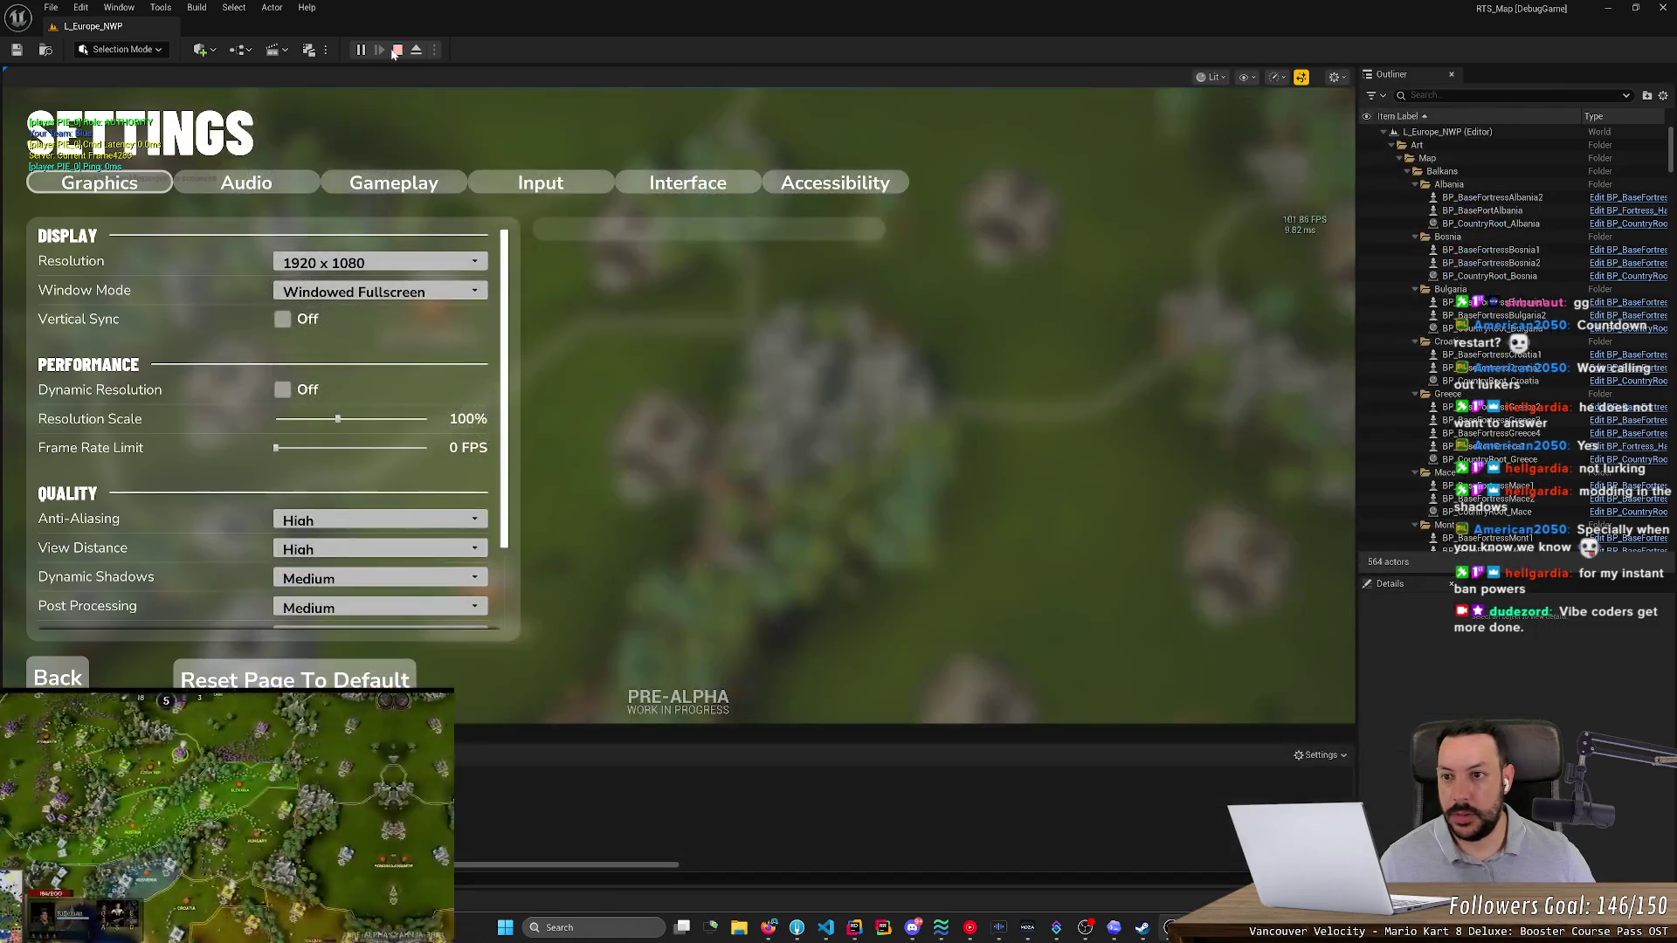
click(398, 49)
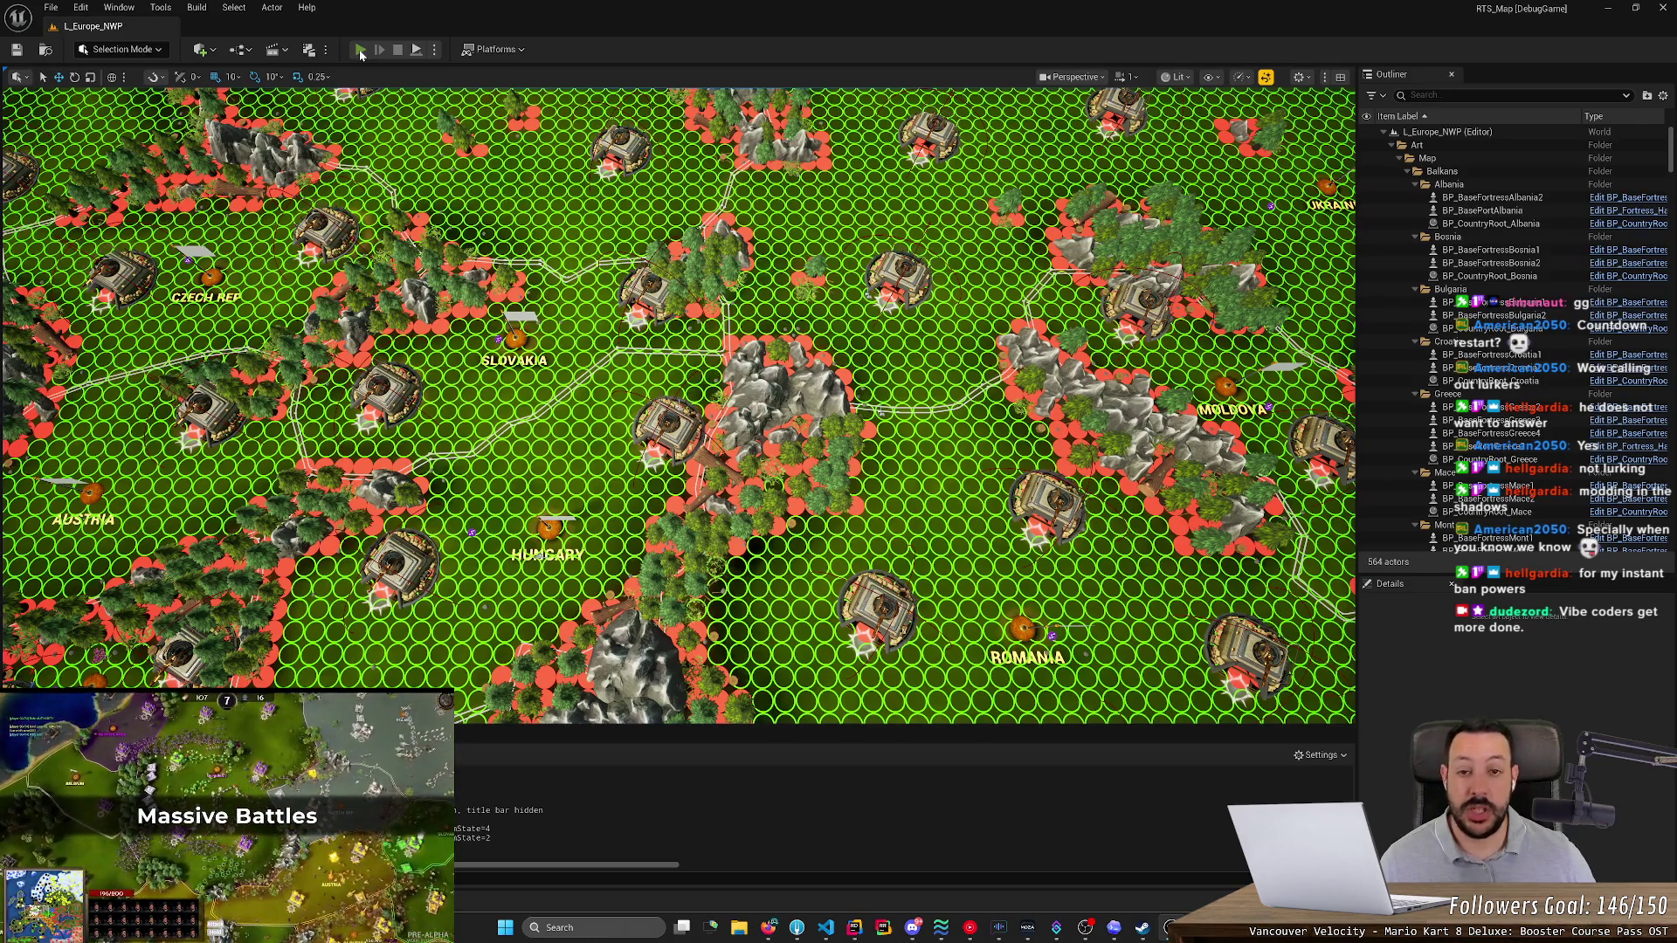
- Play the game and check the Interface settings page for Show Rally Point Arrows
click(360, 50)
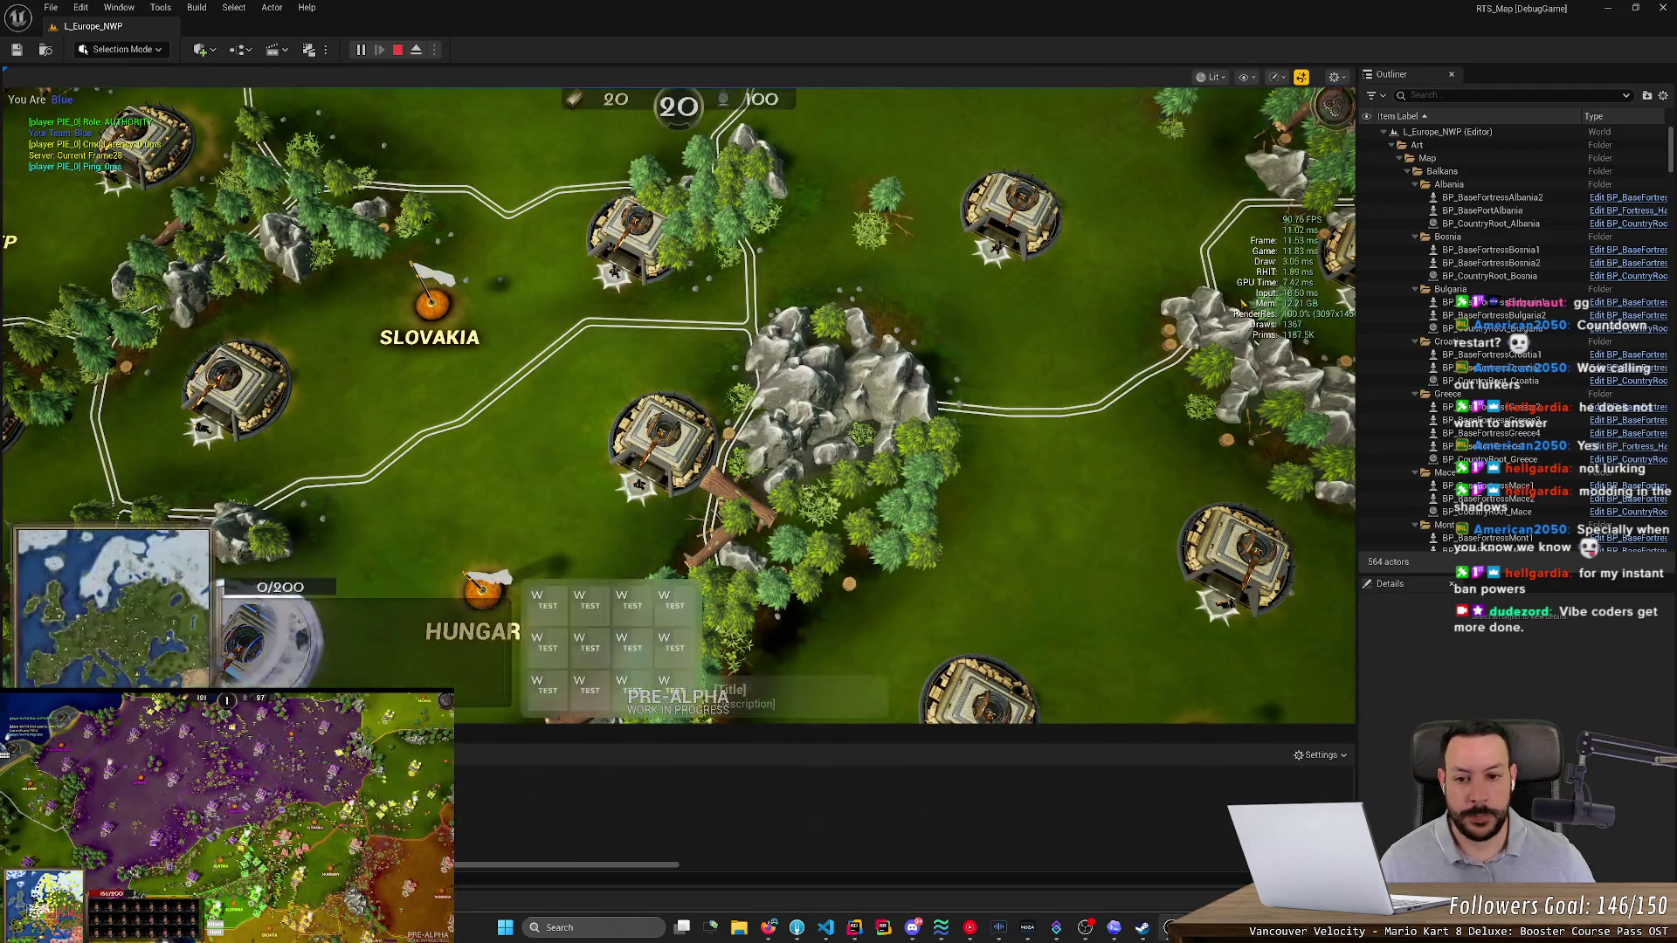
key(Escape)
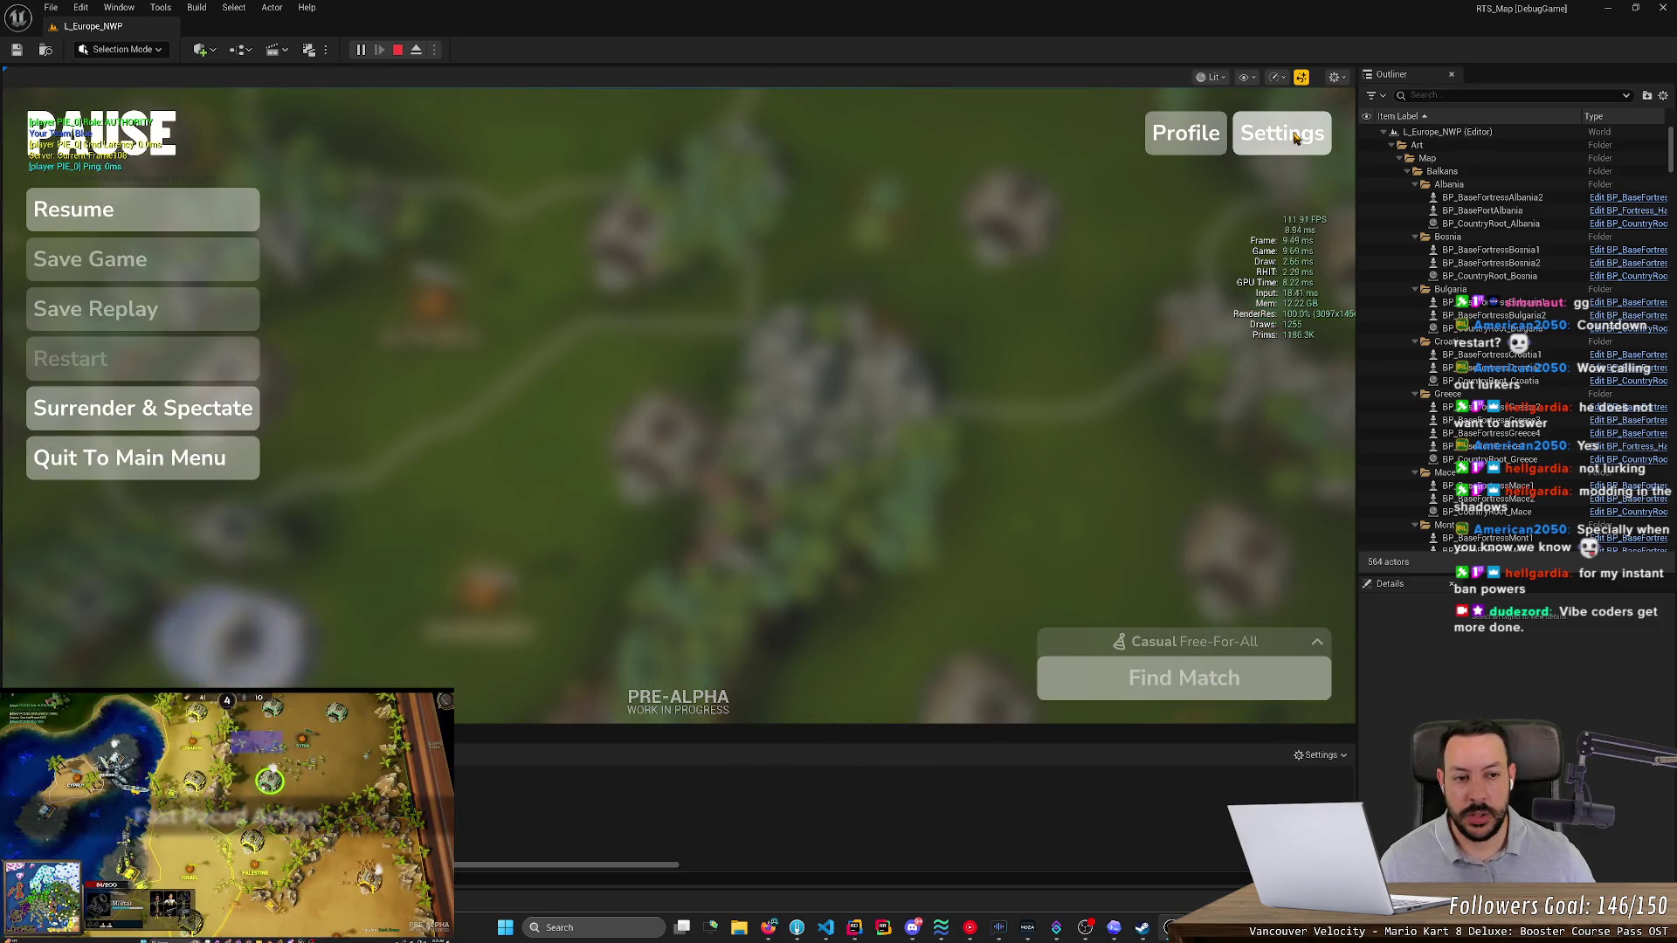
click(1294, 132)
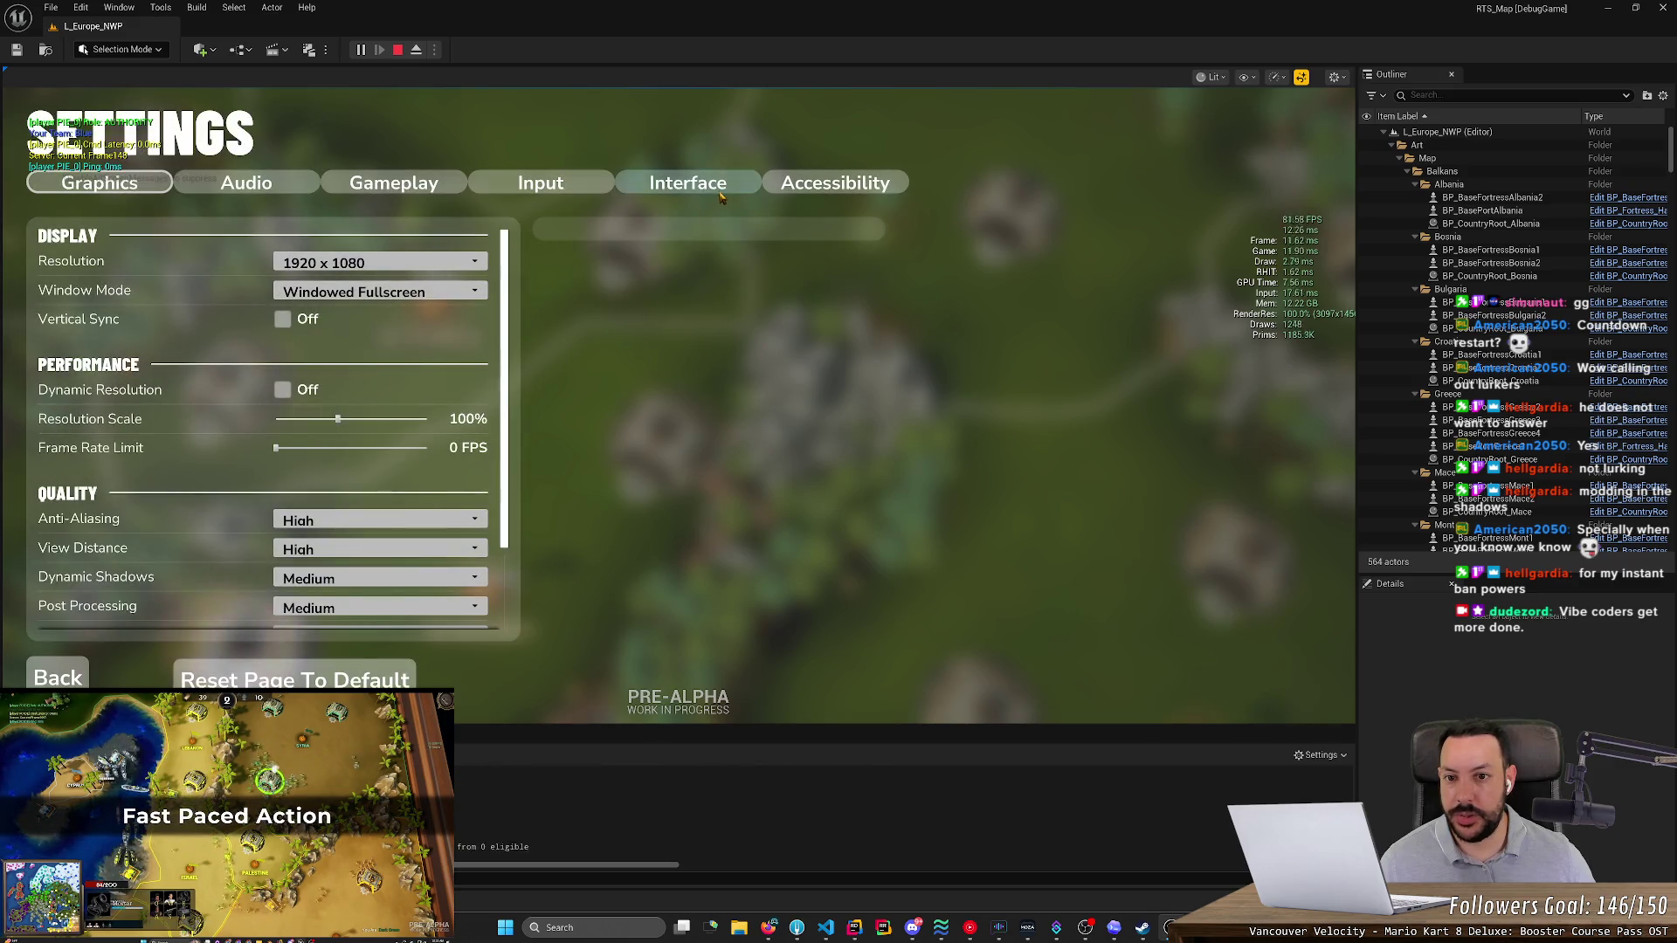
click(688, 183)
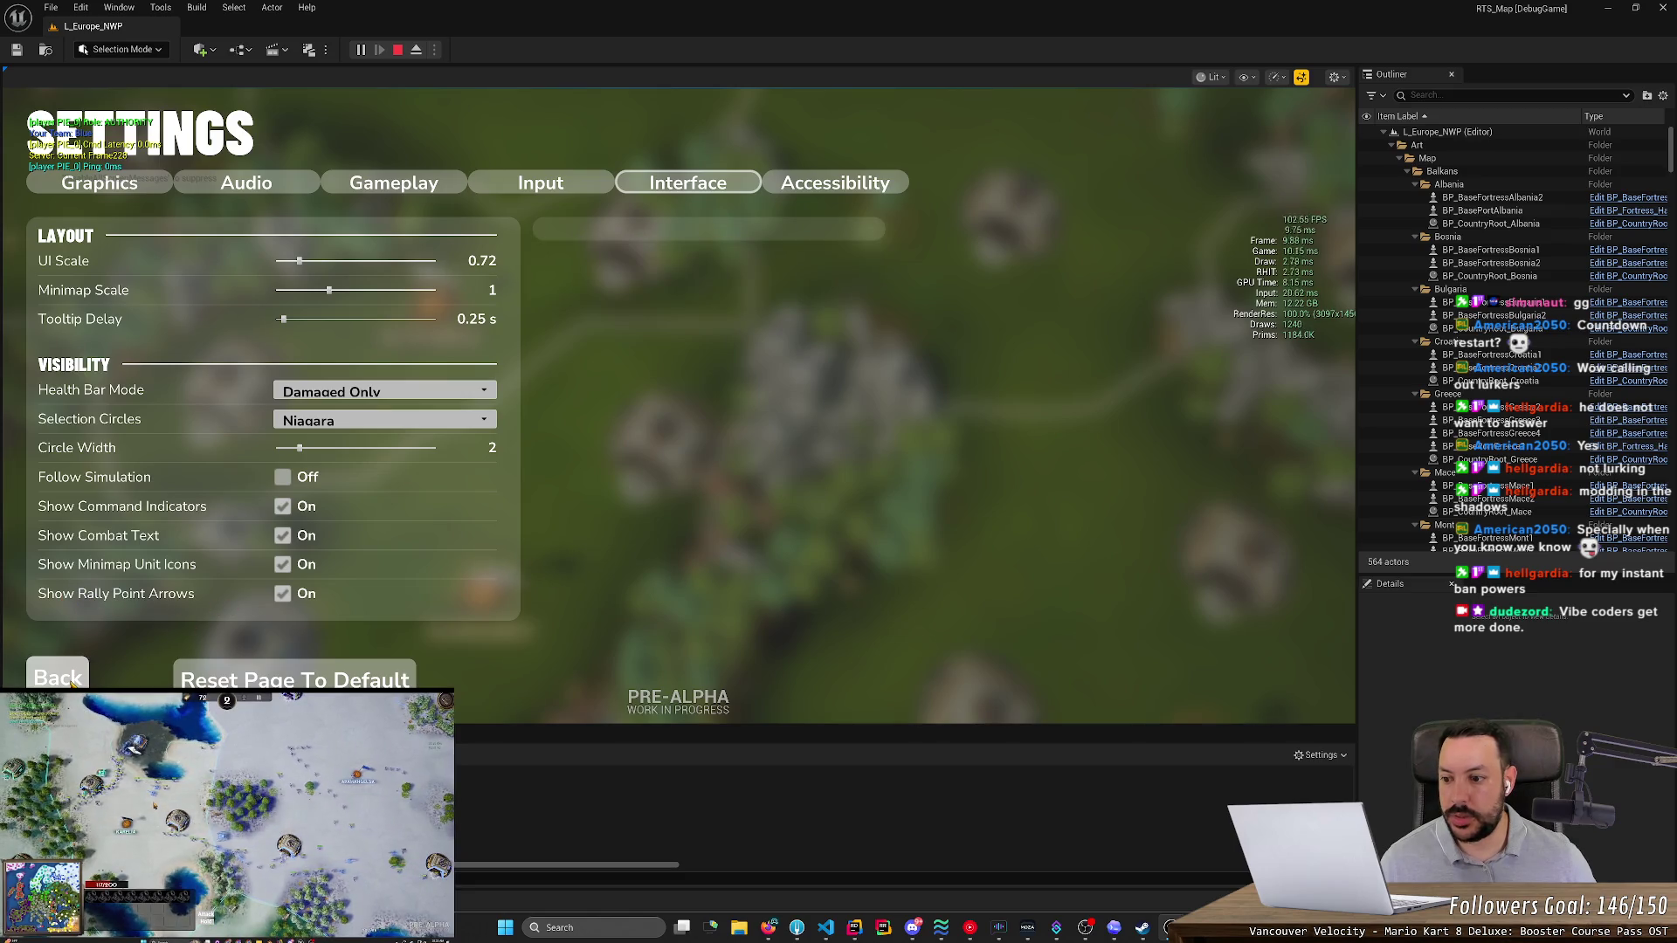
key(Escape)
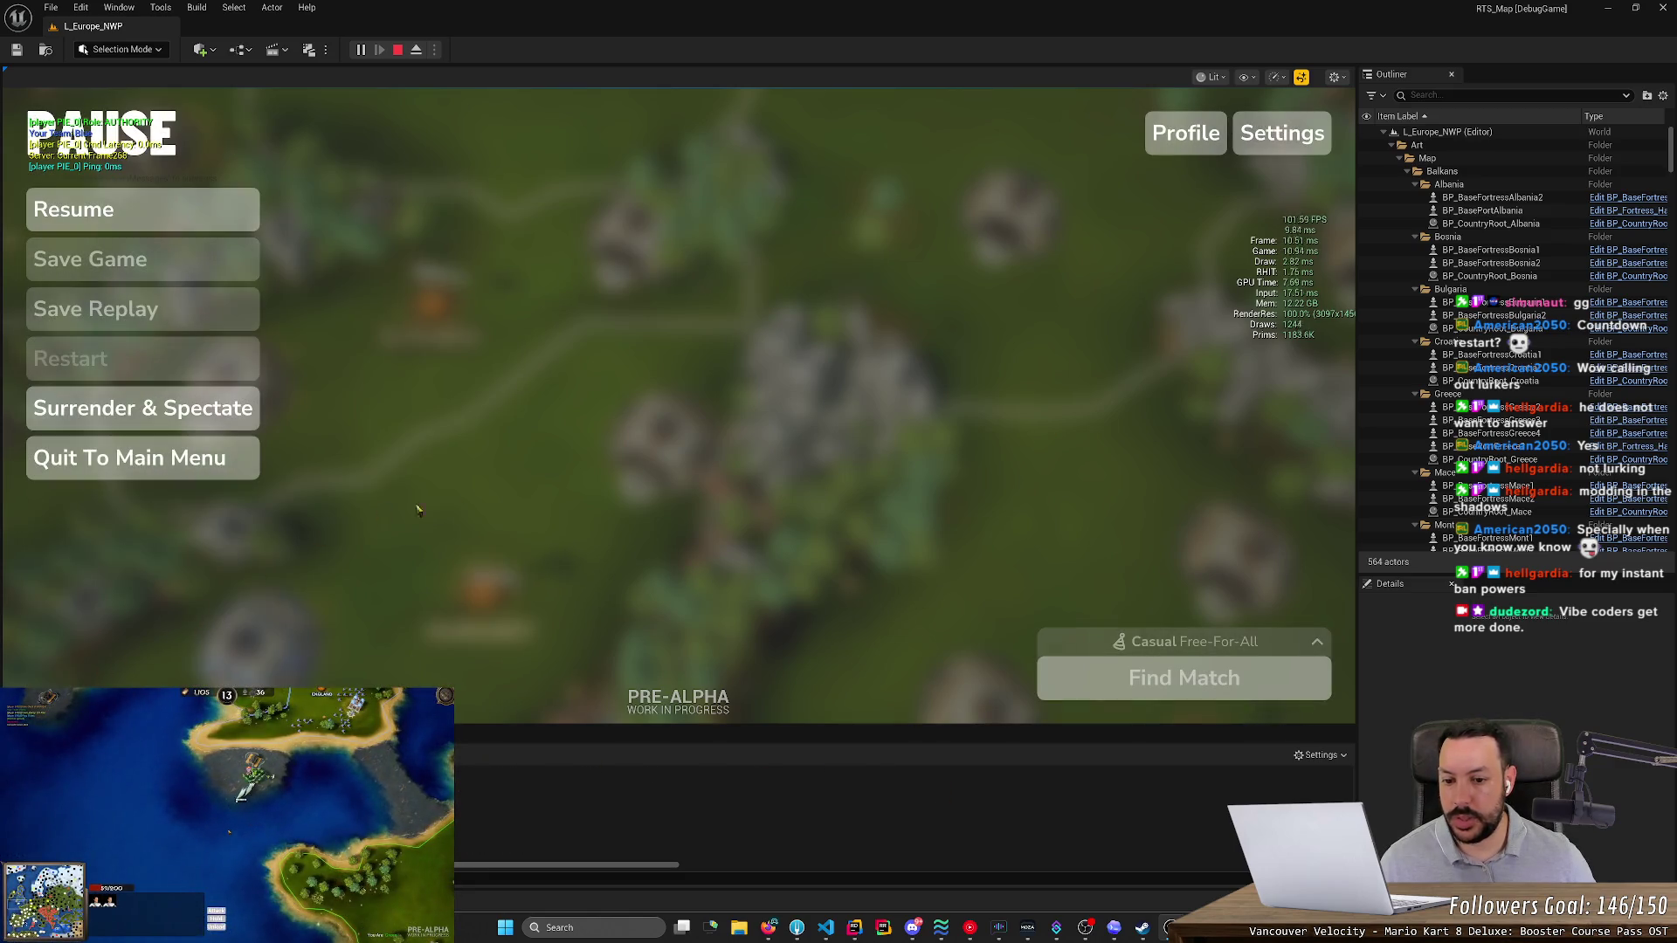
key(alt+Tab)
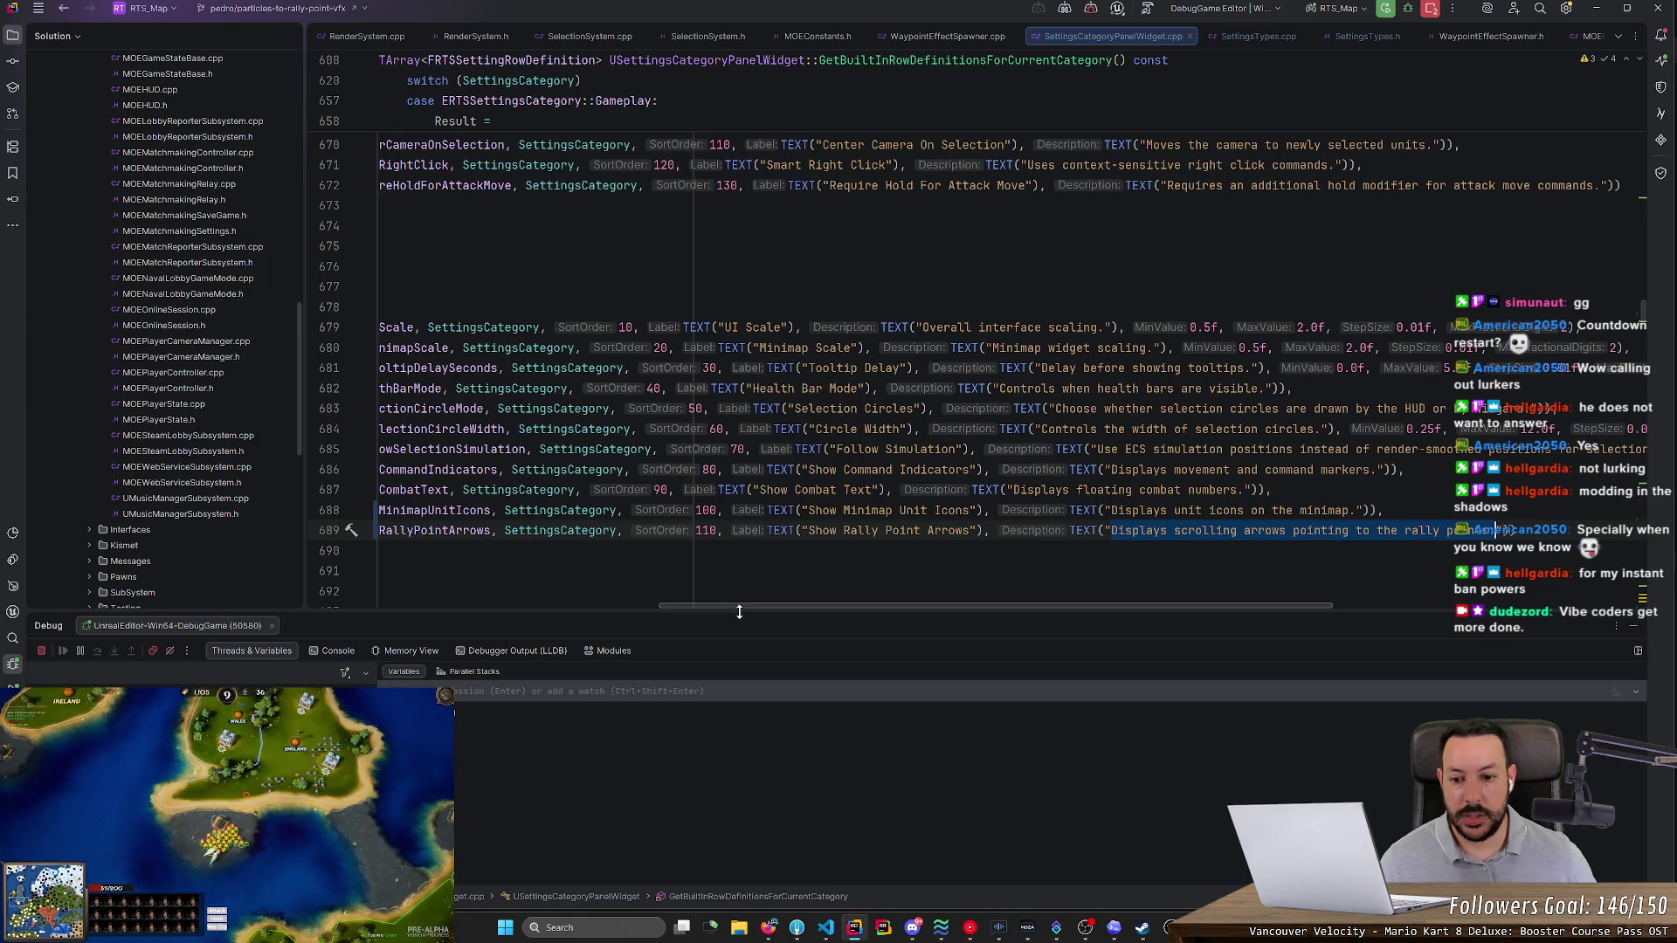
- Find Interface_ShowRallyPointArrows in the bool-change handler and highlight bShowRallyPointArrows usages
scroll(707, 612, left, 5)
double_click(842, 530)
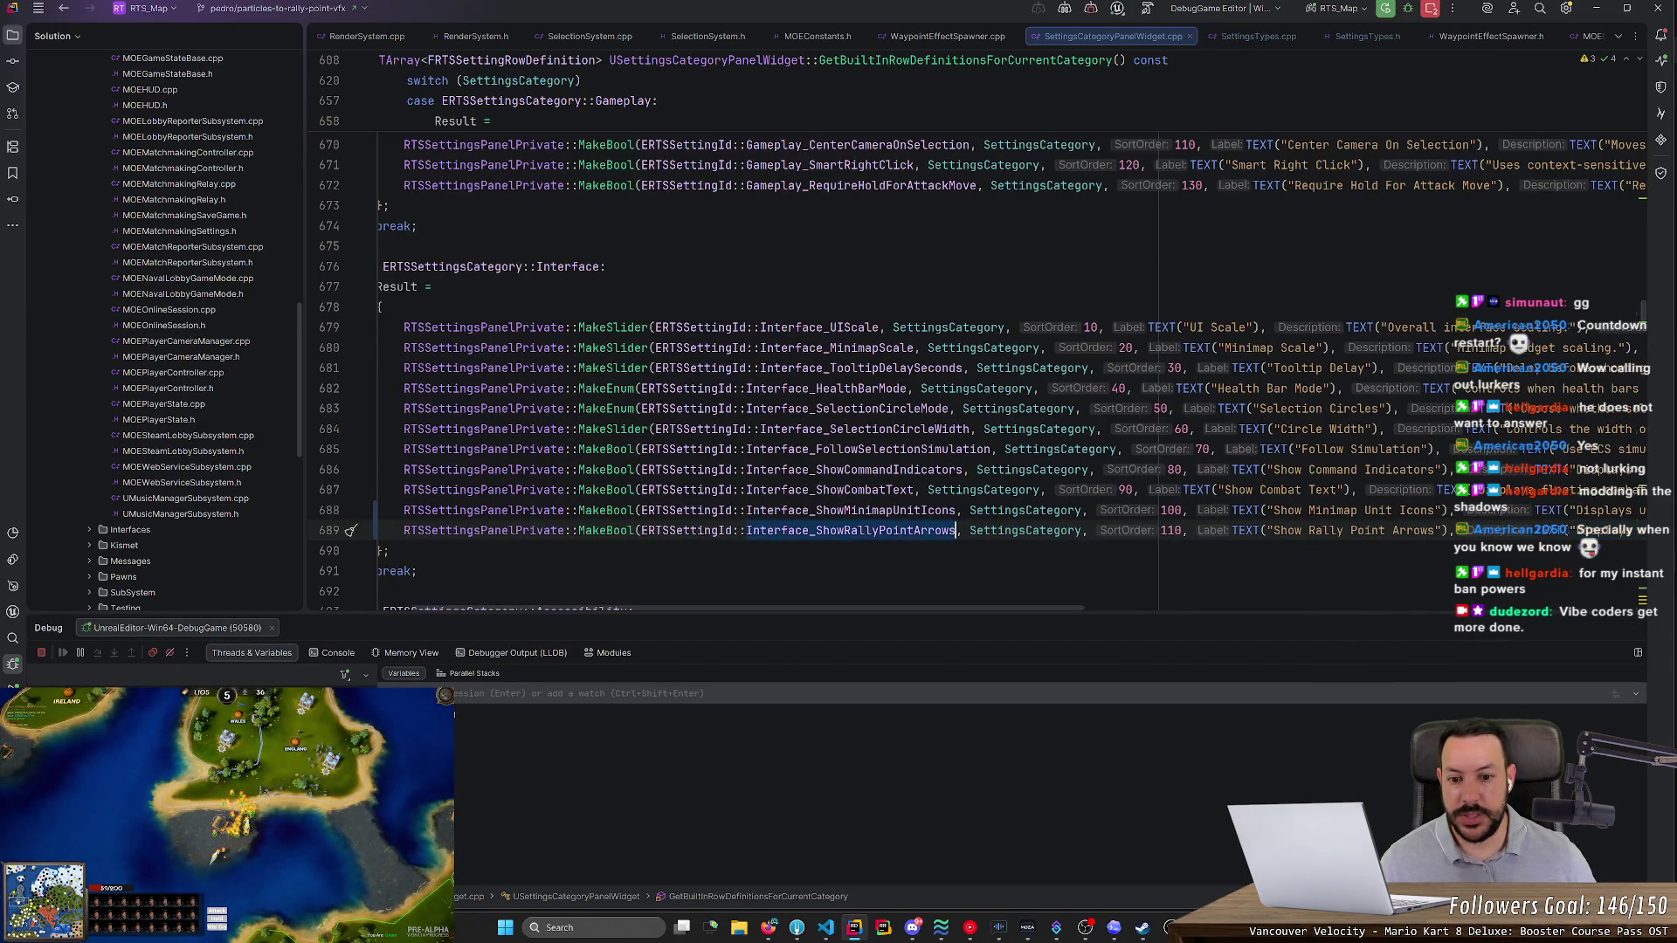
key(ctrl+shift+f)
double_click(715, 230)
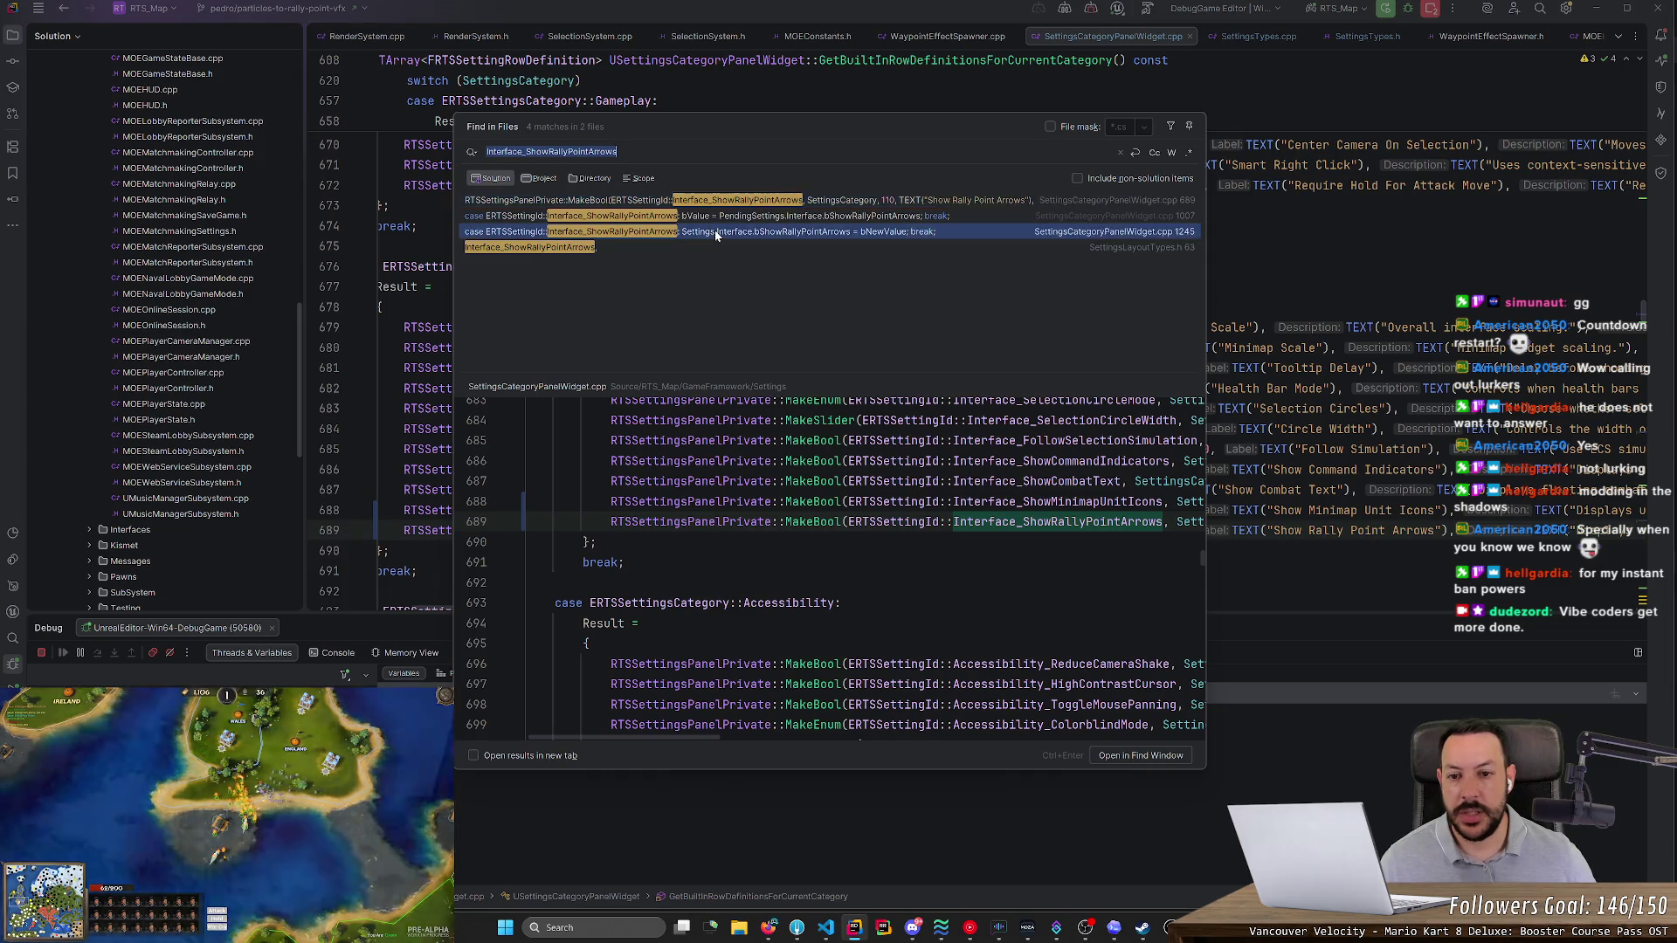
click(751, 483)
click(1019, 301)
key(Up)
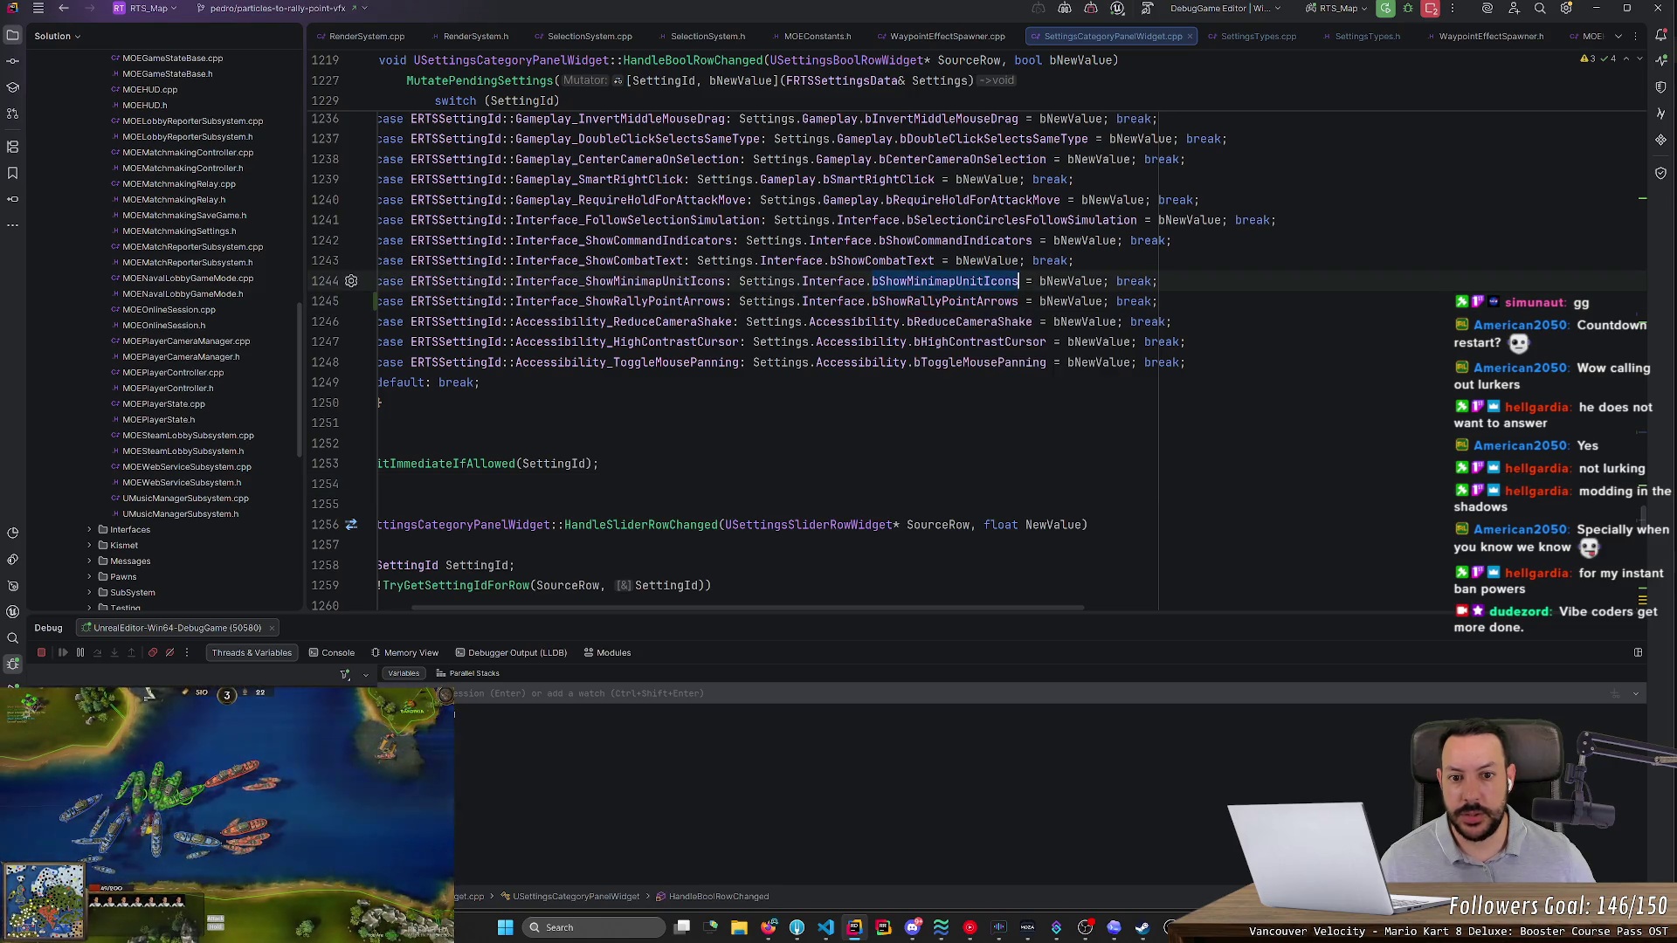
- Review bShowMinimapUnitIcons matches and compare it with bShowRallyPointArrows at line 1244
key(ctrl+shift+f)
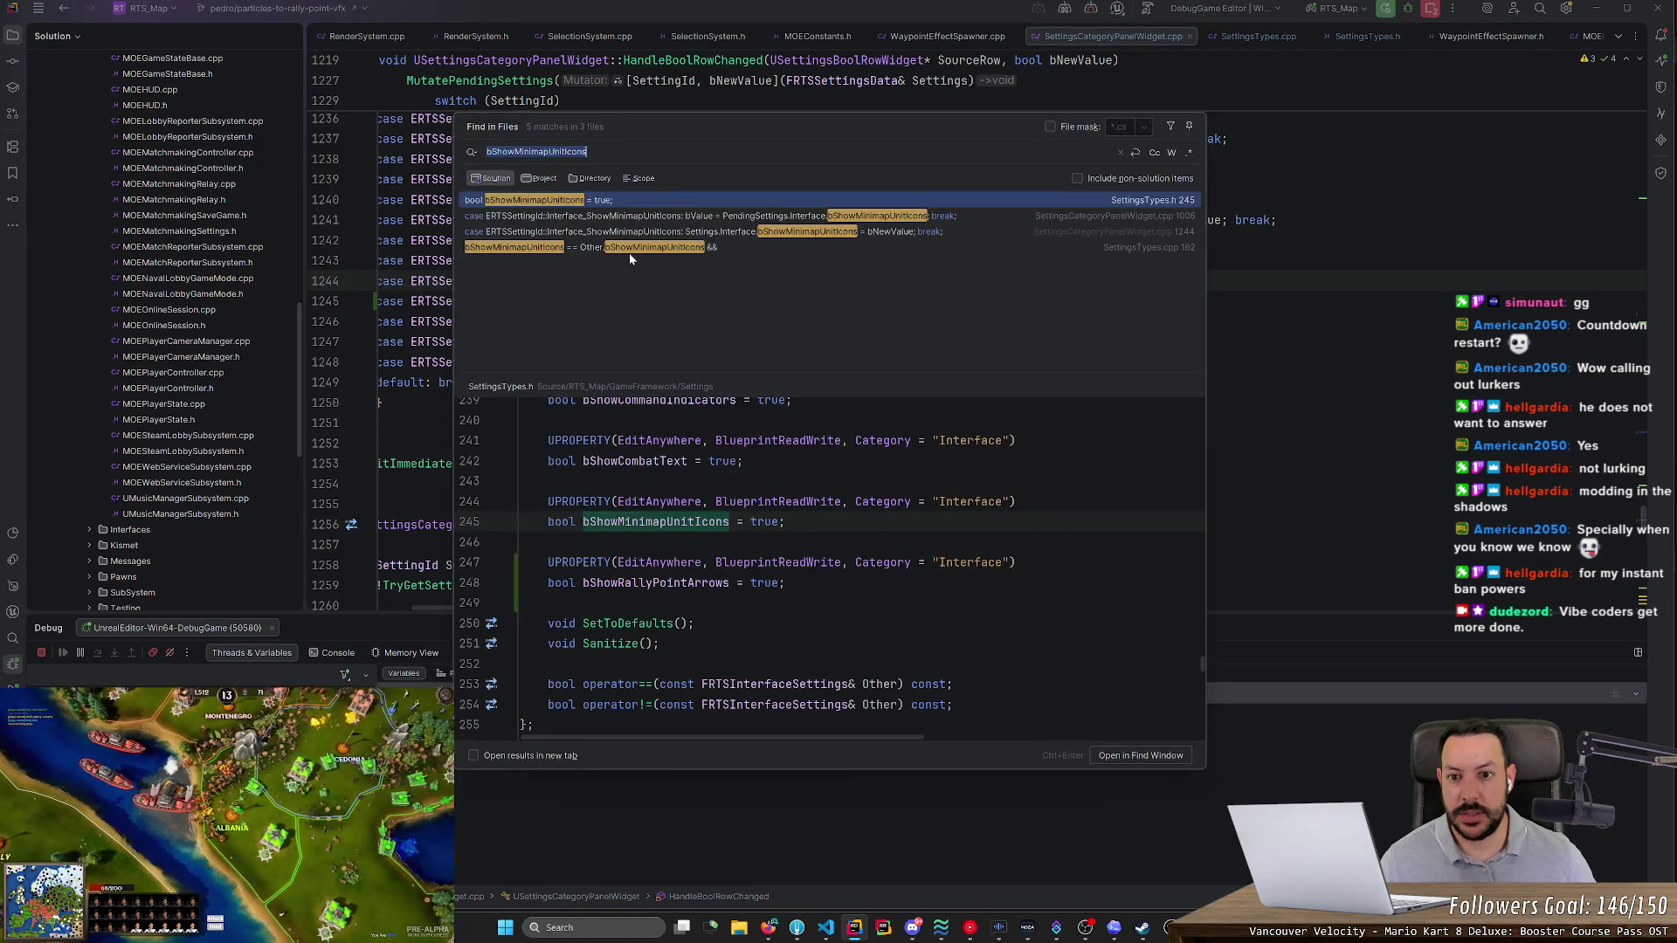
click(636, 220)
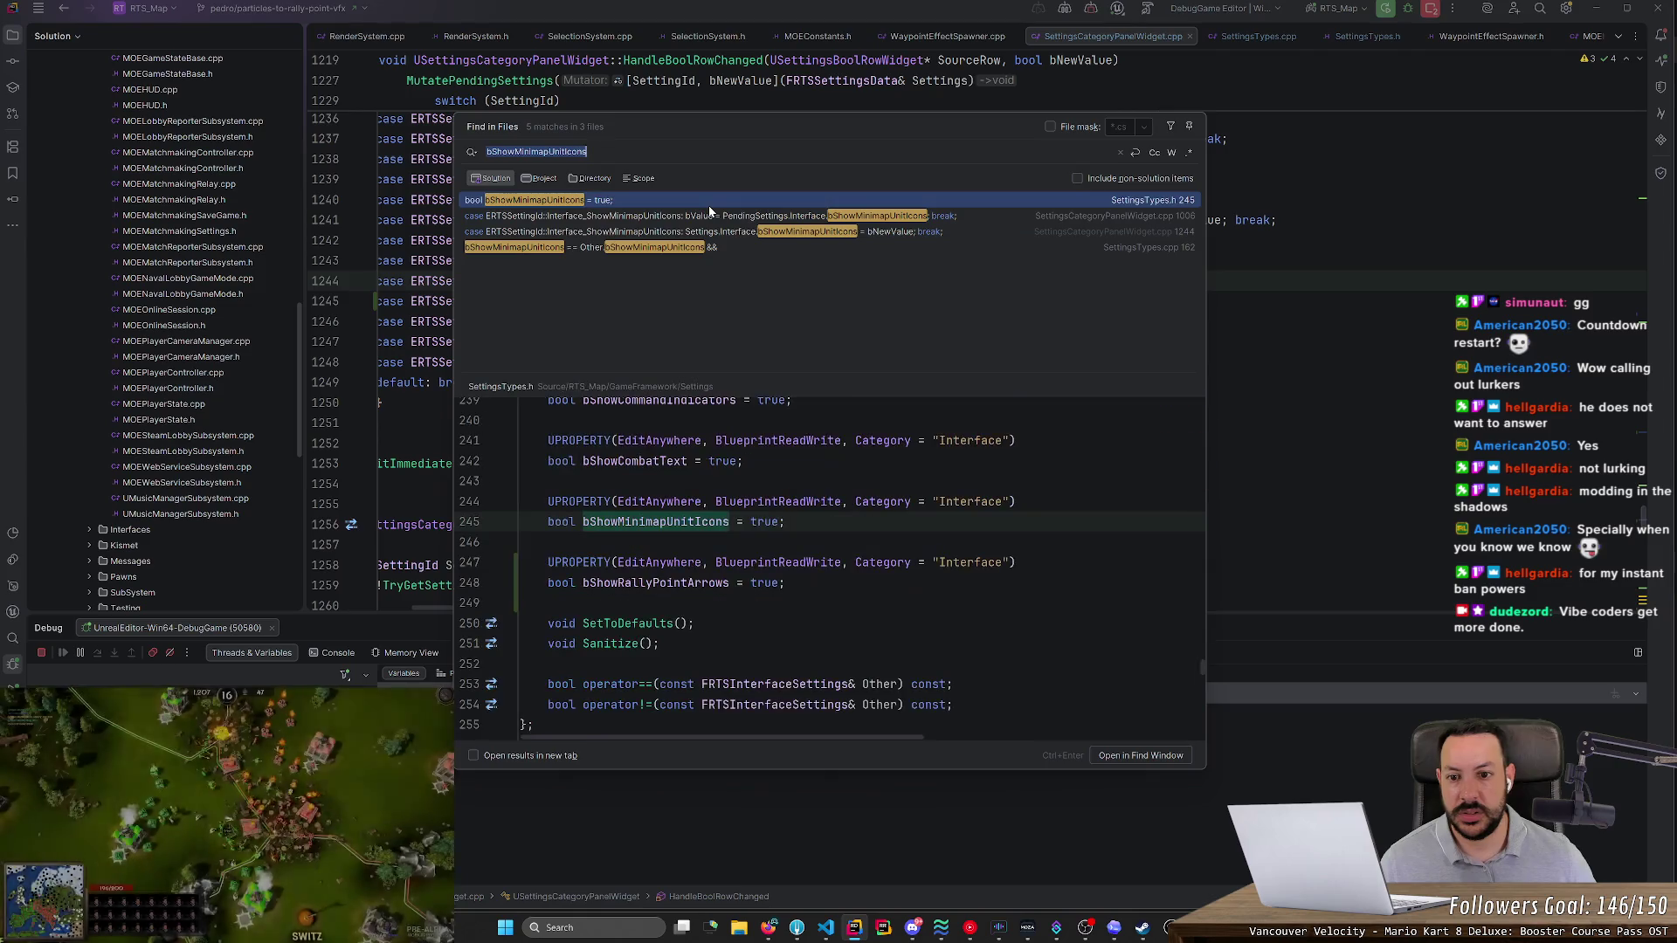
key(Down)
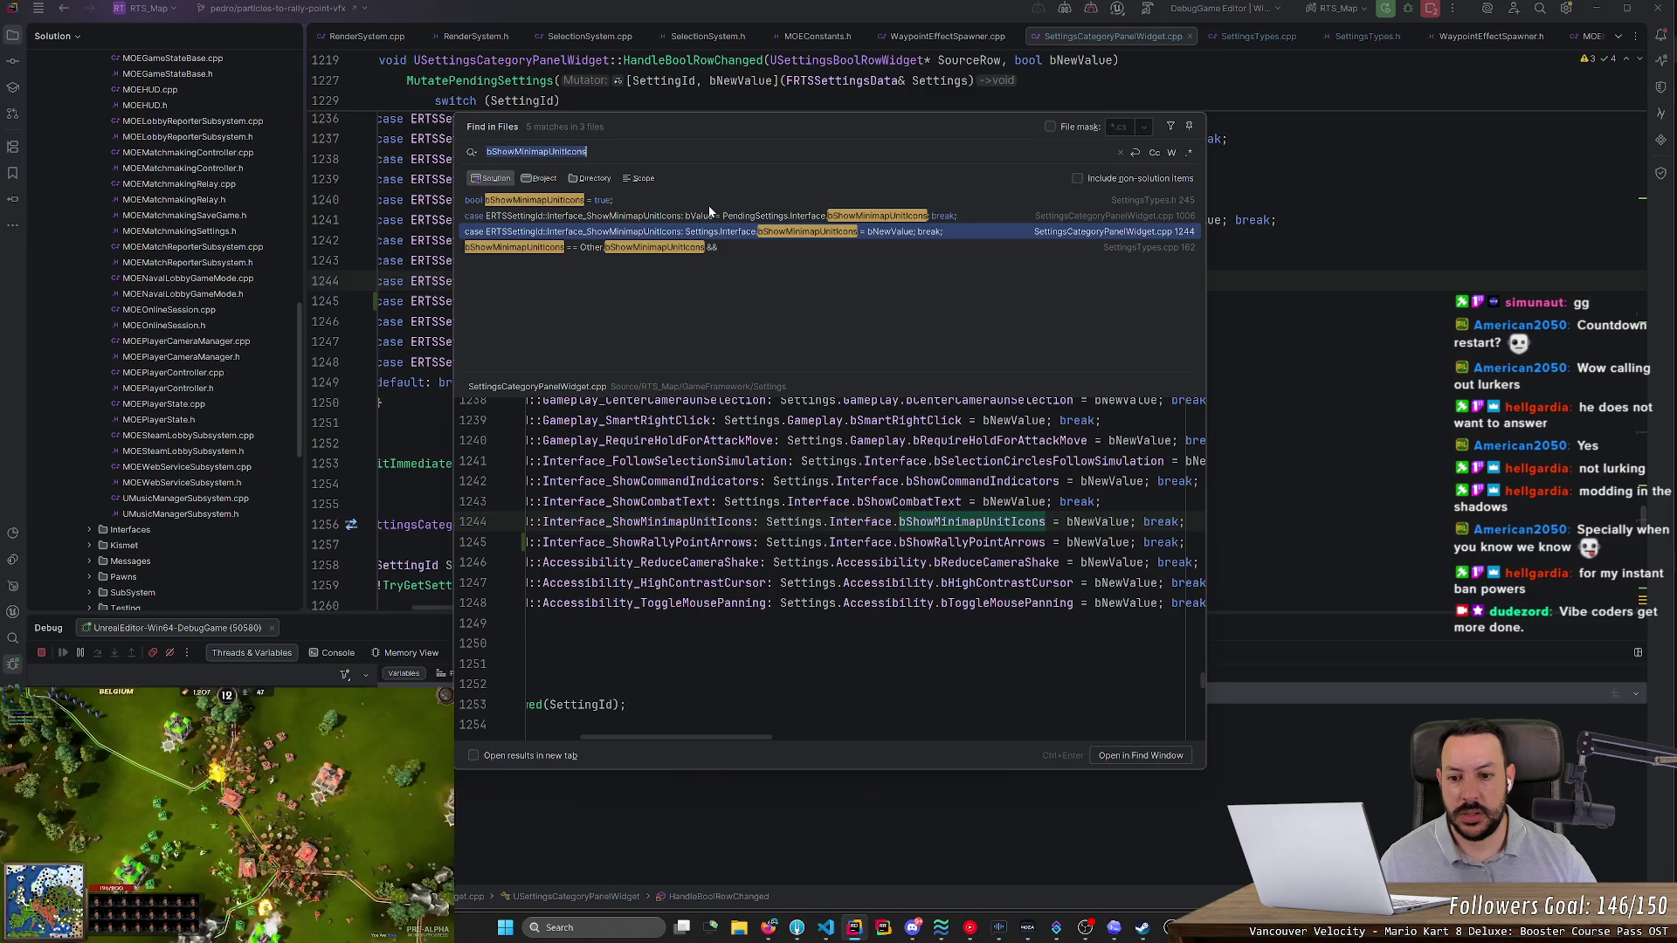
key(Down)
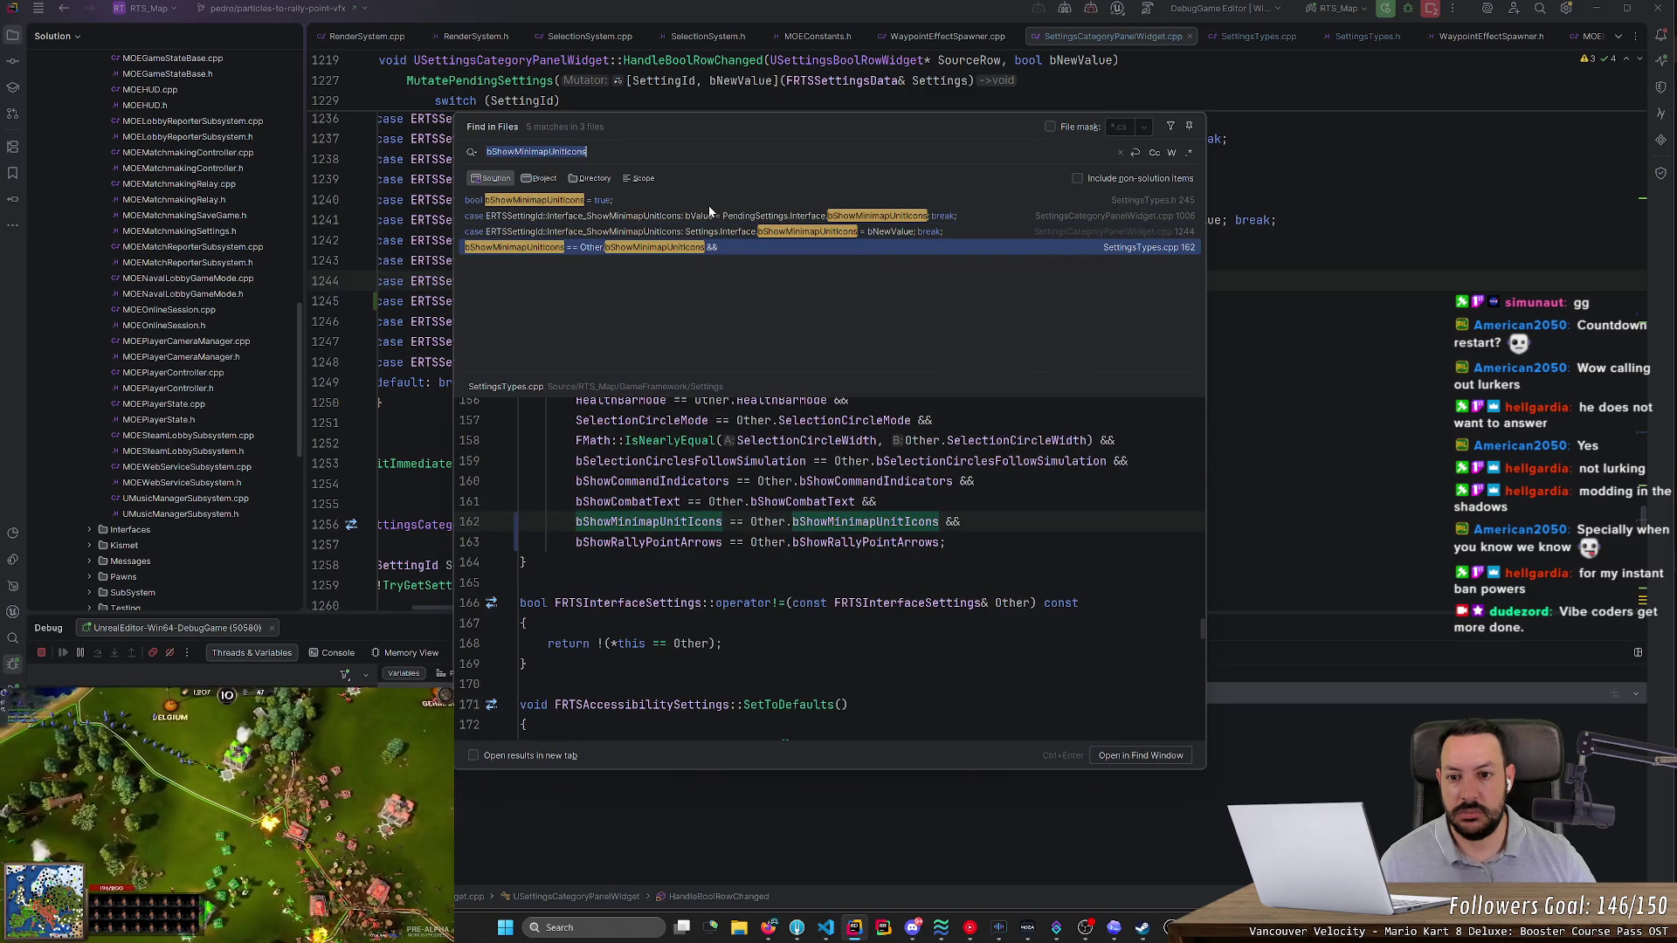
key(Escape)
double_click(945, 280)
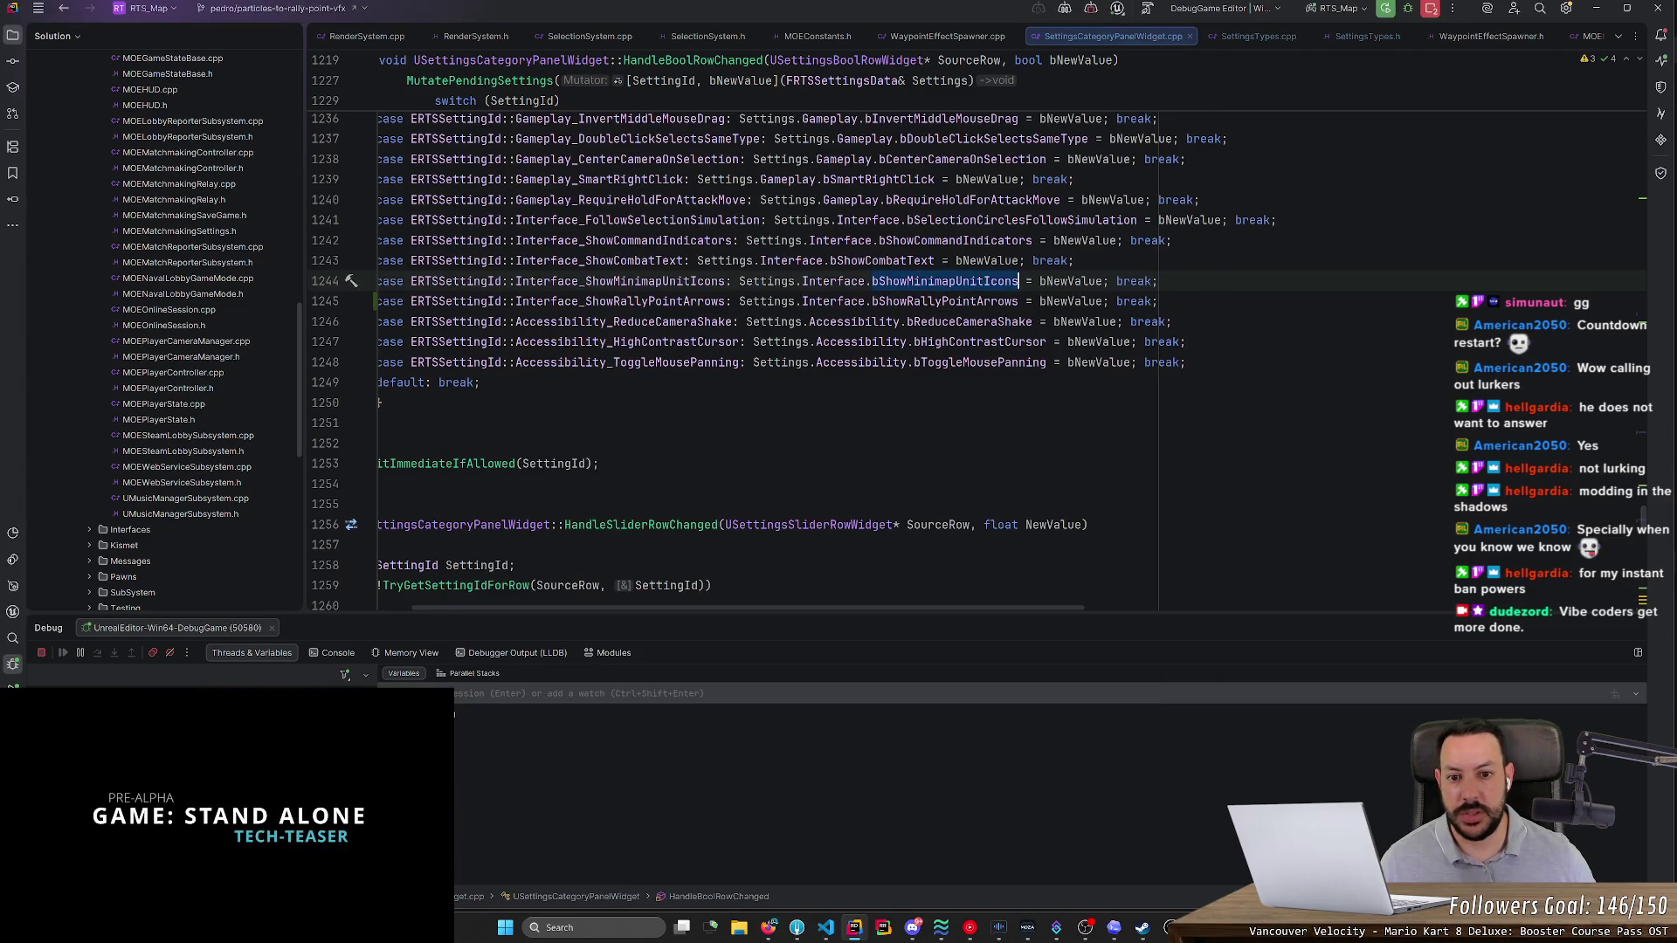
scroll(945, 280, up, 2)
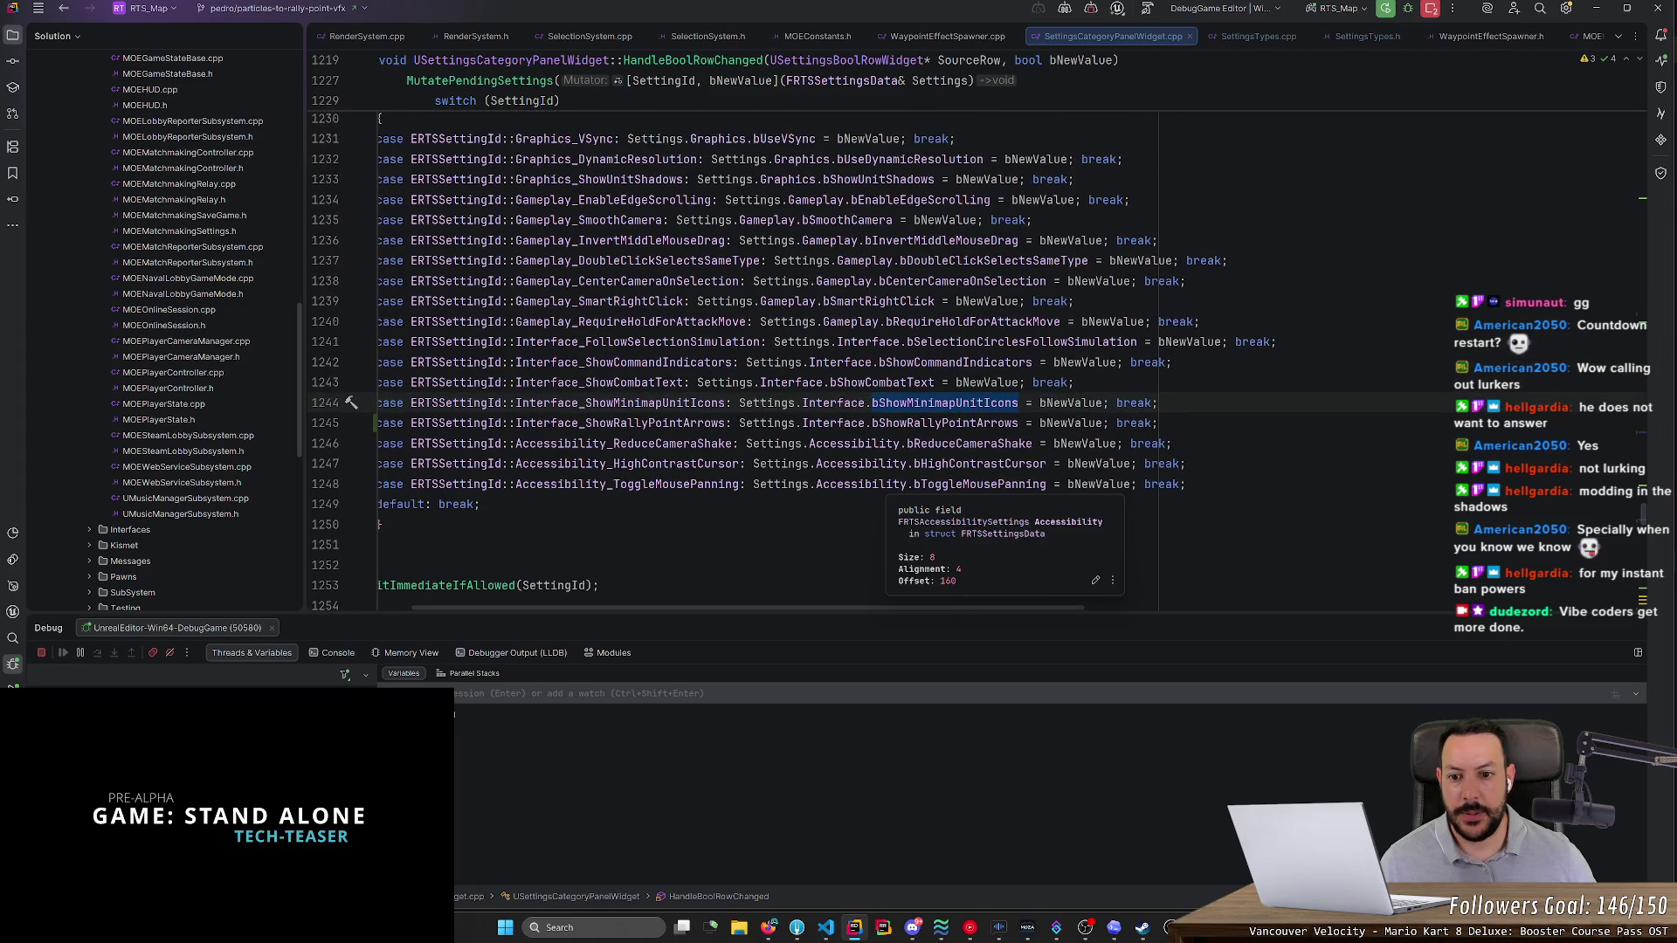
double_click(945, 422)
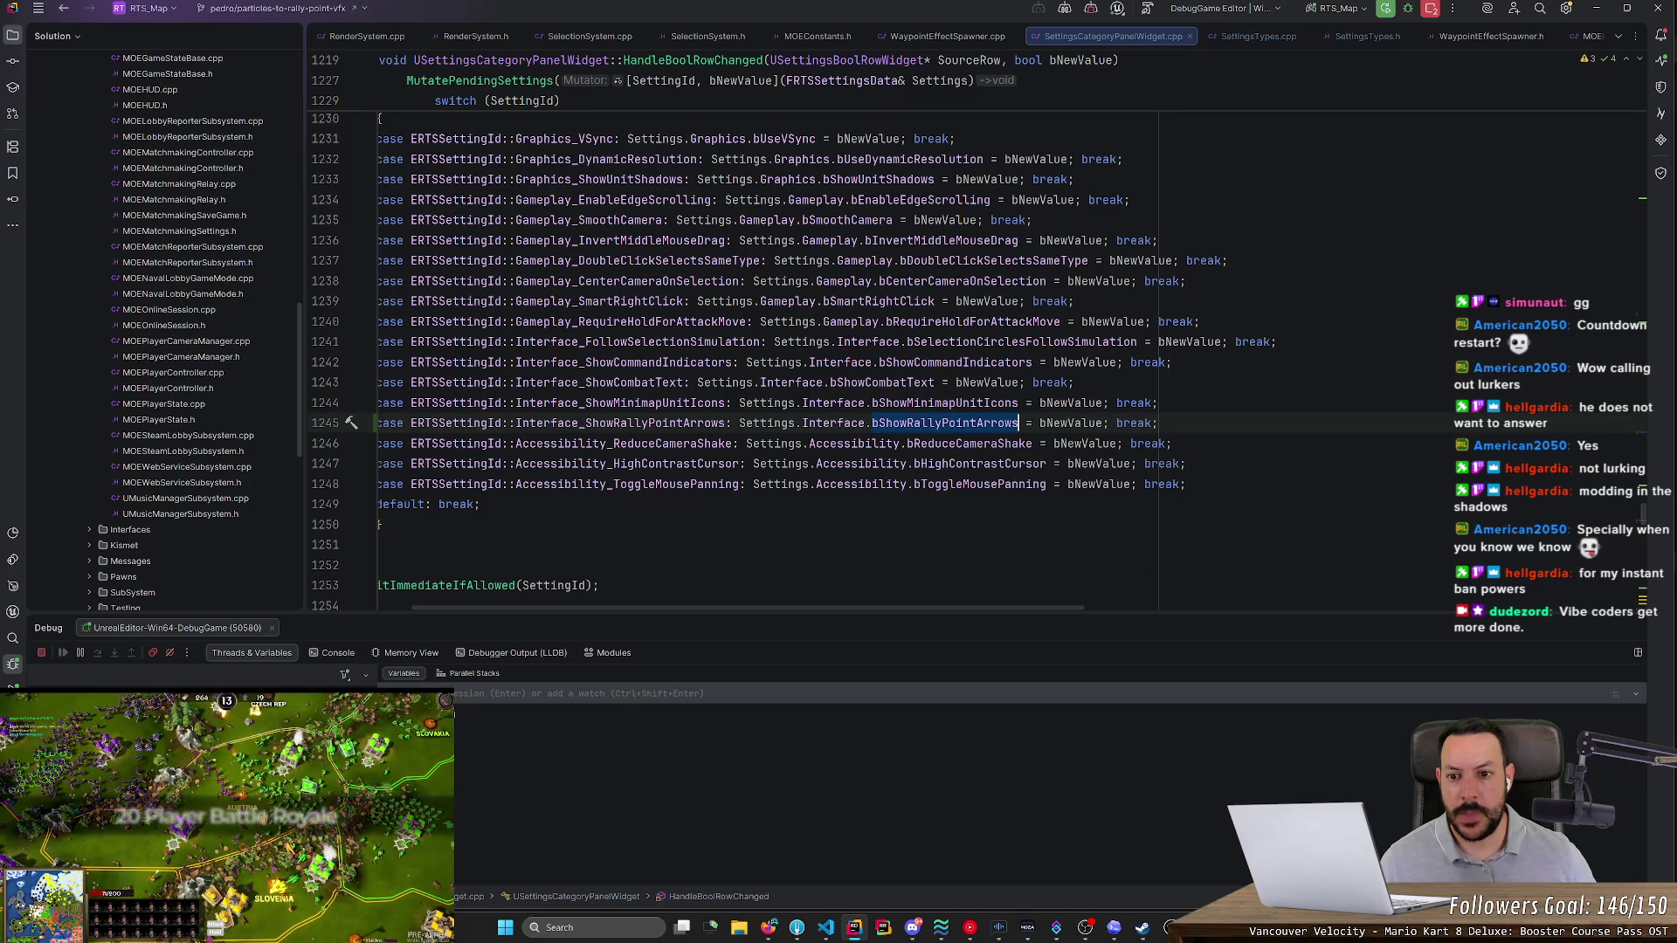
key(alt+Tab)
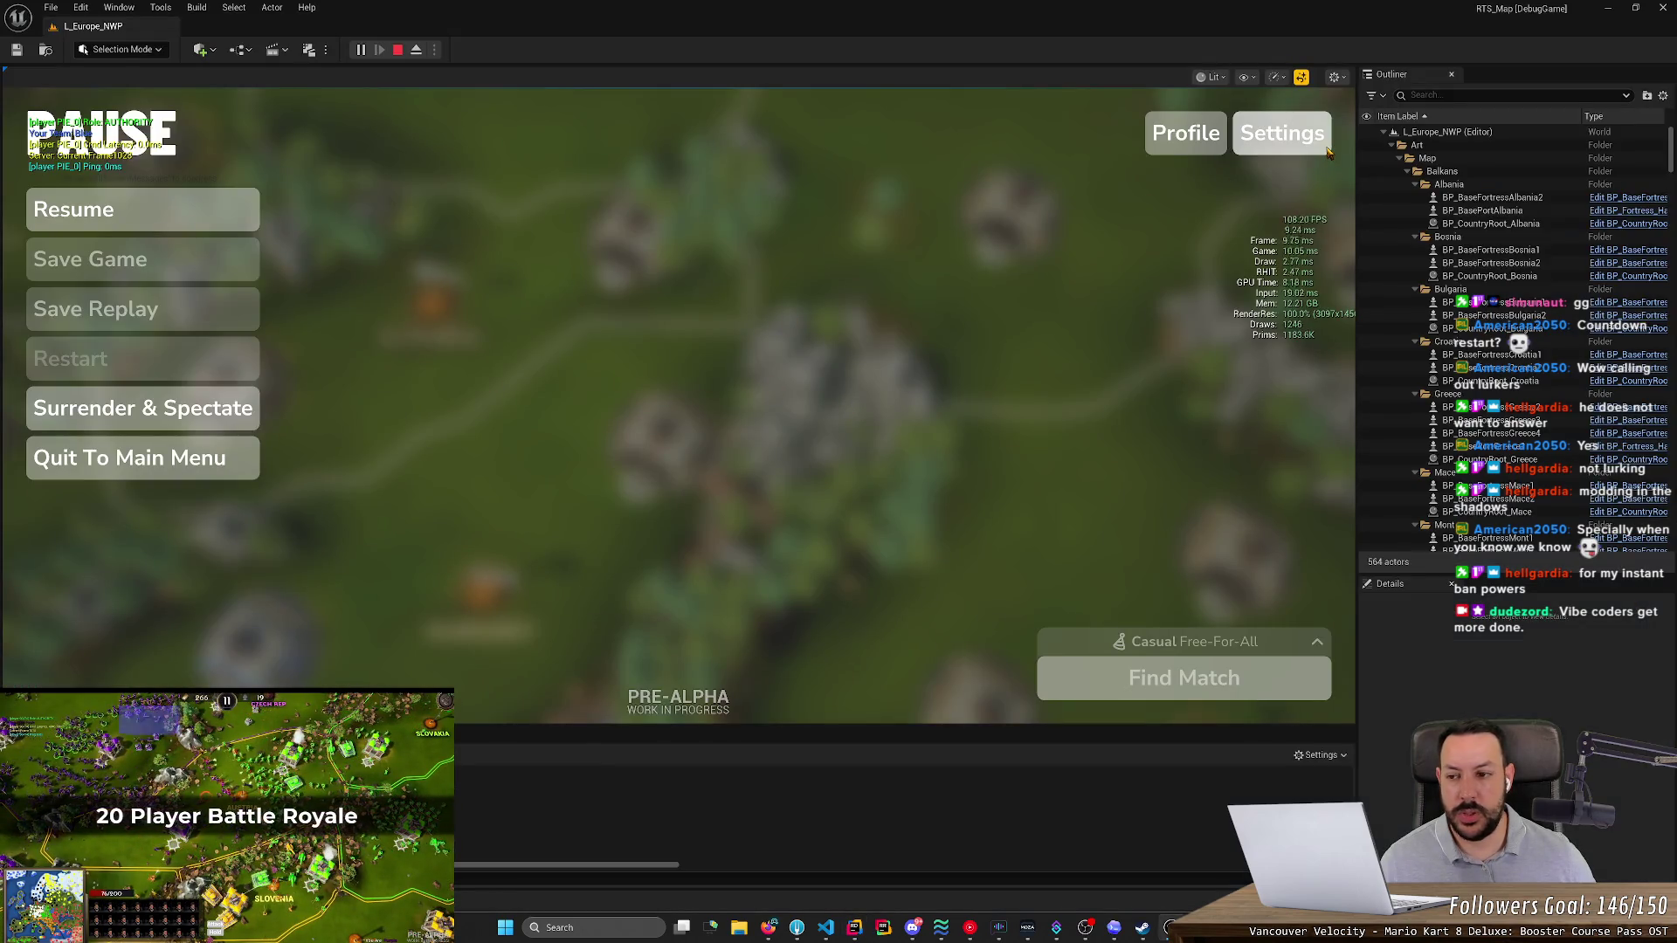
- Show the paused game's Interface settings page with Show Rally Point Arrows enabled
click(1281, 132)
click(725, 183)
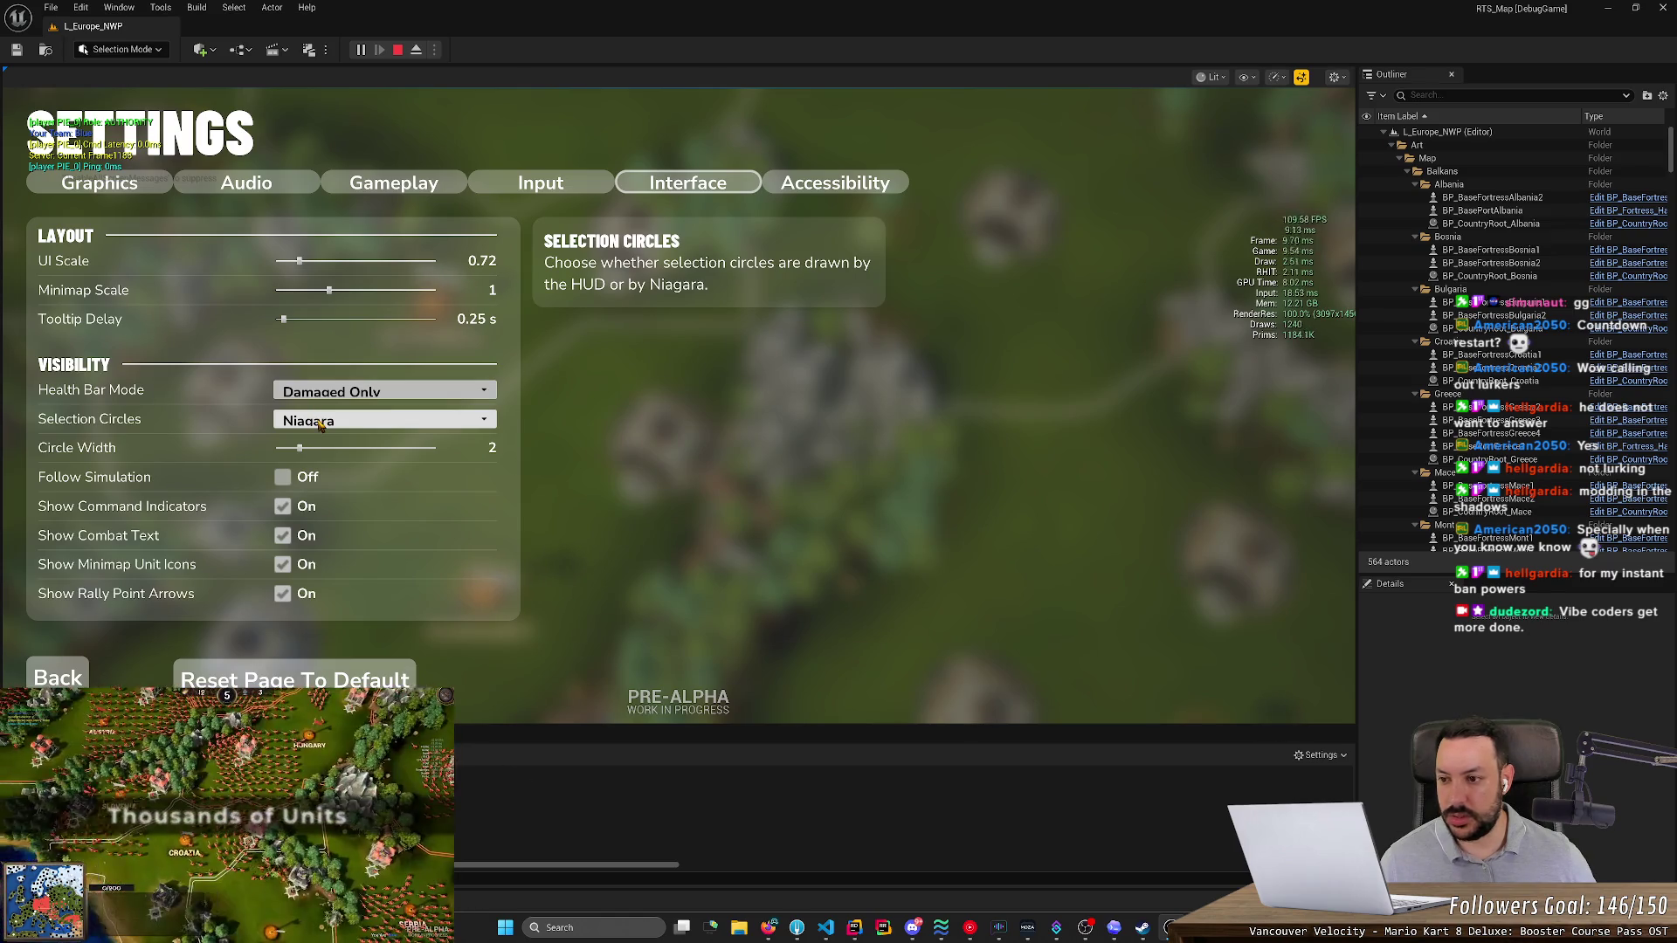
key(alt+Tab)
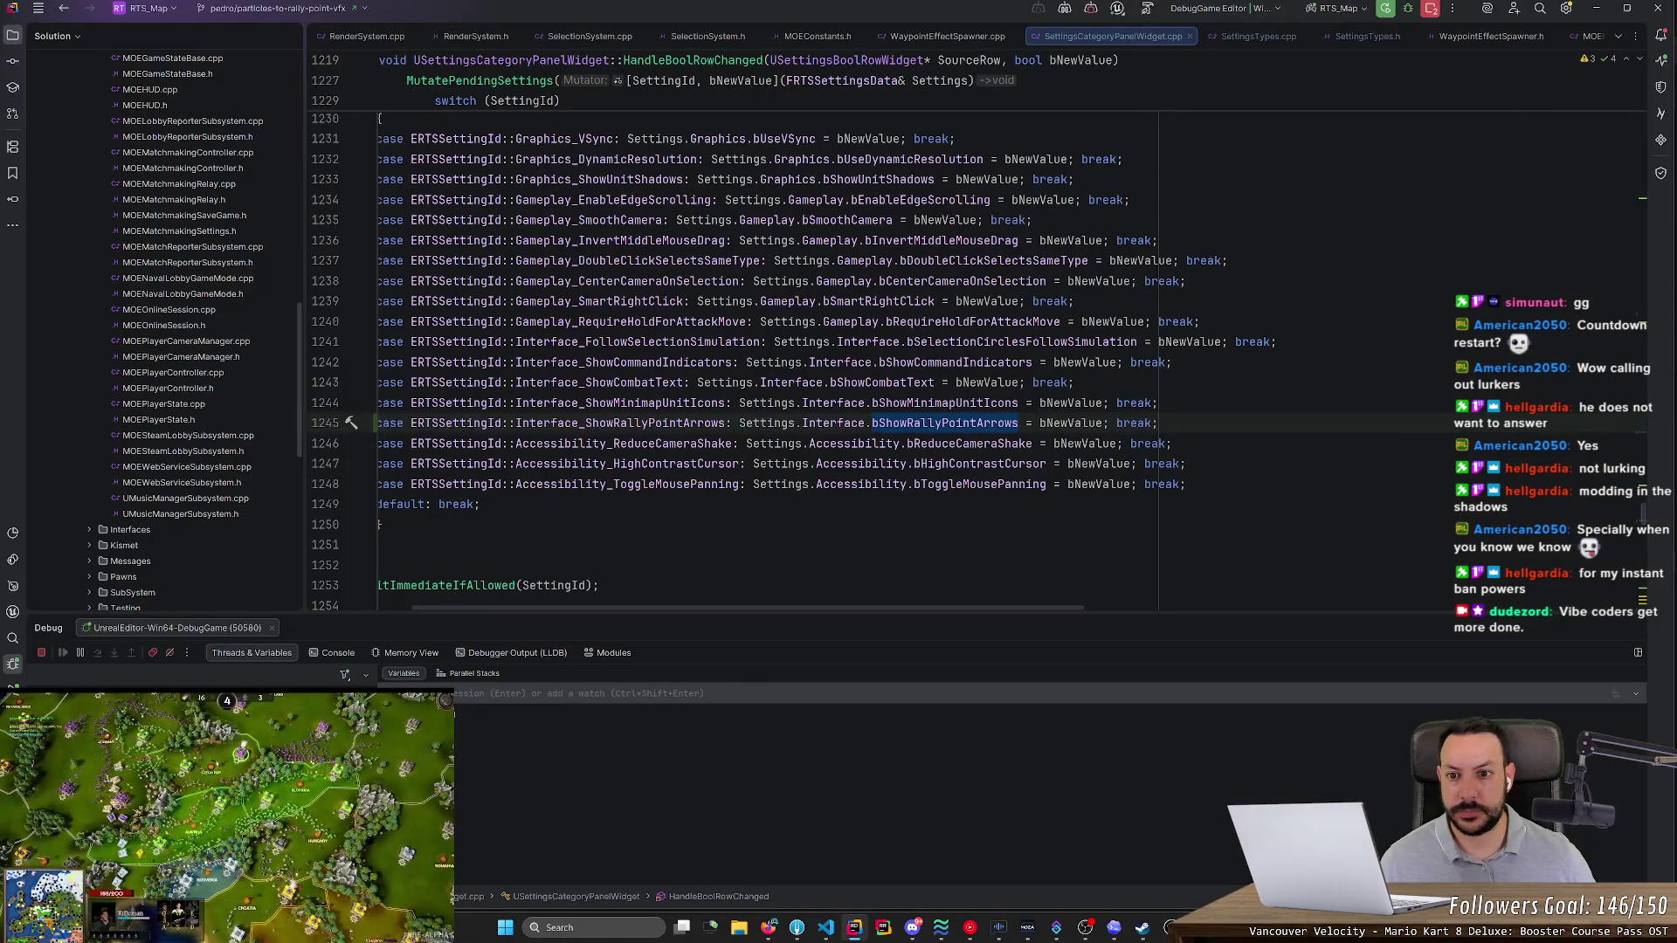
scroll(786, 349, up, 4)
scroll(786, 349, down, 4)
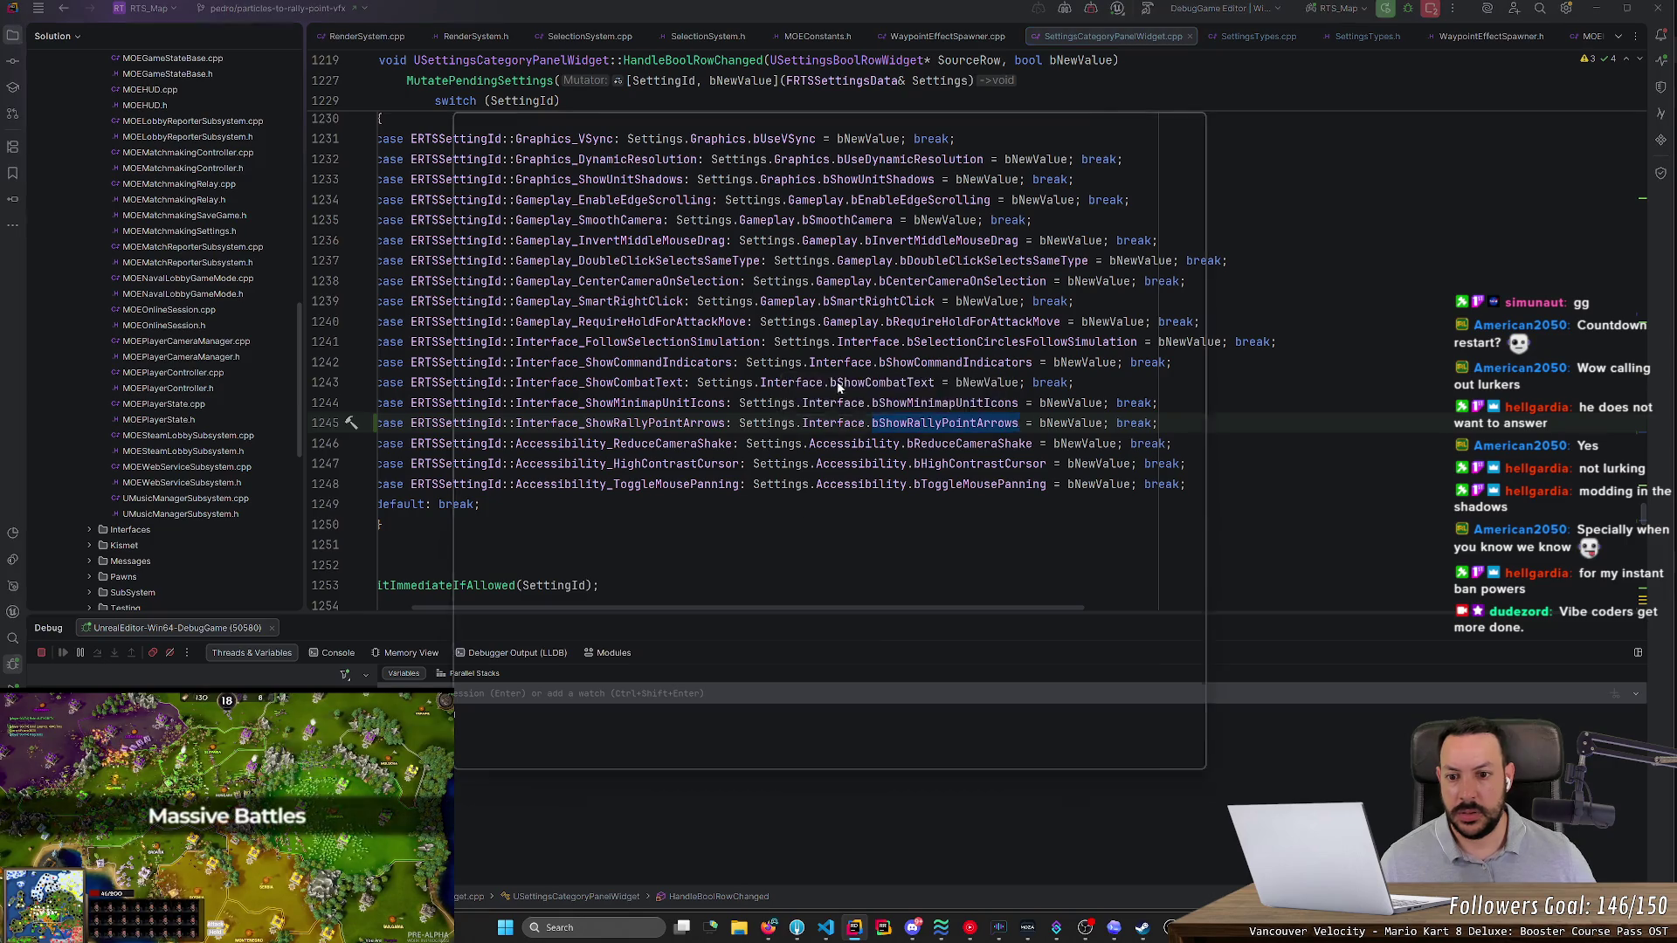
key(ctrl+shift+f)
key(Escape)
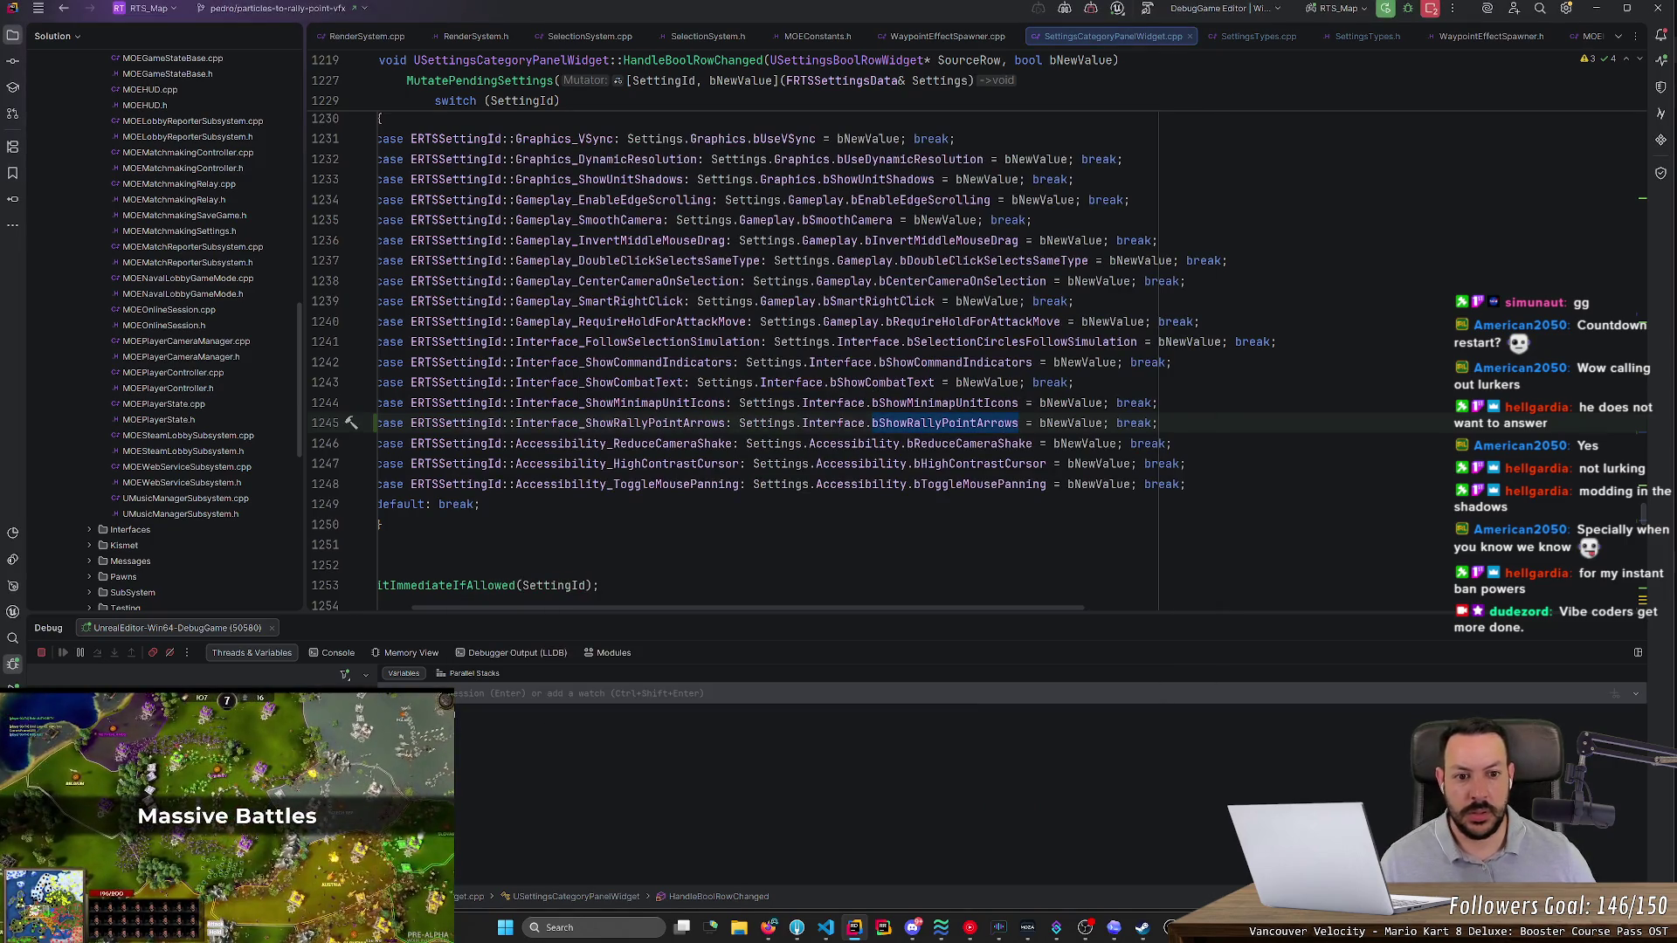
double_click(1022, 341)
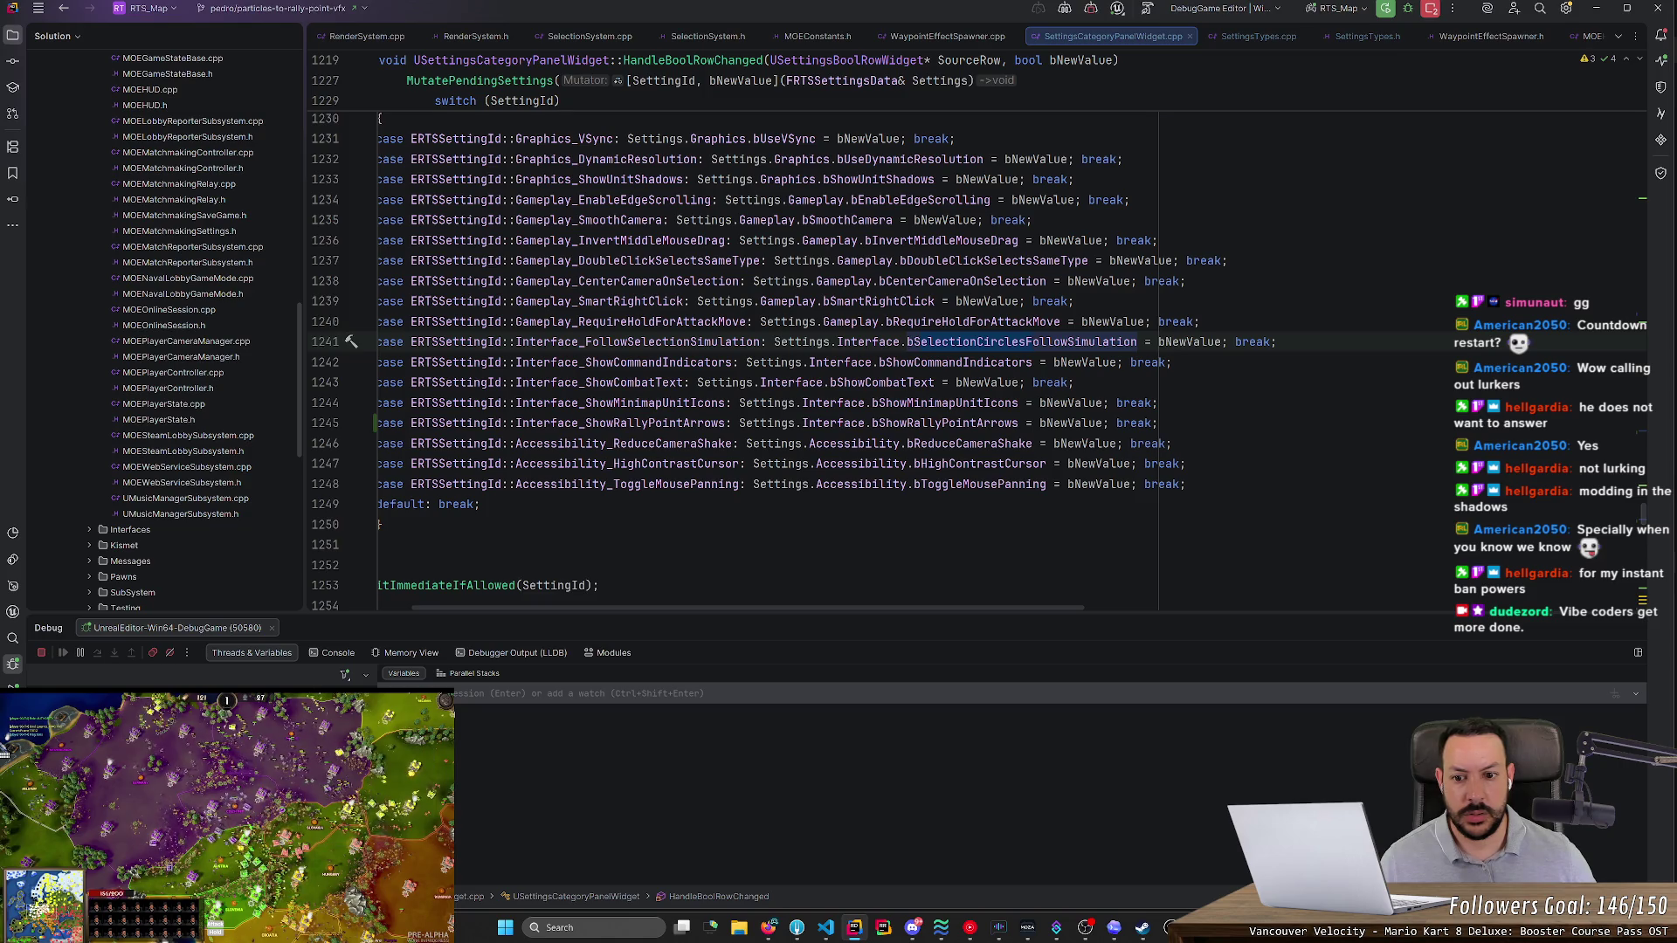
drag(753, 610, 569, 597)
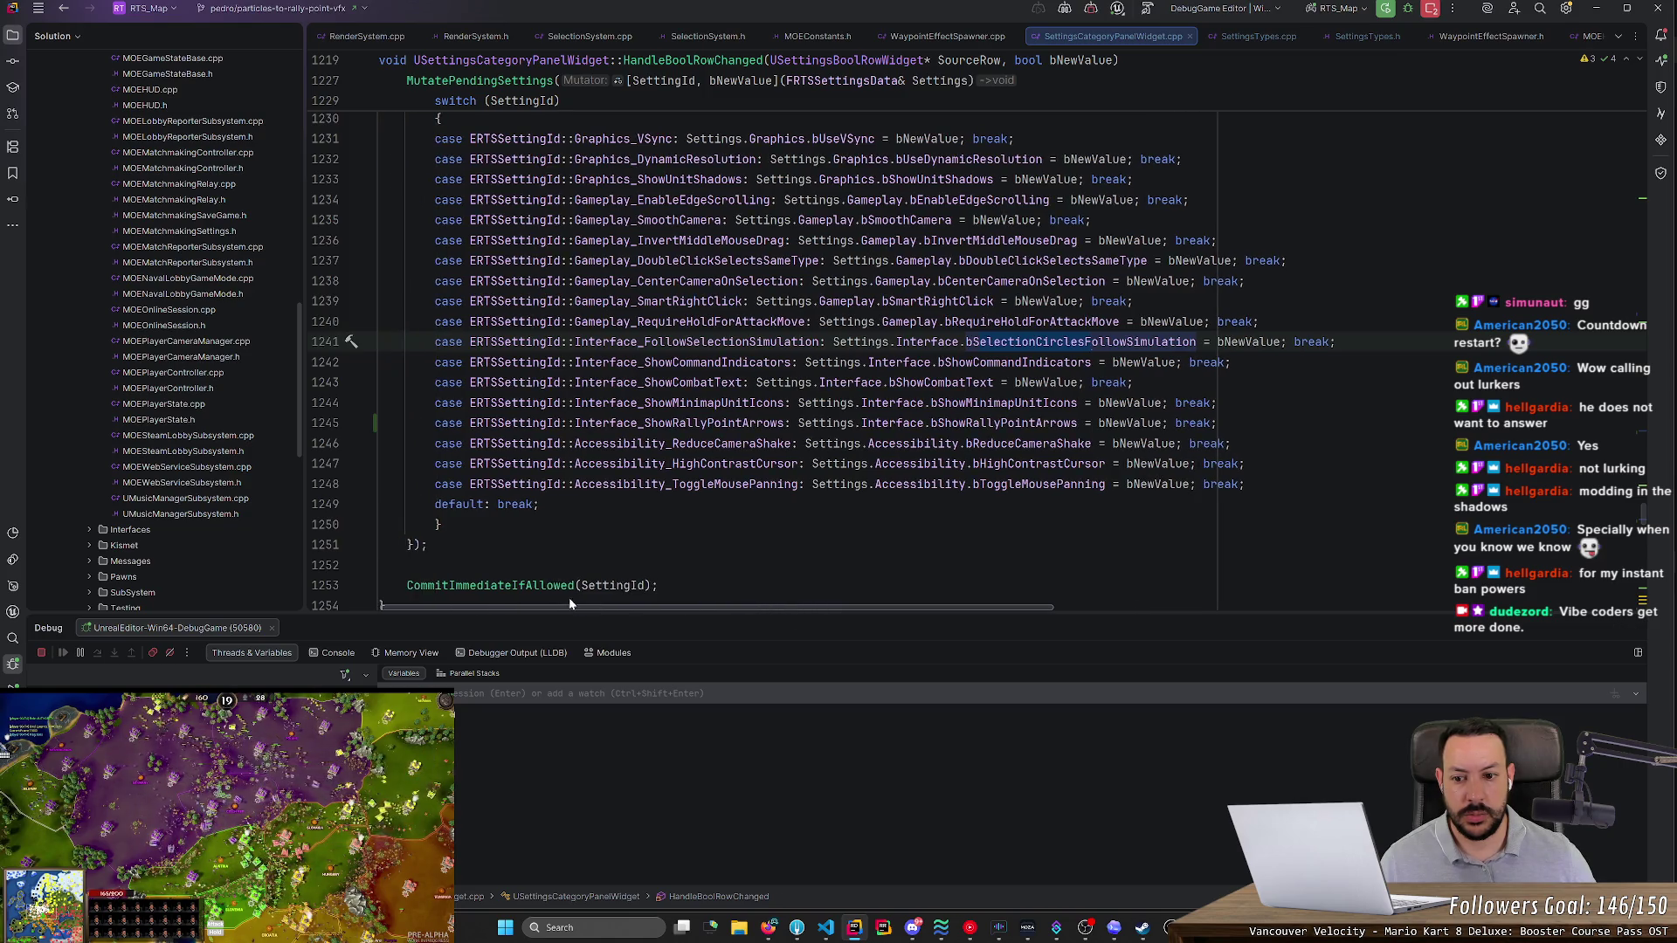
scroll(786, 384, up, 5)
scroll(786, 384, down, 3)
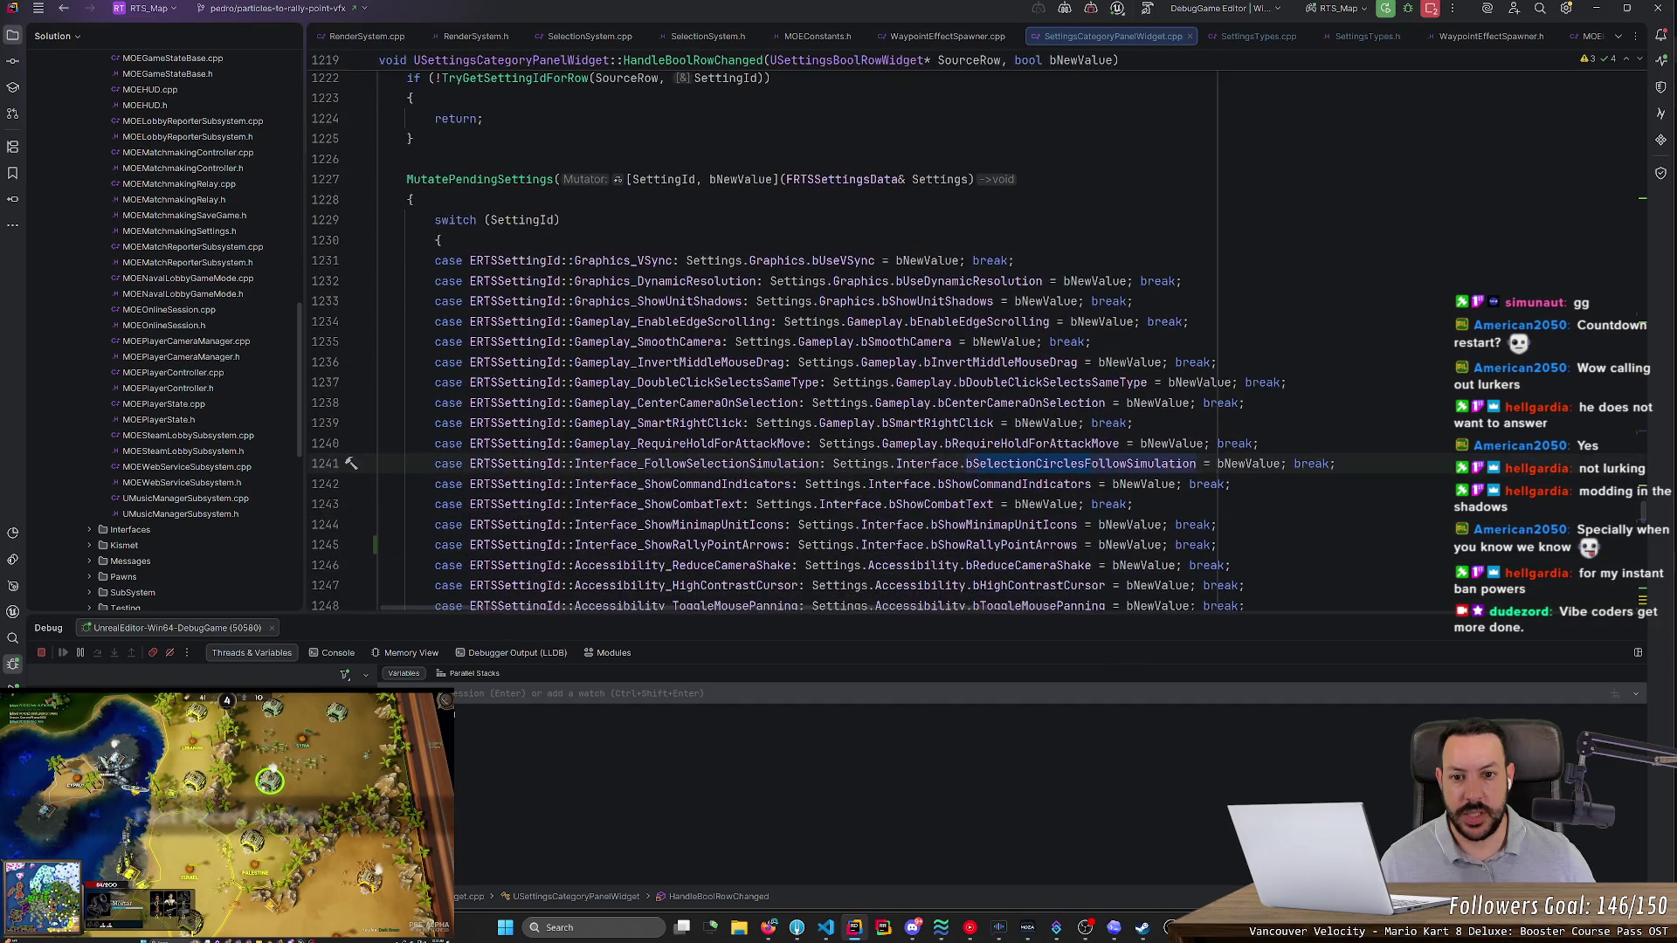
key(alt+Tab)
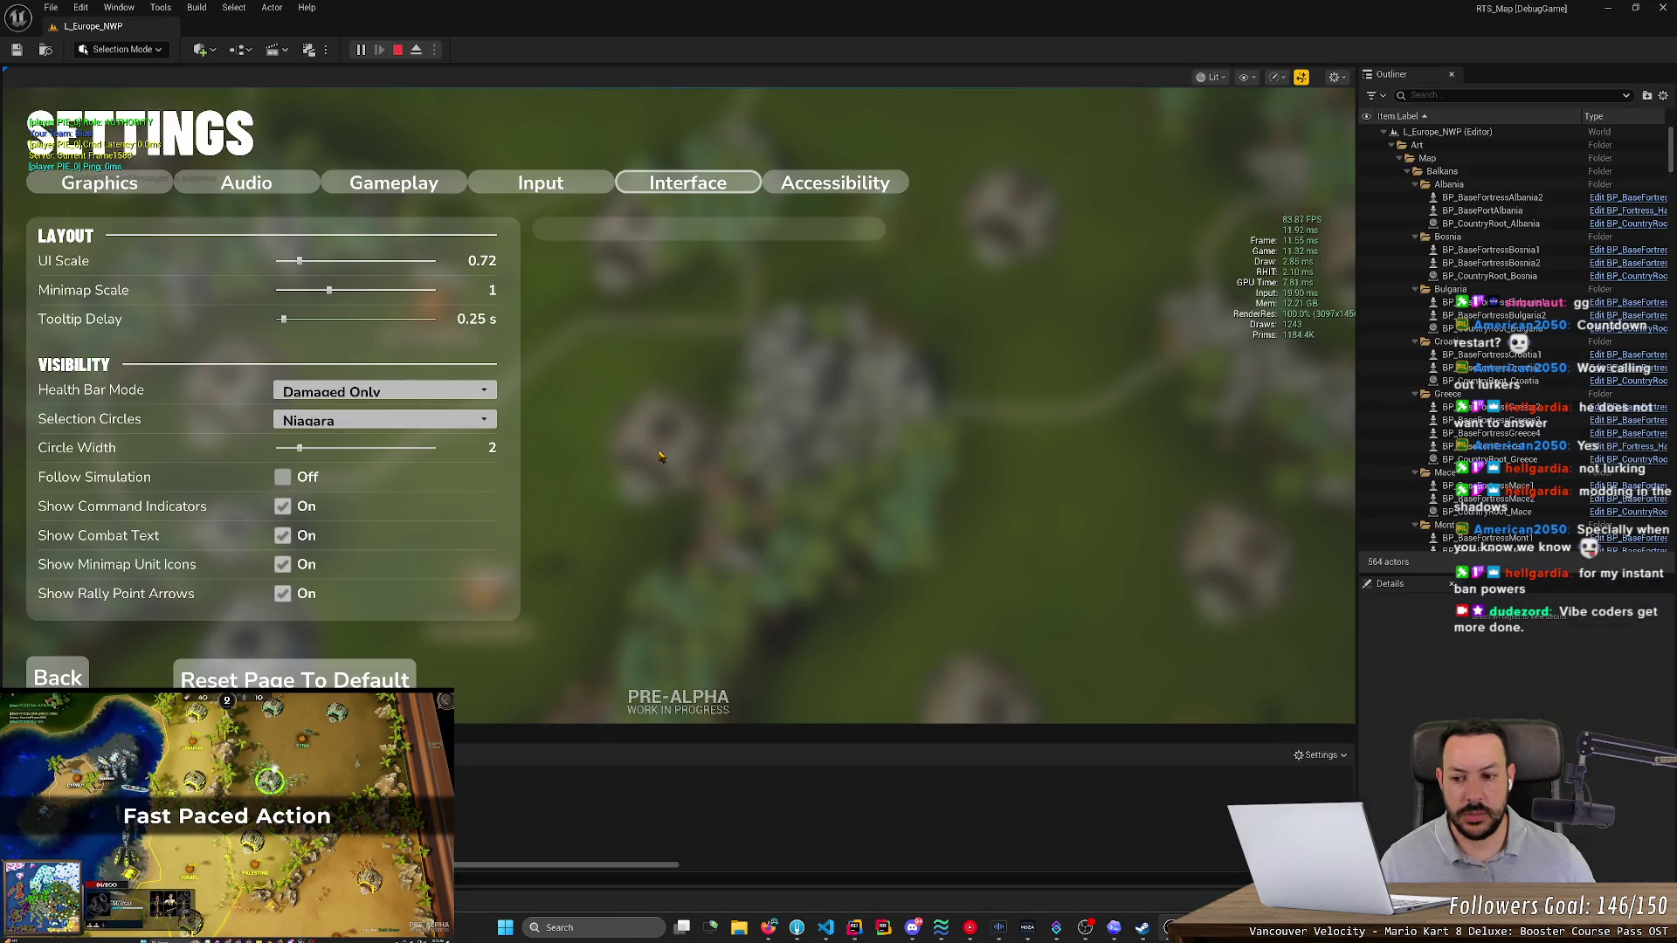
key(alt+Tab)
scroll(978, 341, down, 1)
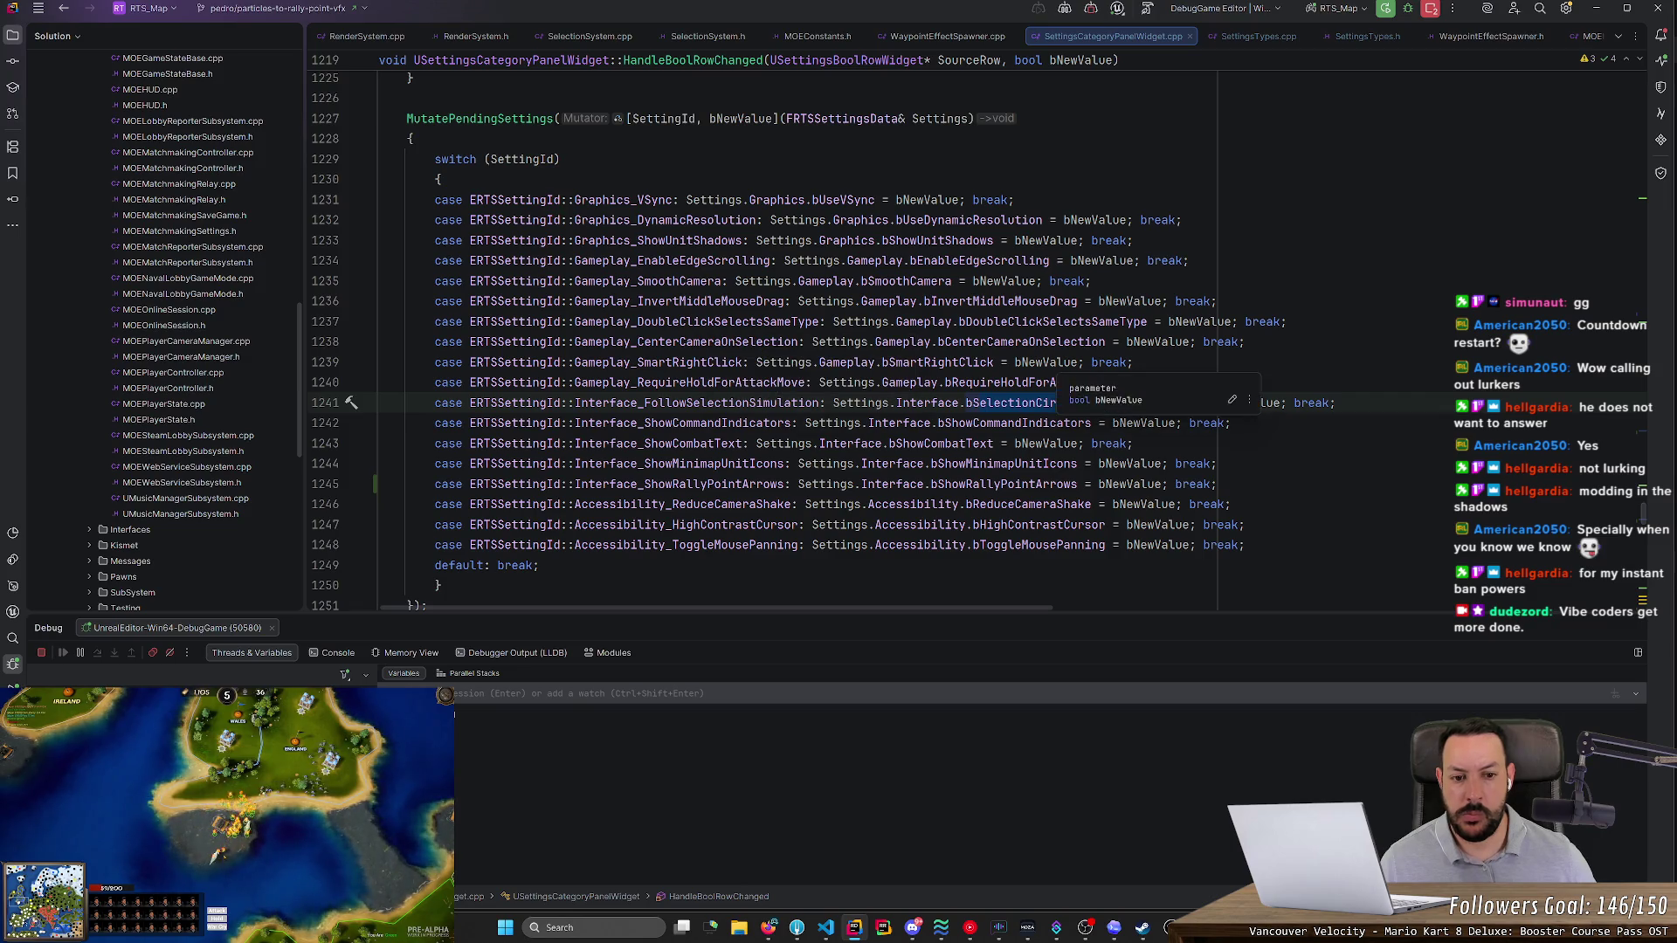
key(ctrl+shift+f)
text(selection)
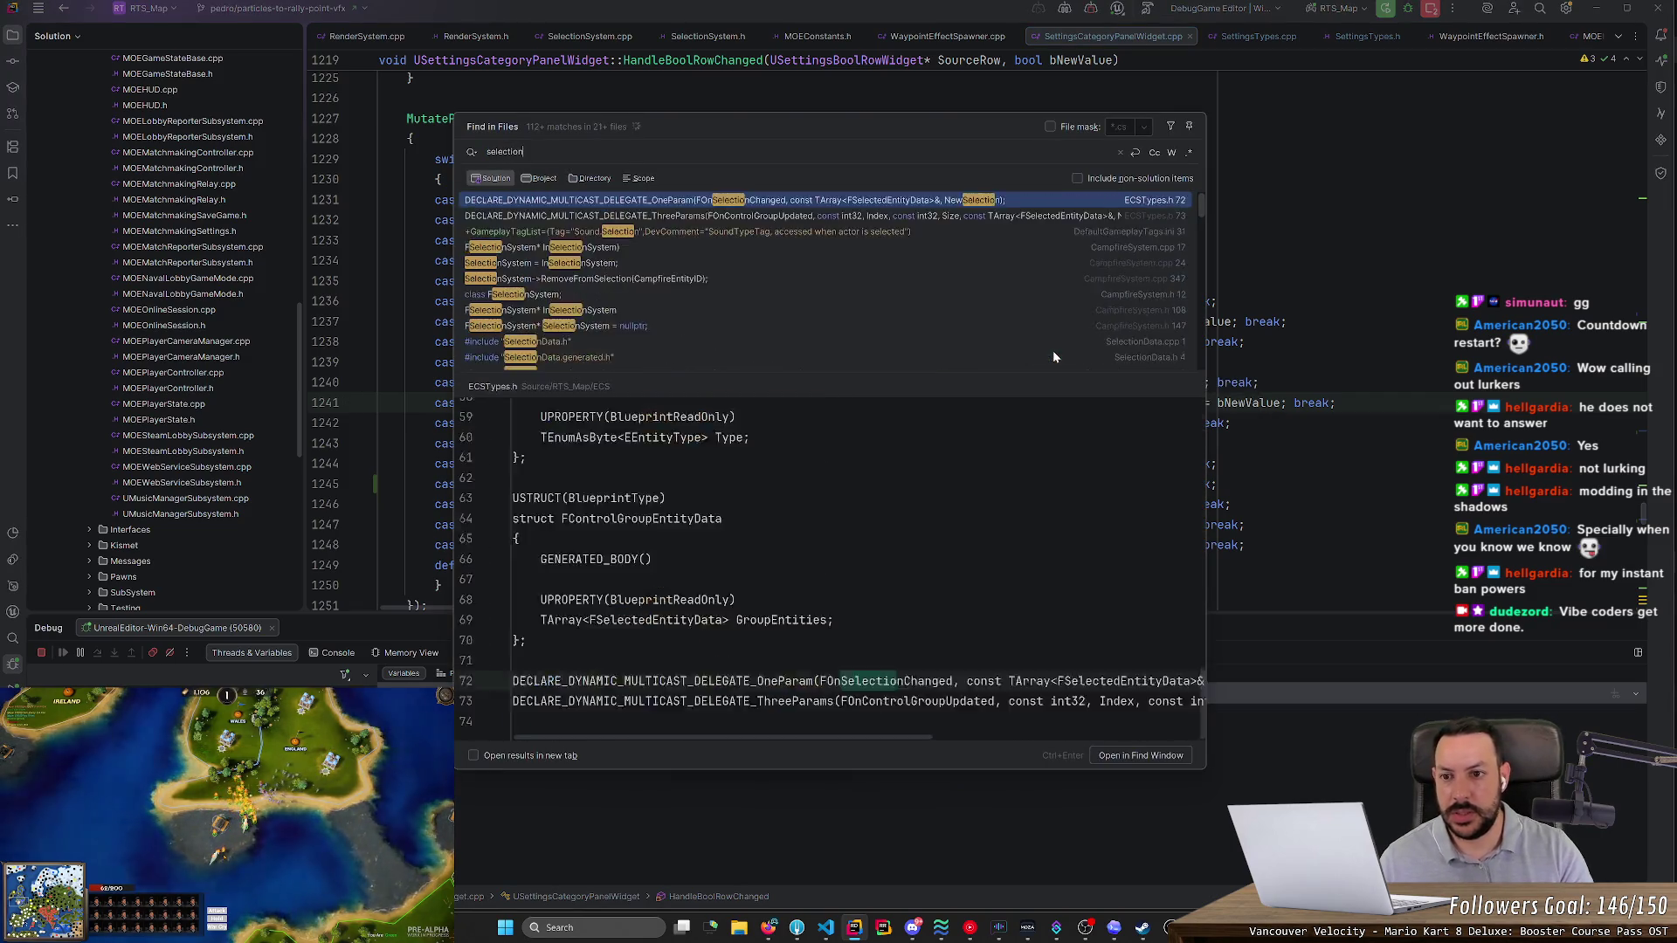
text(circles)
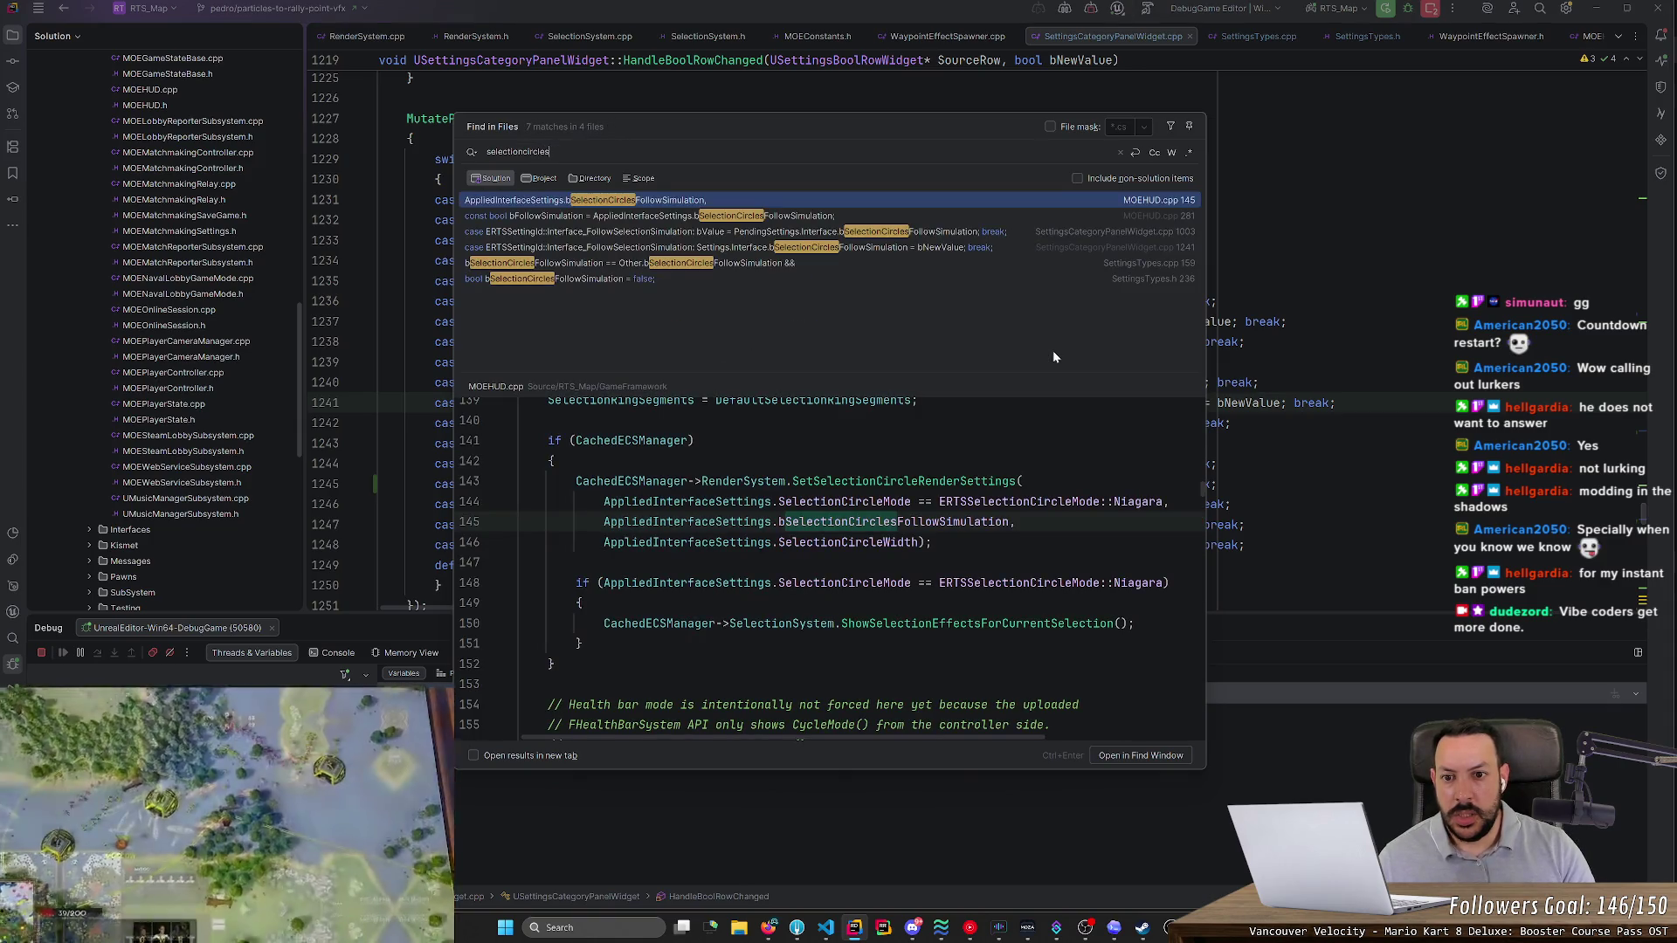
- Step through the selectioncircles matches in MOEHUD.cpp, the settings widget, SettingsTypes.cpp and SettingsTypes.h
key(Down)
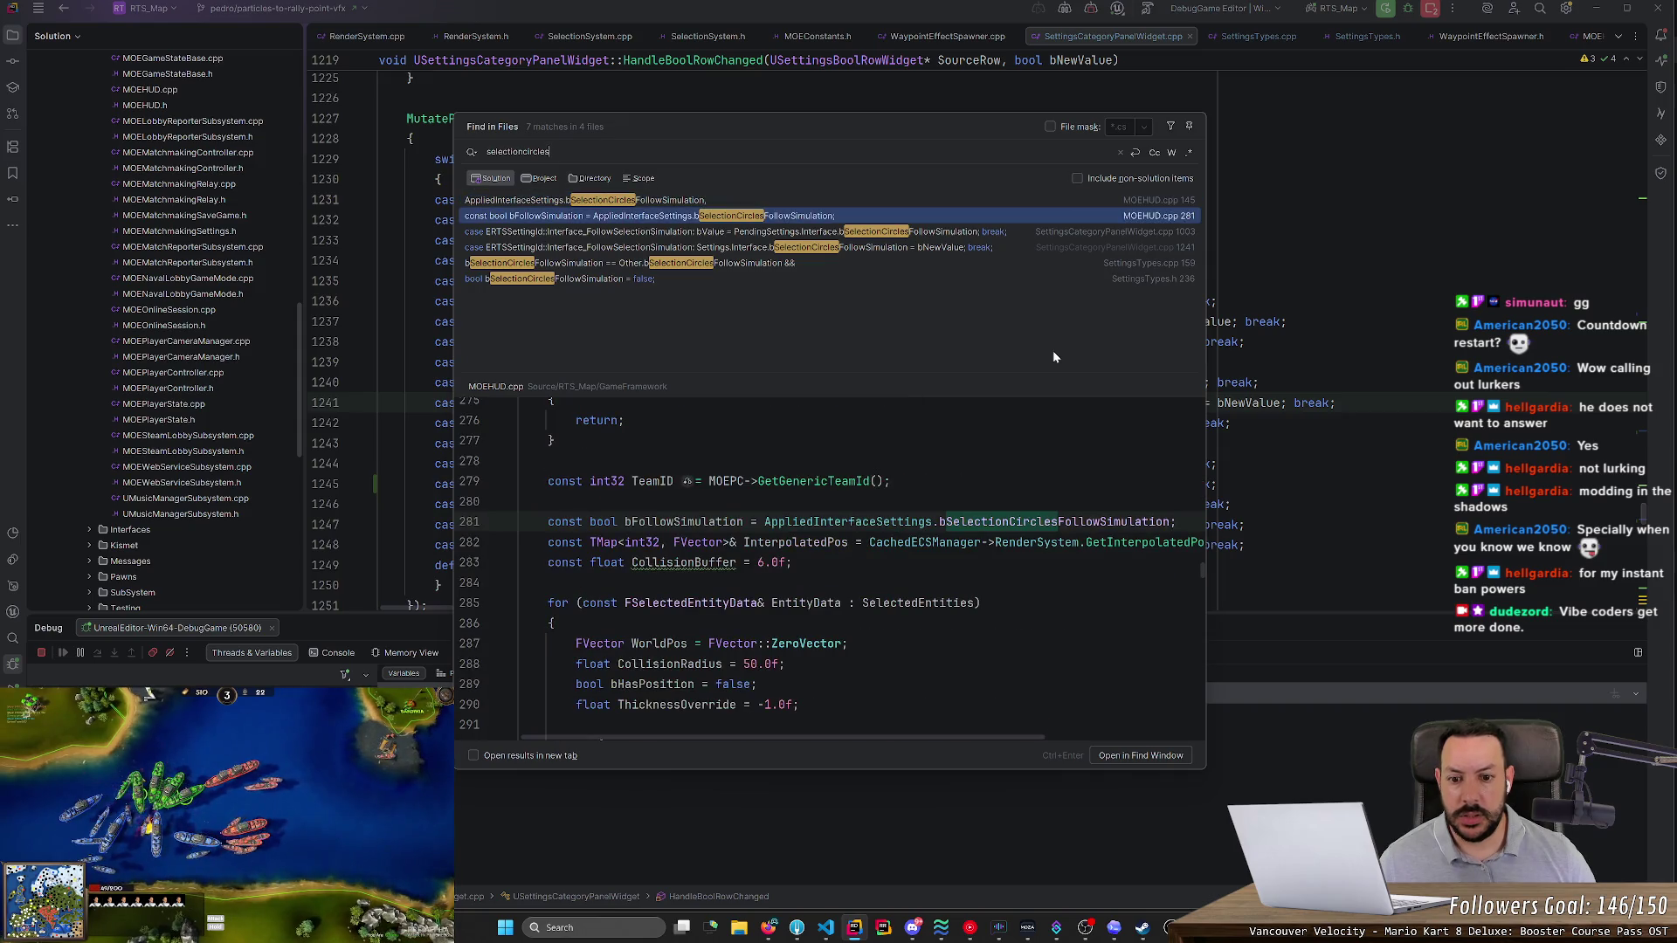
key(Down)
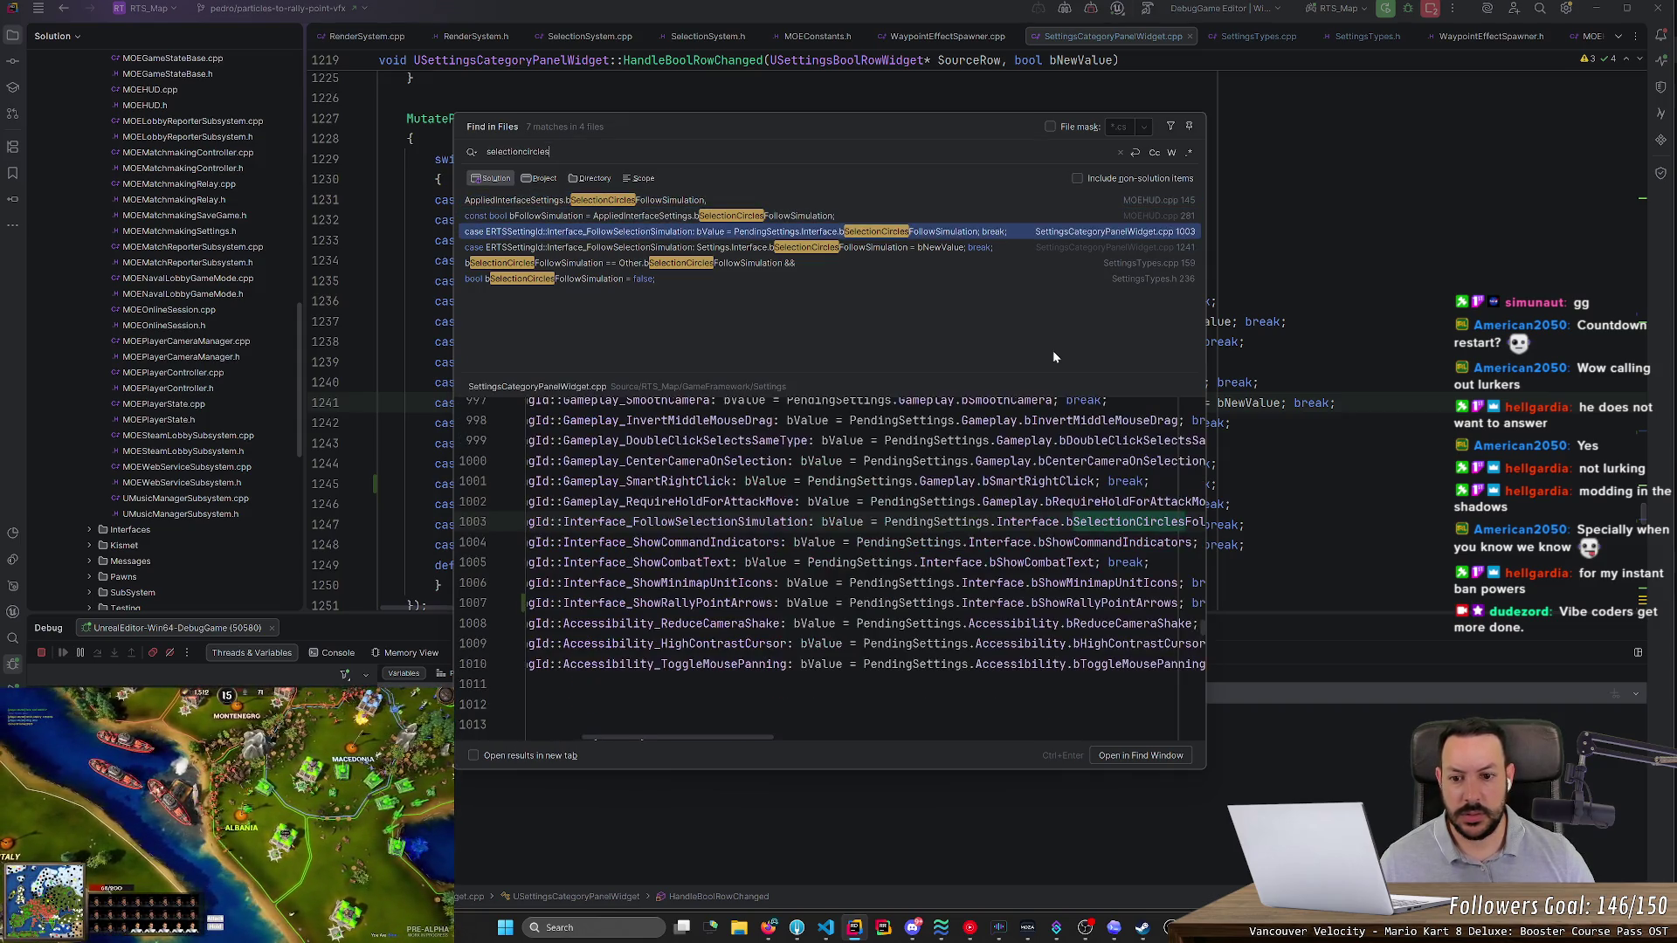
key(Down)
key(Down)
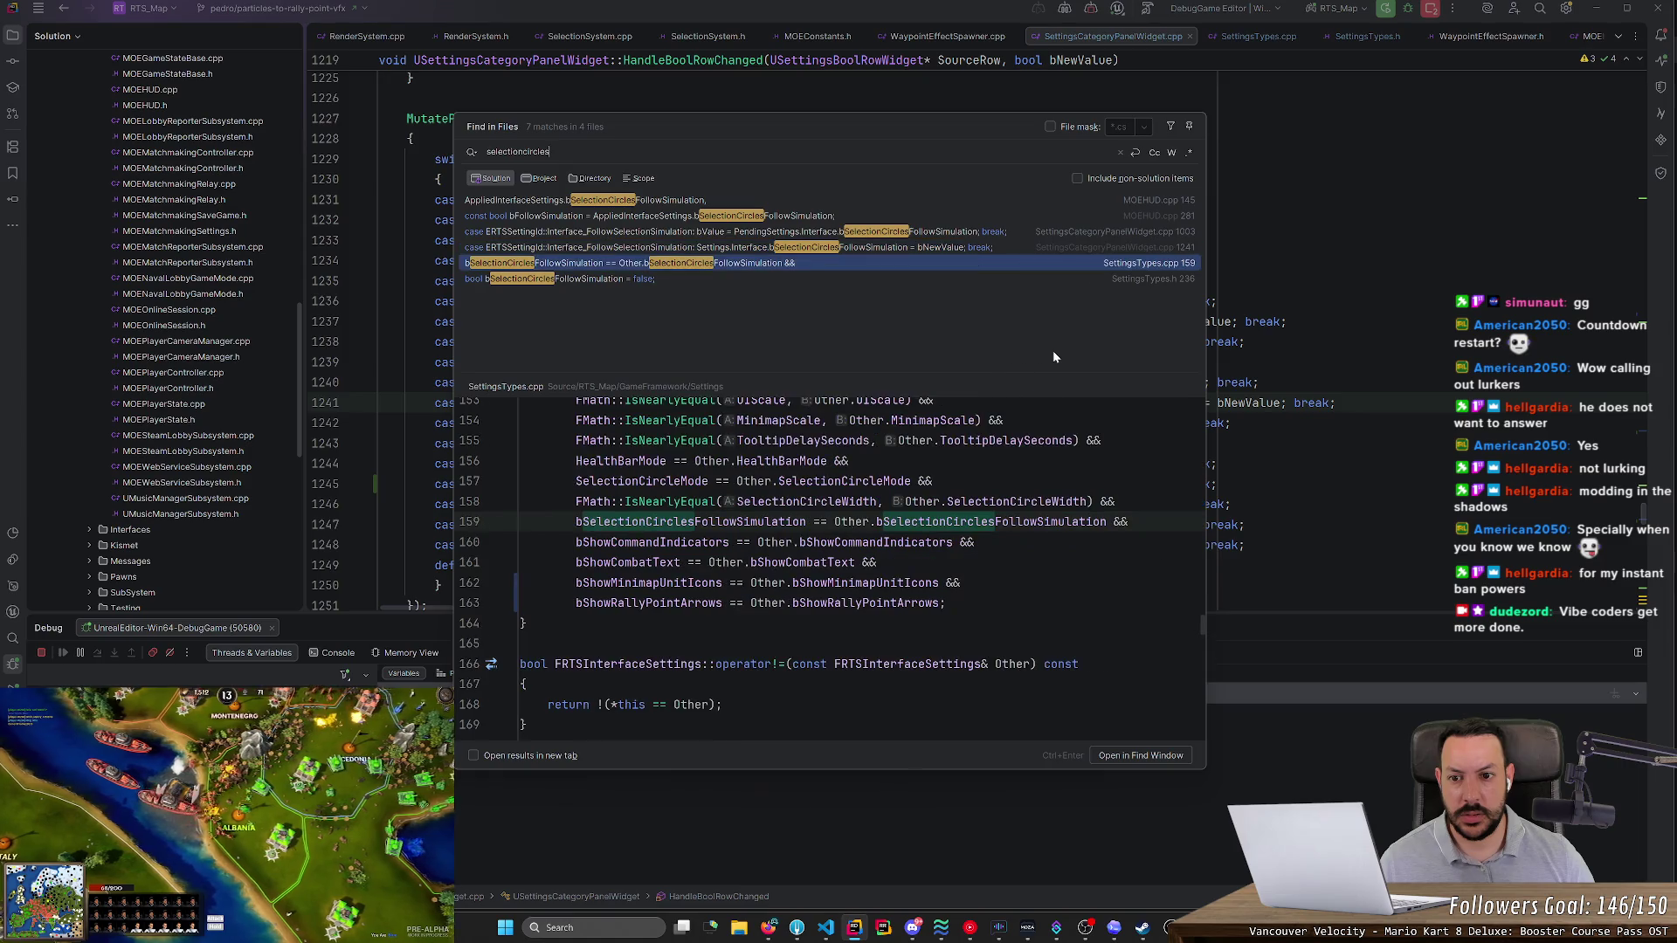
key(Down)
key(Up)
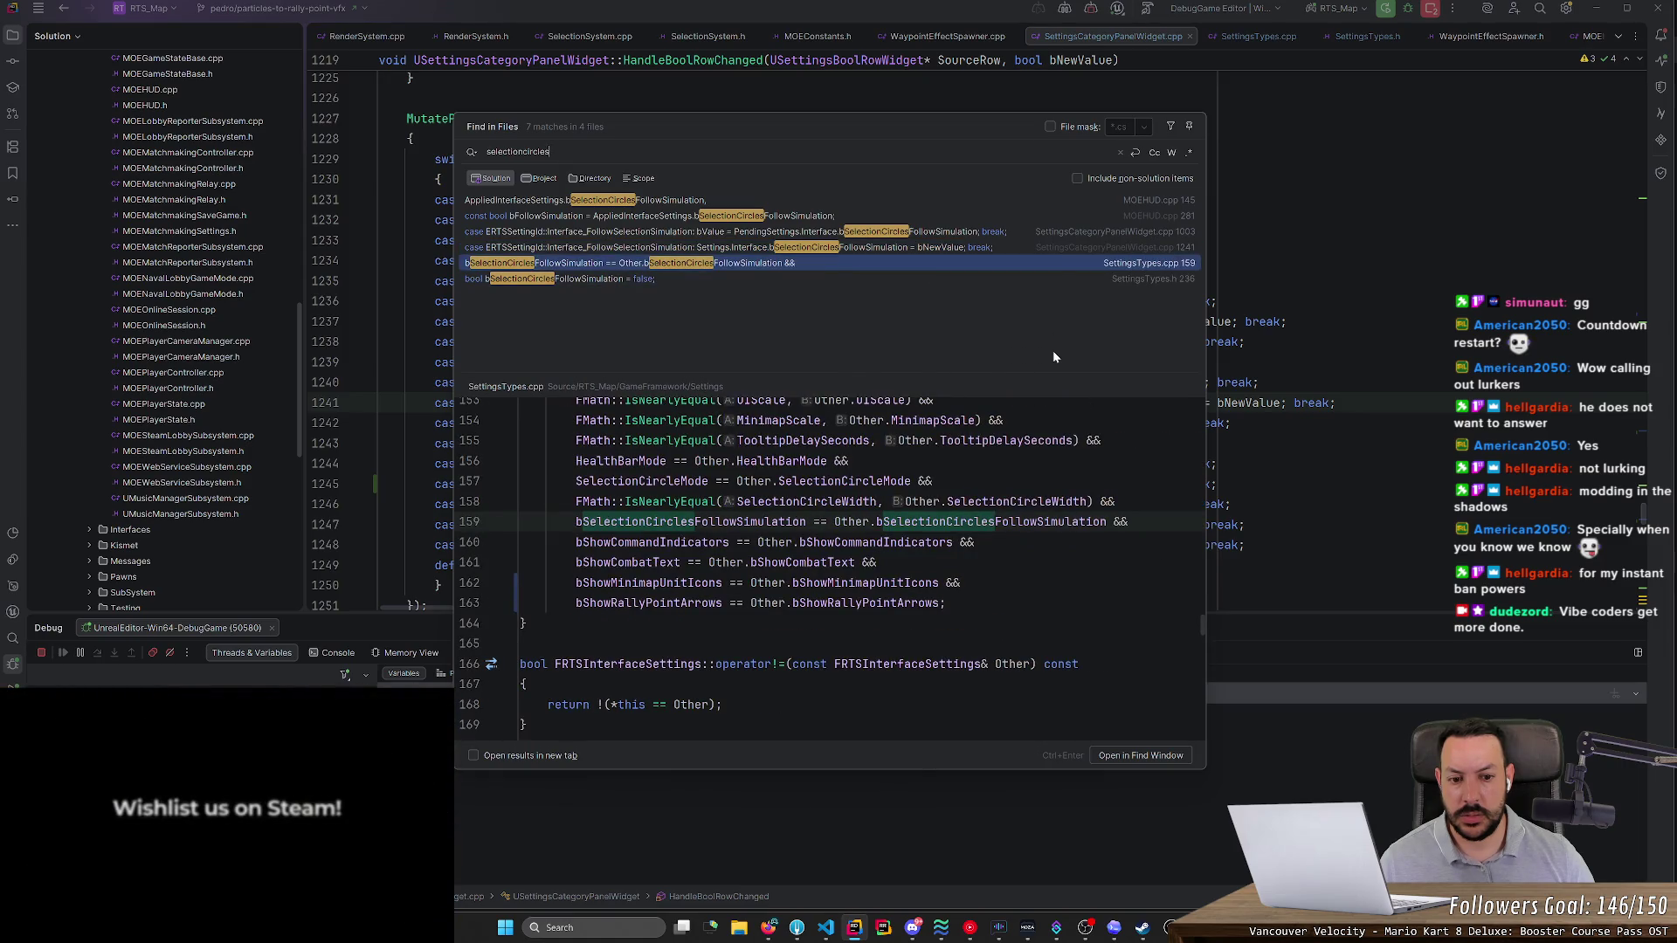
key(Down)
key(alt+Tab)
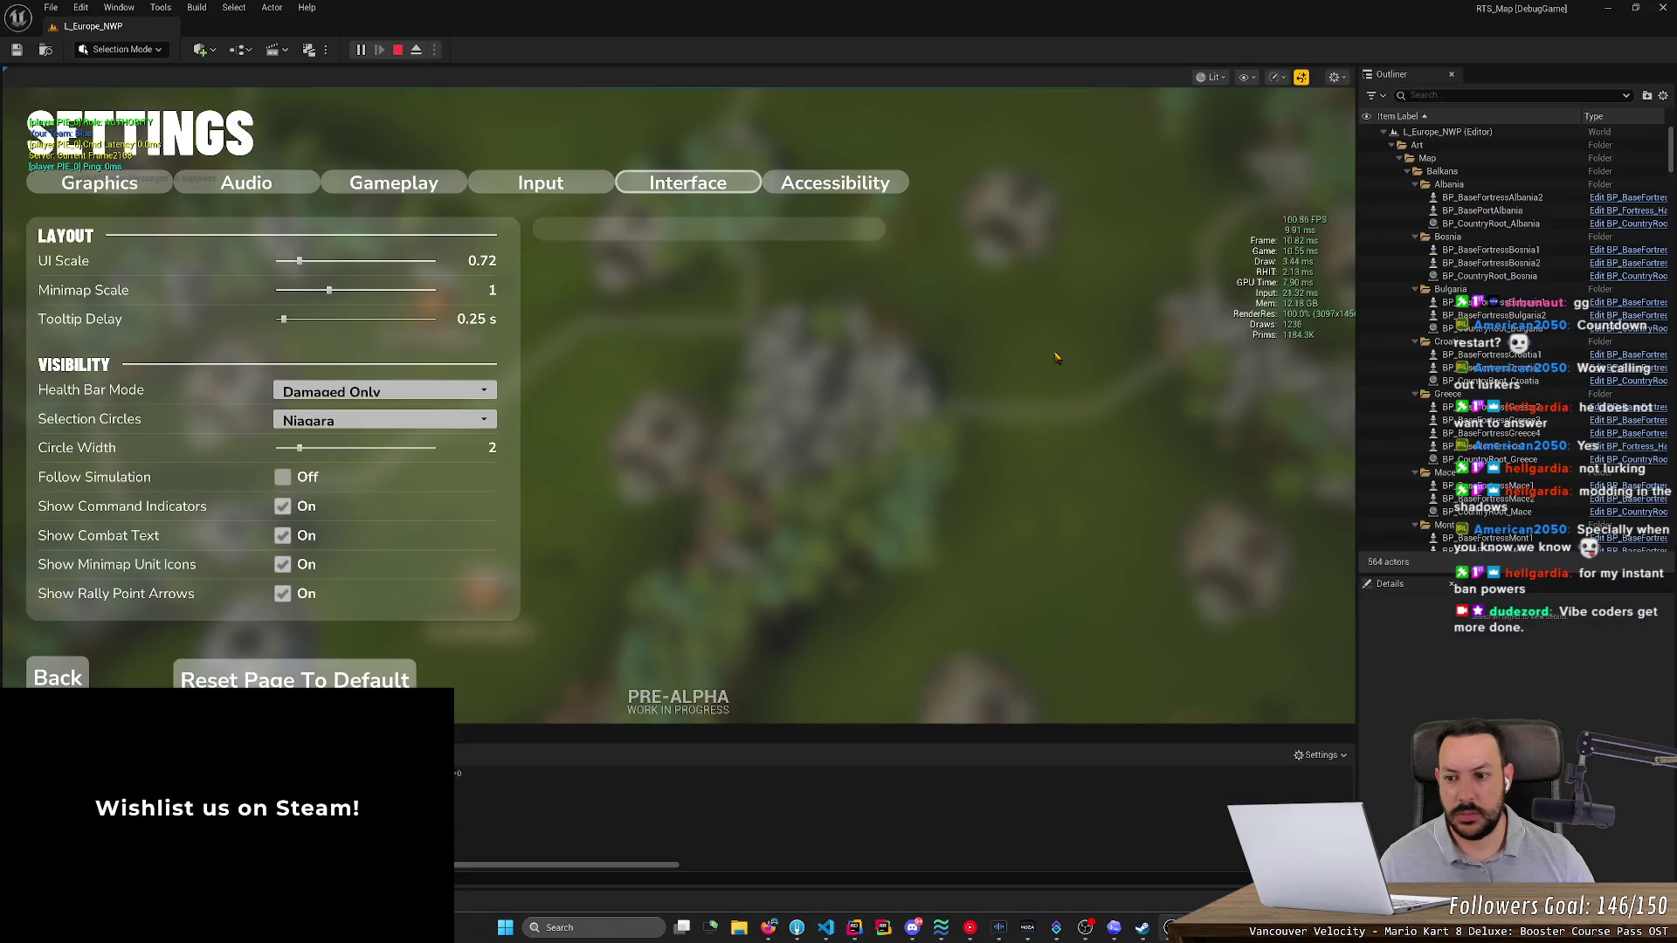
- Open the DT_SettingsLayout data table and scroll down to its Interface rows
mouse_move(288, 422)
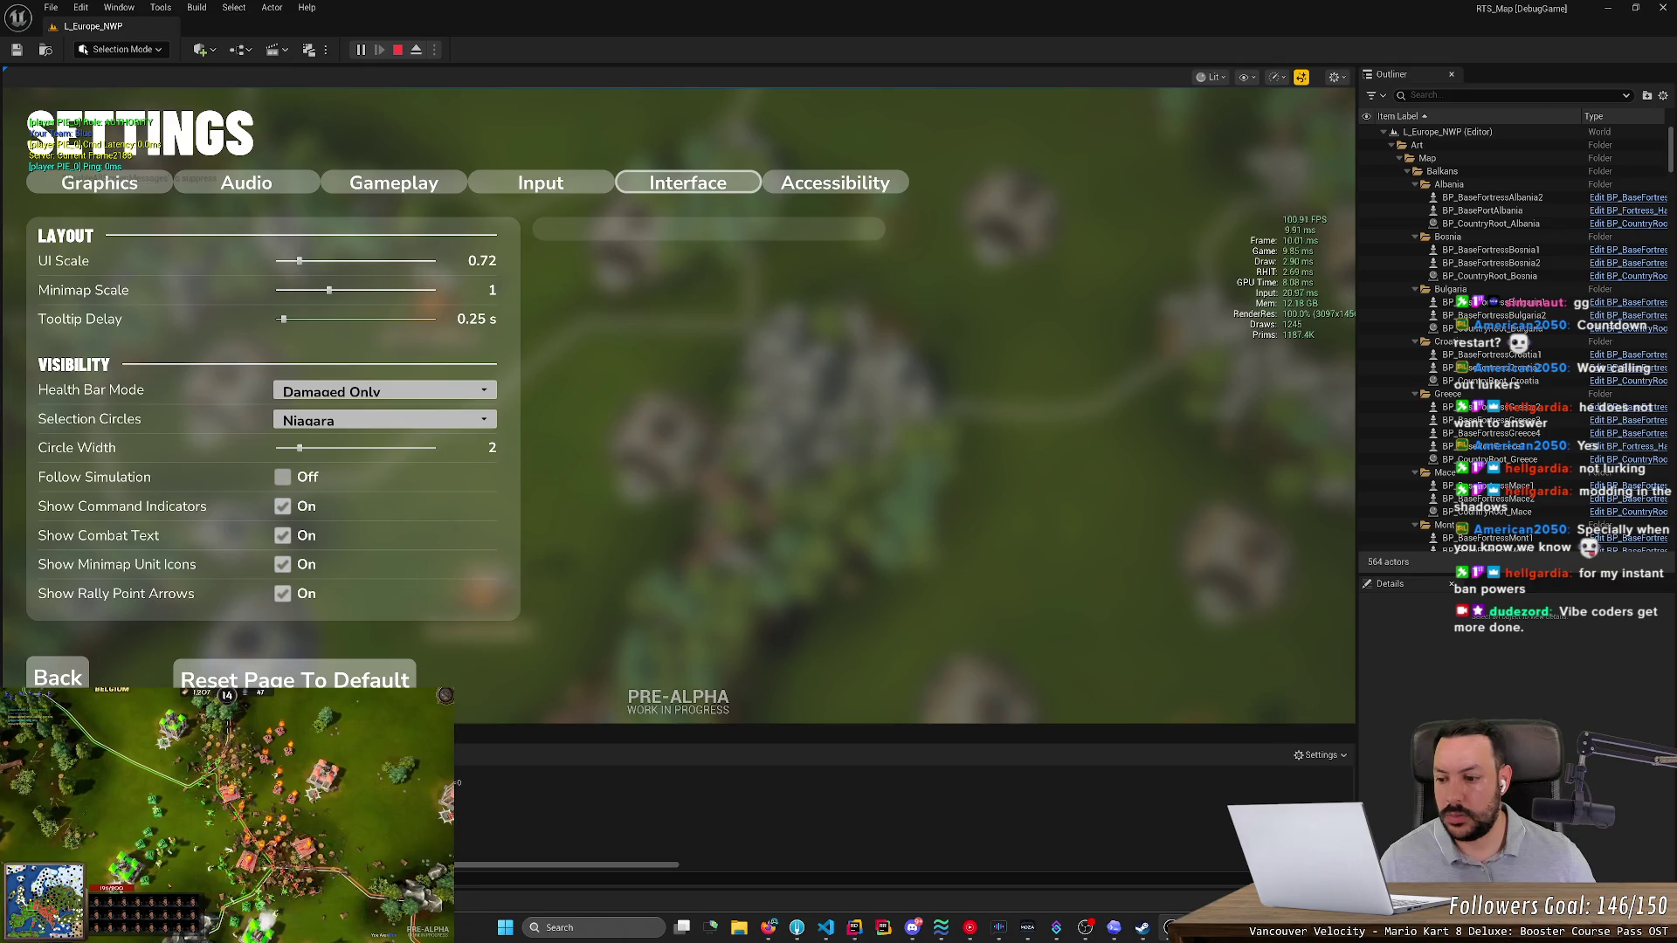
key(ctrl+space)
double_click(278, 651)
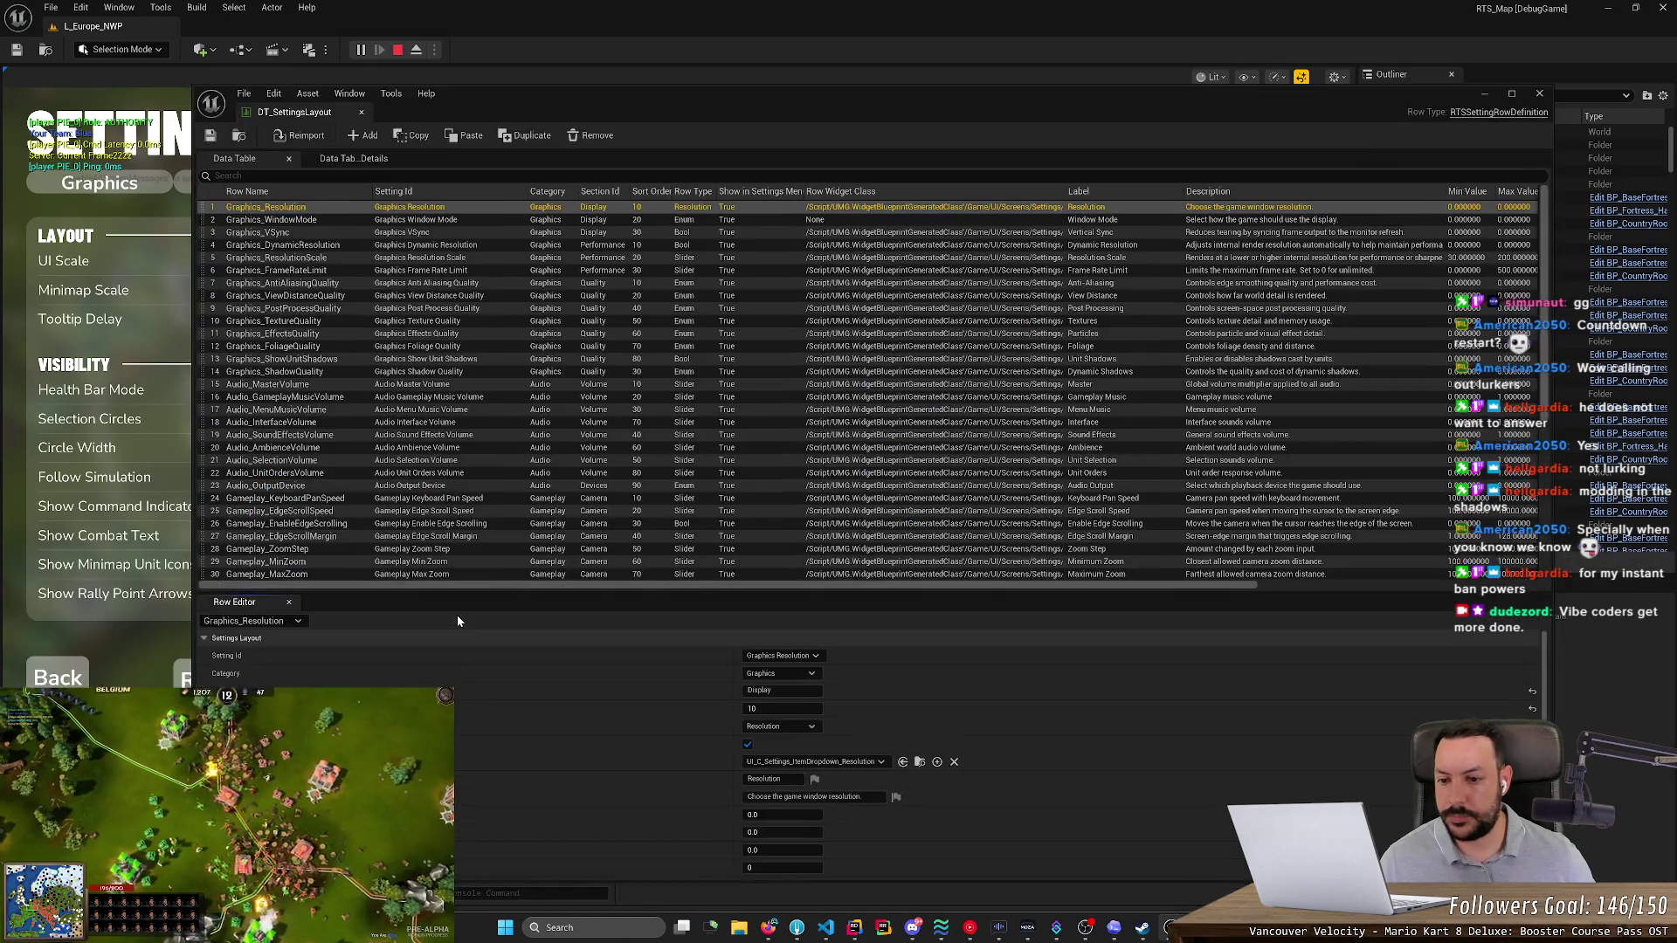
scroll(704, 465, down, 4)
scroll(704, 469, down, 4)
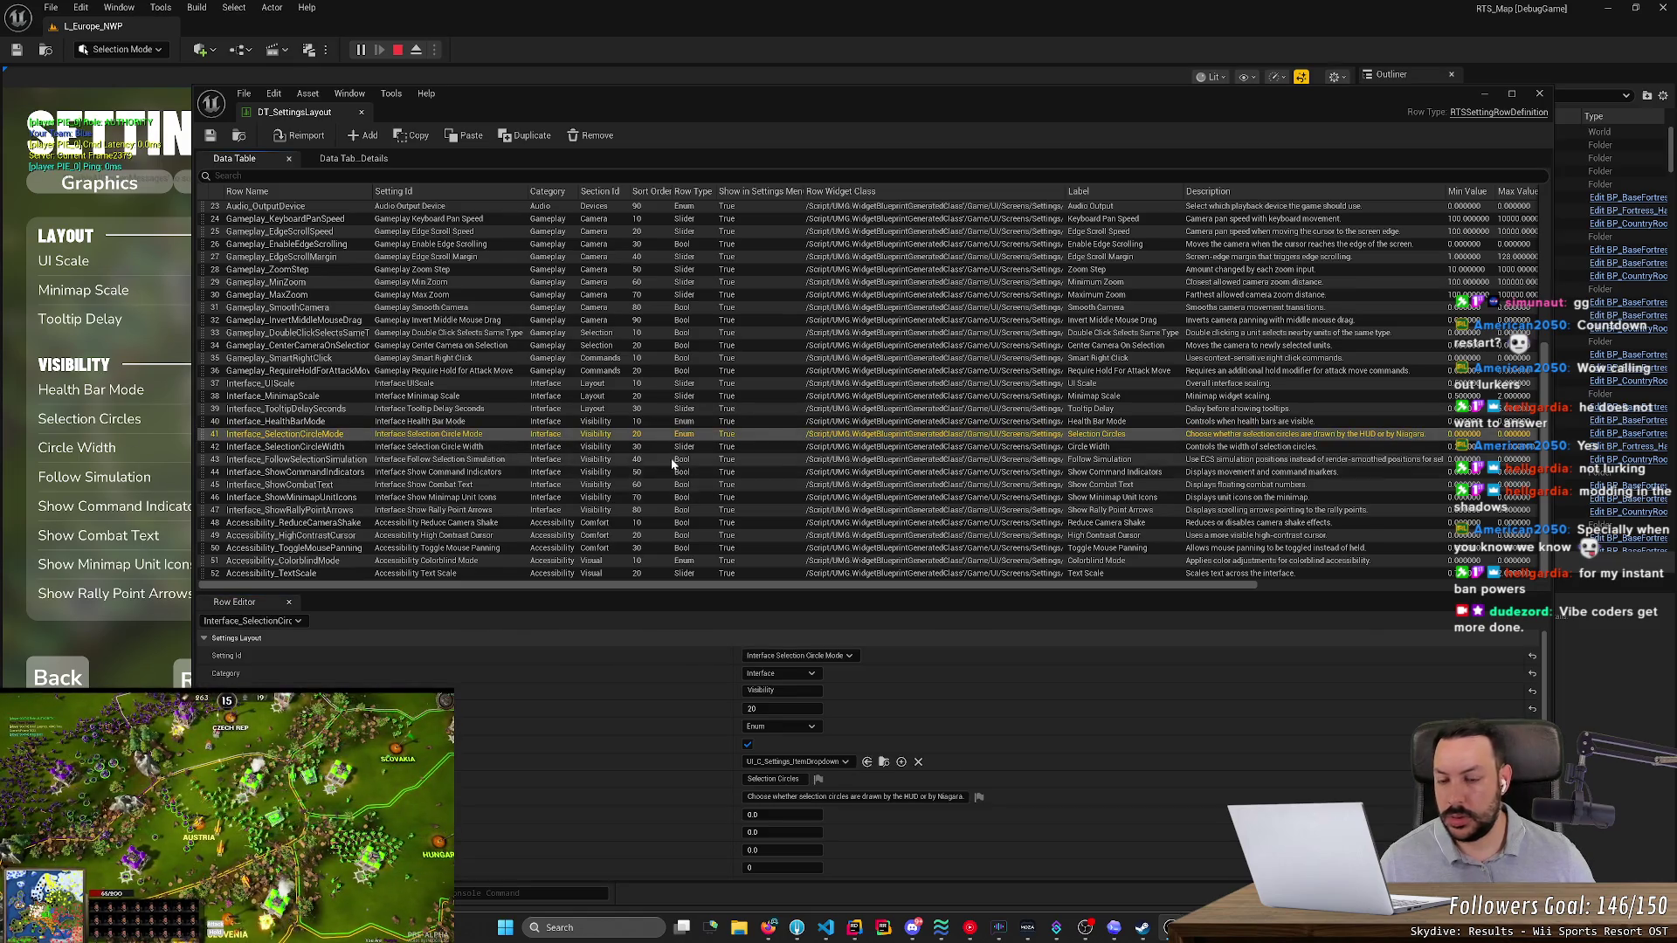
key(alt+Tab)
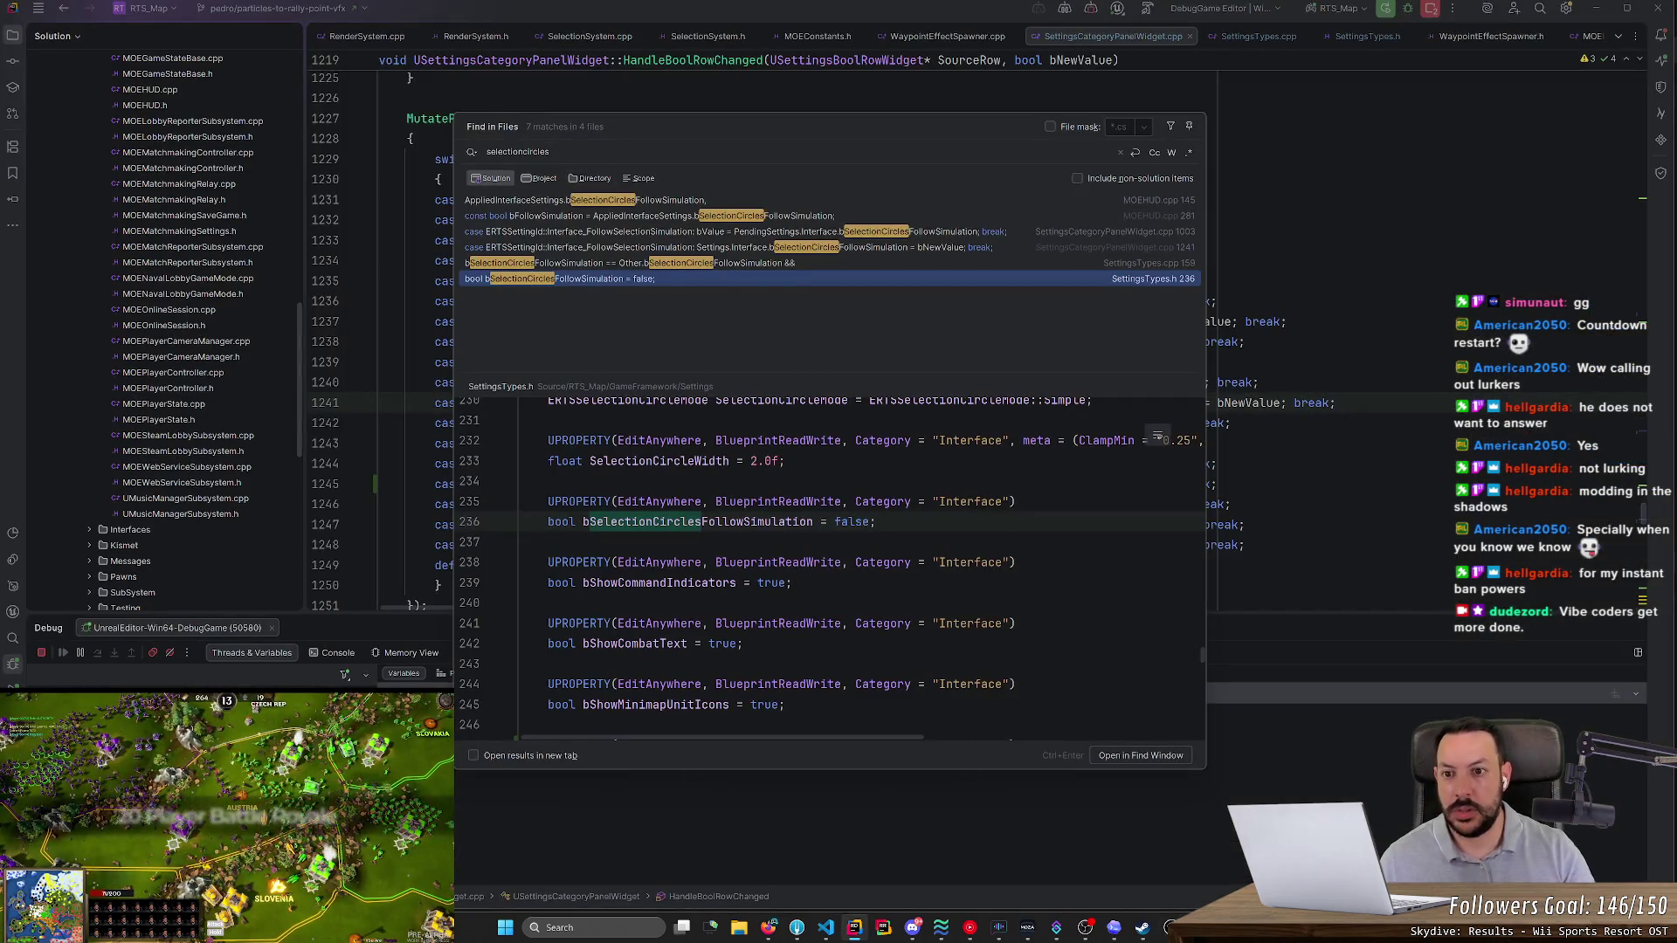
- Search 'selectioncirclemode' and preview the matches at lines 683, 1075, 1139 and 1360
key(BackSpace)
text(mode)
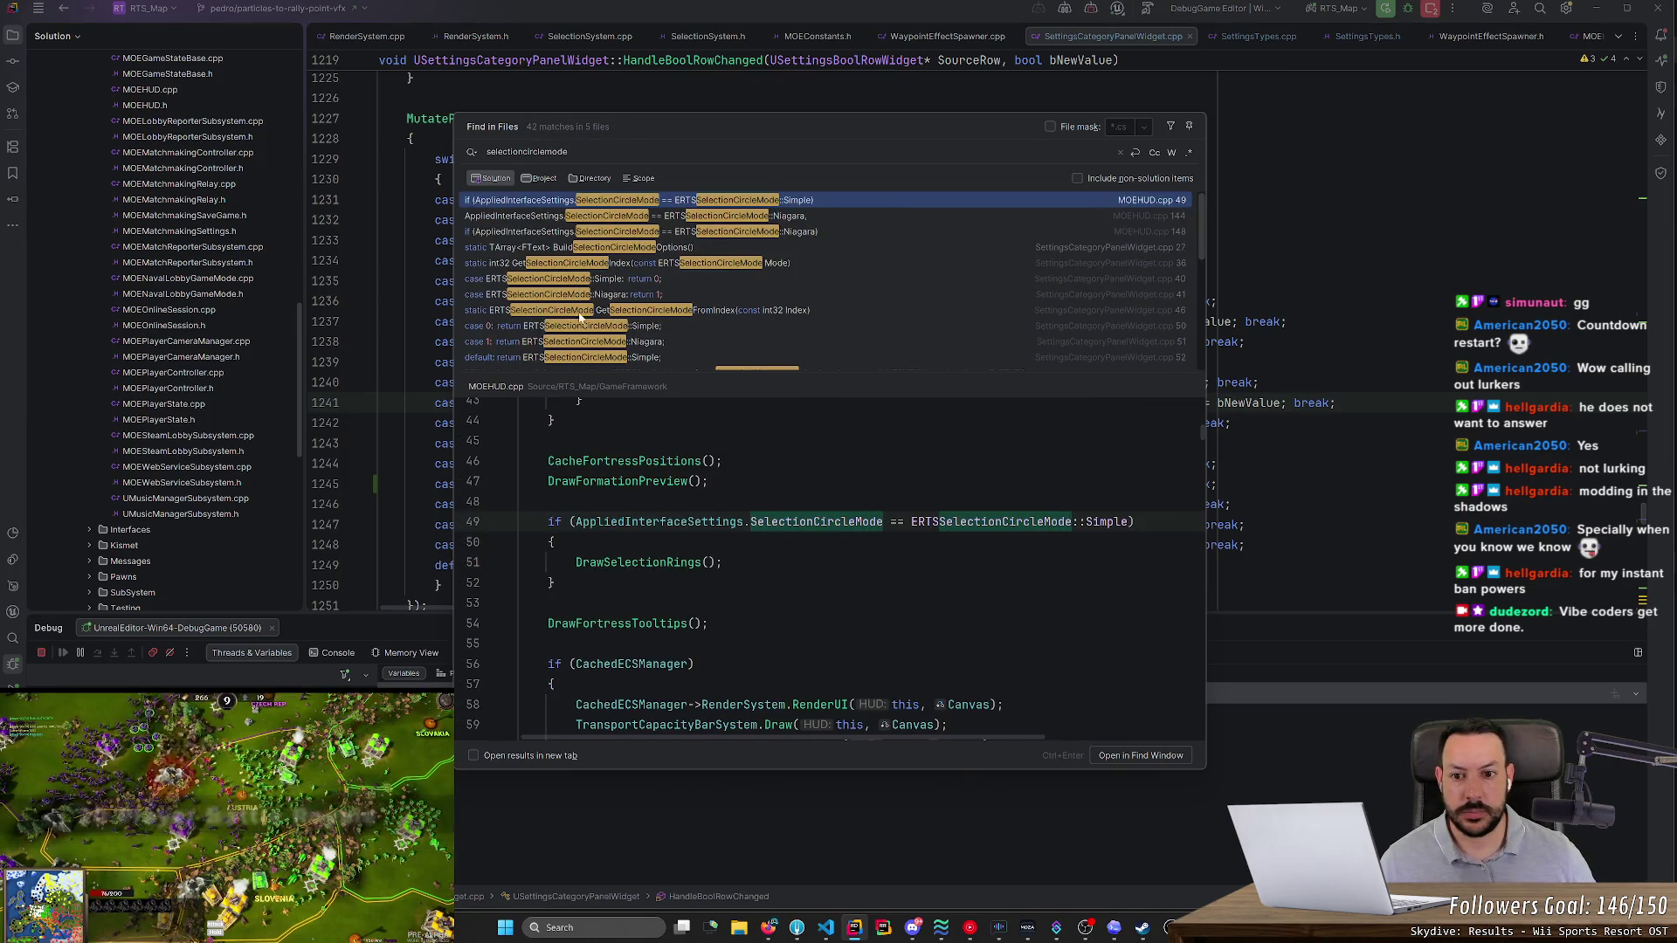
click(623, 331)
scroll(623, 336, down, 1)
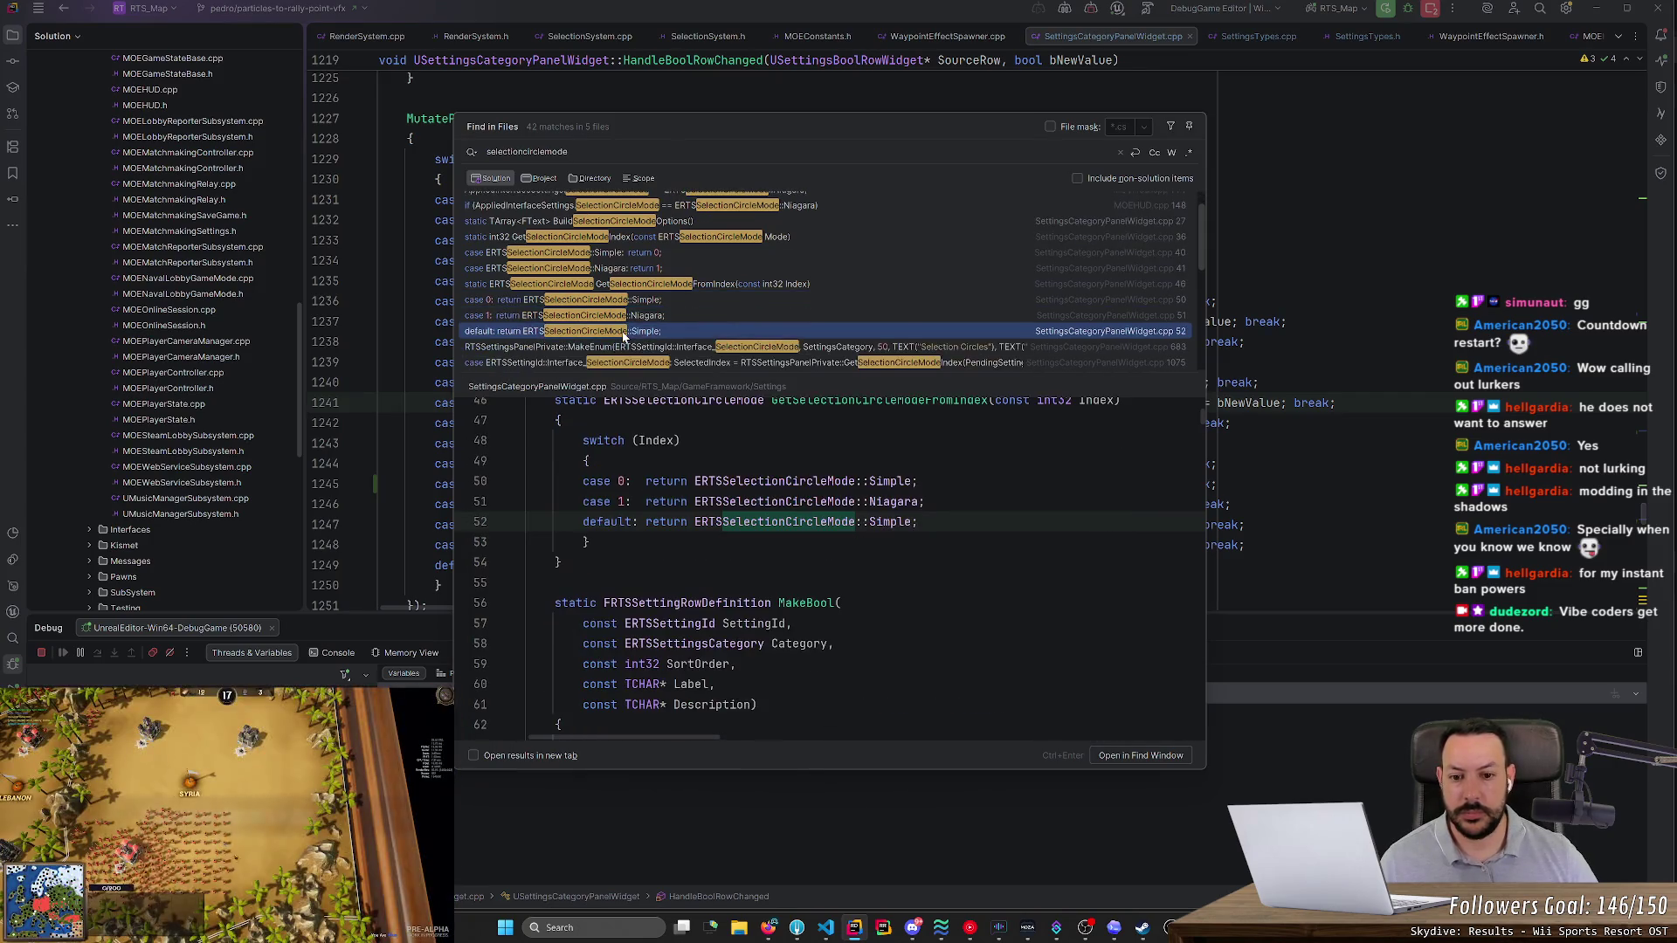
click(623, 331)
scroll(623, 336, down, 1)
click(623, 331)
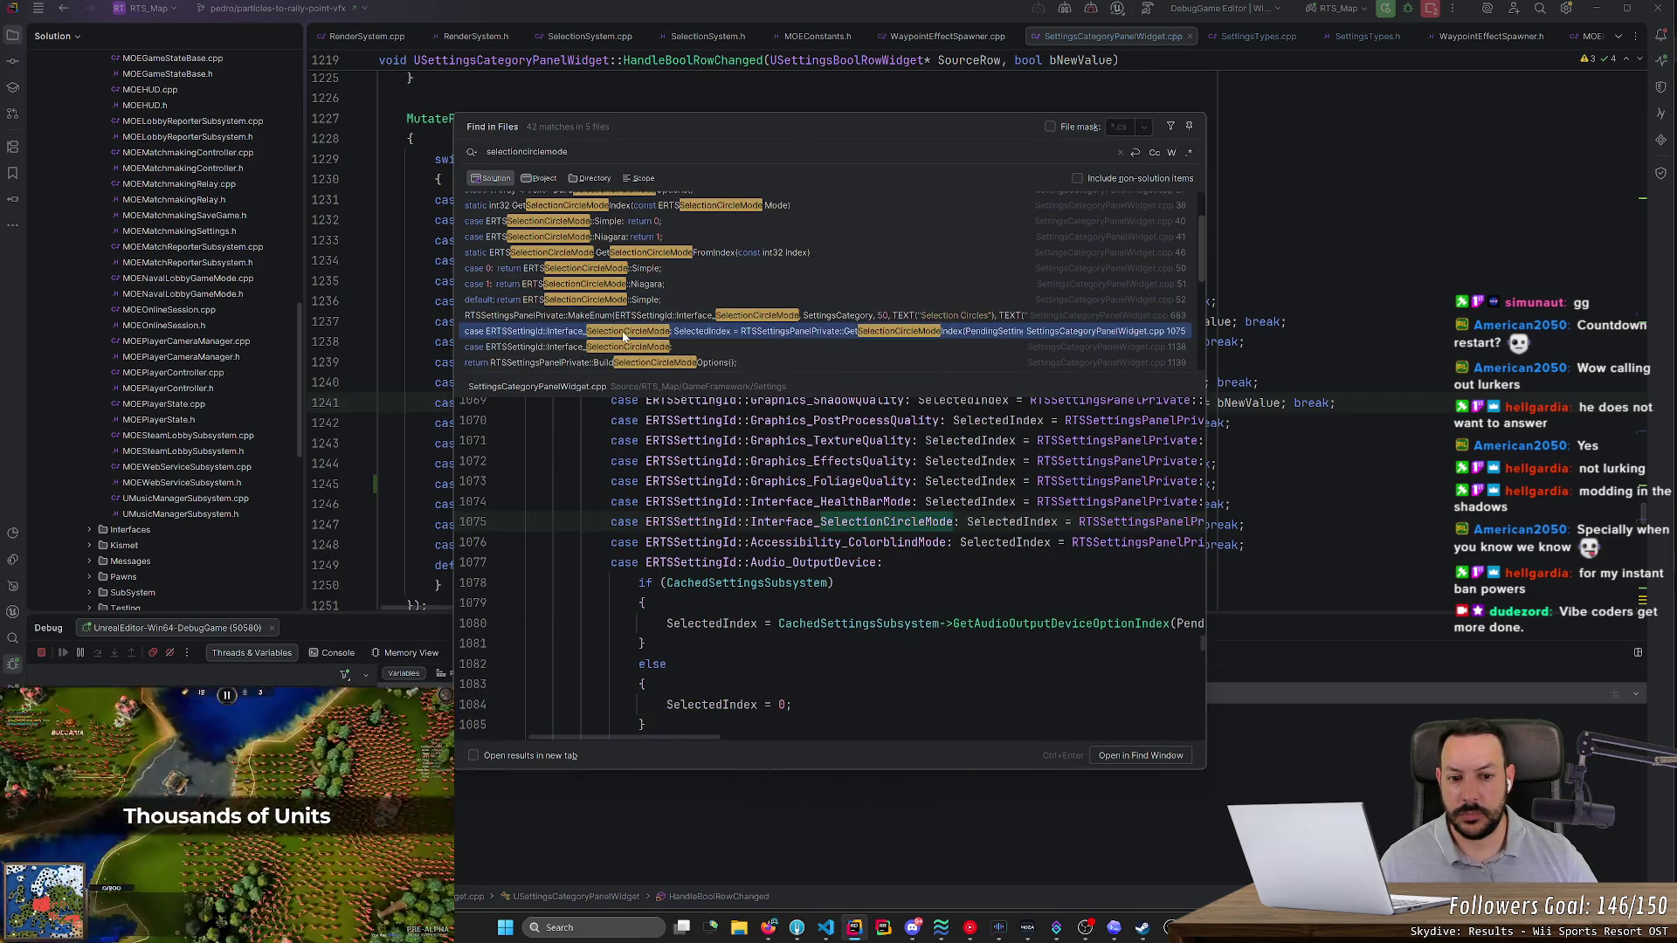
scroll(623, 336, down, 2)
click(623, 331)
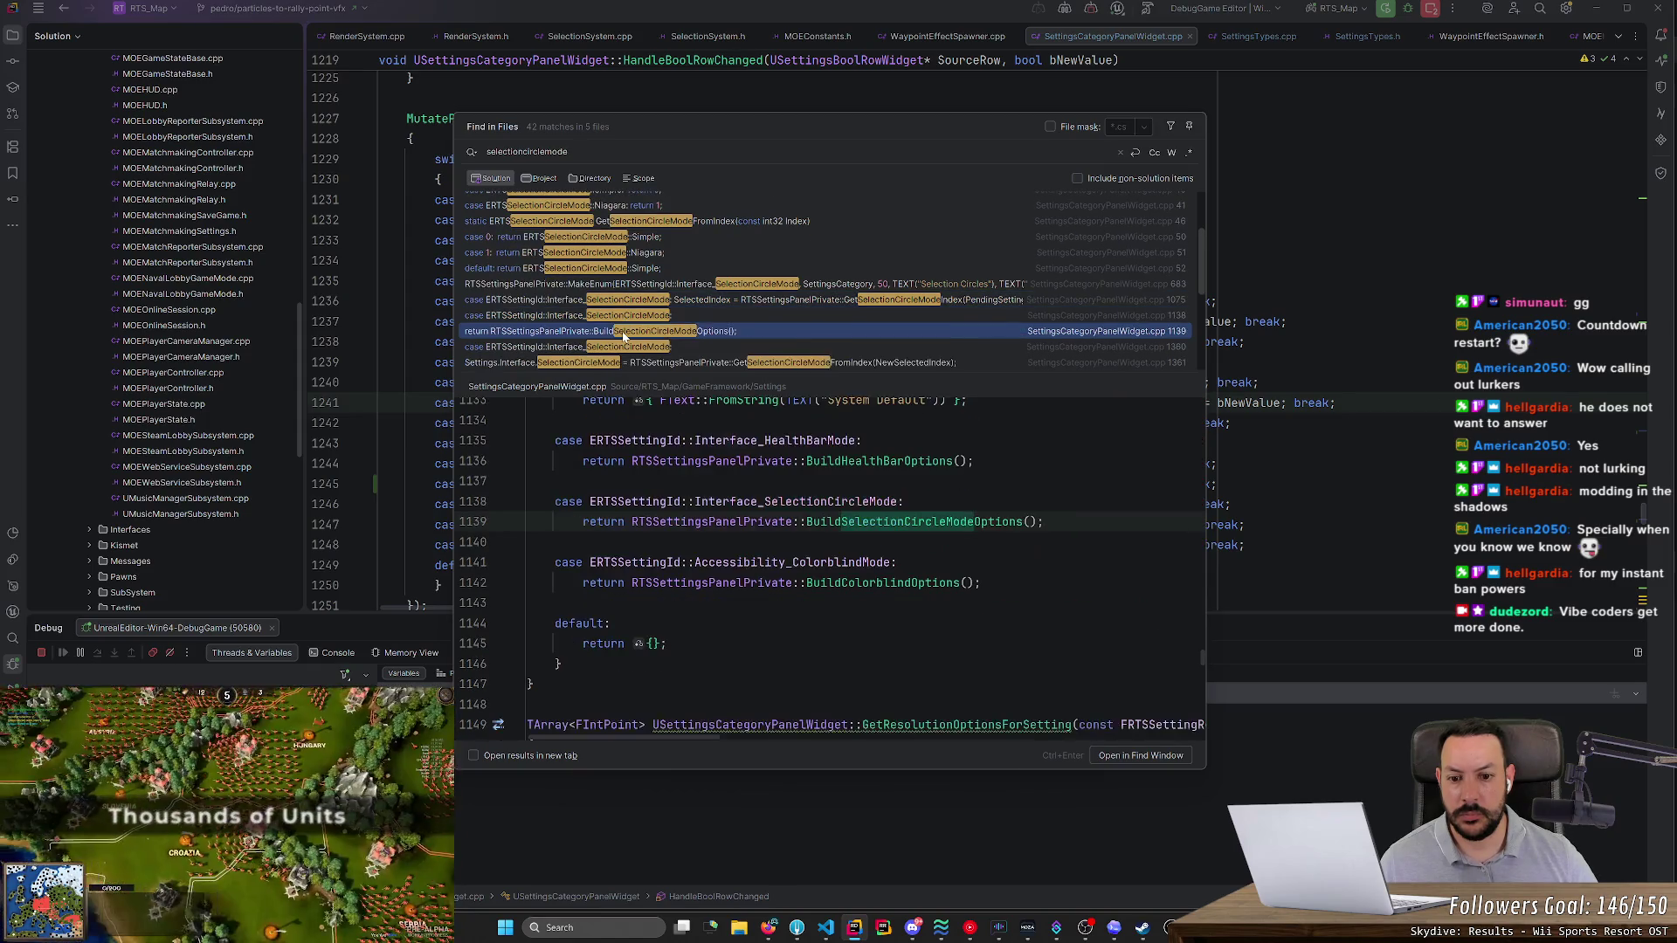
scroll(623, 337, down, 1)
click(623, 331)
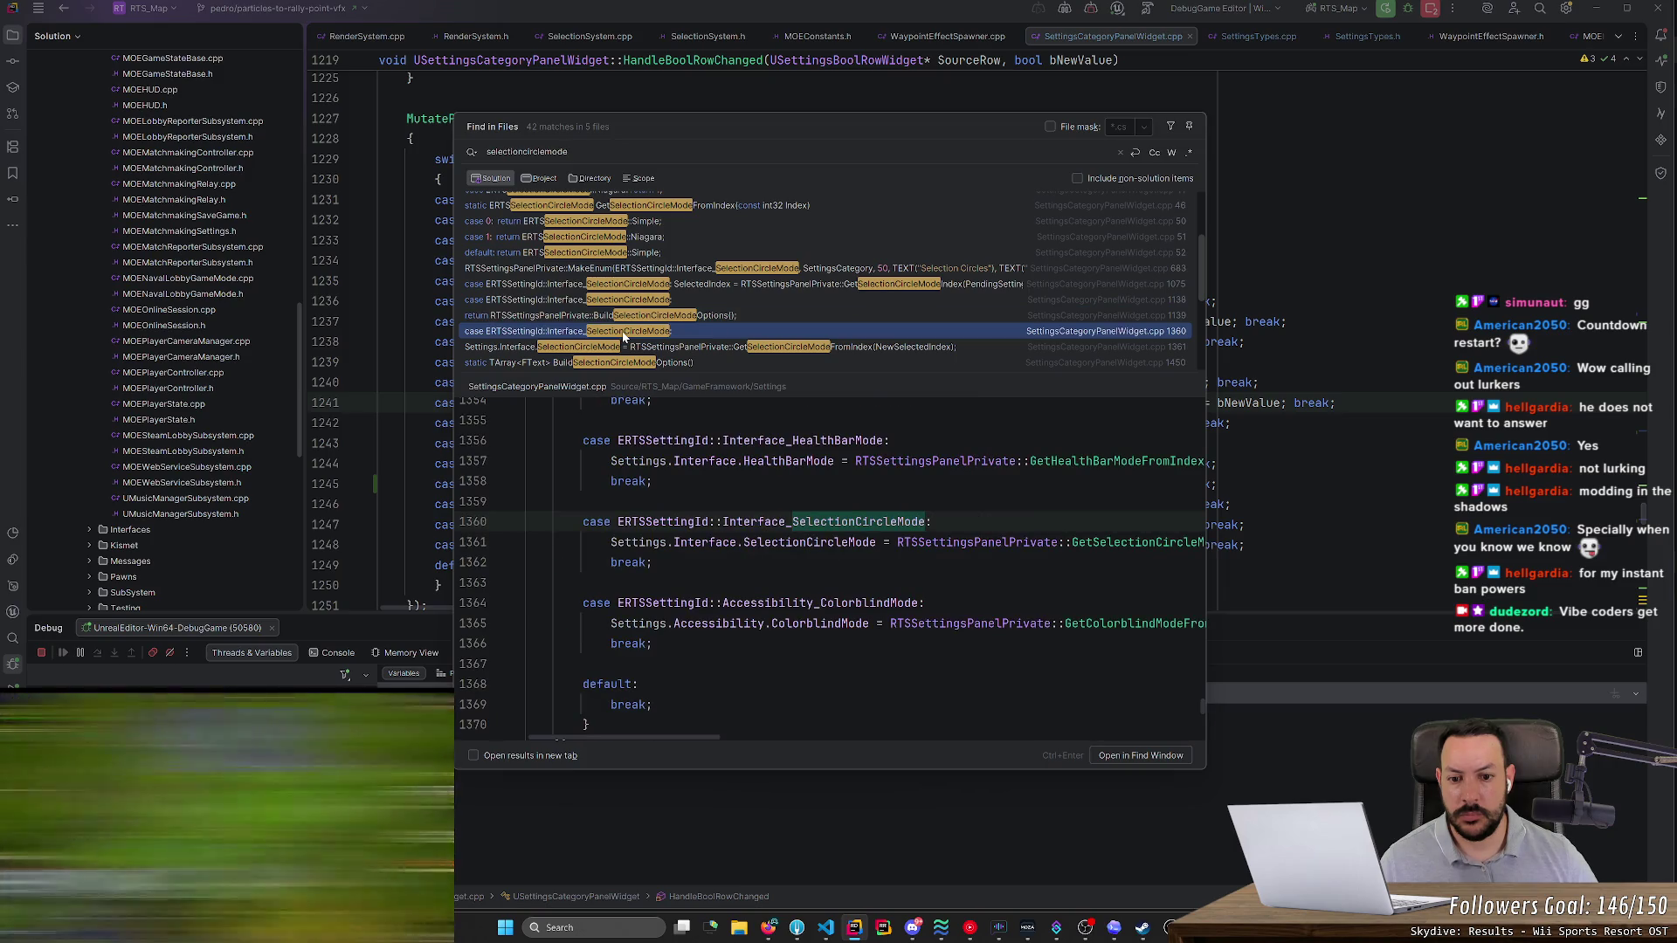
- Search the solution for SelectionCircleMode and preview the Niagara check at MOEHUD.cpp line 144
click(806, 542)
double_click(806, 542)
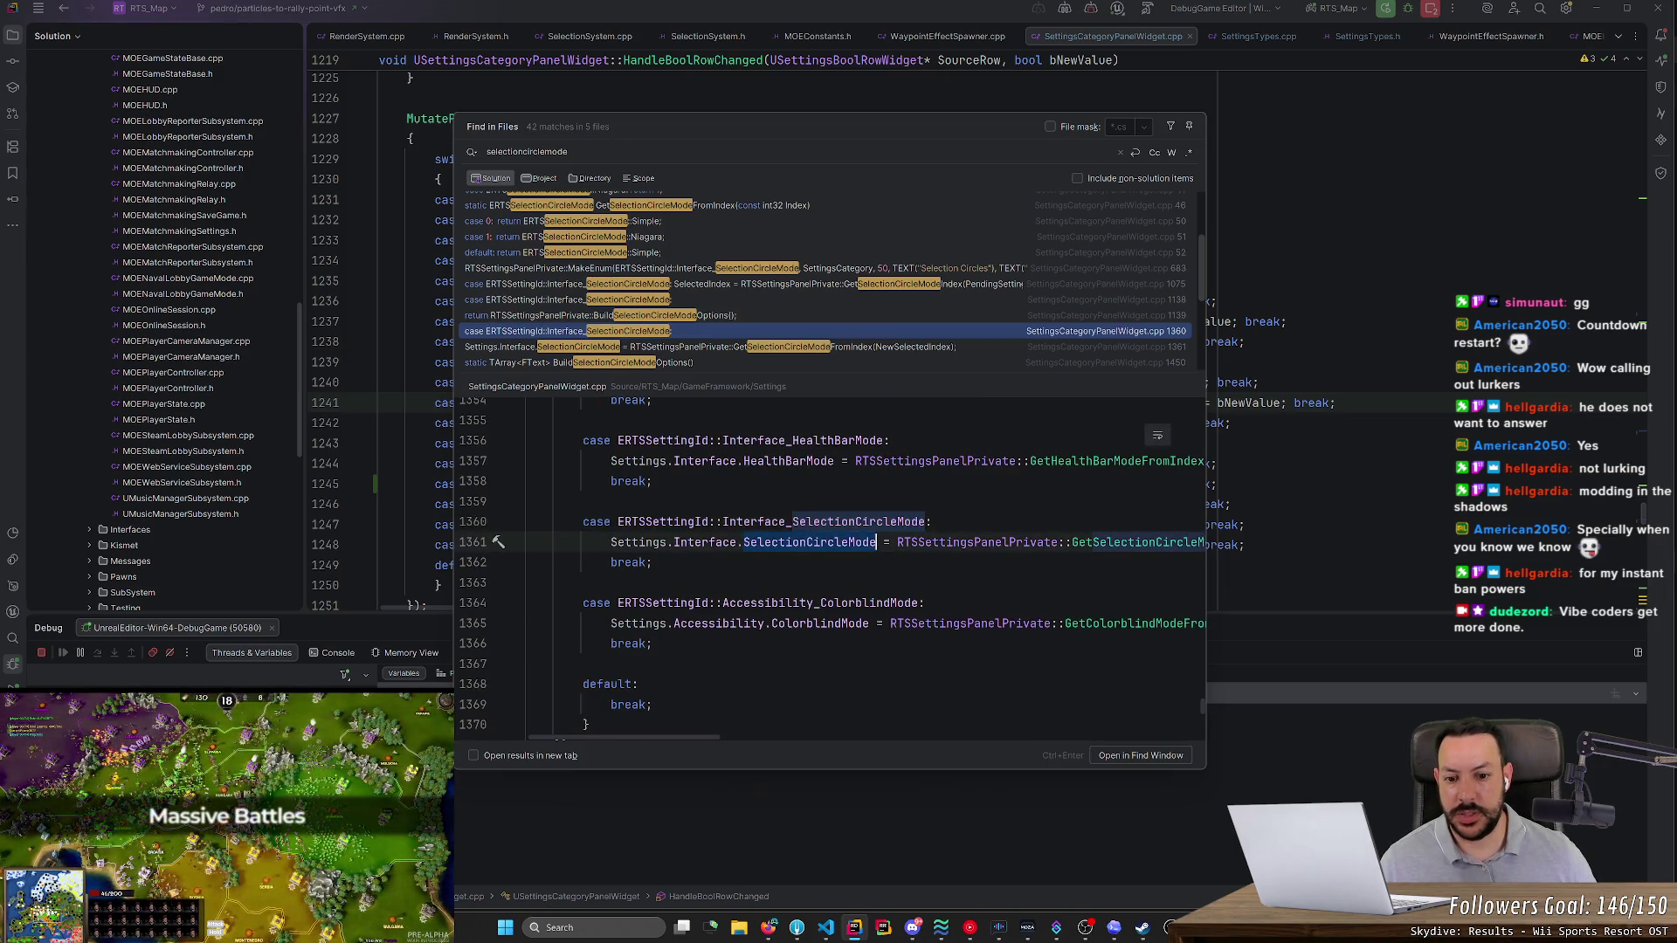
key(ctrl+shift+f)
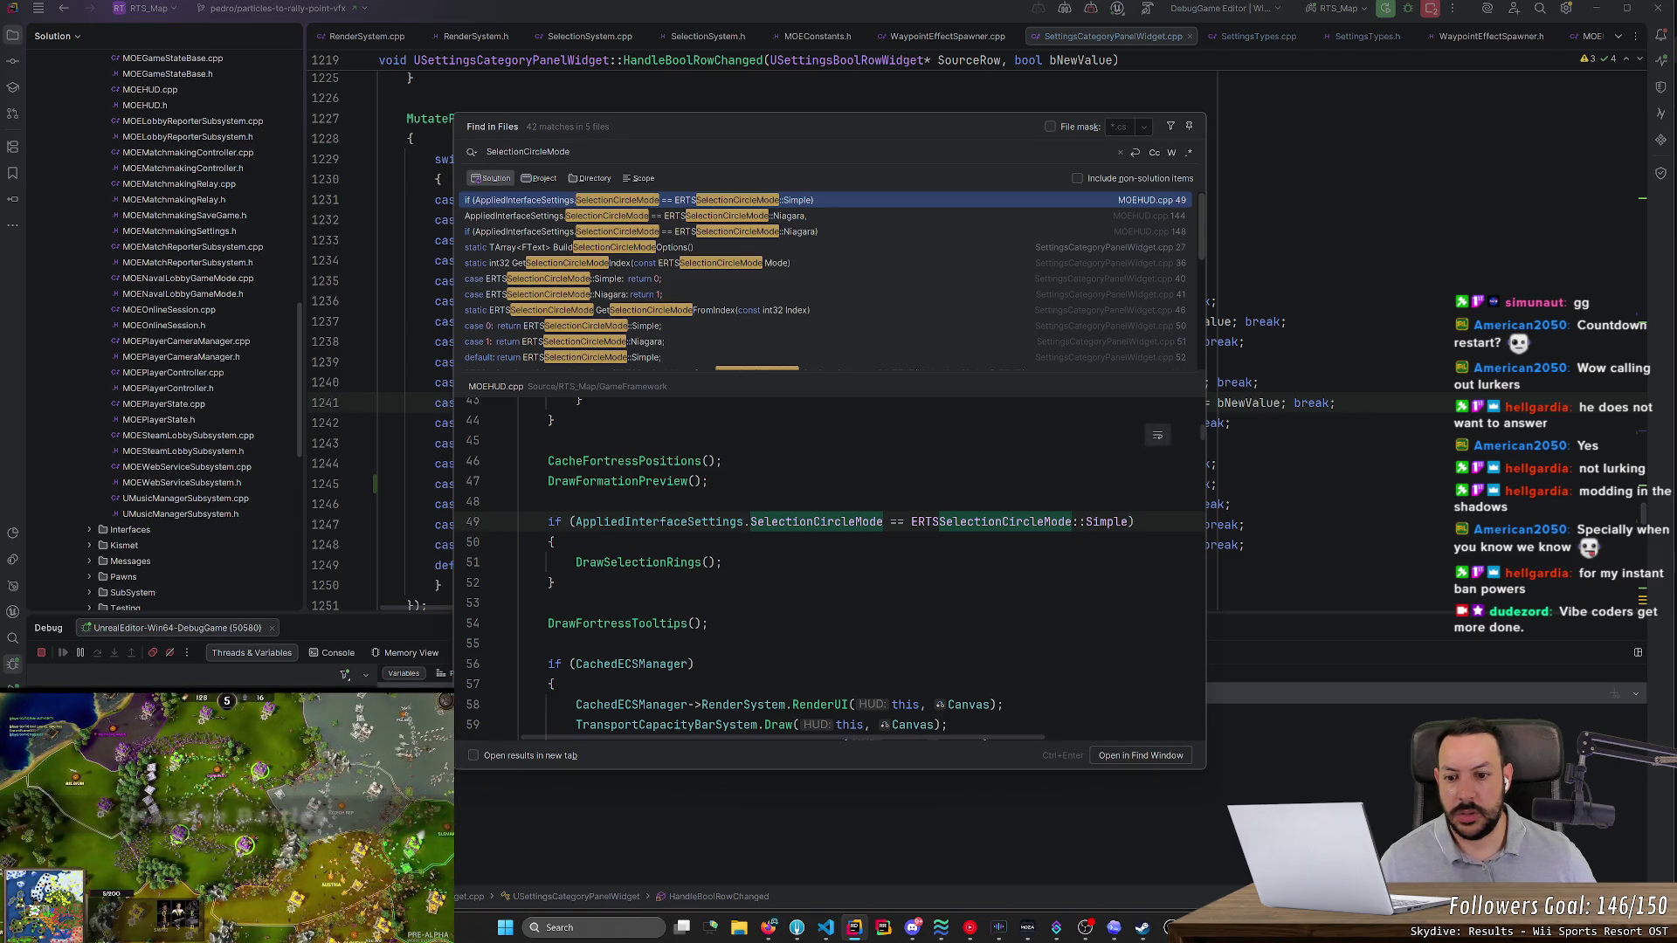
scroll(830, 568, down, 10)
click(767, 213)
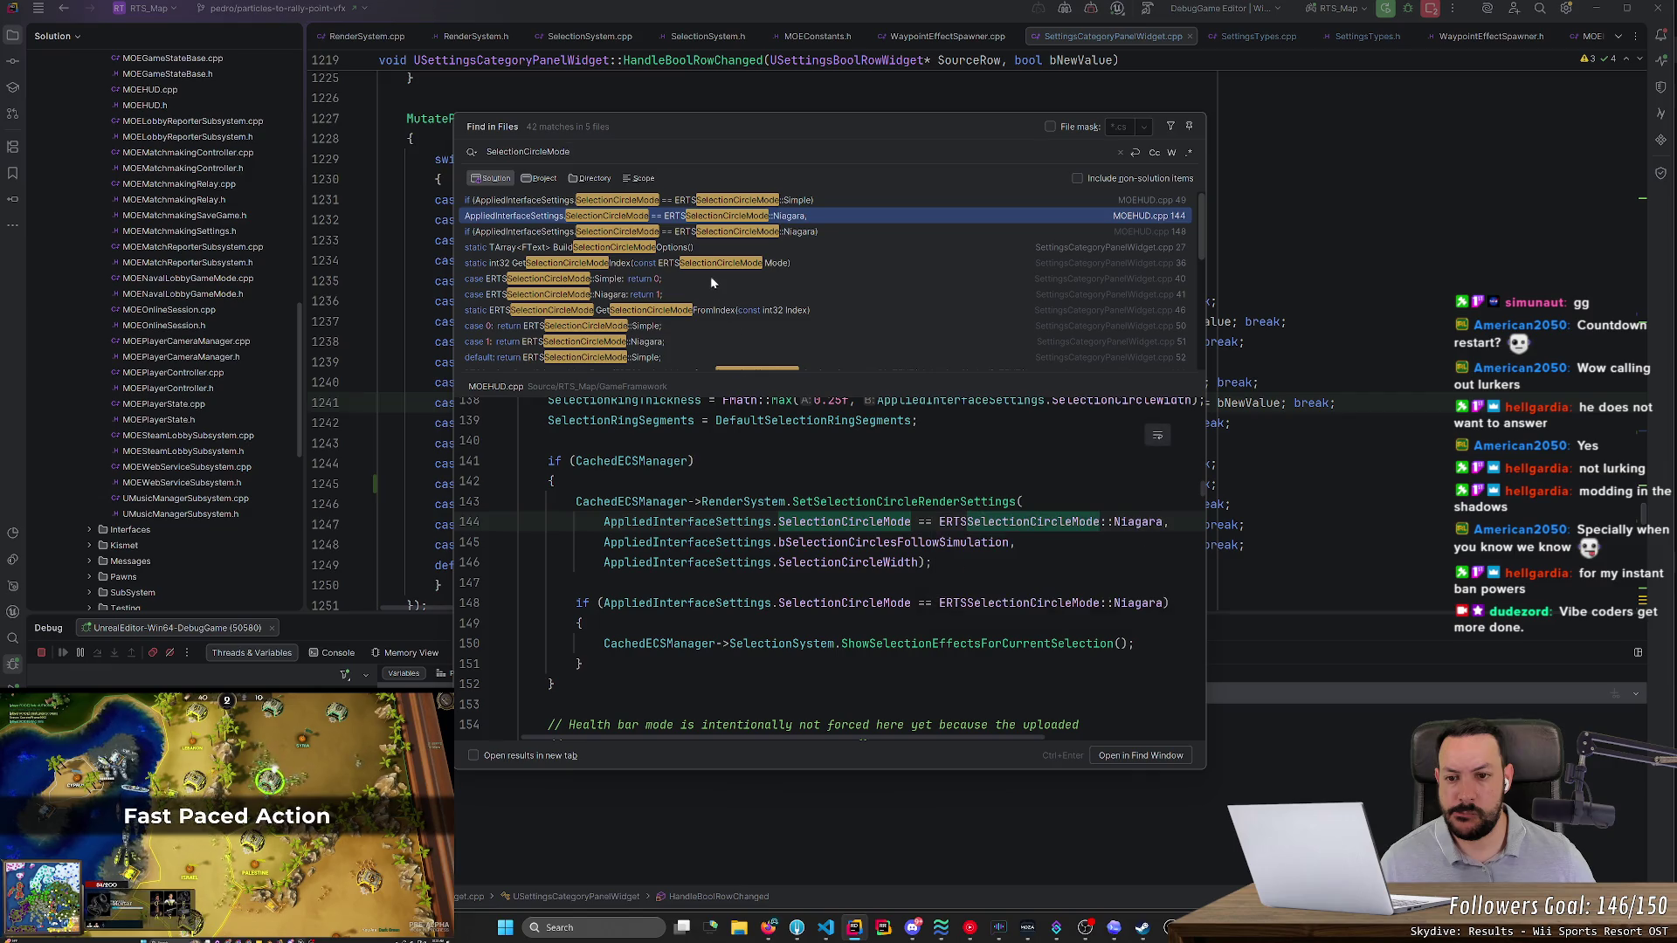
scroll(710, 278, down, 3)
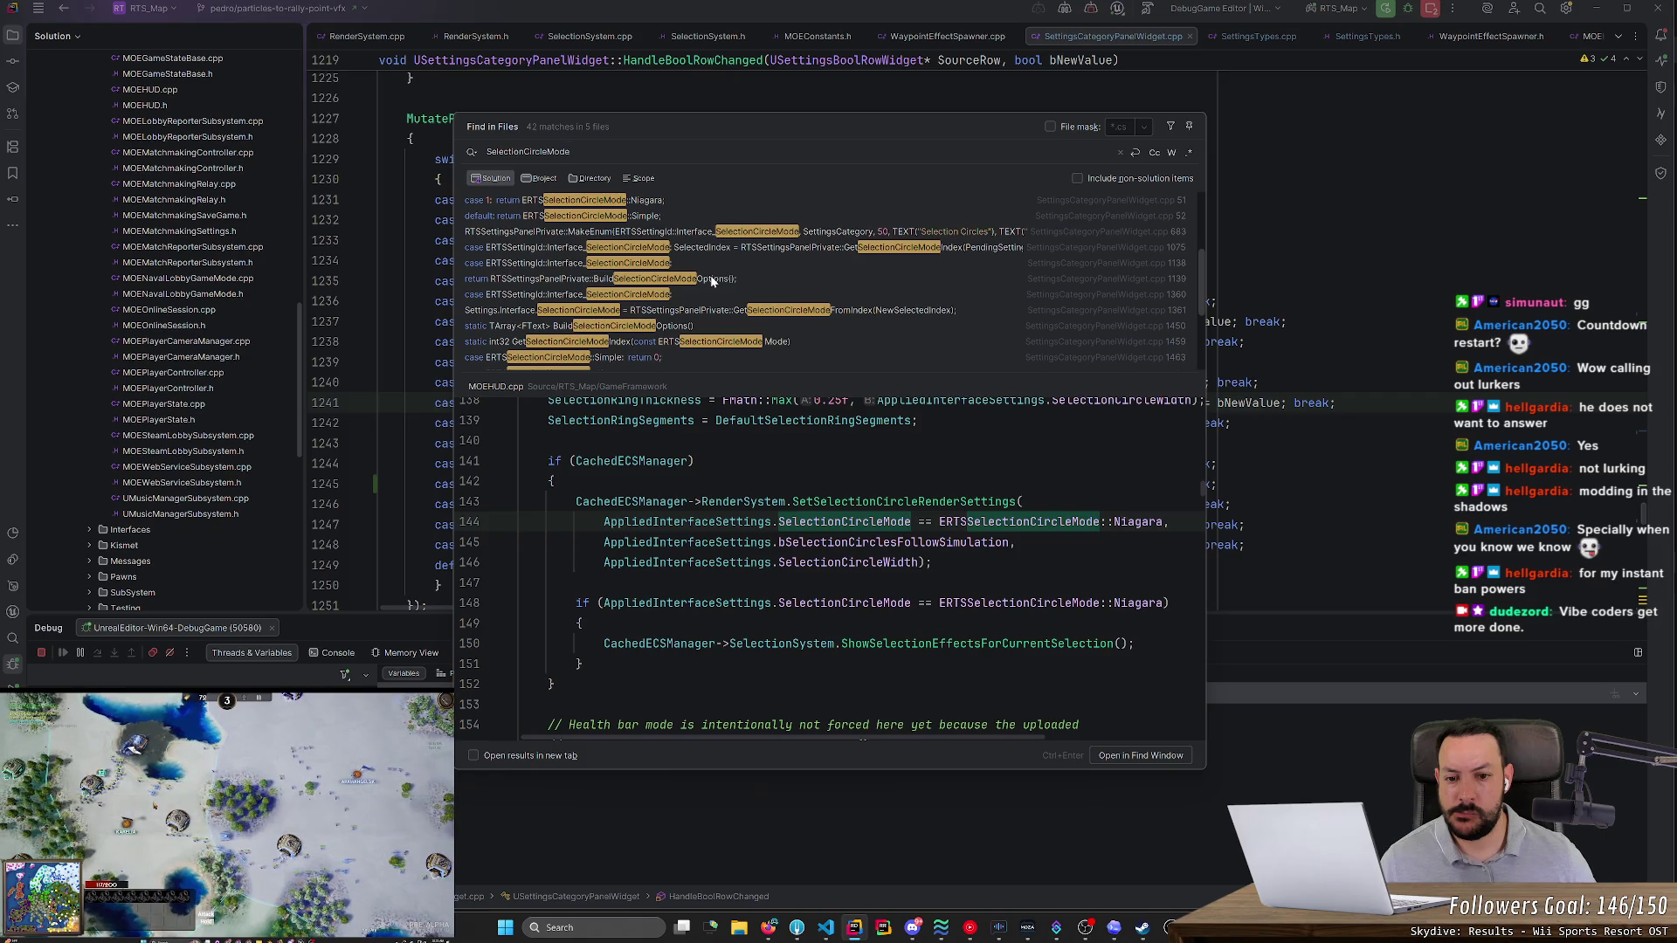
mouse_move(786, 422)
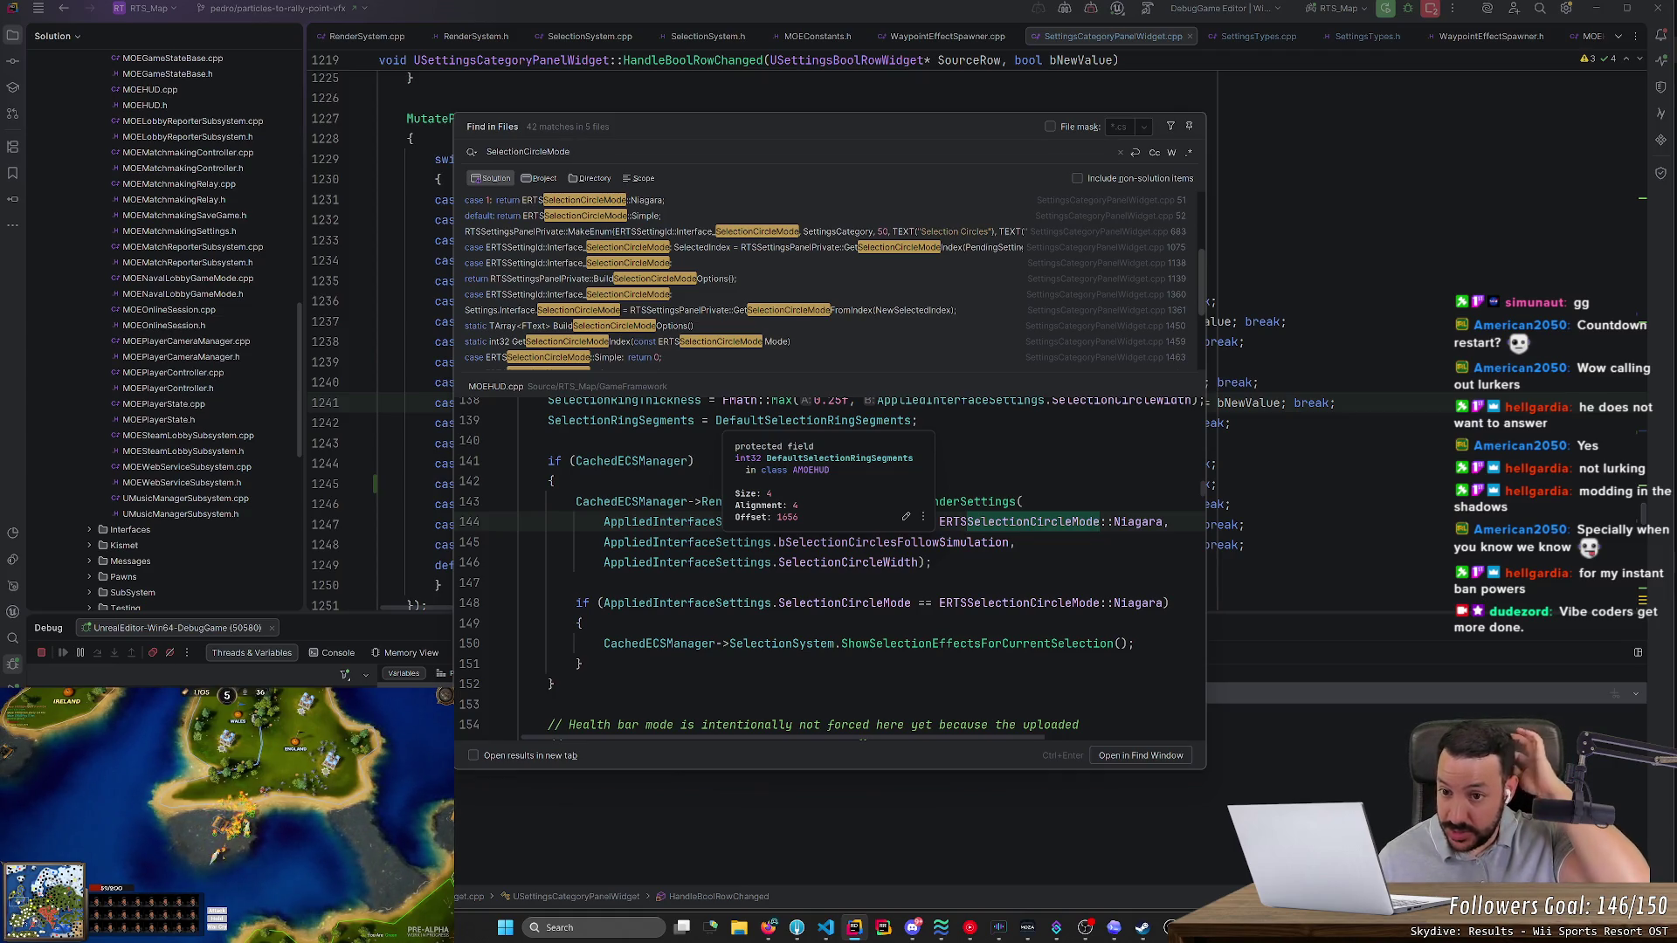
scroll(830, 568, down, 5)
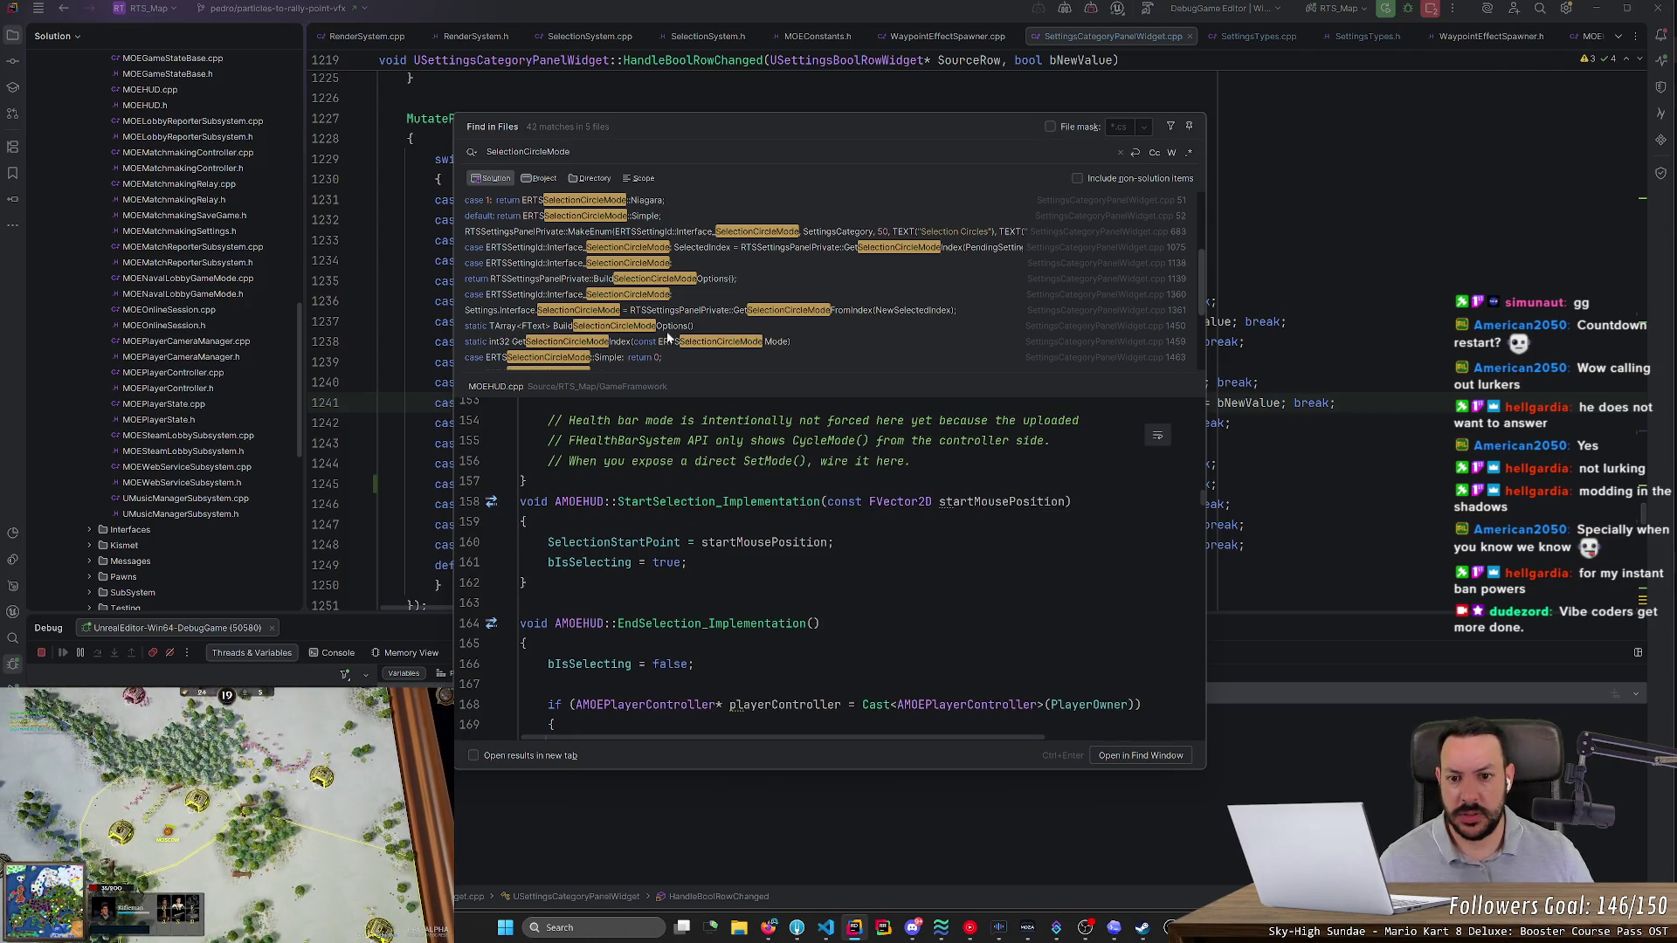
- Preview the ERTSSelectionCircleMode enum, SettingsTypes.cpp comparison, SettingsLayoutTypes.h entry and panel default
scroll(668, 338, down, 3)
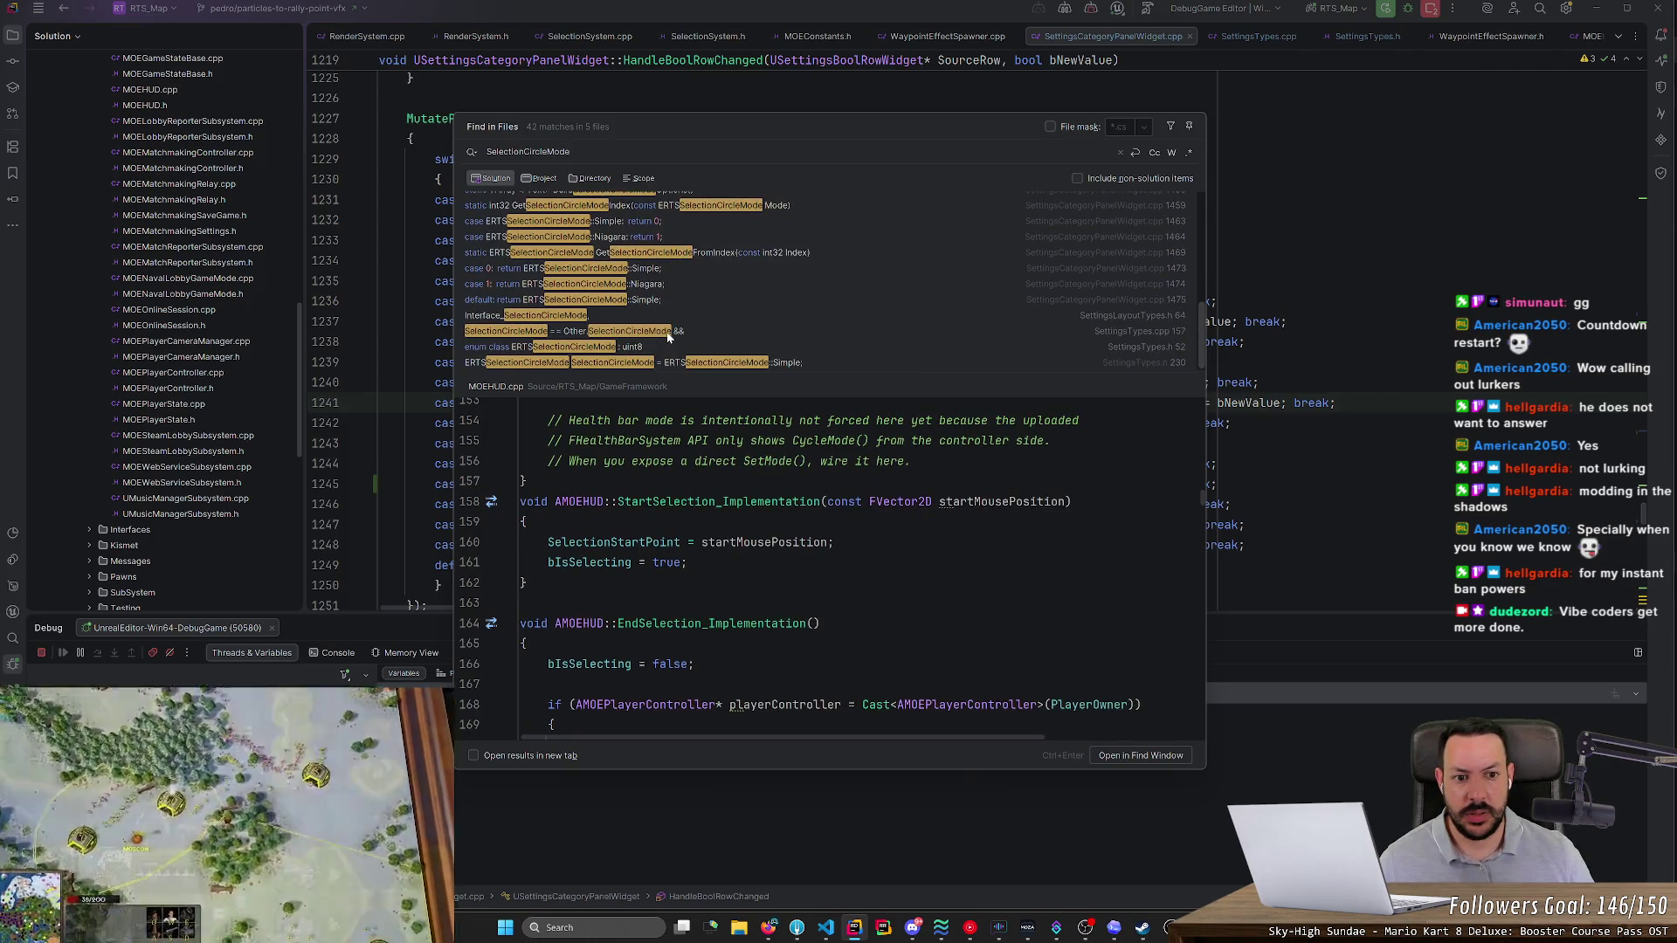
click(614, 365)
click(625, 348)
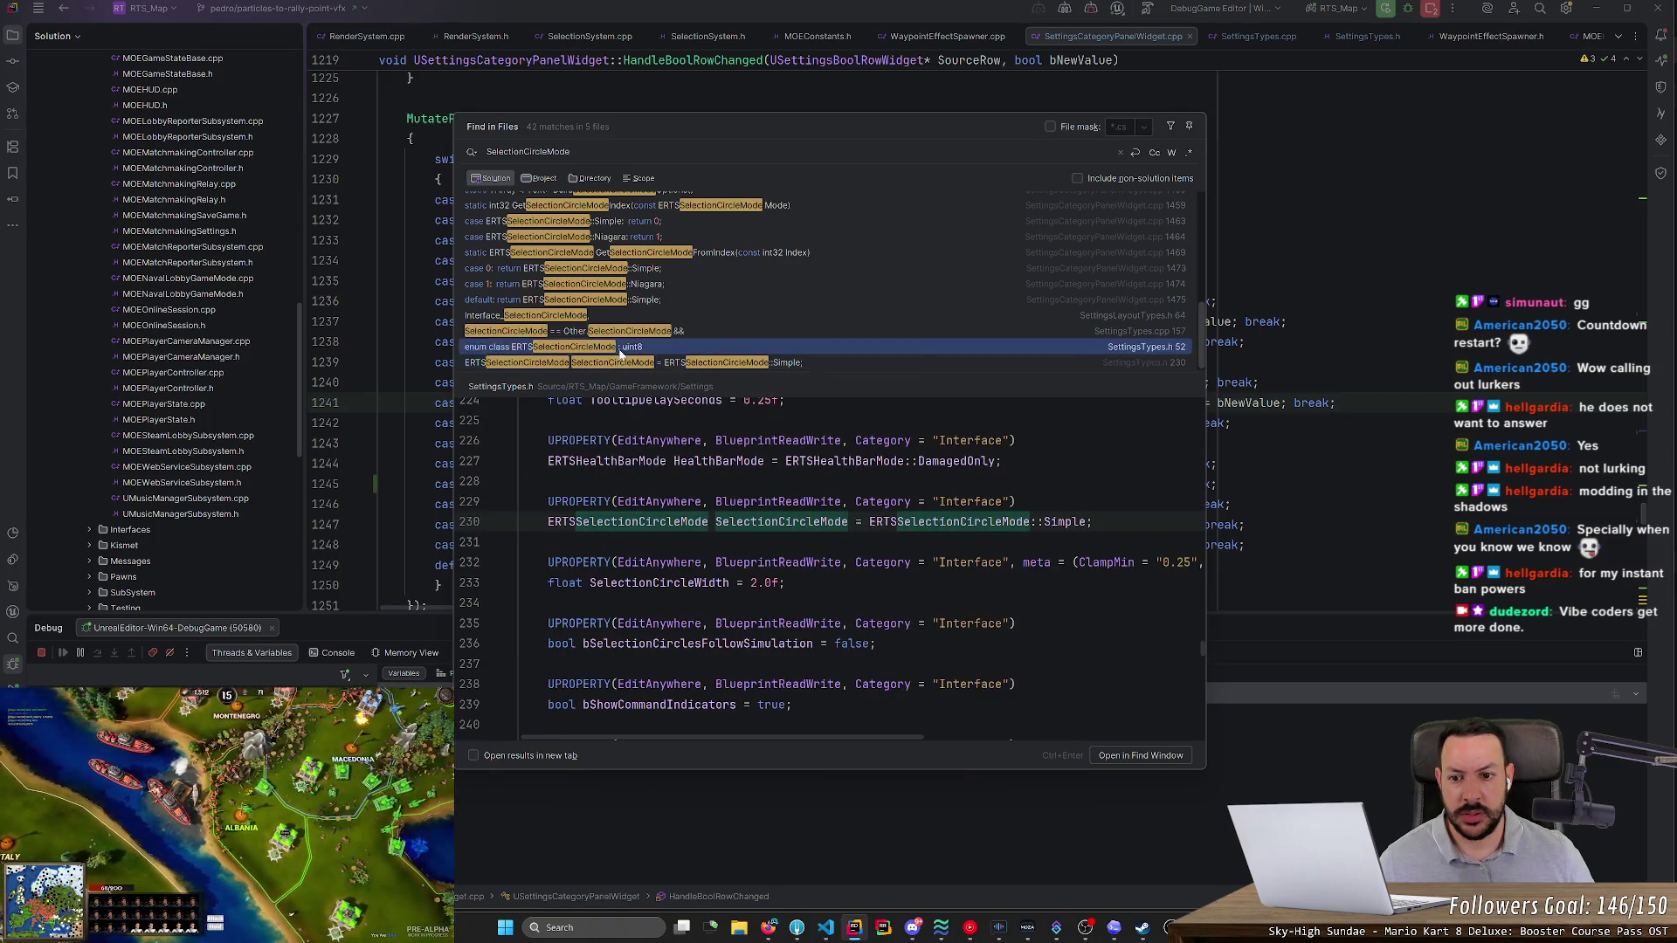
click(642, 333)
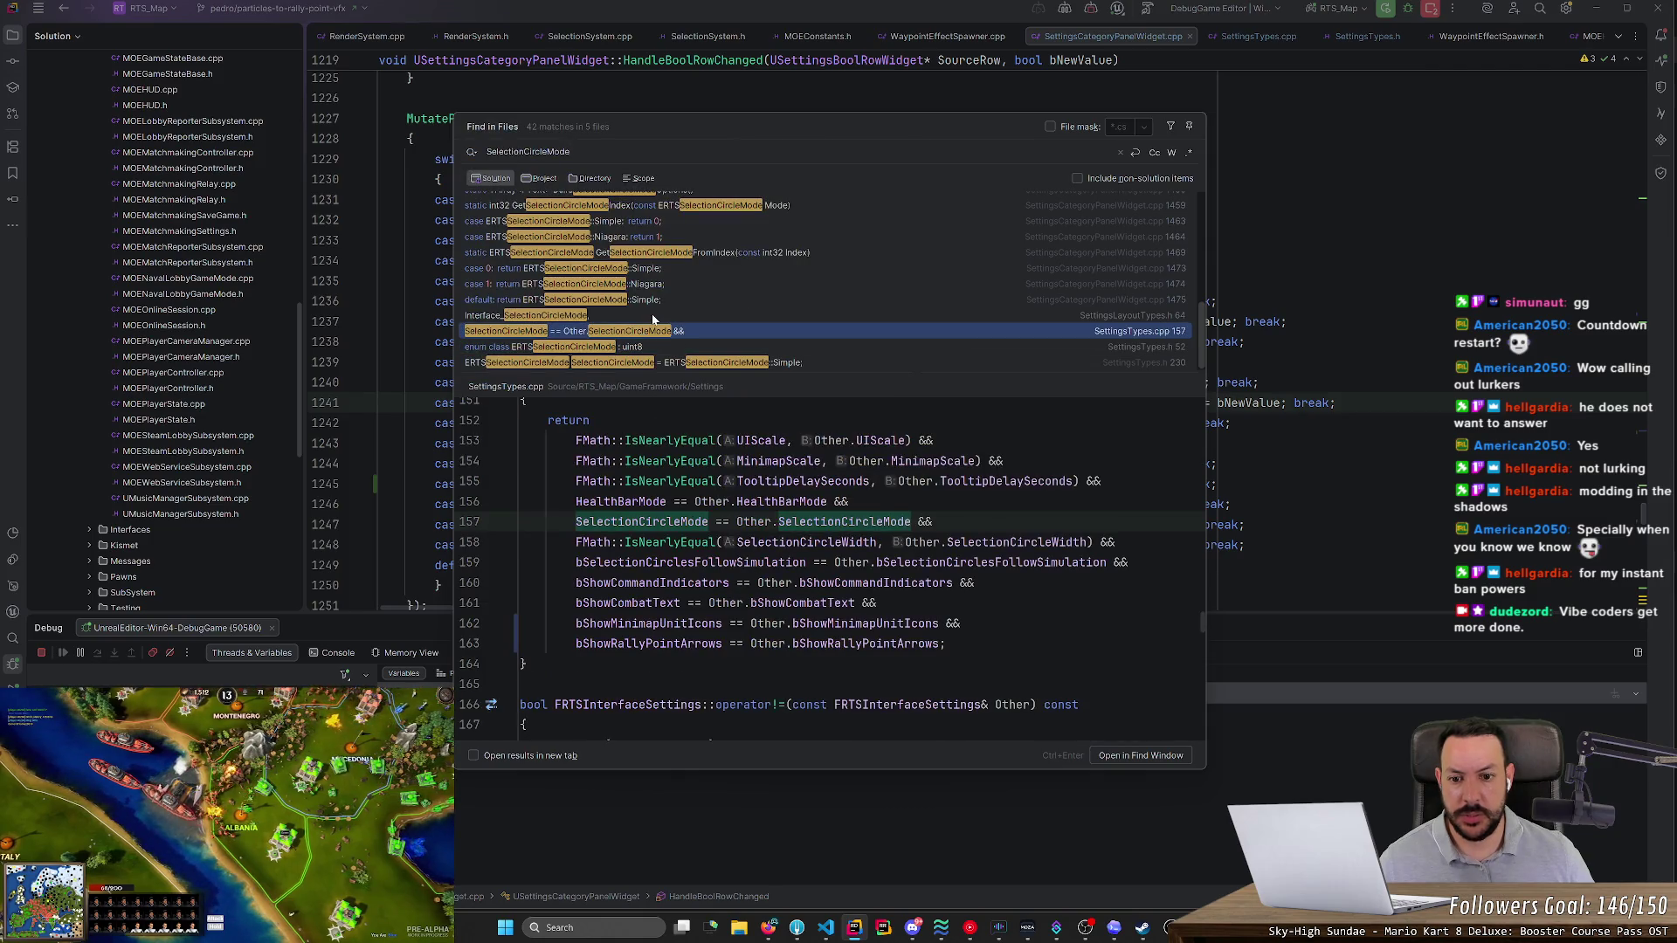
click(653, 317)
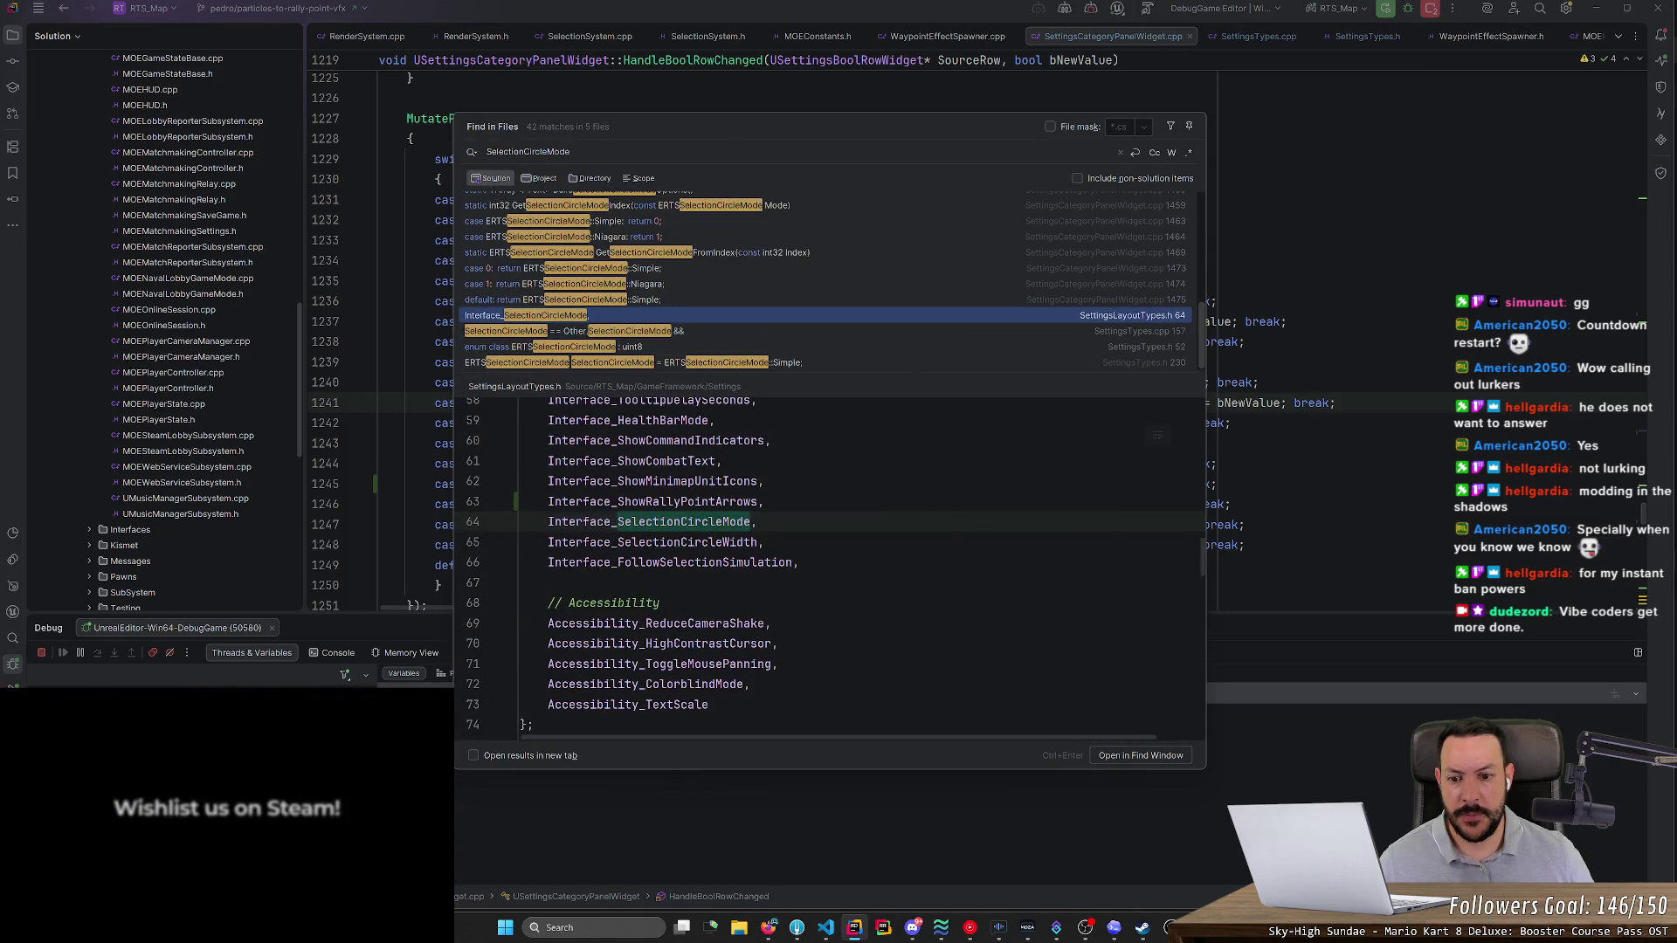
scroll(830, 559, up, 5)
click(646, 301)
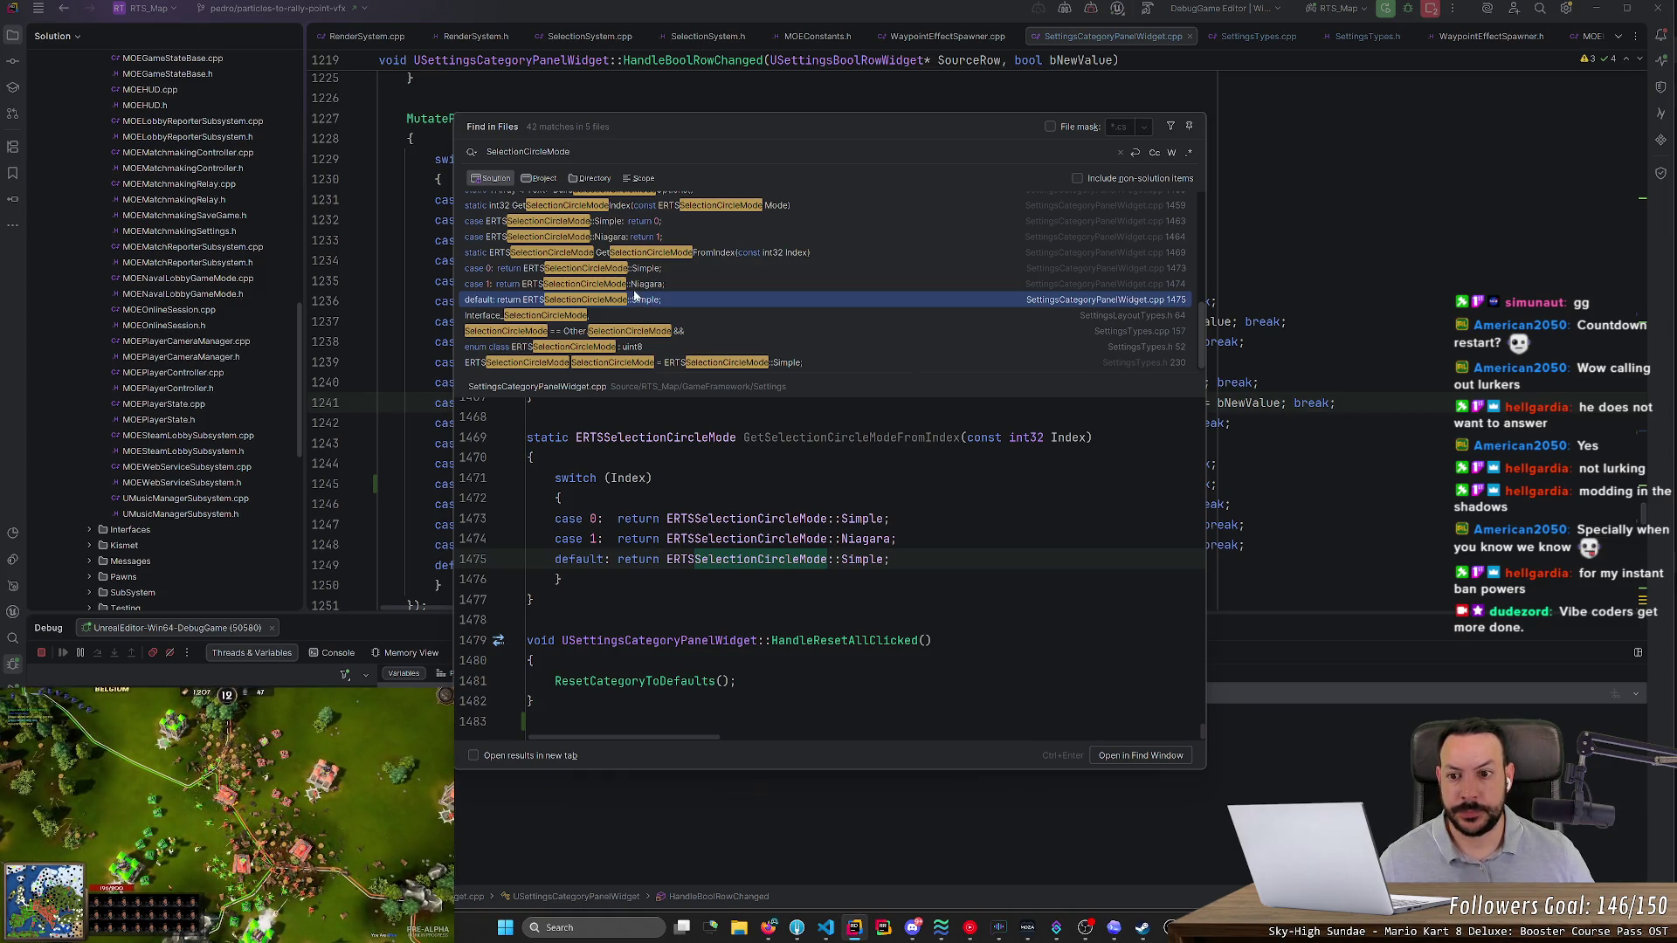
- Preview the panel widget's uses at lines 1463, 1459, the options builder and line 1361
scroll(635, 296, up, 1)
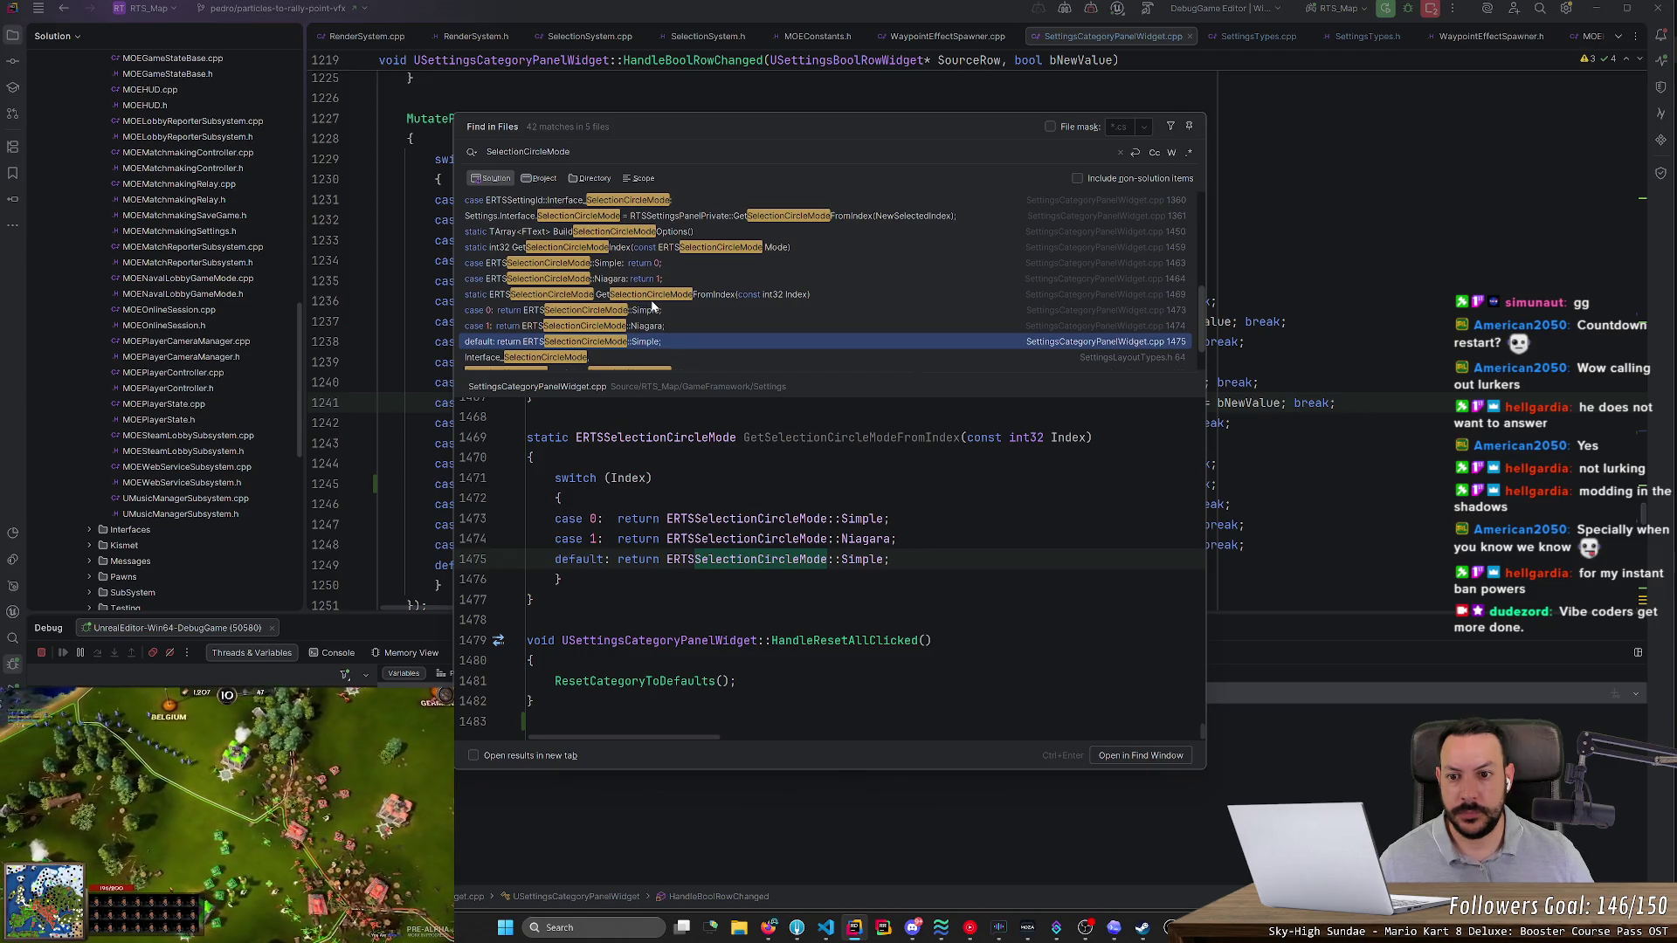
click(652, 263)
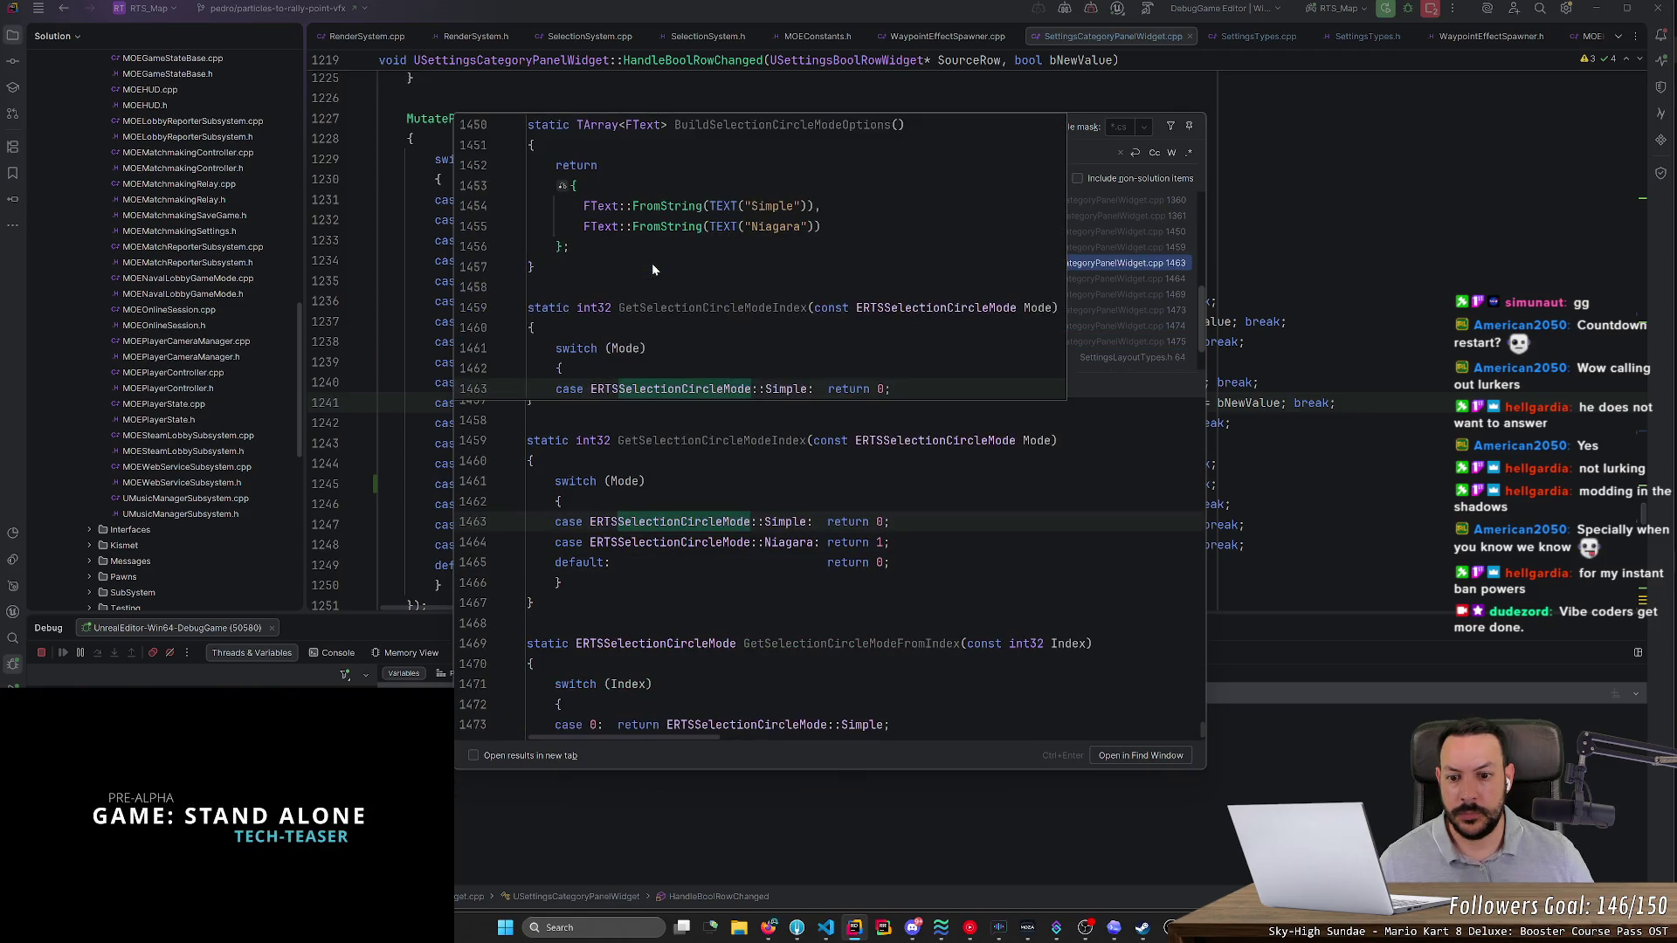
click(732, 252)
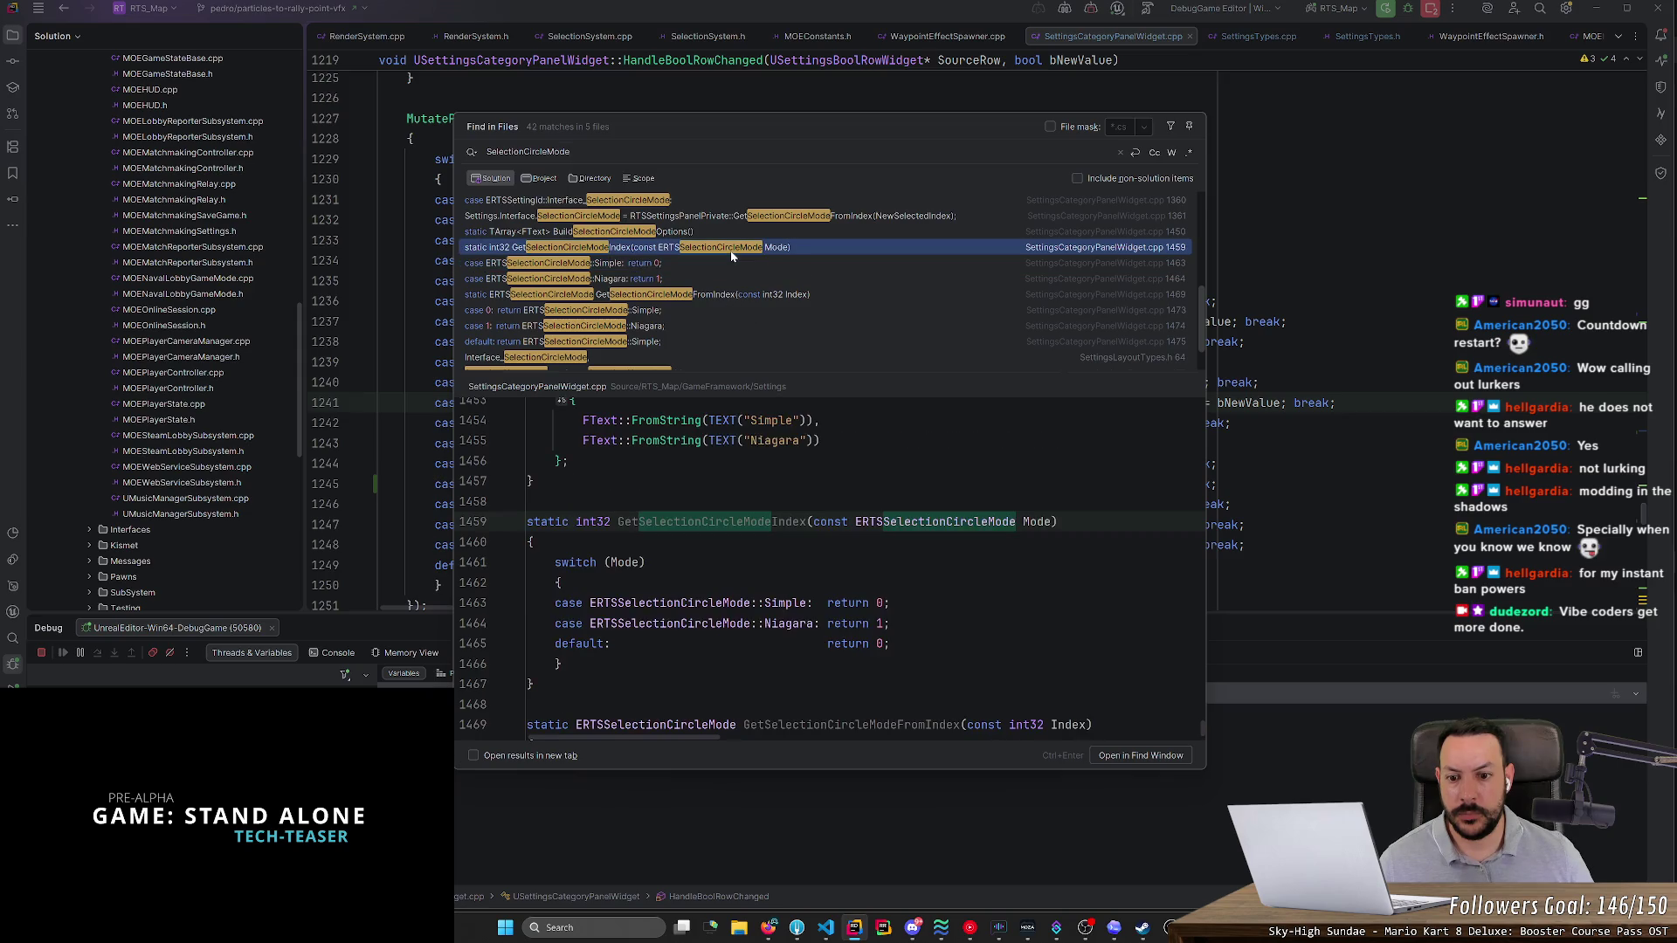
scroll(725, 262, up, 2)
click(707, 278)
scroll(707, 279, up, 2)
click(697, 307)
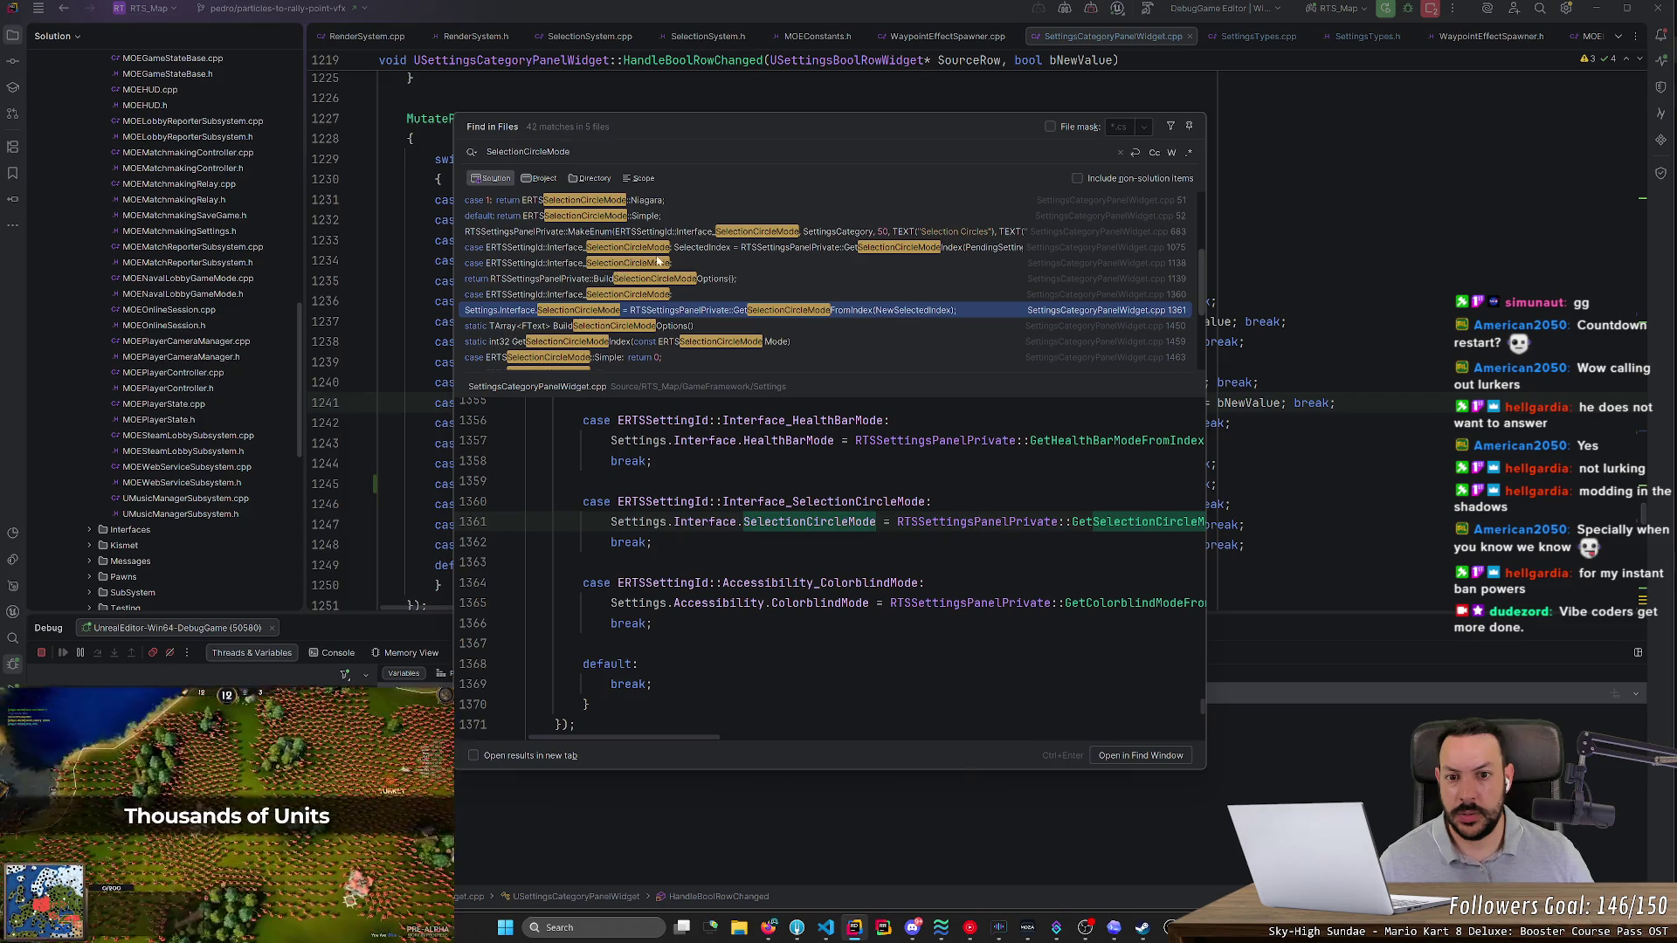
- Check the line 50 index-to-mode conversion and open MOEHUD.cpp at the line 49 Simple-mode check
scroll(661, 267, up, 2)
scroll(650, 284, up, 2)
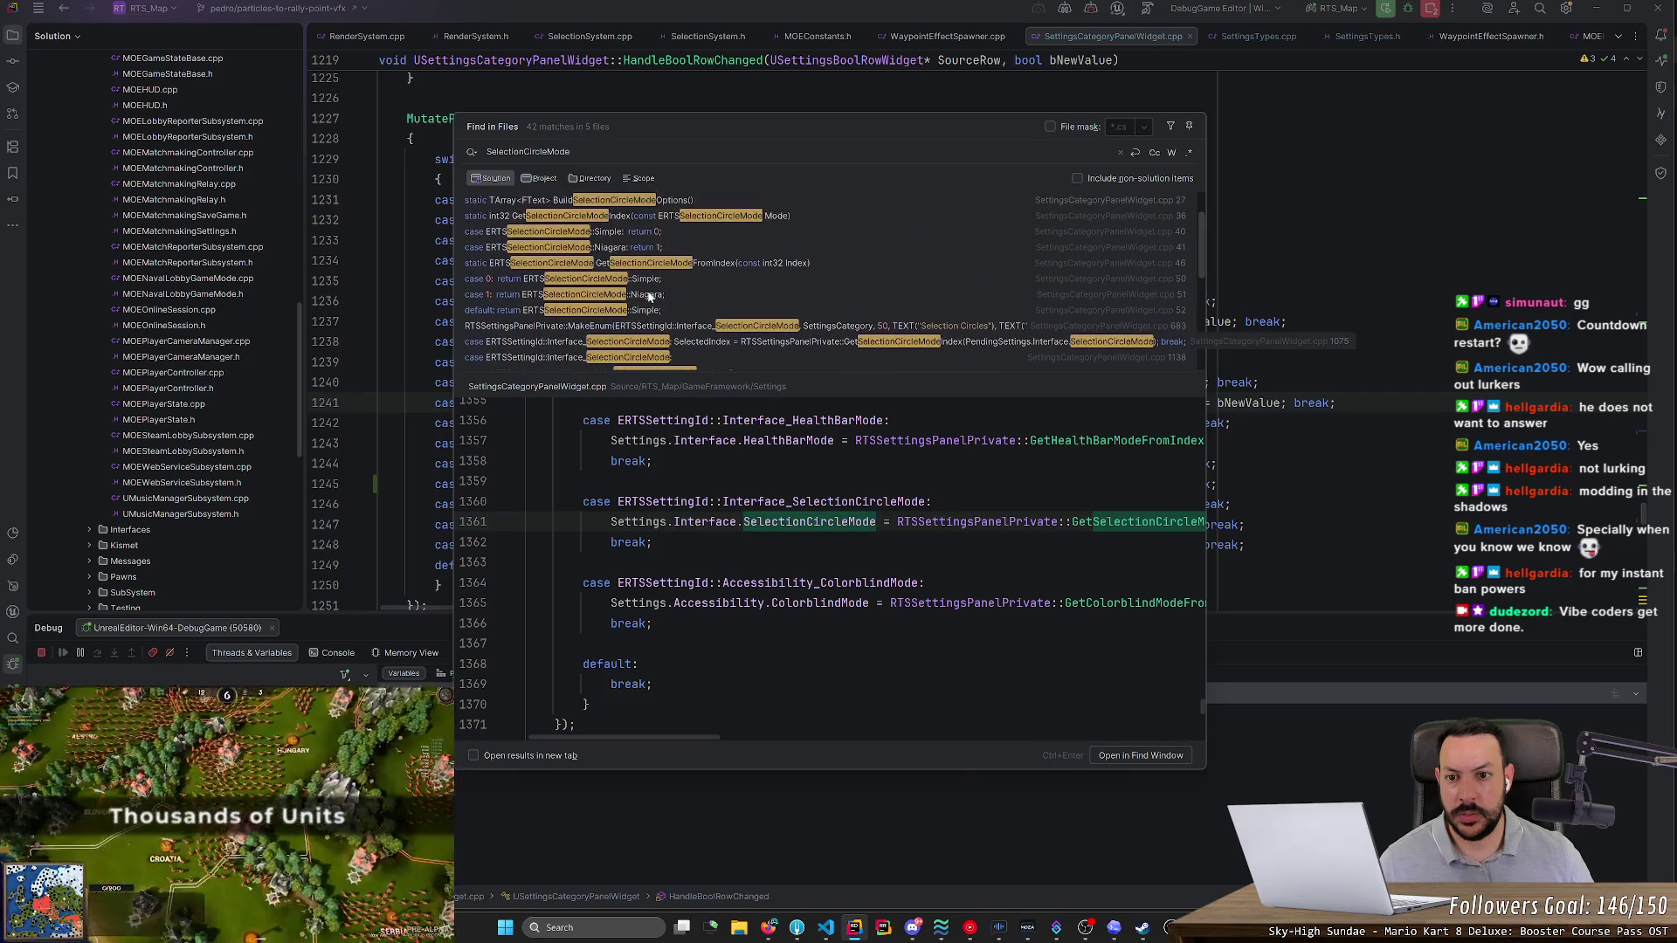
click(598, 280)
scroll(664, 301, up, 2)
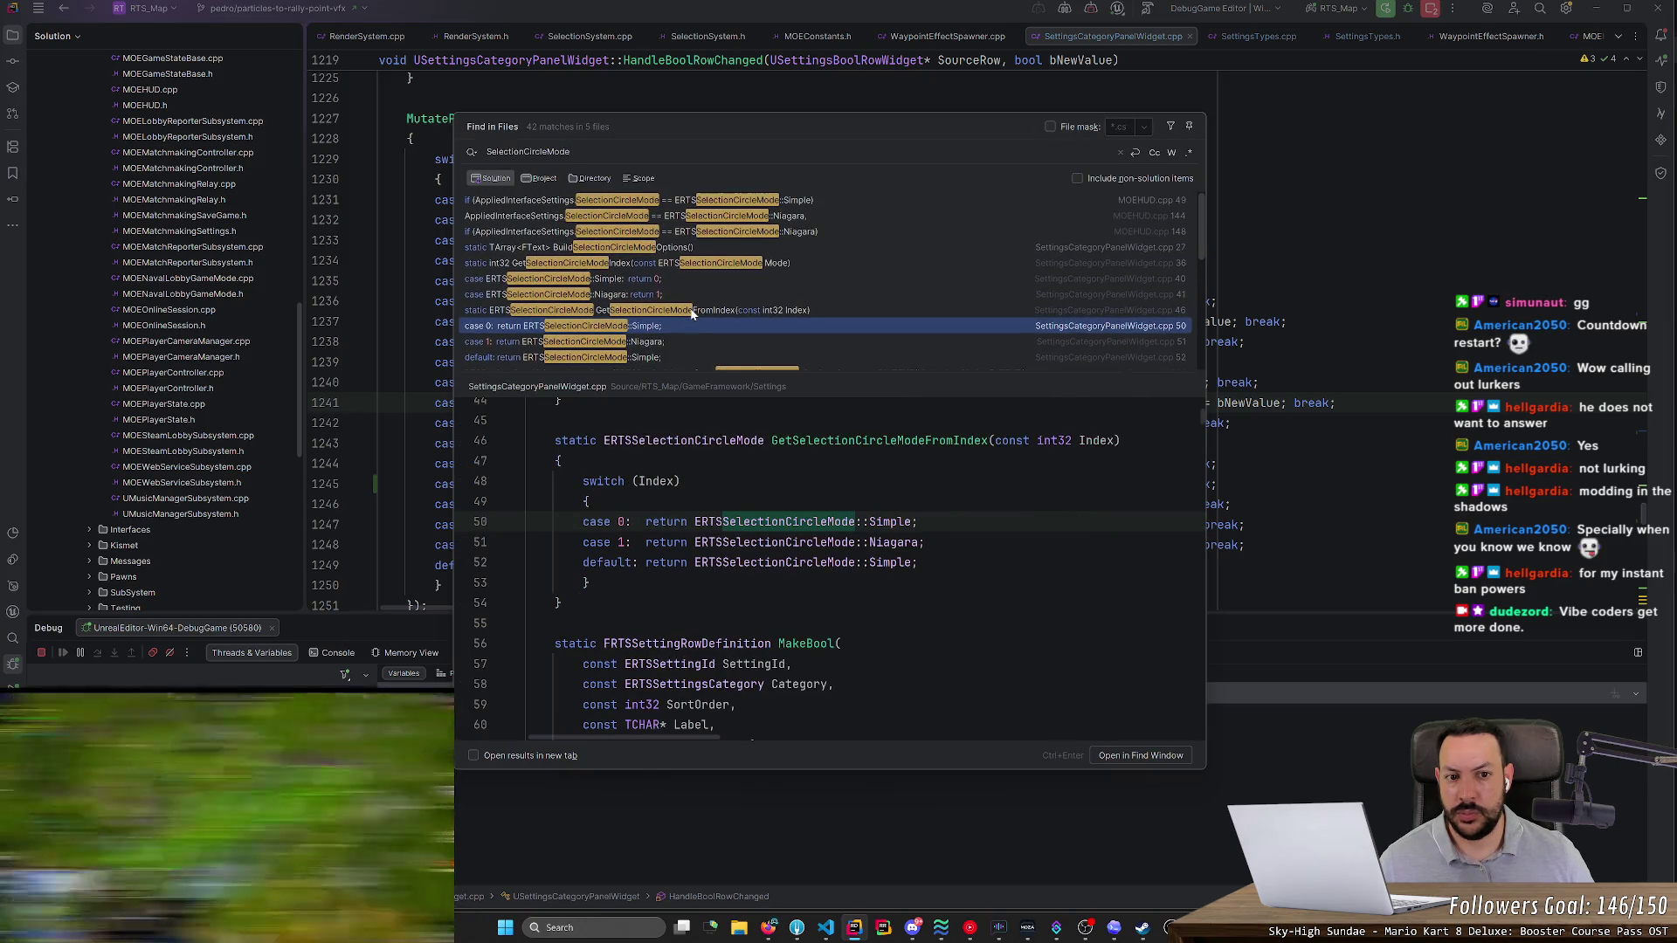
click(684, 207)
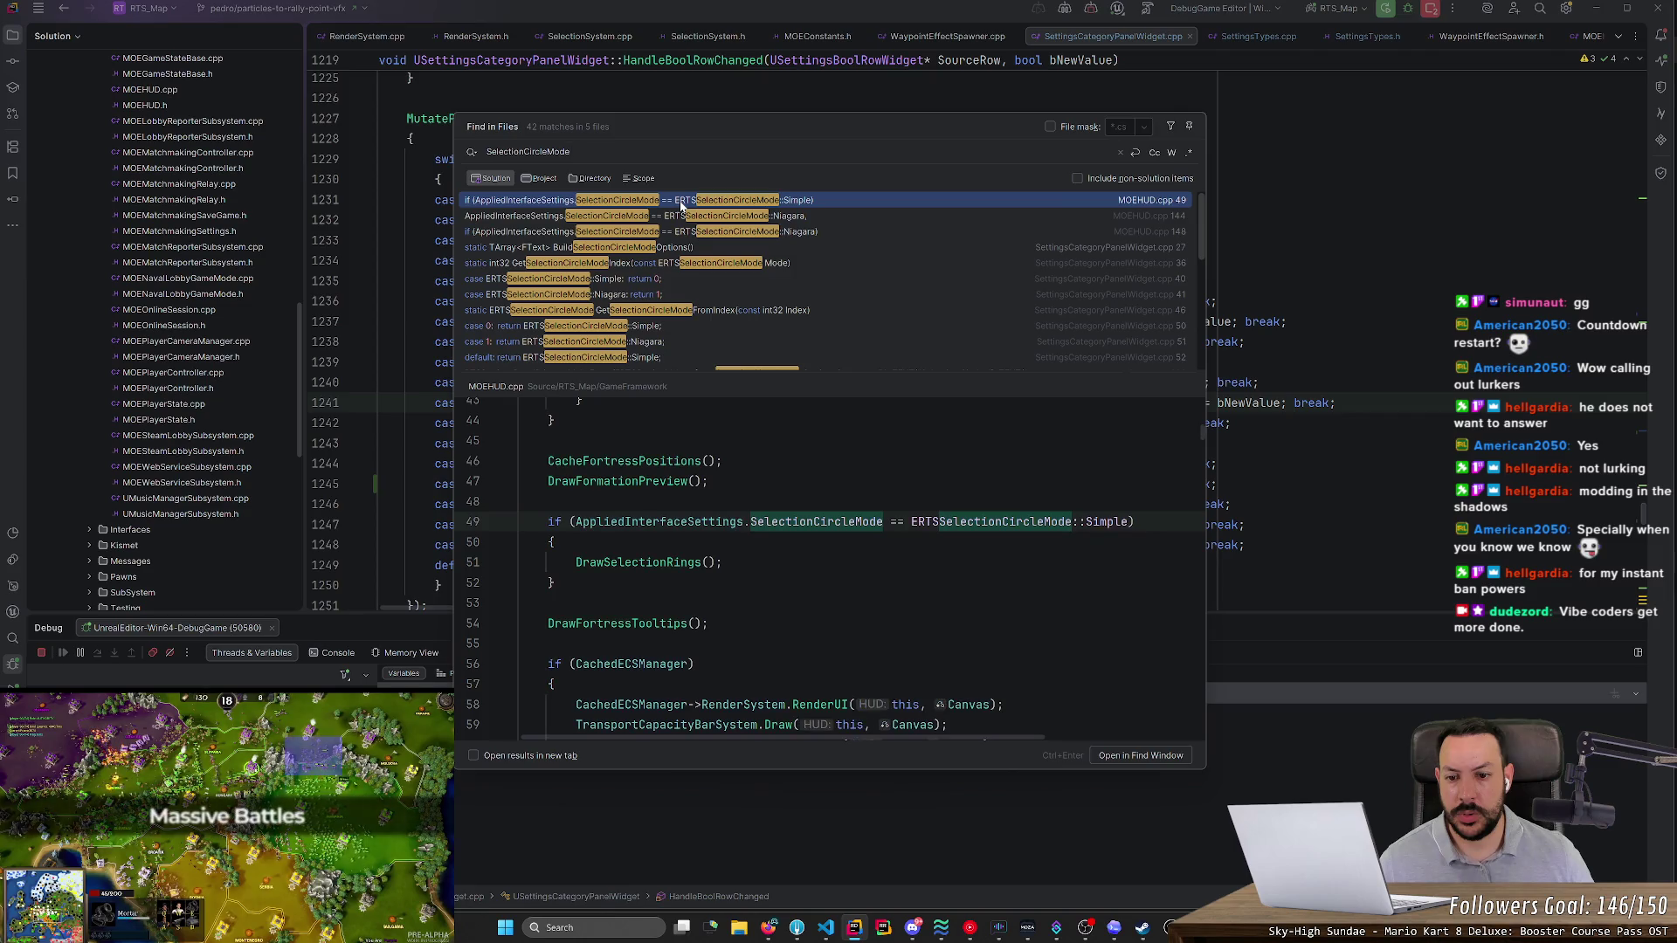
key(Return)
- Select SelectionCircleMode on MOEHUD.cpp line 49 and search the whole solution for it
scroll(786, 349, up, 7)
scroll(786, 349, down, 5)
scroll(786, 349, down, 3)
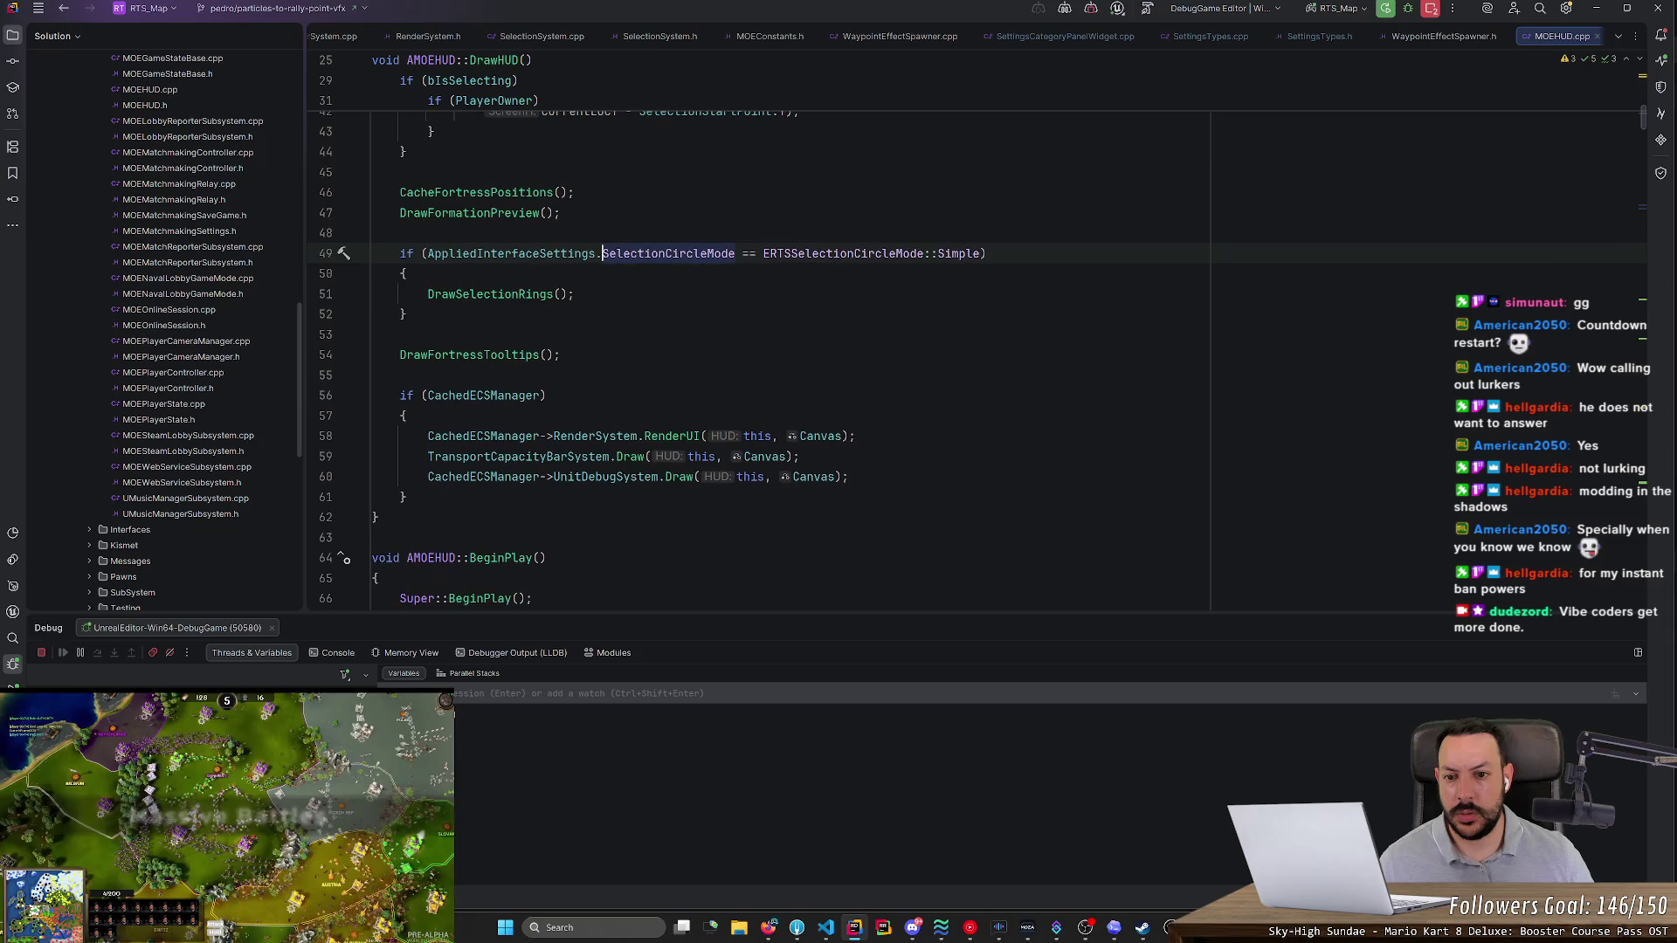
mouse_move(524, 296)
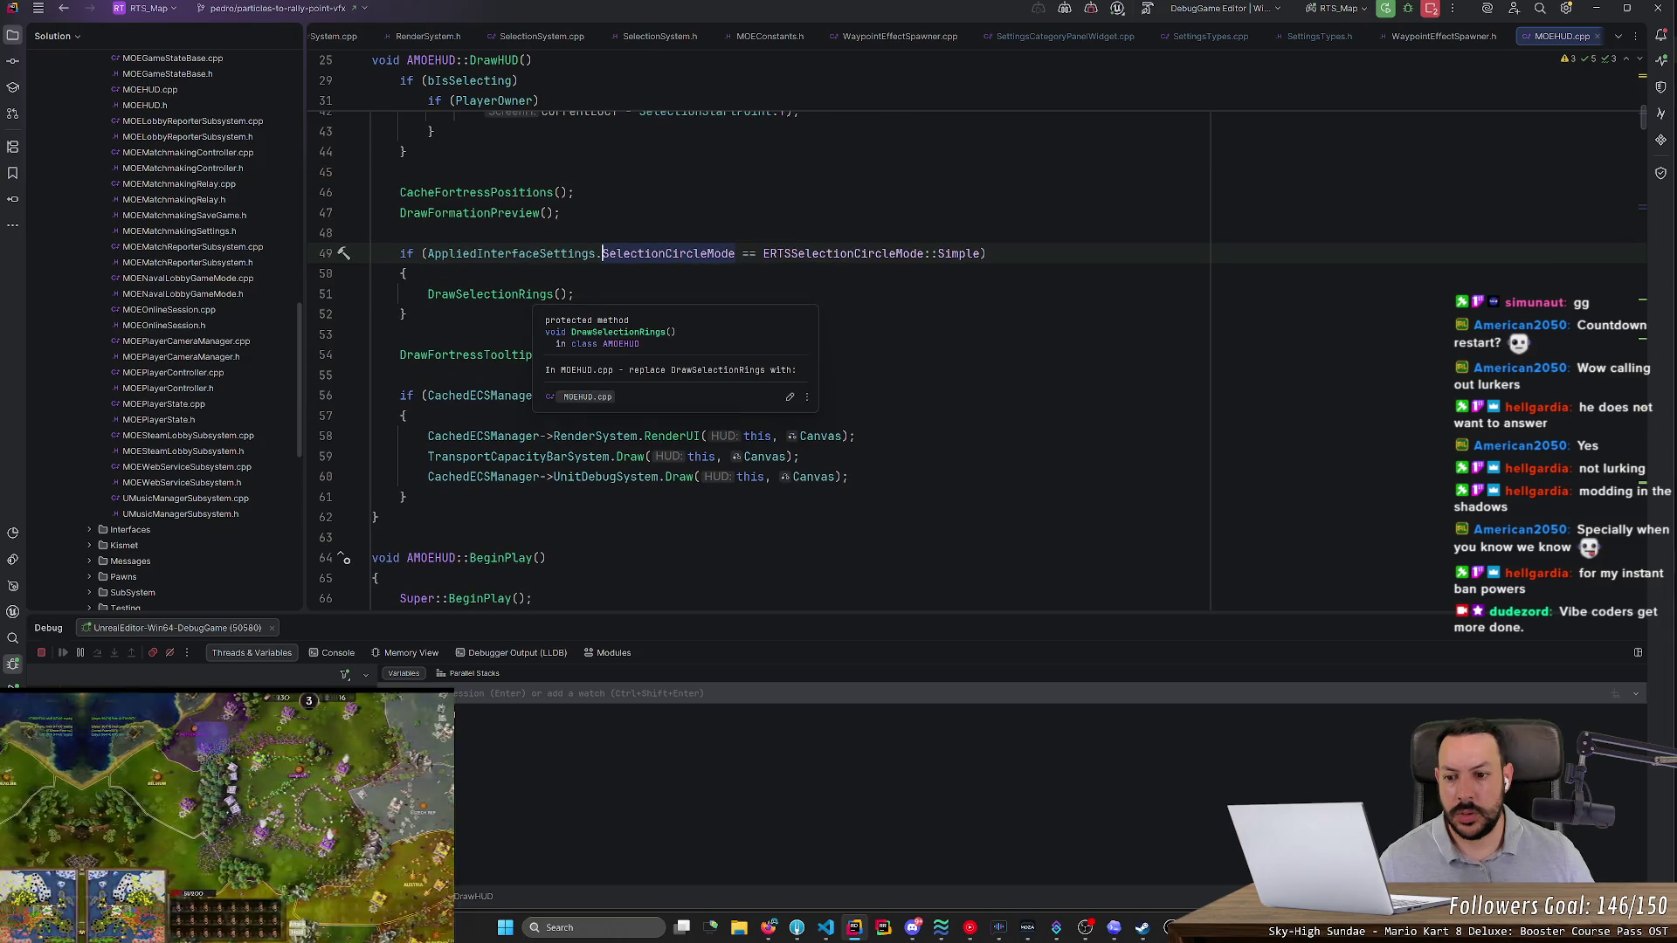
double_click(557, 256)
key(ctrl+w)
double_click(604, 253)
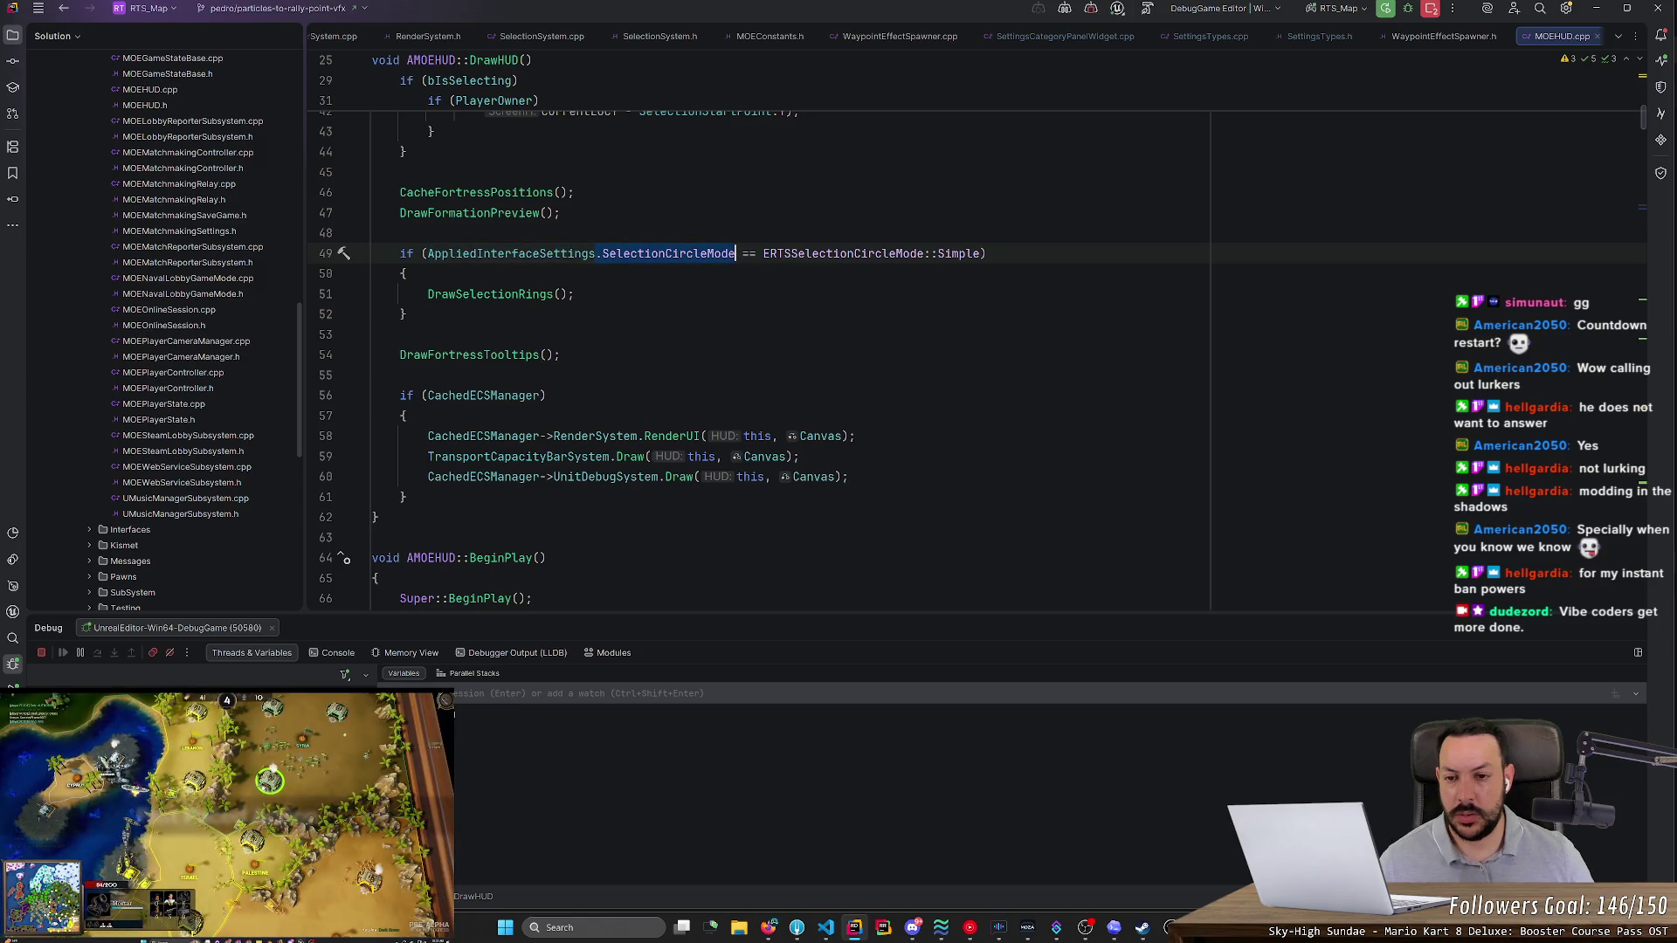
key(ctrl+shift+f)
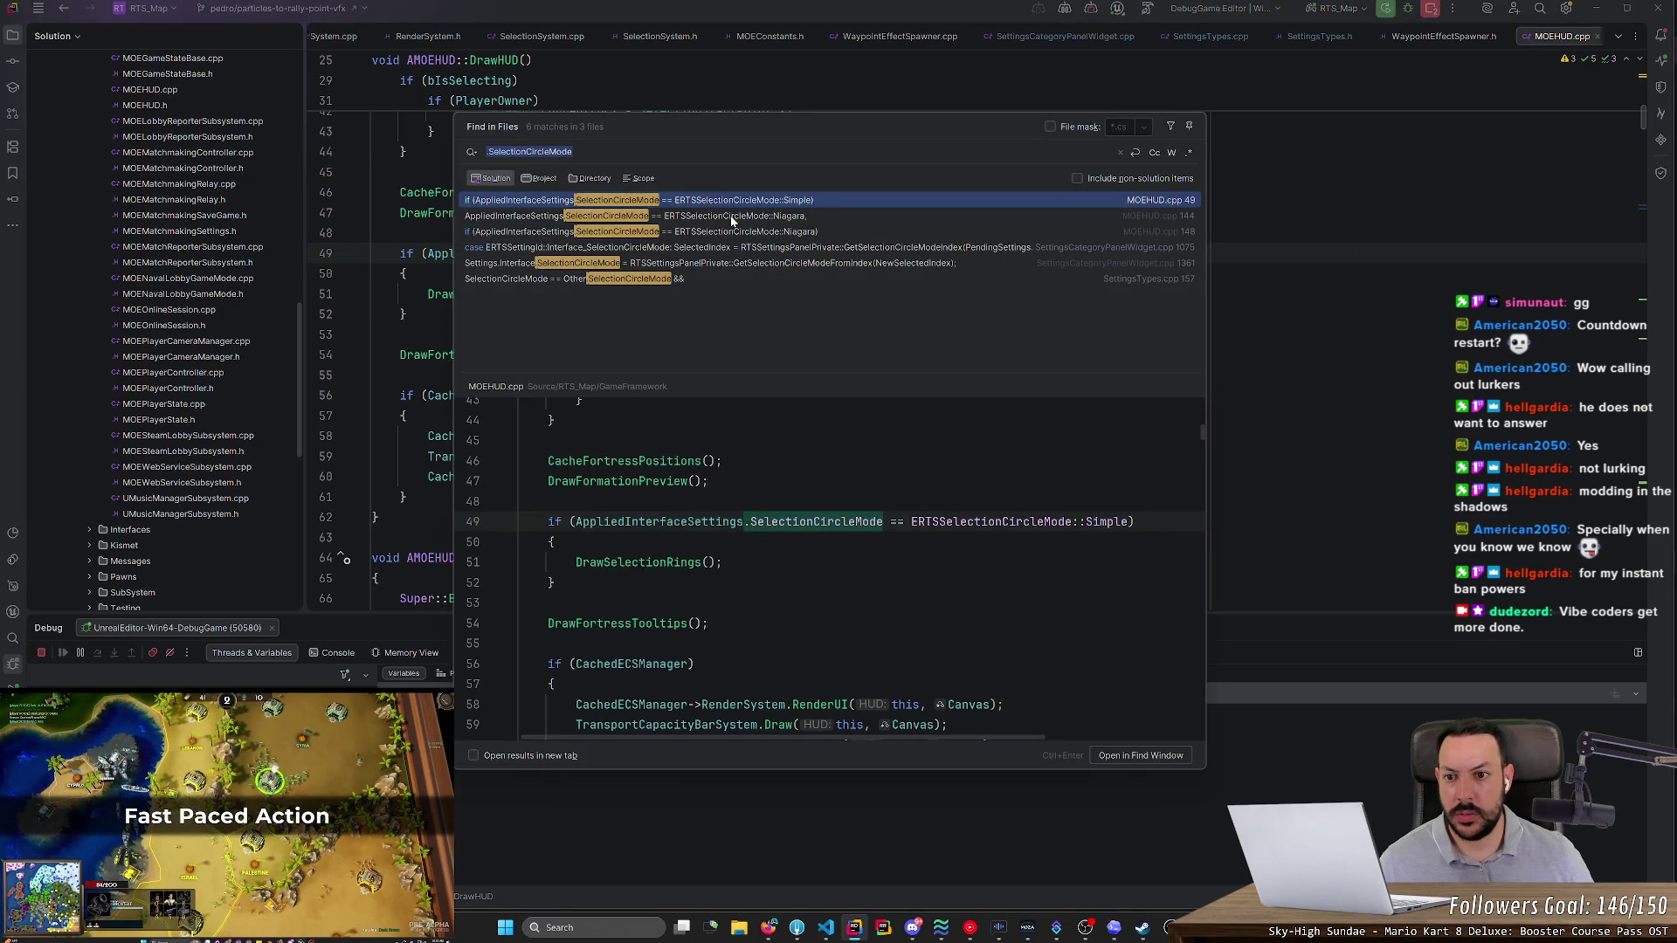
- Compare the line 49, 144 and 148 results, then open MOEHUD.cpp at the line 148 Niagara check
click(719, 234)
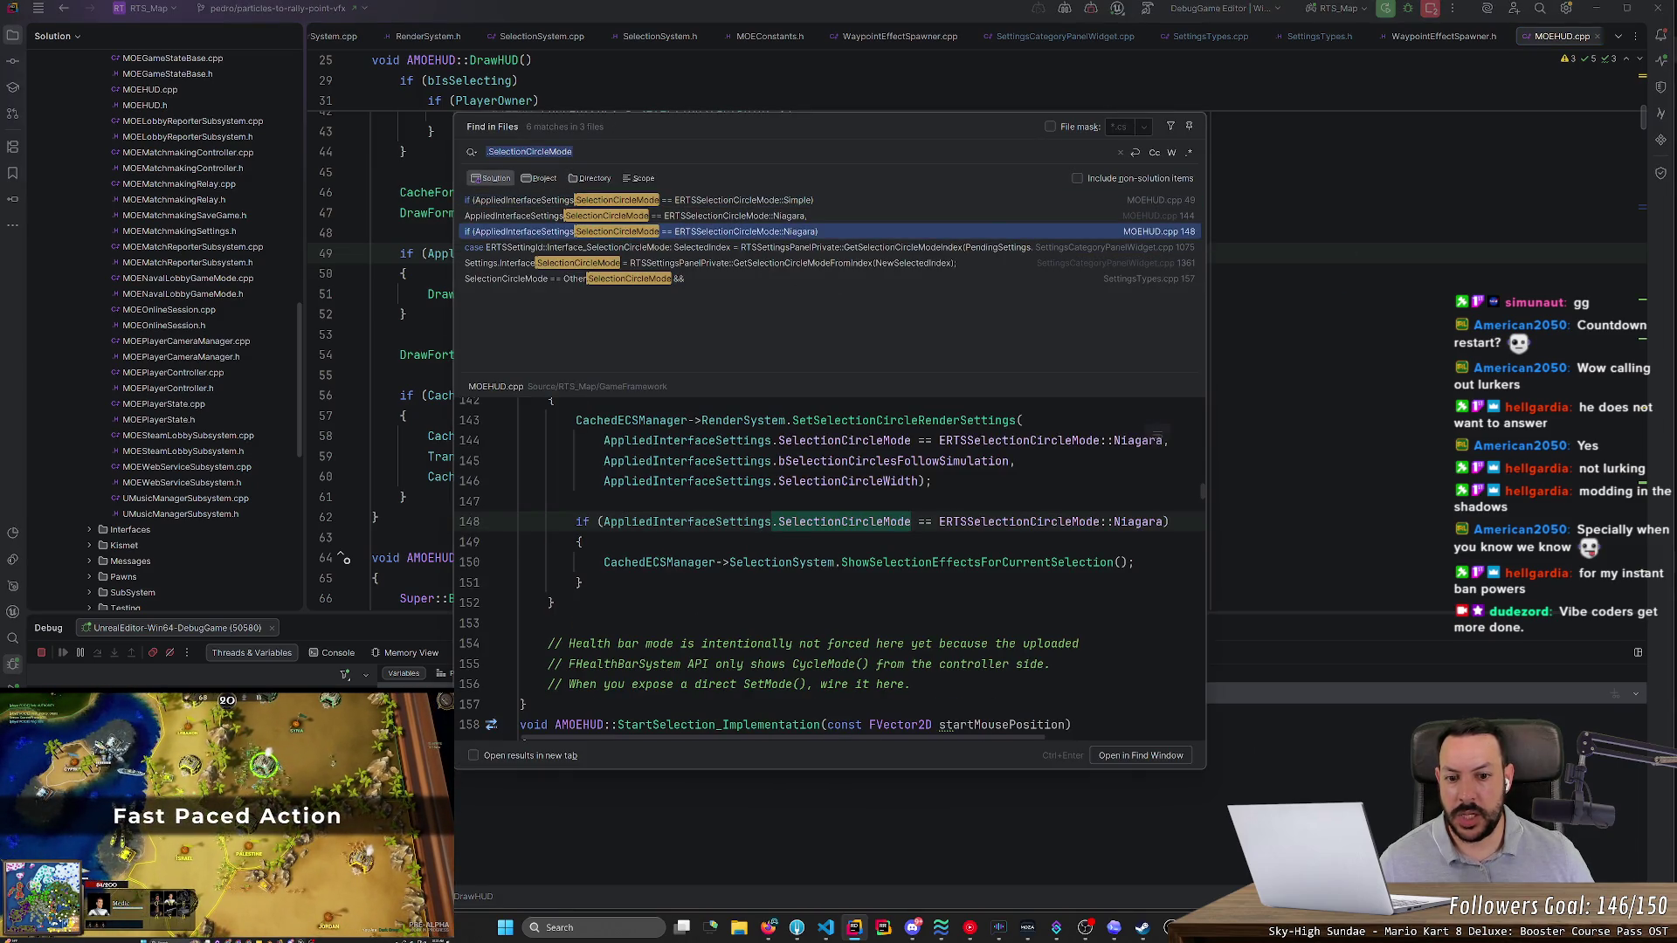
key(Up)
key(Up)
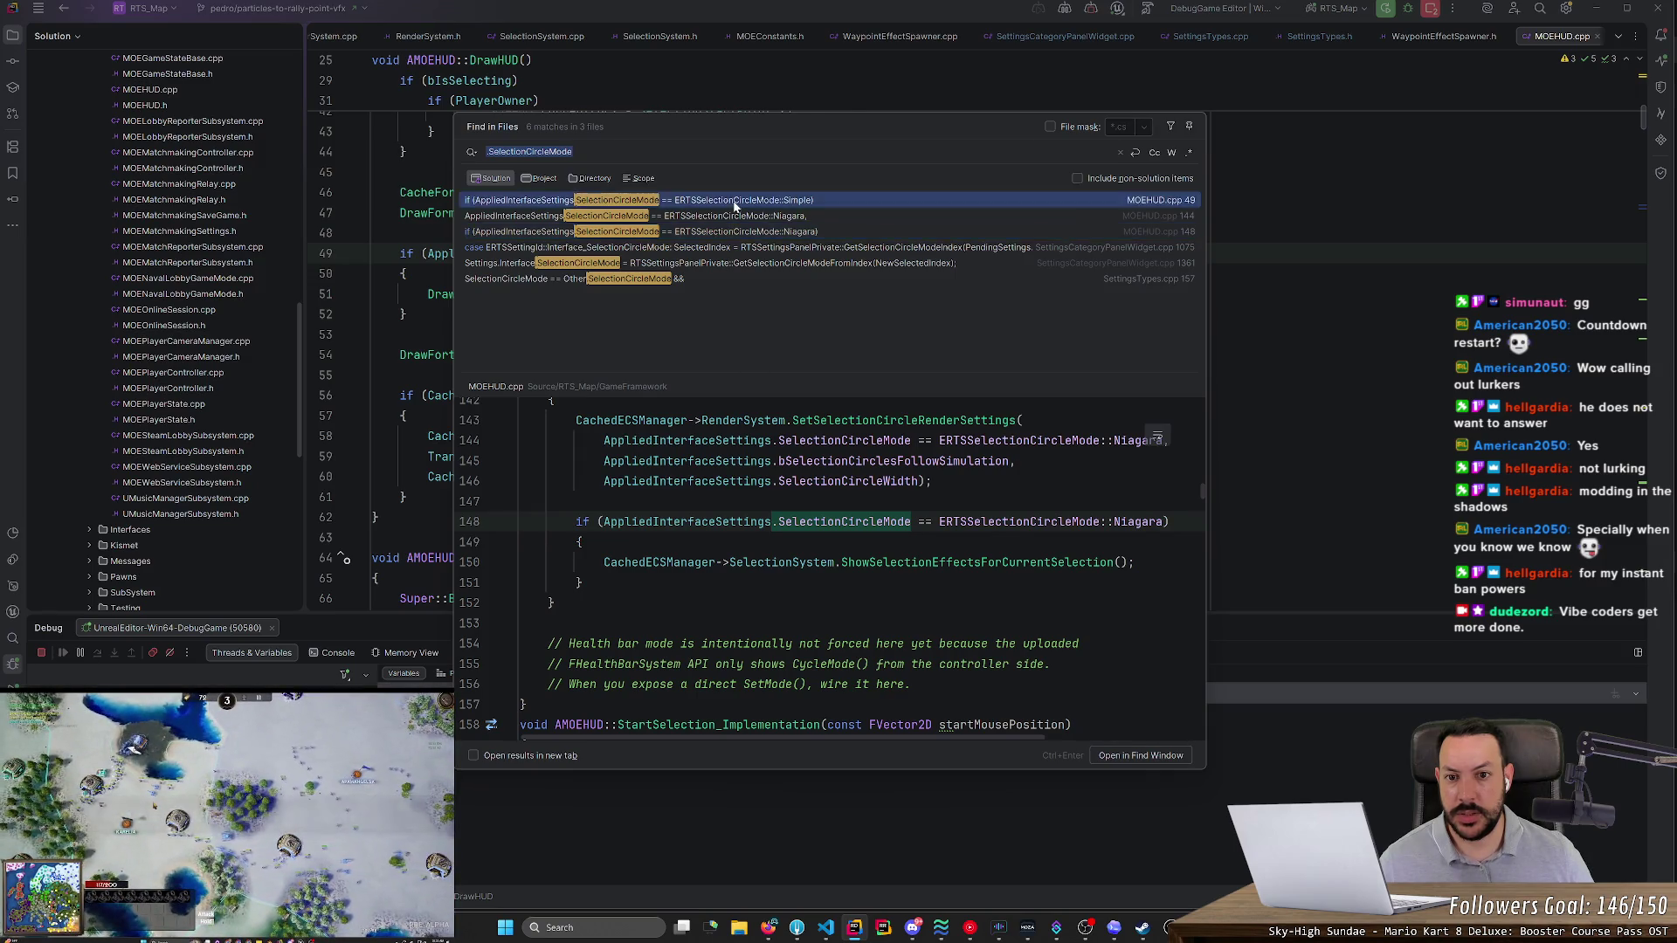
click(777, 233)
scroll(828, 568, up, 6)
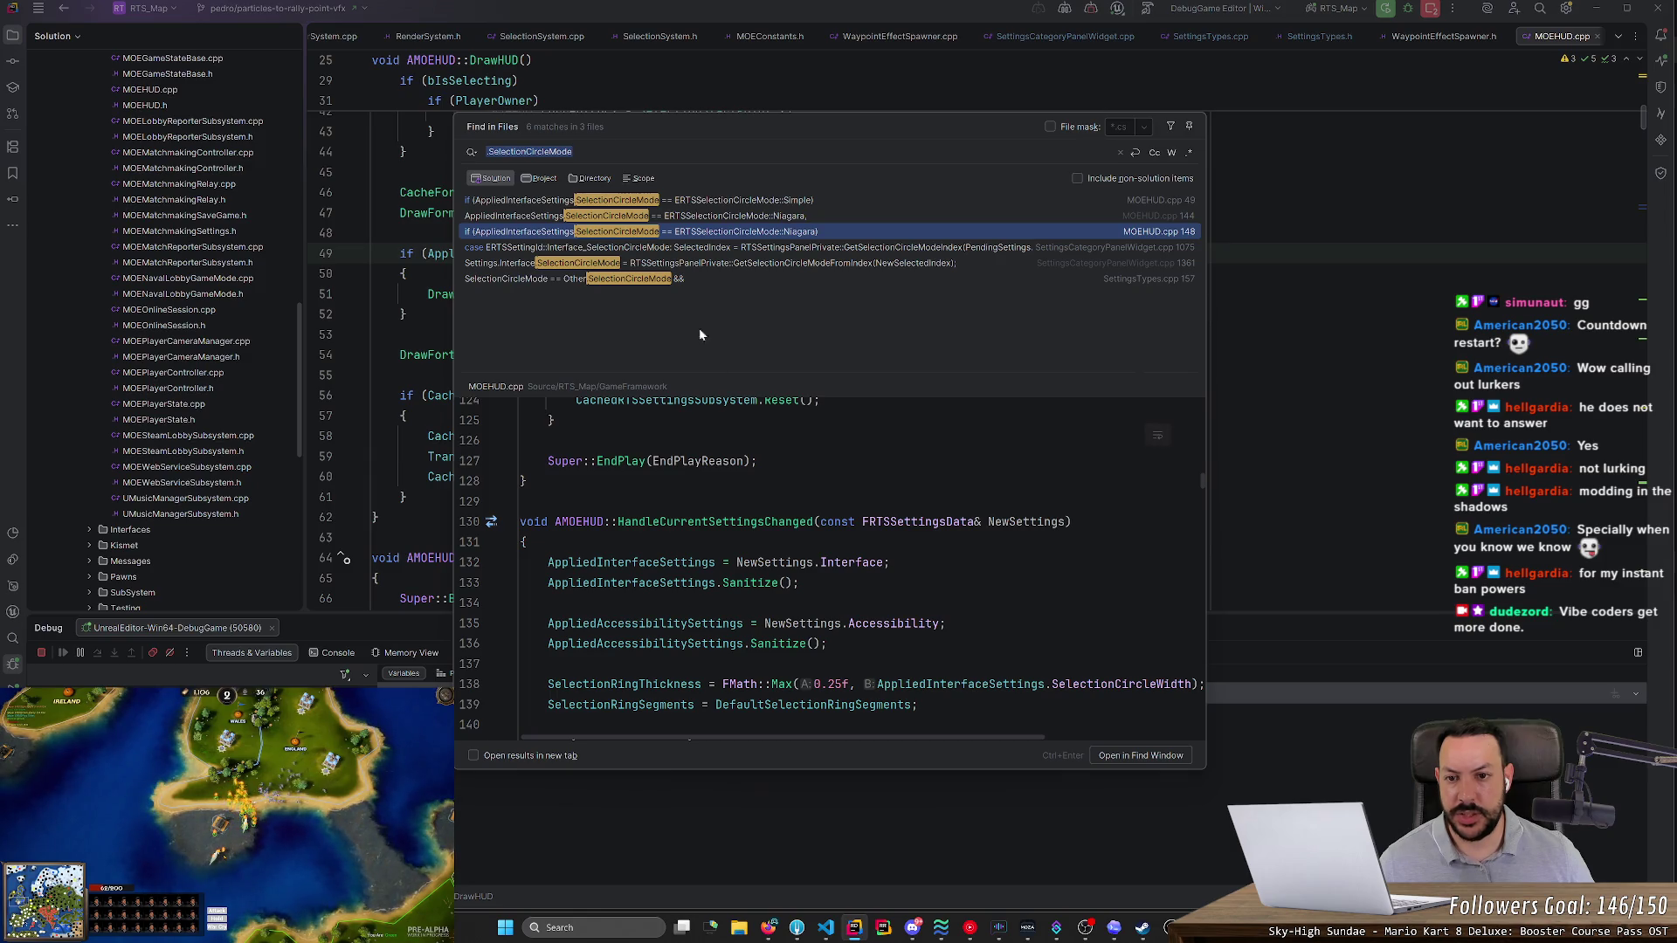
click(695, 202)
scroll(829, 559, up, 5)
scroll(830, 559, down, 5)
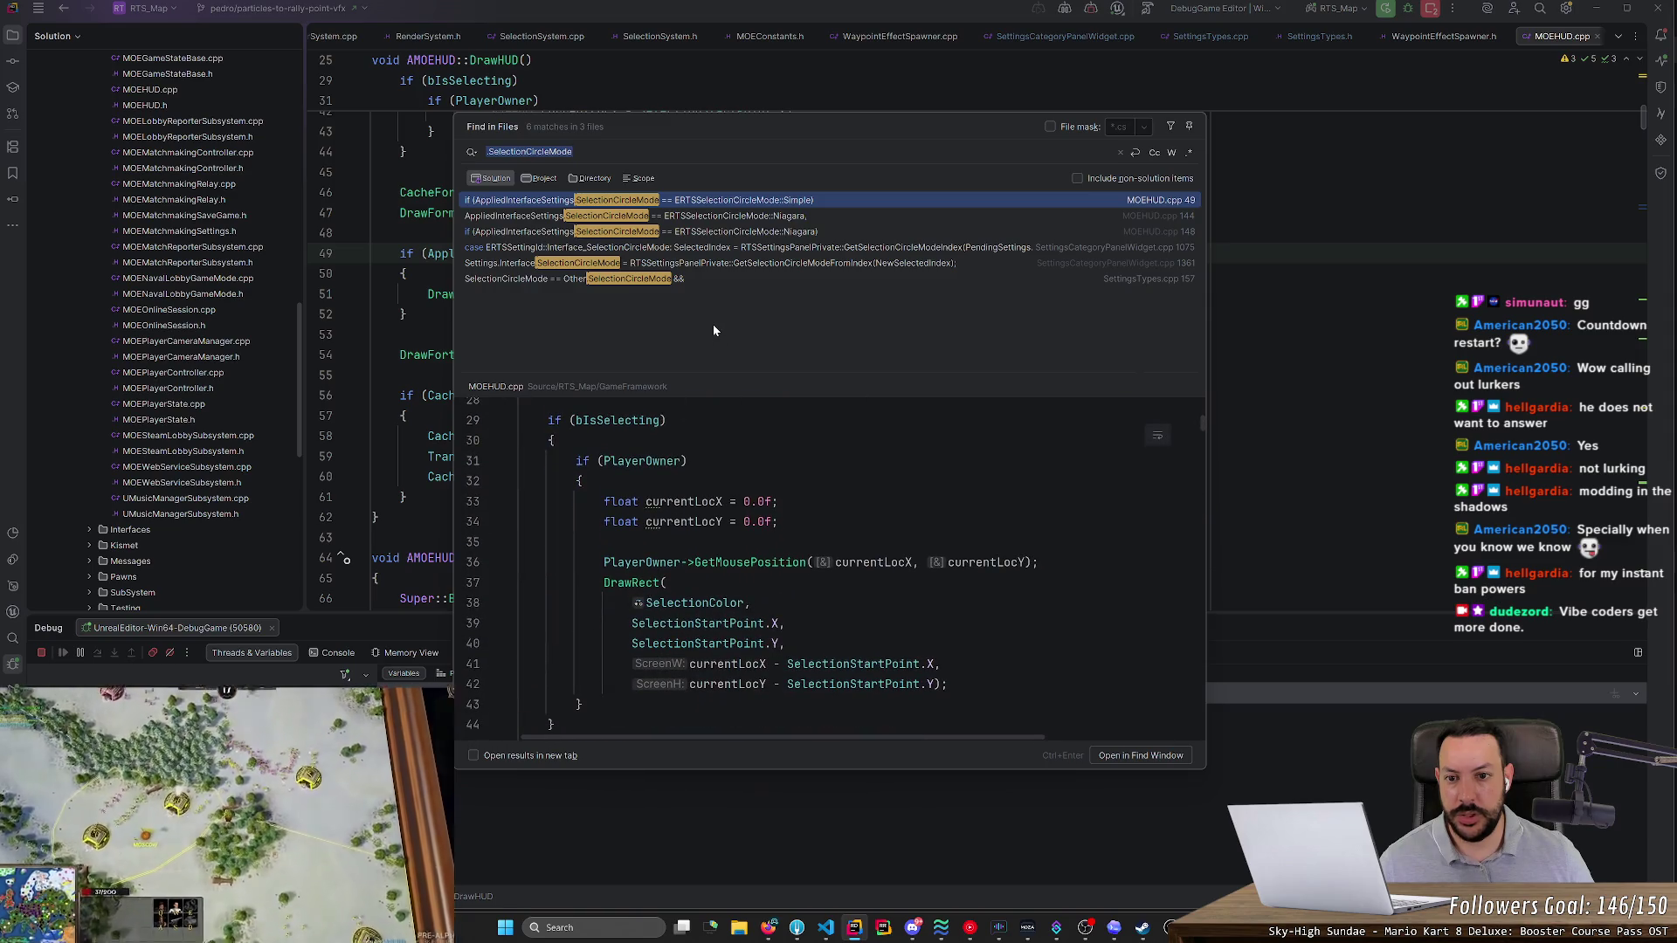
click(723, 233)
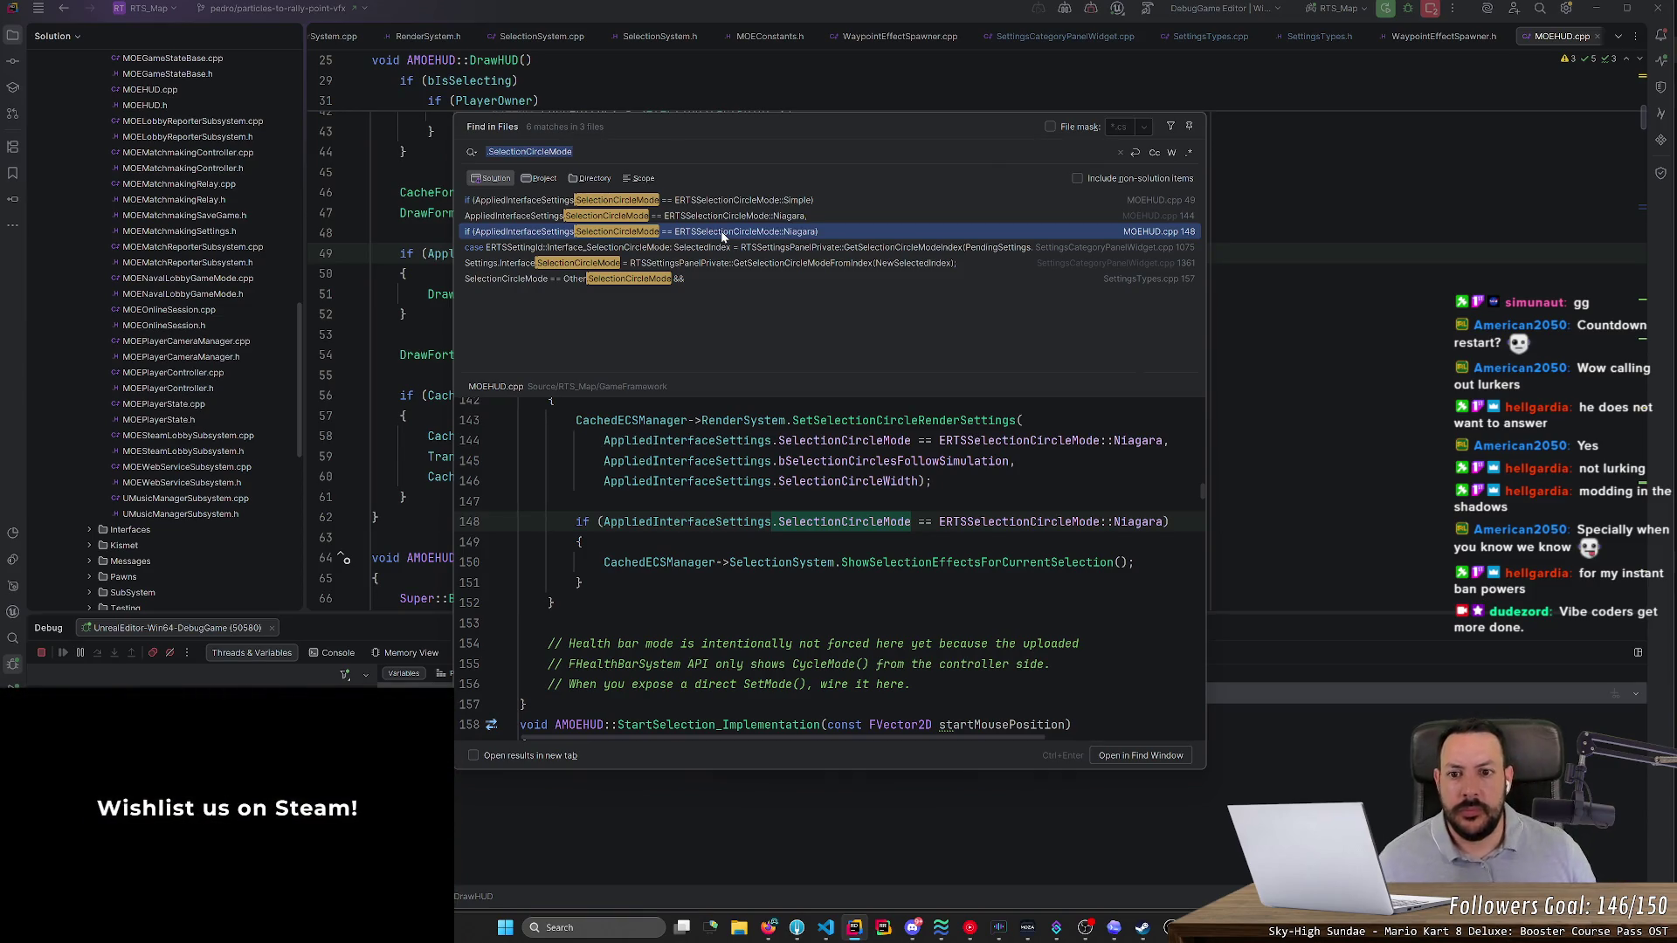
click(722, 218)
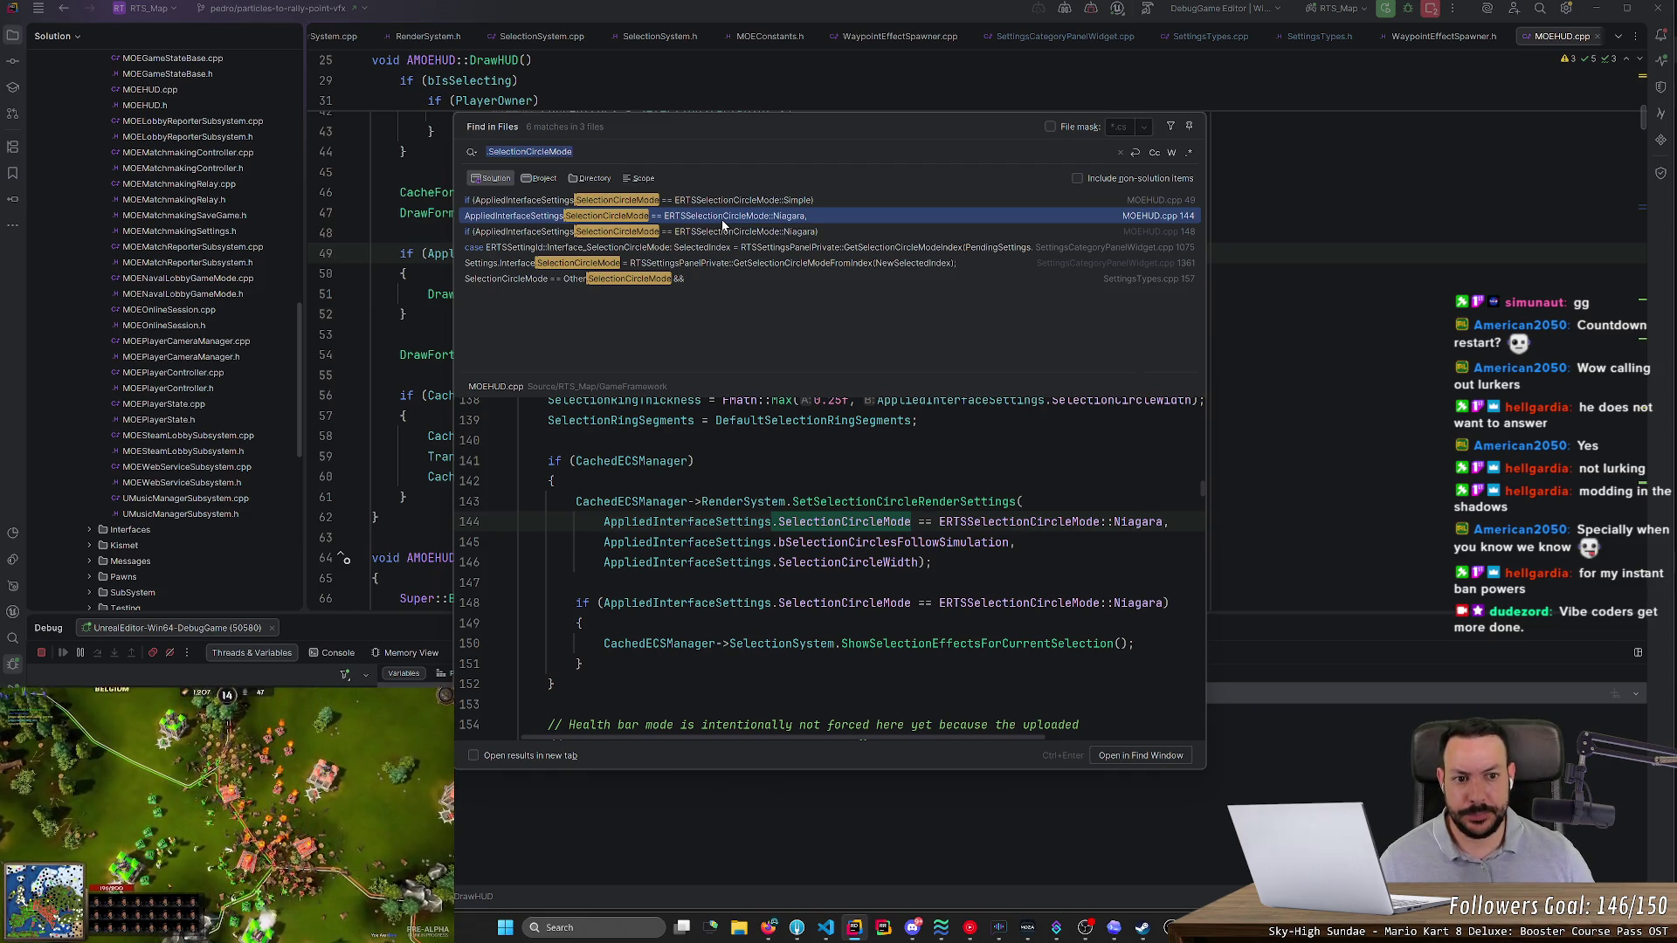
click(722, 233)
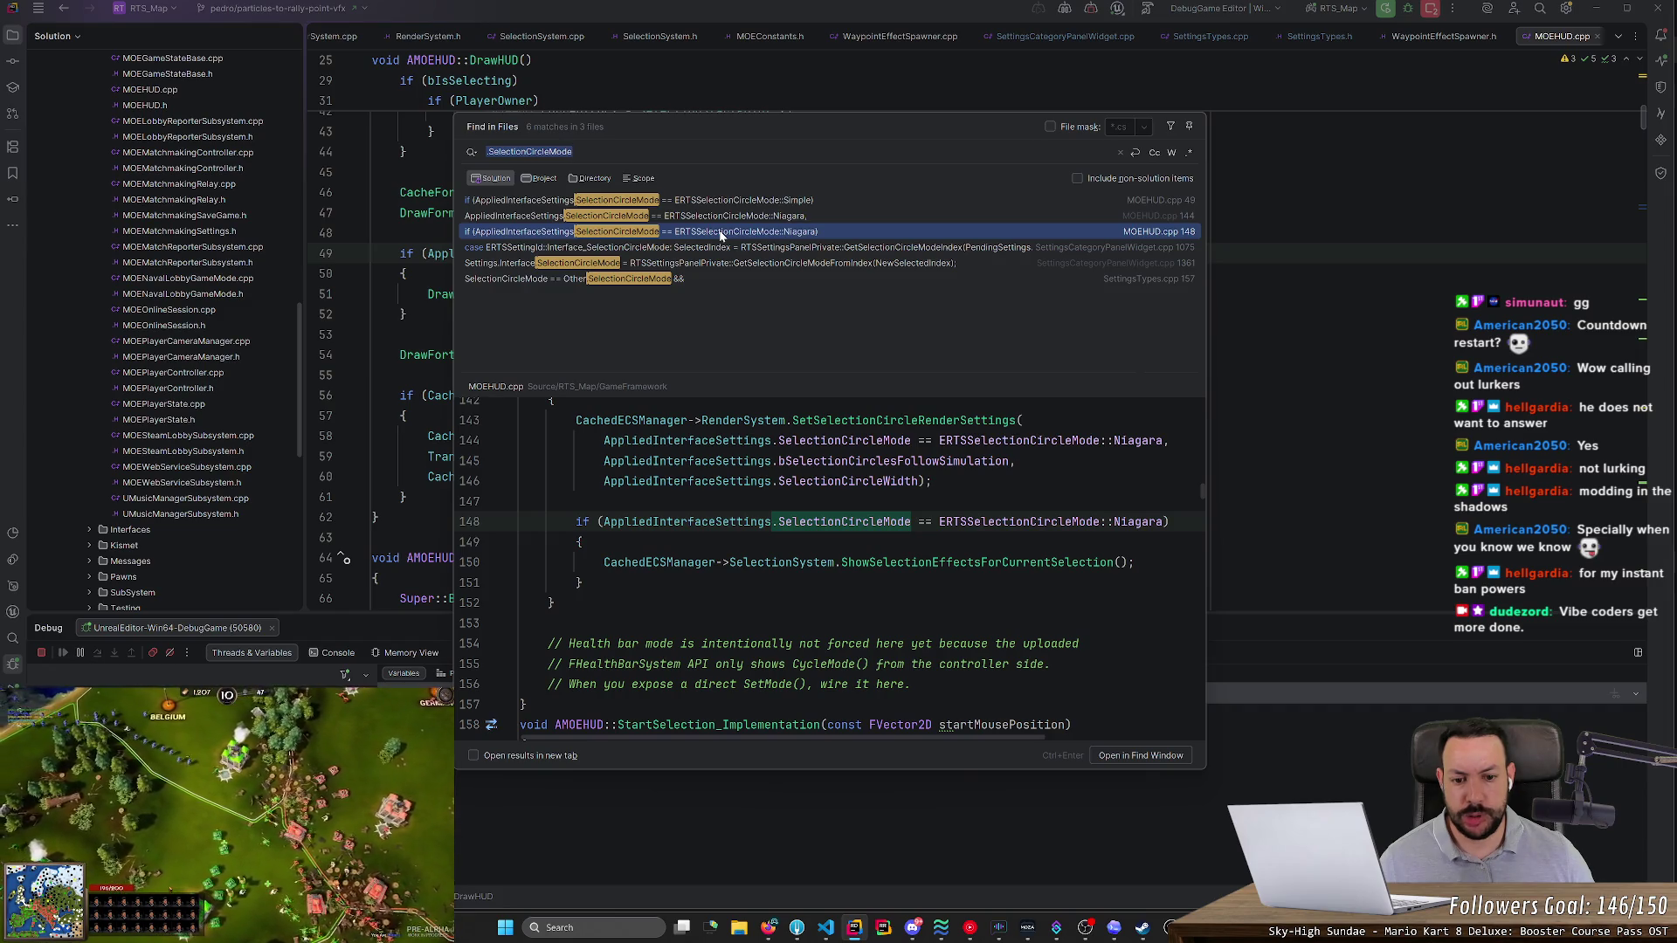
key(Return)
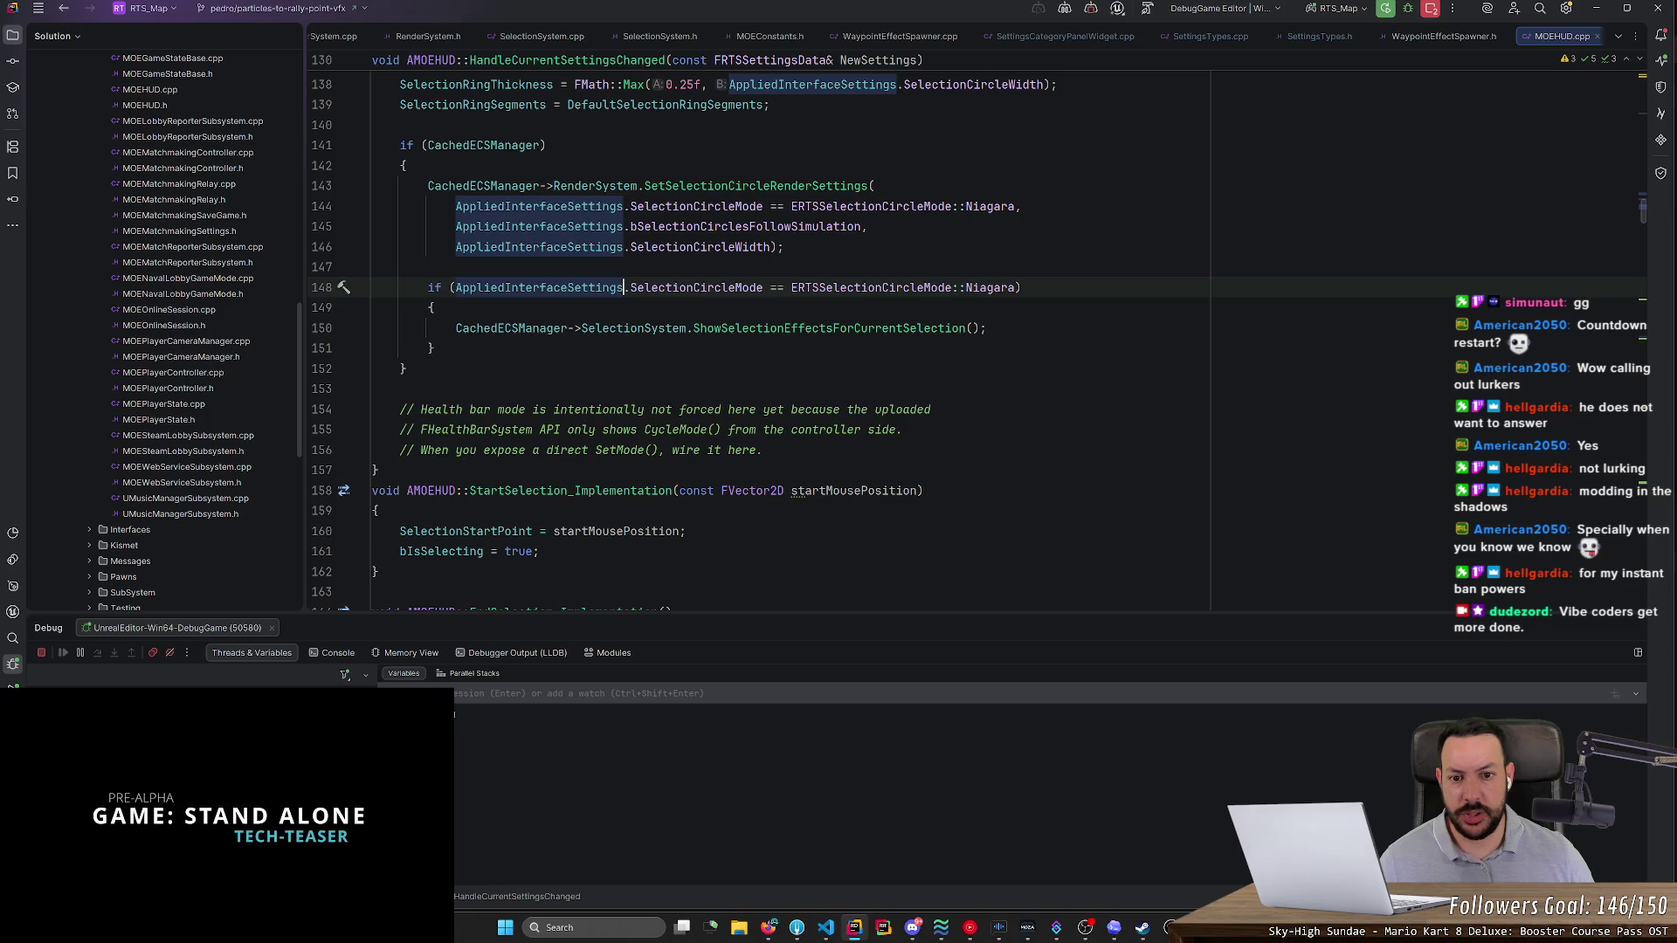
- Inspect ShowSelectionEffectsForCurrentSelection's SelectionSystem.cpp definition and Quick Documentation, then return to Unreal Editor
ctrl+click(829, 328)
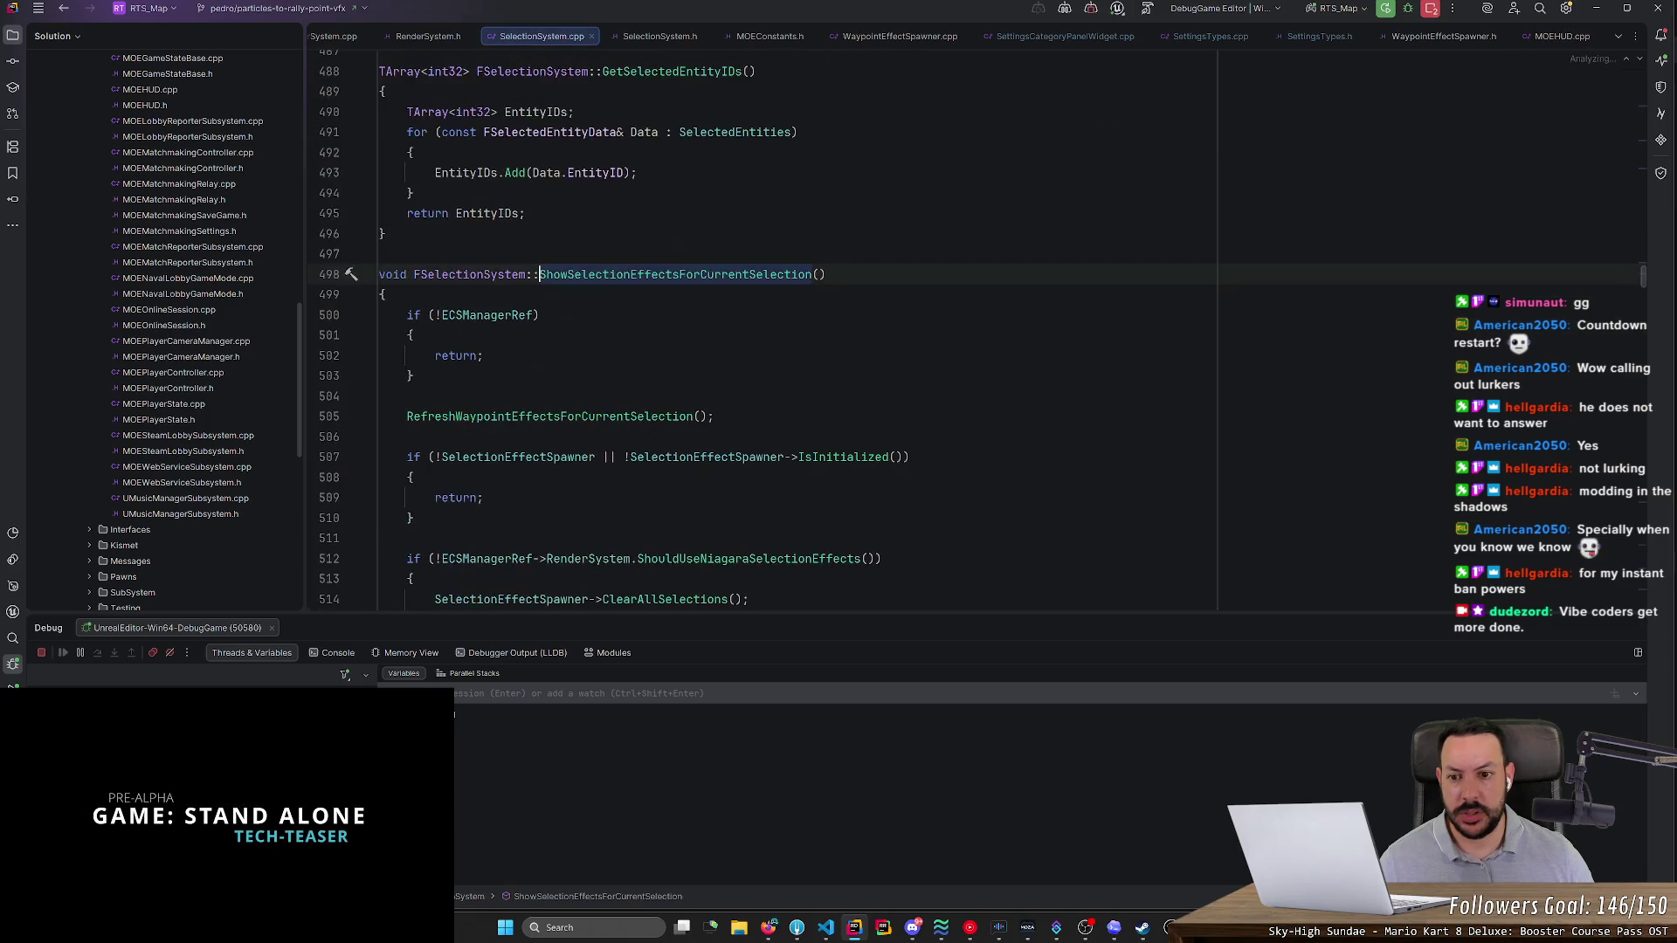
scroll(786, 332, down, 5)
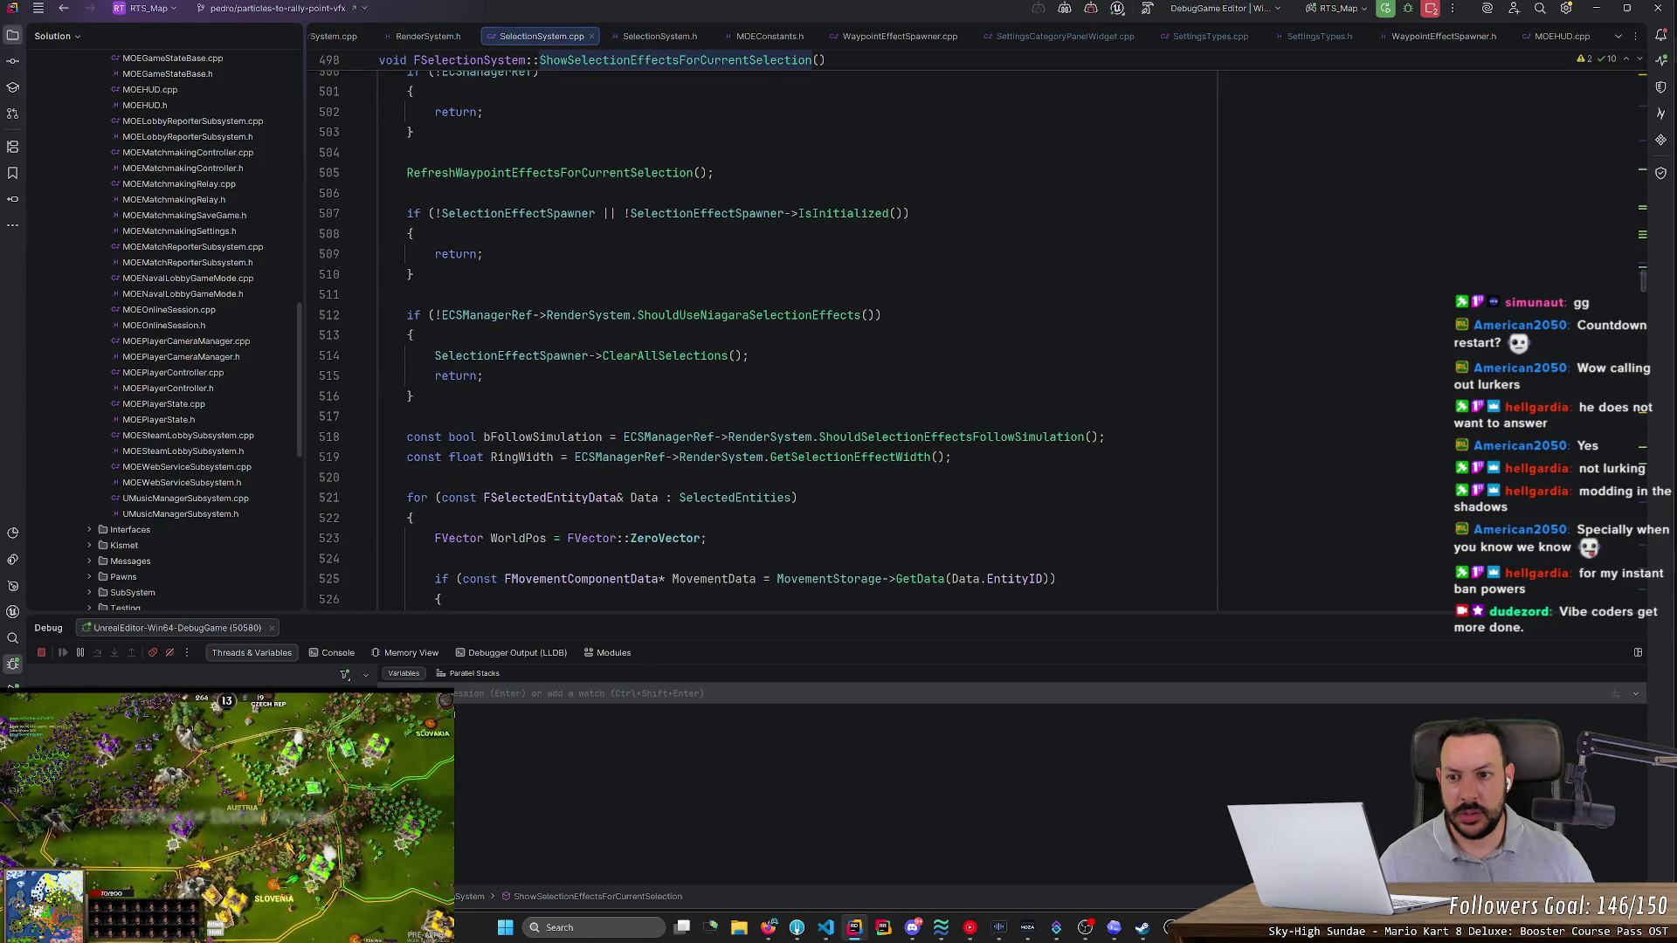
scroll(760, 341, up, 3)
key(ctrl+alt+Left)
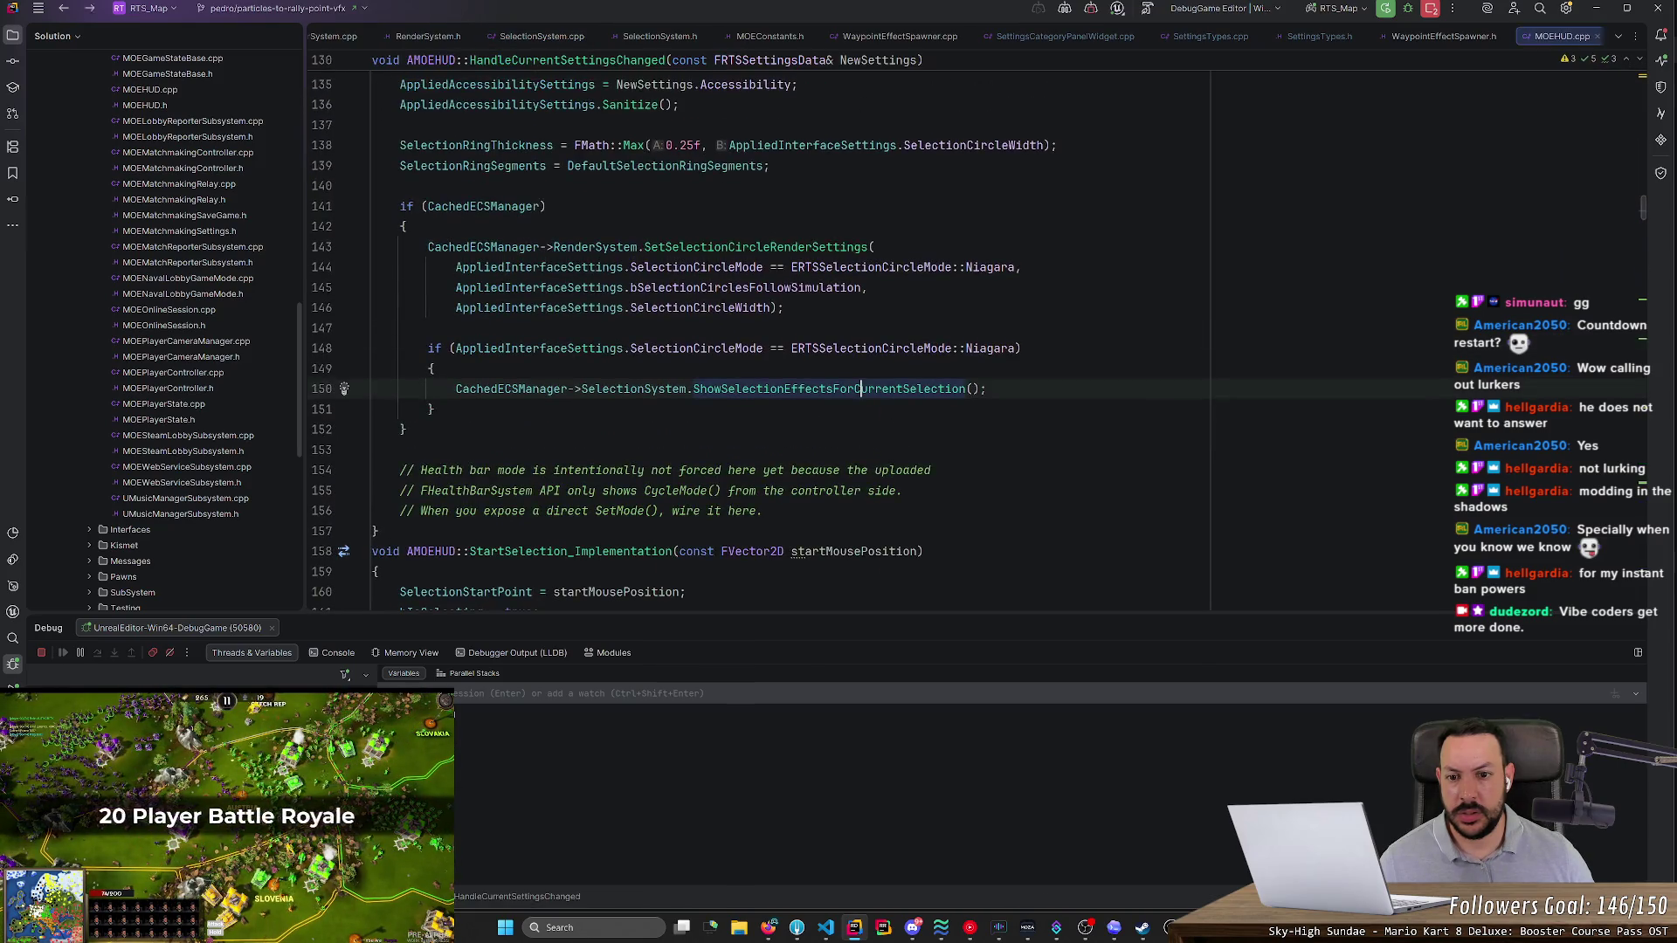
key(ctrl+q)
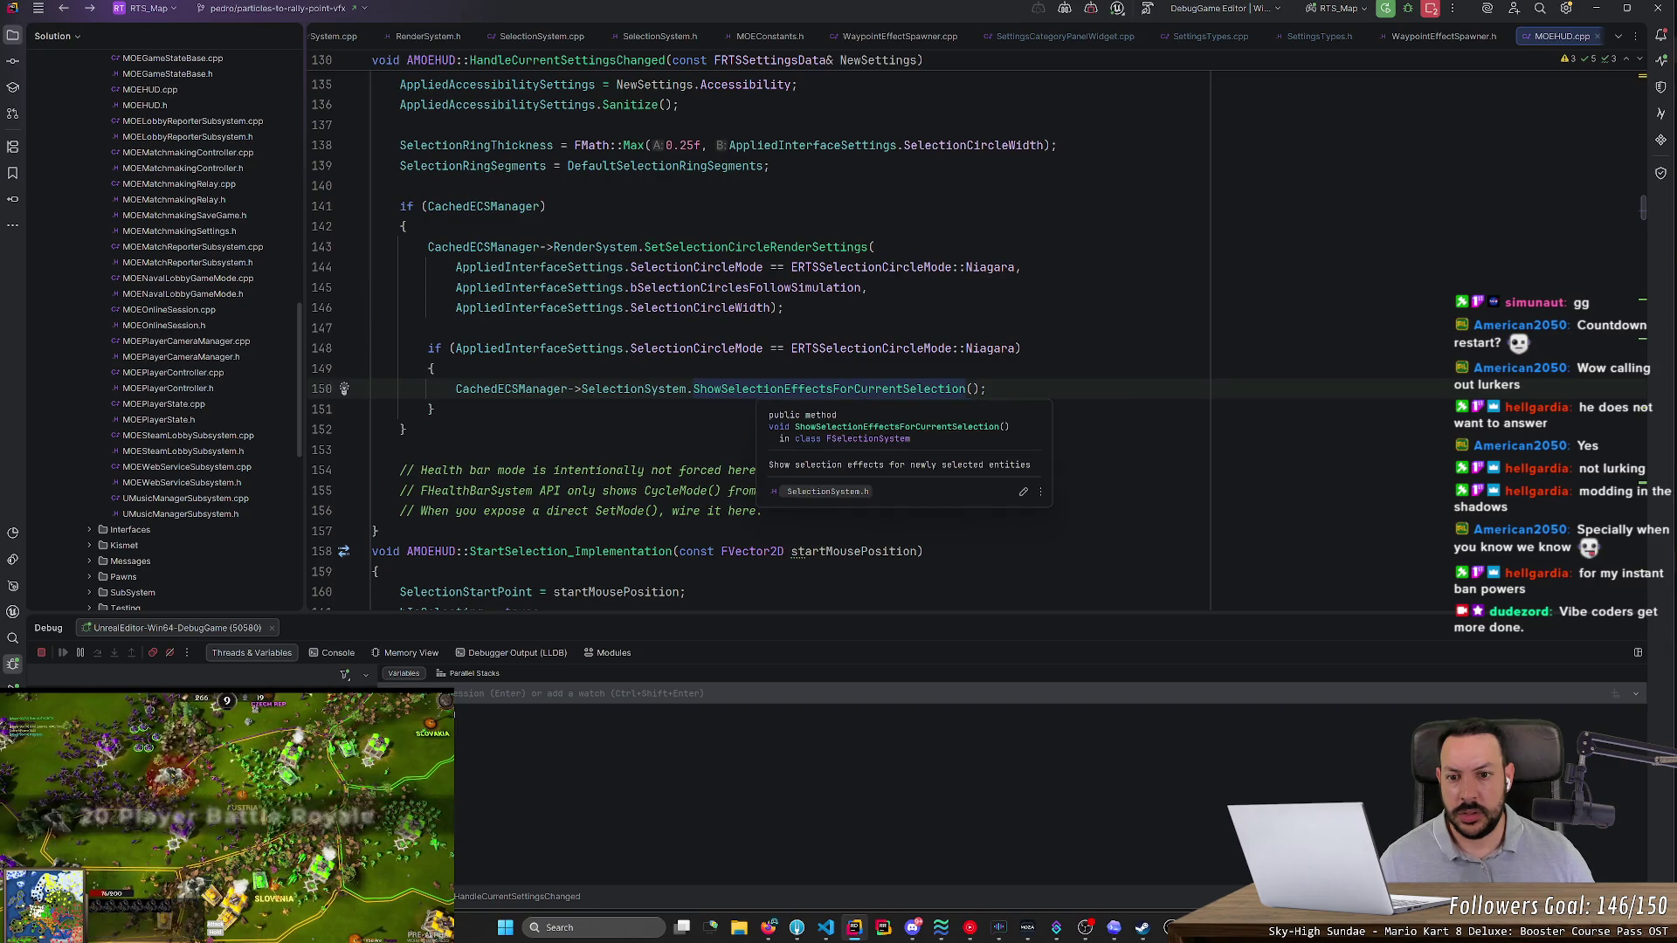
key(Escape)
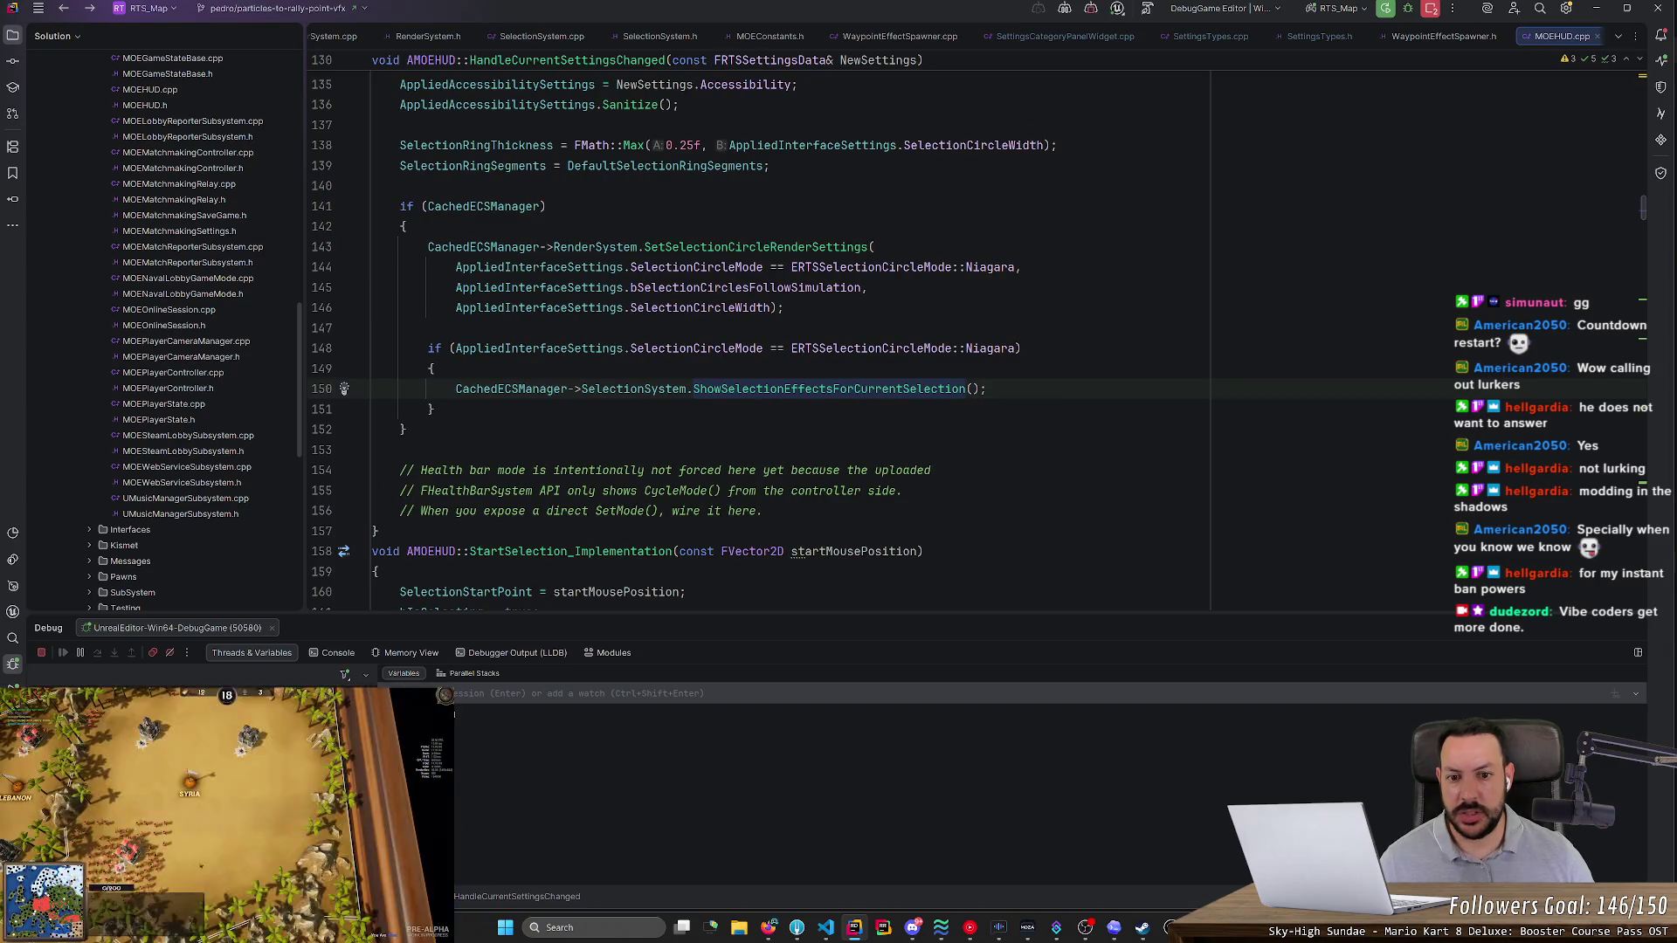
ctrl+click(796, 391)
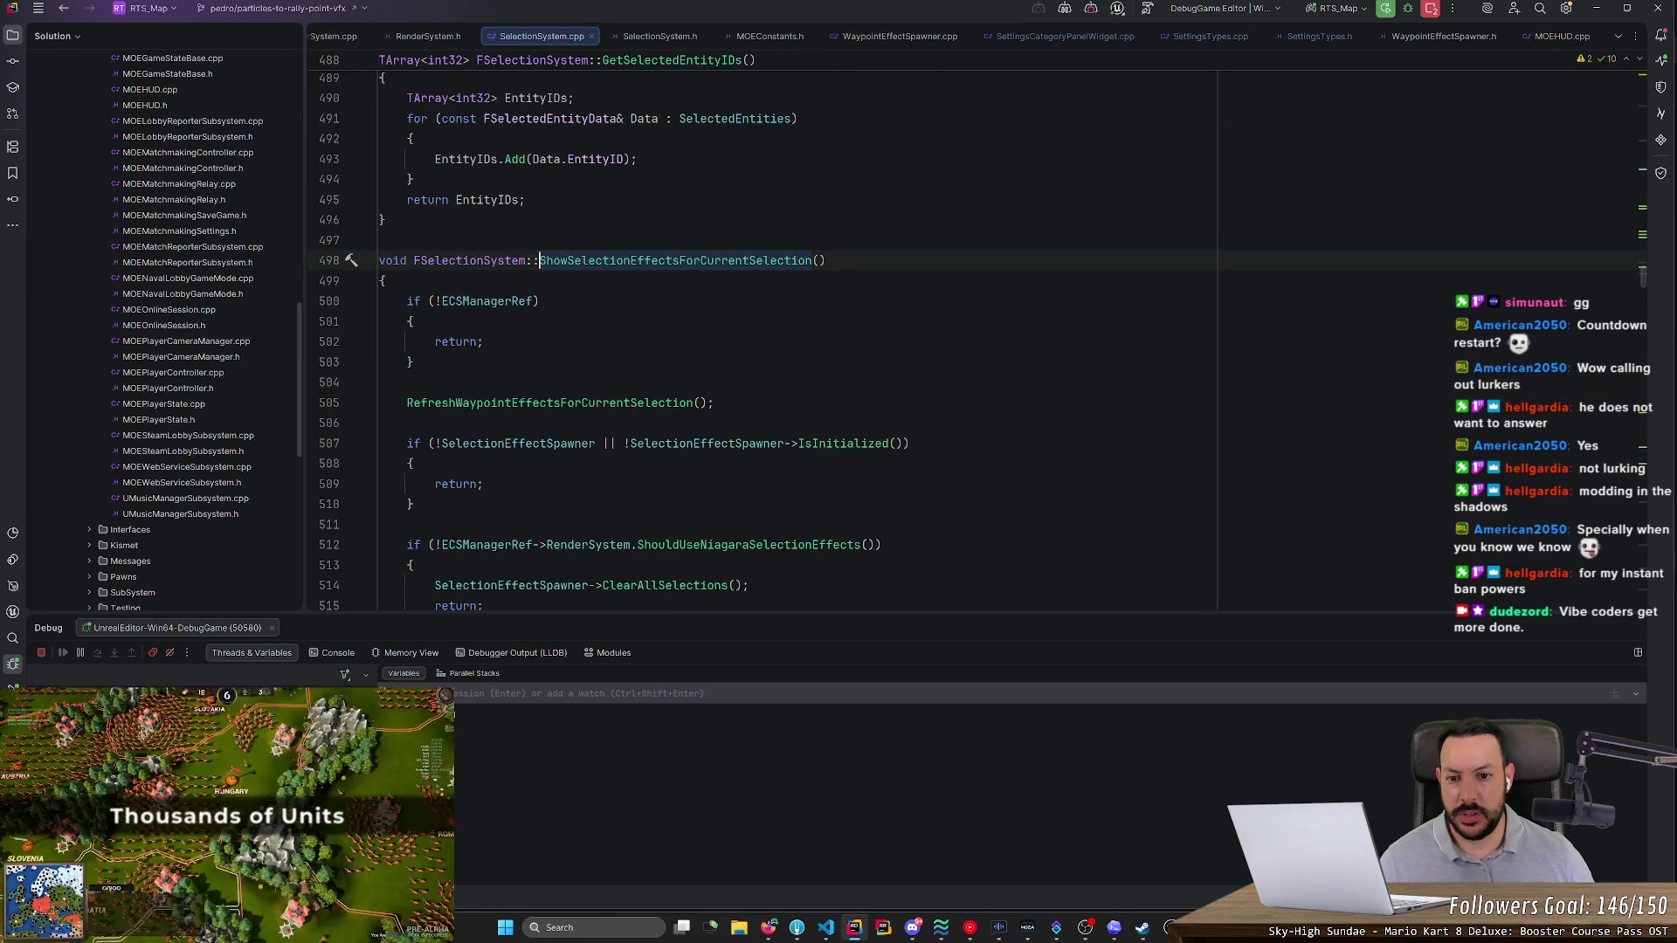
scroll(760, 341, down, 2)
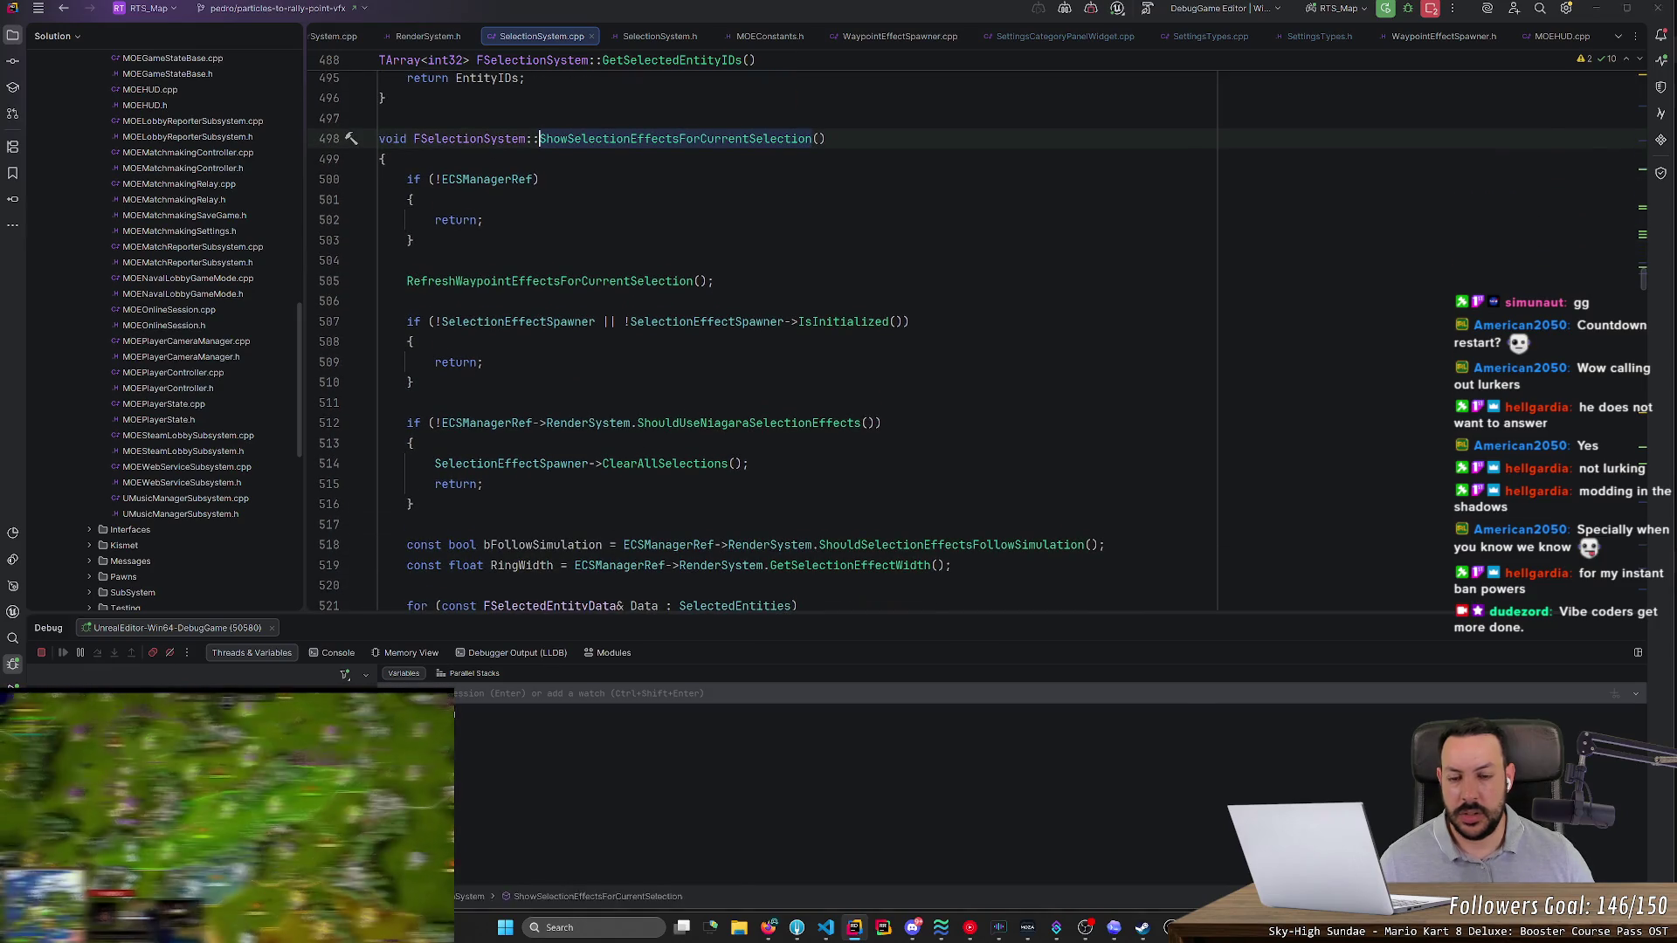
key(alt+Tab)
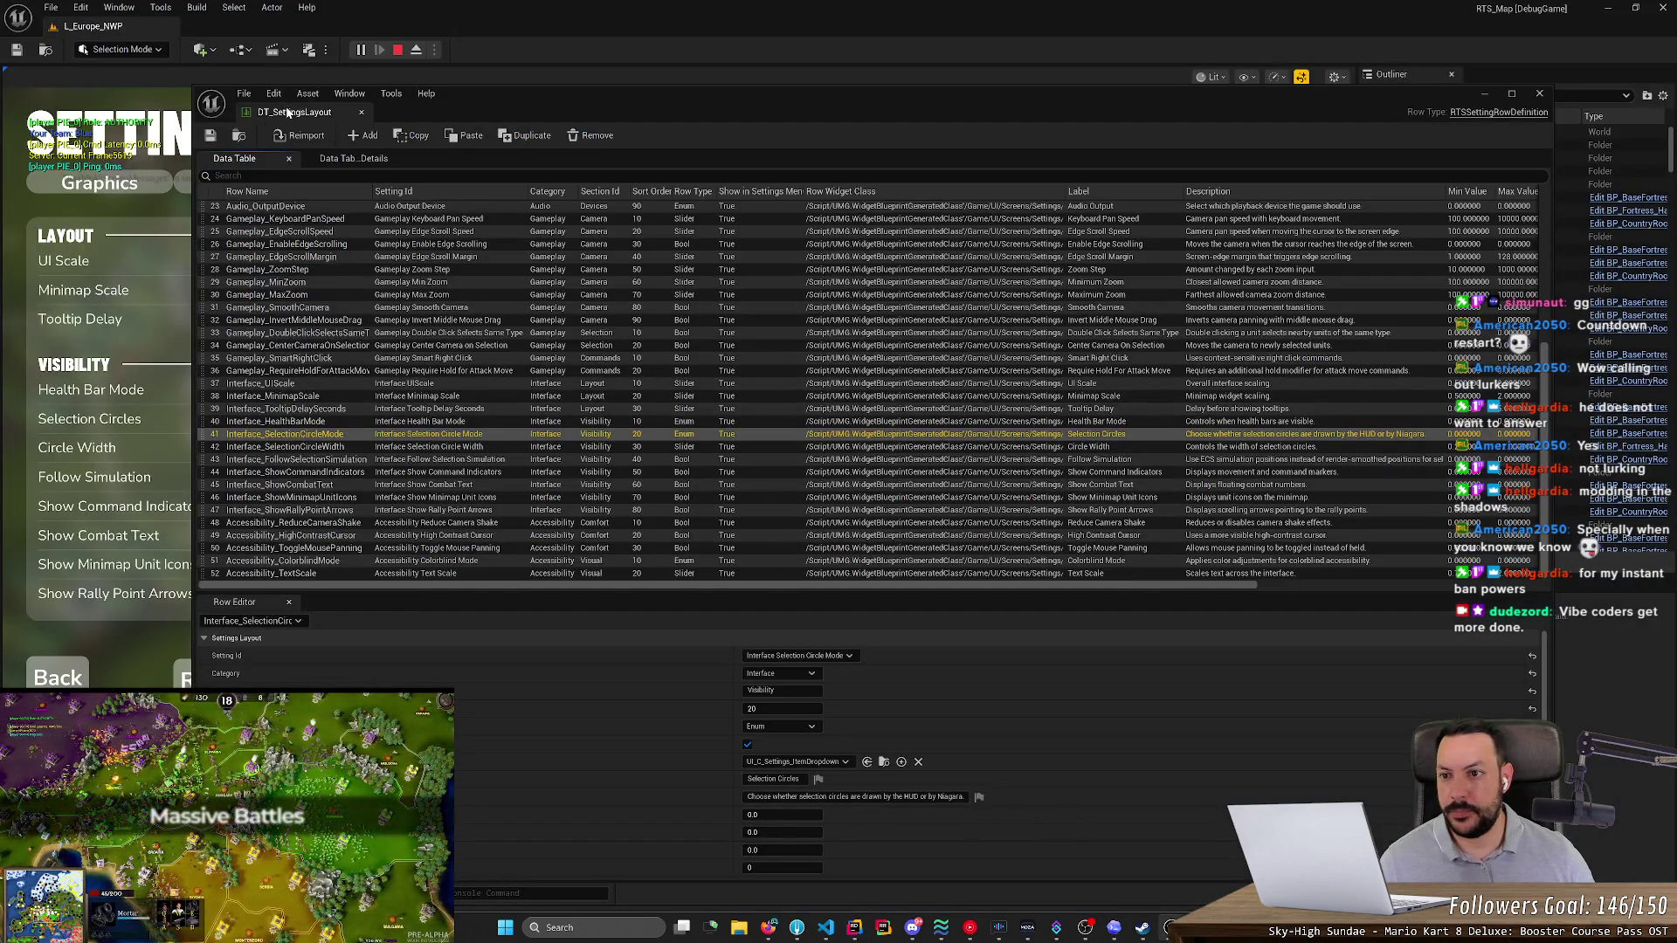
- Switch the running game's Selection Circles option from Niagara to Simple and leave the settings
click(160, 266)
click(419, 420)
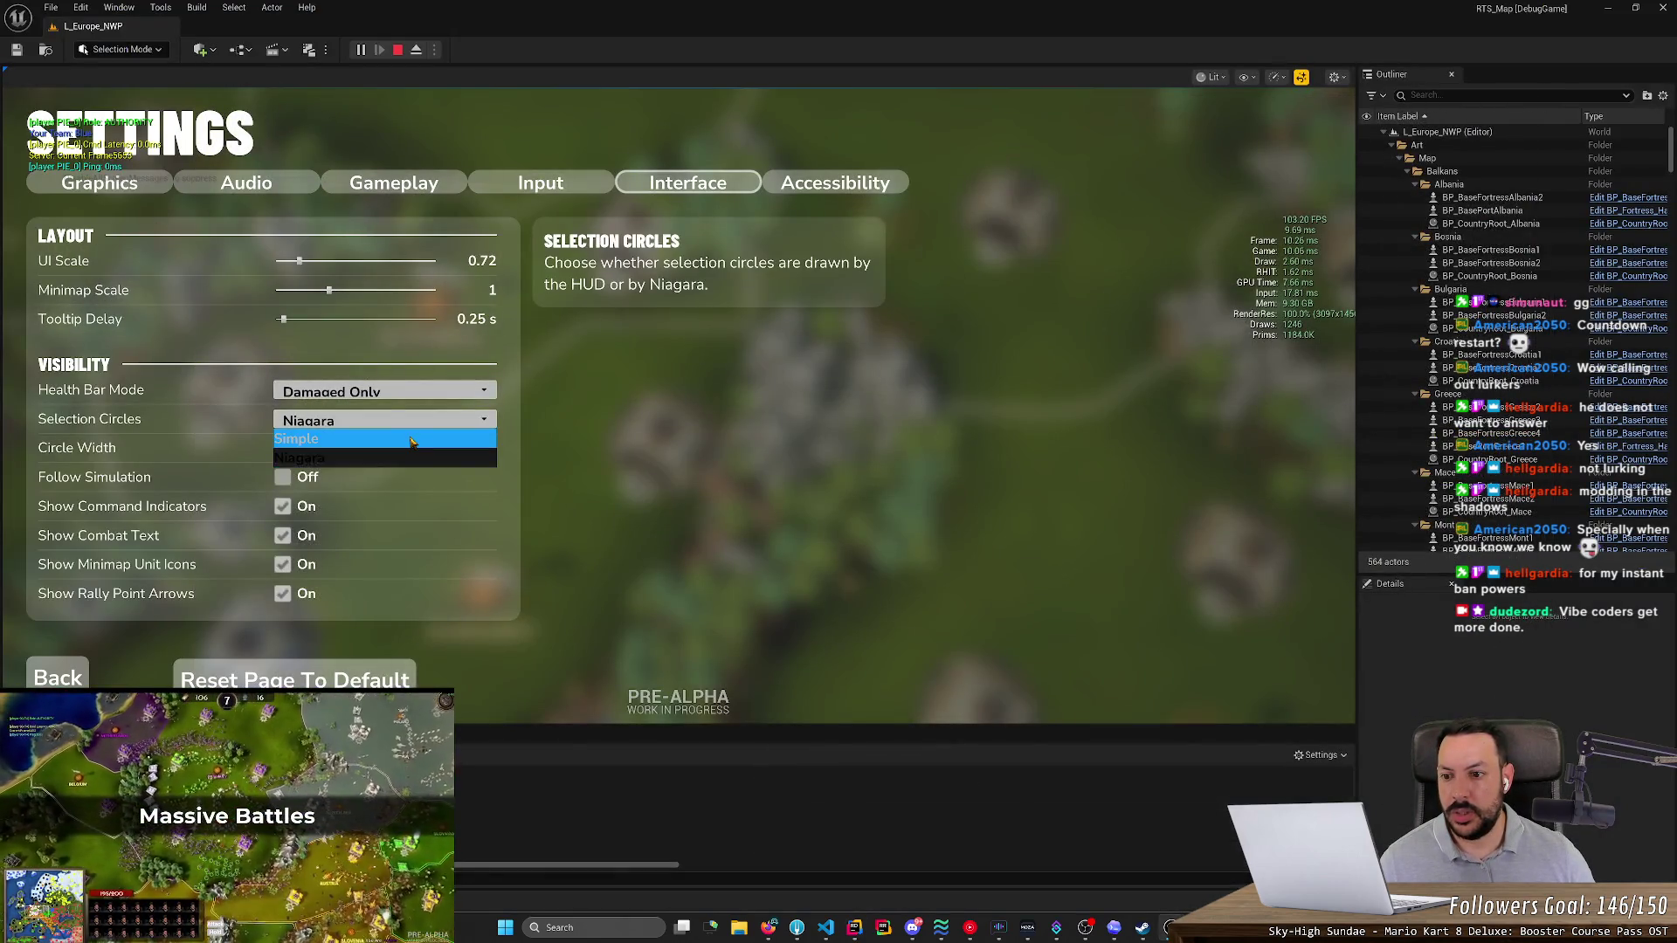
click(410, 438)
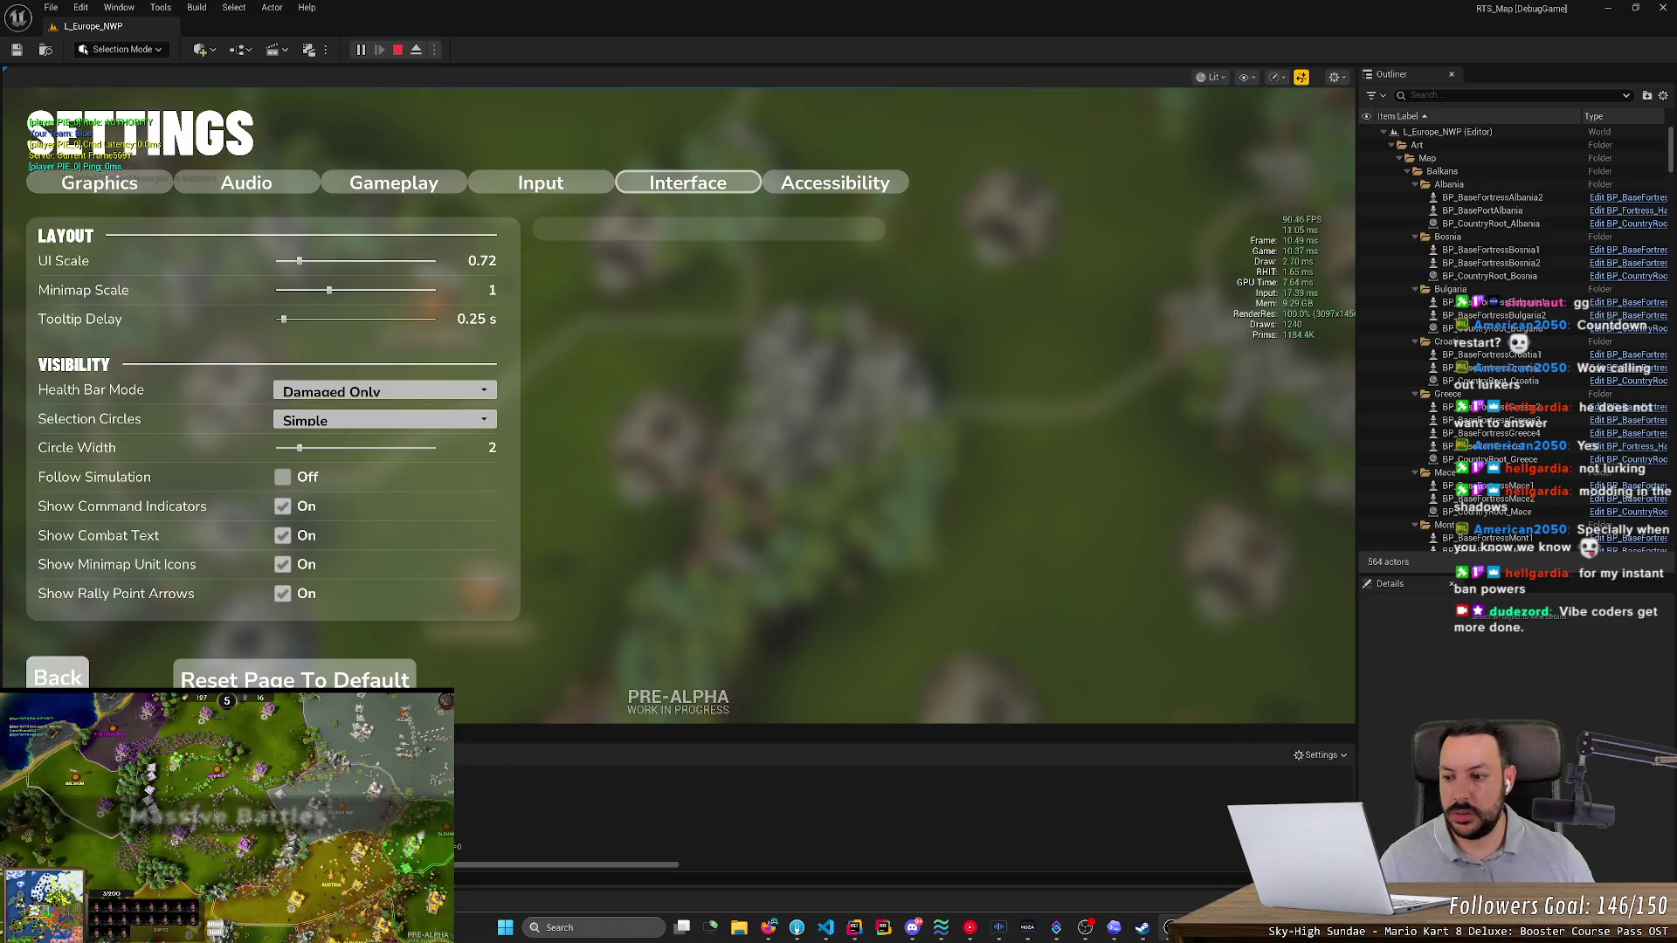
key(Escape)
key(alt+Tab)
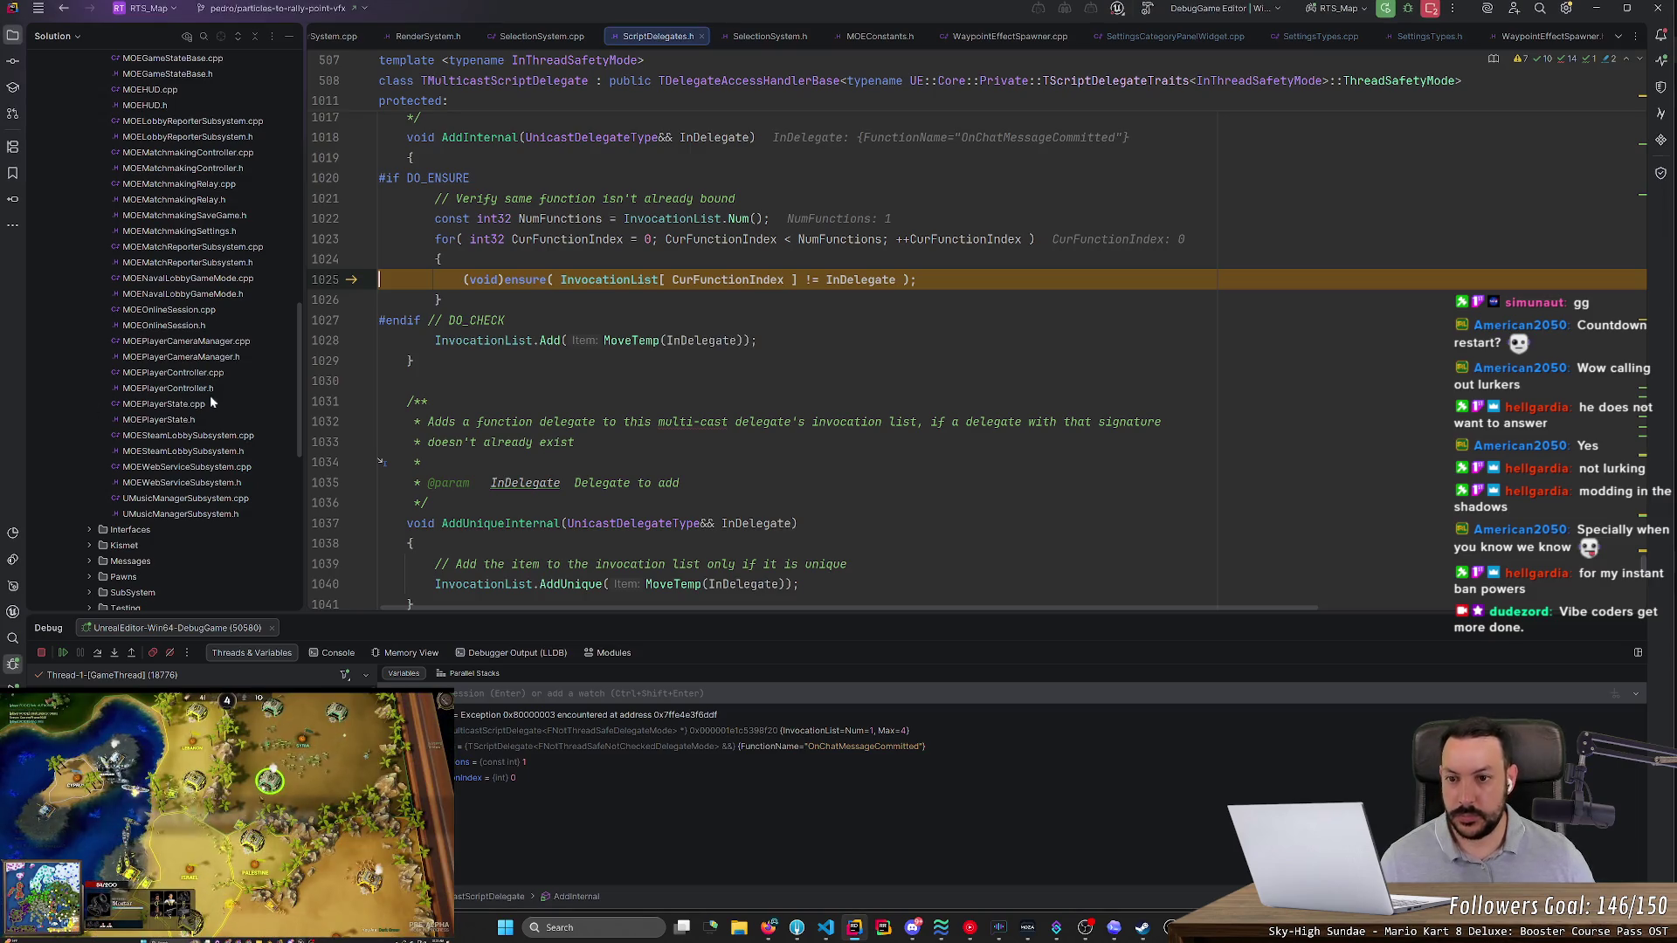
- Close ScriptDelegates.h, stop debugging, and relaunch UnrealEditor-Win64-DebugGame under the debugger
middle_click(659, 40)
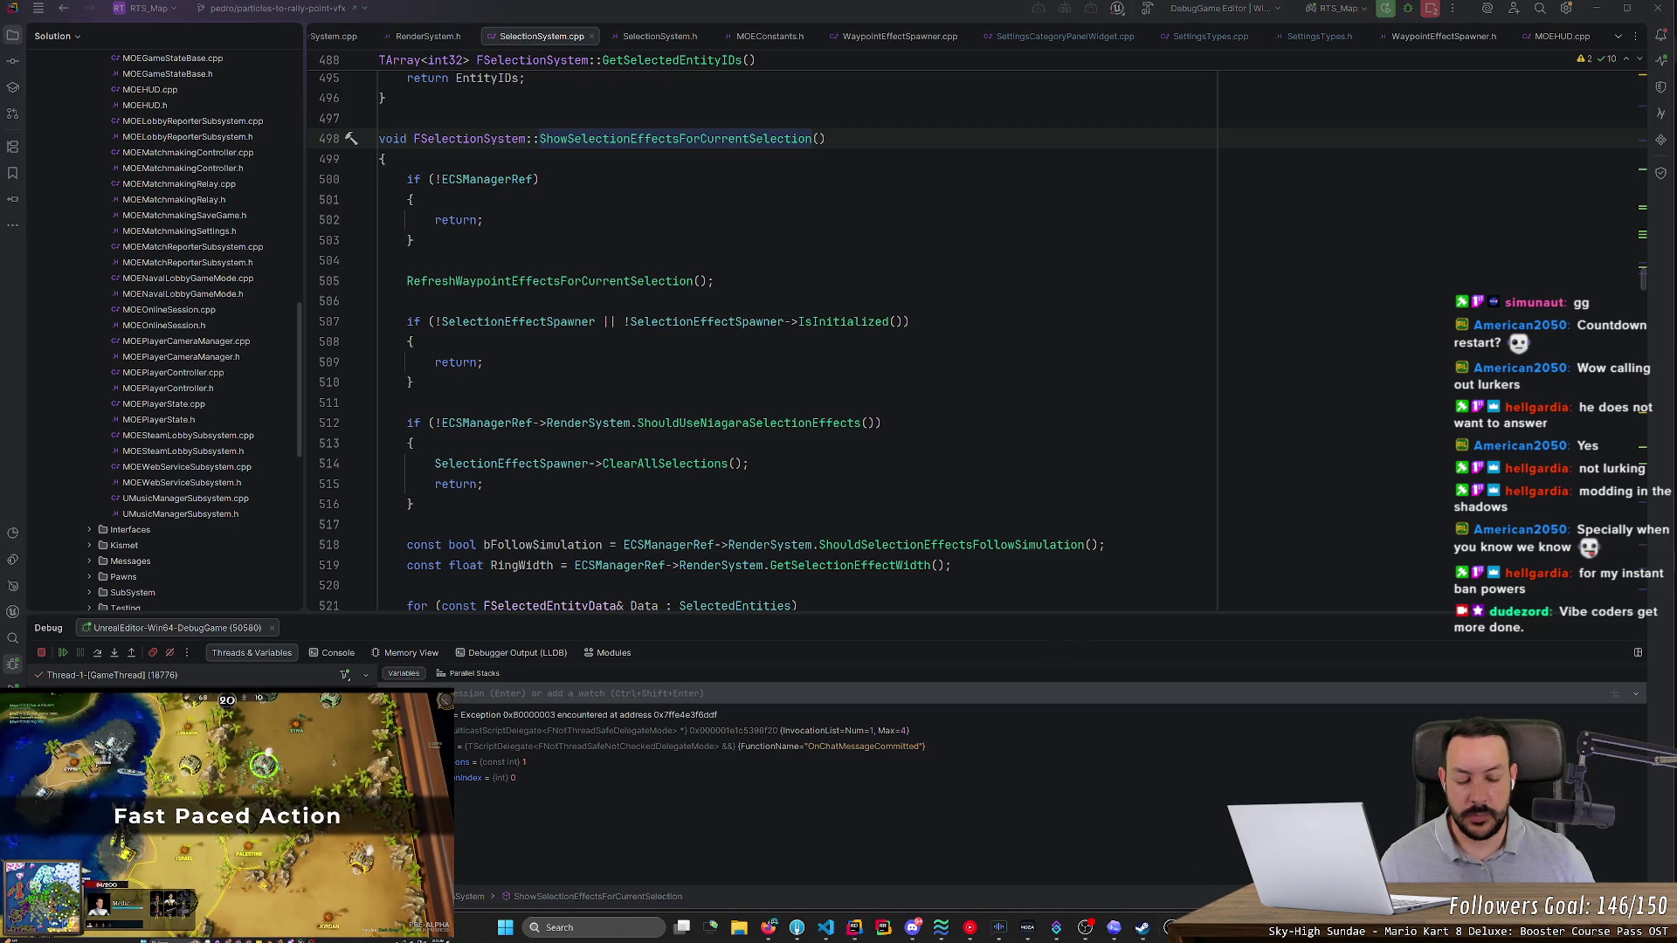
click(1432, 7)
key(Up)
click(1385, 8)
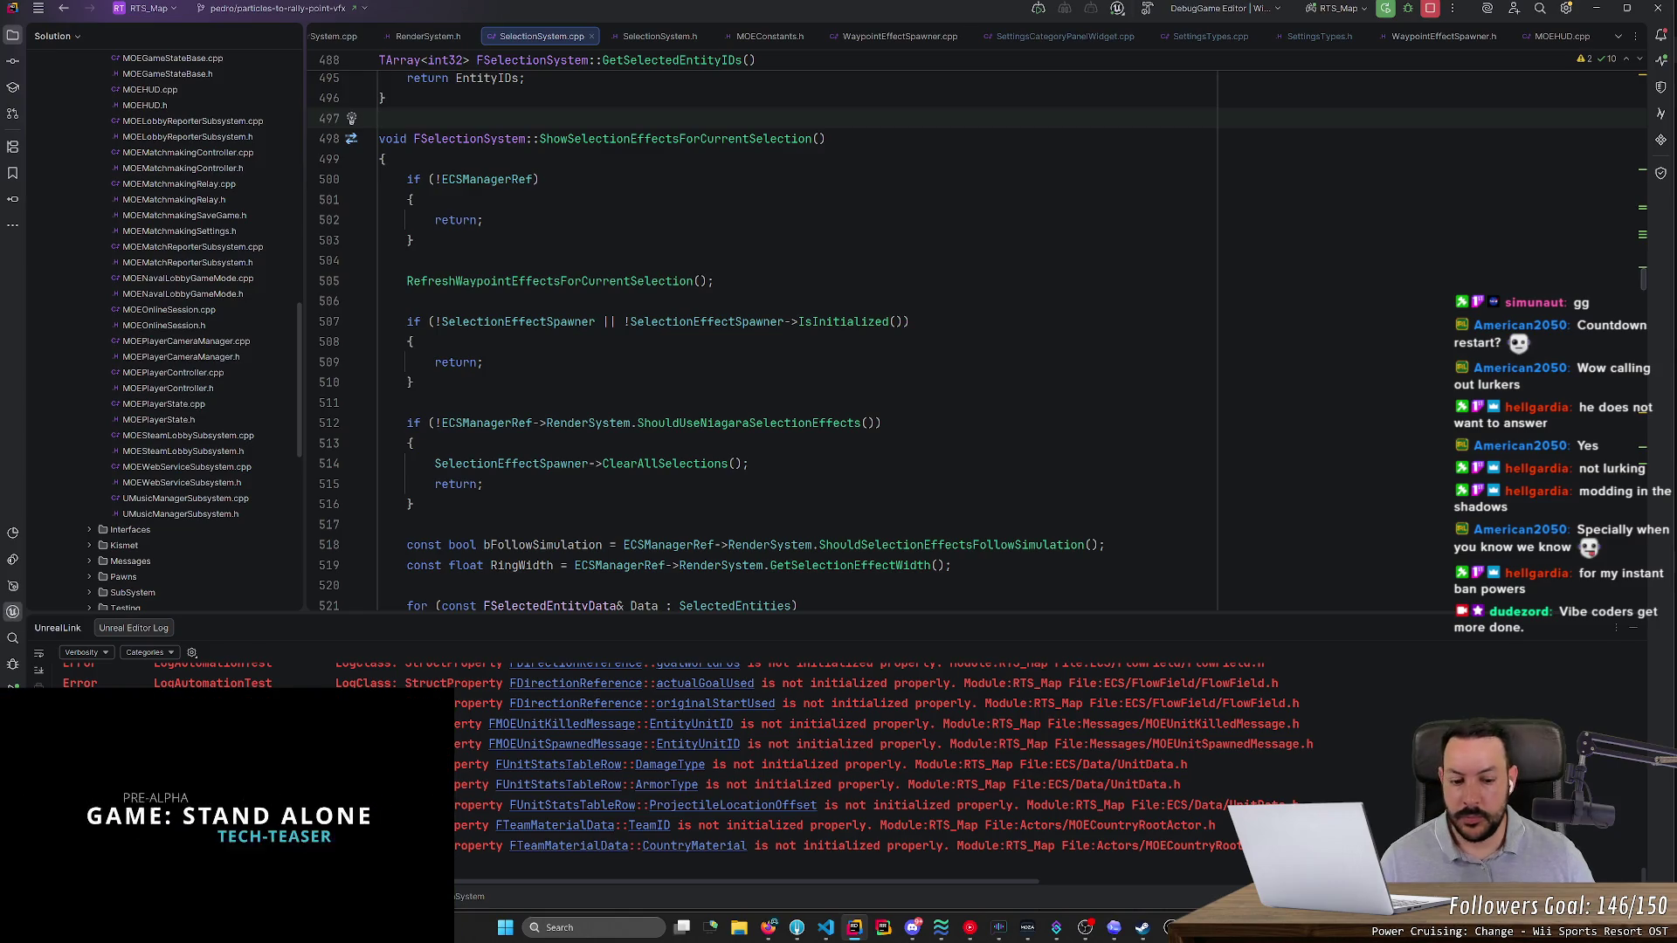
- Glance at the reloaded map, then search all files for ShowSelectionEffectsForCurrentSelection
key(alt+Tab)
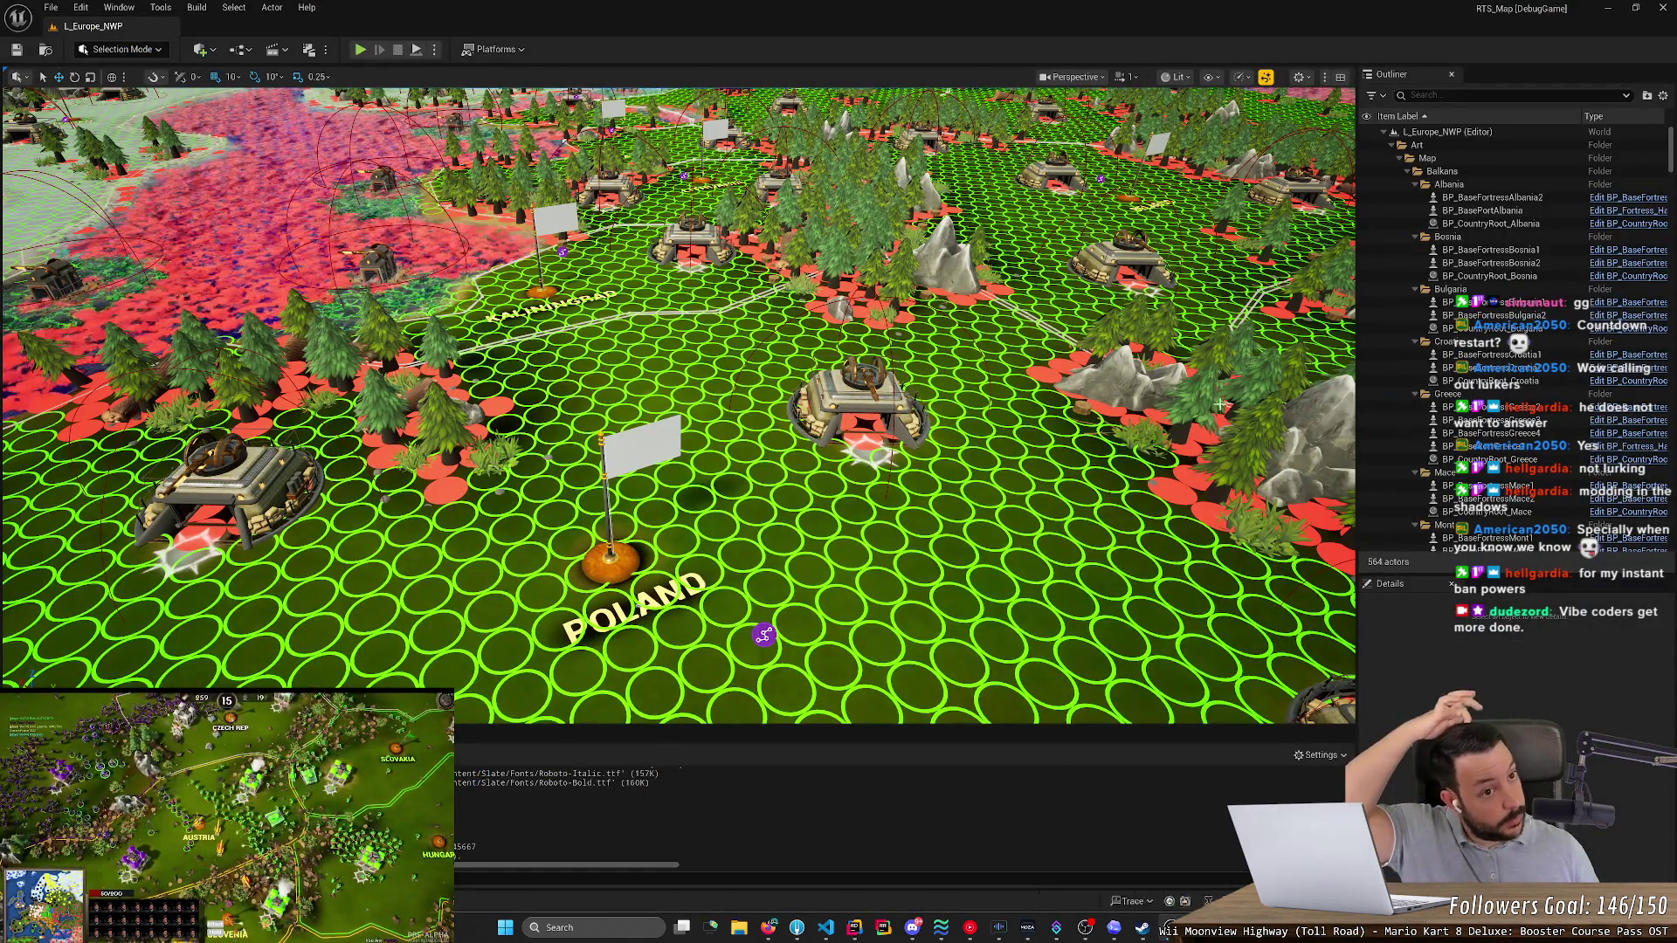
key(alt+Tab)
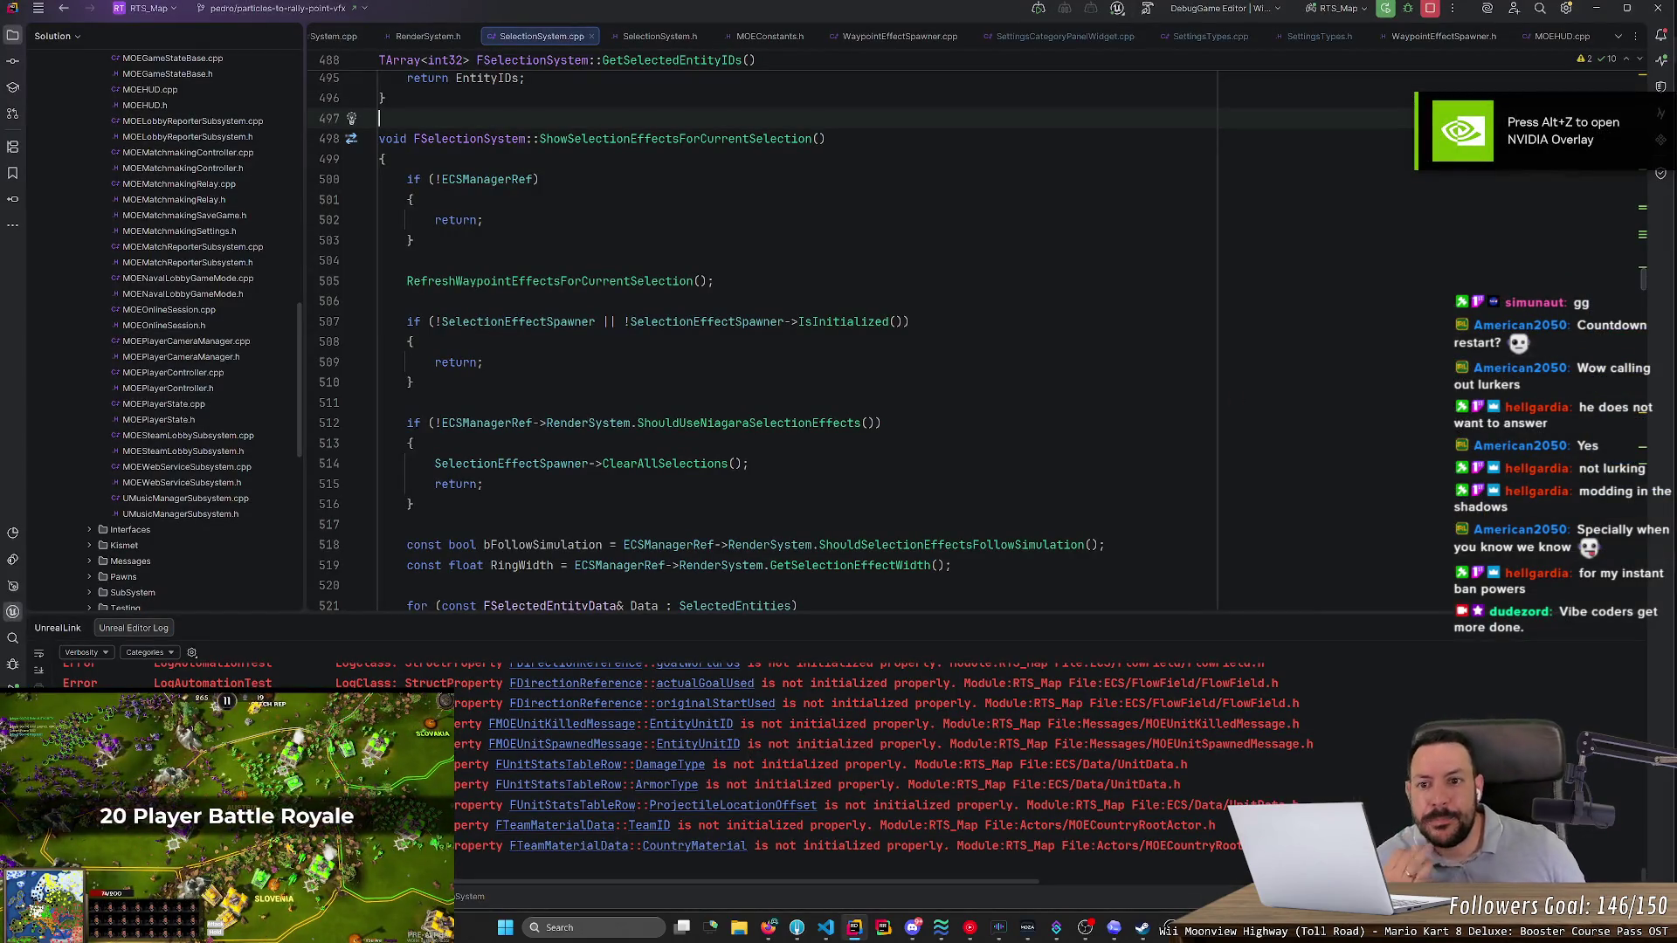
double_click(751, 138)
key(ctrl+shift+f)
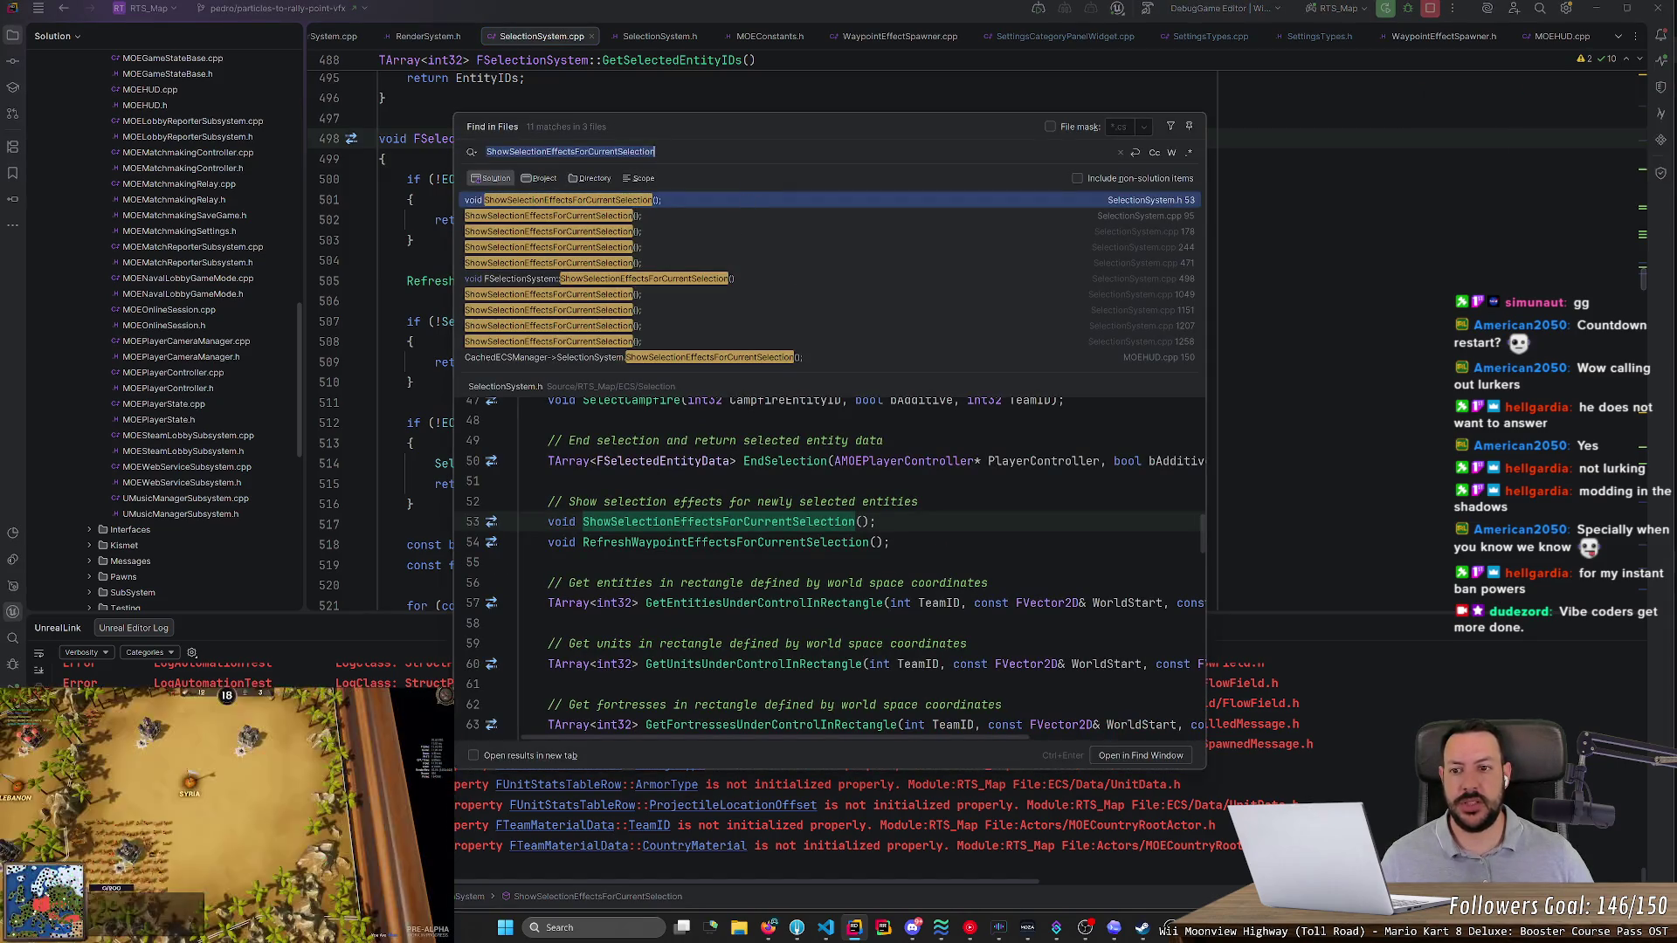
- Close the search and read through the RefreshWaypointEffectsForCurrentSelection definition
click(386, 241)
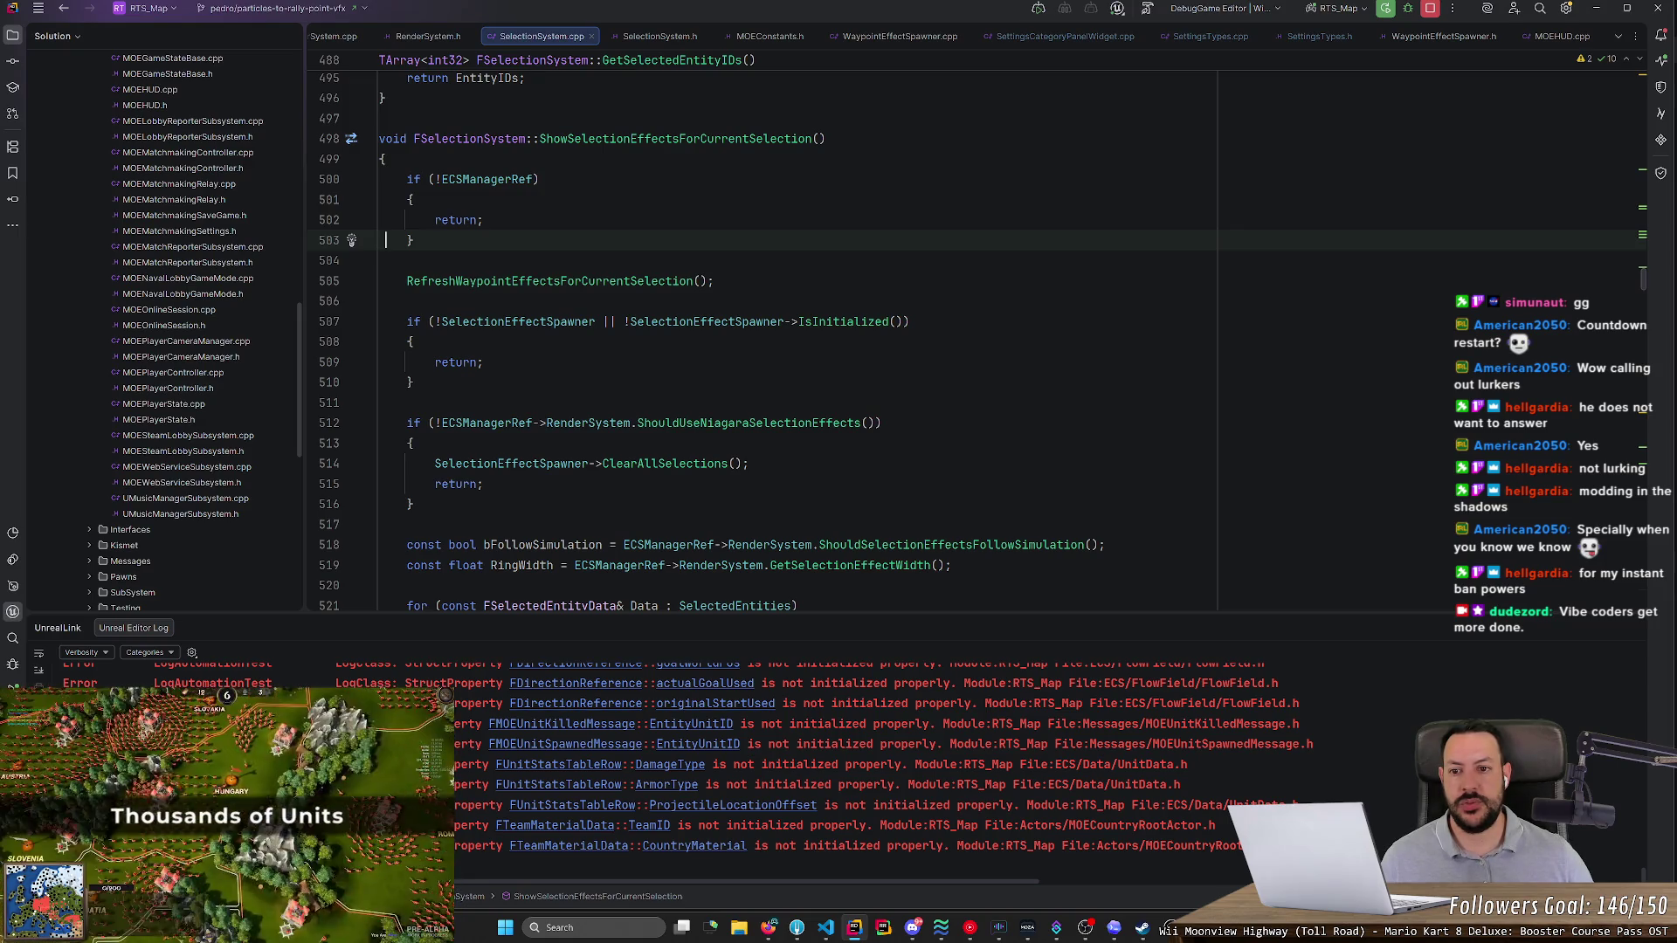
ctrl+click(588, 289)
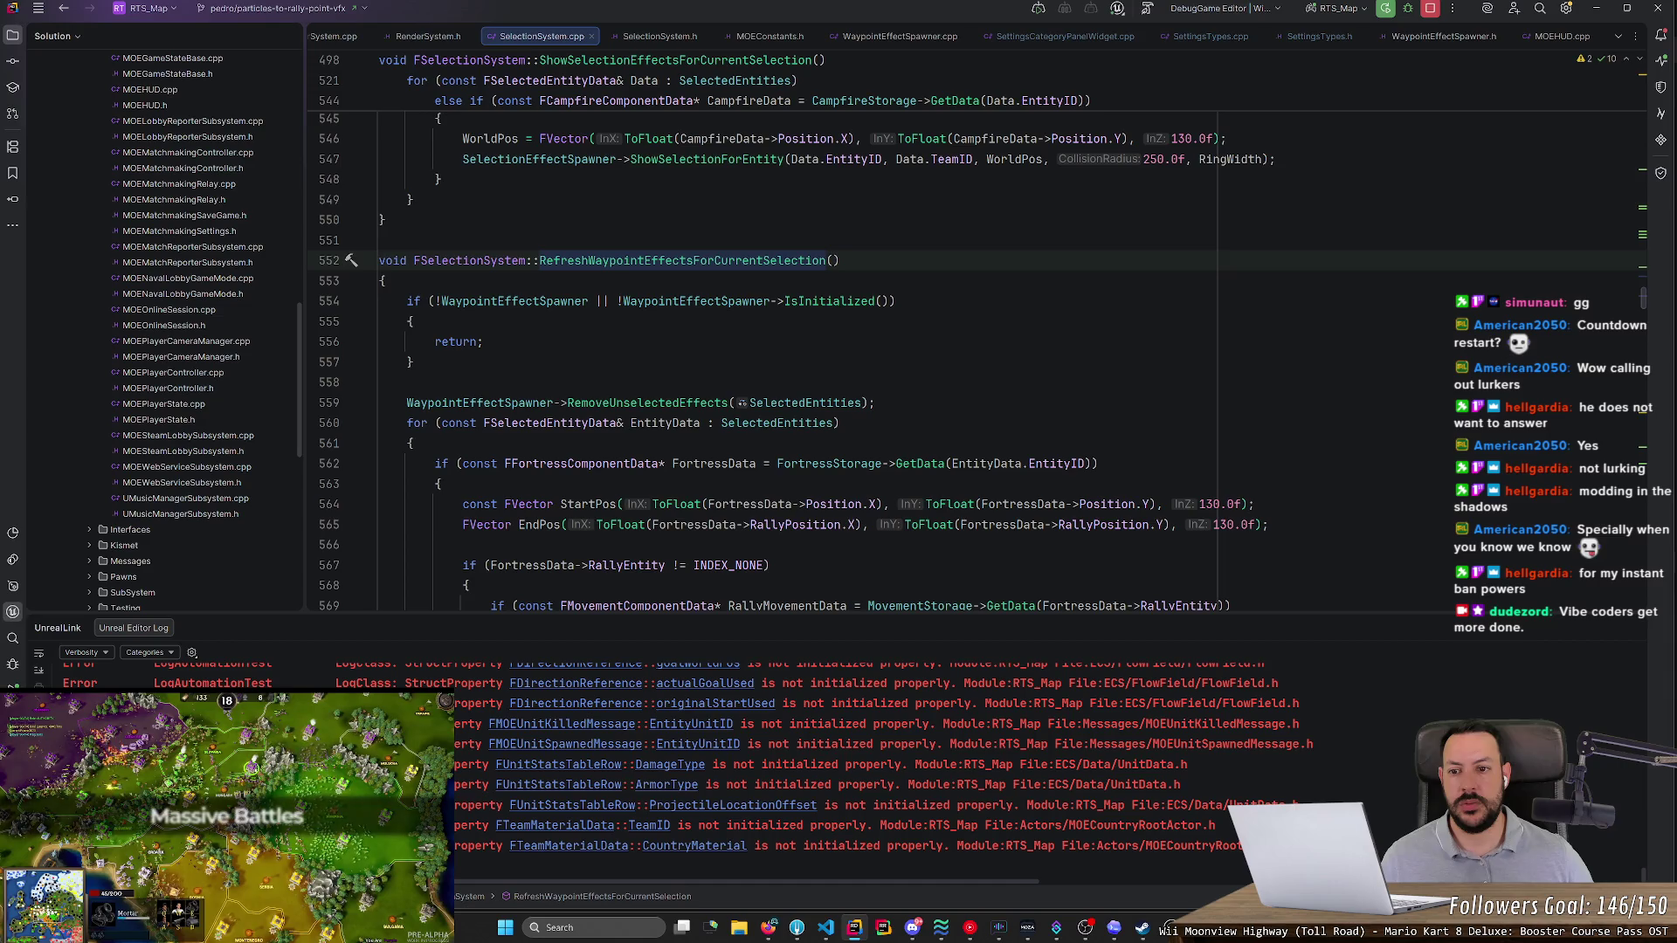
key(ctrl+alt+Left)
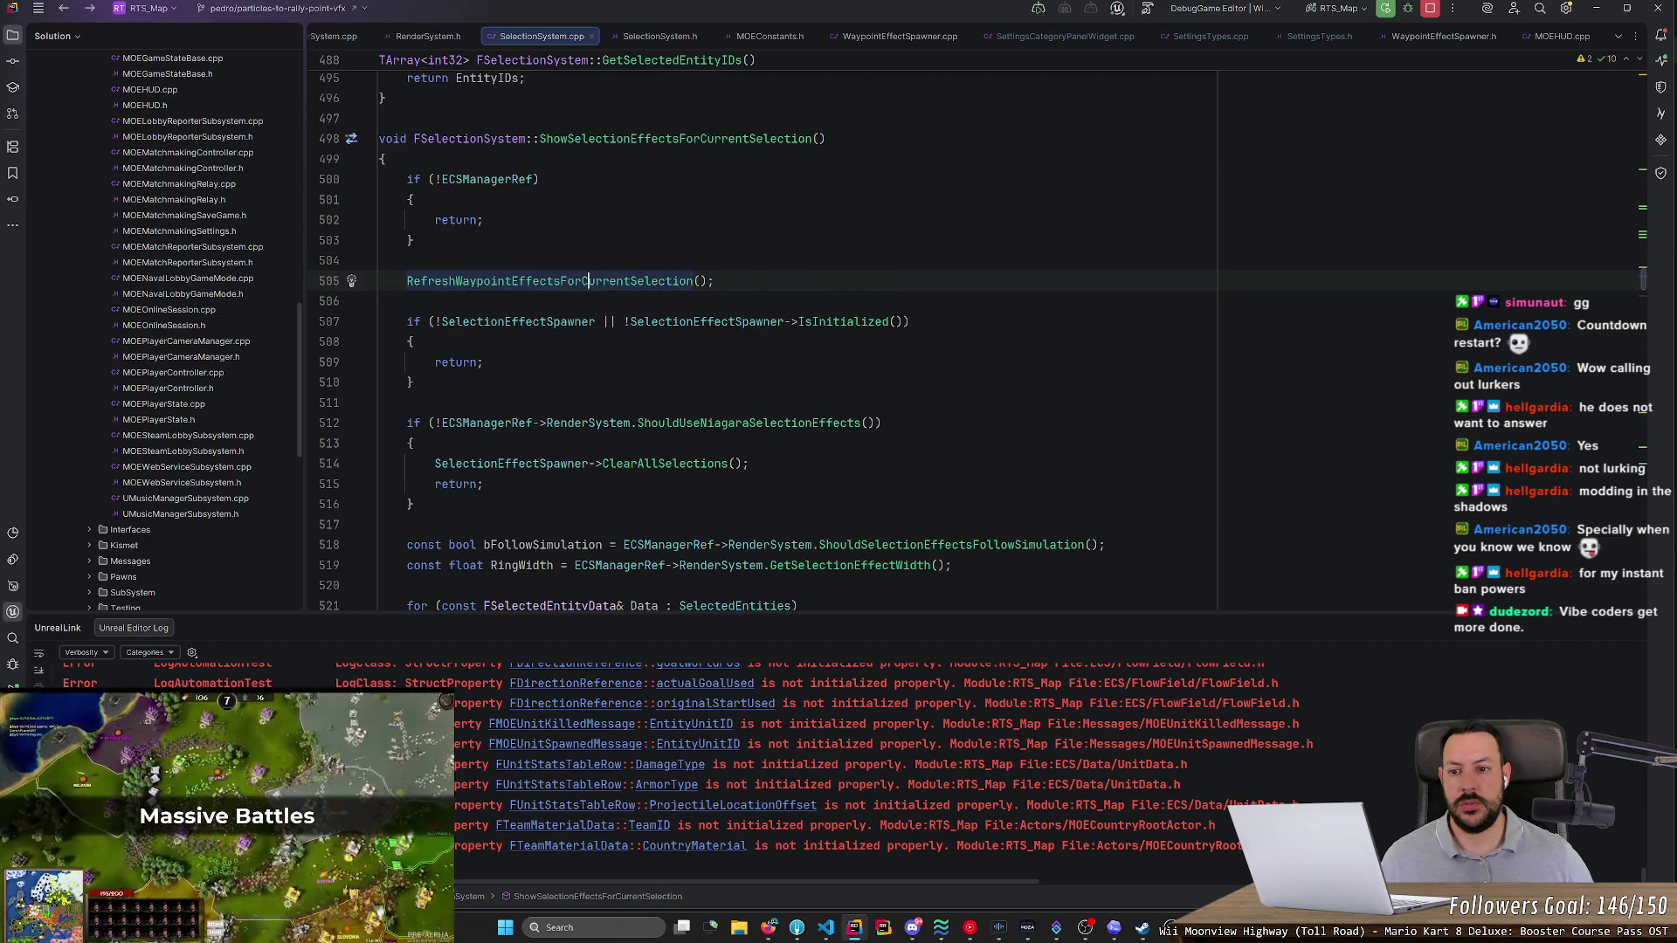
scroll(786, 332, down, 8)
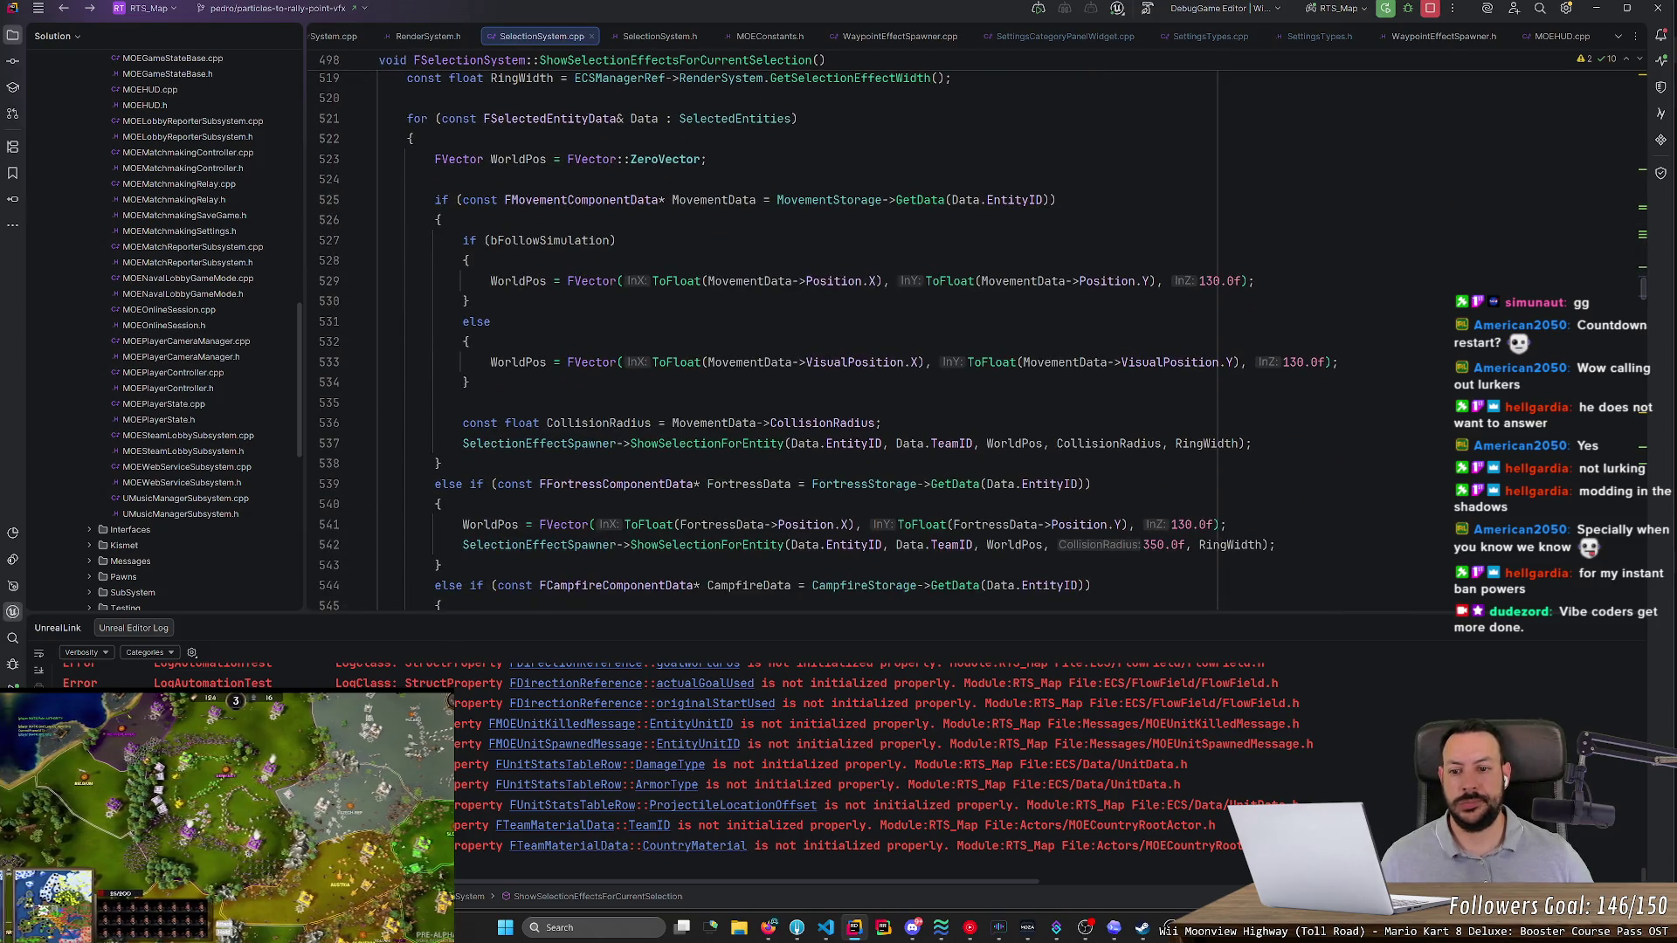
scroll(786, 332, up, 8)
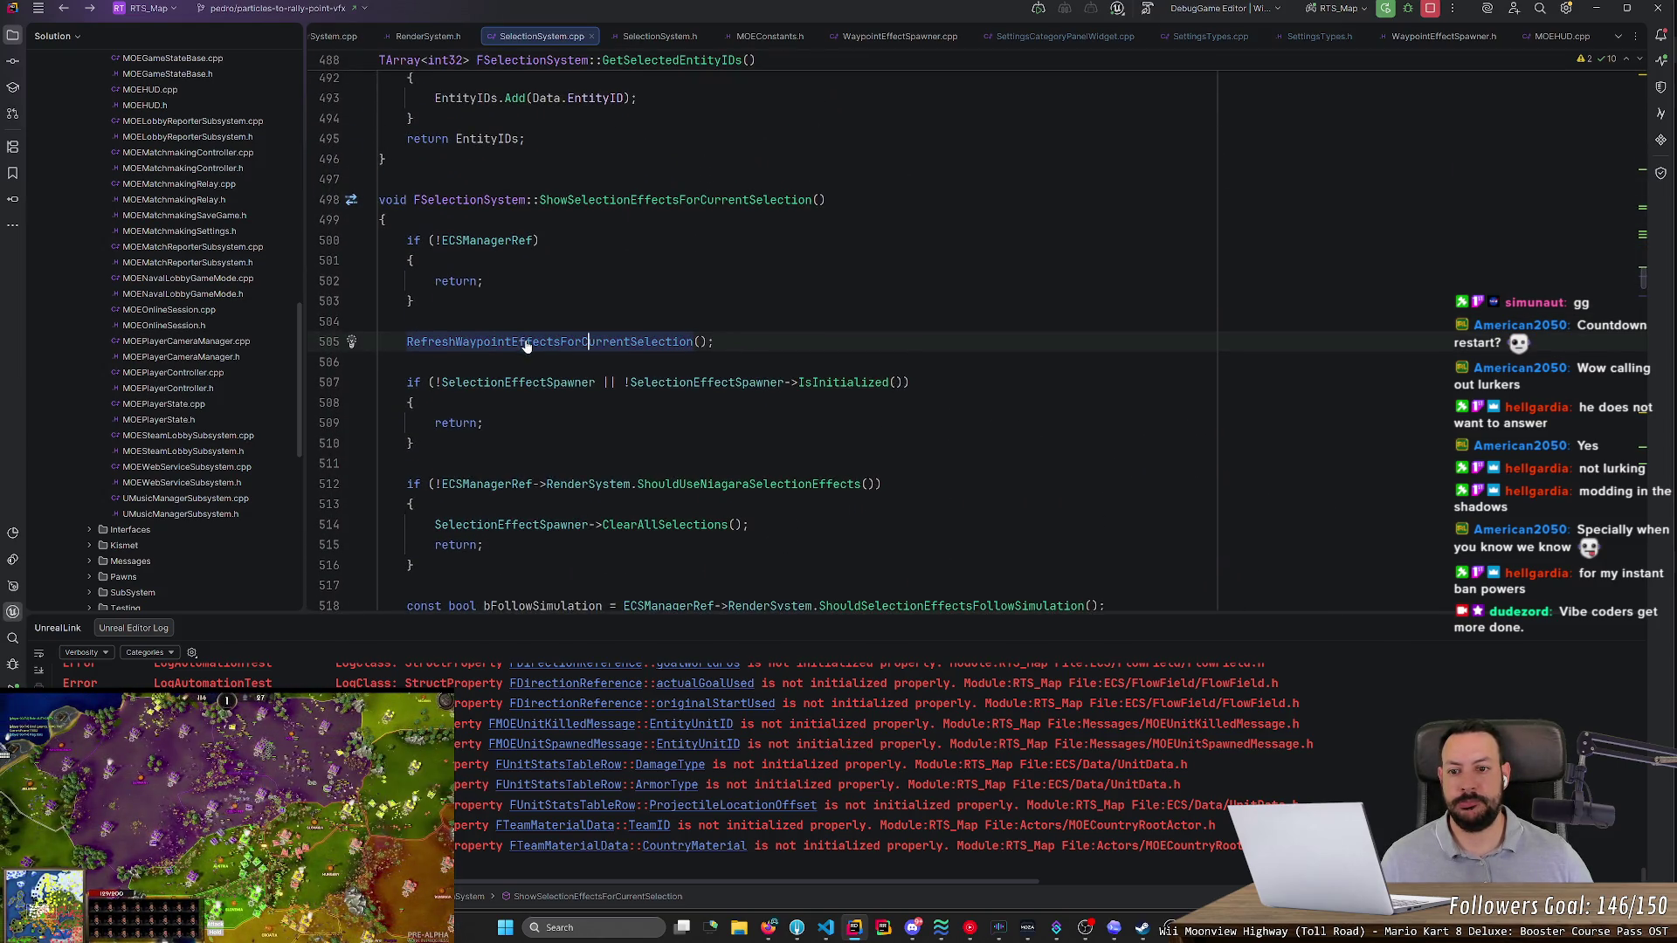
key(ctrl+b)
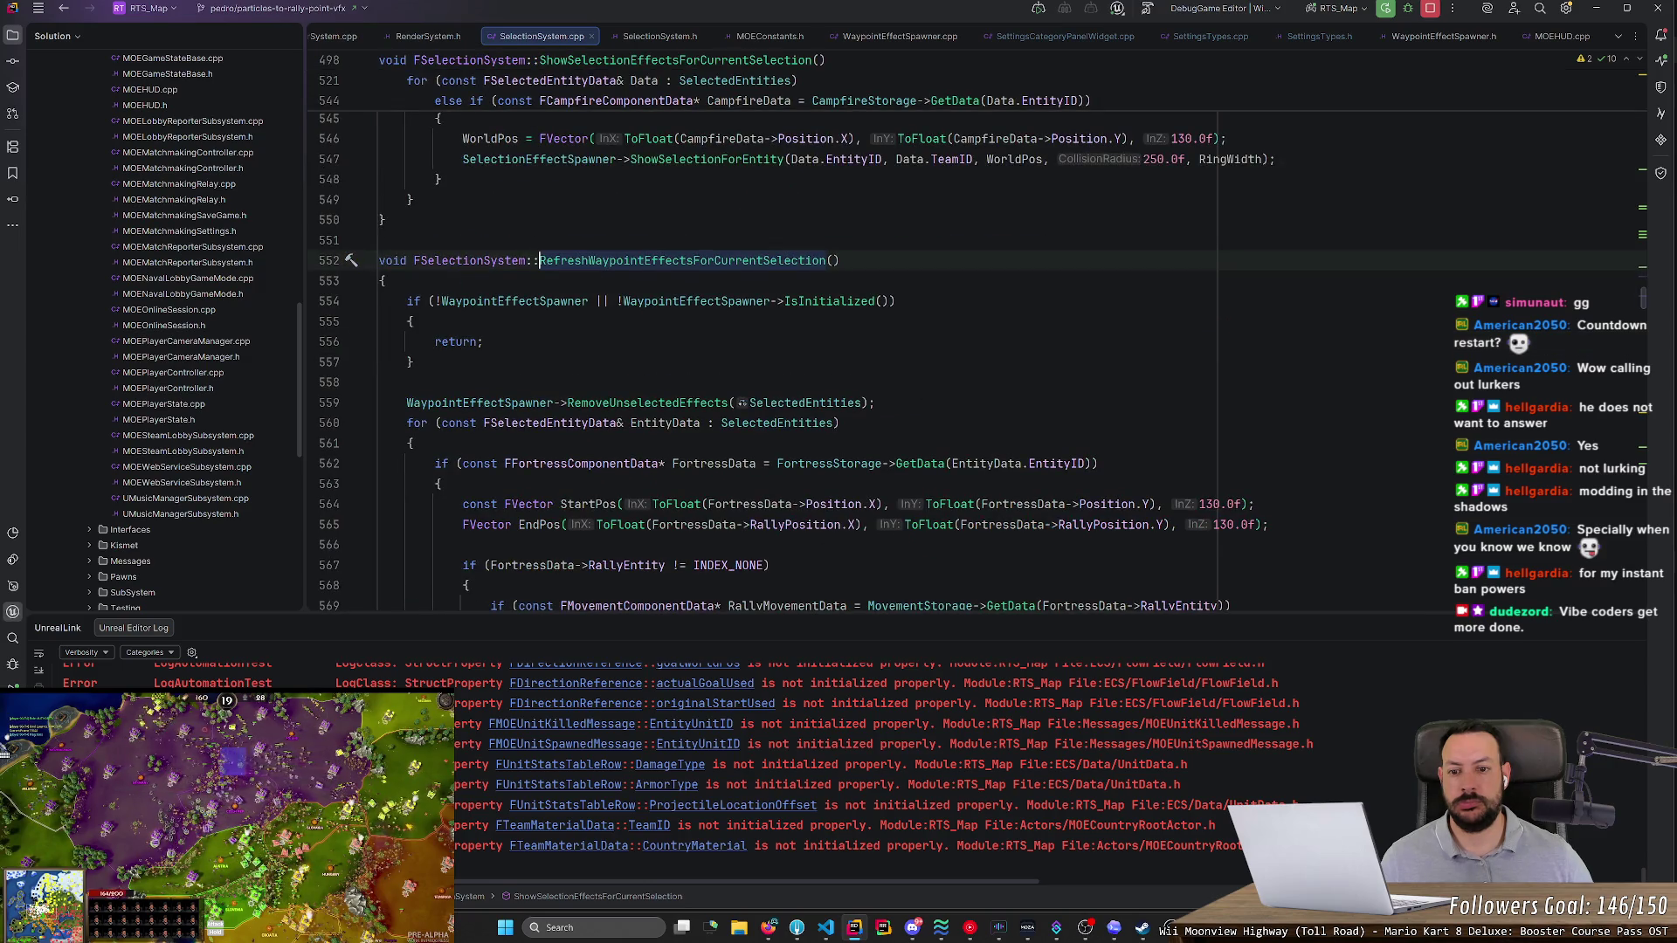
scroll(786, 349, down, 10)
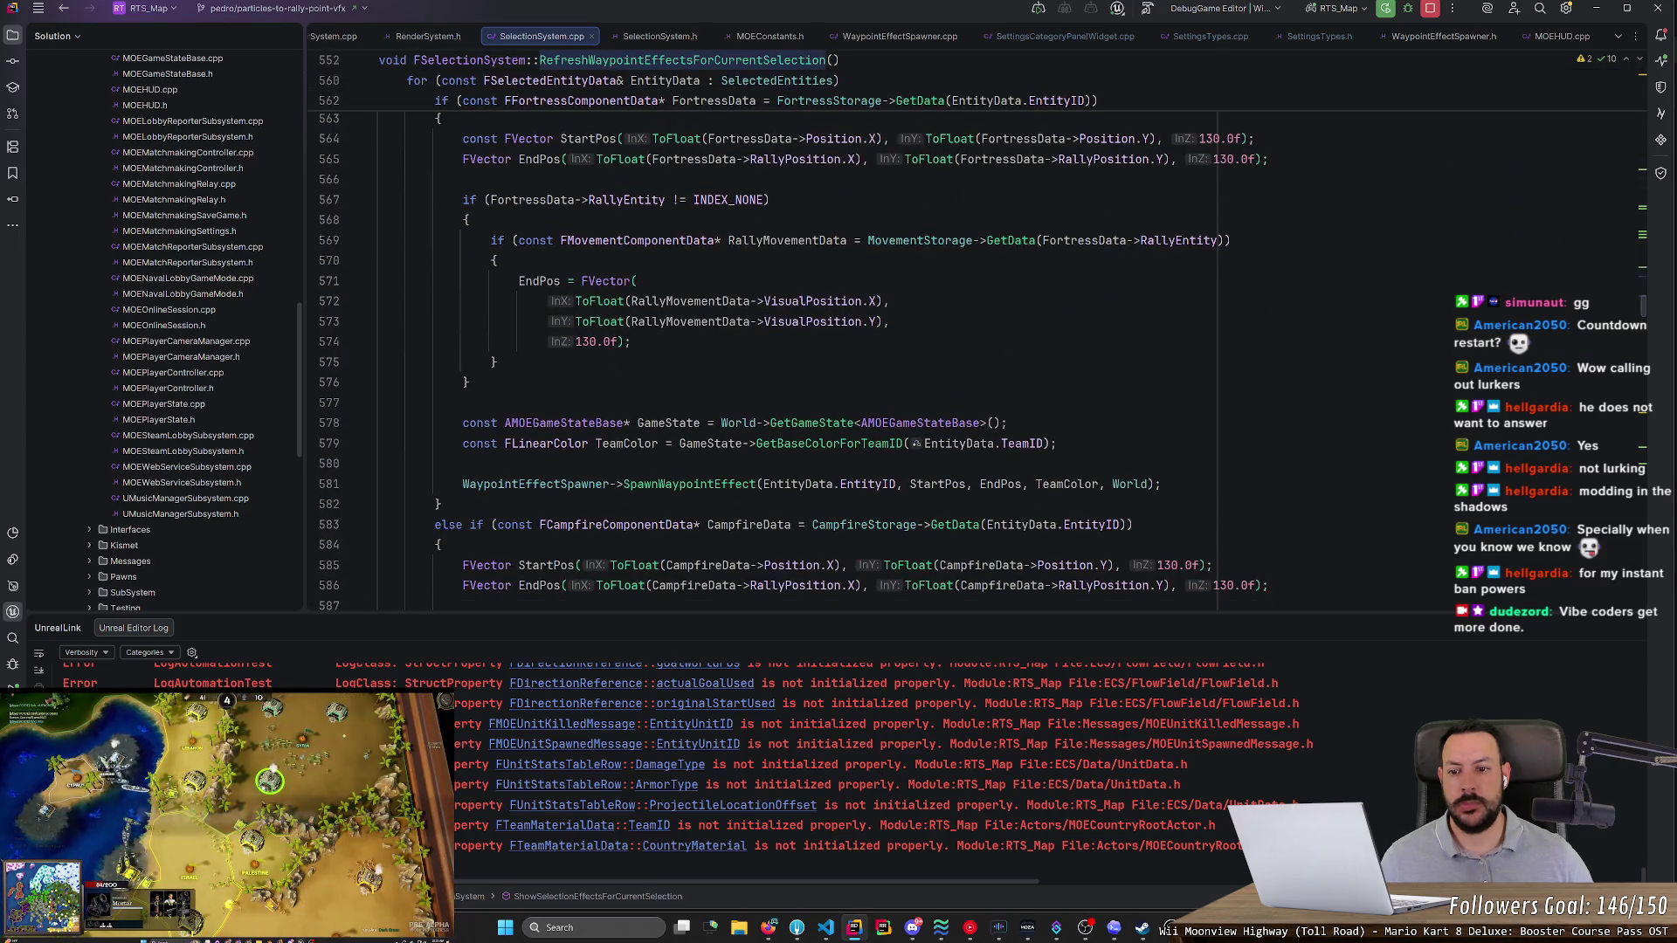
scroll(976, 350, down, 2)
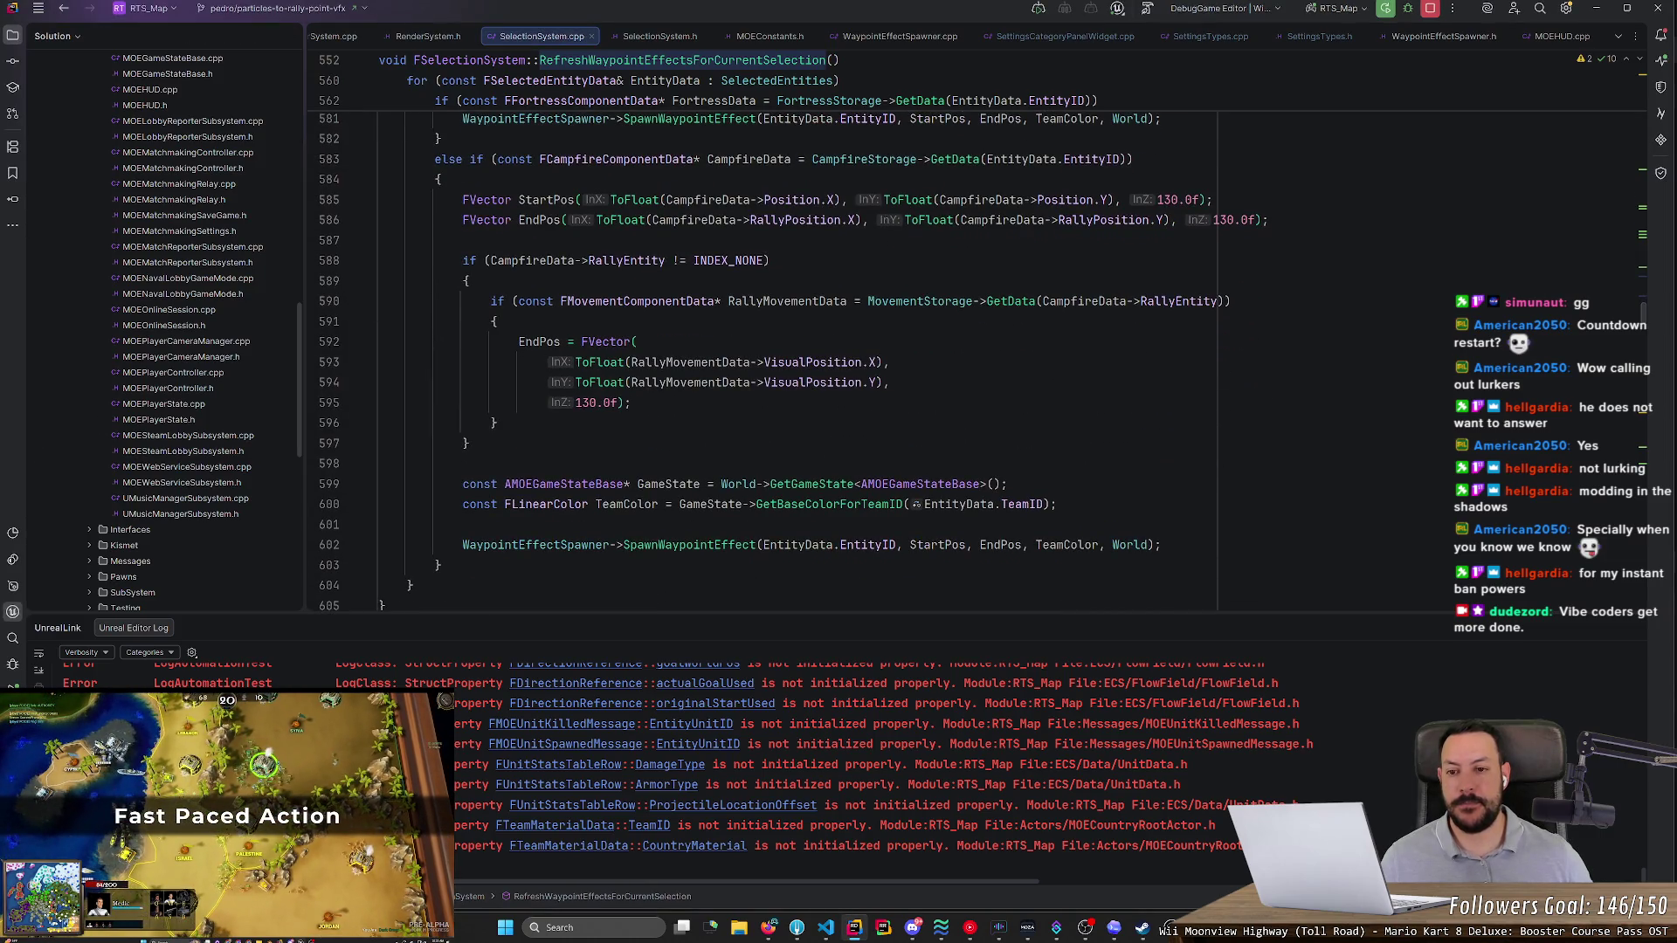
scroll(786, 349, up, 2)
scroll(976, 350, up, 10)
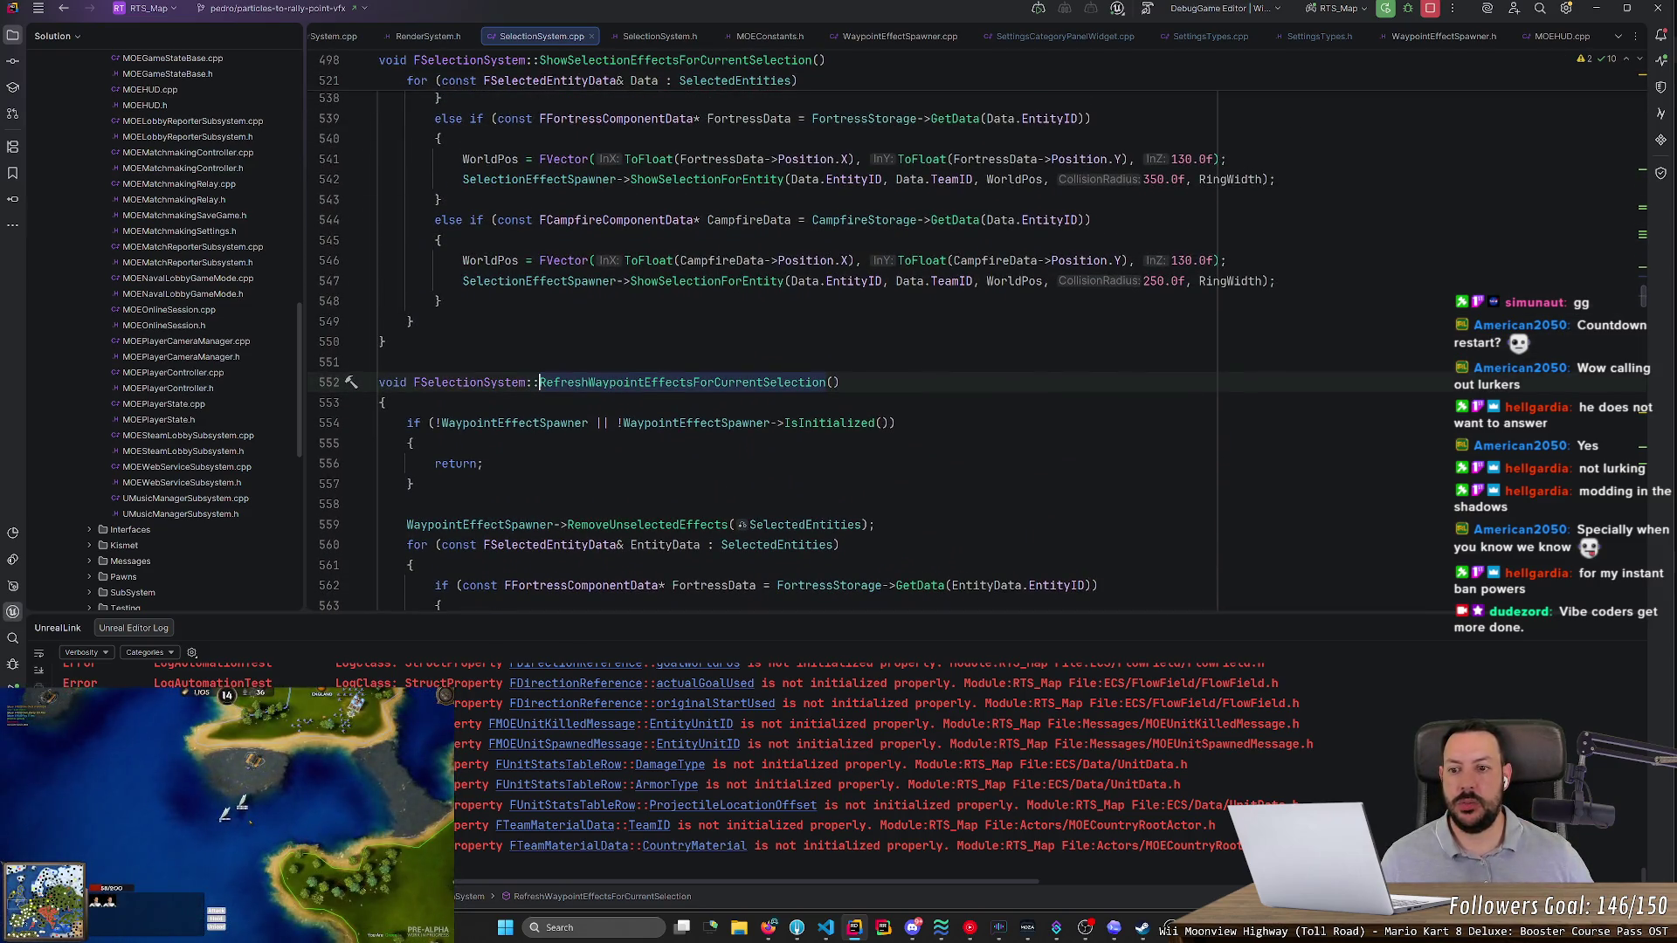
- Highlight the WaypointEffectSpawner check on line 554, then select SelectionEffectSpawner on line 507
drag(434, 423, 835, 423)
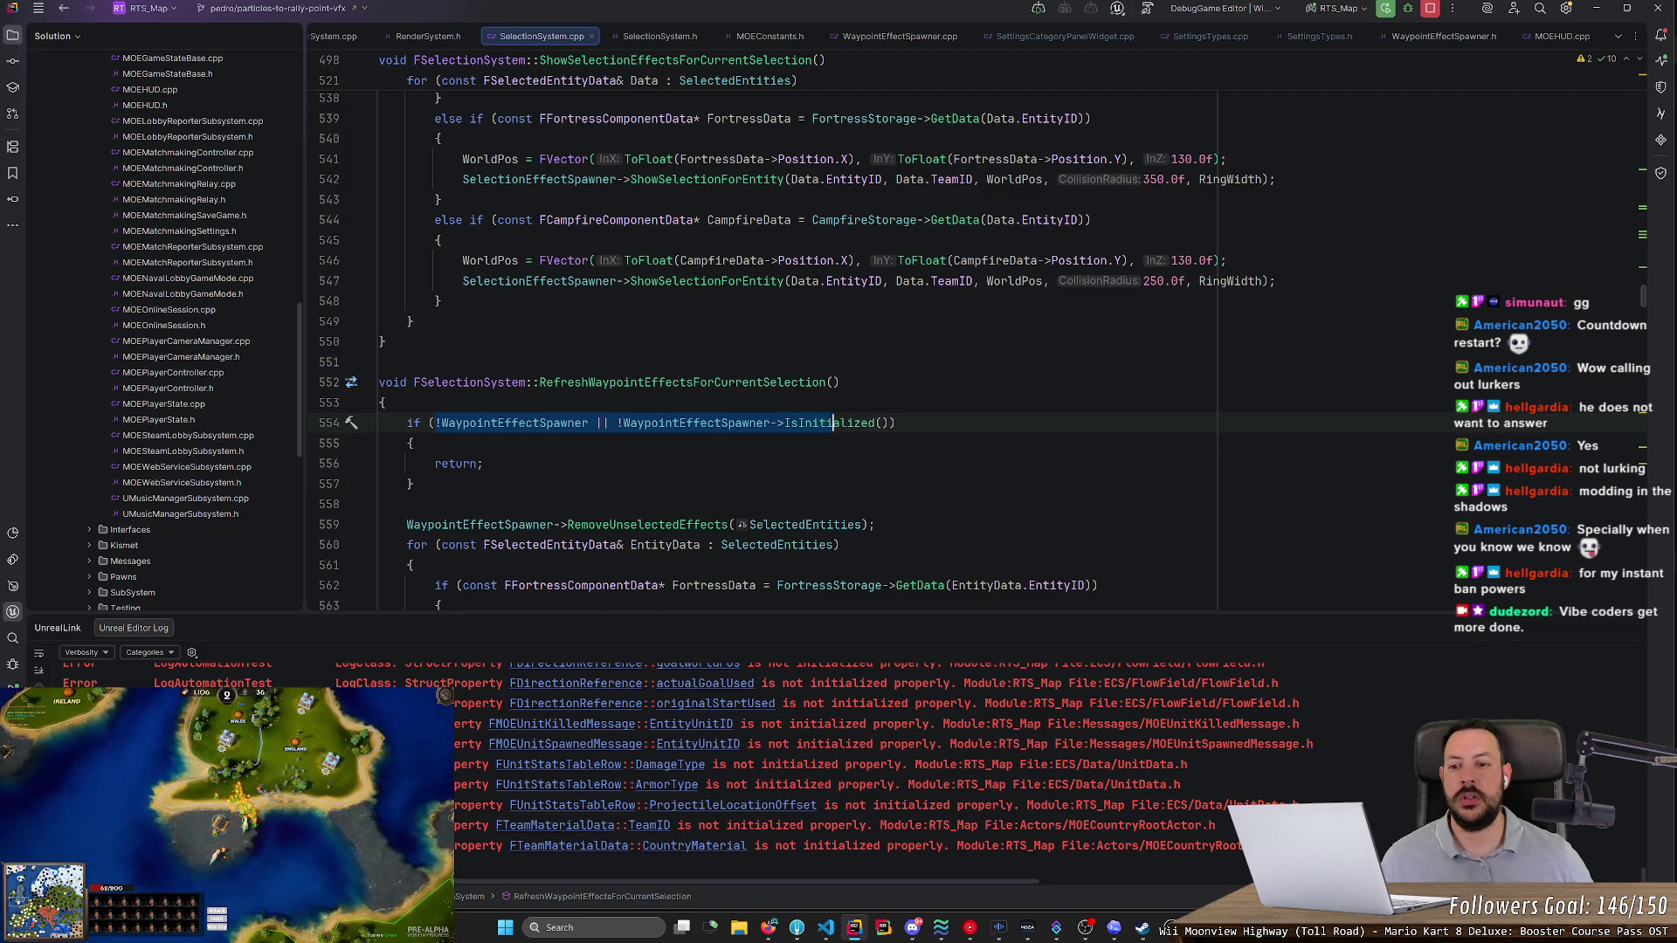
double_click(531, 425)
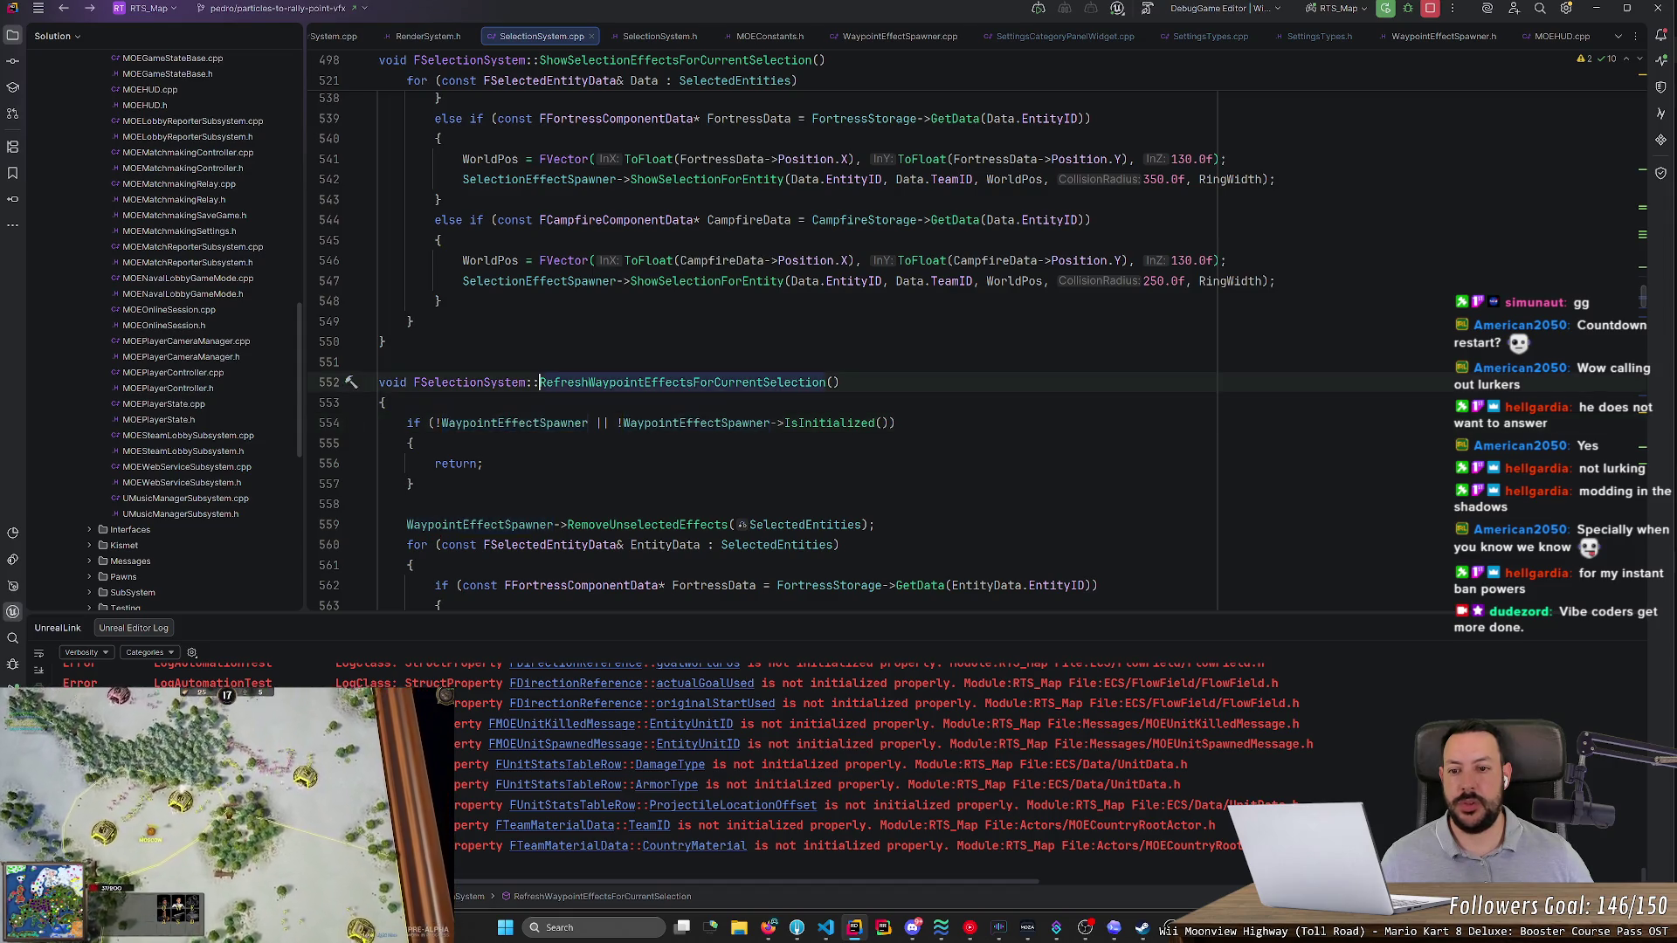
ctrl+click(524, 383)
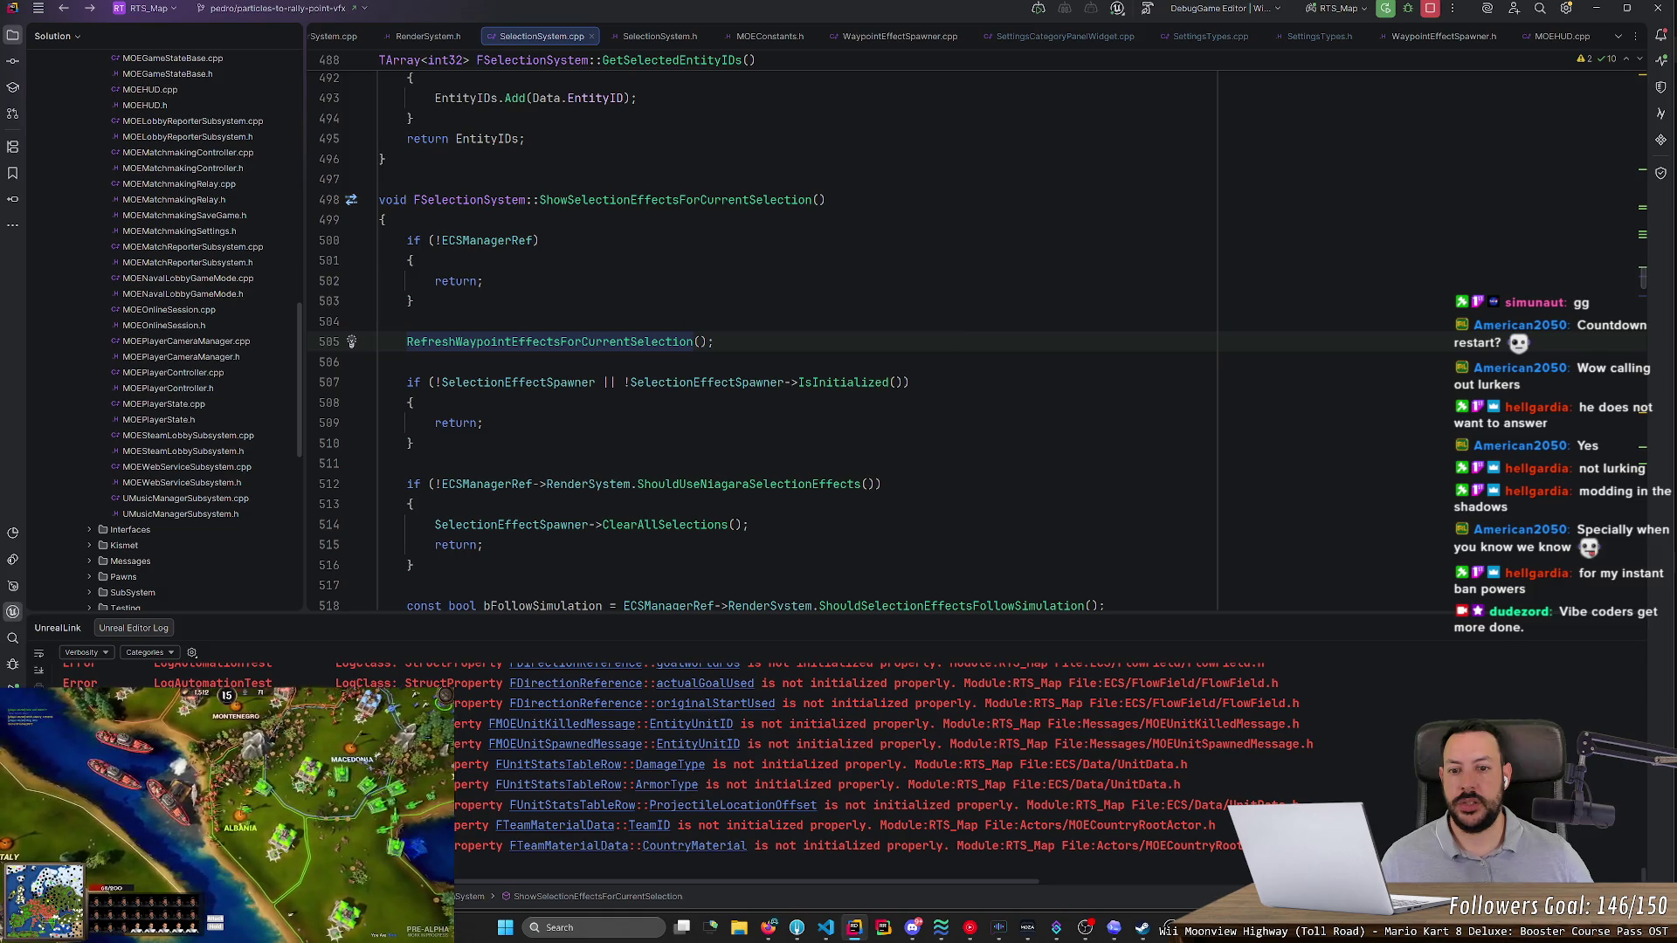
click(596, 383)
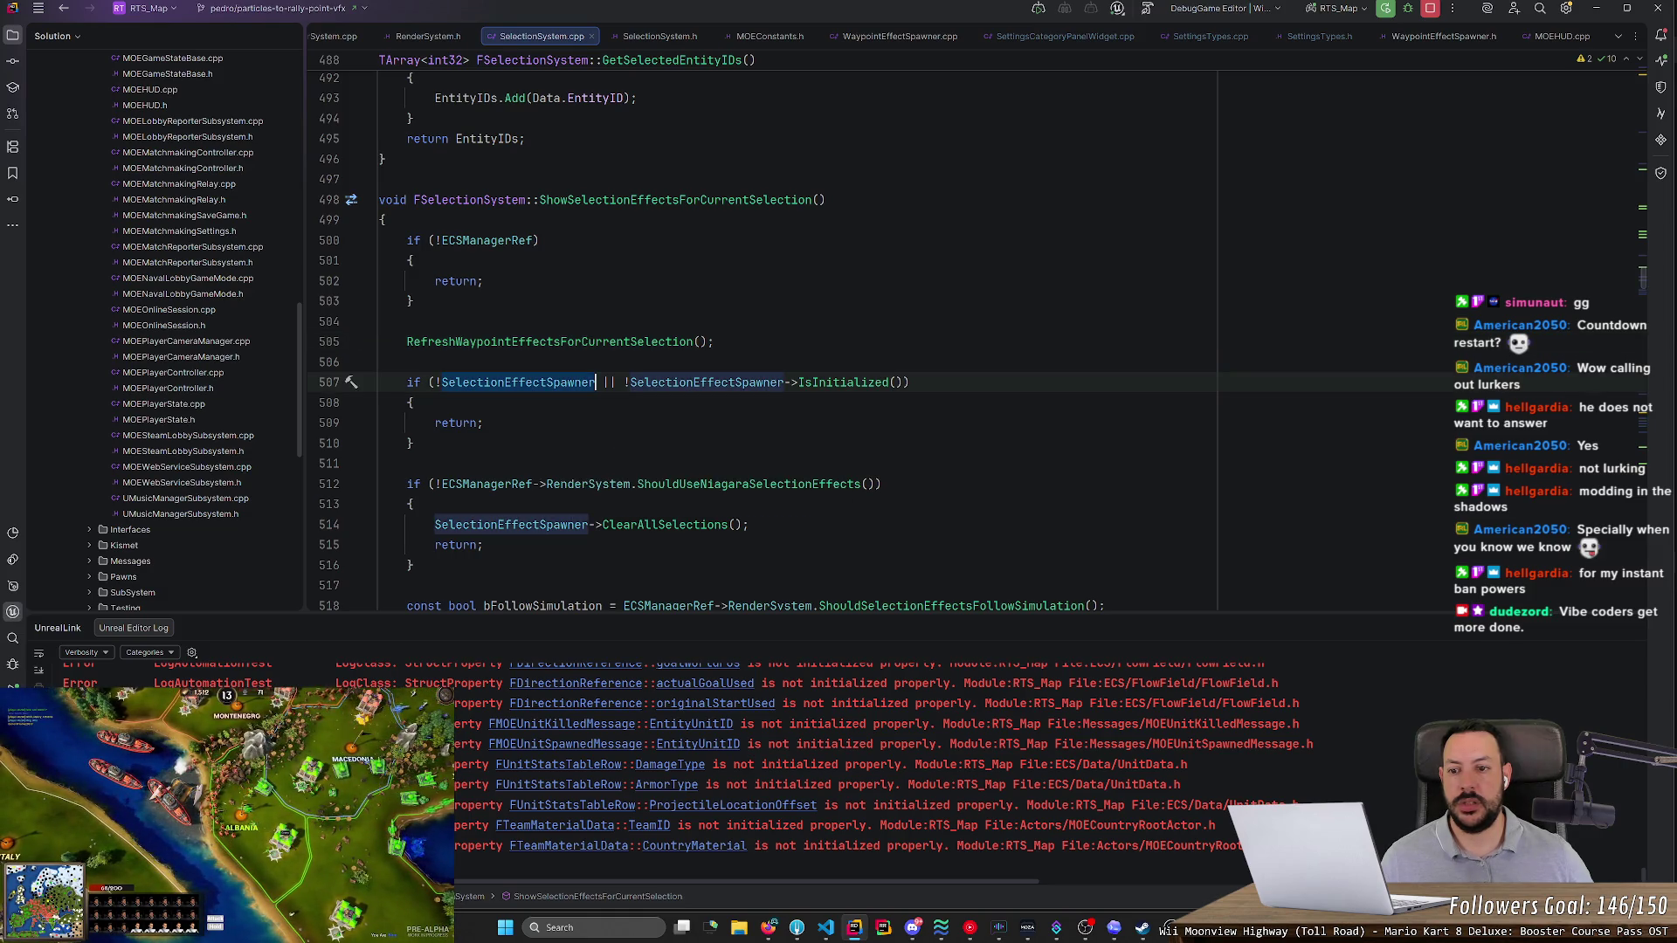
click(530, 386)
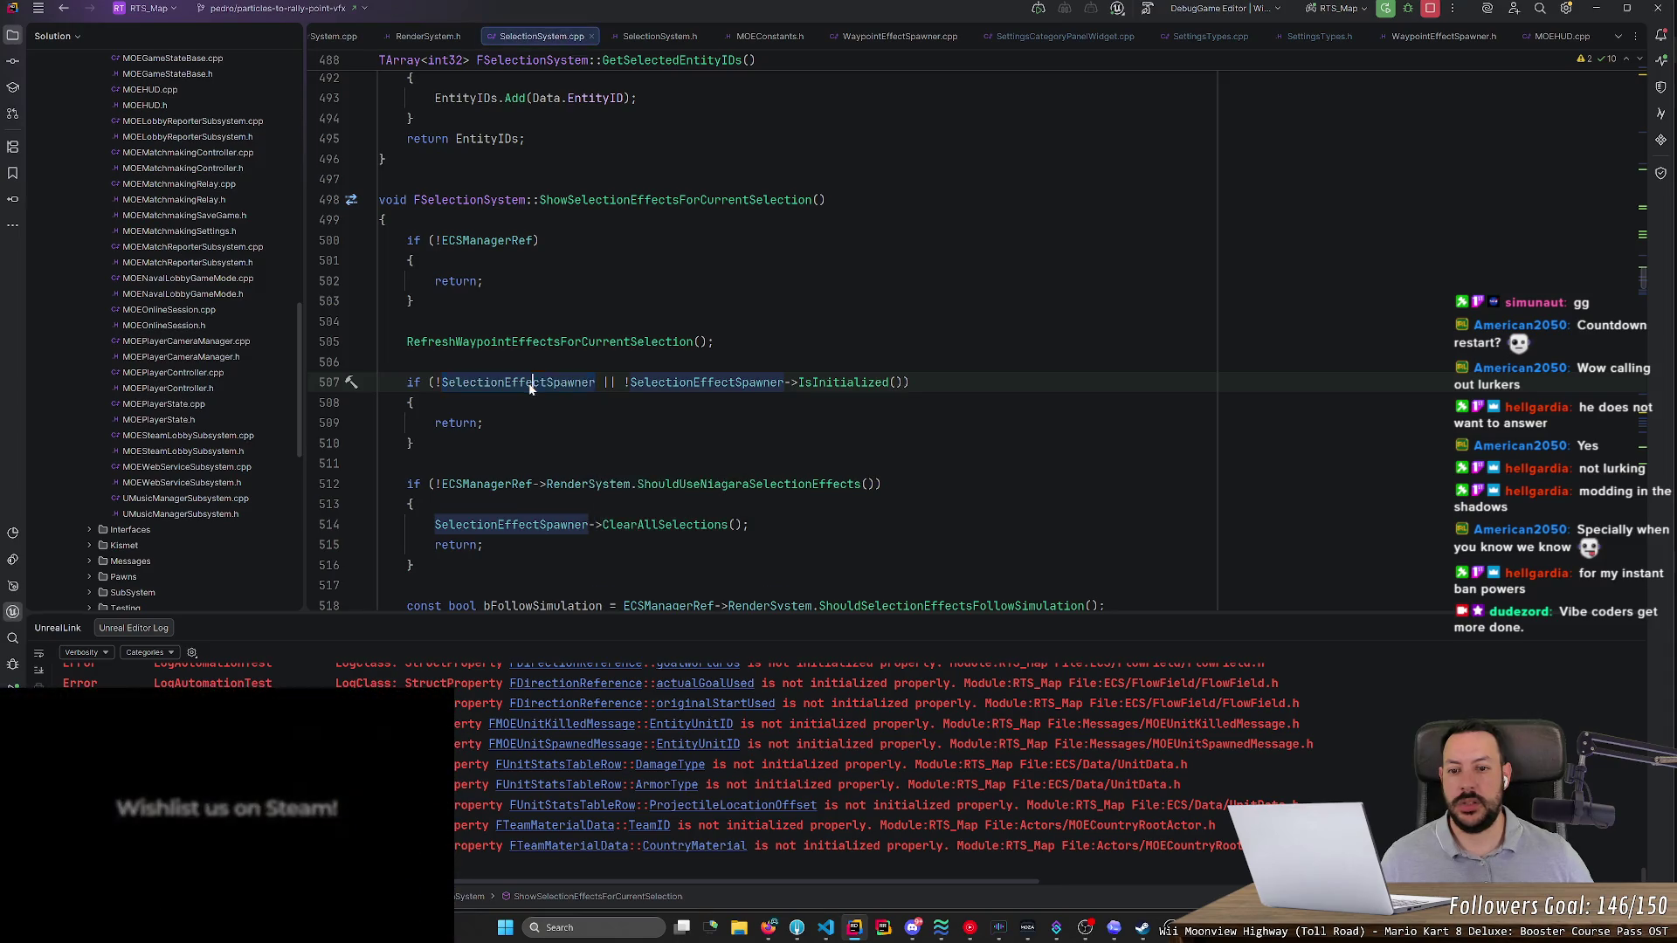
- Search all files for 'SelectionEffectSpawner =' and preview the SelectionSystem.h matches
key(ctrl+shift+f)
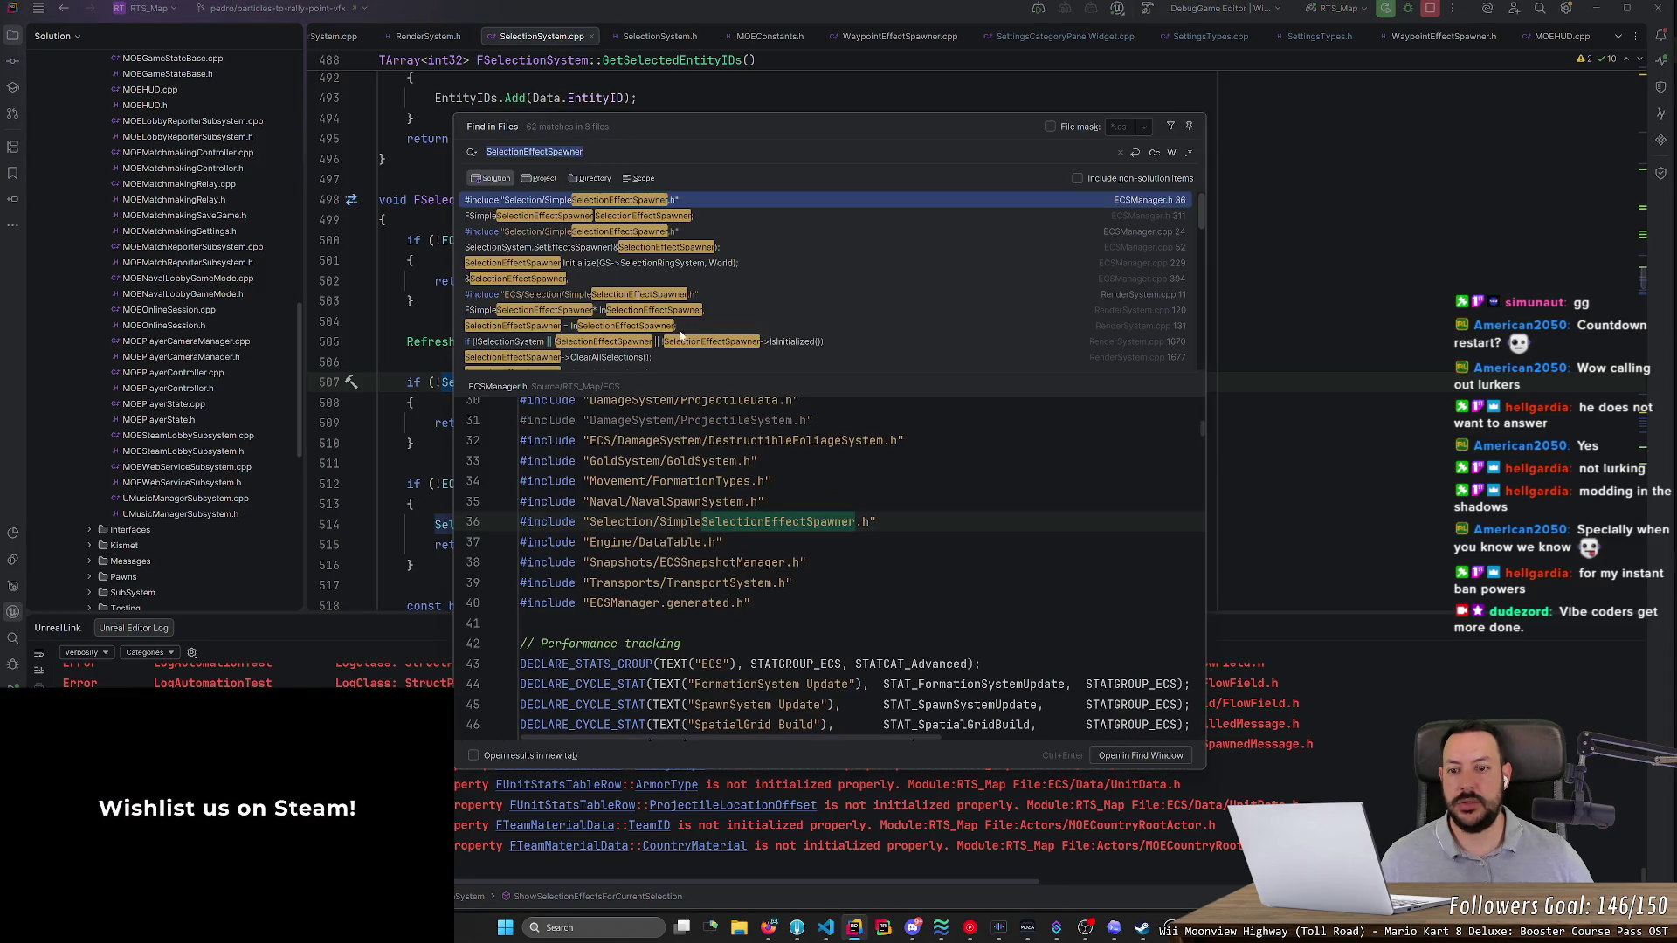
scroll(683, 328, down, 1)
scroll(683, 327, down, 5)
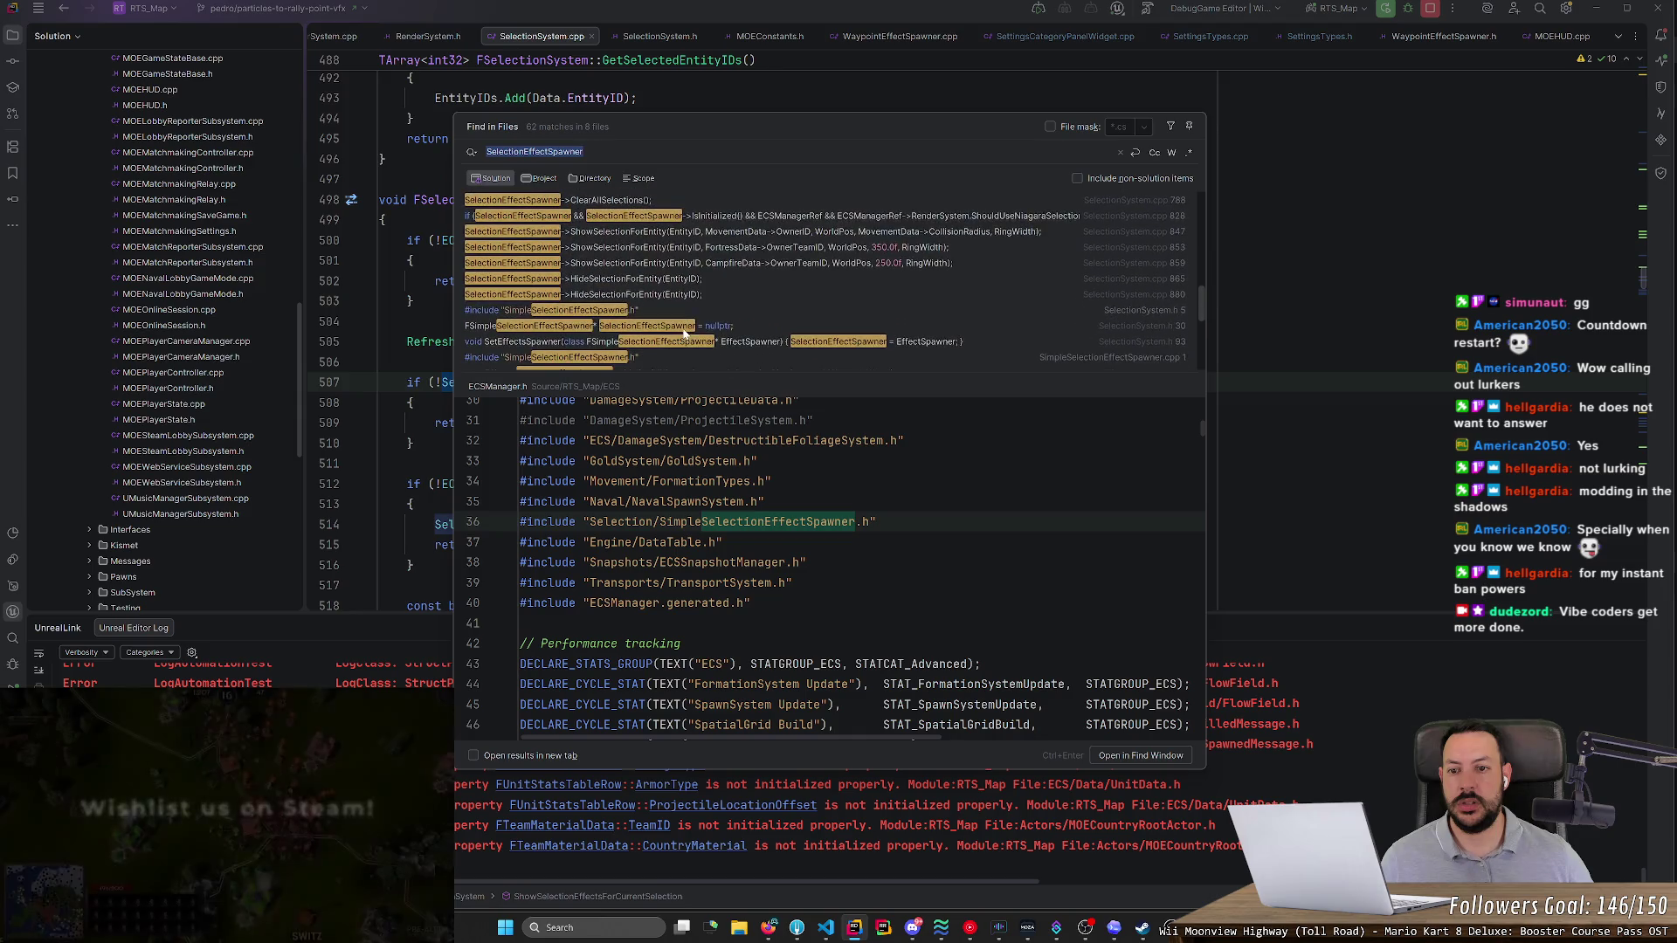
click(714, 344)
click(732, 329)
scroll(732, 329, down, 6)
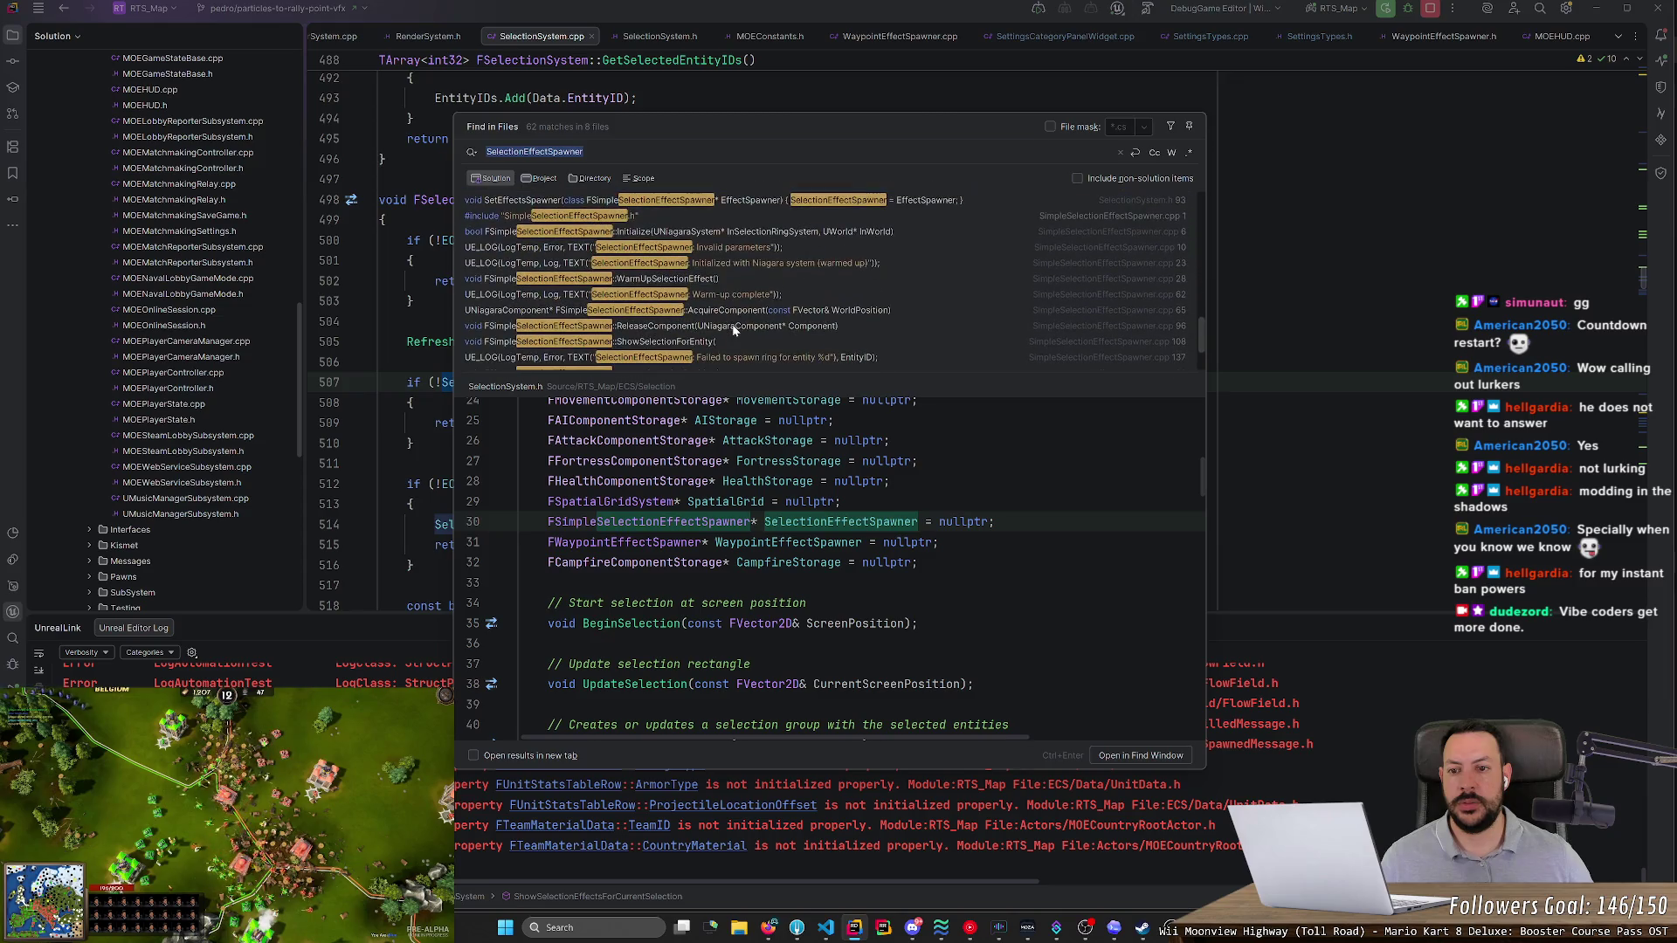
scroll(733, 329, up, 8)
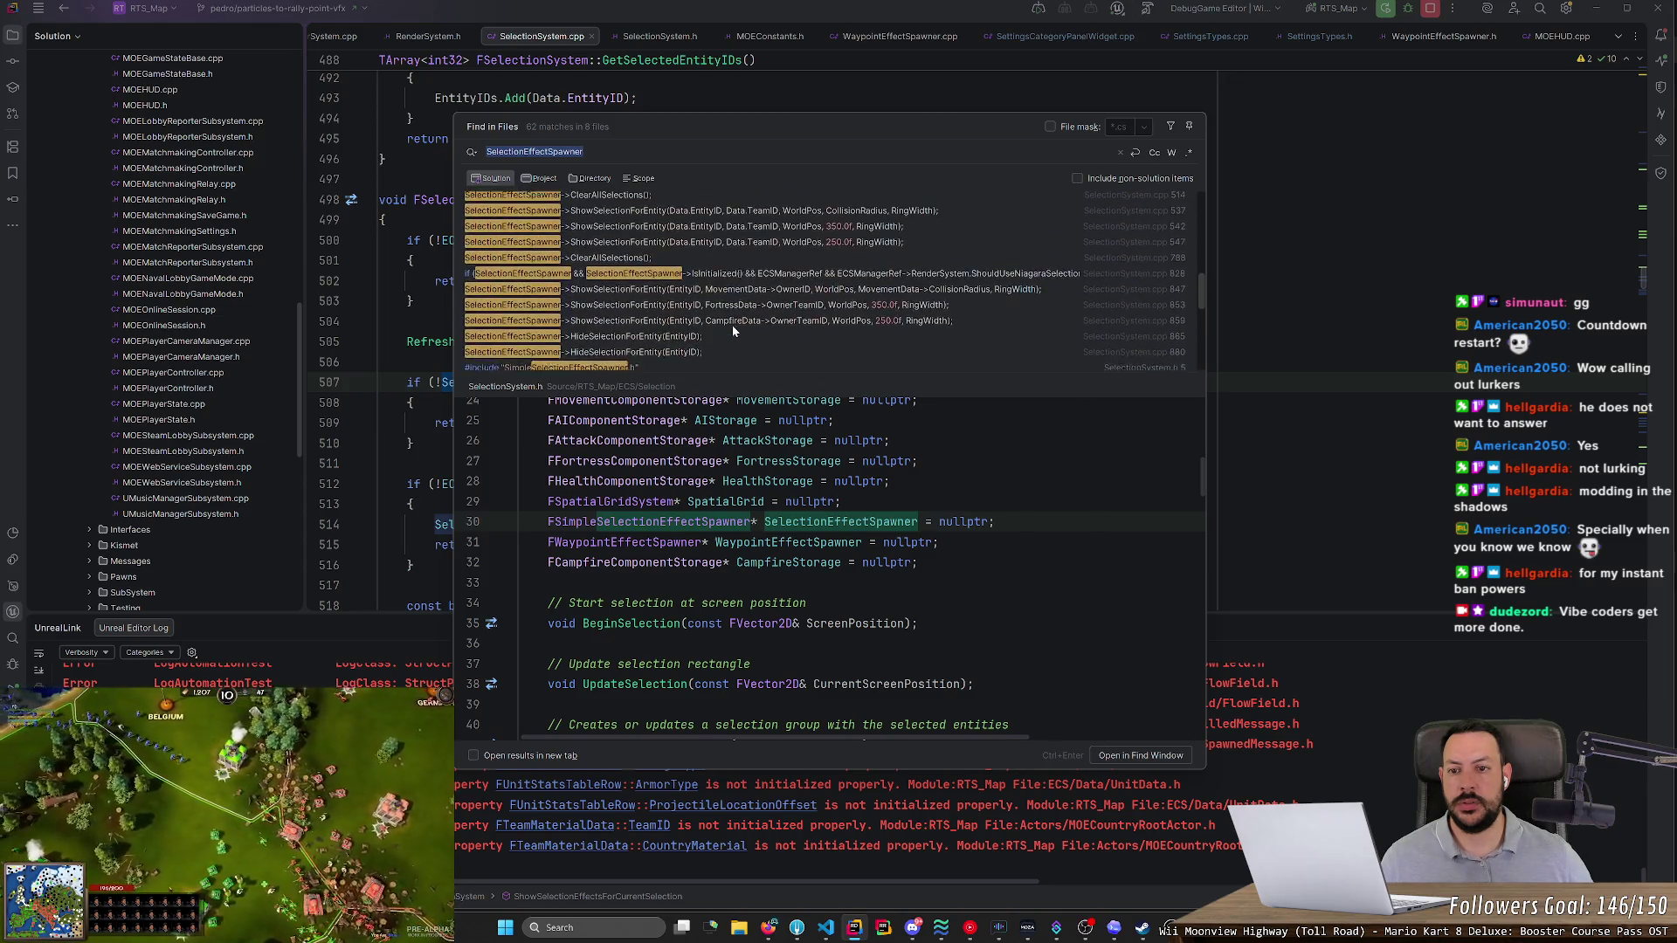
scroll(732, 324, down, 3)
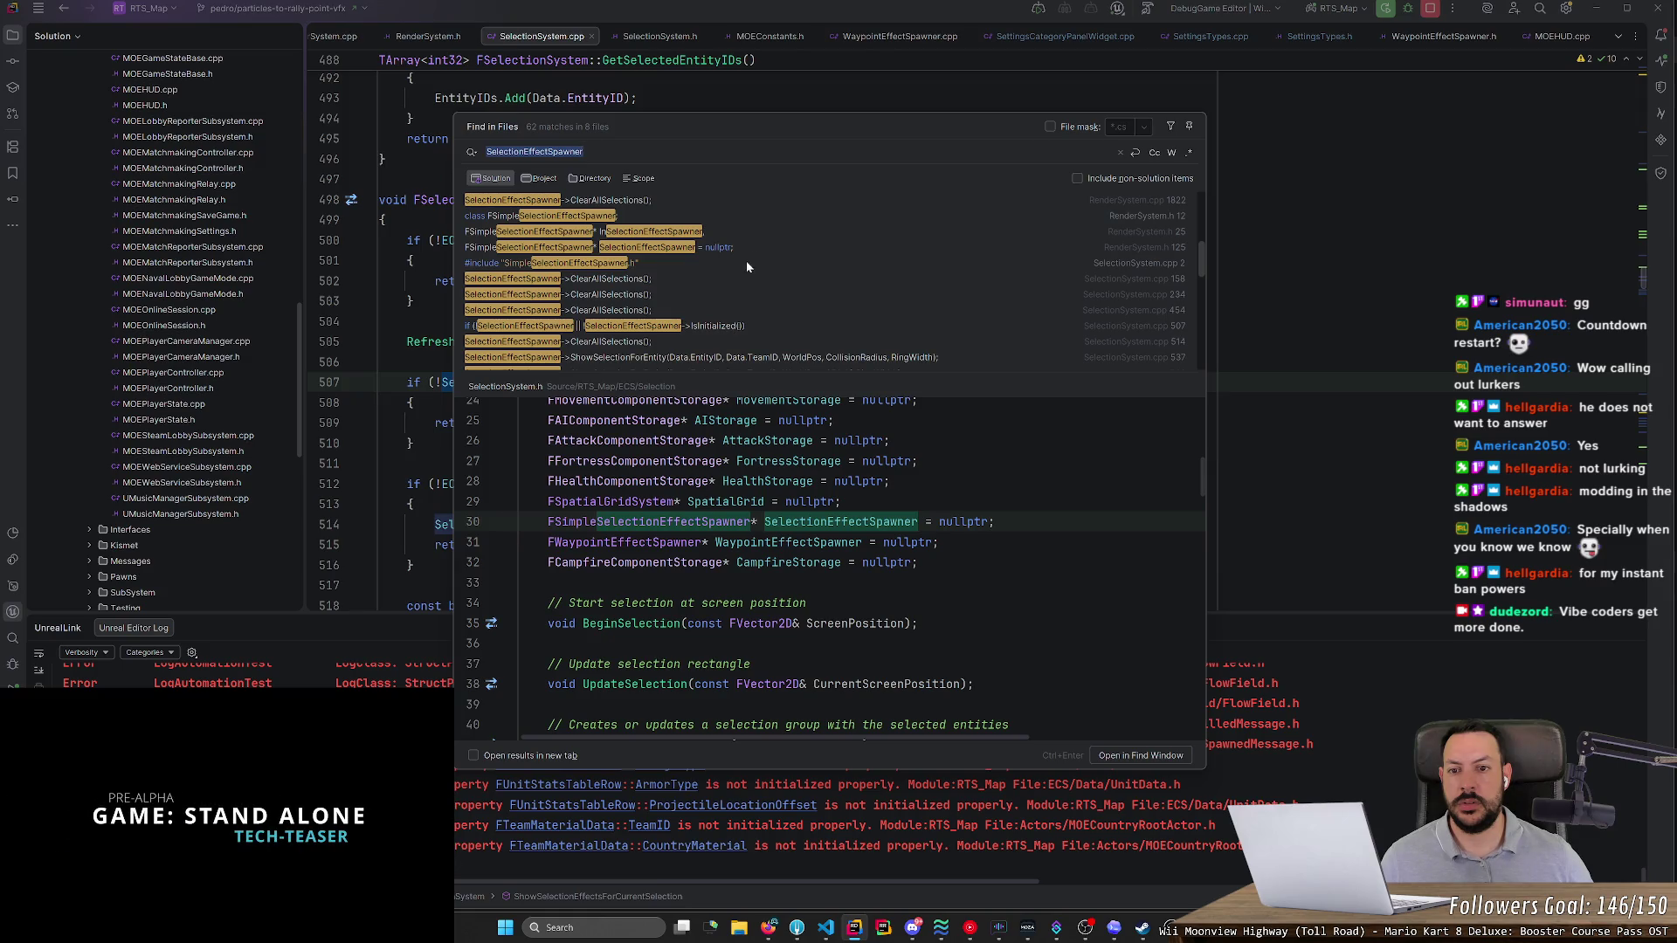
scroll(737, 265, up, 4)
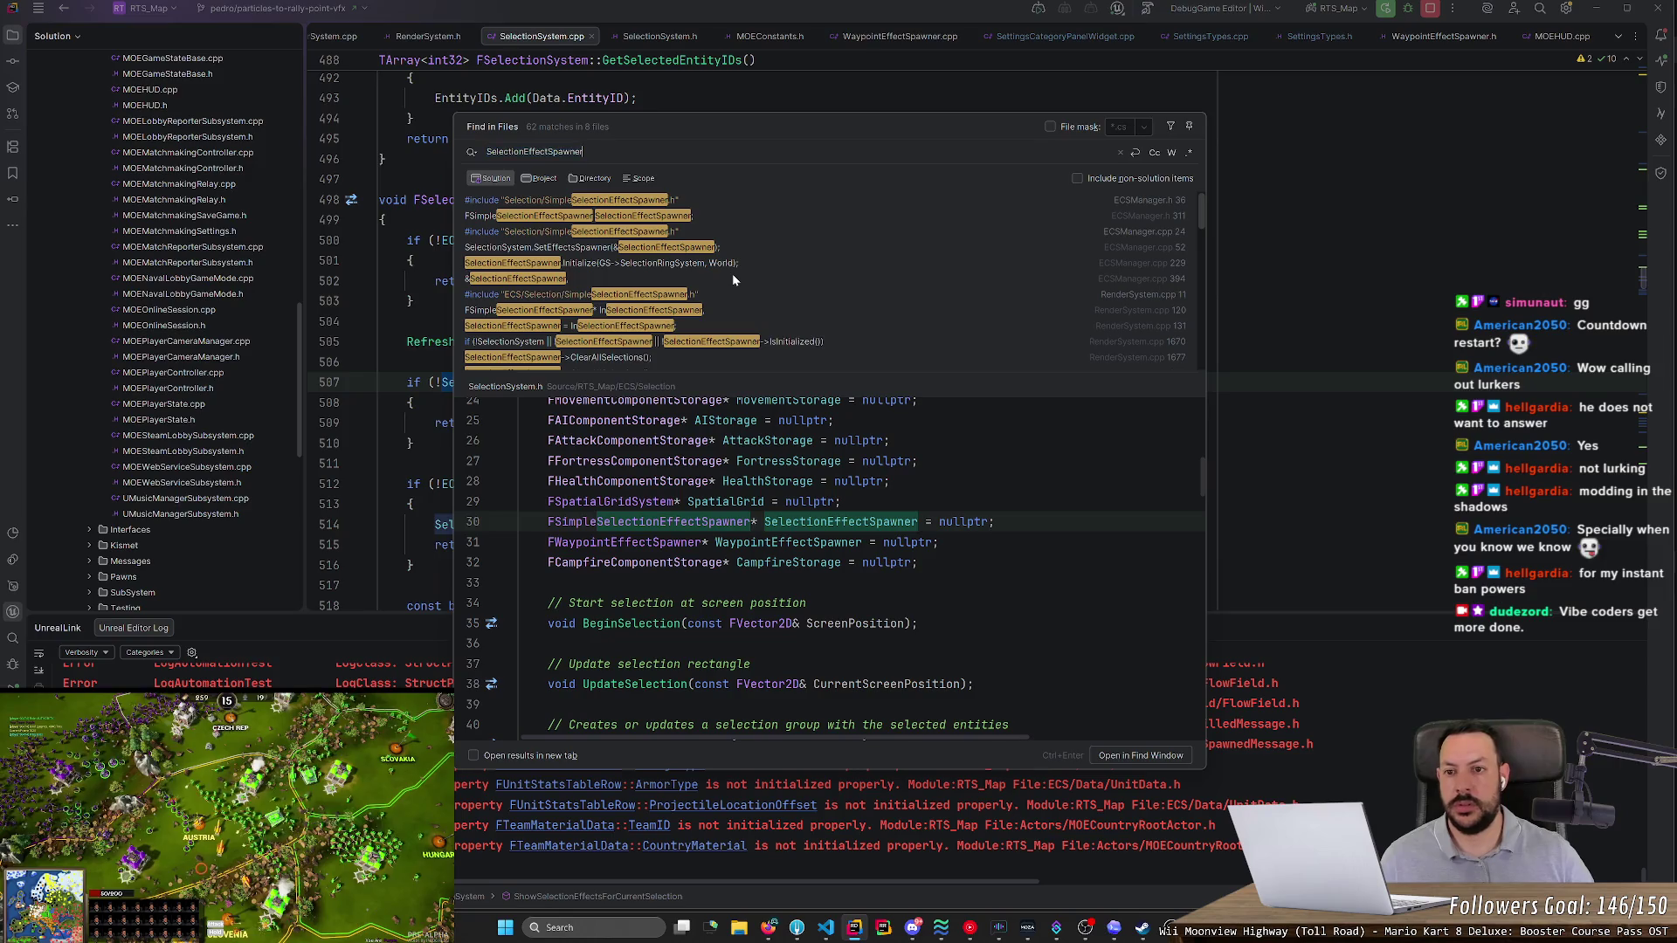
text( =)
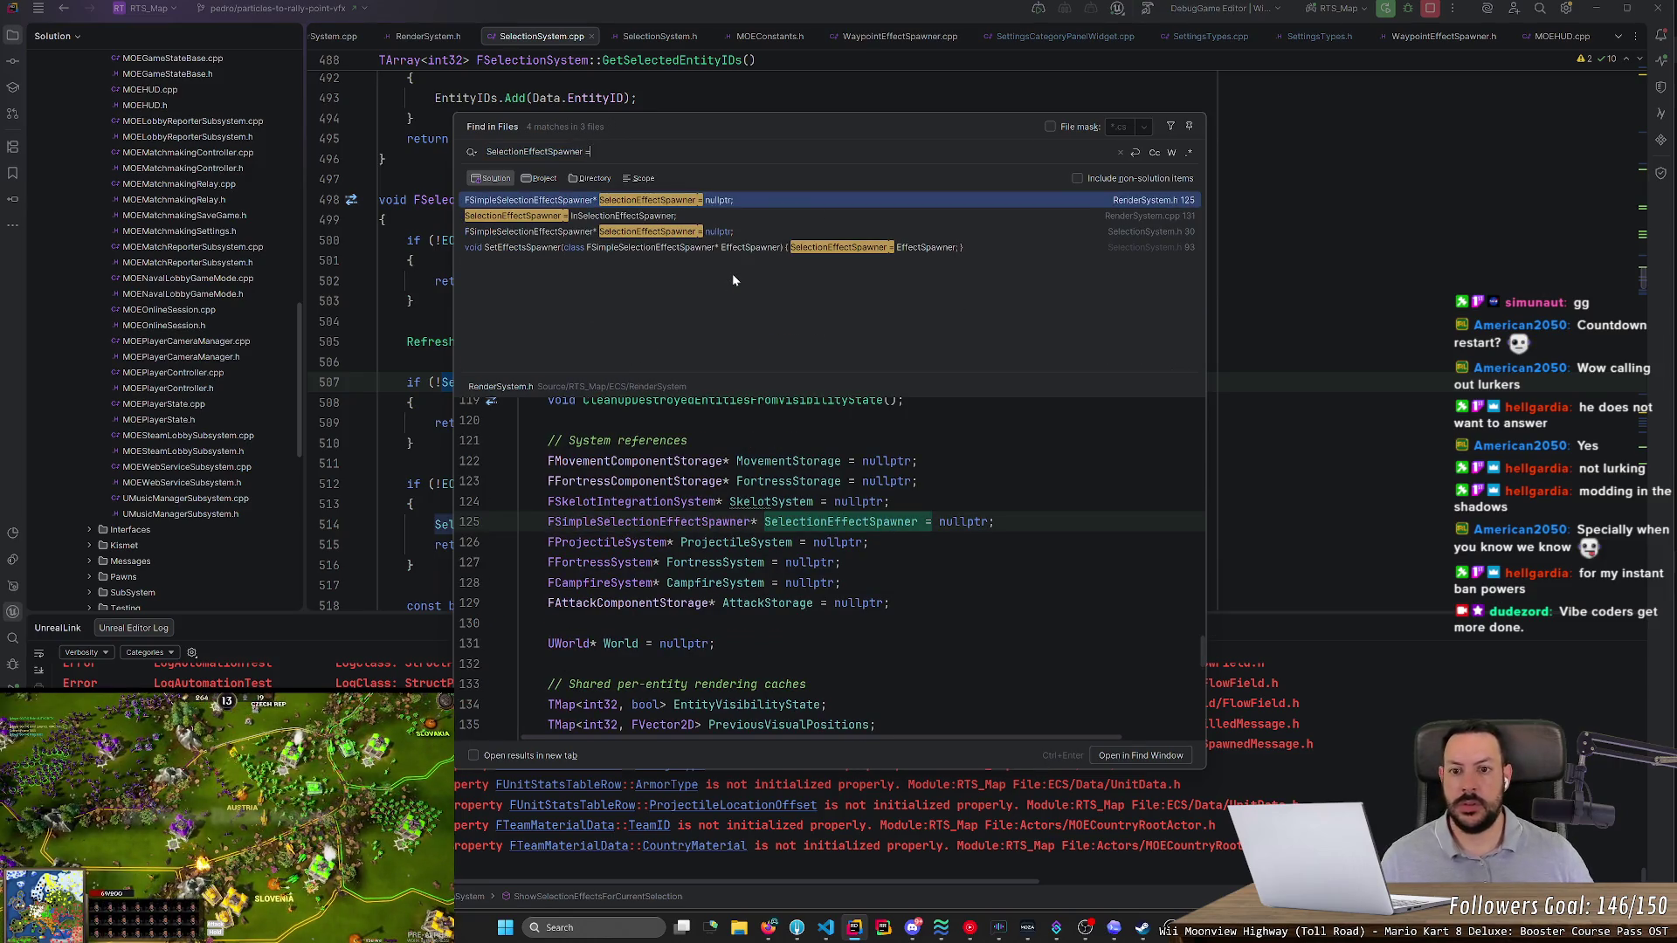
- Preview the SetEffectsSpawner match and search the solution for SetEffectsSpawner usages
click(671, 249)
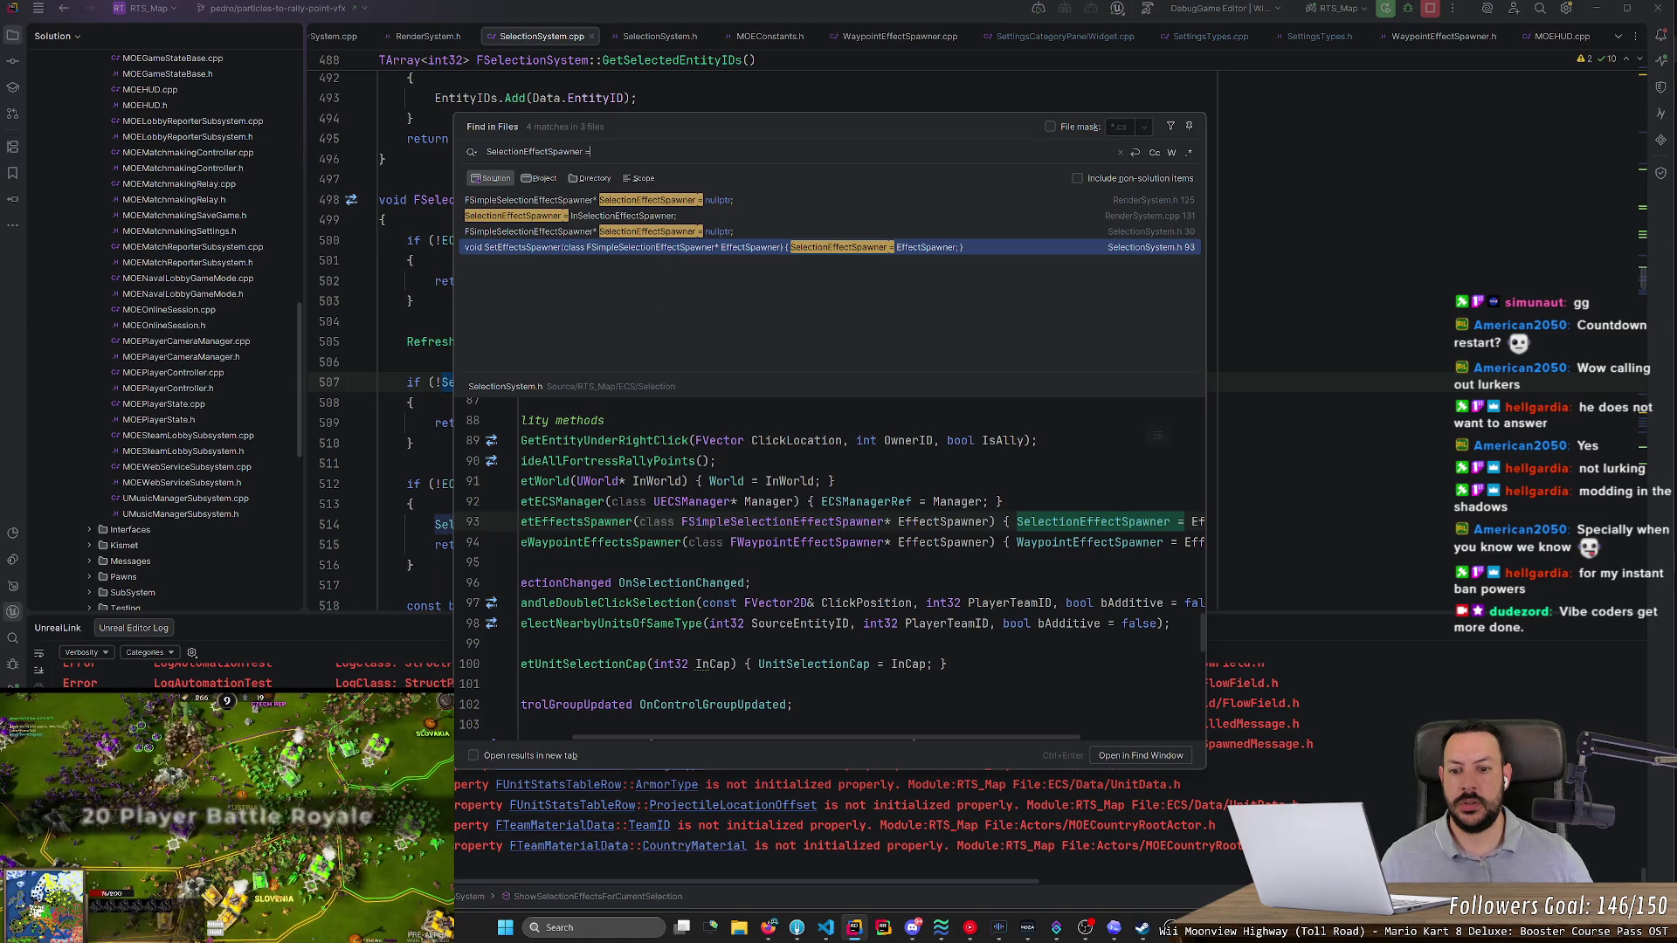
double_click(576, 522)
key(ctrl+shift+f)
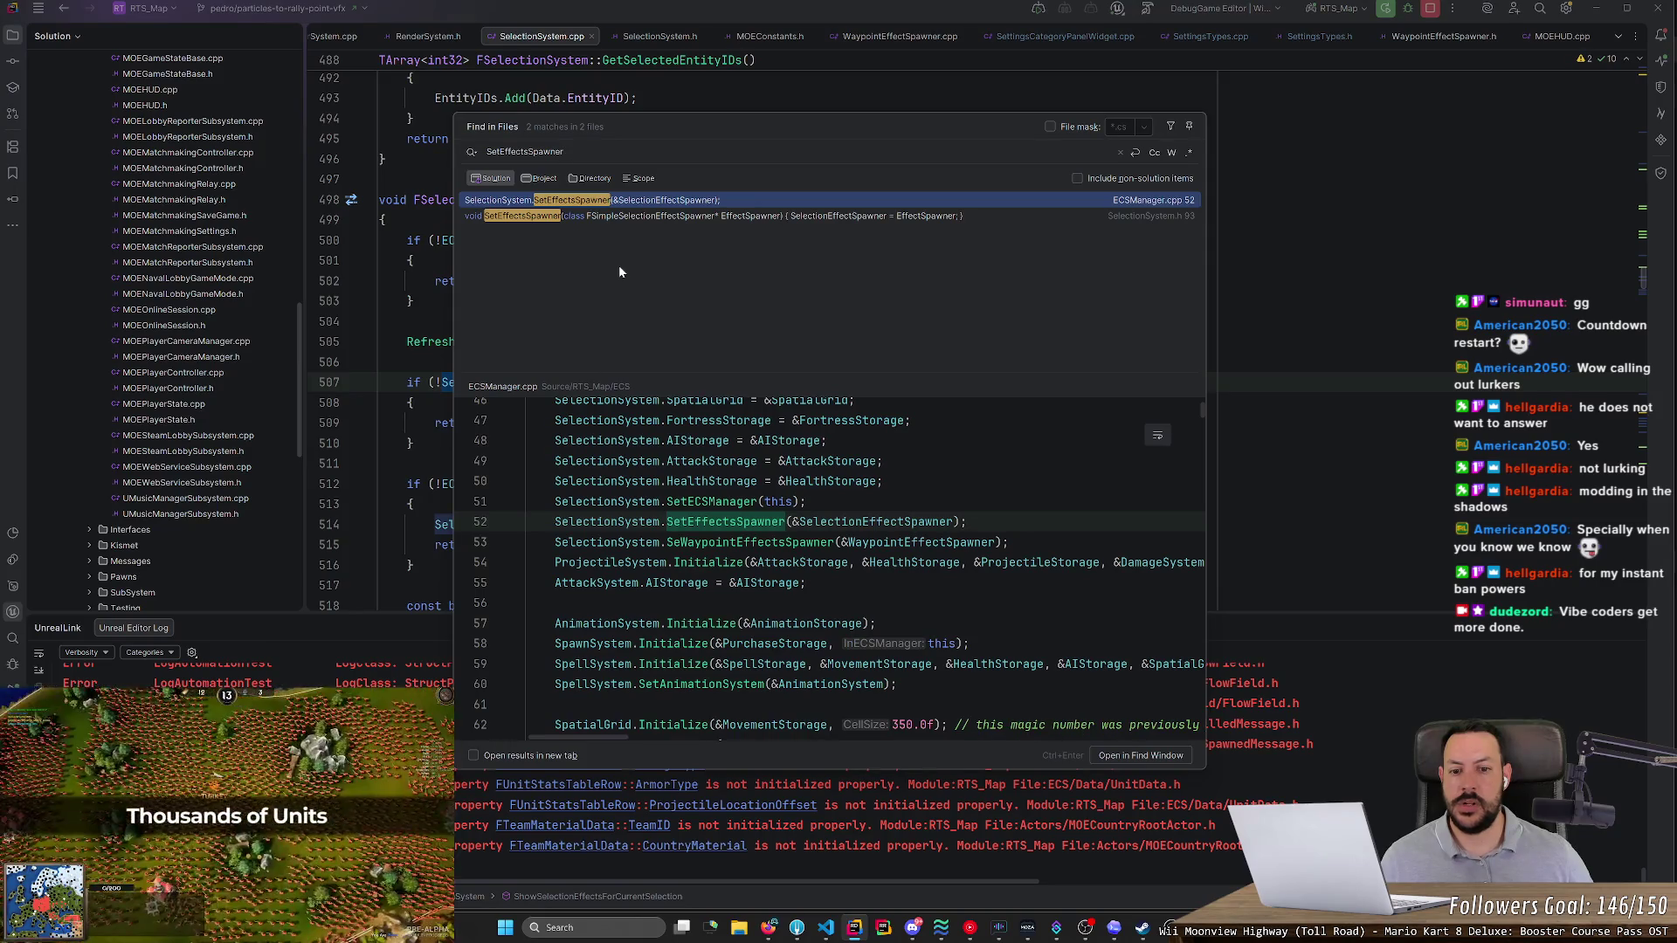
click(414, 301)
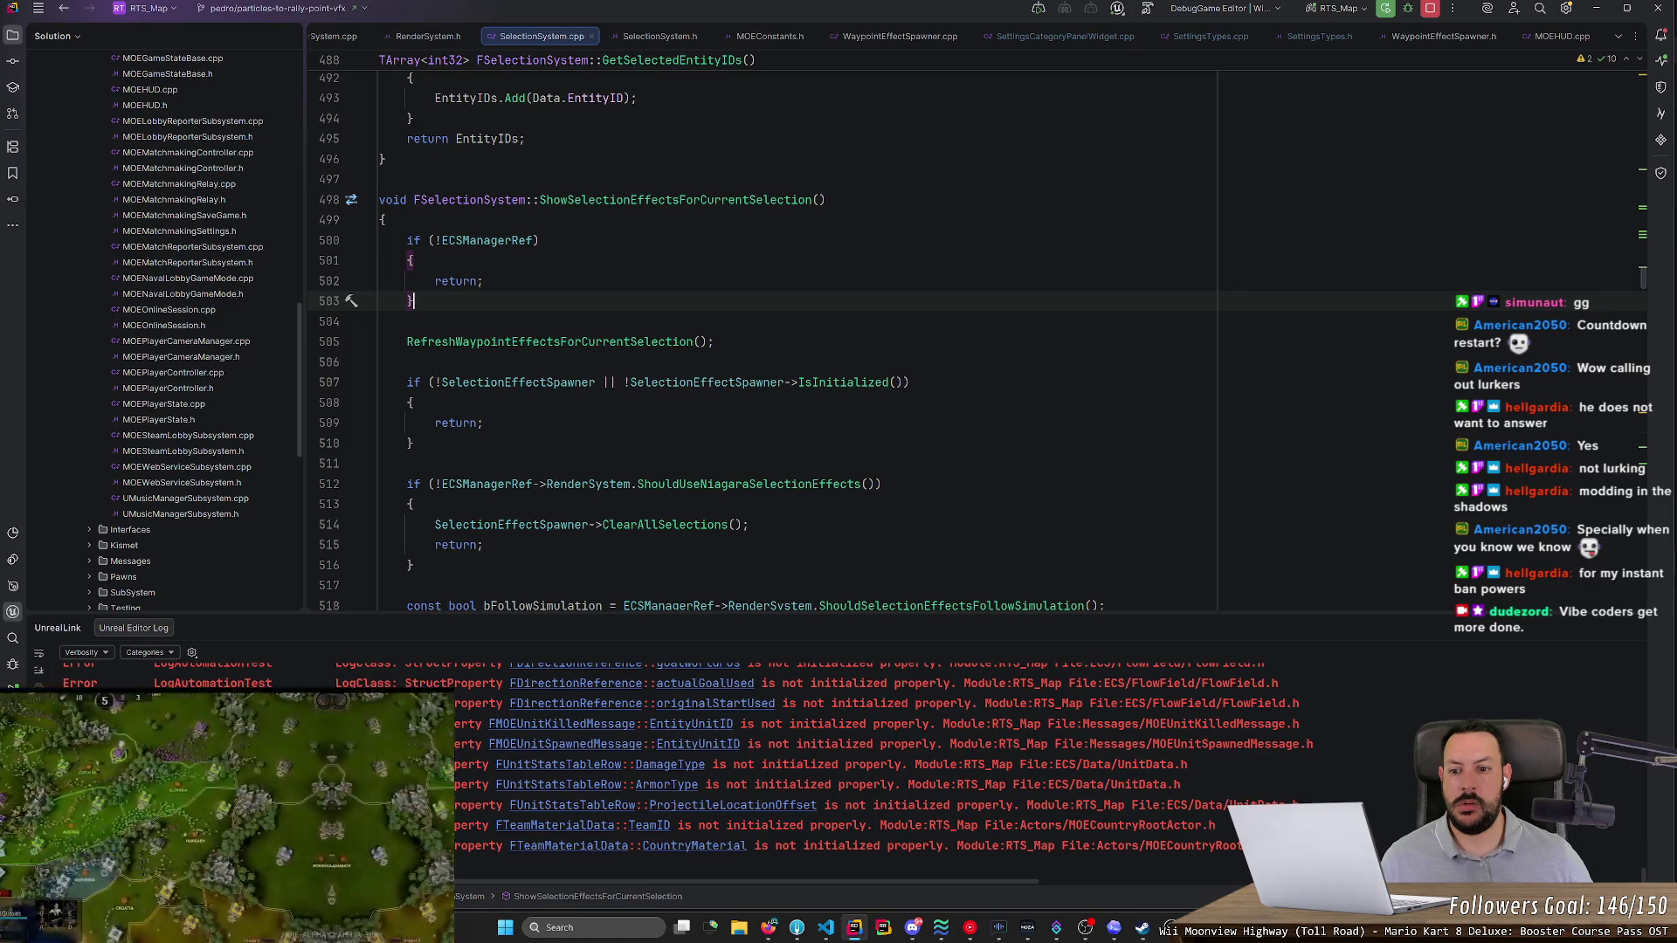
- Open the ShouldUseNiagaraSelectionEffects declaration in RenderSystem.h
scroll(655, 350, down, 2)
drag(547, 361, 753, 362)
click(414, 382)
click(882, 362)
mouse_move(874, 362)
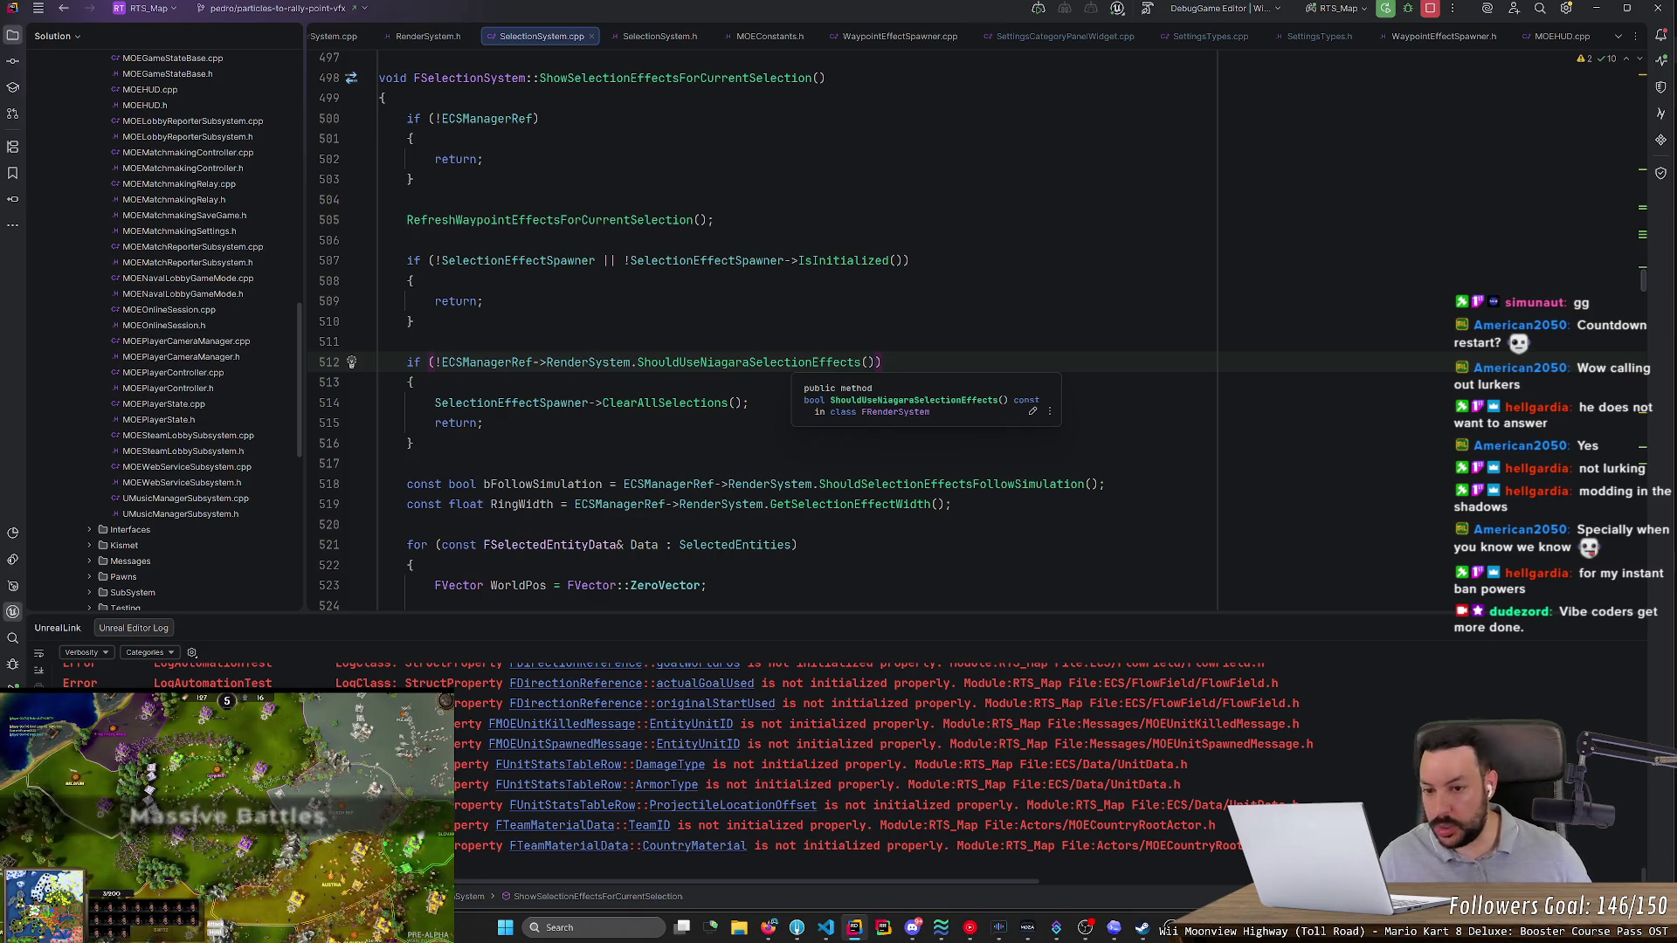
ctrl+click(691, 365)
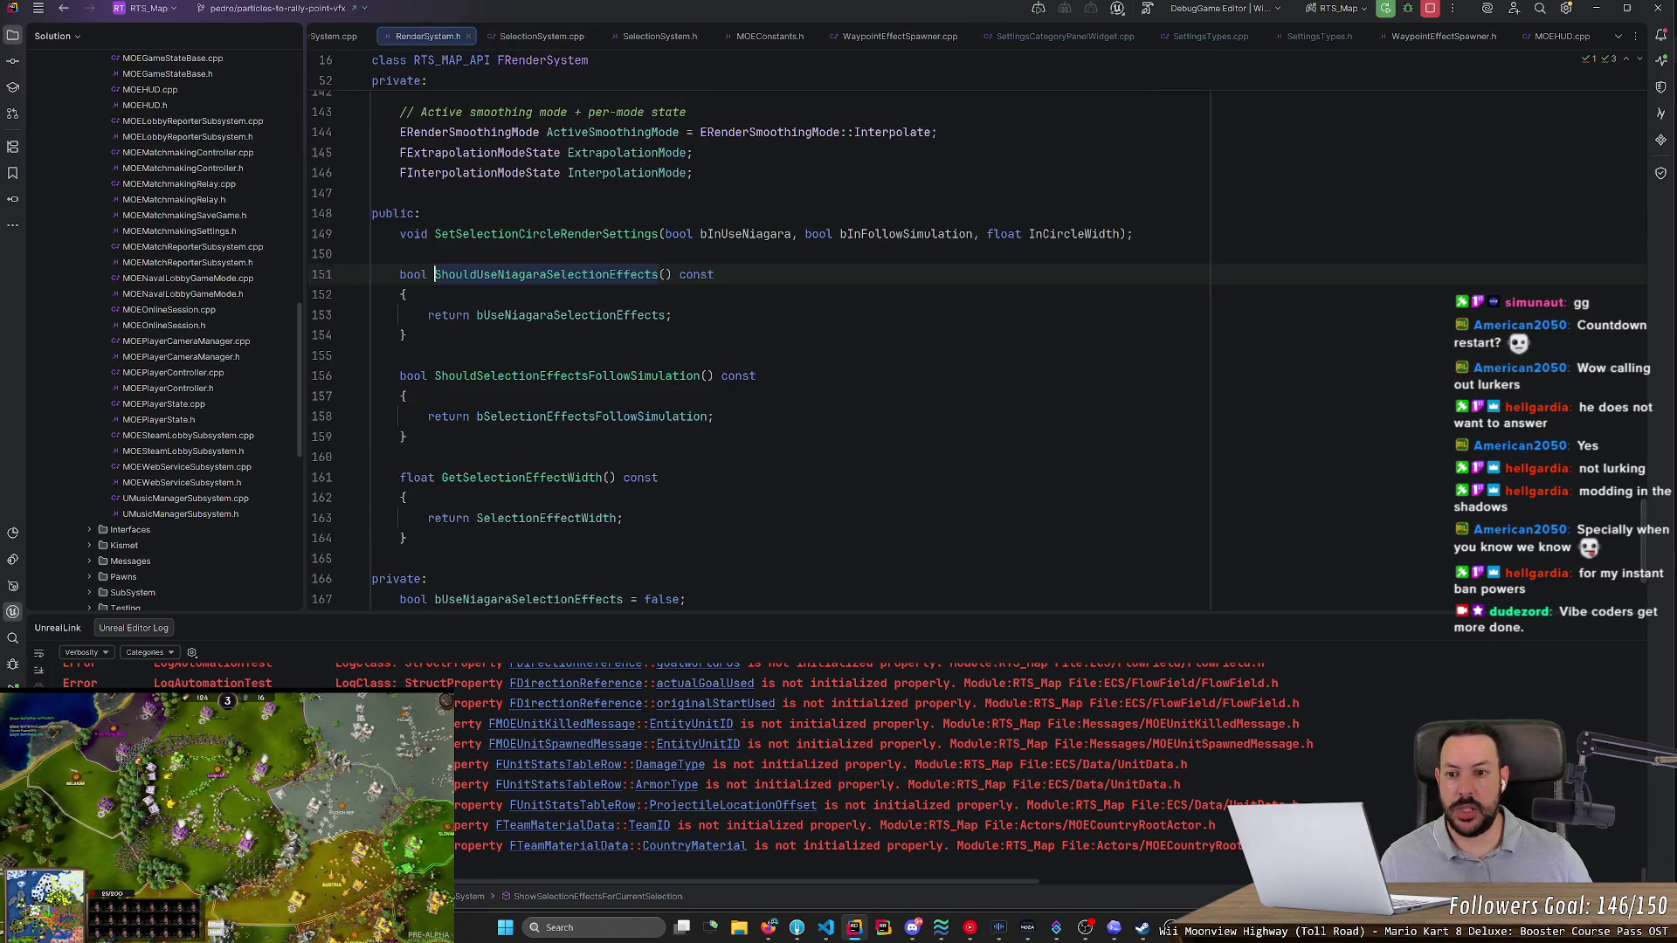
- Duplicate the ShouldUseNiagaraSelectionEffects getter as ShouldRenderRallyPointArrows returning bRenderRallyPointArrows
mouse_move(616, 315)
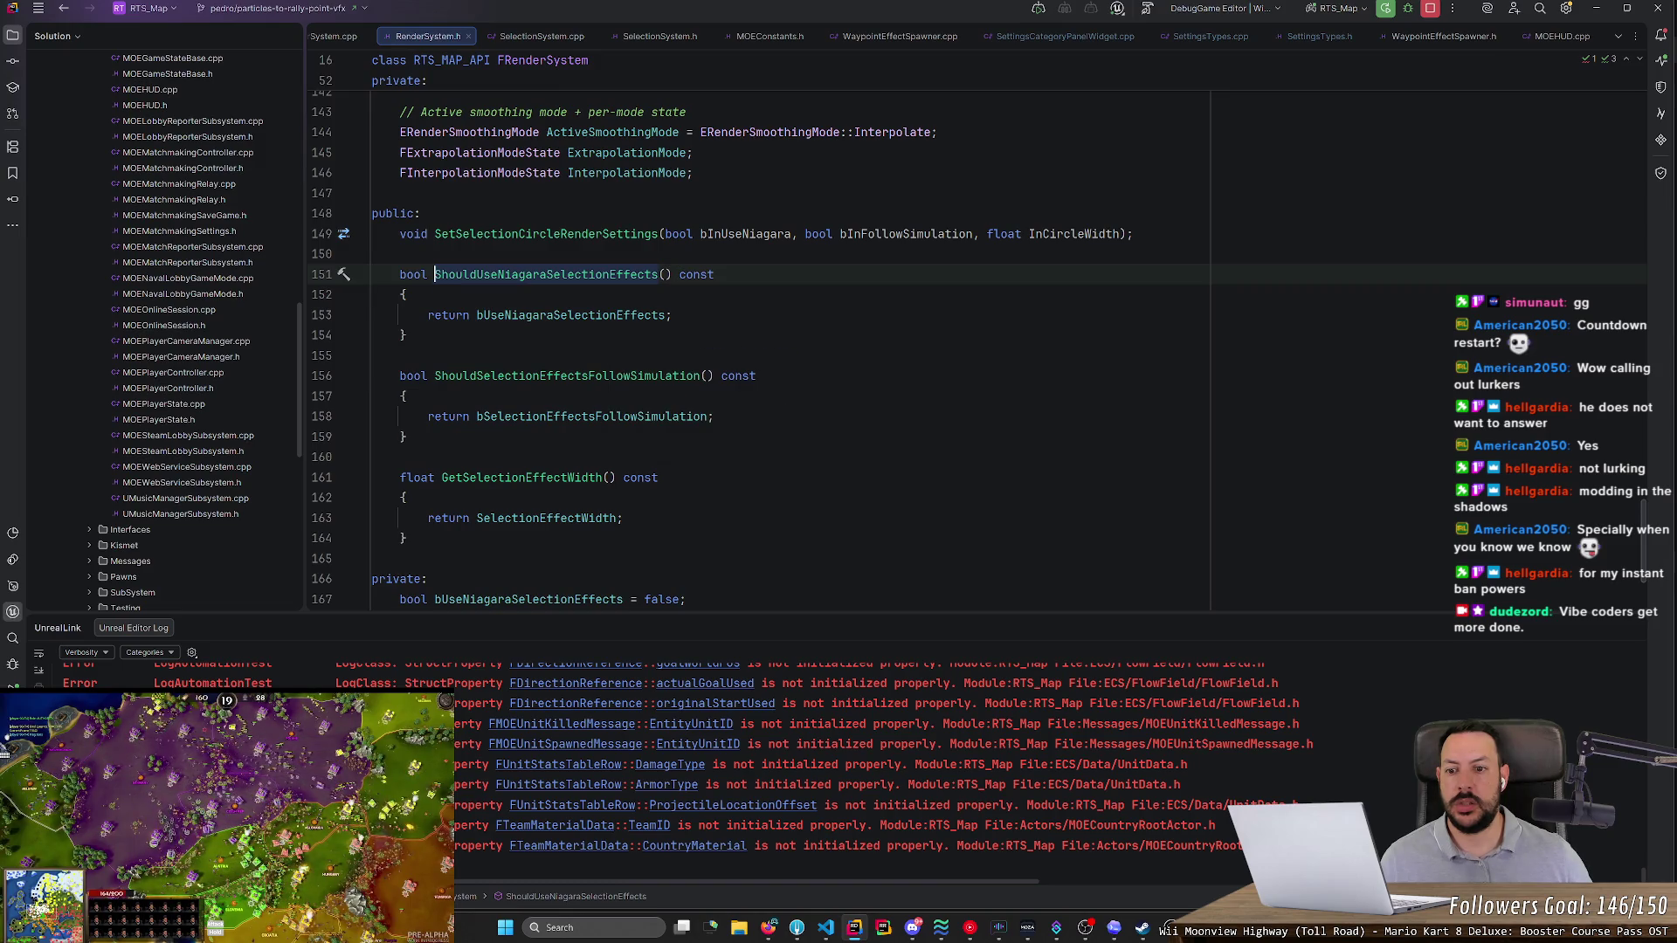
scroll(977, 349, up, 1)
click(406, 395)
drag(406, 395, 341, 341)
key(ctrl+c)
key(Right)
key(Return)
key(Return)
key(ctrl+v)
drag(477, 436, 609, 437)
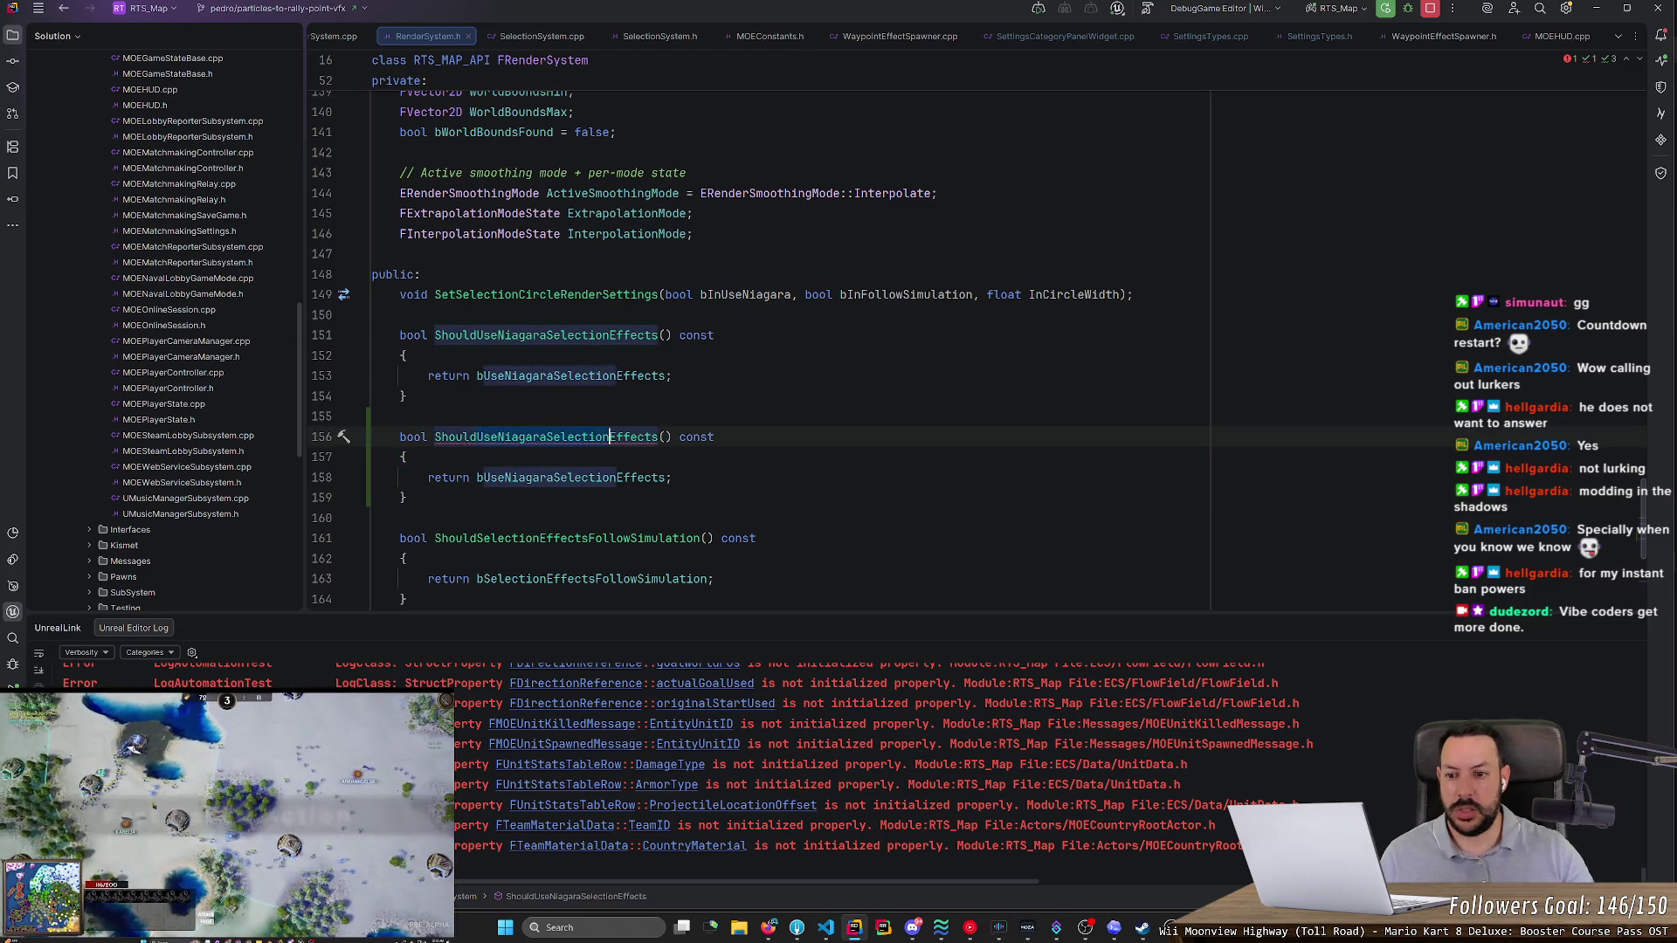
text(Render)
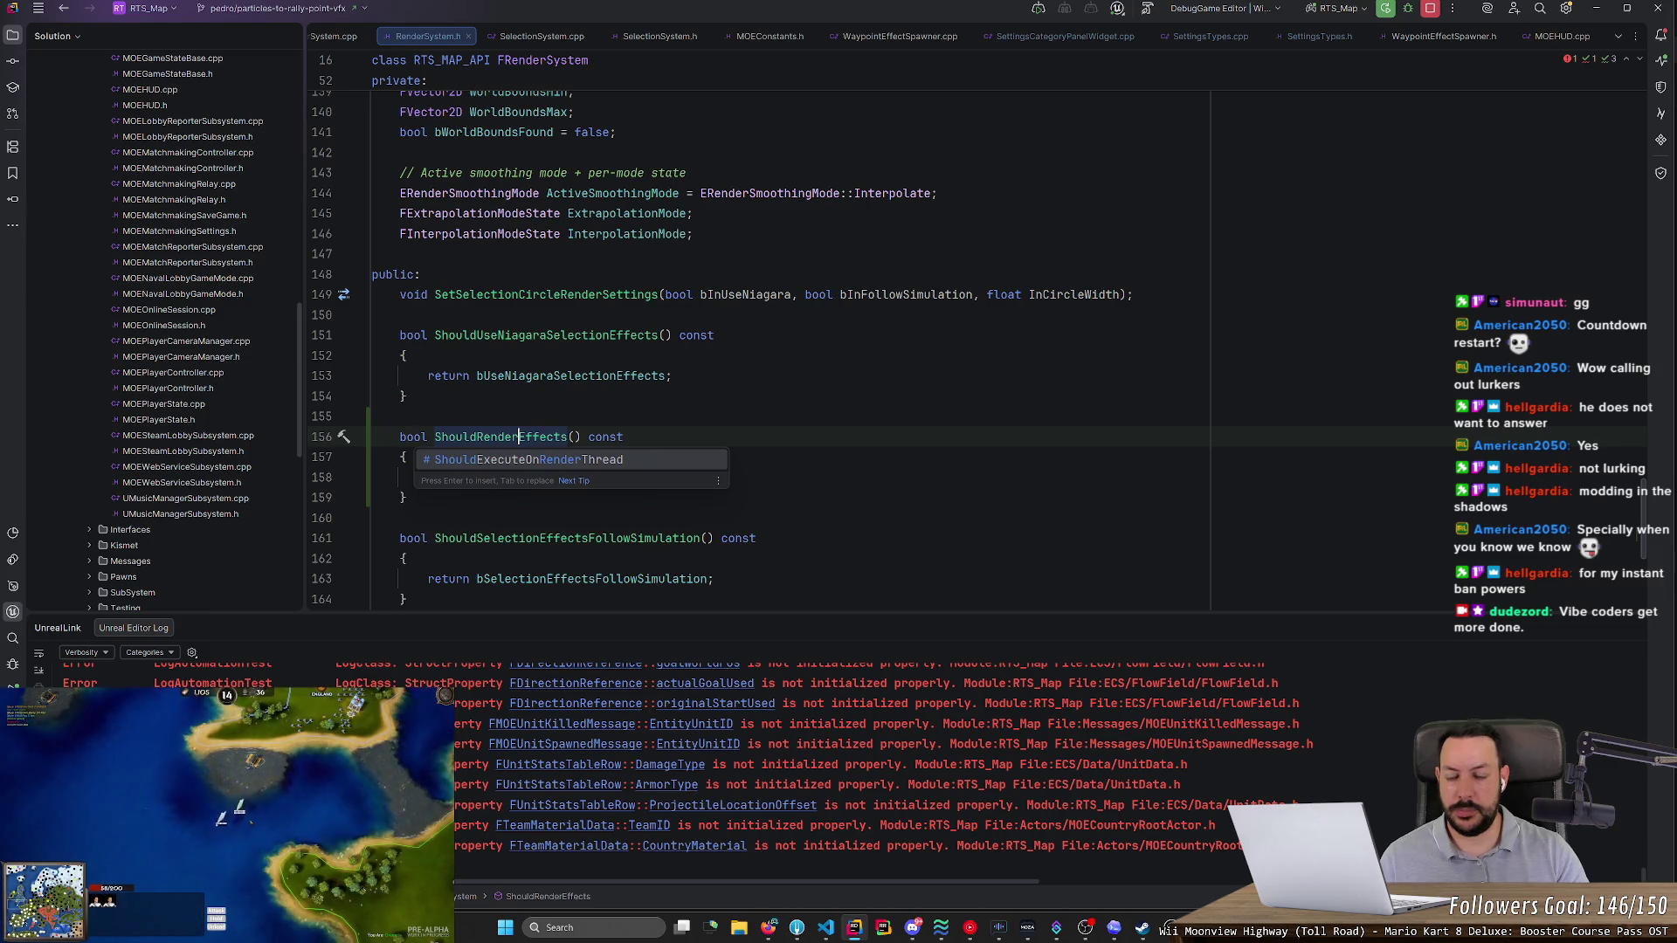
text(RallyPointArrows)
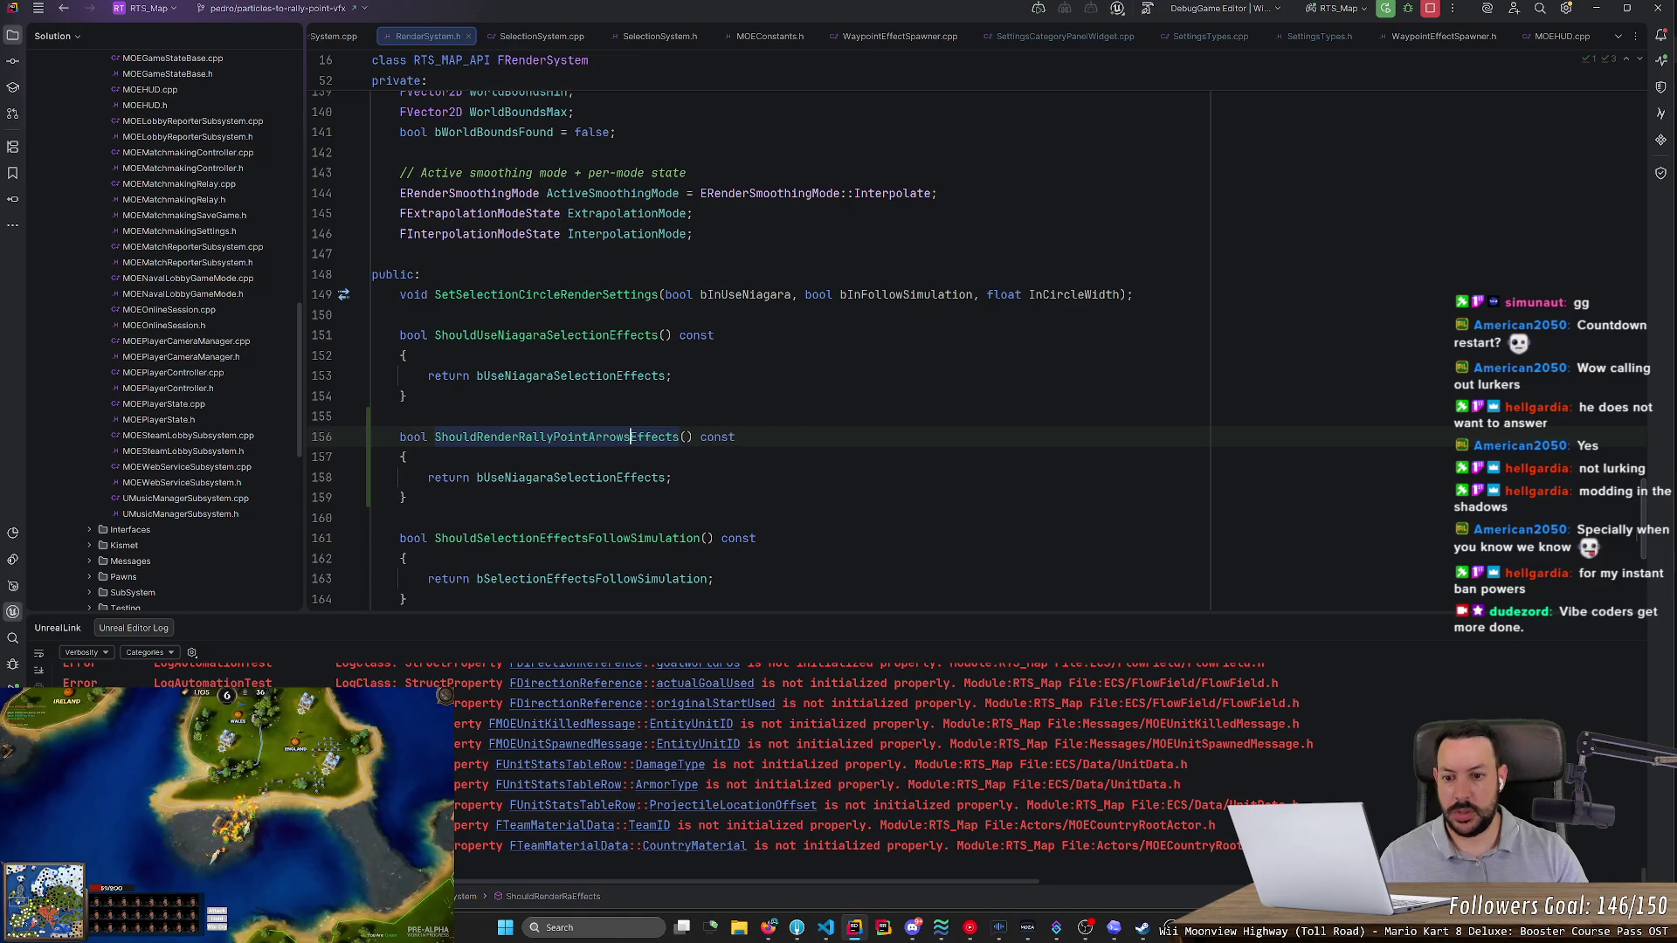
key(ctrl+Delete)
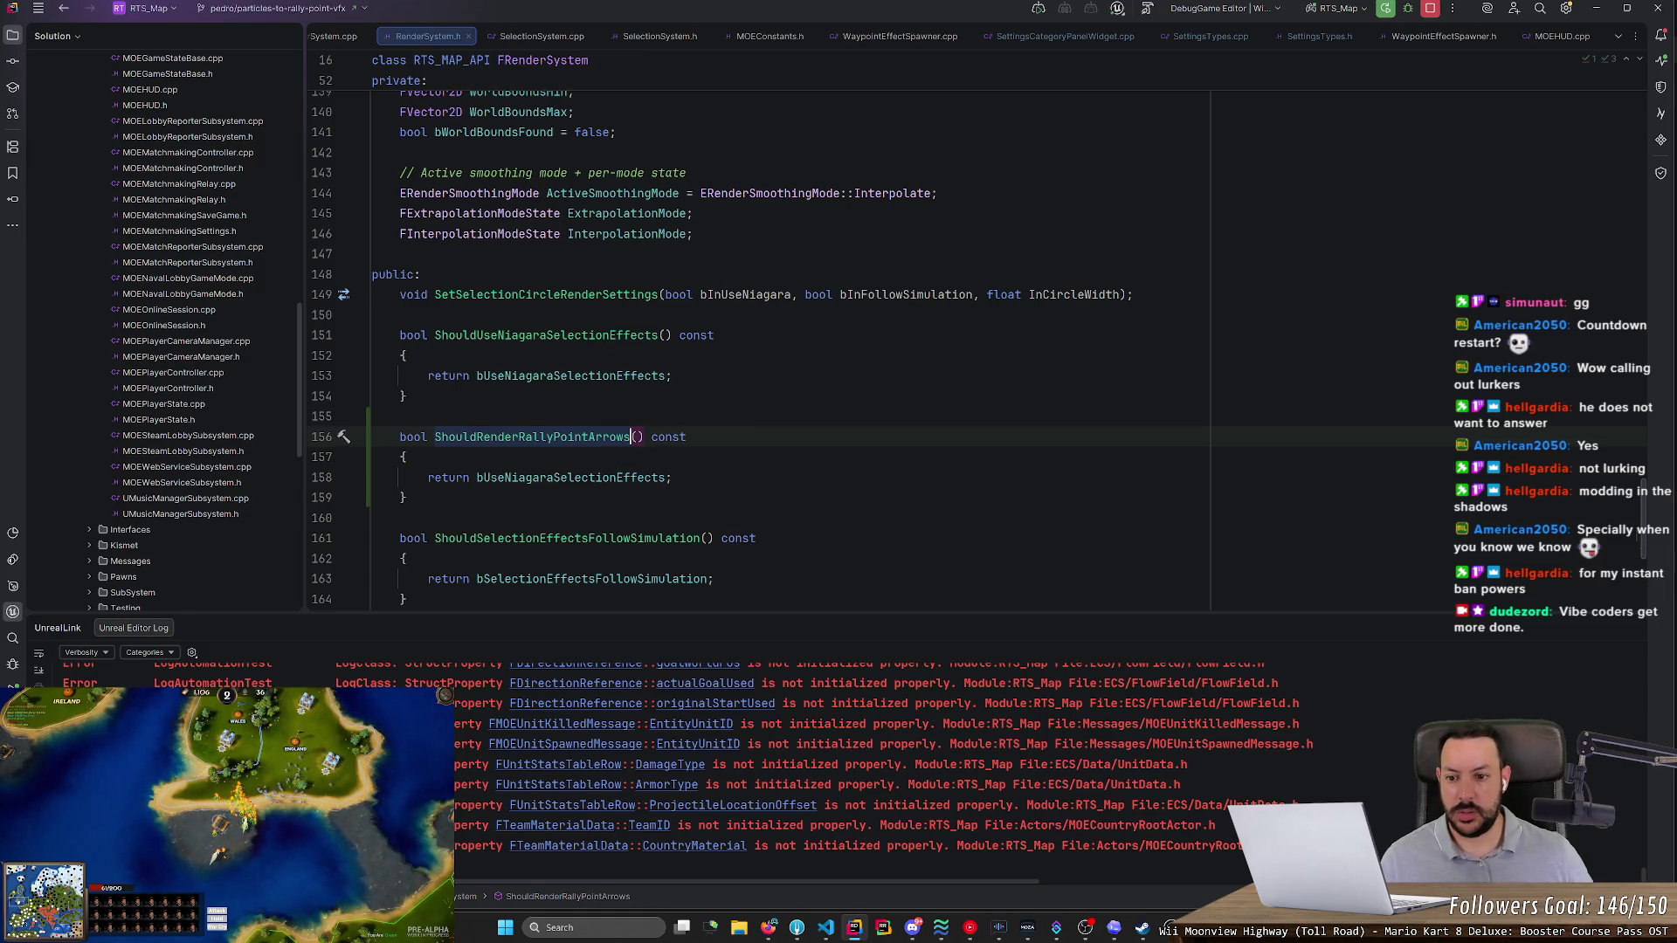
double_click(563, 481)
text(bRender;)
click(519, 437)
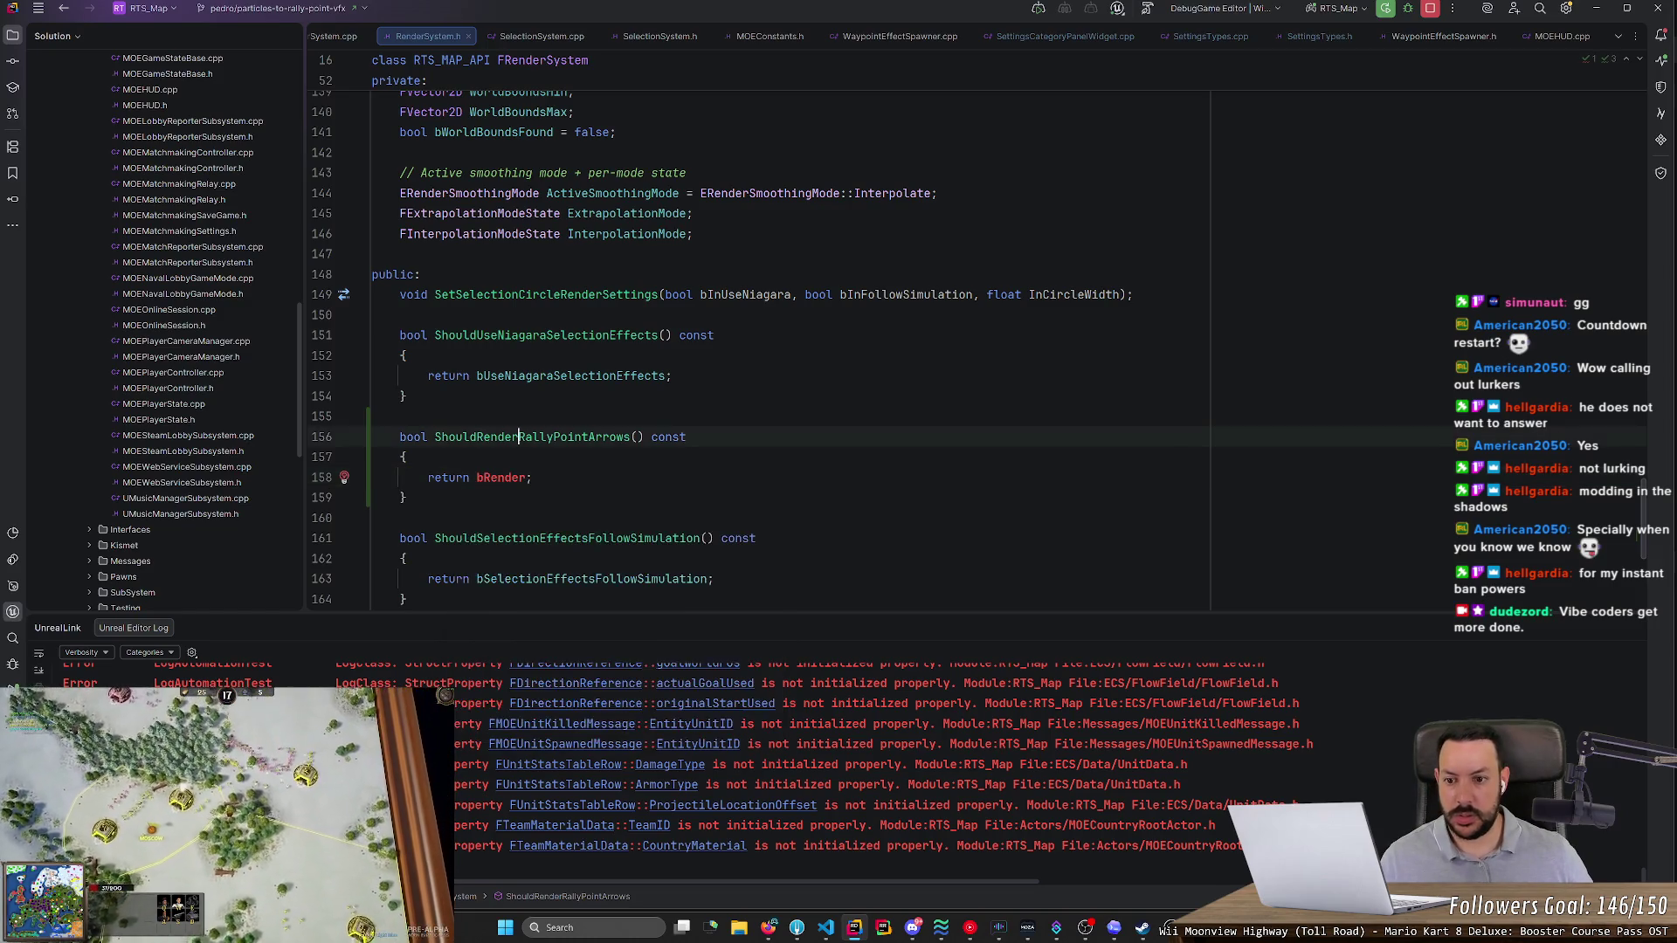
click(533, 478)
text(RallyPointArrows)
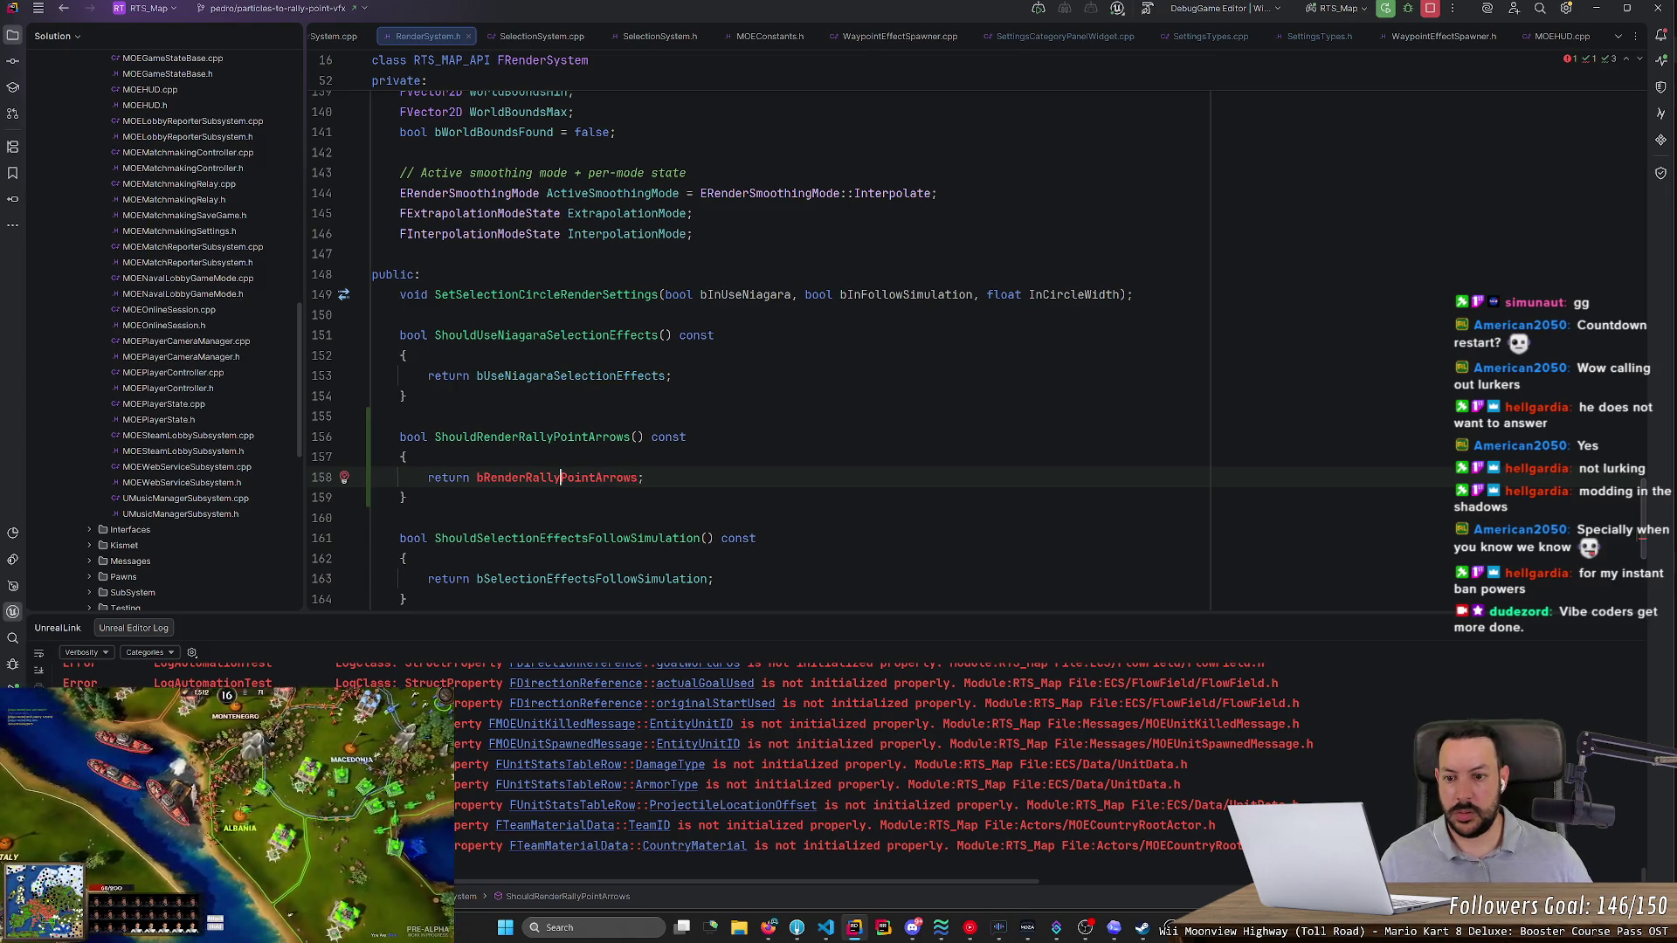
- Declare 'bool bRenderRallyPointArrows = false;' under private and review the remaining fields
ctrl+click(563, 378)
key(Up)
key(End)
key(Return)
text(bool )
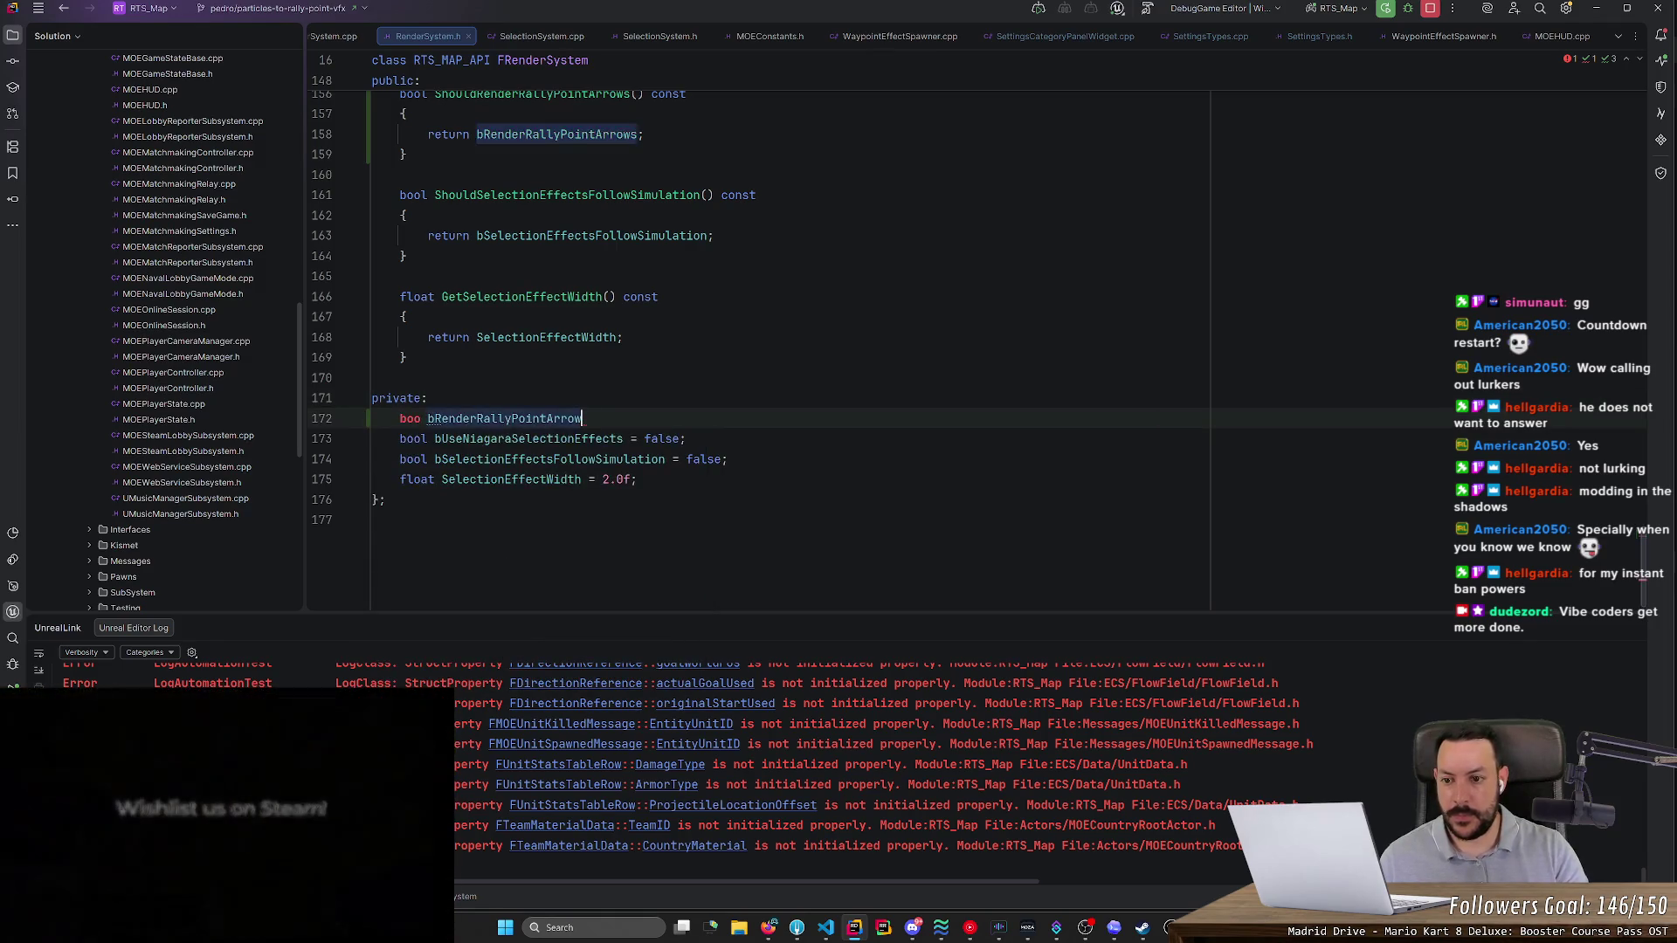
text(bRenderRallyPointArrows = false;)
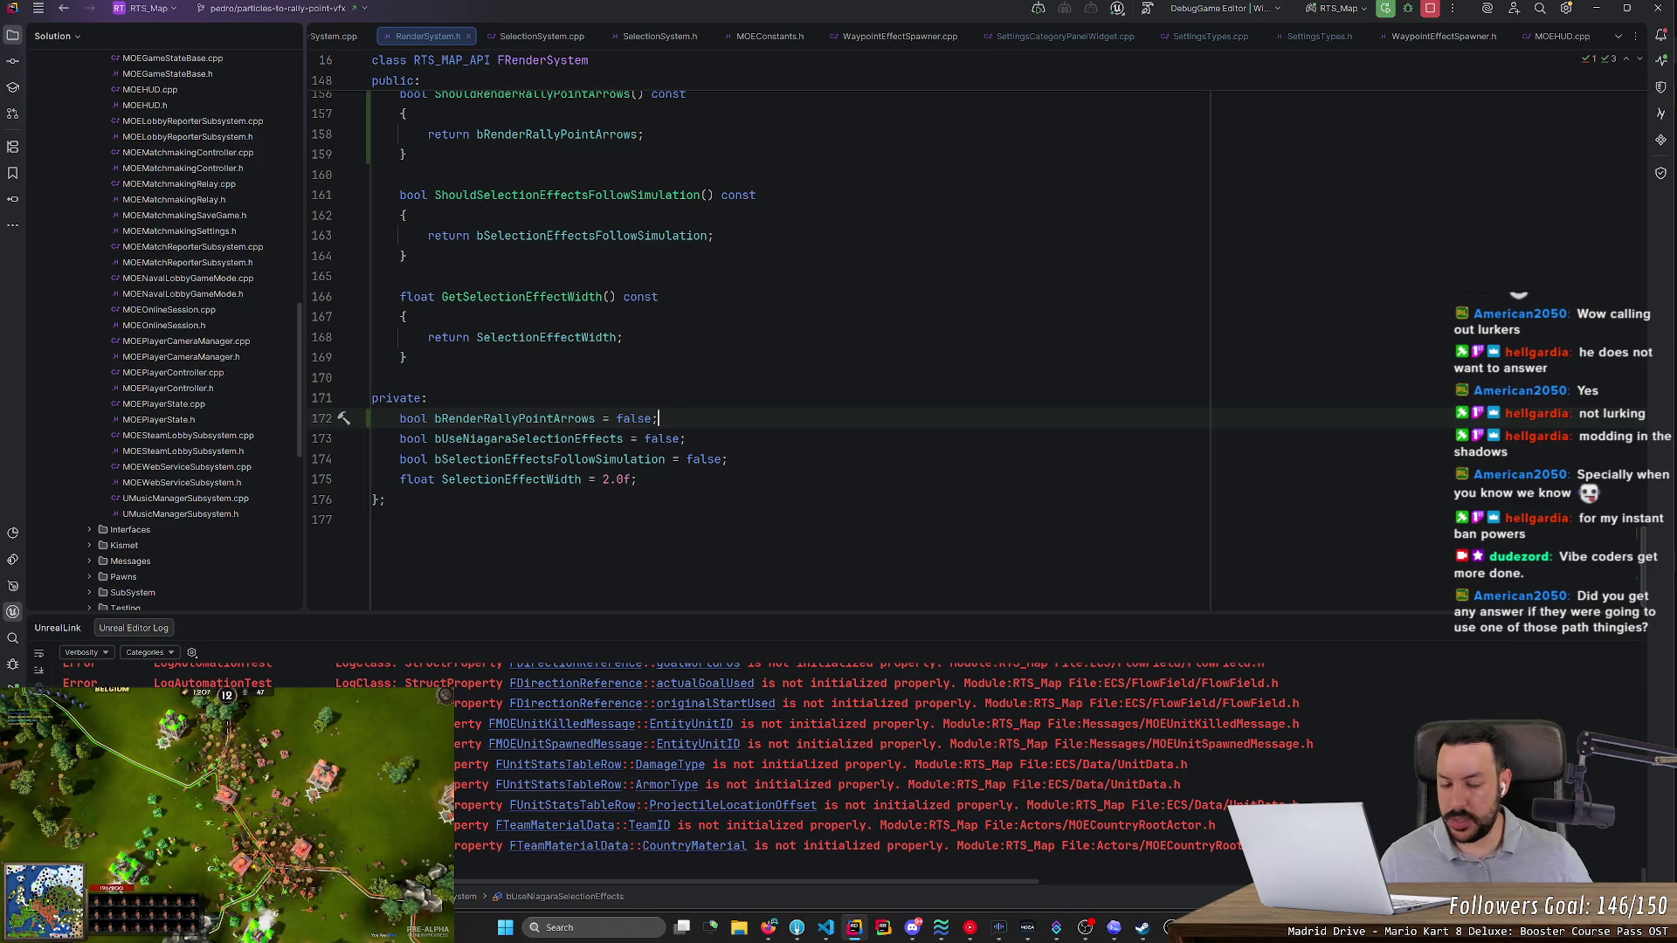
key(Down)
key(Down)
key(Down)
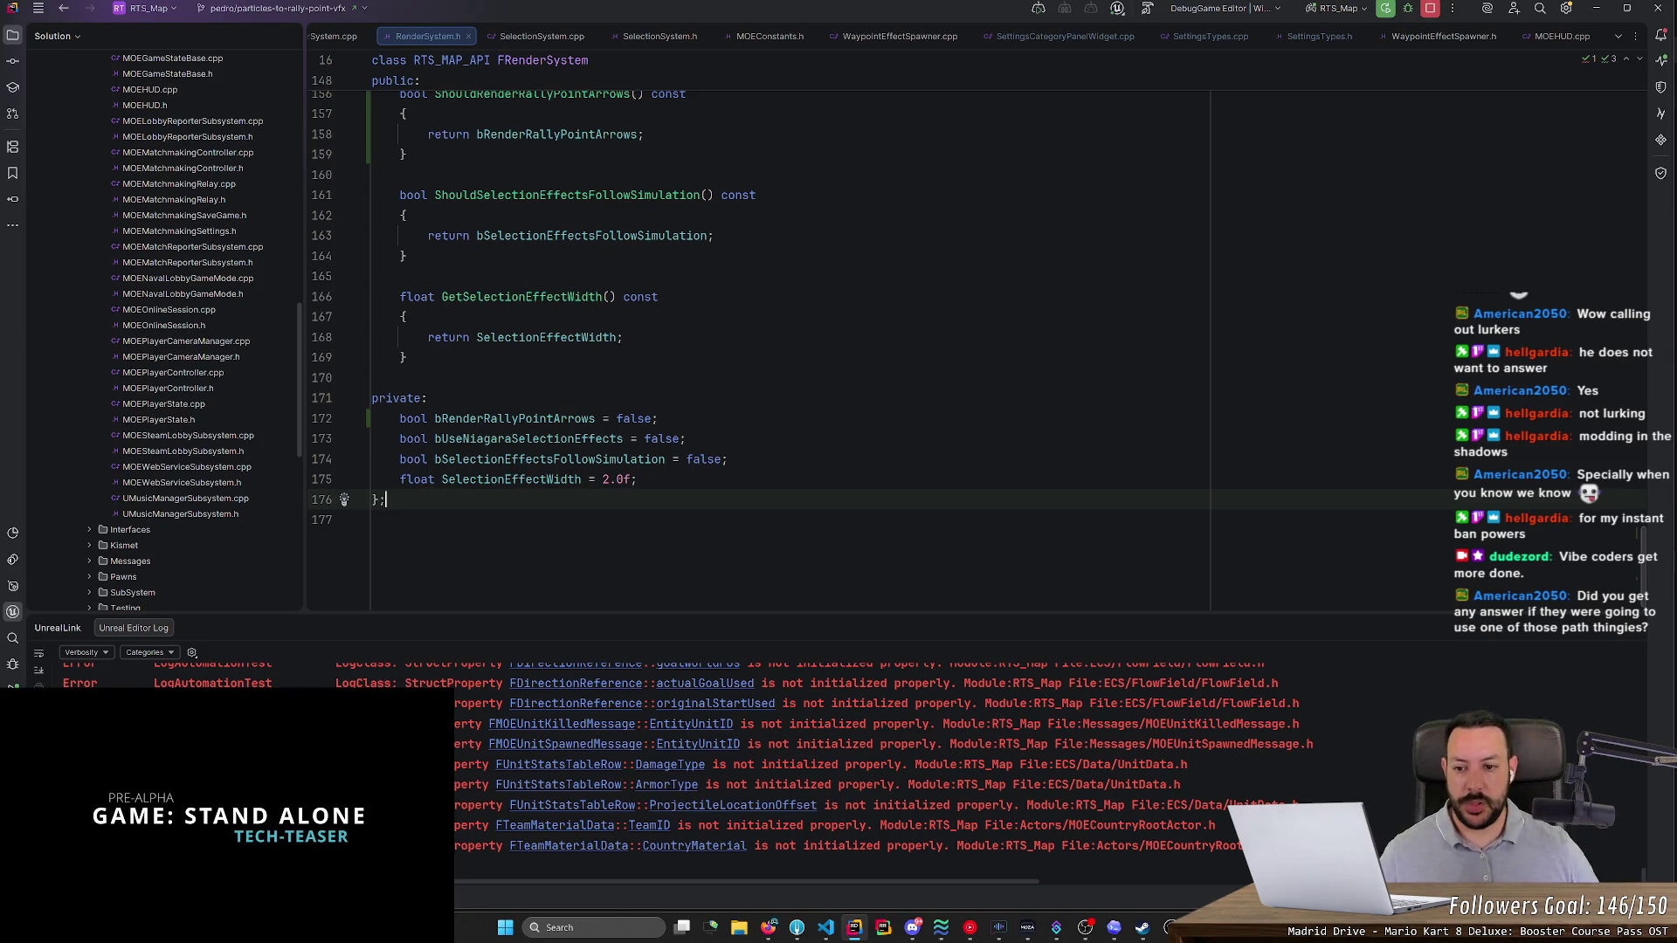
key(ctrl+Down)
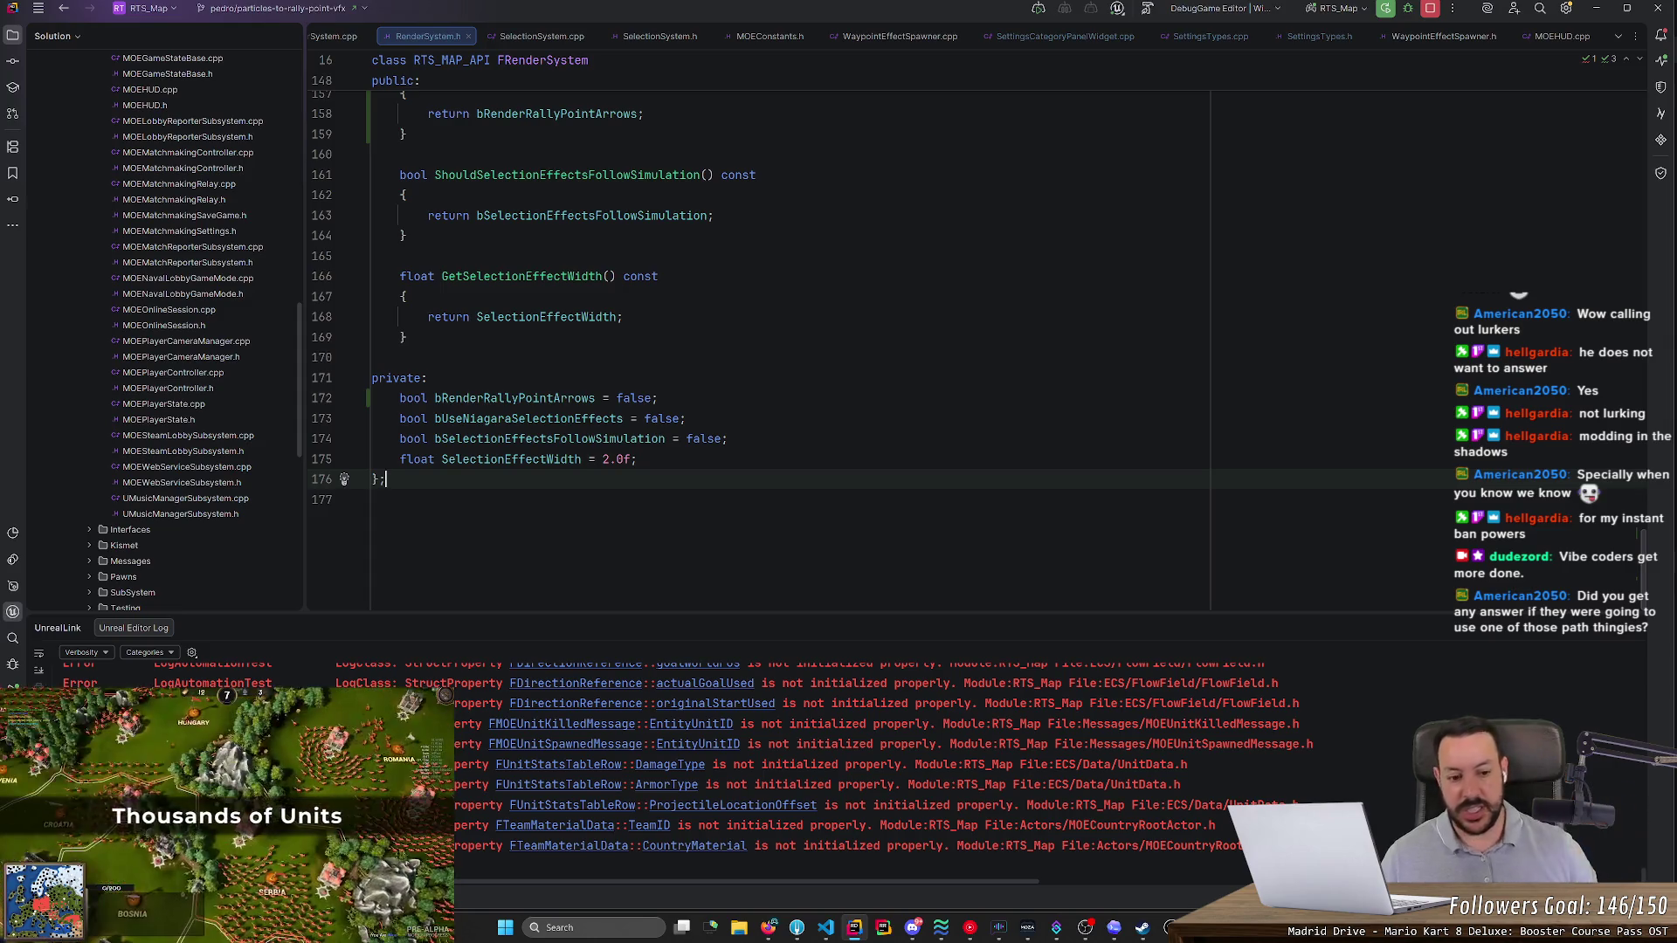
key(alt+Tab)
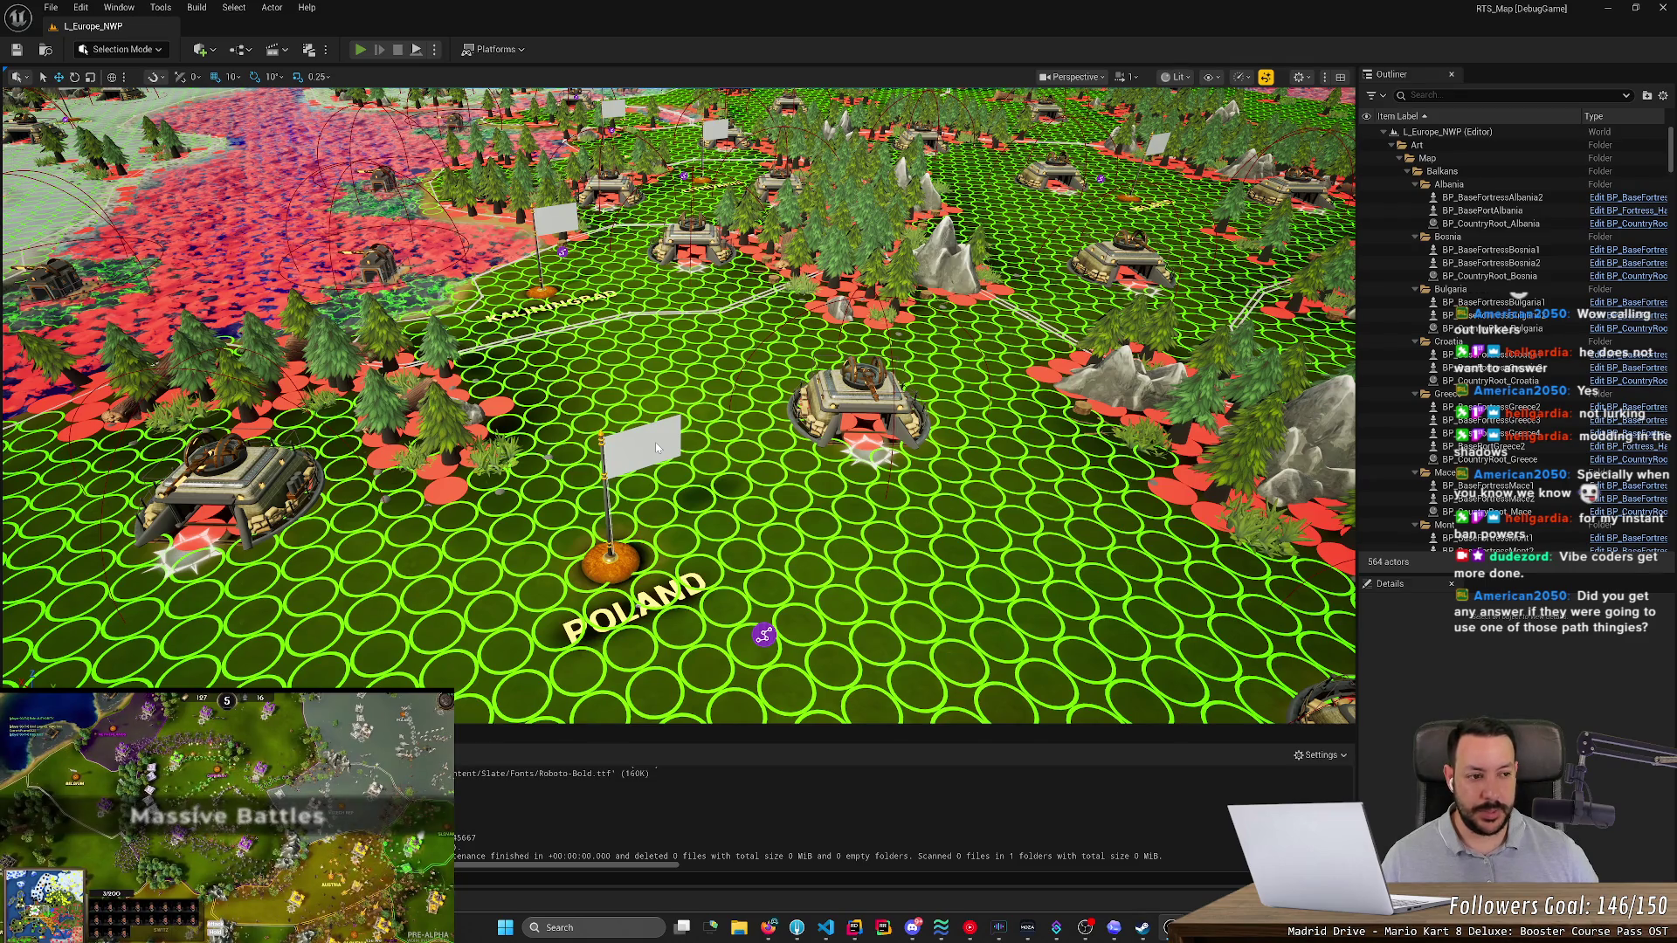
- Start Play in Editor and set the fortress's rally point near Hungary
key(alt+p)
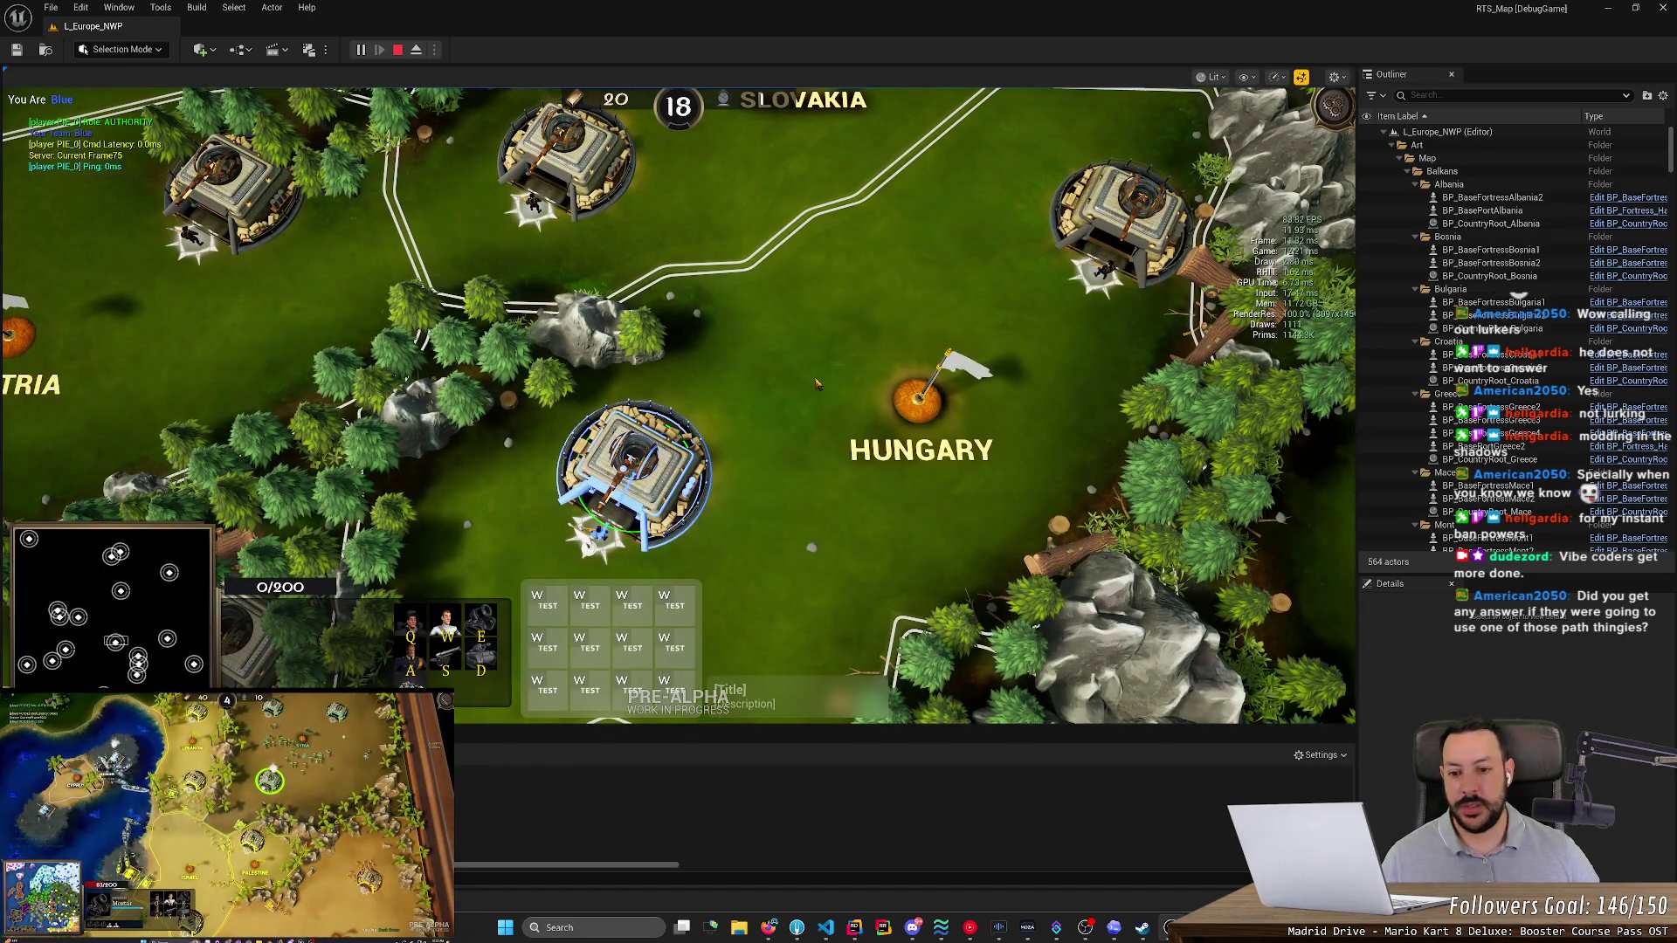
right_click(817, 384)
scroll(830, 419, up, 2)
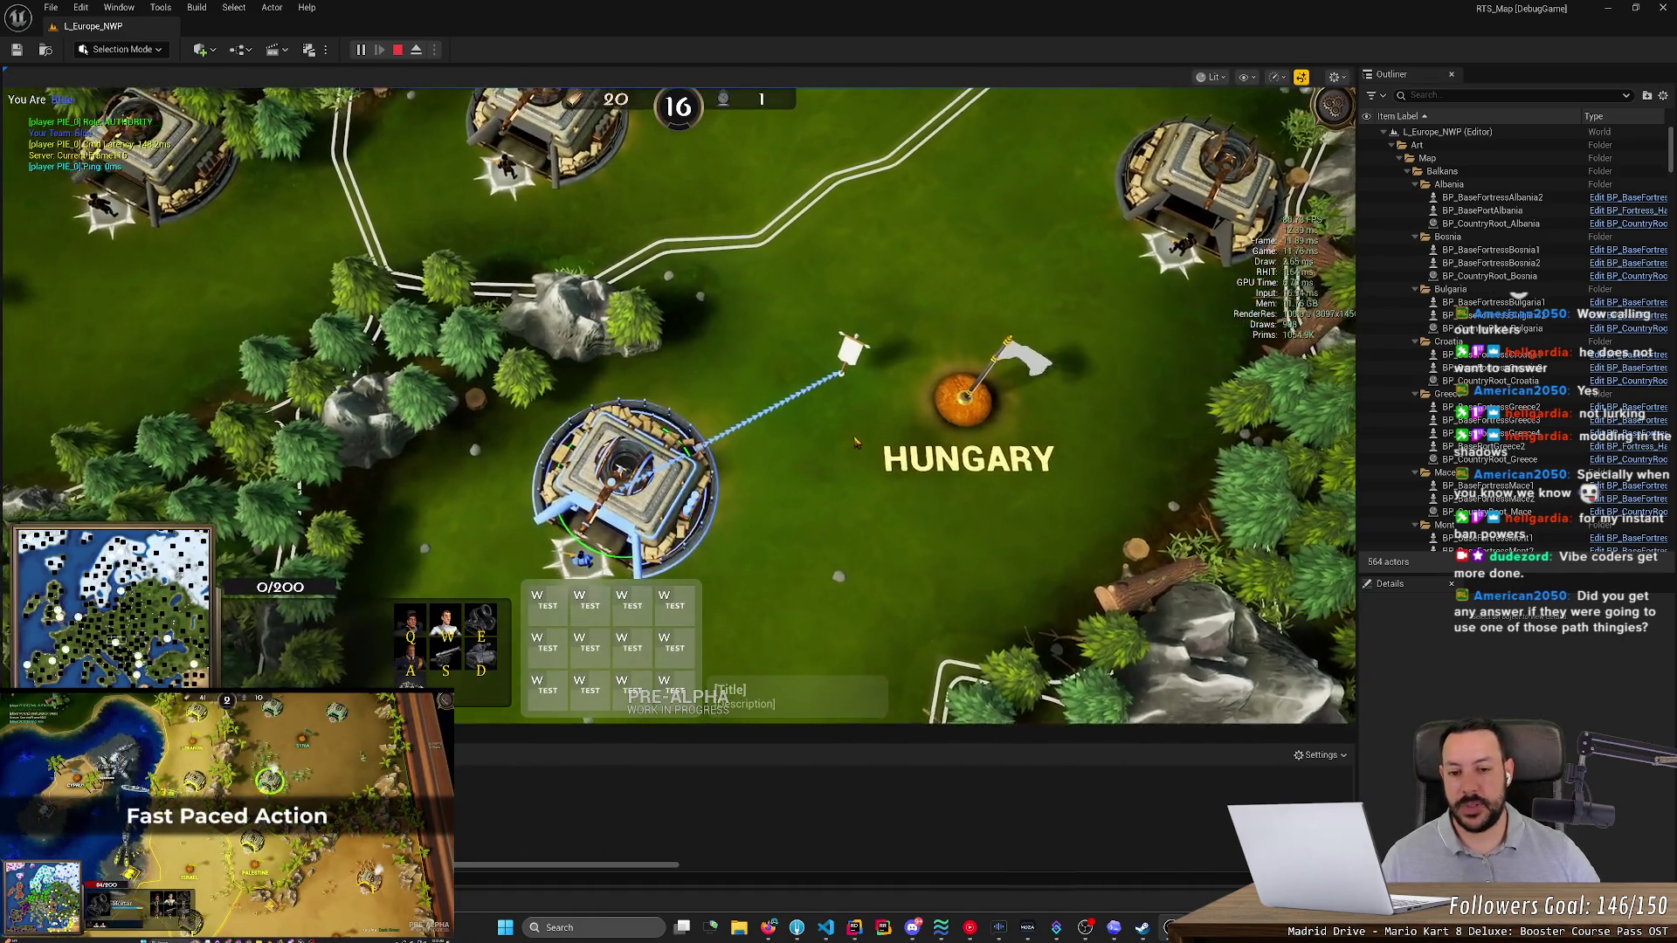
right_click(1076, 395)
right_click(1102, 378)
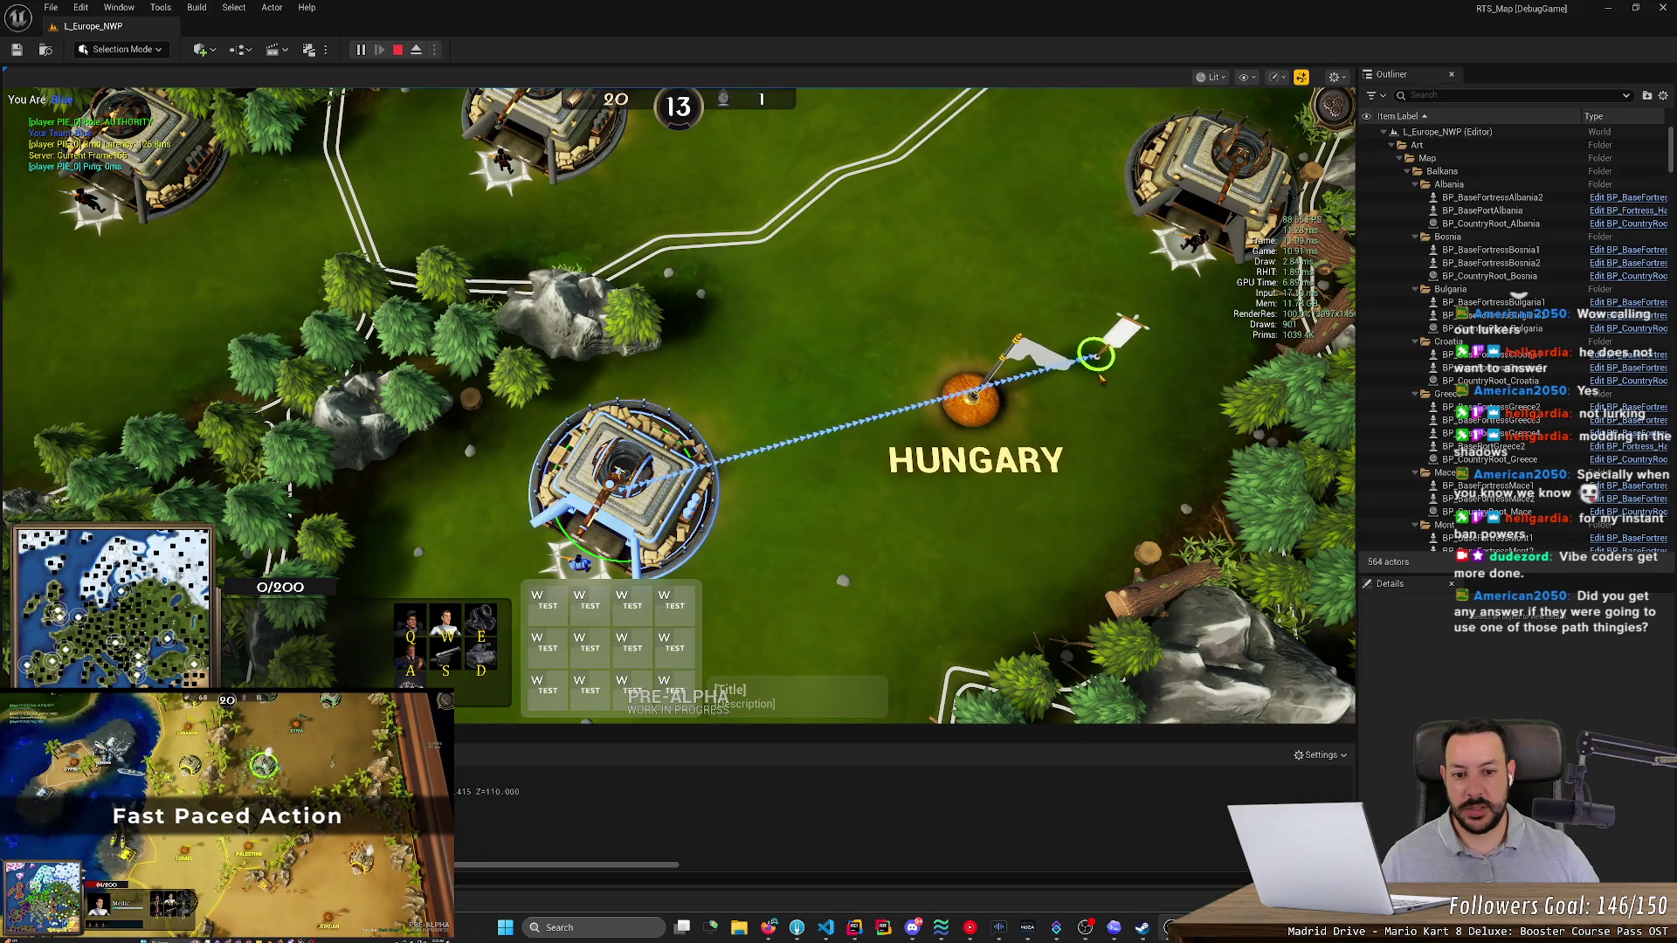
- Eject to inspect the arrow beam, then move the rally point beside the fortress
click(416, 49)
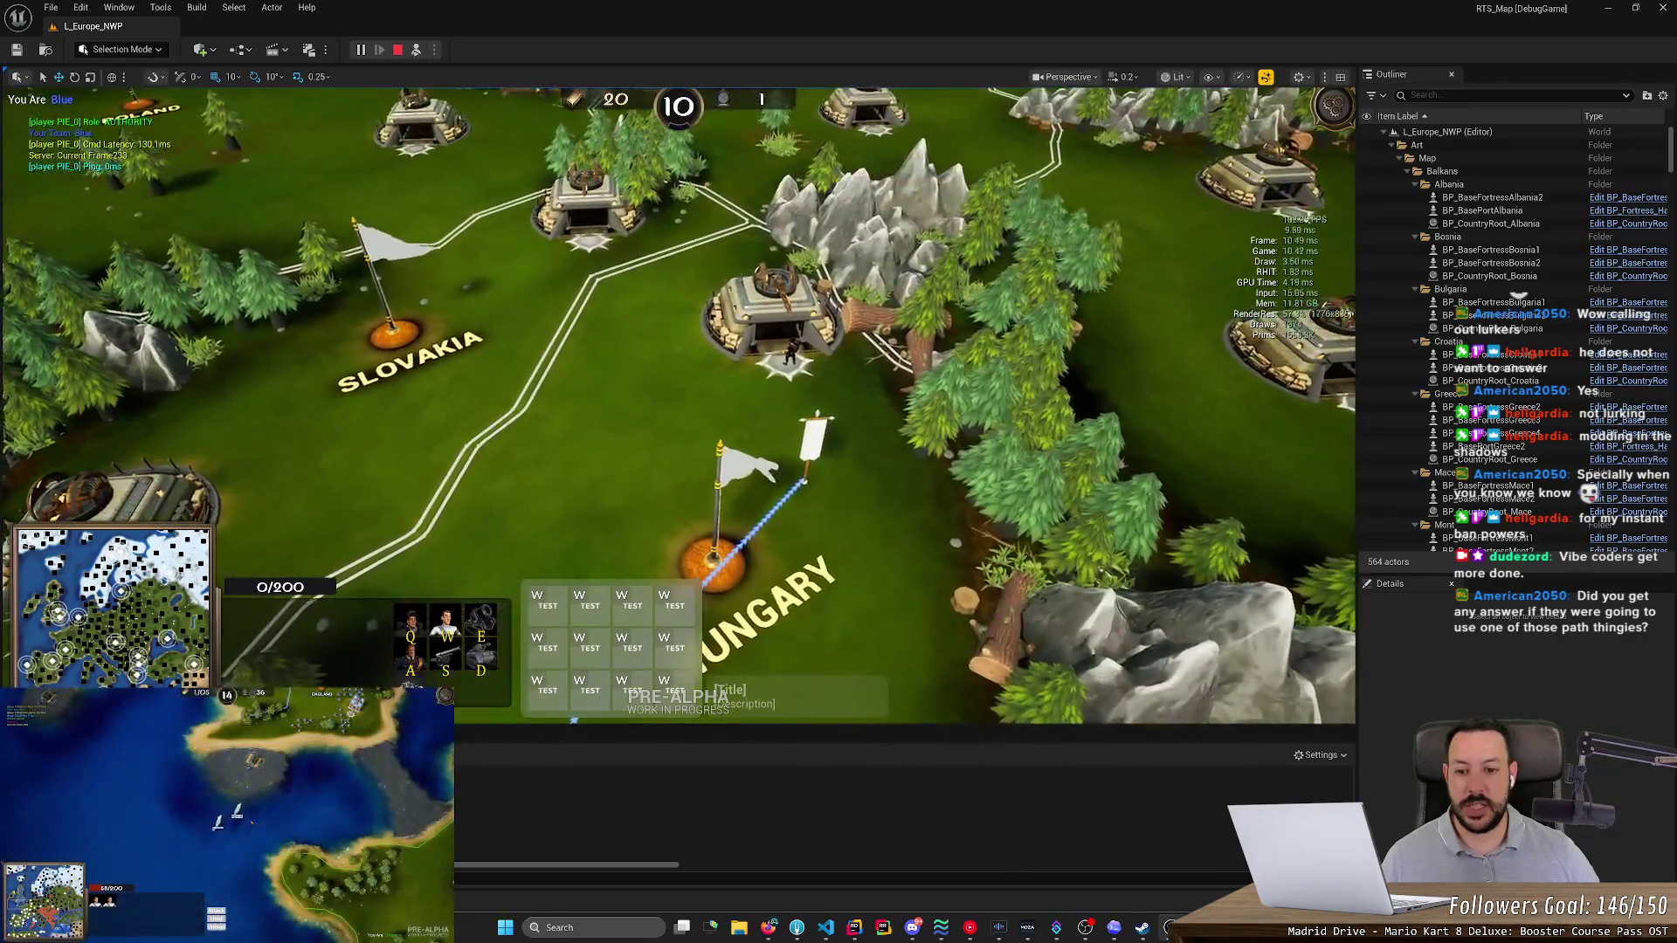
scroll(679, 405, up, 5)
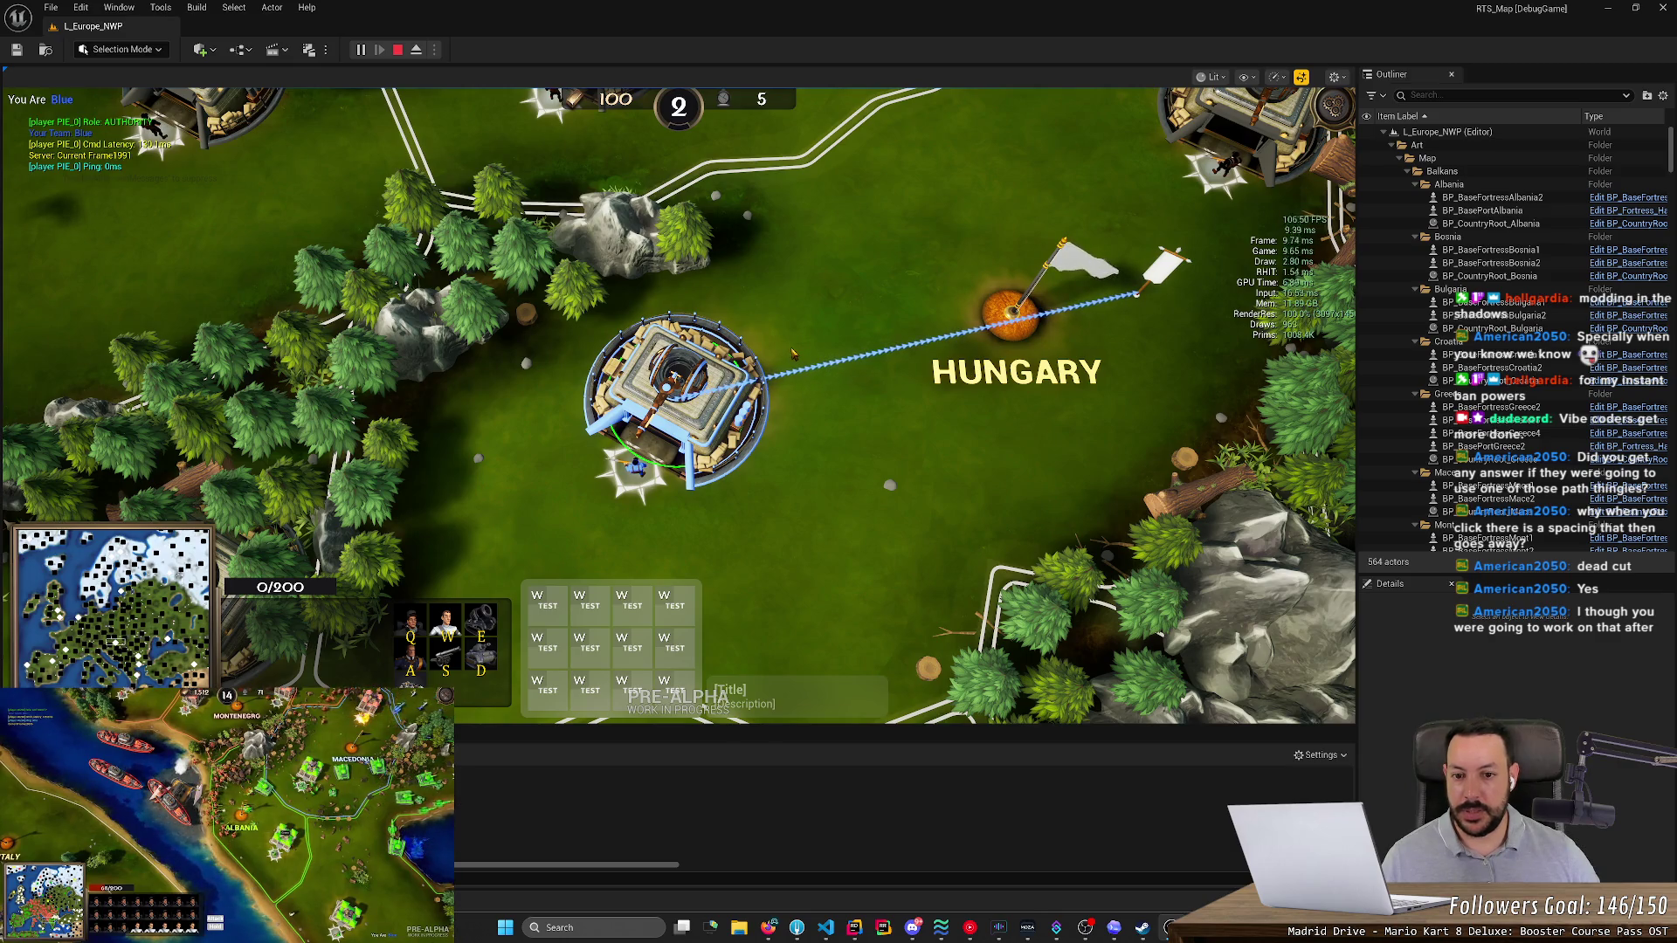
right_click(537, 465)
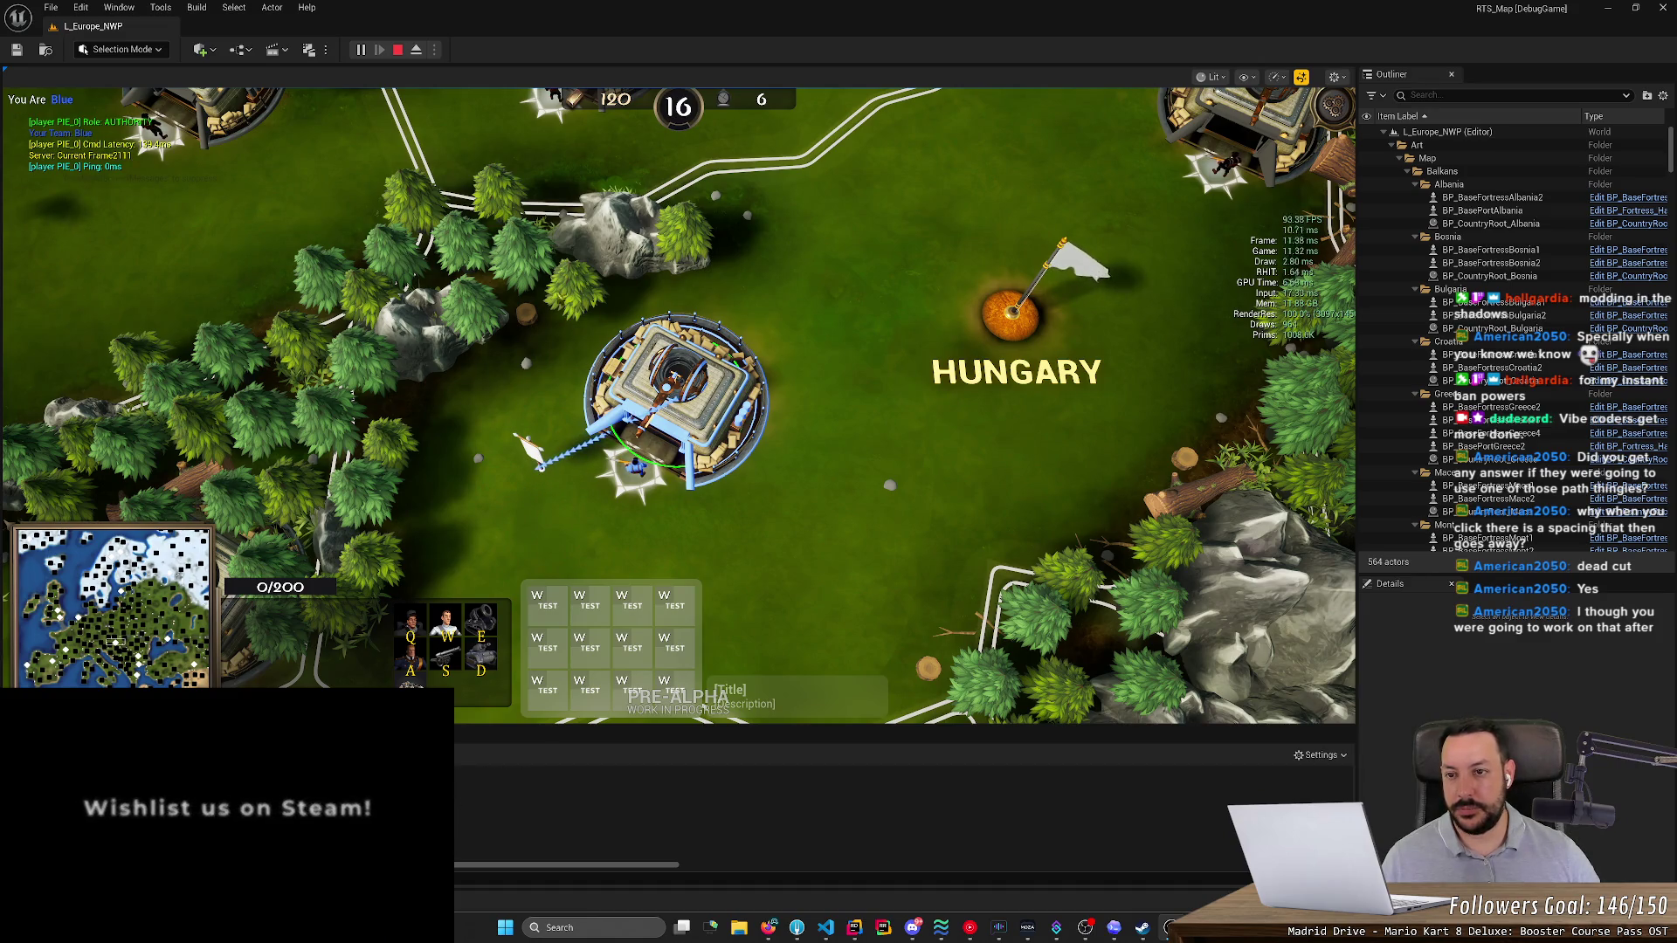
- Detach from the player to inspect the fortress, then return to the game camera
click(416, 50)
scroll(678, 406, up, 5)
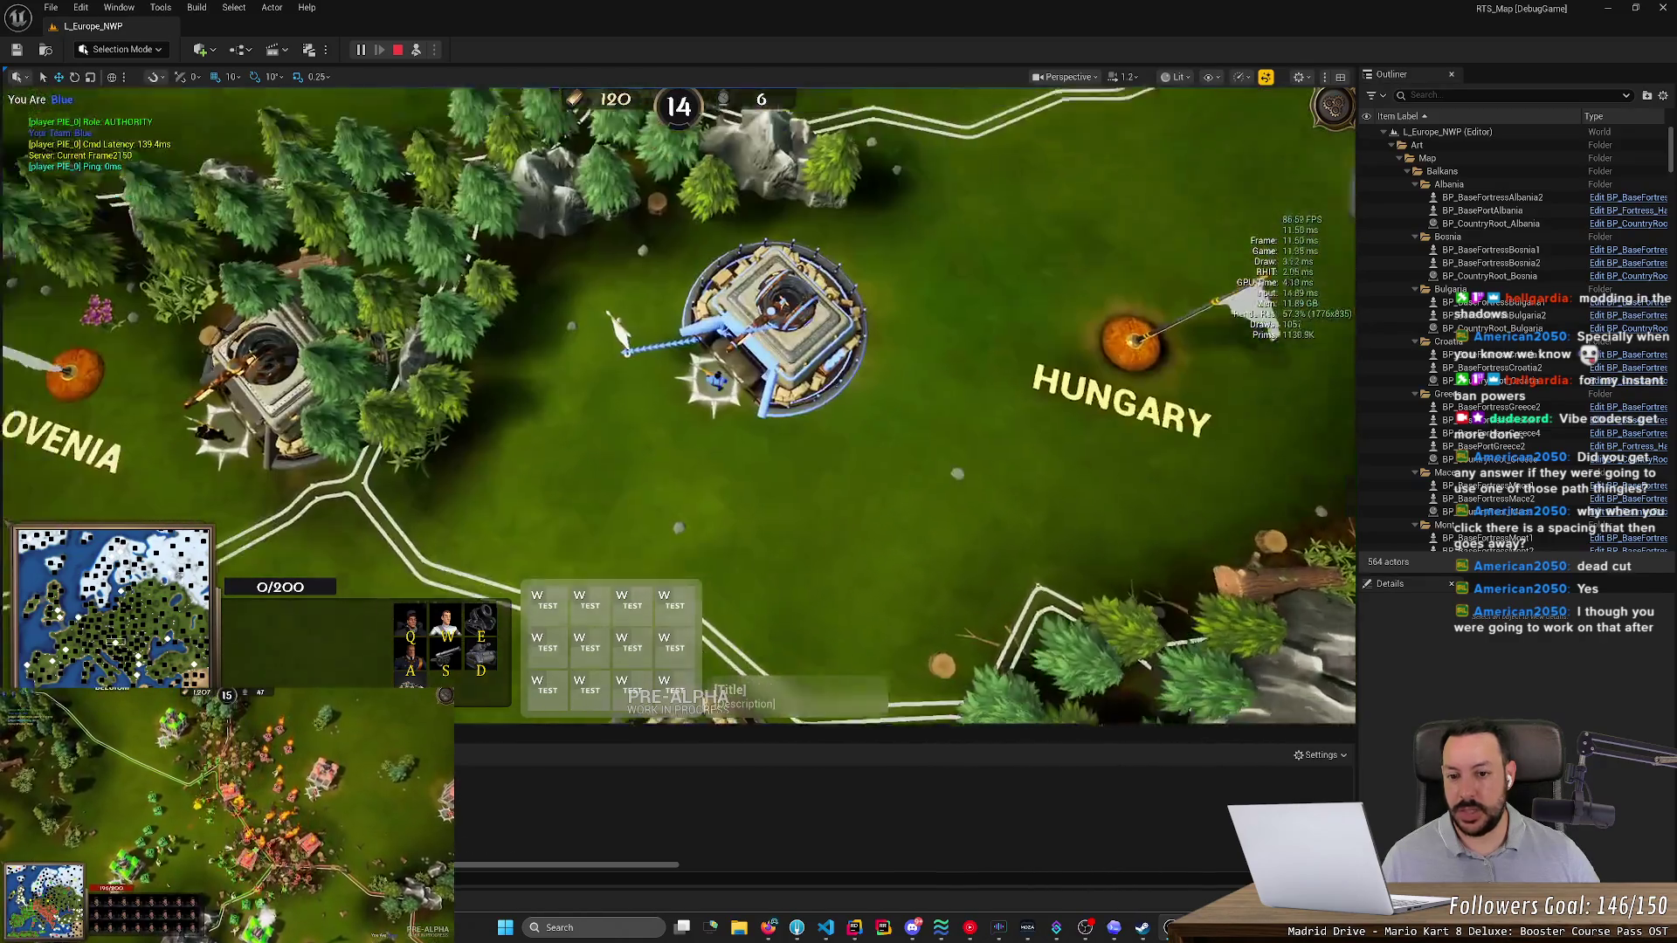
scroll(1069, 310, up, 5)
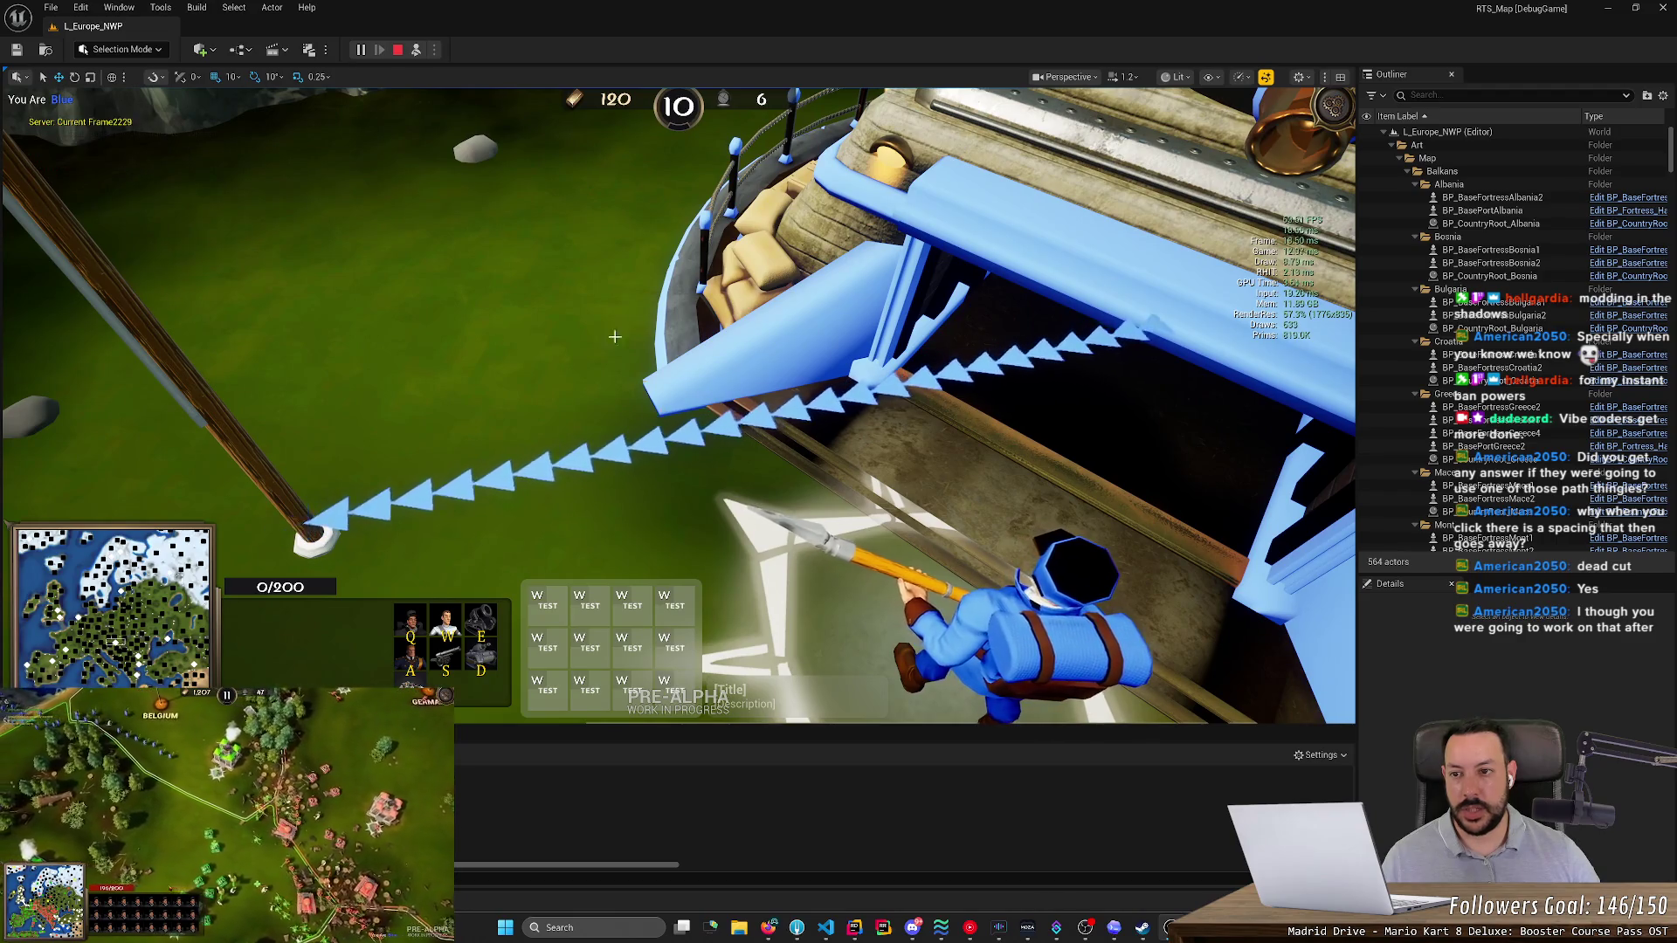
click(416, 50)
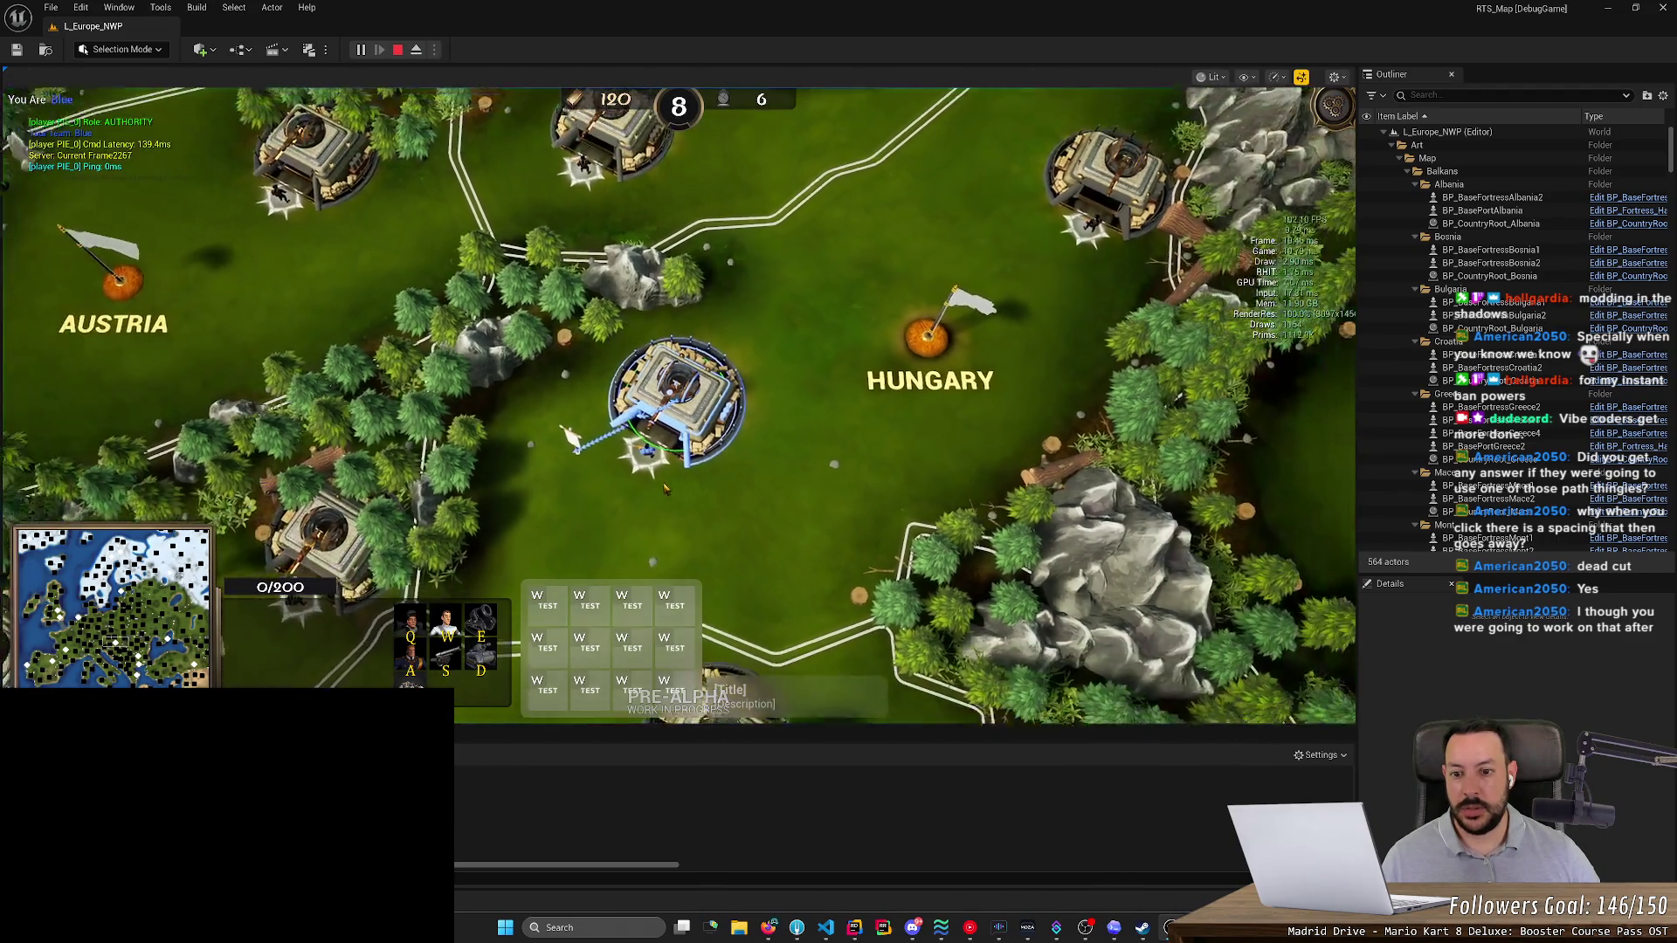
scroll(868, 268, down, 3)
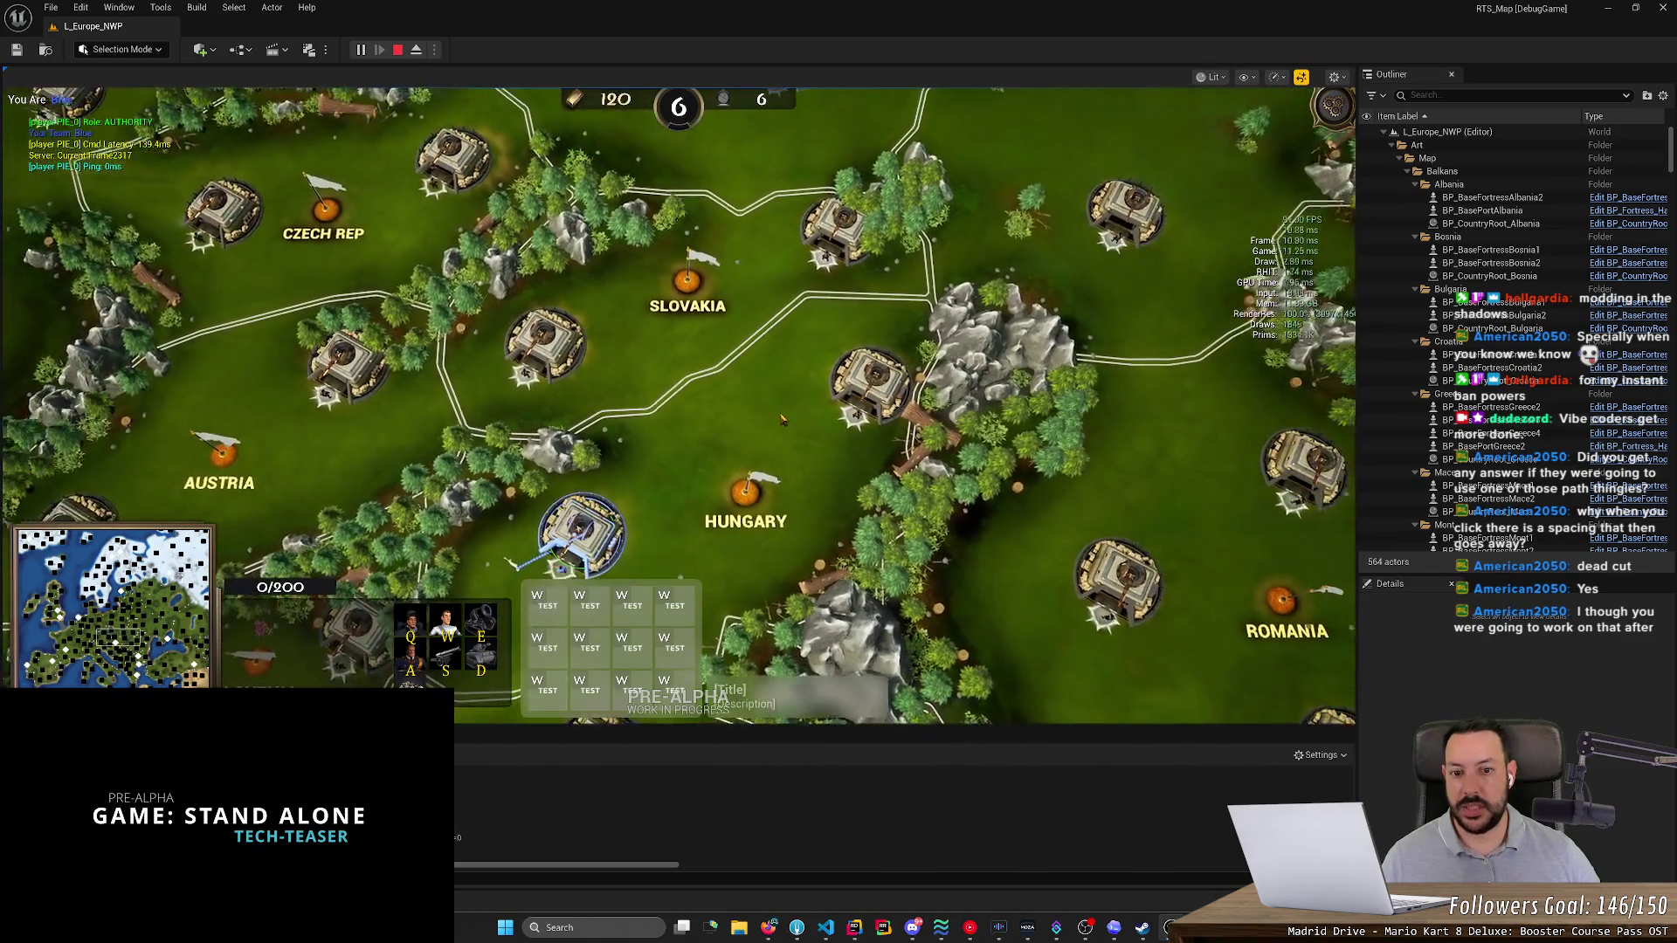
scroll(781, 419, down, 2)
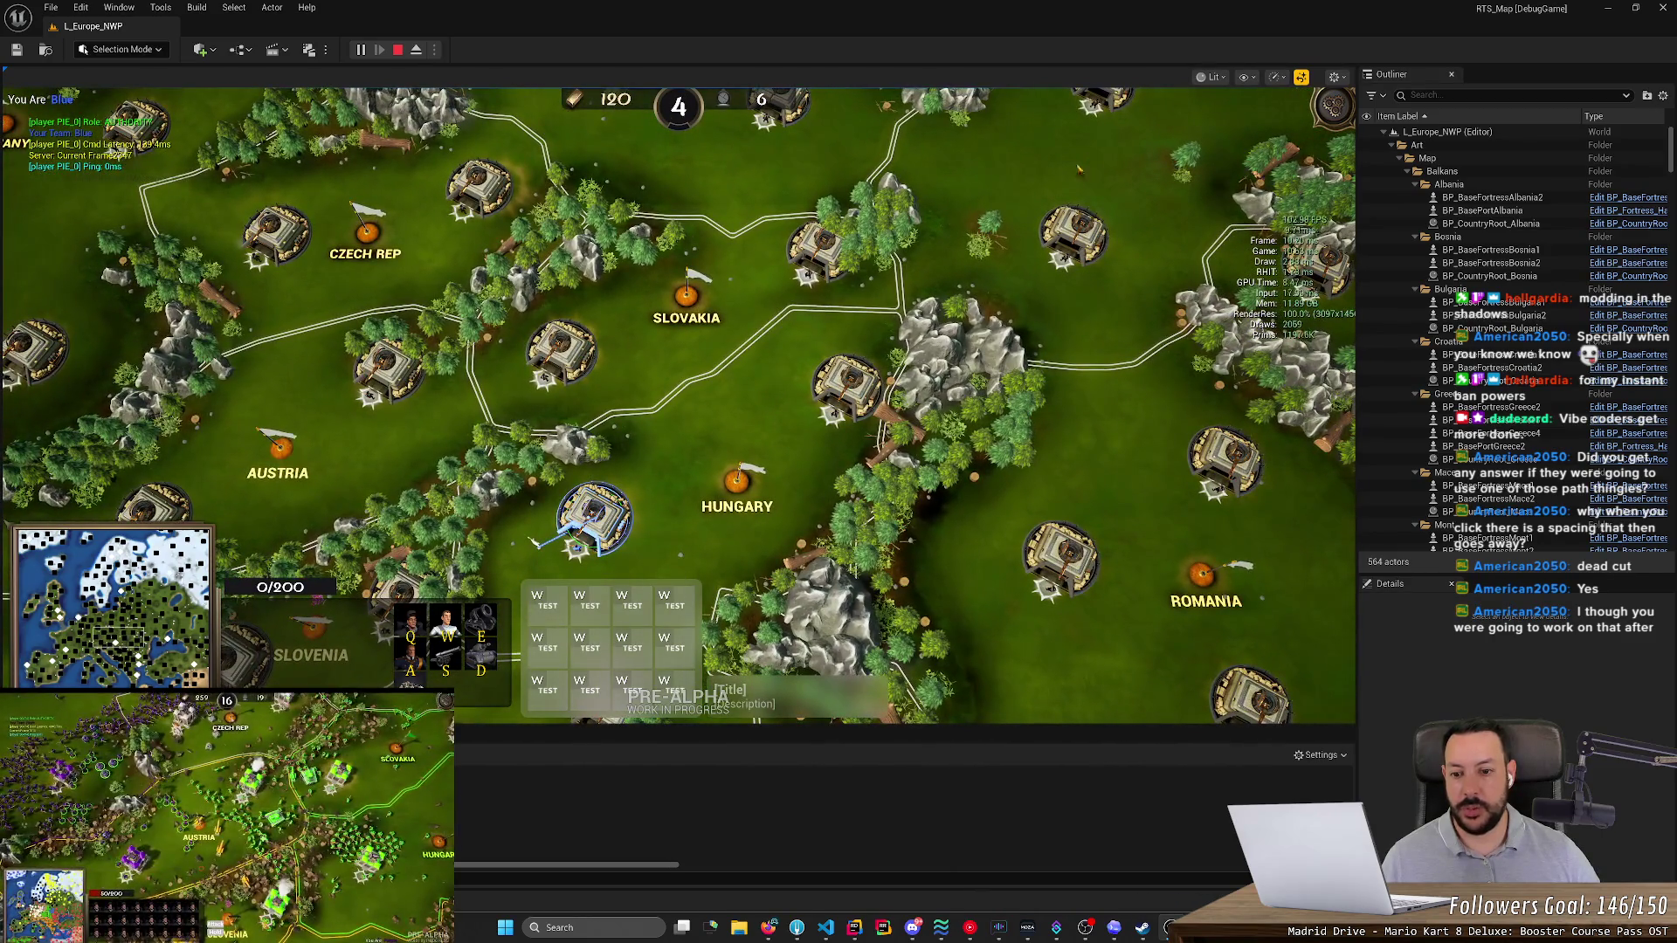
- Set the fortress's rally point far northeast so a long blue beam crosses the map
right_click(1124, 146)
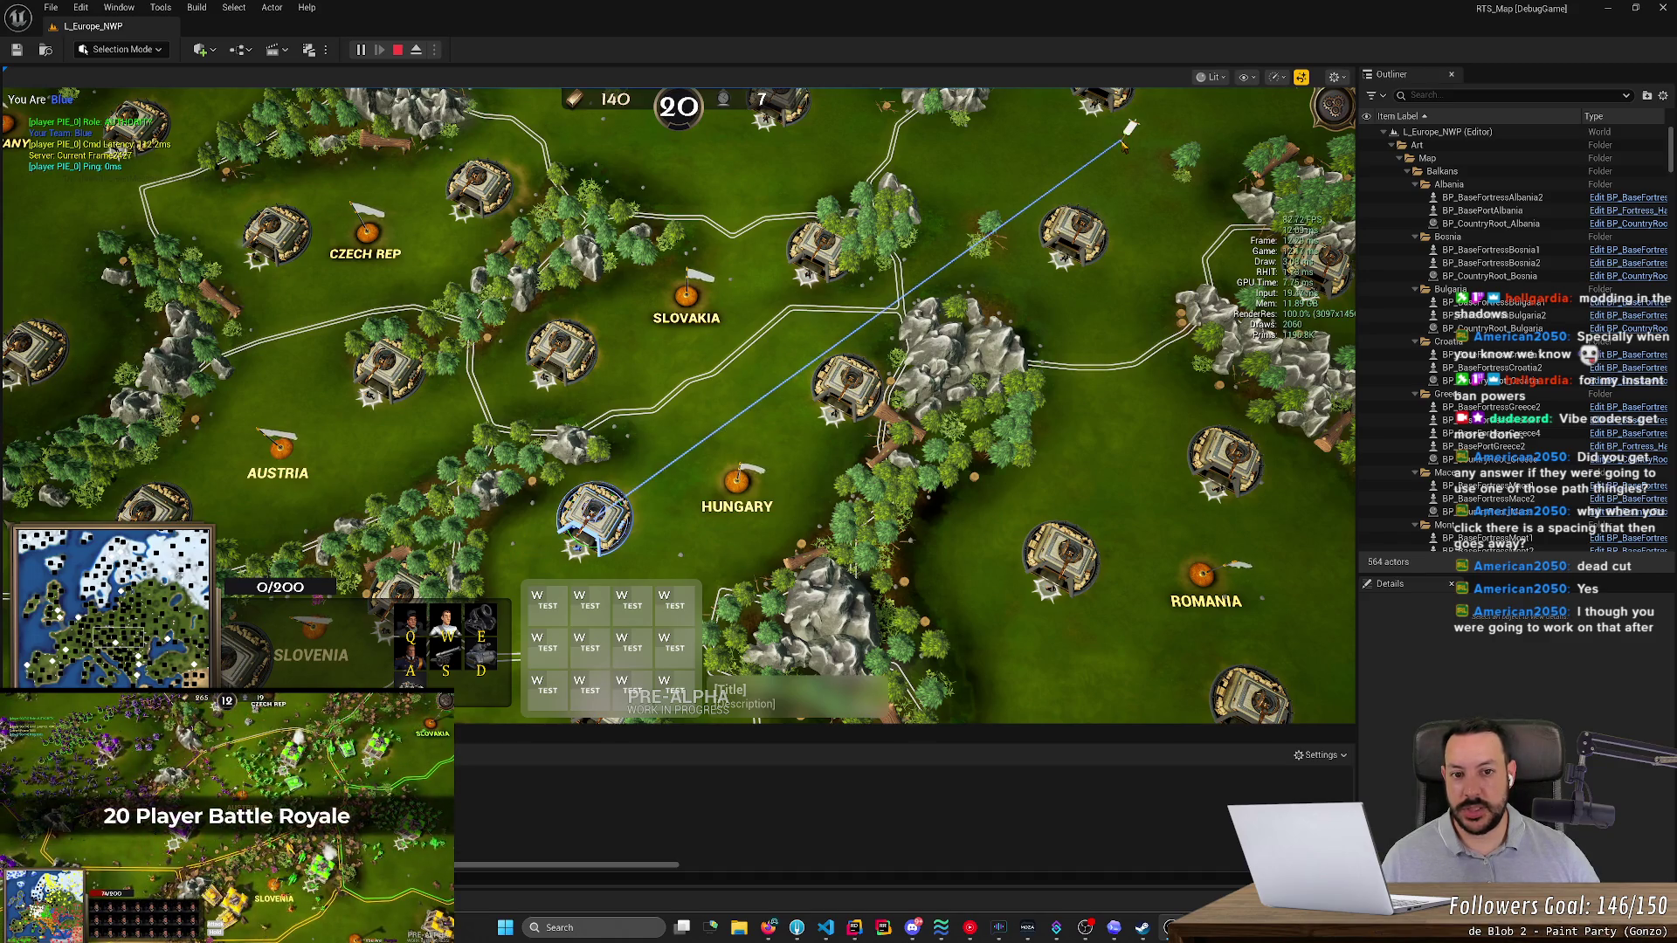
right_click(560, 538)
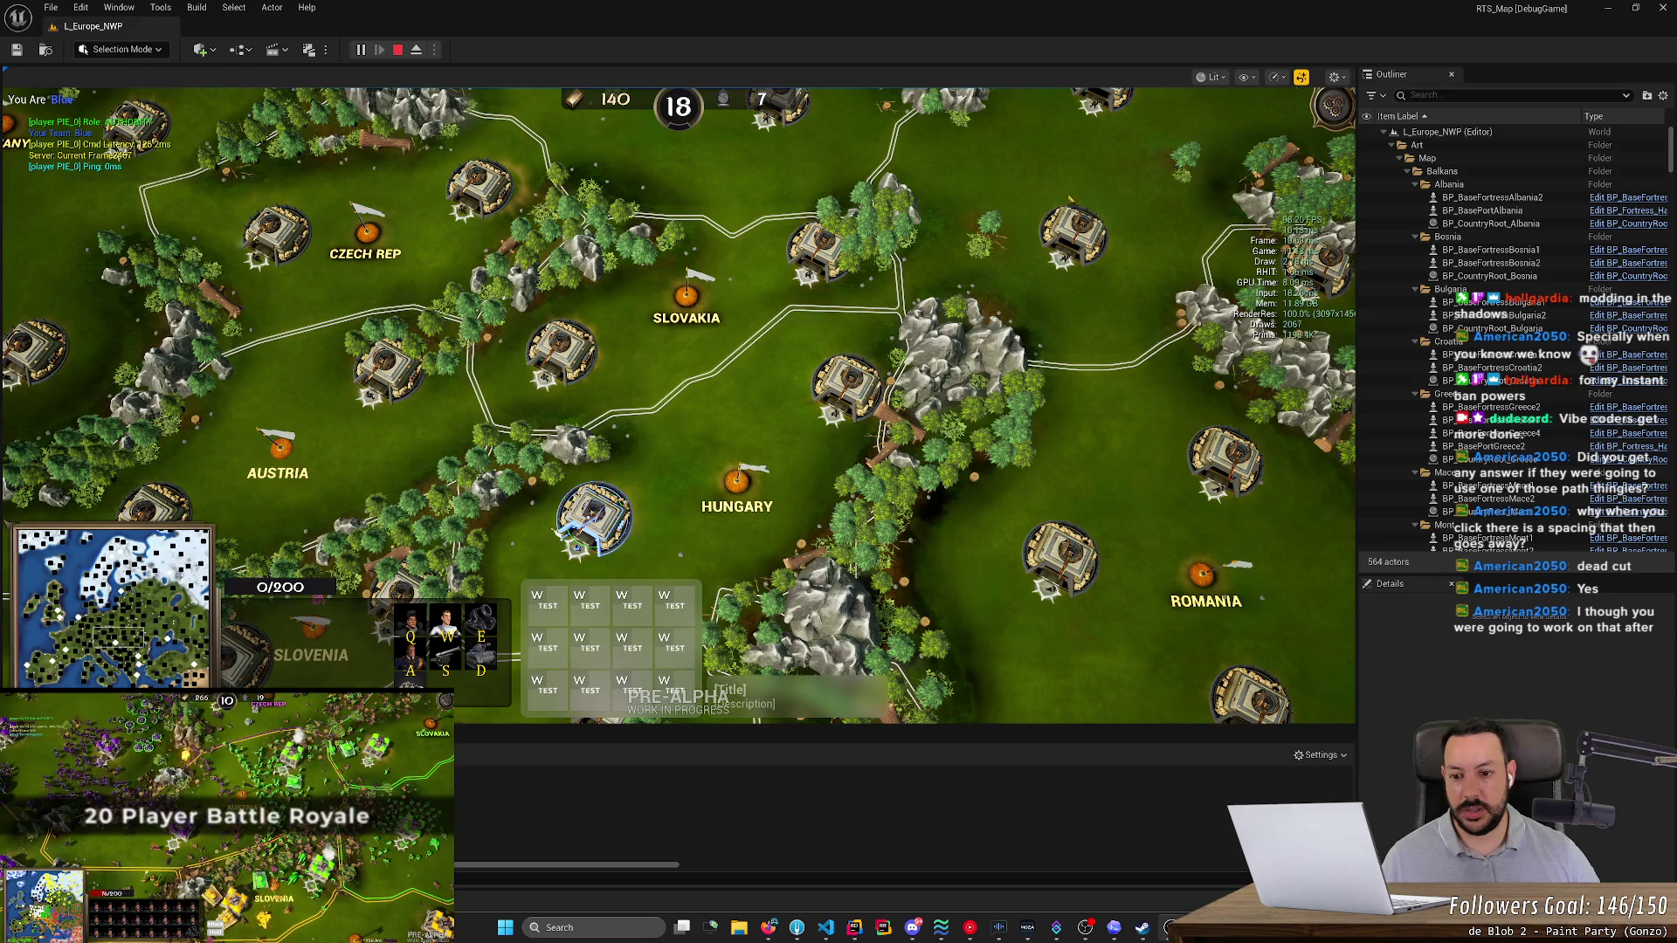
right_click(1133, 146)
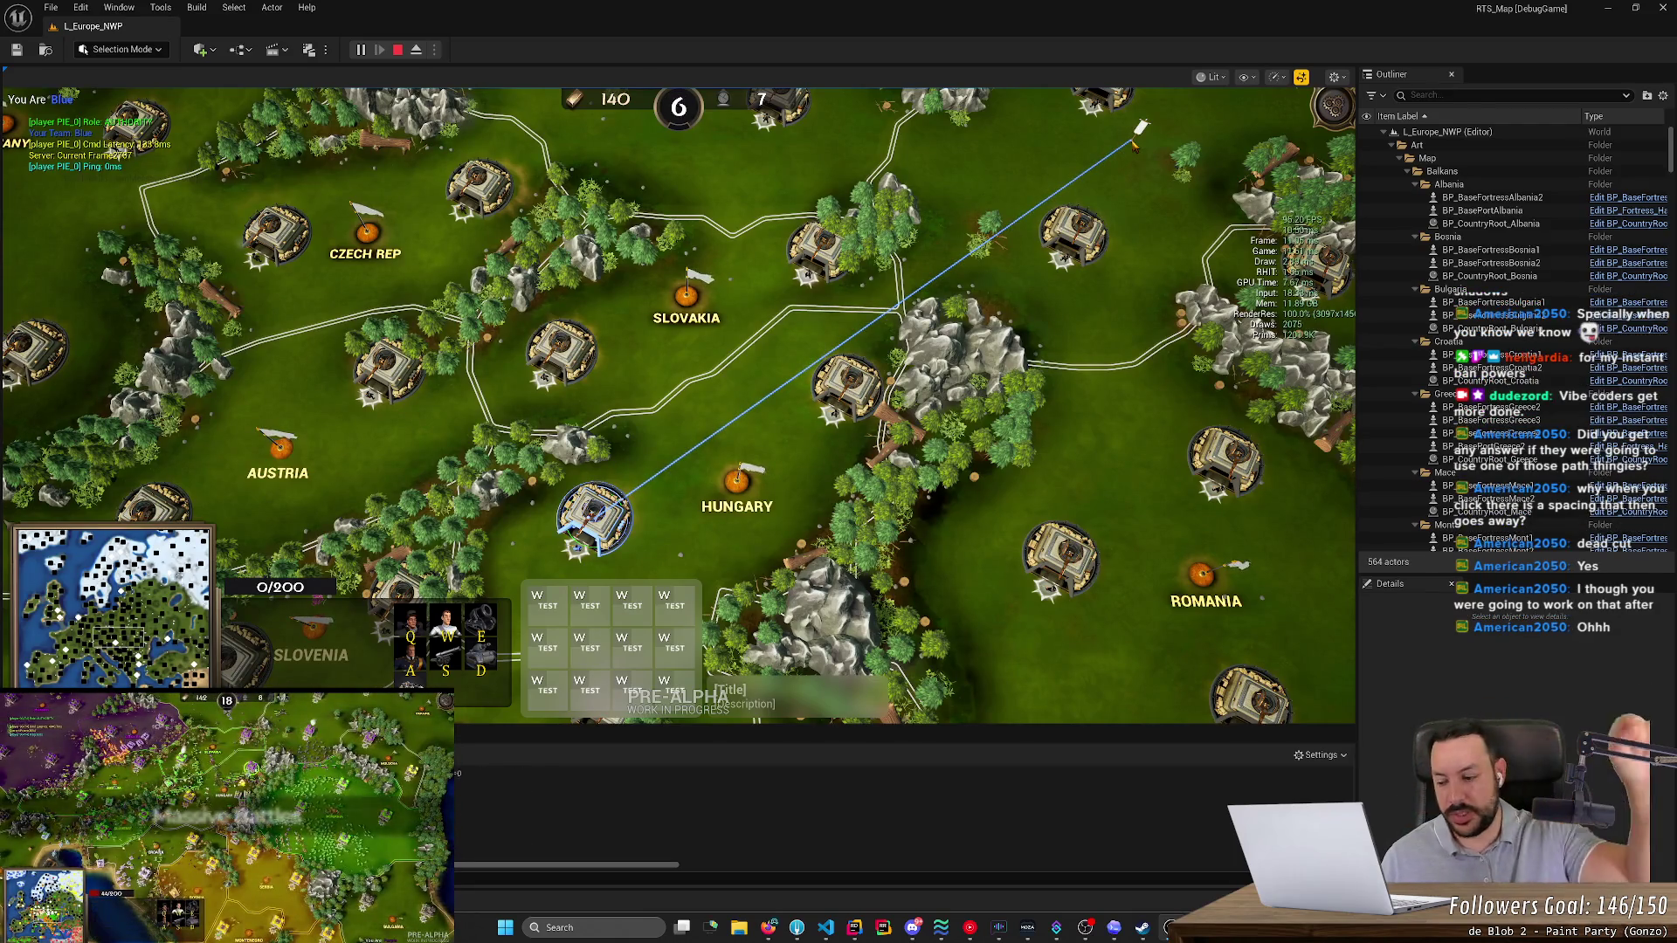
scroll(770, 436, up, 3)
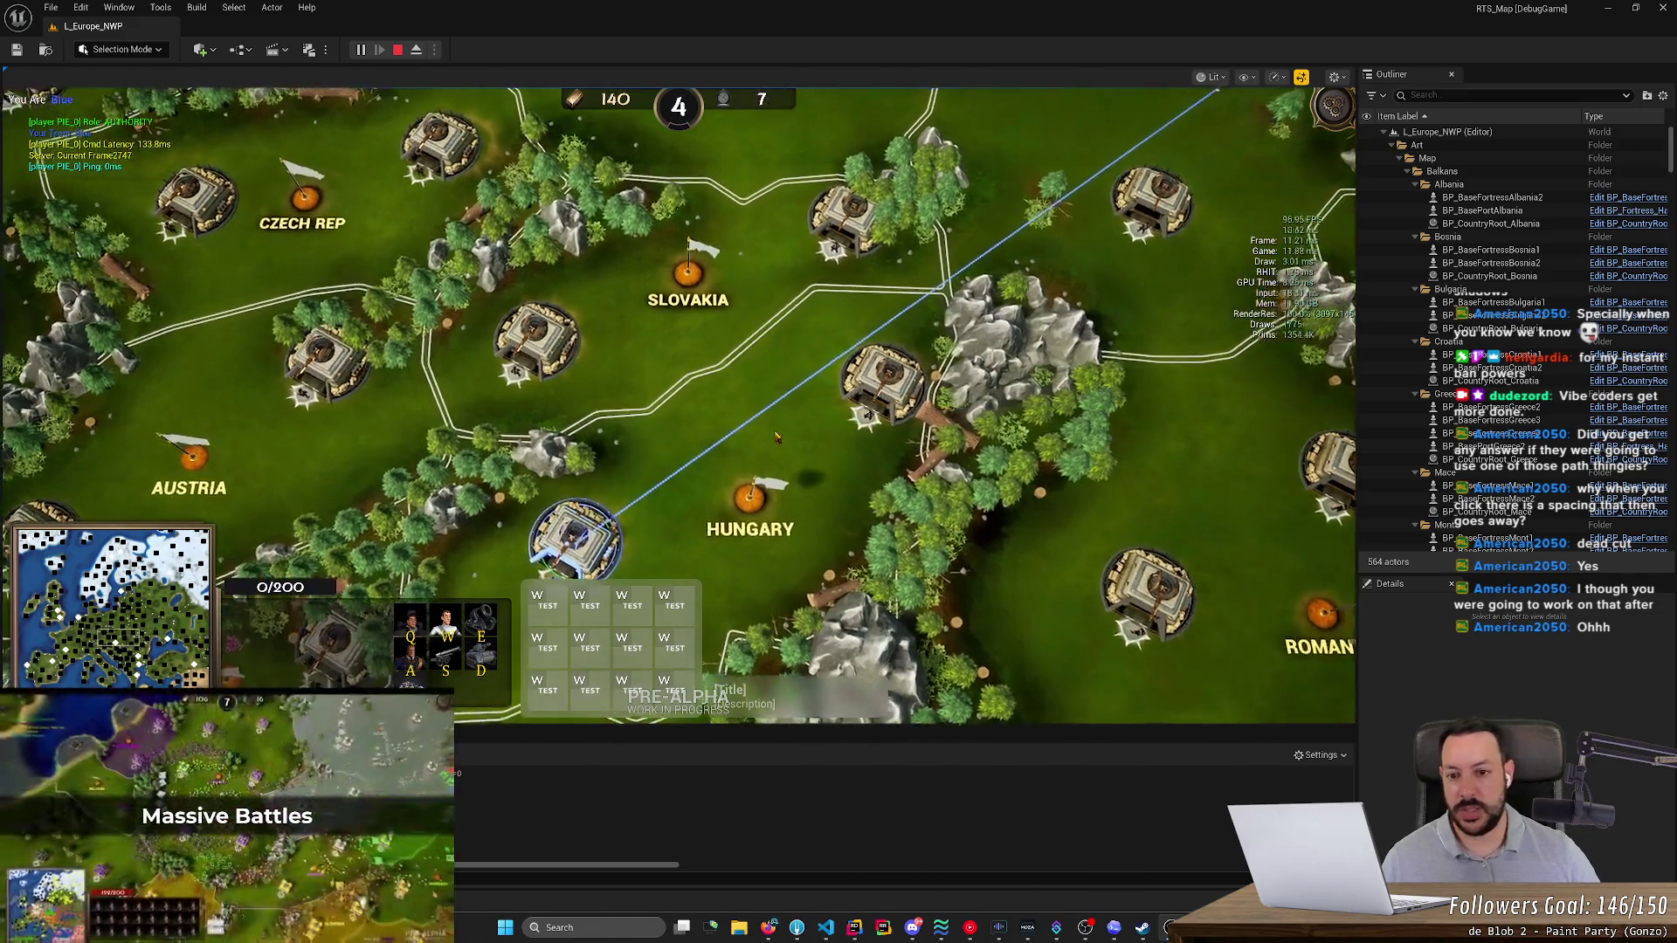
scroll(771, 437, up, 3)
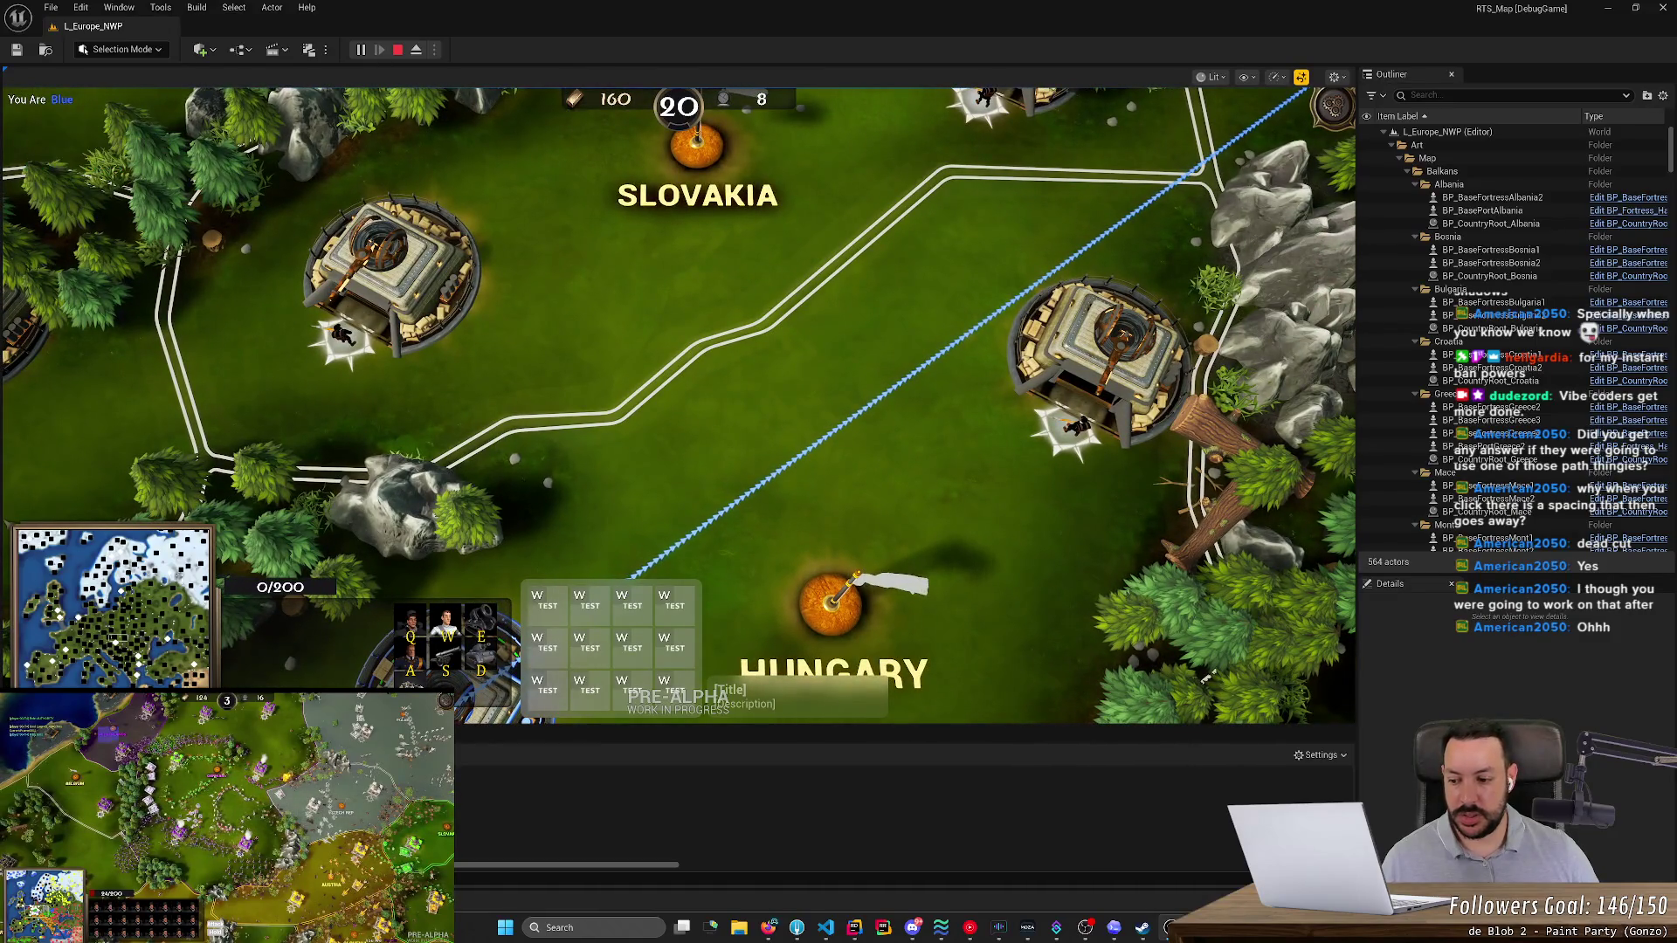
- Open NS_FortressToRallyPoint from an 'ns_' search and select the Arrows emitter's Spawn Burst Instantaneous
key(ctrl+space)
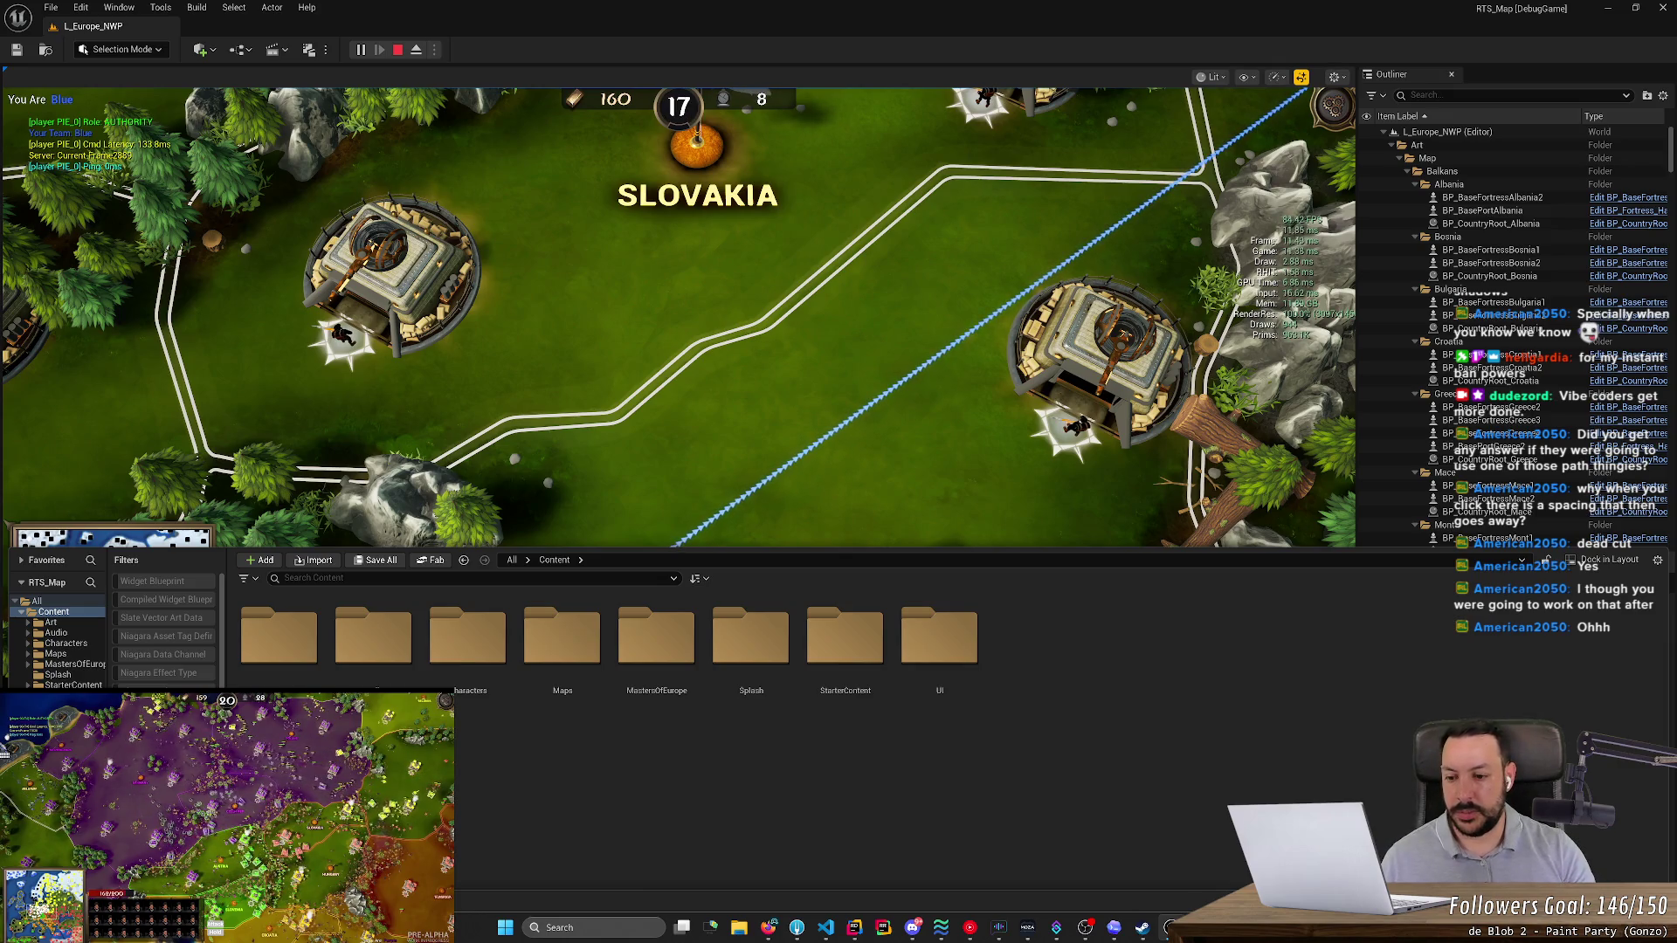
text(ns_)
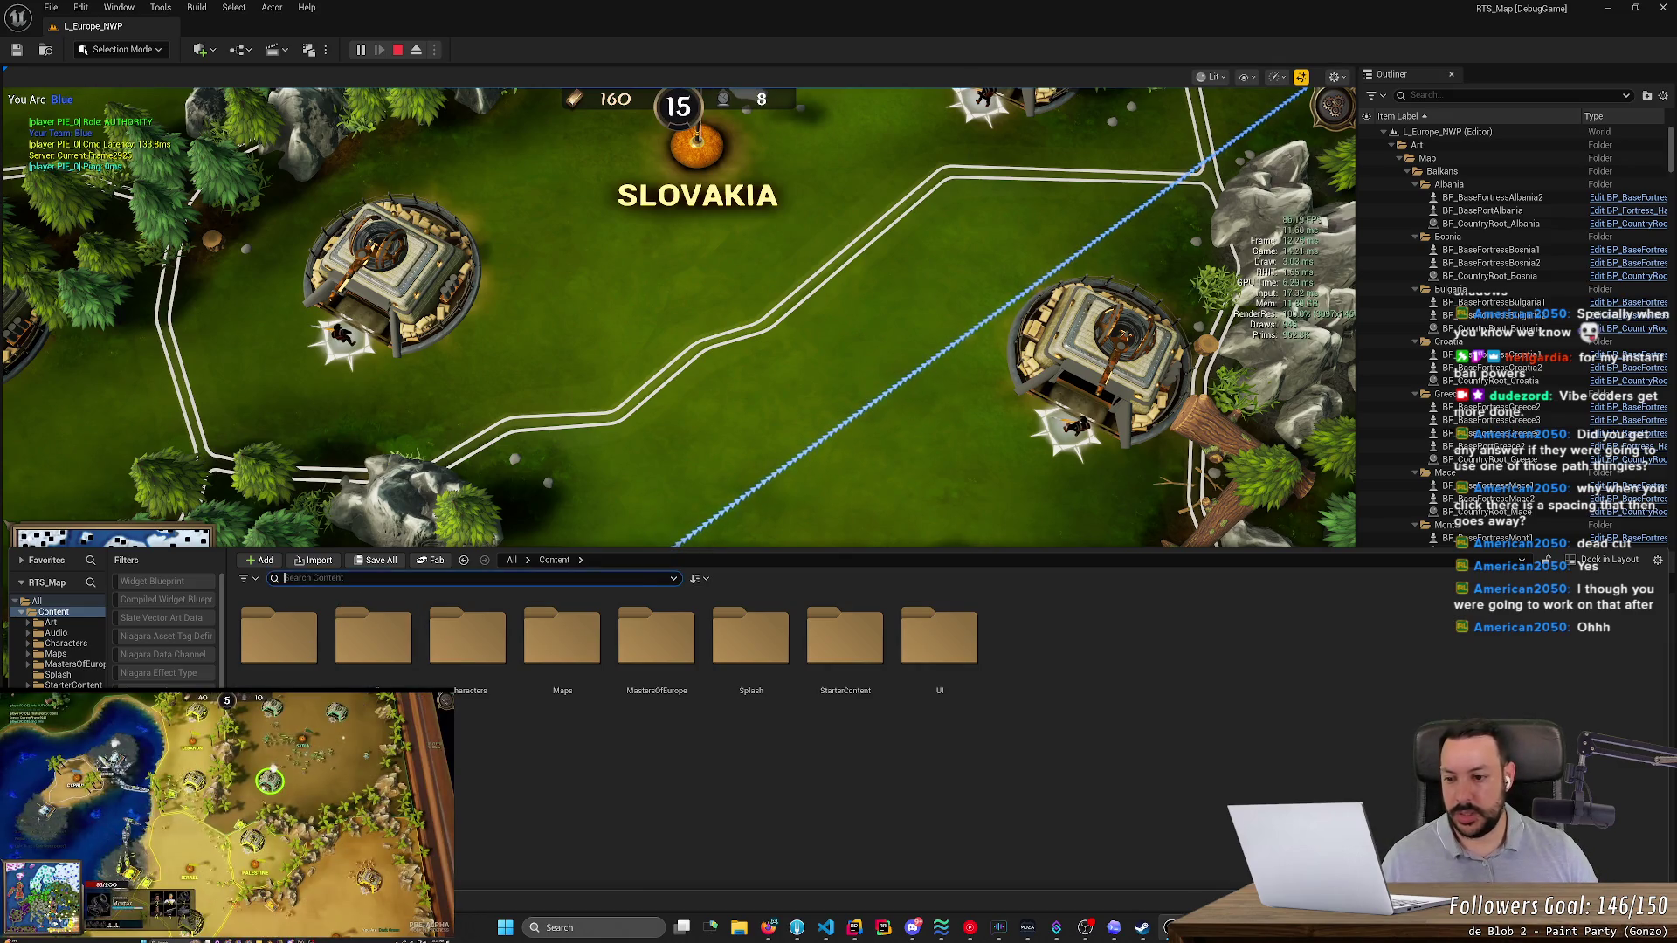
click(268, 673)
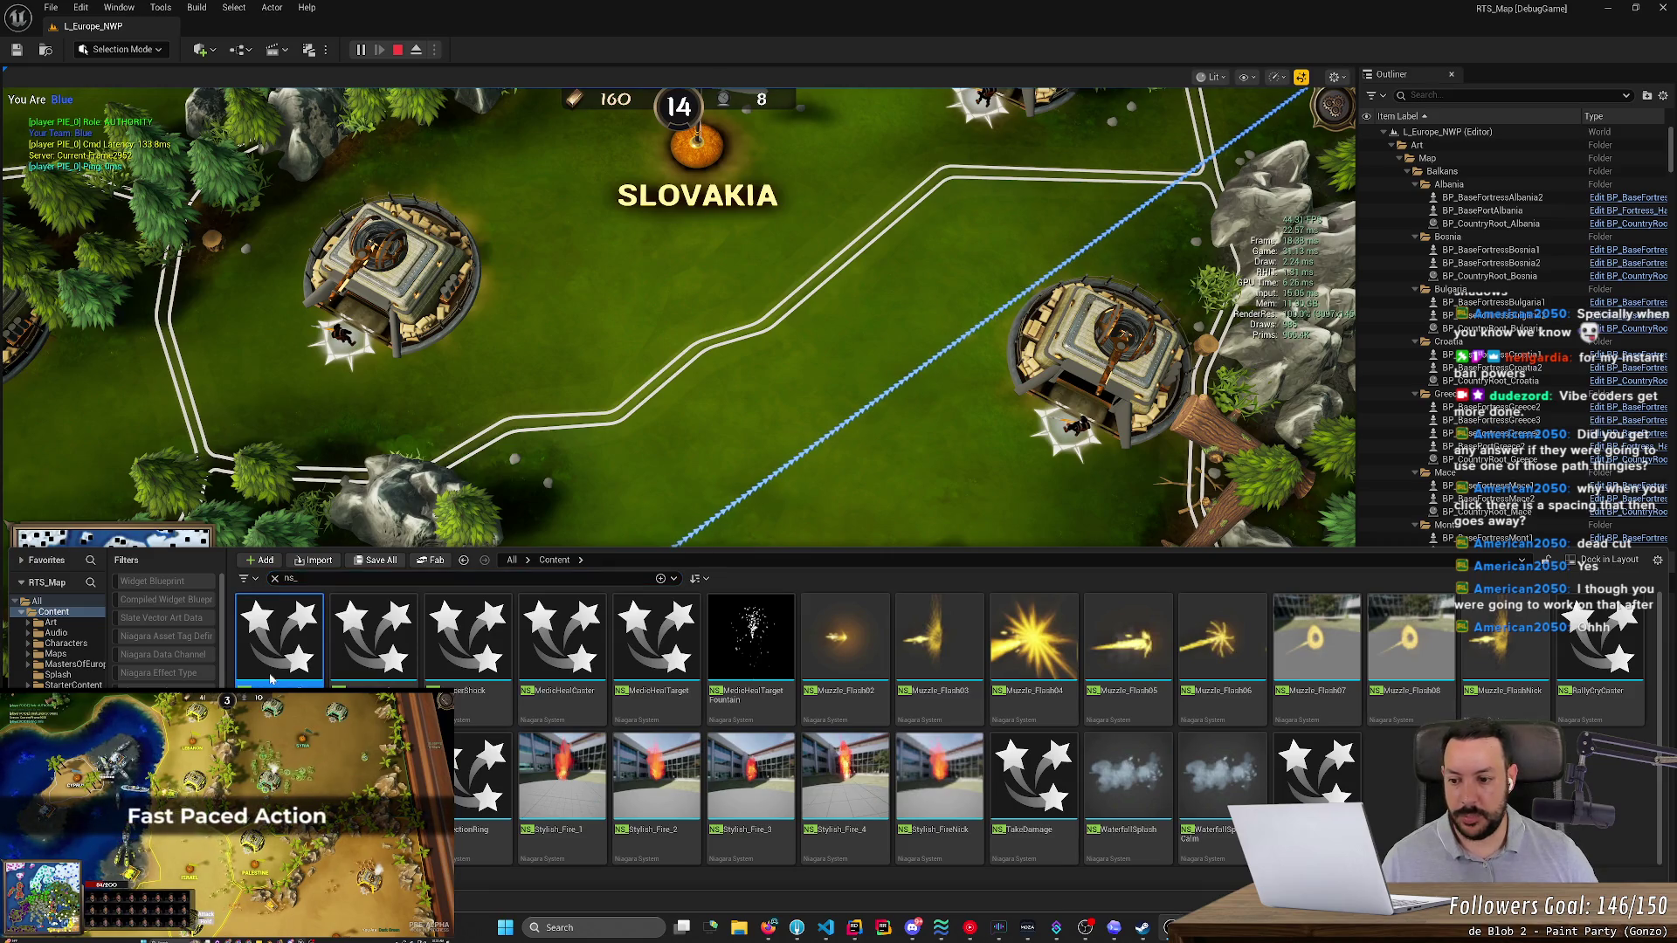
double_click(271, 679)
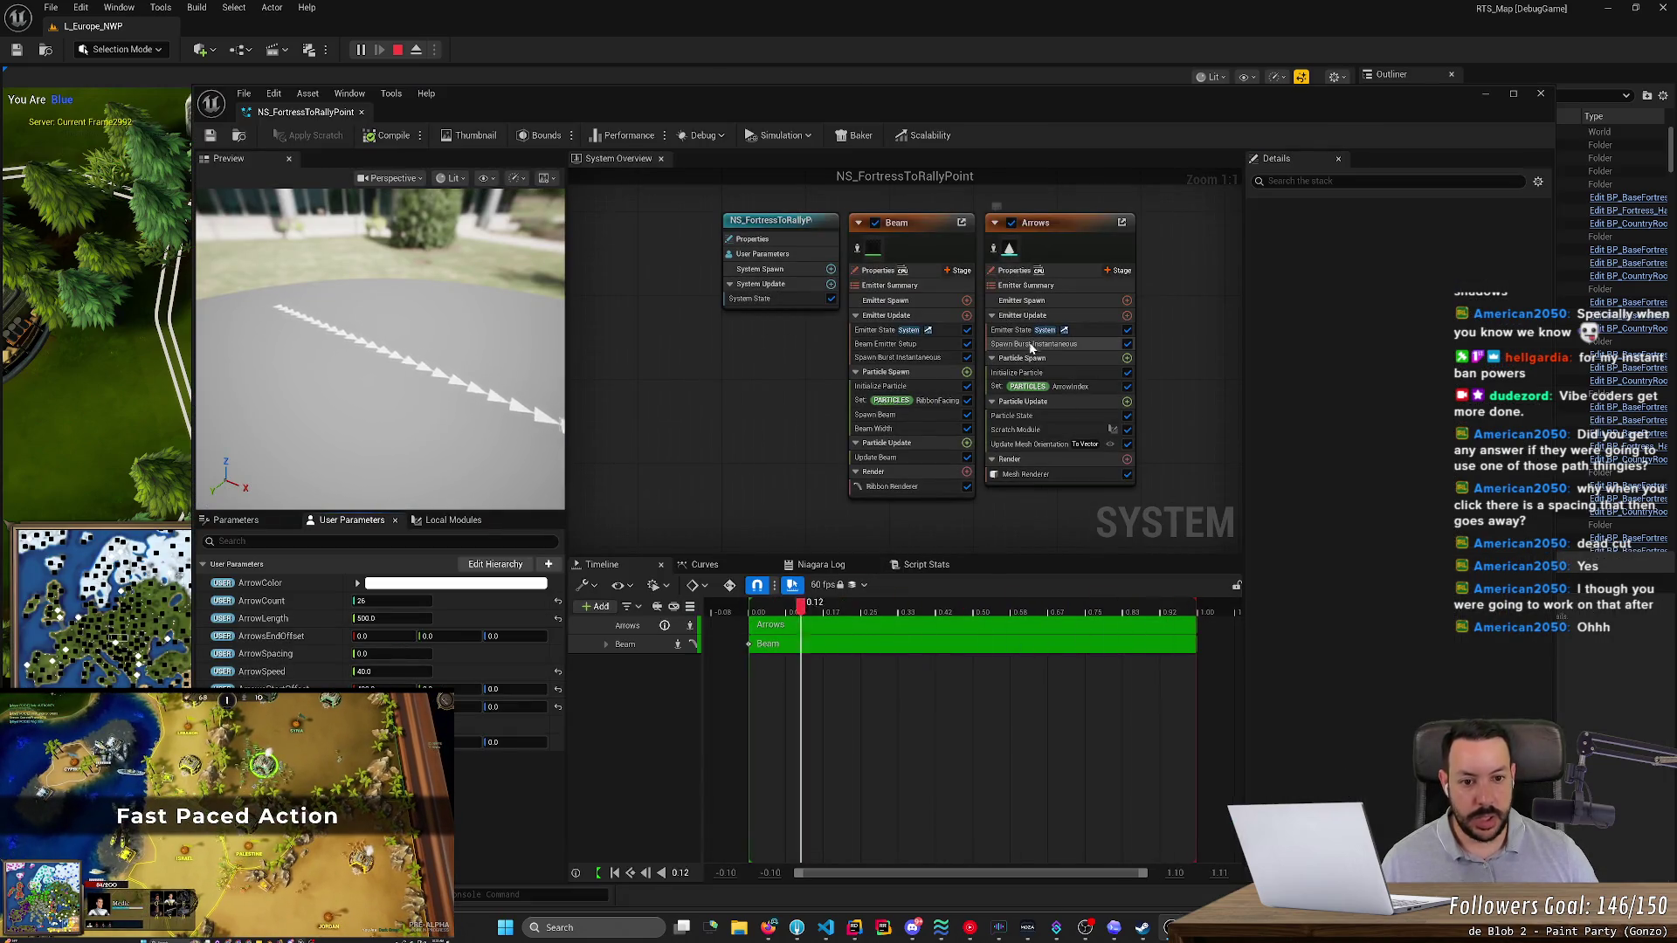
click(1033, 344)
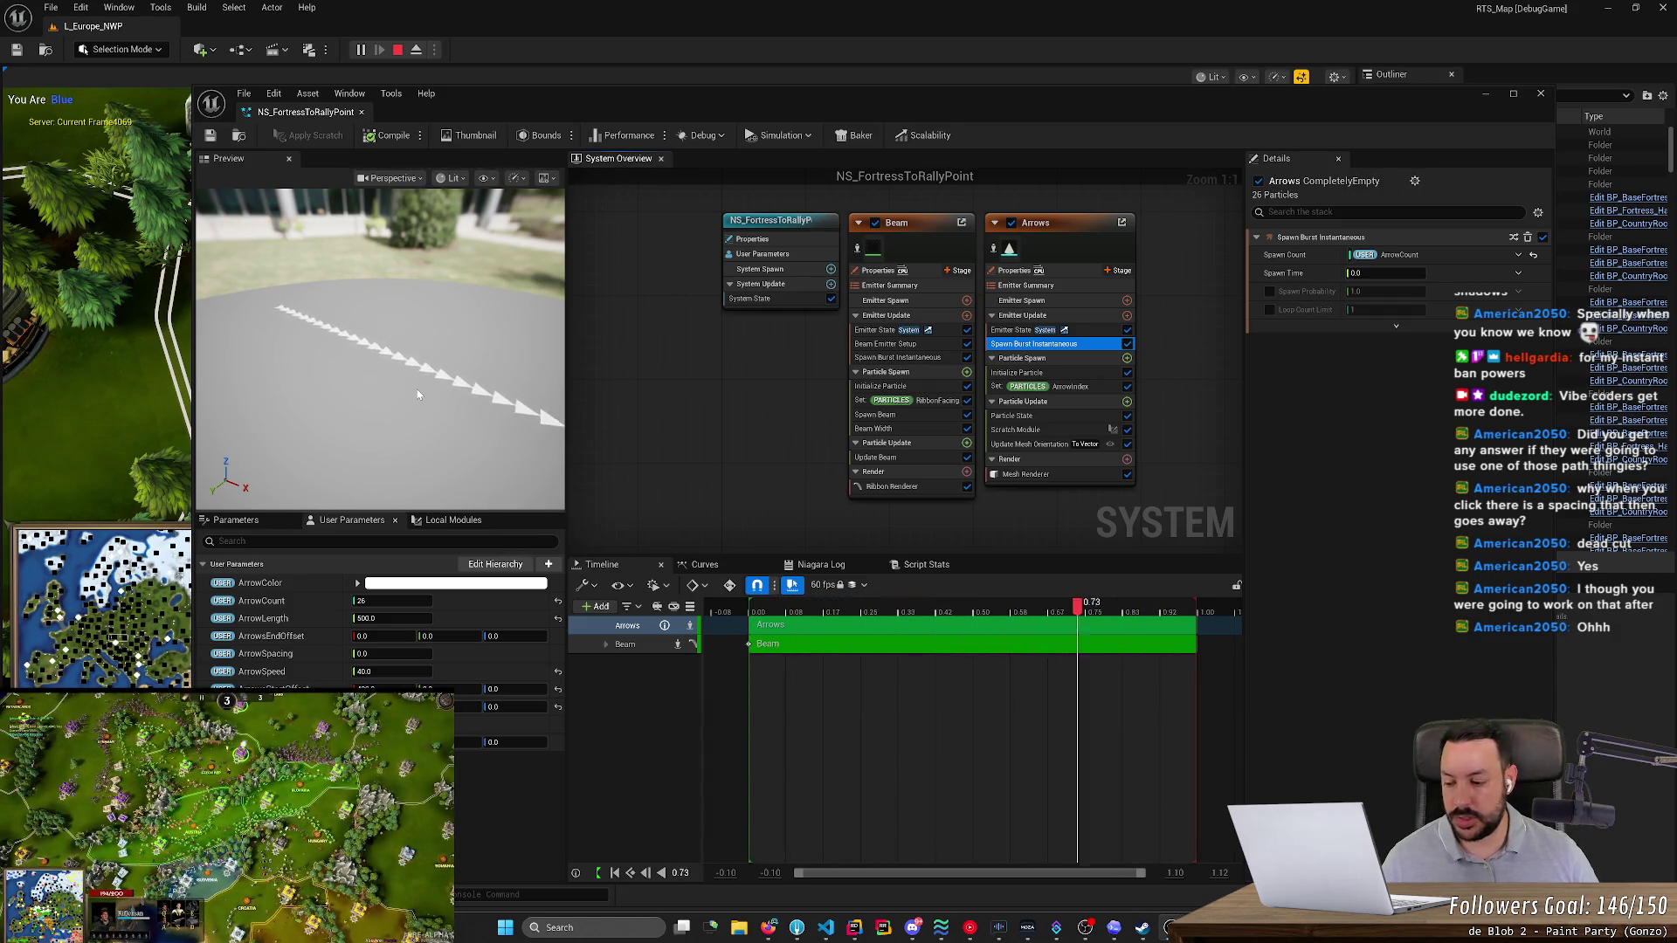
- Minimize the NS_FortressToRallyPoint editor to view the game, then restore it
click(1487, 98)
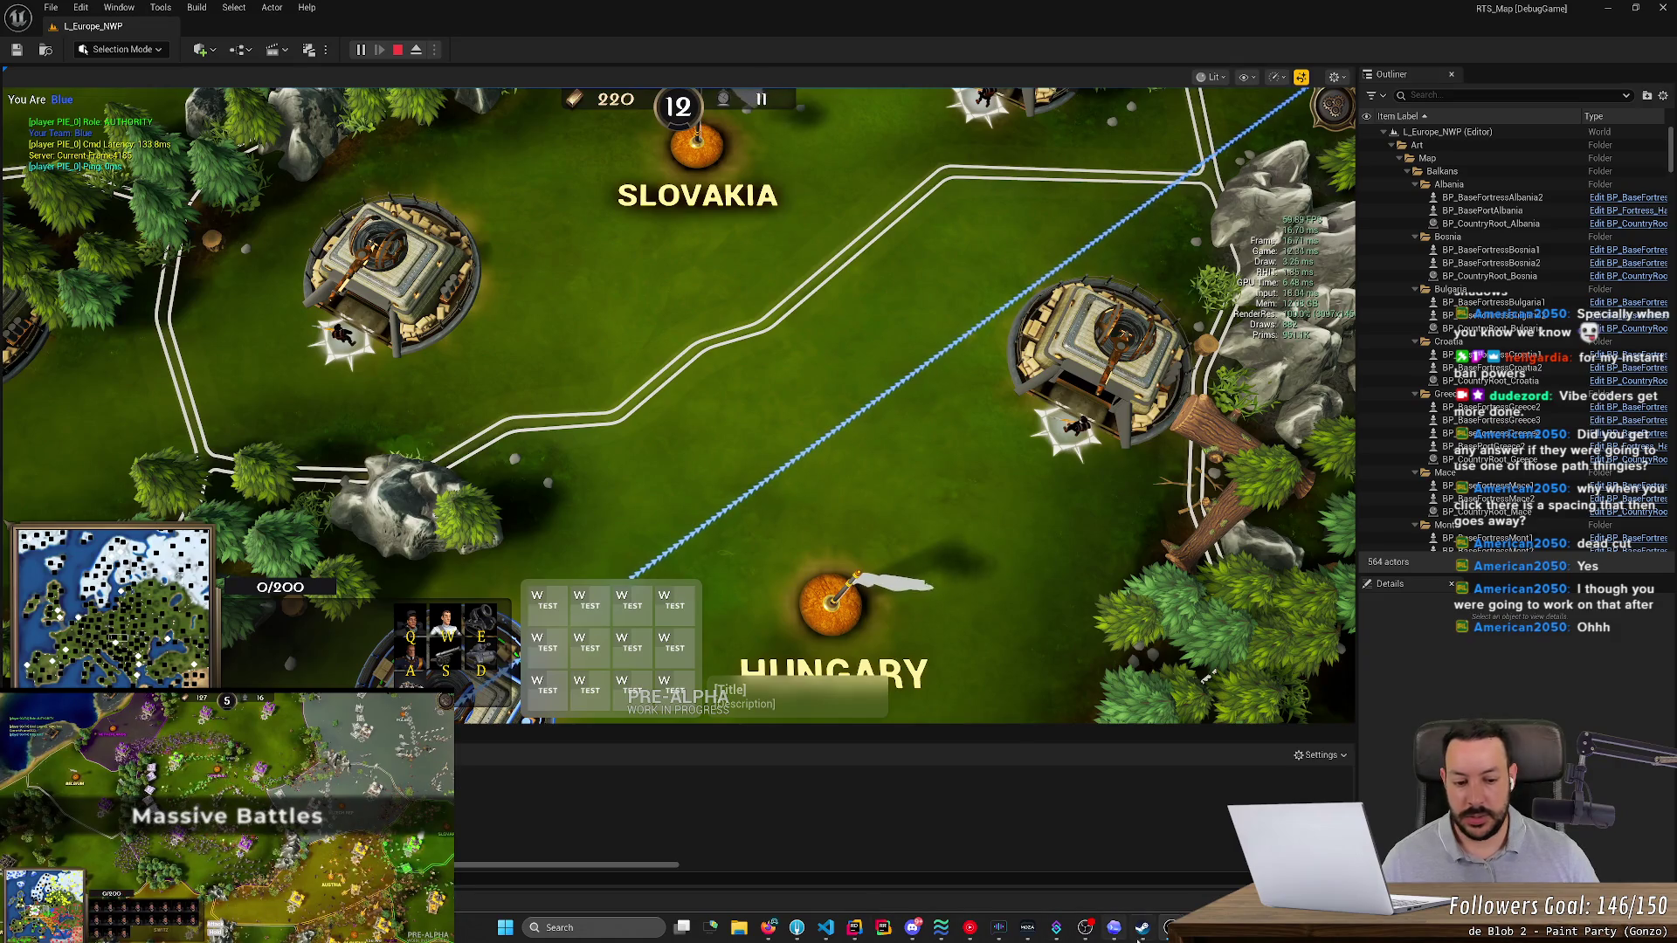
mouse_move(1171, 927)
click(1235, 874)
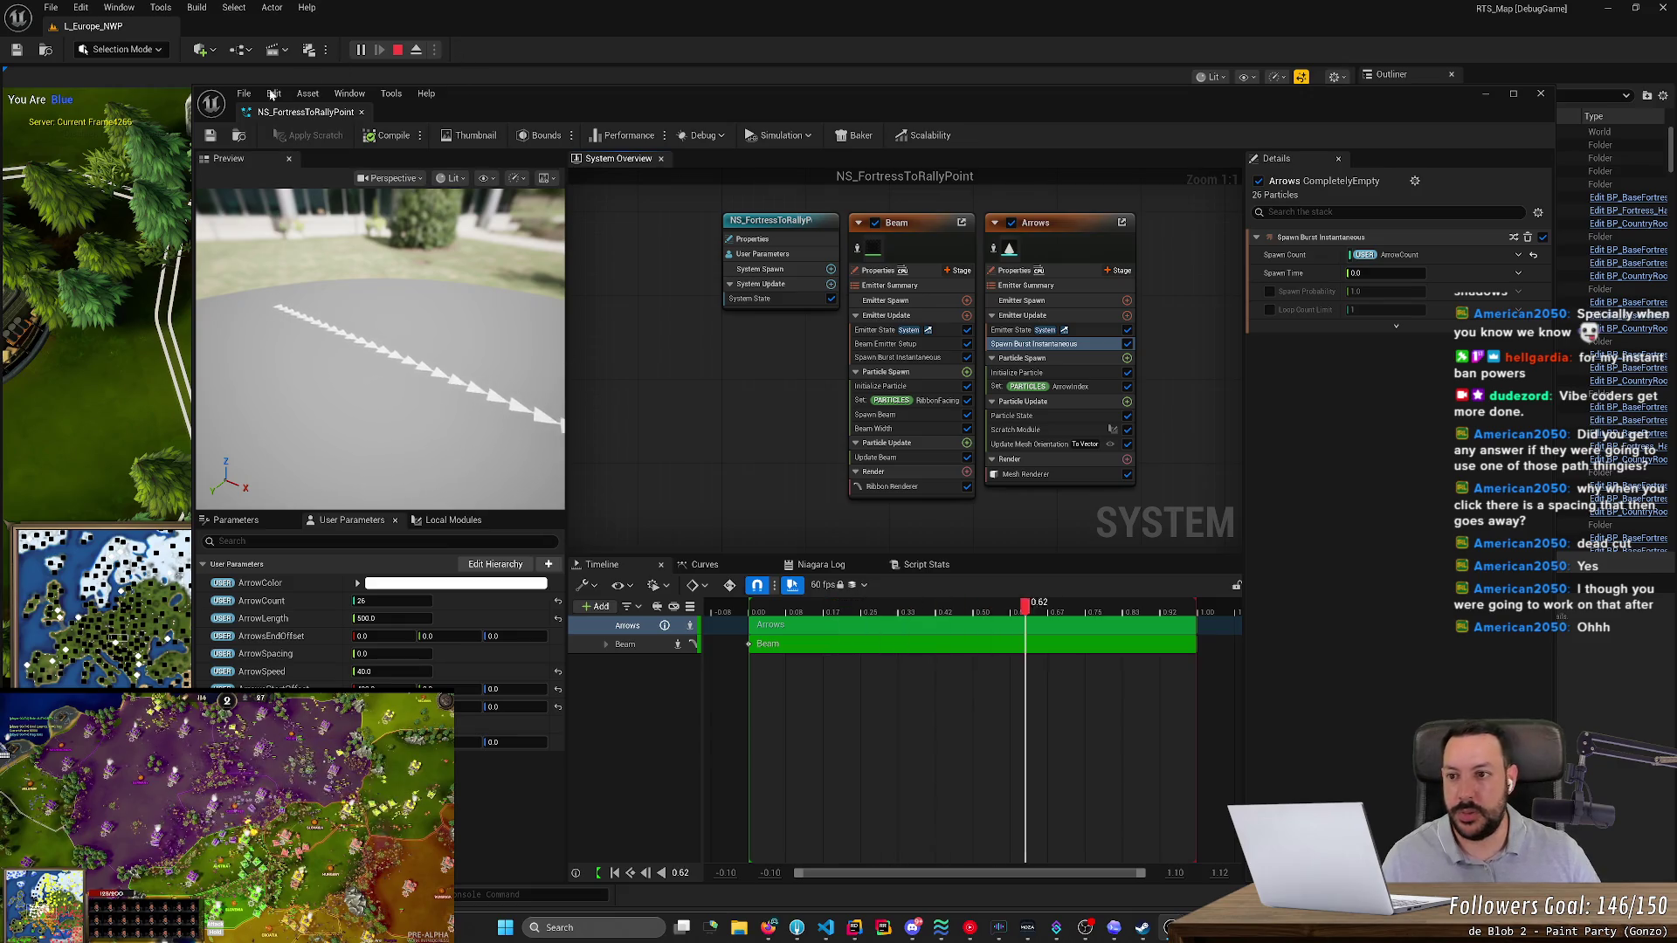
- Back in the game, select the fortress and try rally points west, north and toward Slovakia
click(1488, 93)
key(space)
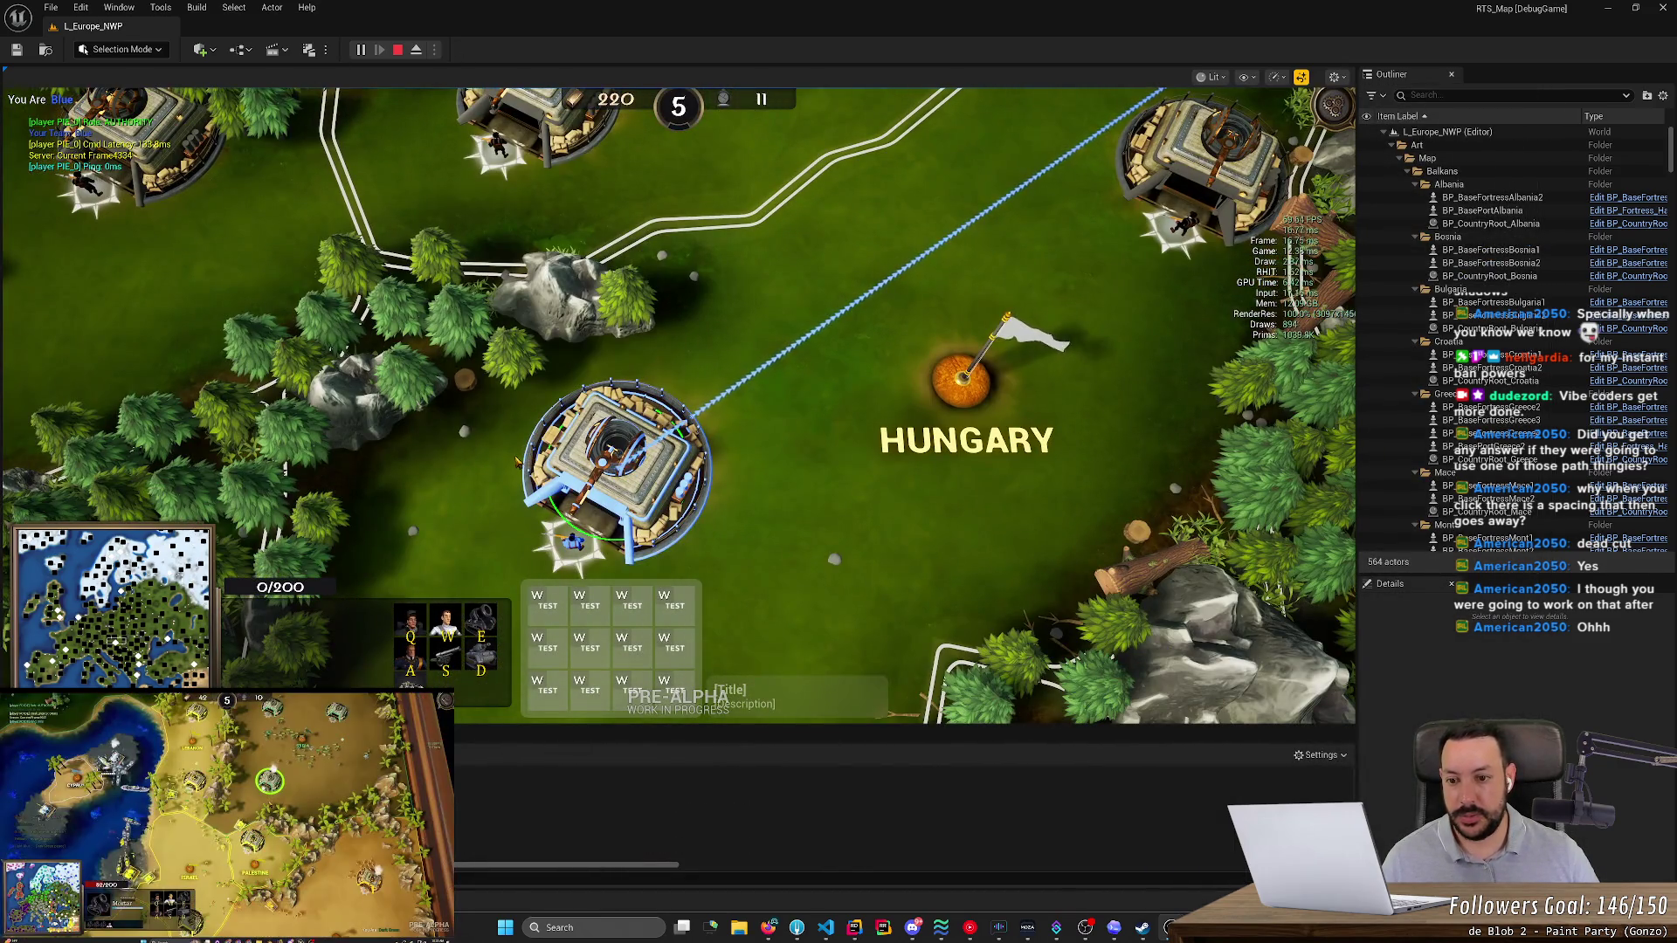
right_click(511, 454)
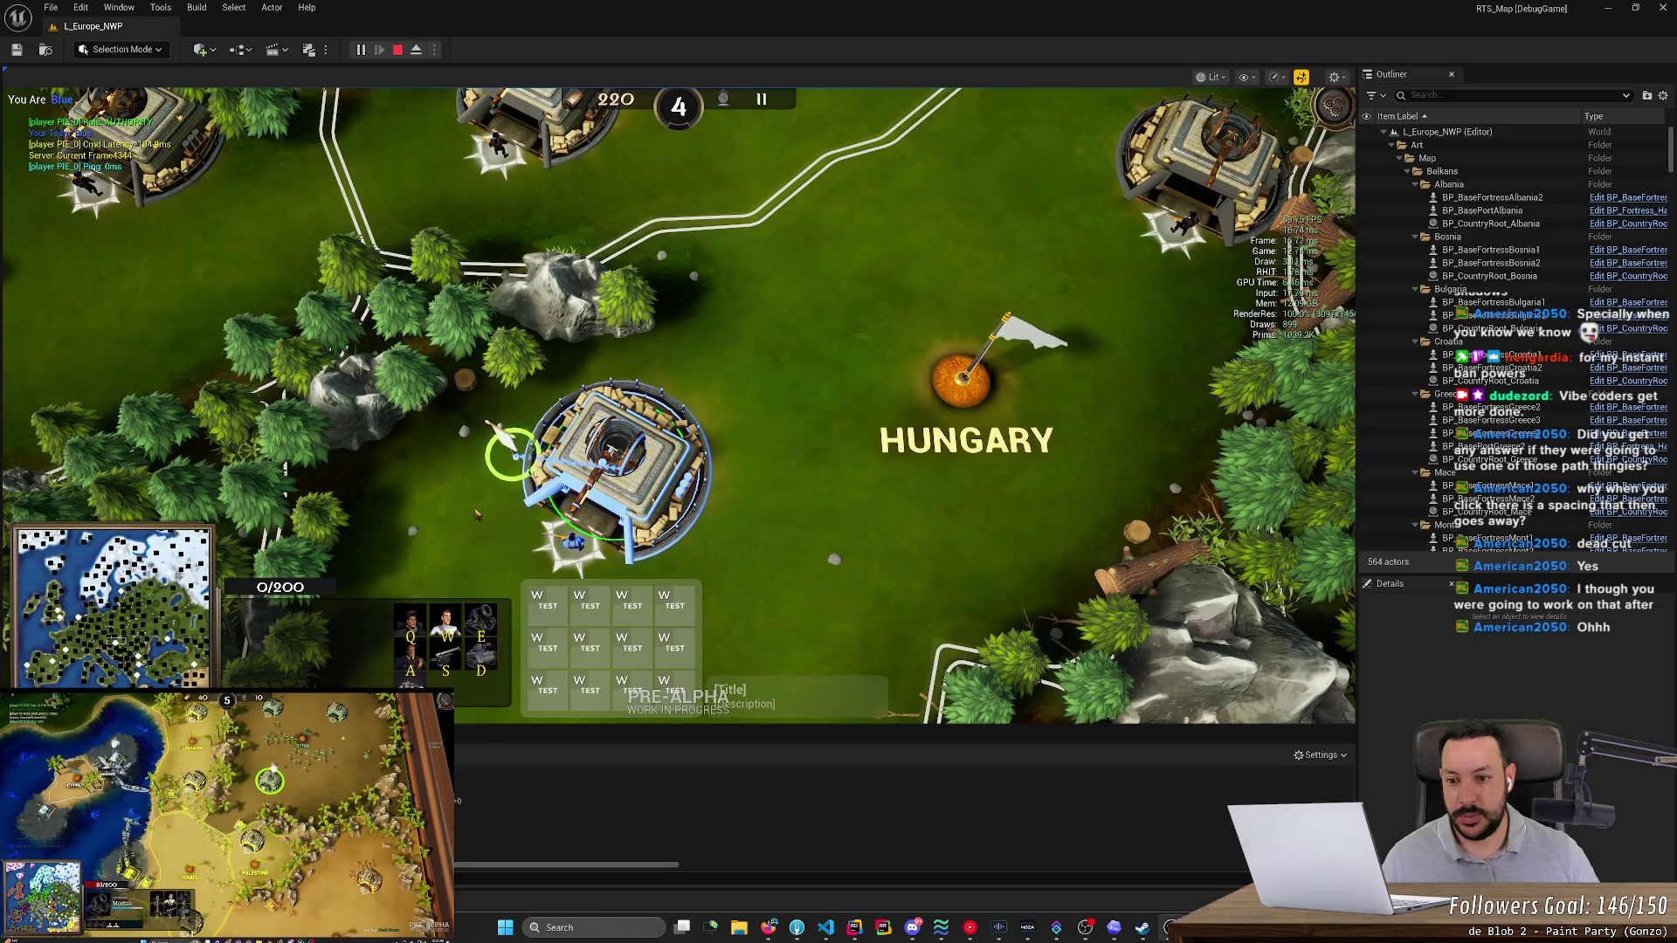
right_click(767, 390)
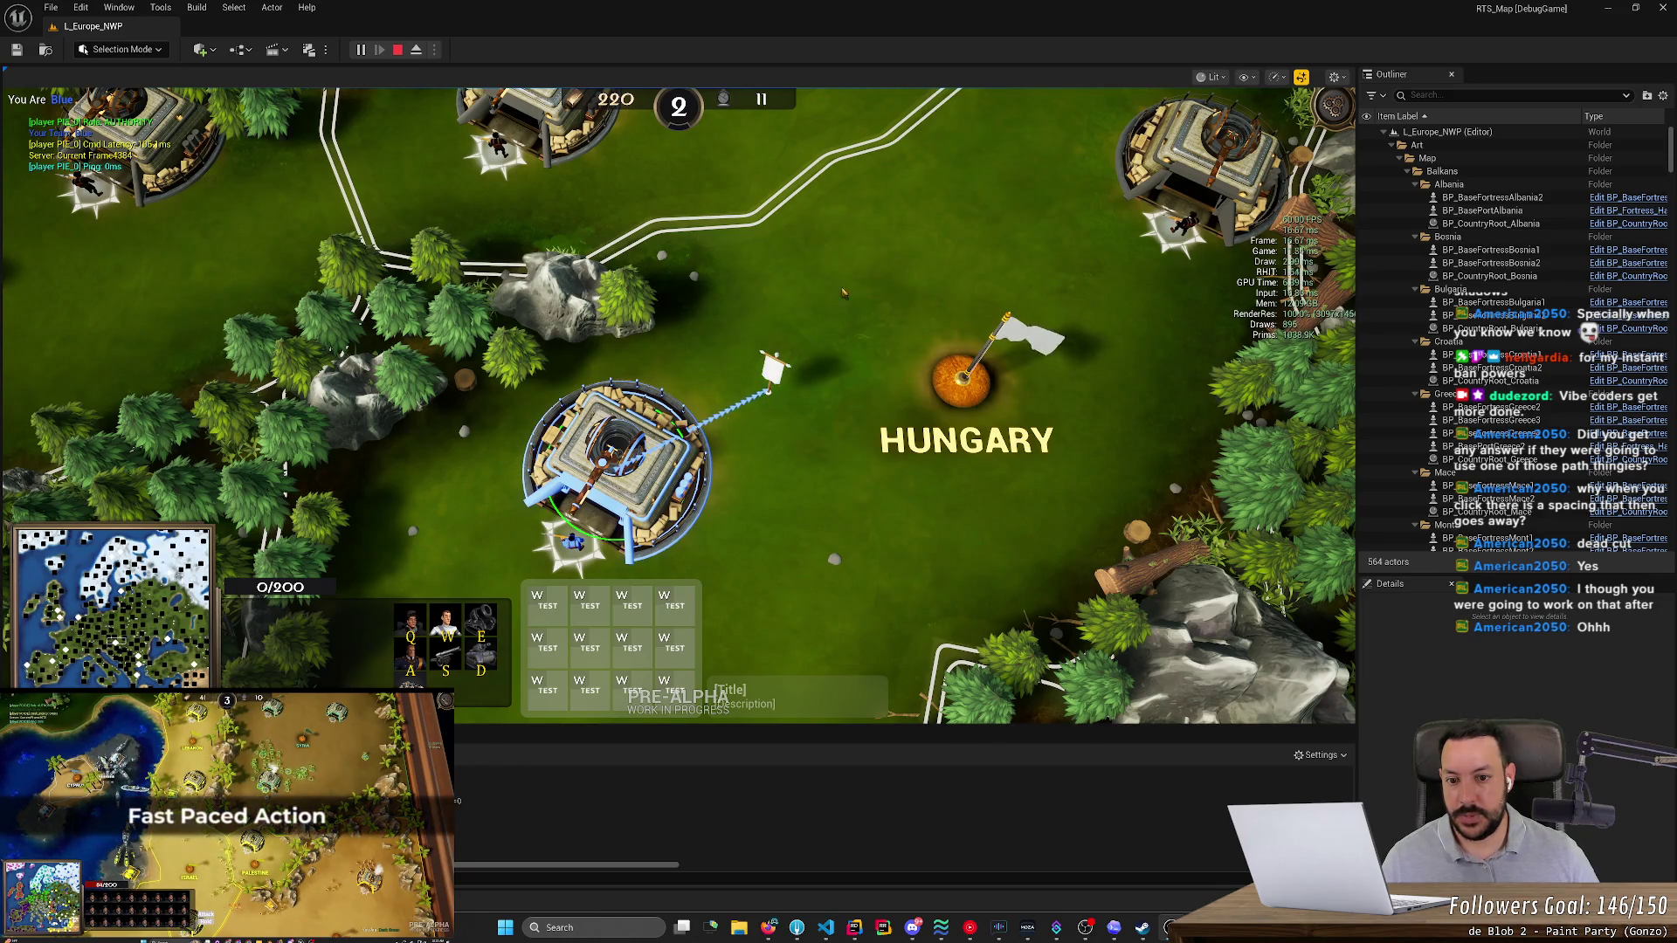
right_click(904, 218)
right_click(1067, 389)
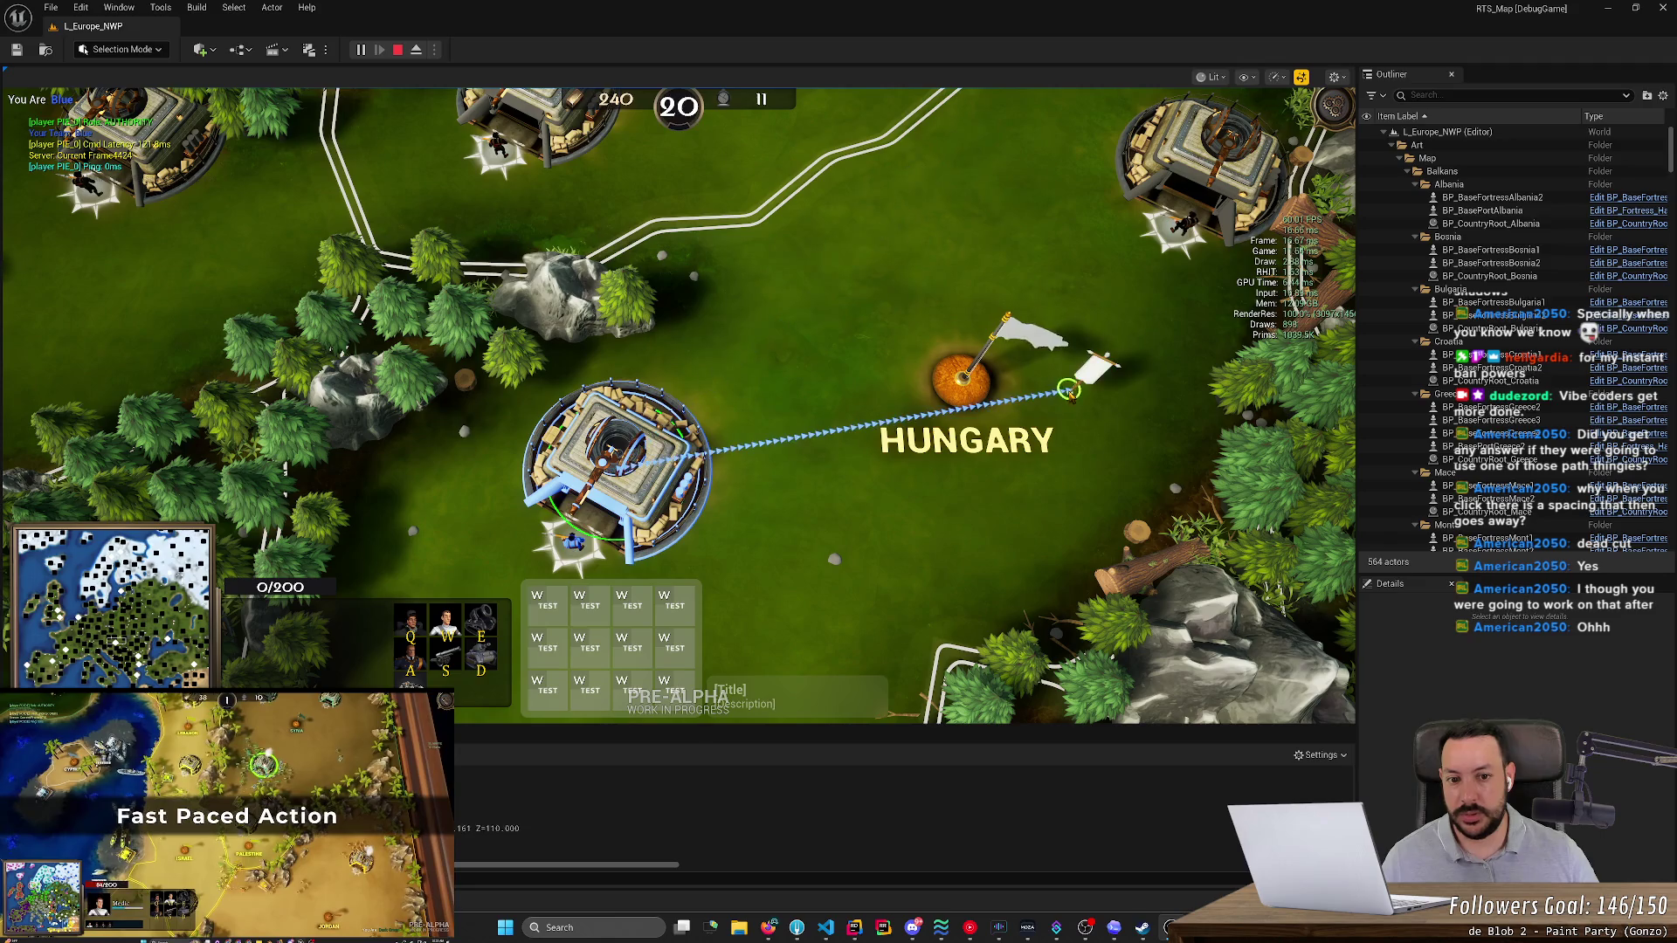
right_click(483, 474)
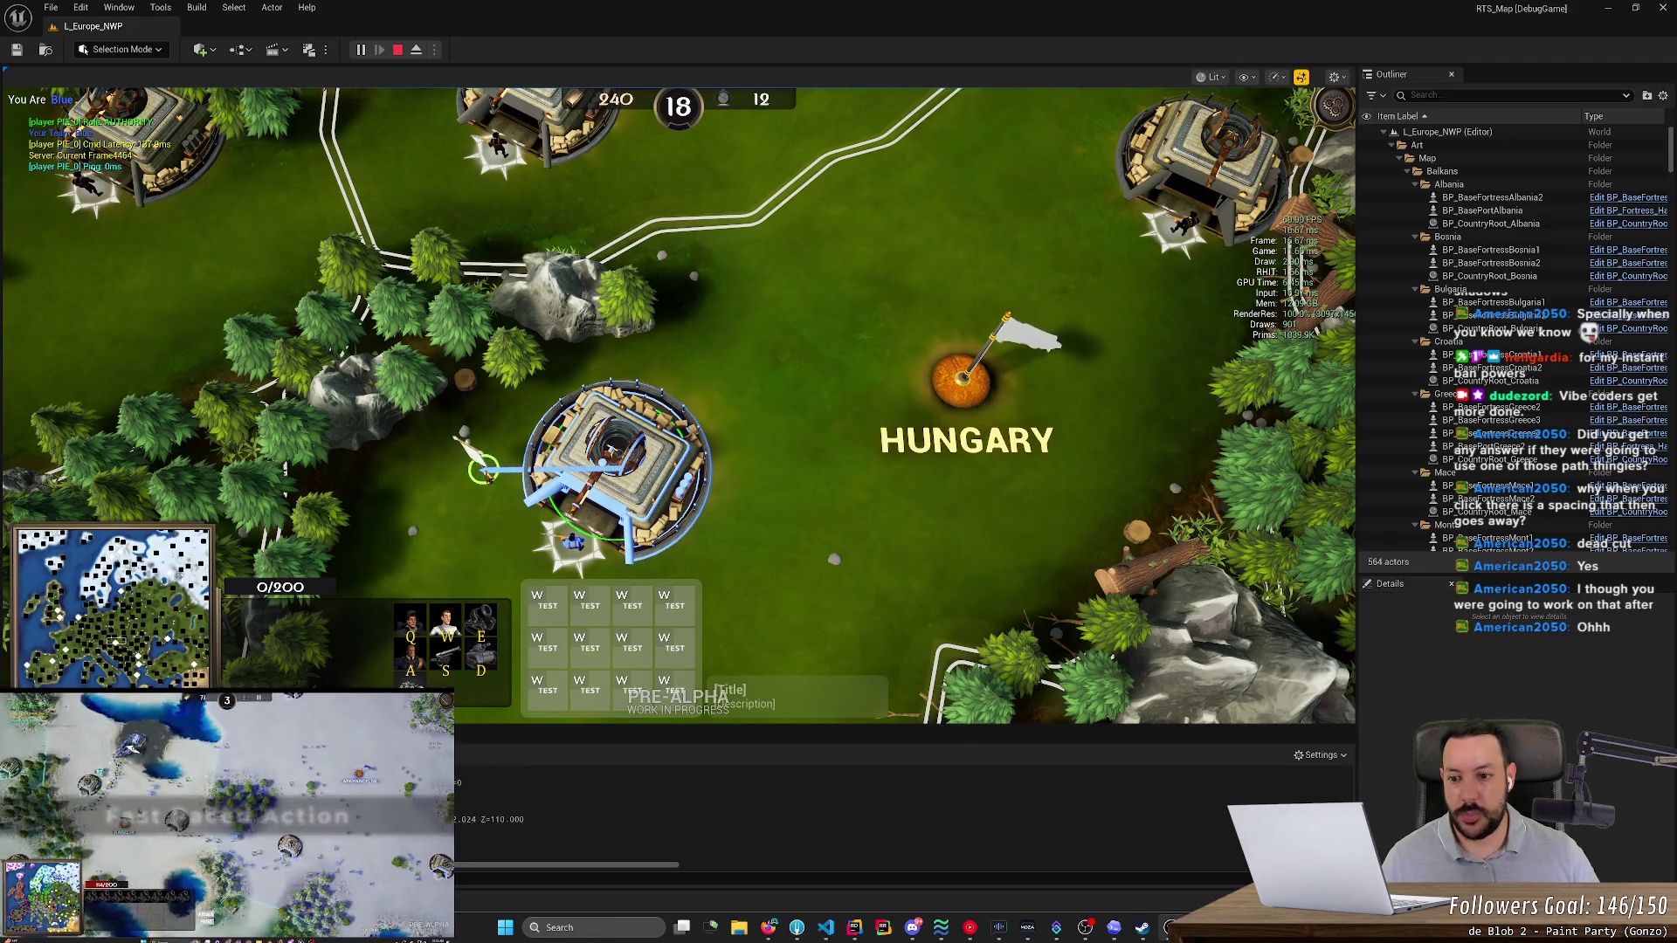
right_click(779, 283)
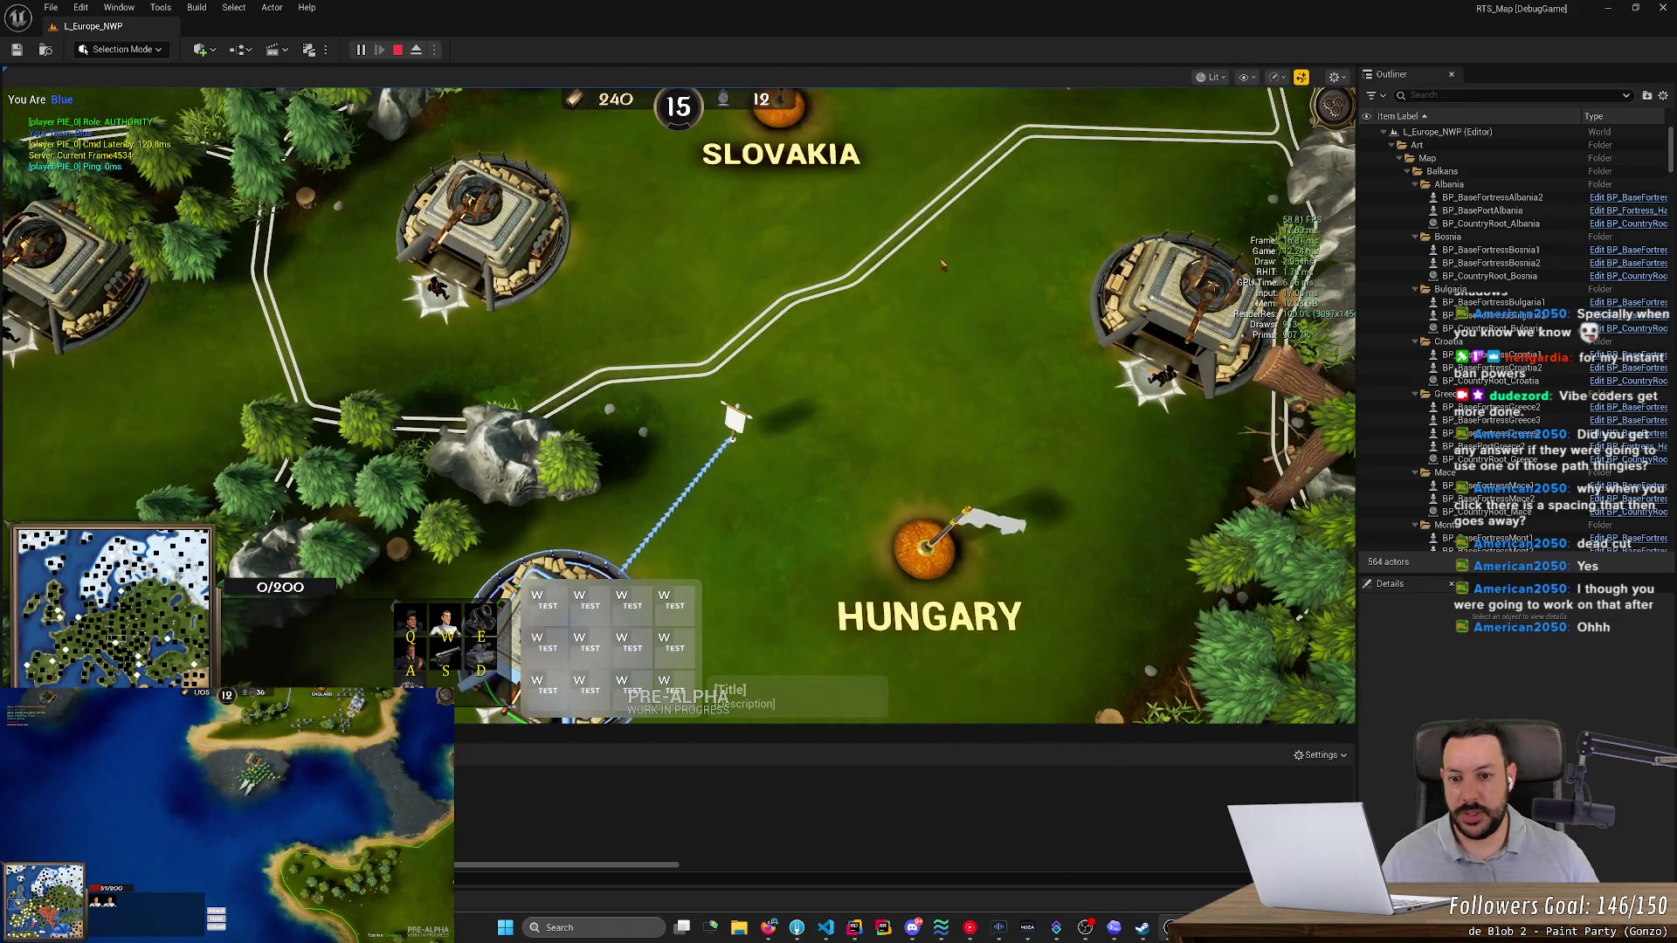
right_click(962, 240)
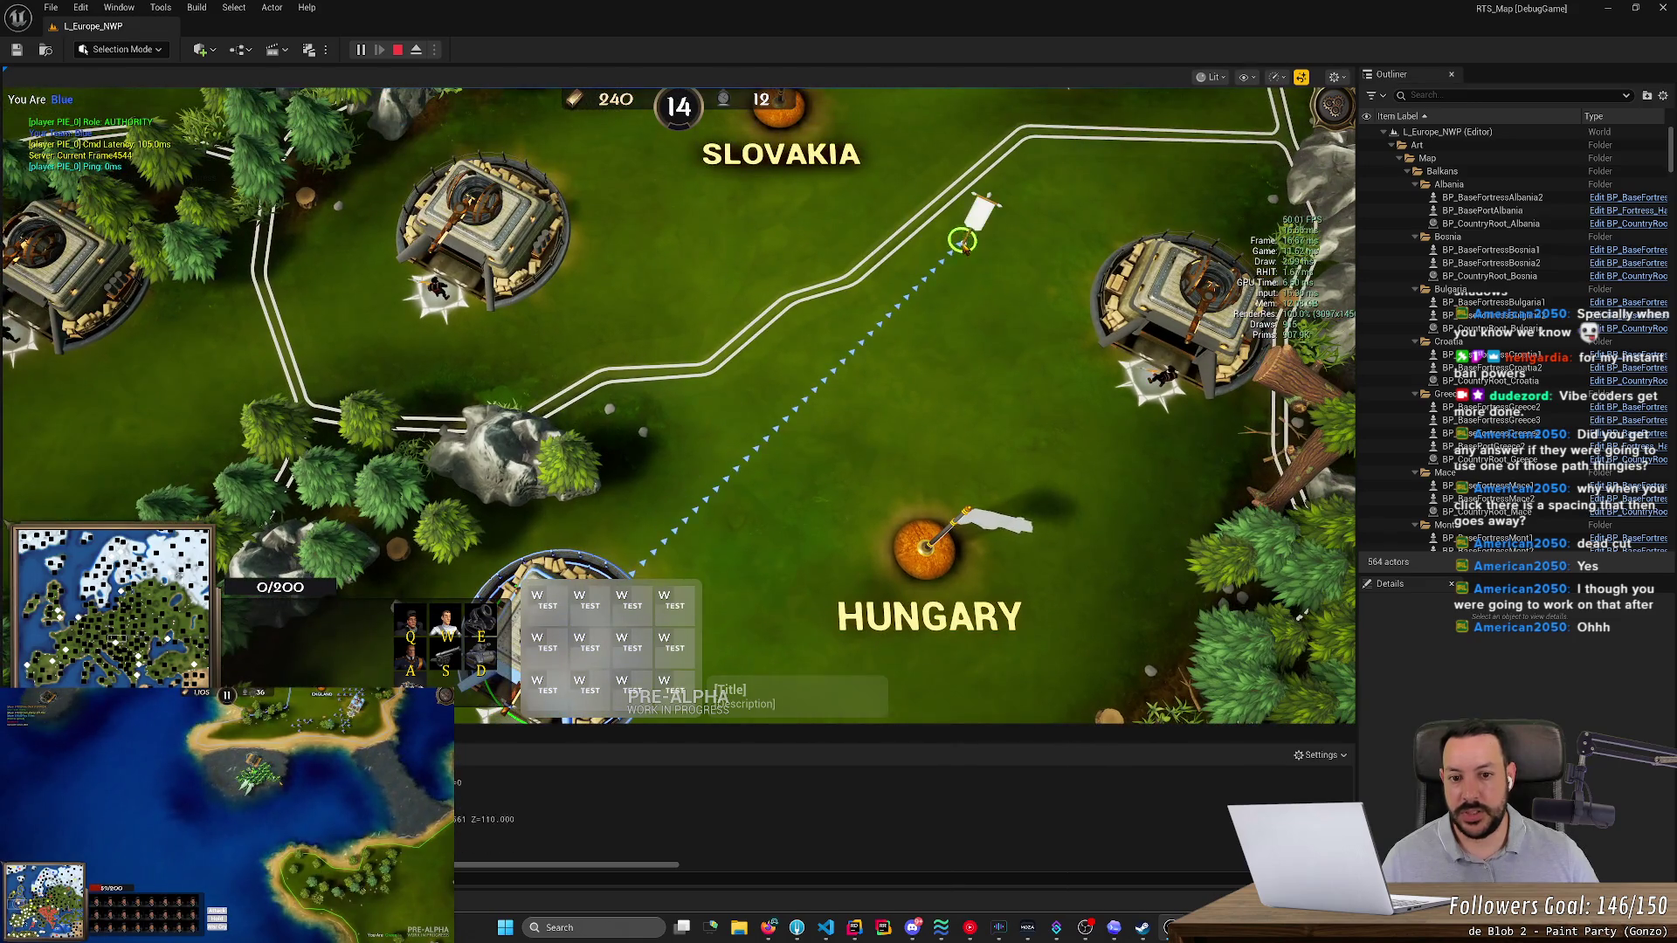
- Move the rally point near the road, beside the Hungary marker, then below Slovakia
scroll(964, 272, down, 3)
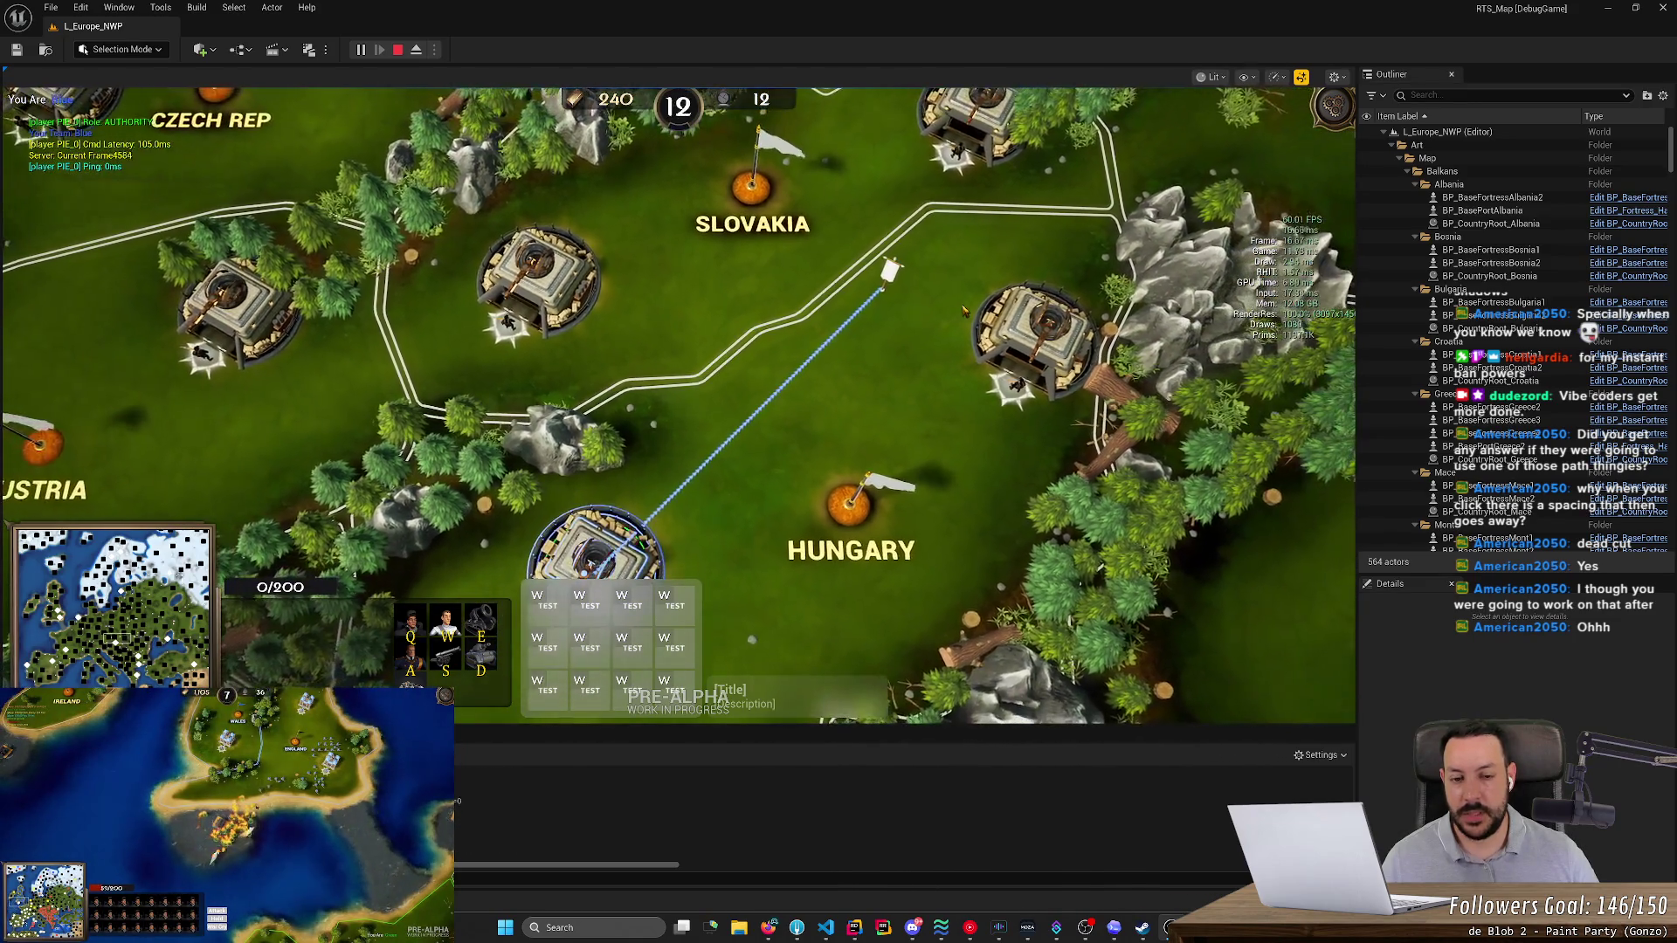
right_click(934, 515)
right_click(965, 477)
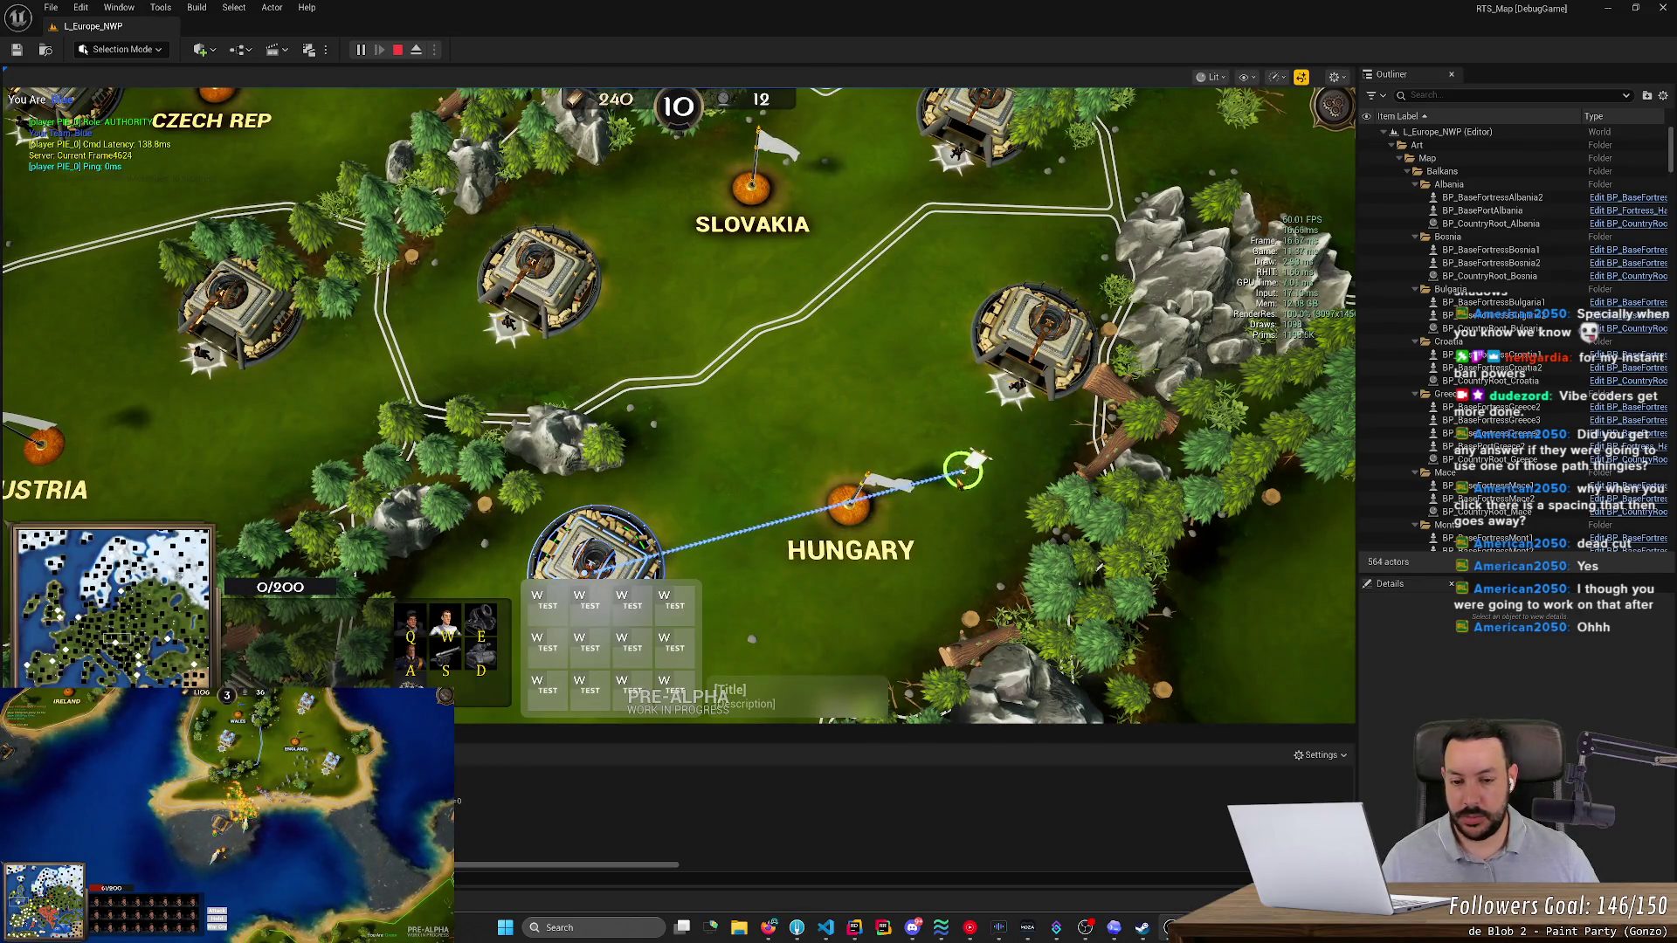
scroll(823, 380, up, 3)
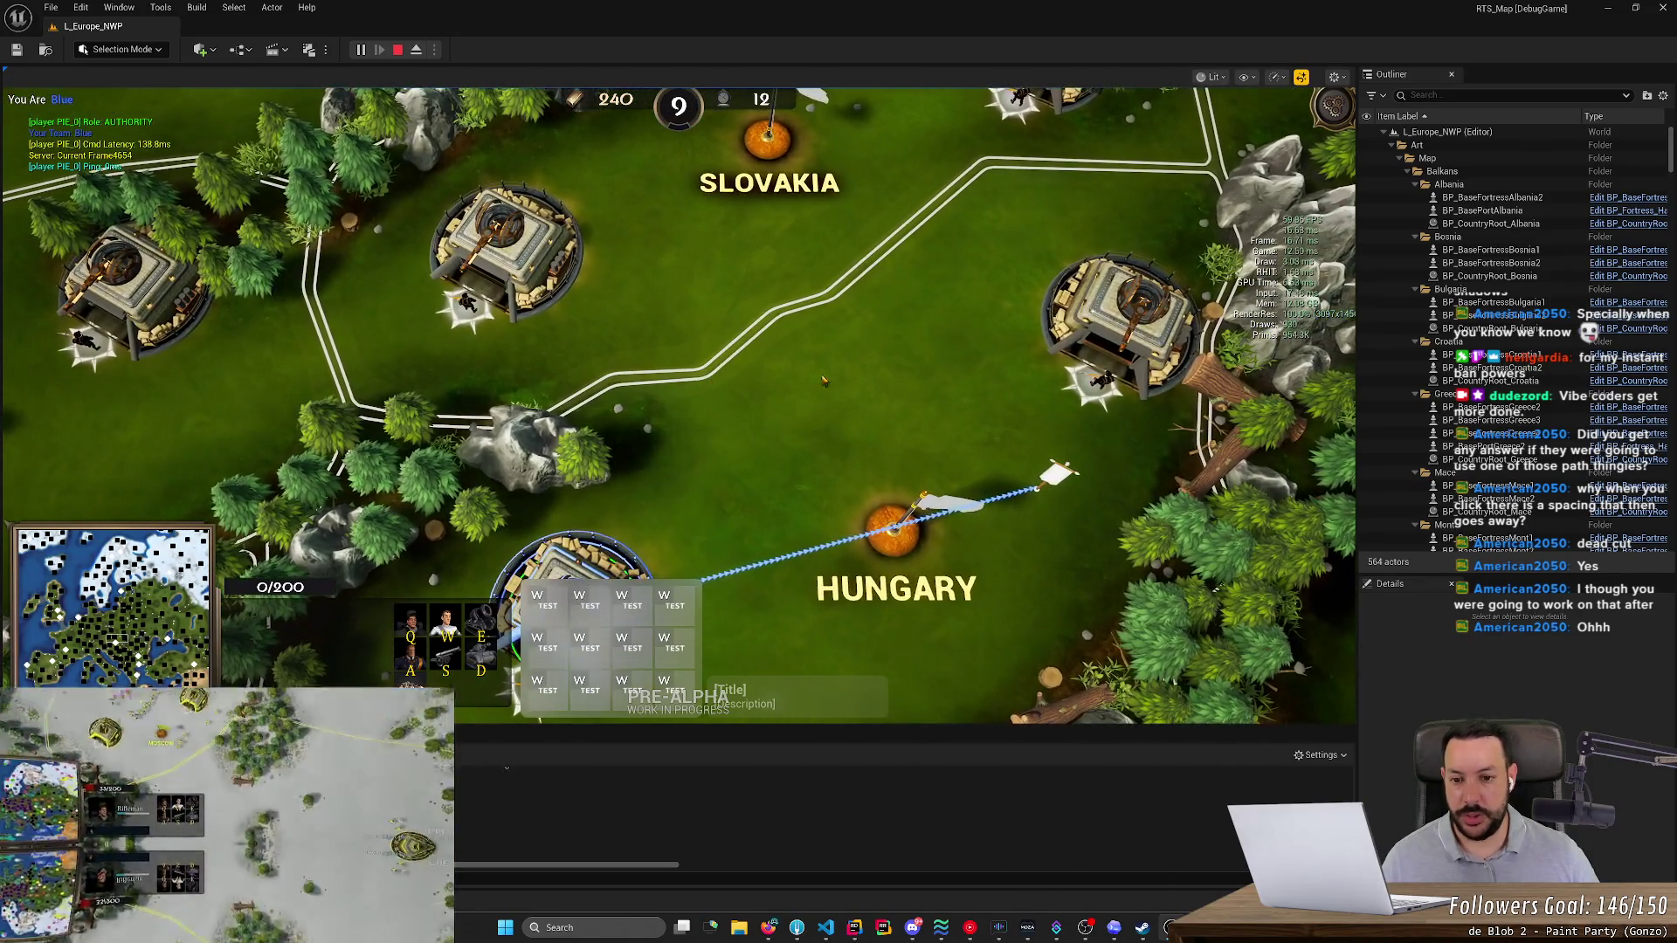
right_click(971, 226)
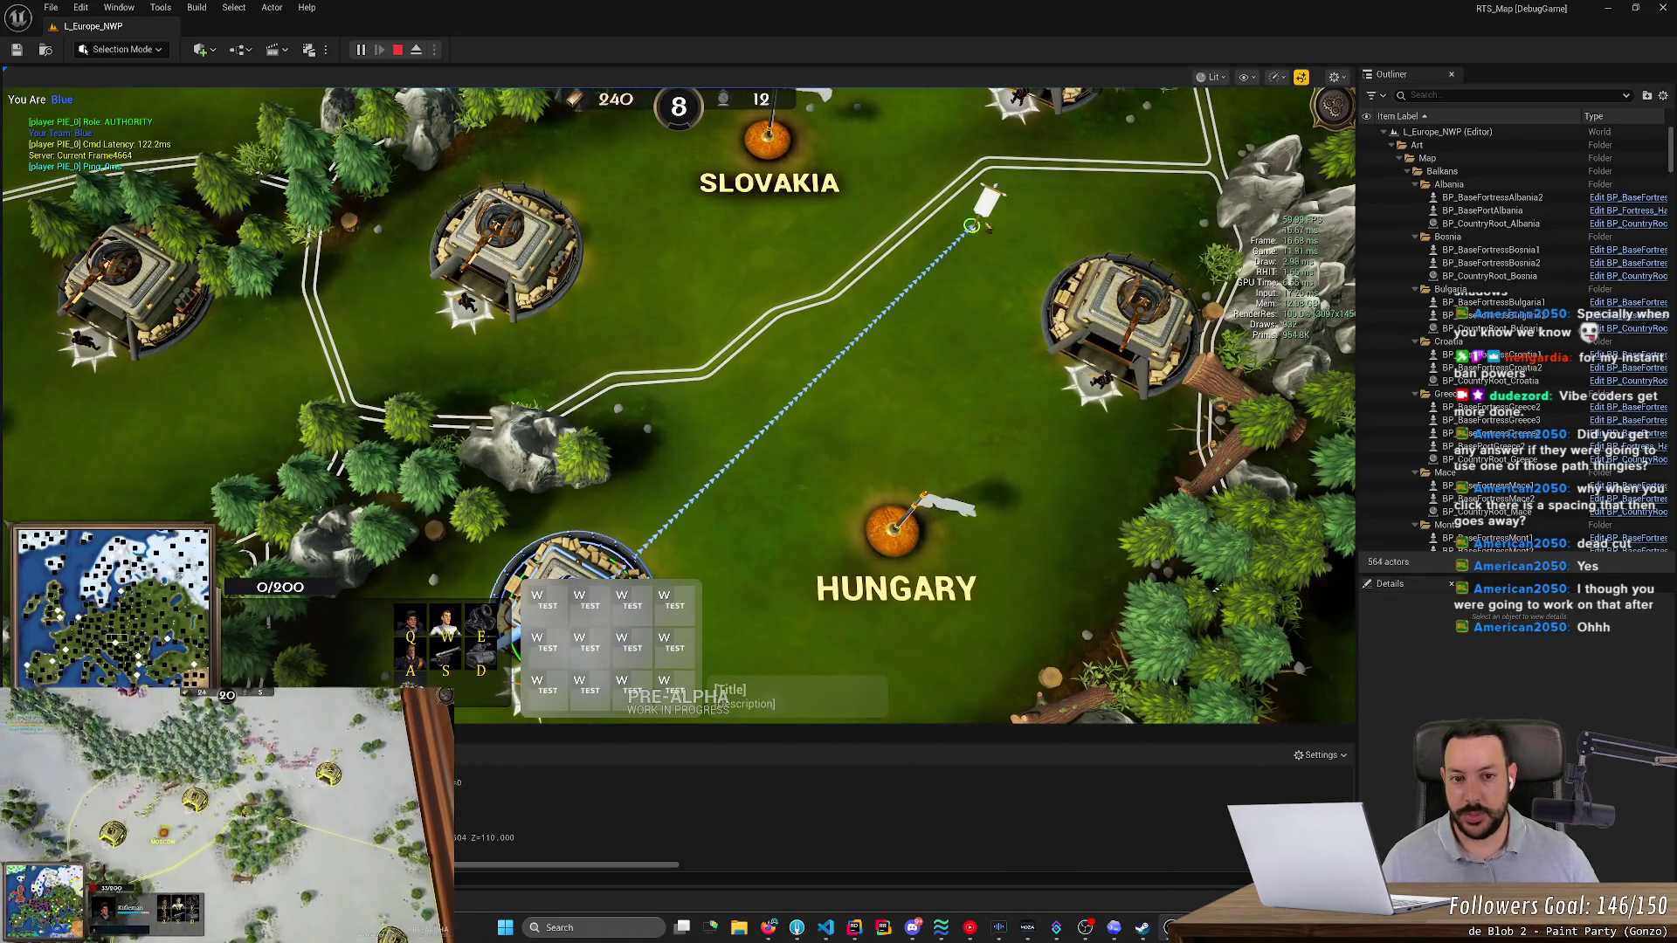
- Pan east to test far-northeast rally points, then recentre and leave it just west of Hungary
drag(1131, 201, 1007, 353)
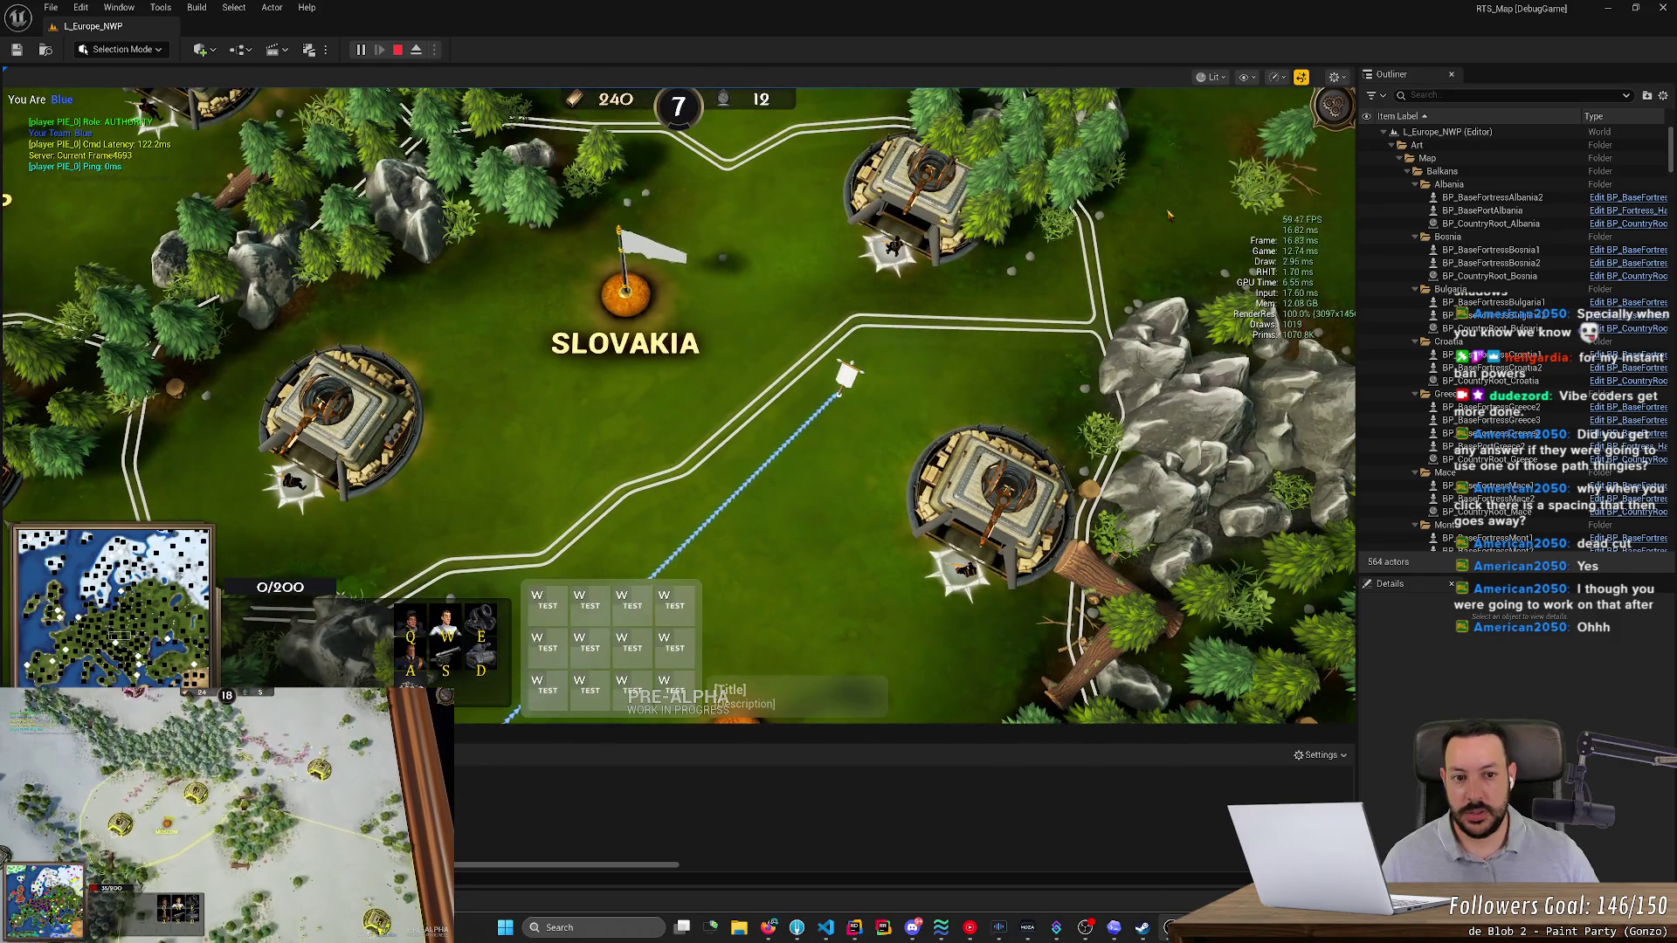
right_click(1169, 214)
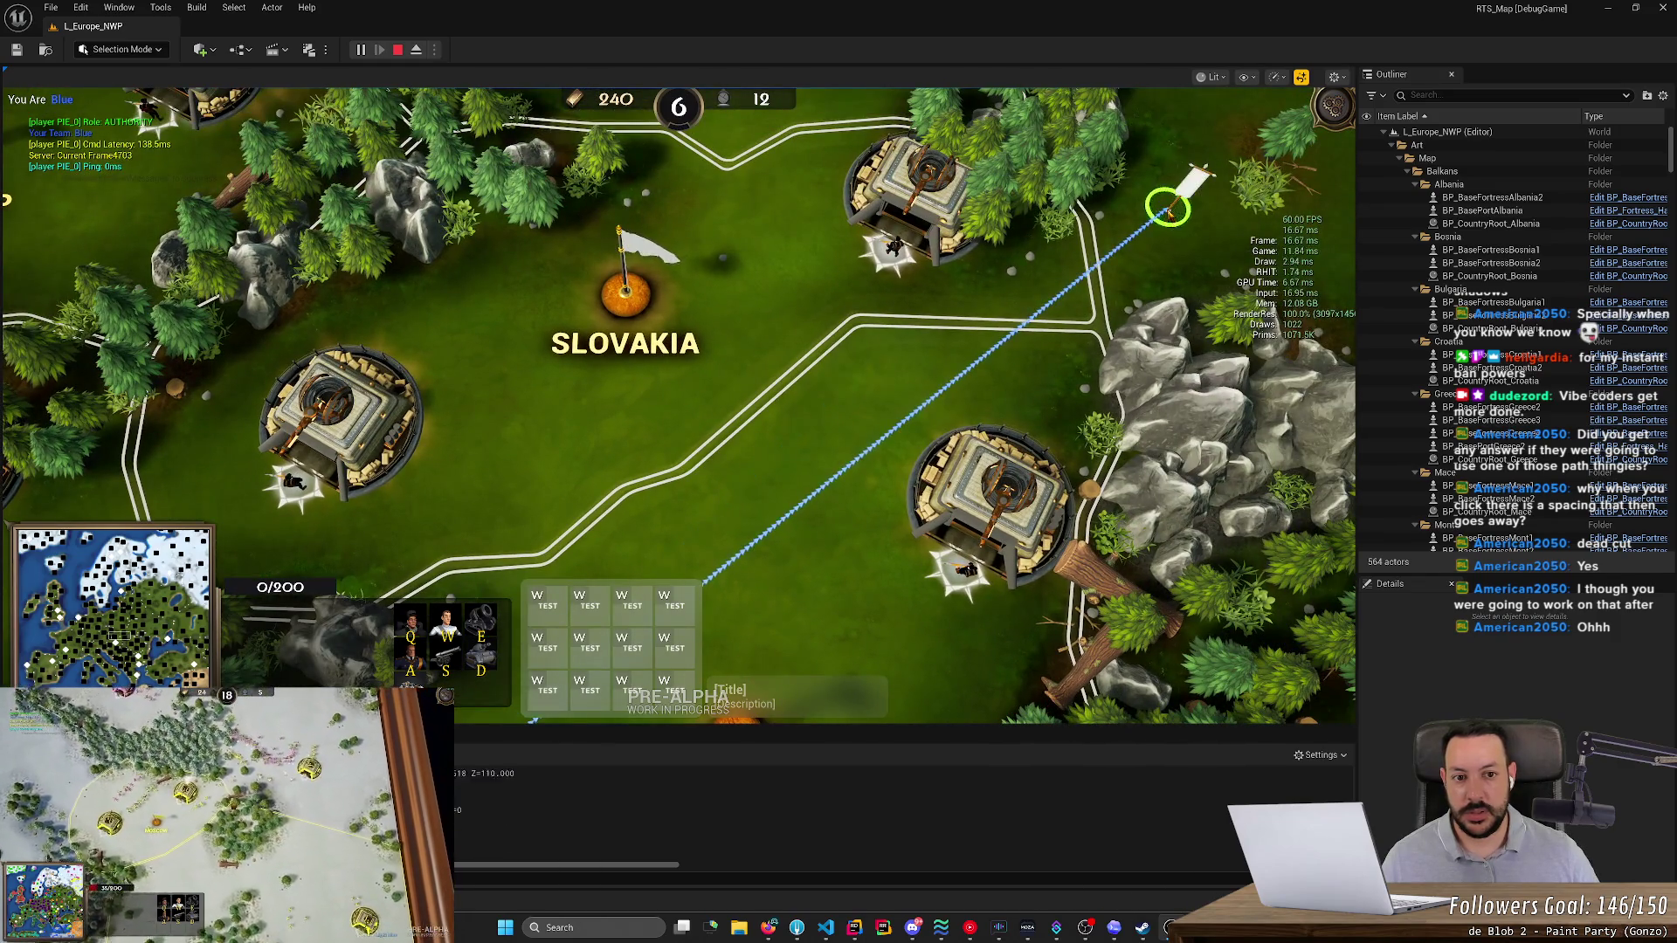
drag(1170, 210, 943, 550)
right_click(1107, 299)
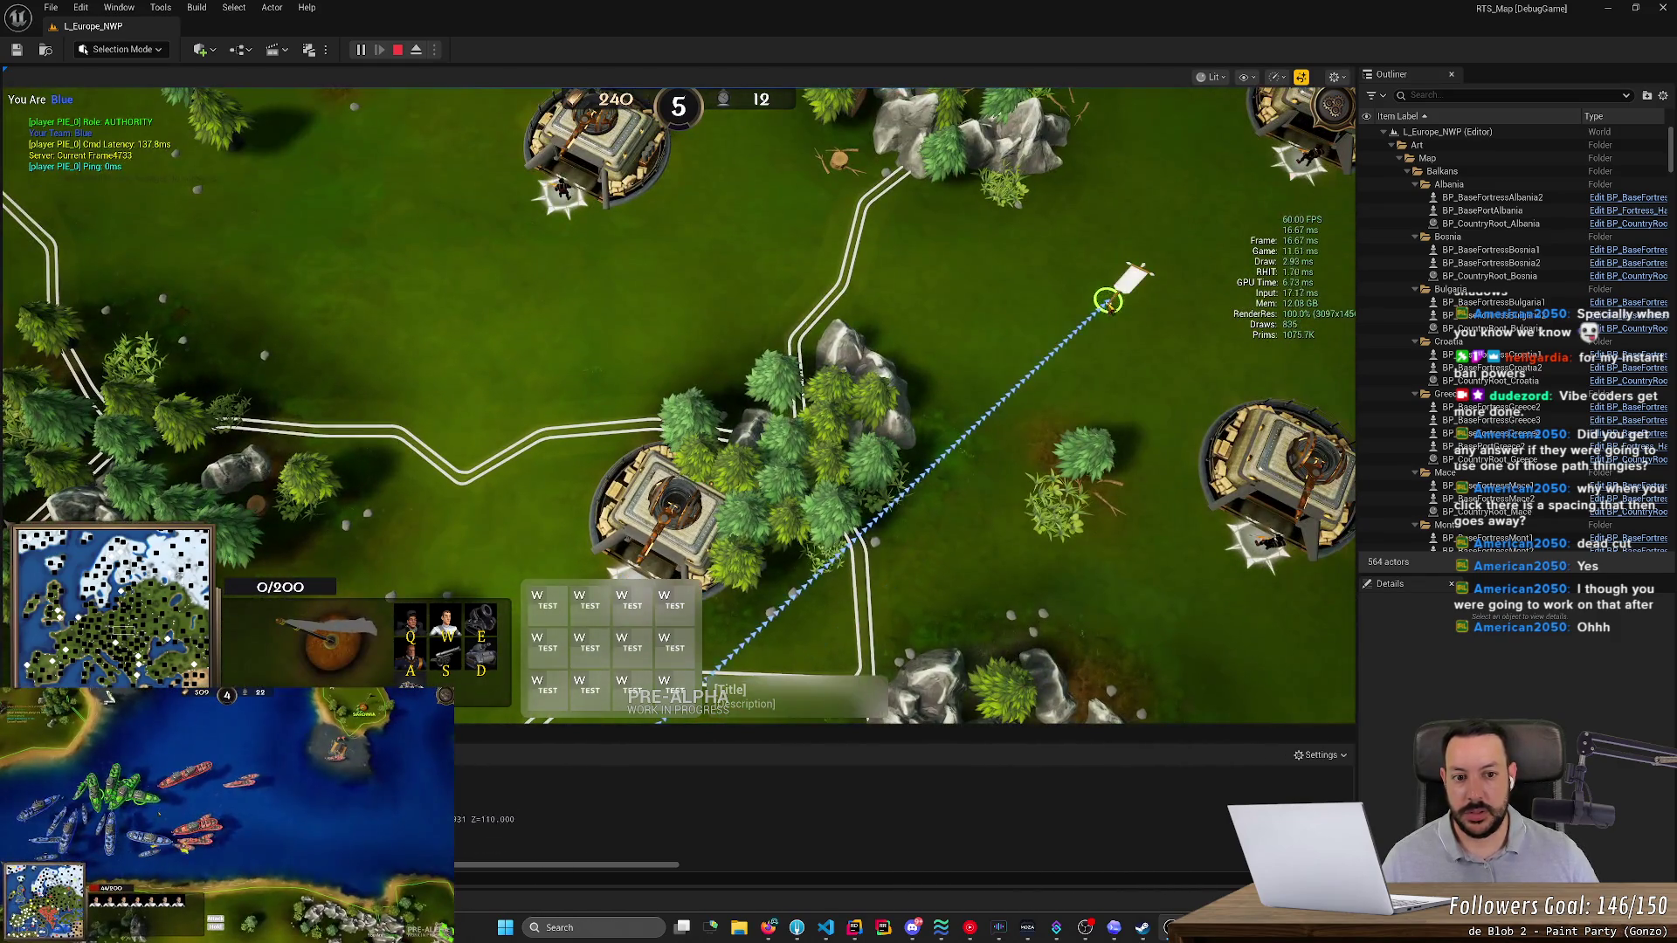
right_click(1212, 215)
key(Down)
key(Right)
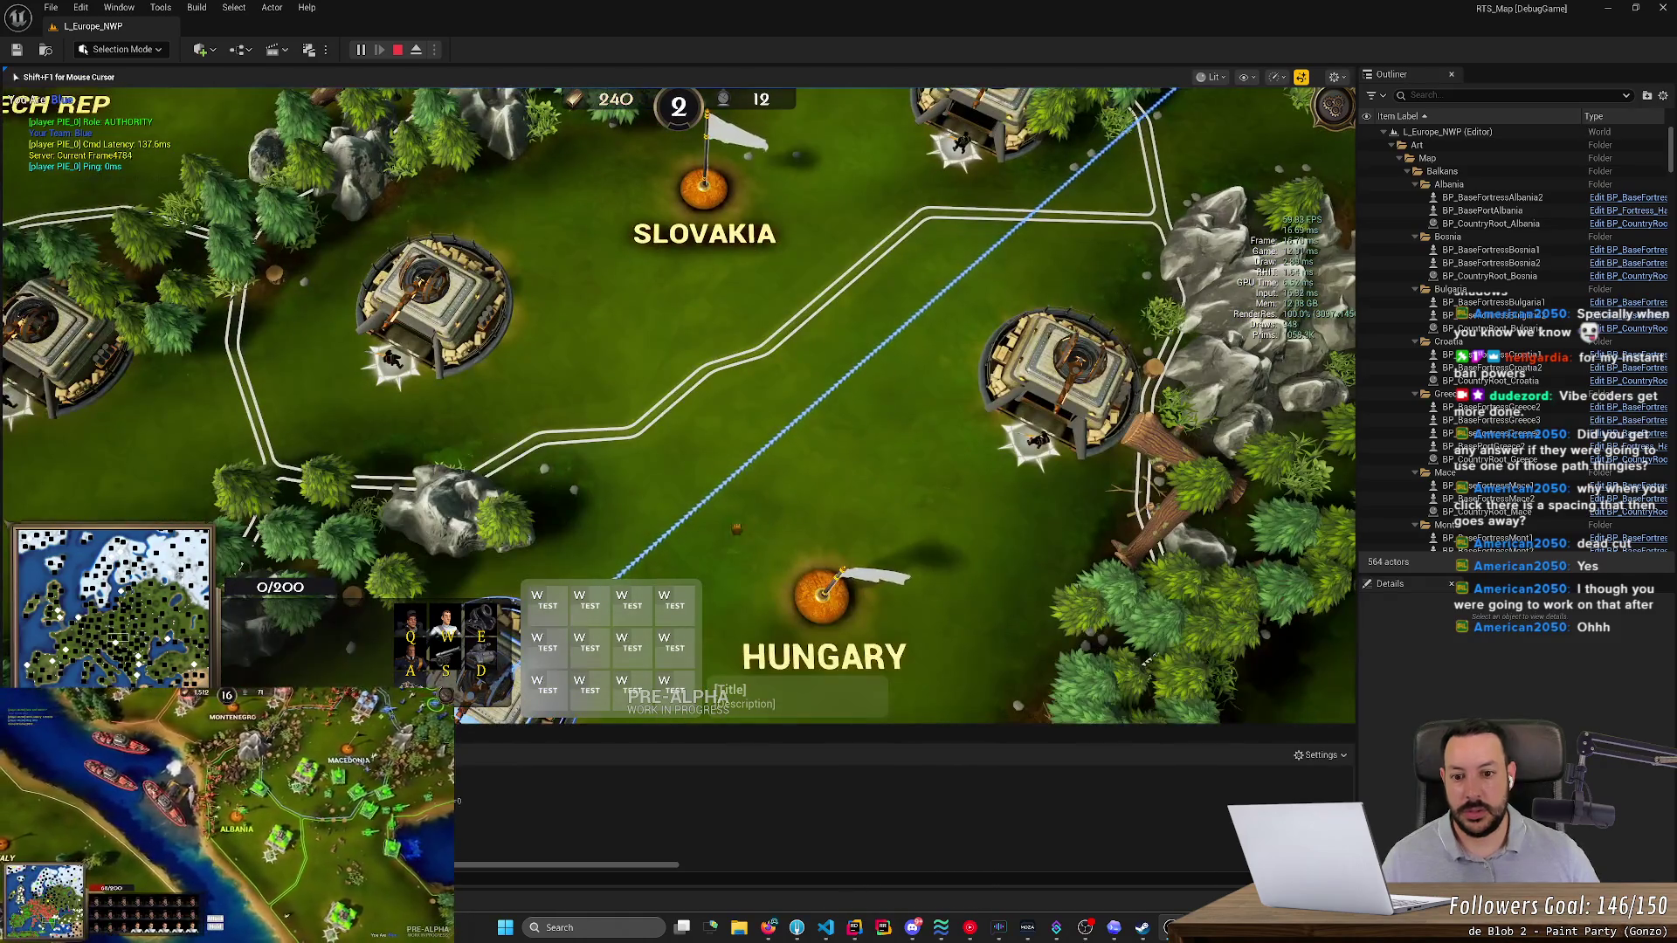
key(space)
right_click(878, 377)
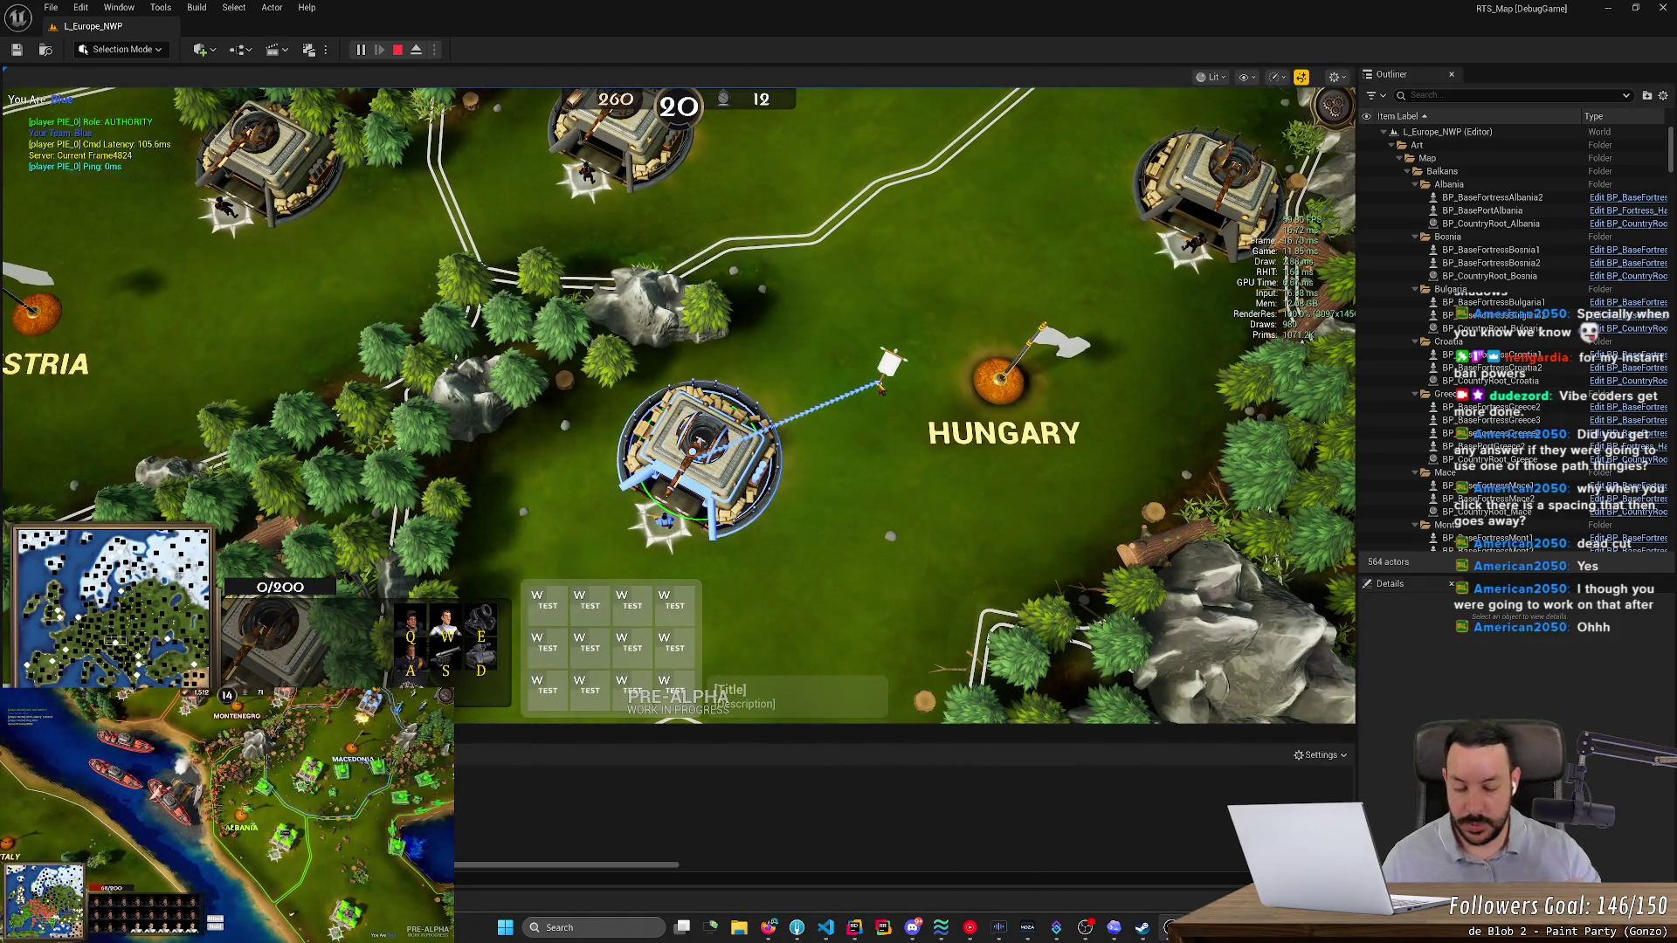